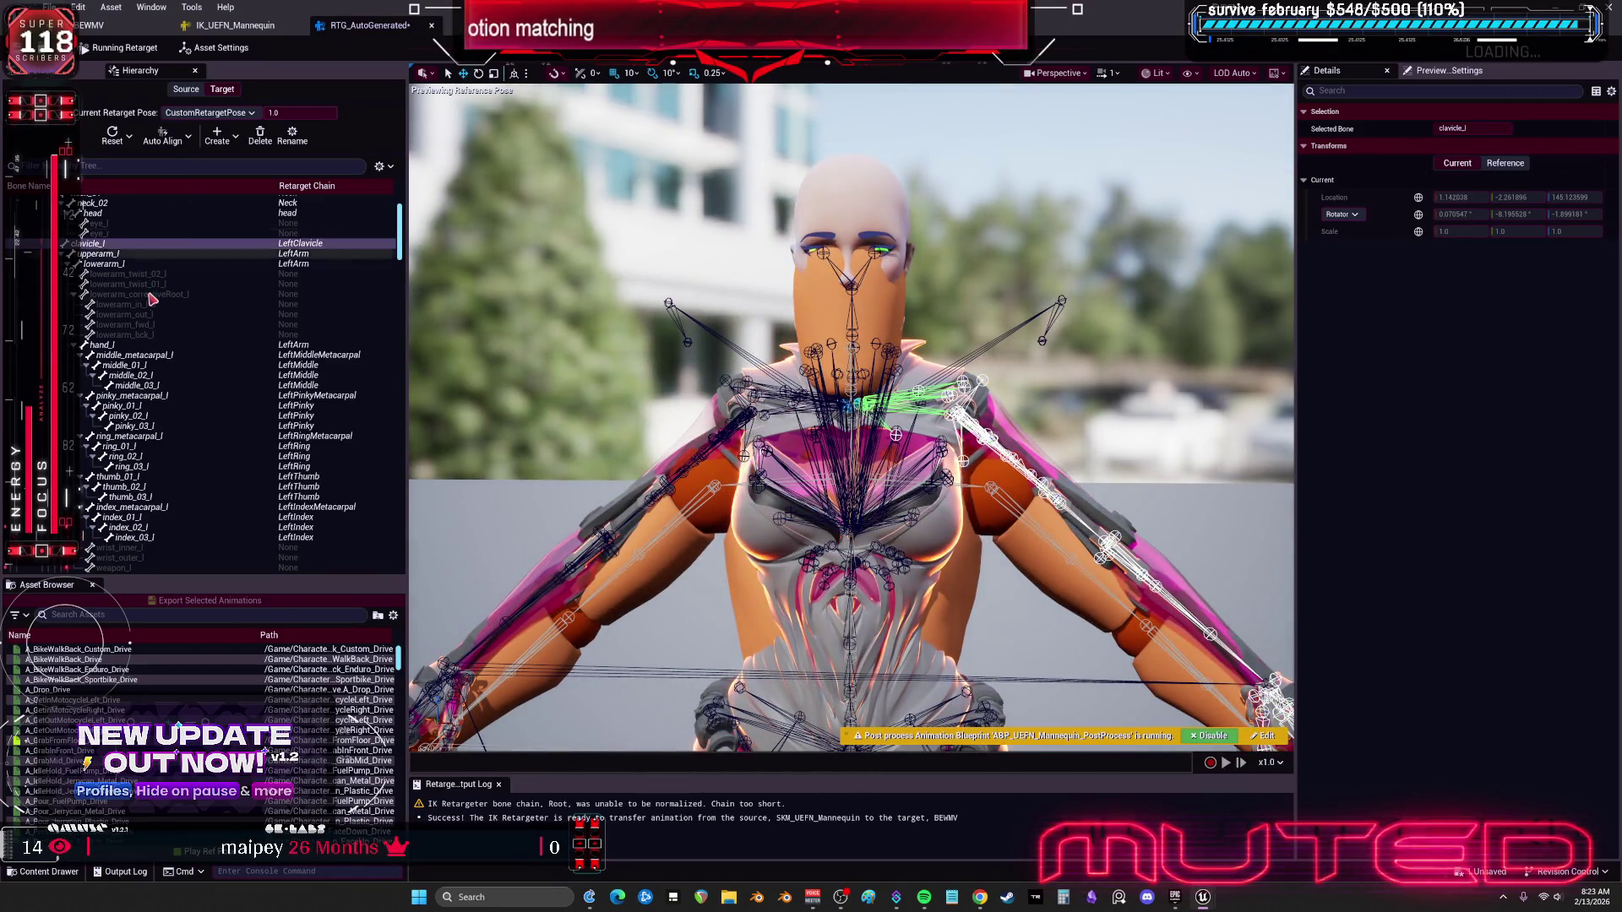
# Step: Bring the character's legs into view and display the retargeter's Op Stack
pyautogui.scroll(3, 200, 261)
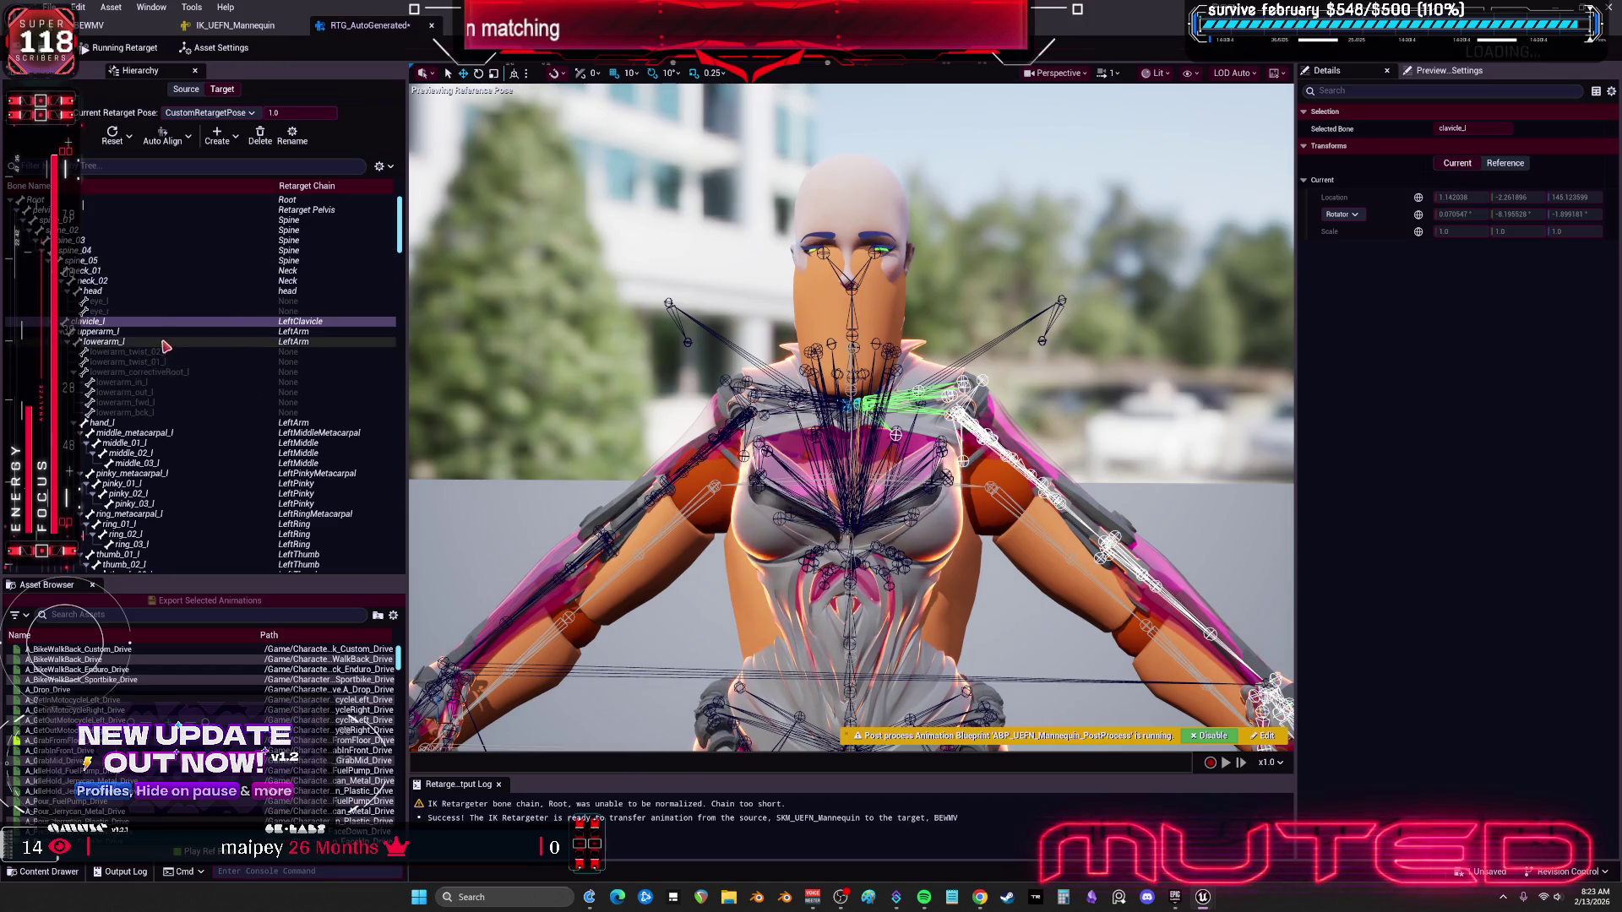
pyautogui.moveTo(591, 456)
pyautogui.mouseDown()
pyautogui.moveTo(591, 507)
pyautogui.moveTo(676, 507)
pyautogui.moveTo(739, 409)
pyautogui.mouseUp()
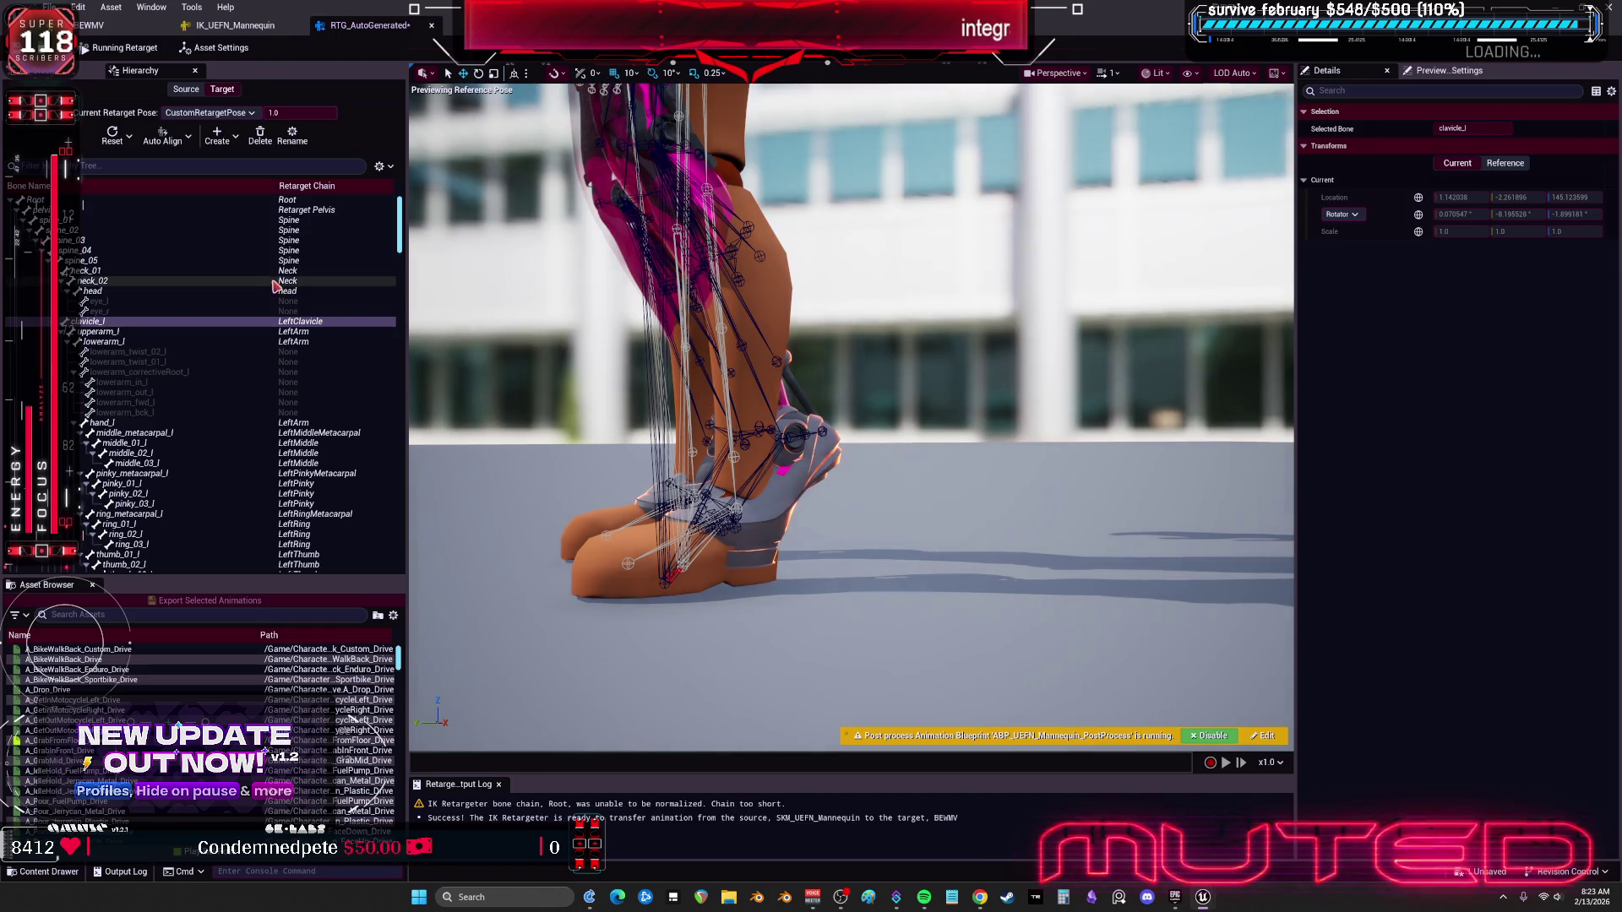
pyautogui.click(68, 71)
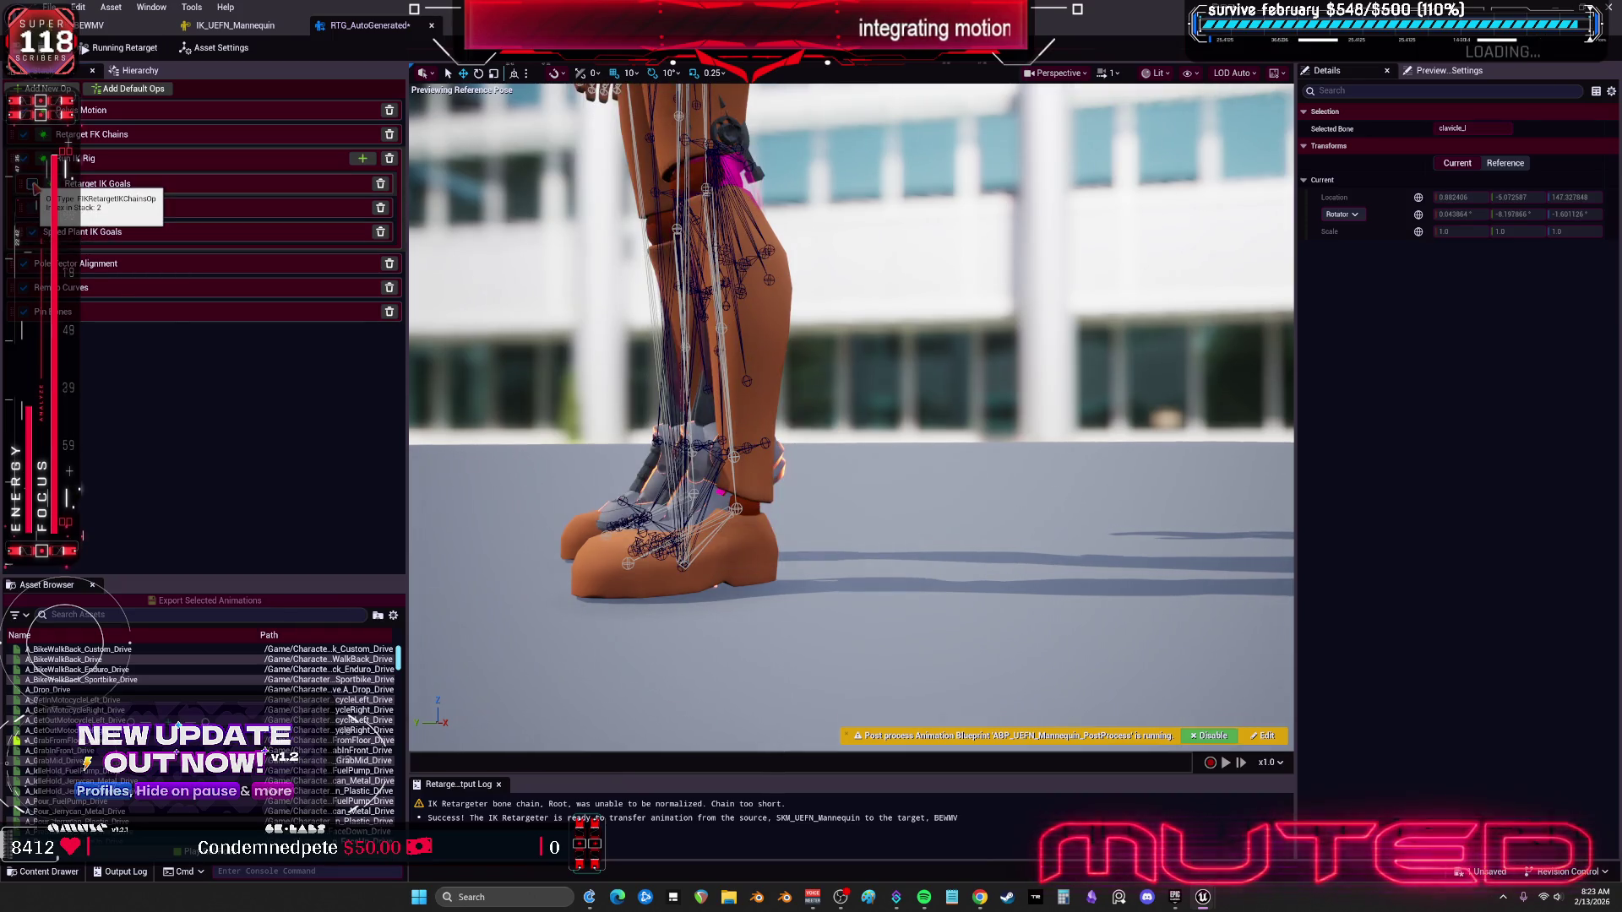
# Step: Inspect the Retarget IK Goals settings while viewing the character's legs and hips closely
pyautogui.click(101, 183)
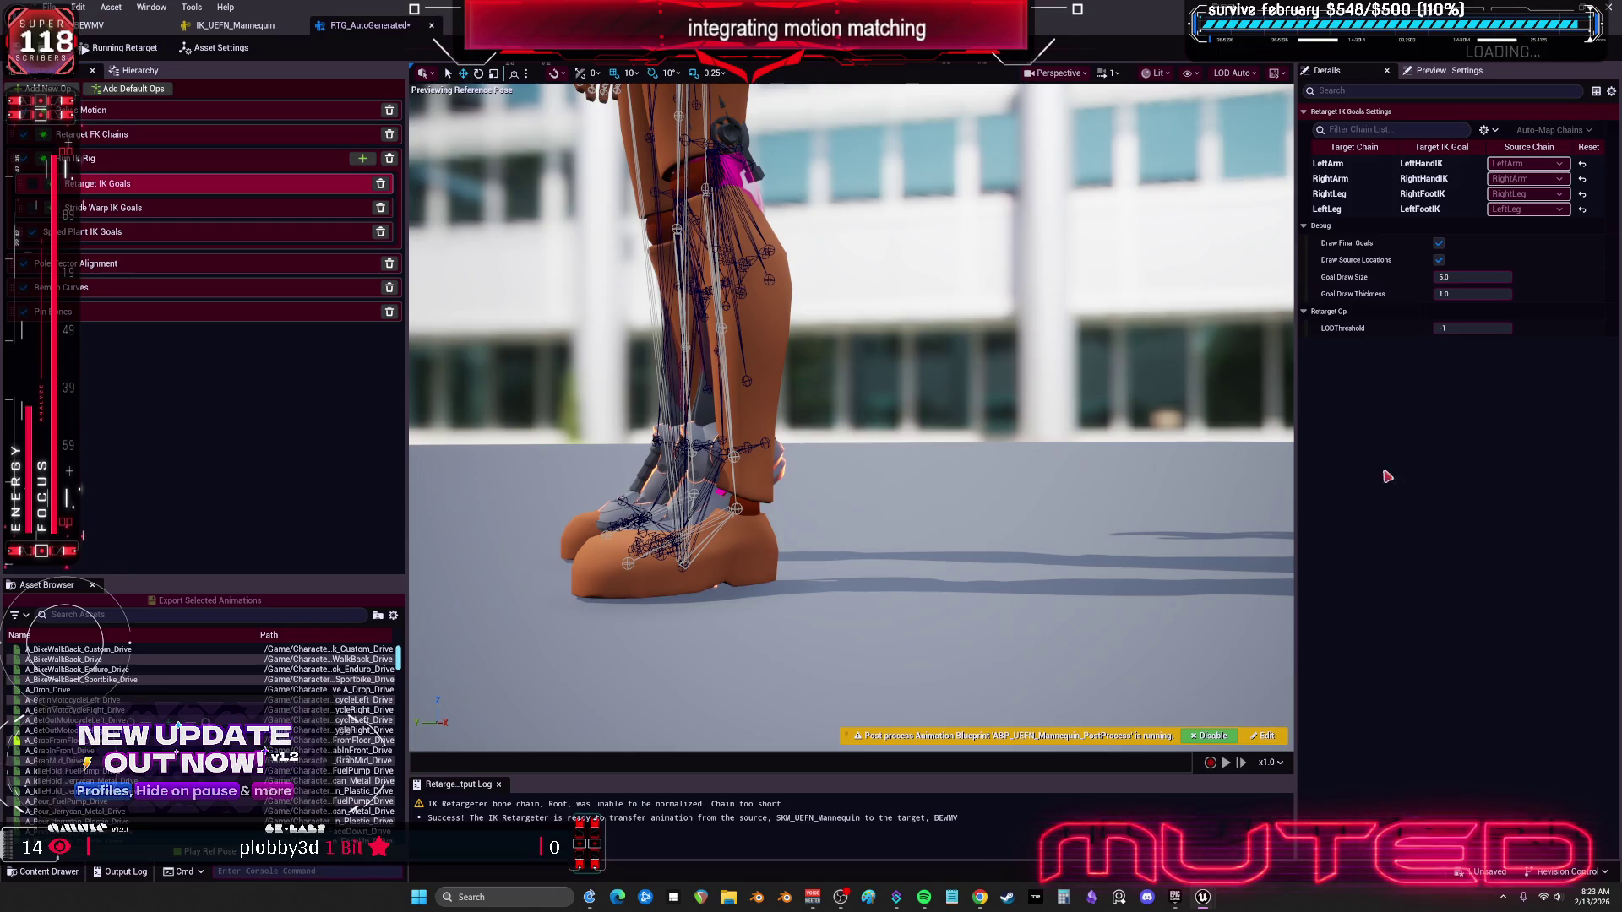
pyautogui.scroll(3, 1006, 376)
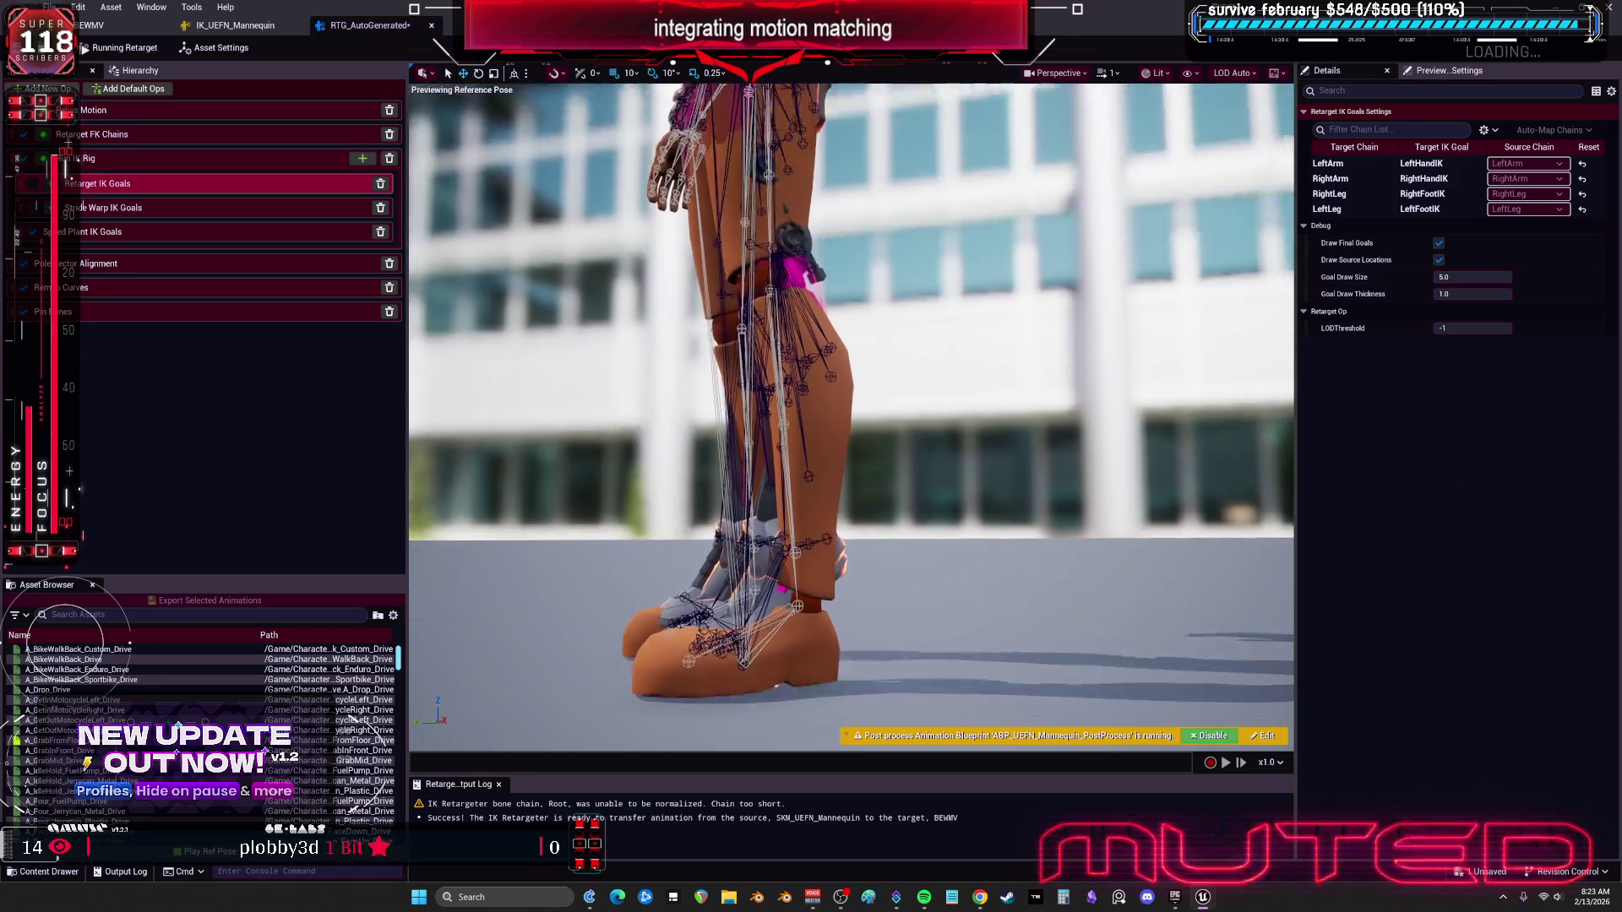
pyautogui.scroll(2, 850, 414)
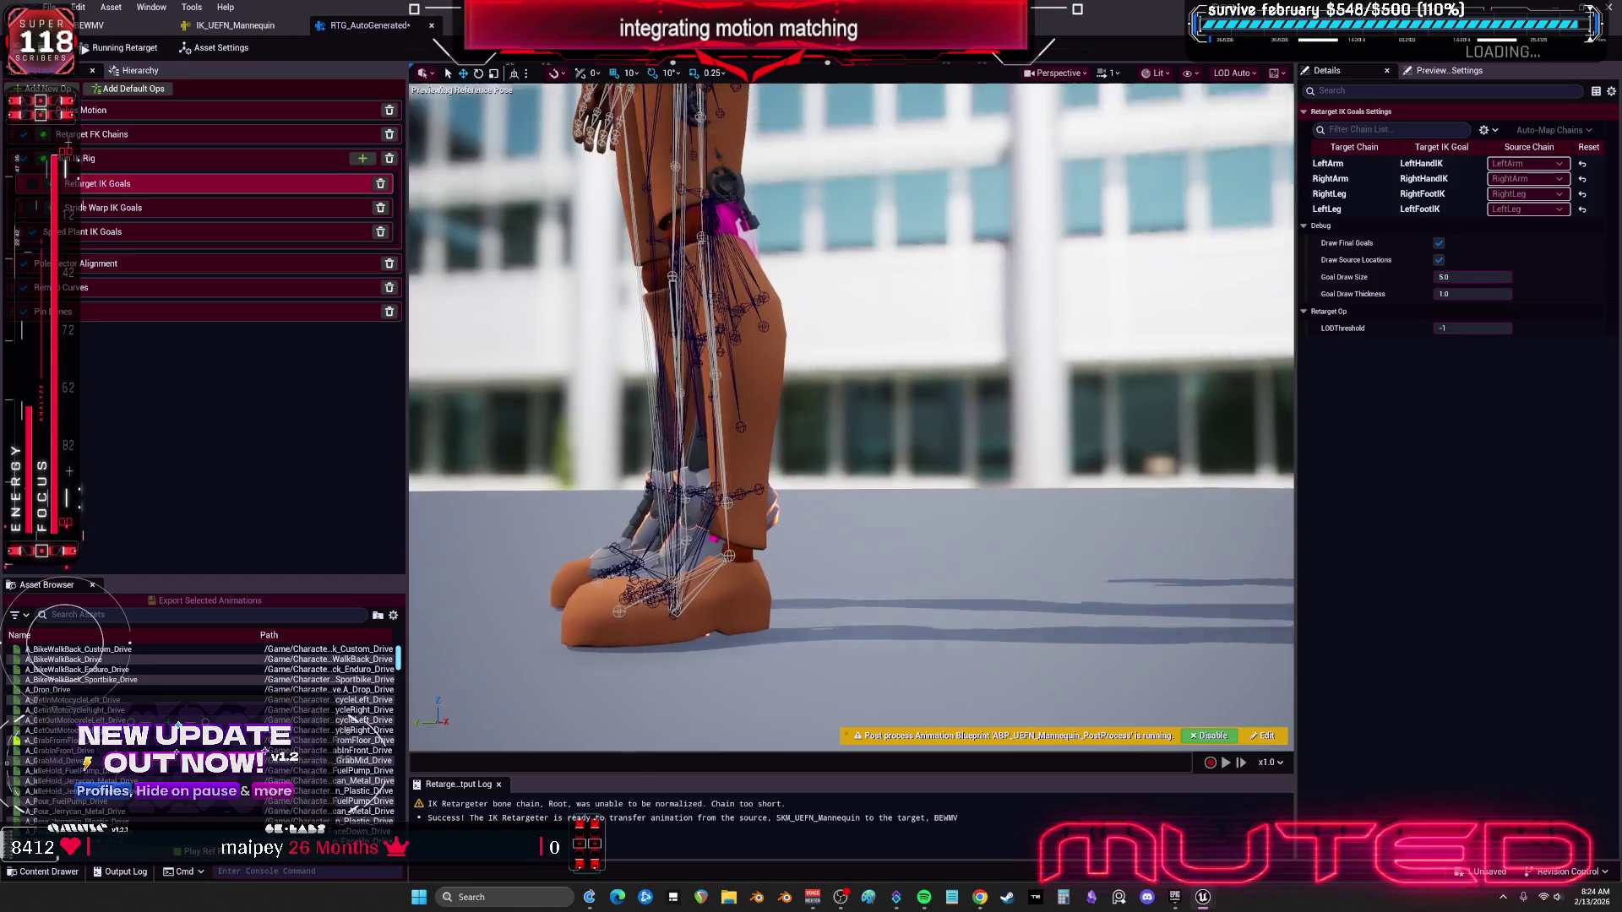
pyautogui.scroll(2, 850, 414)
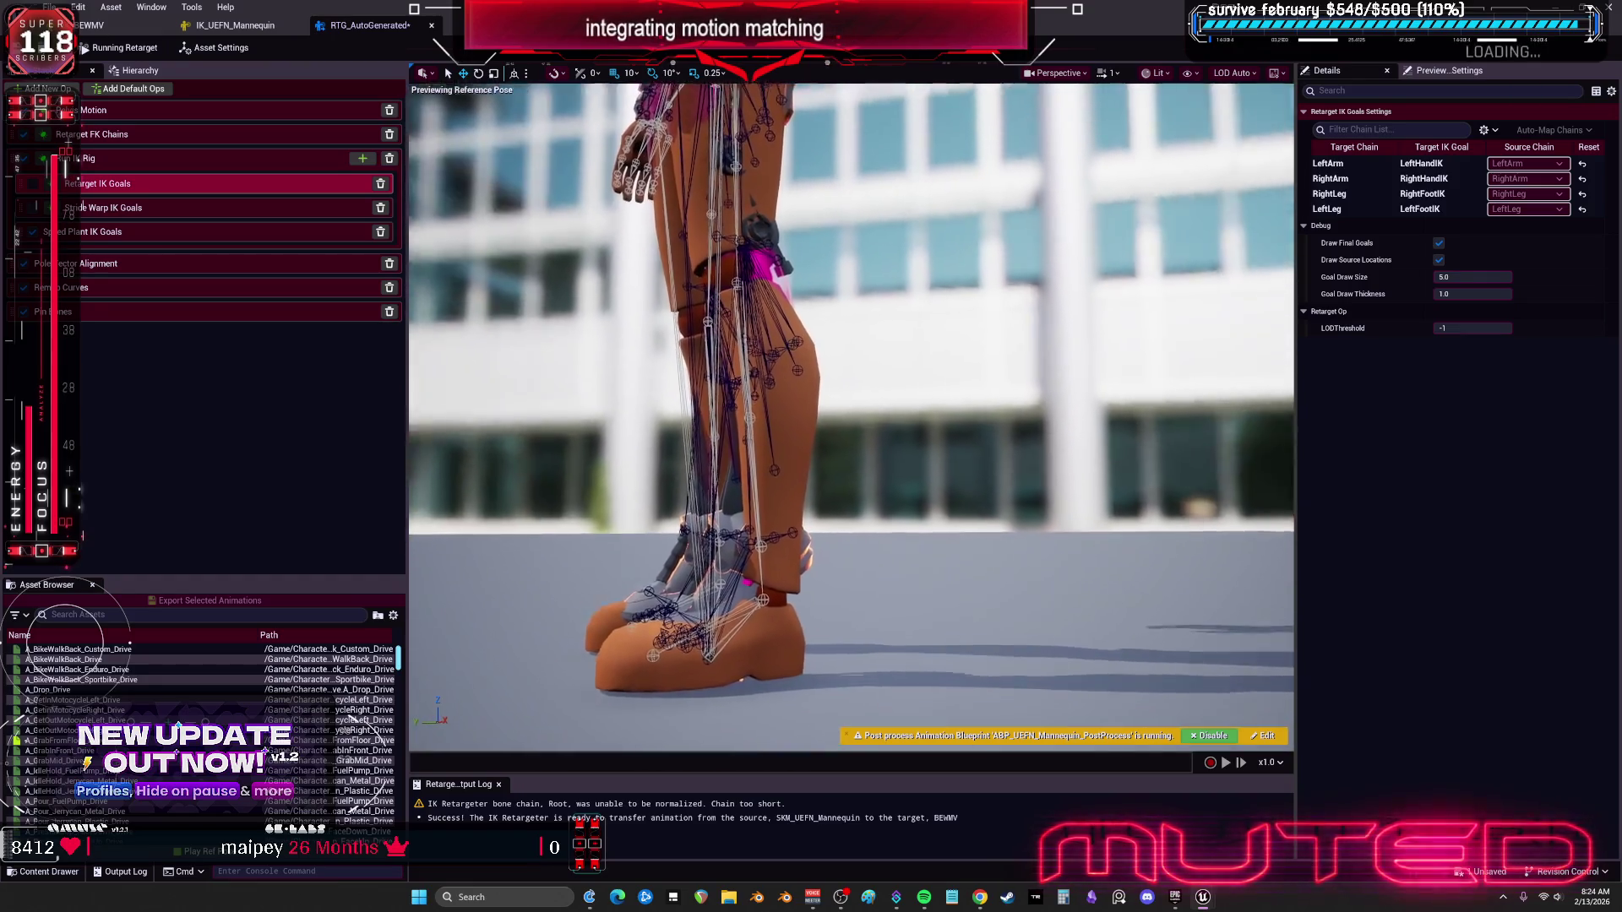
pyautogui.scroll(-3, 851, 414)
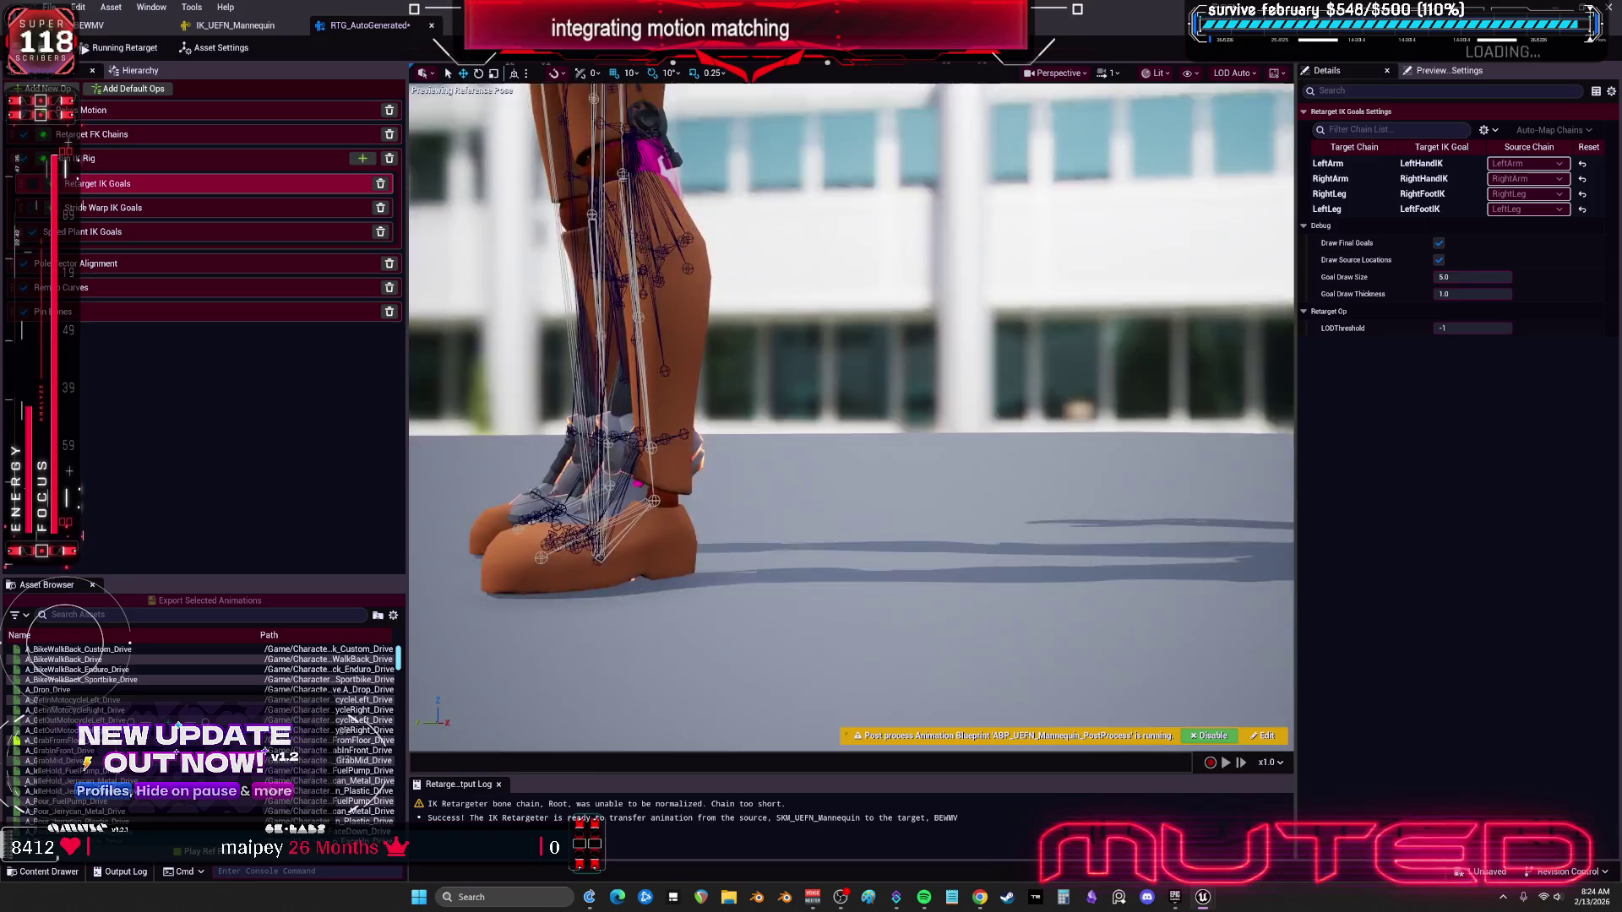
pyautogui.scroll(1, 850, 414)
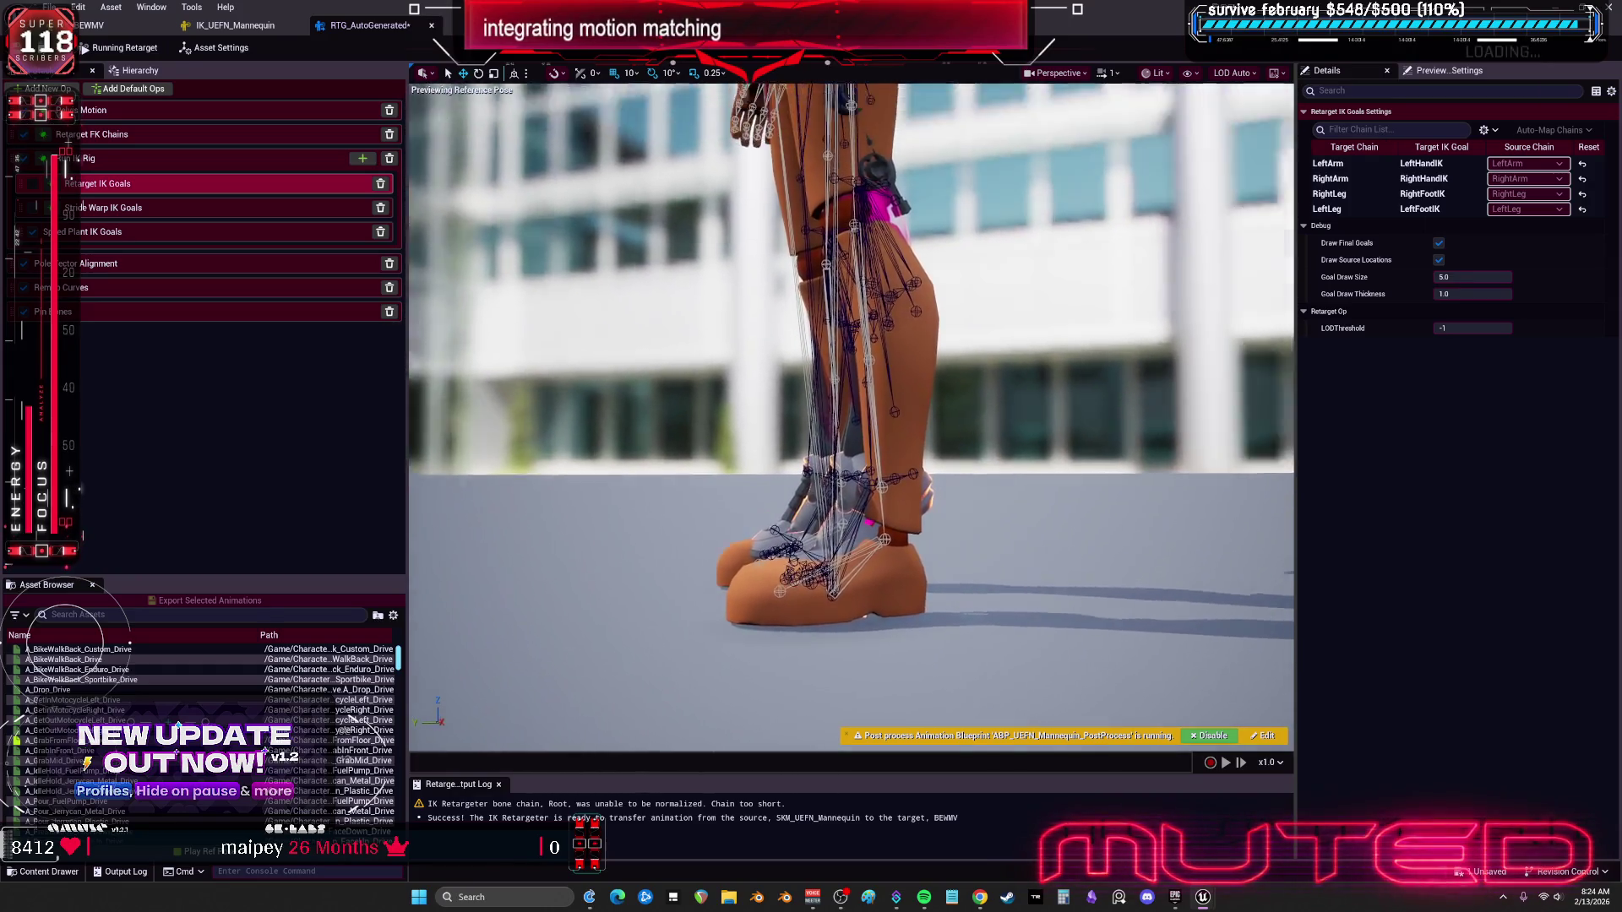
pyautogui.moveTo(851, 414); pyautogui.dragTo(802, 414)
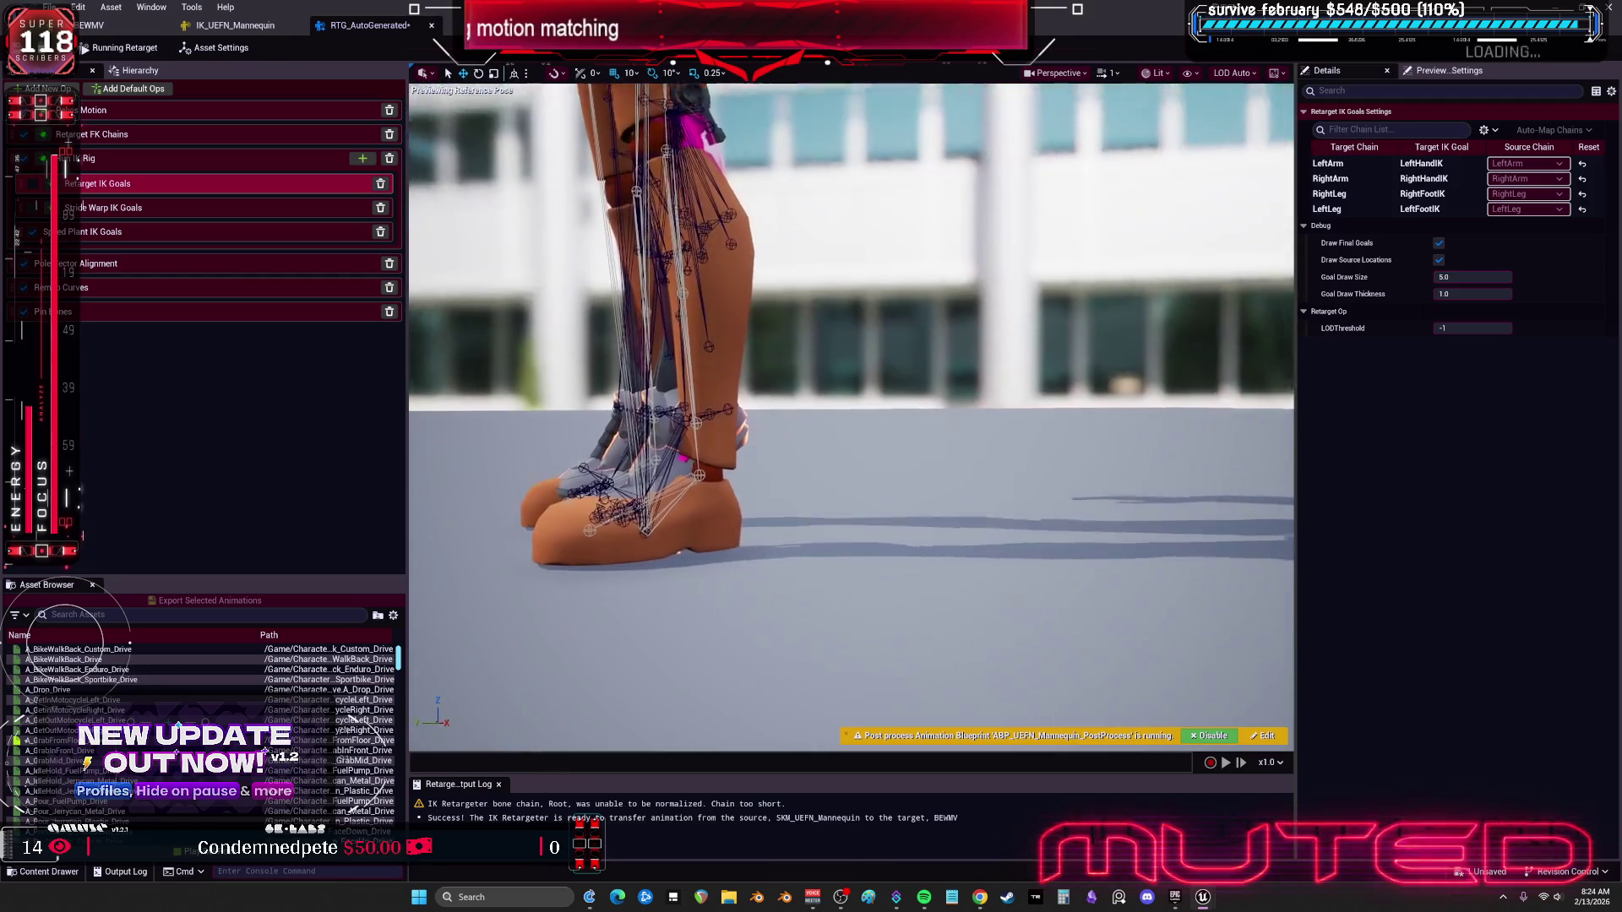
pyautogui.moveTo(851, 414)
pyautogui.mouseDown()
pyautogui.moveTo(913, 406)
pyautogui.moveTo(853, 397)
pyautogui.moveTo(844, 372)
pyautogui.moveTo(878, 355)
pyautogui.moveTo(832, 372)
pyautogui.mouseUp()
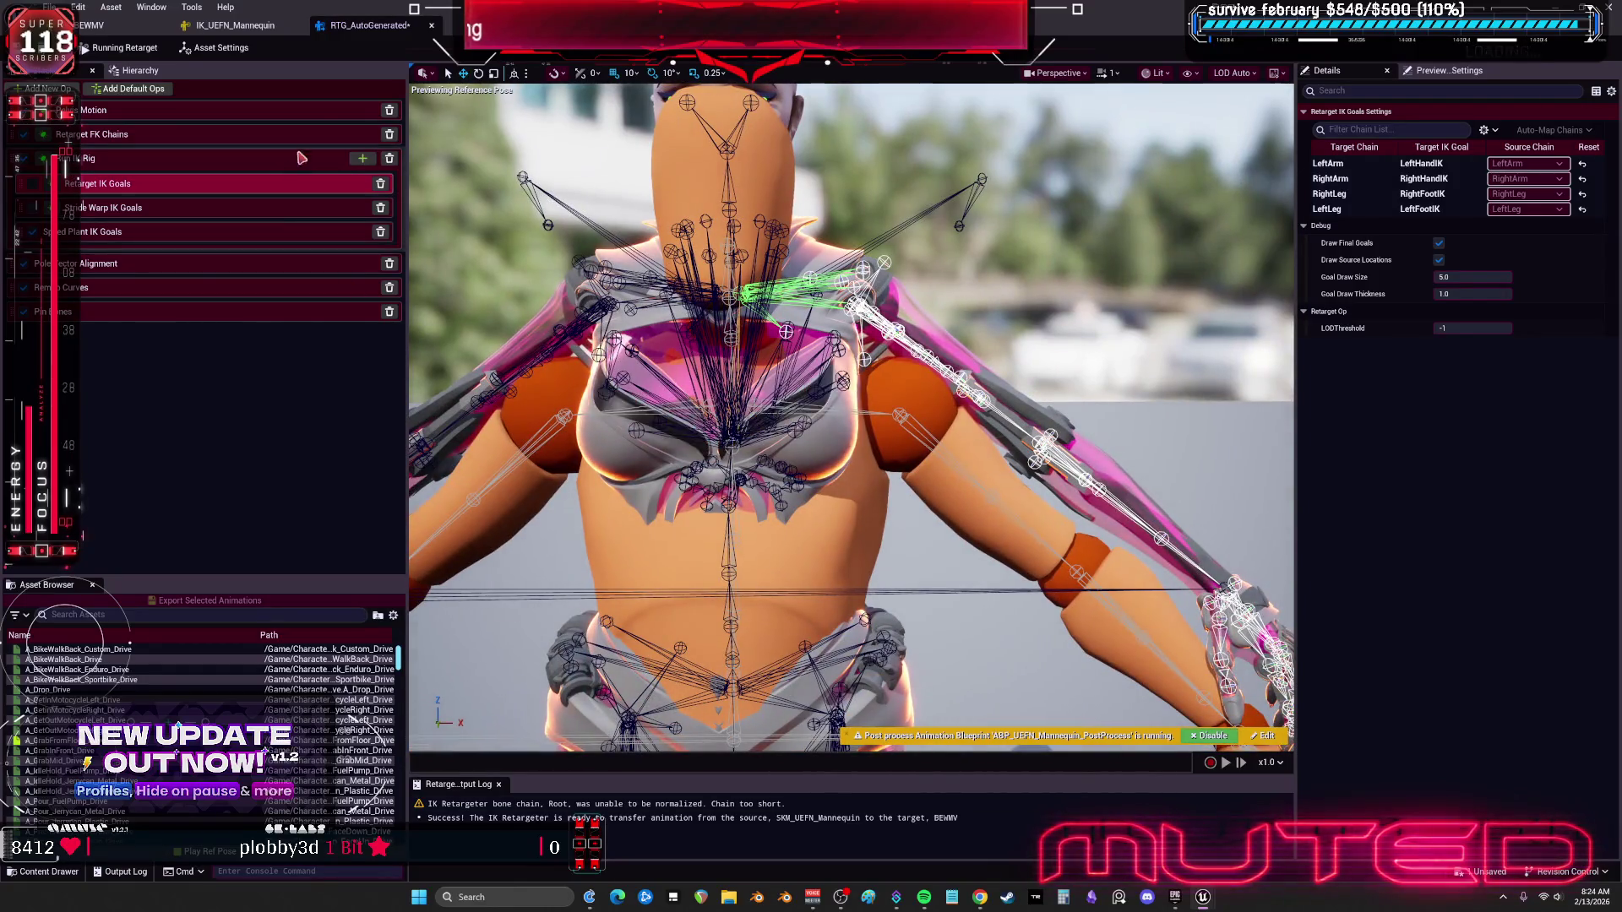
# Step: Open BP_BEWMV from Content/BewmV/BEWMV using the Blueprint Class filter
pyautogui.press('super+Down')
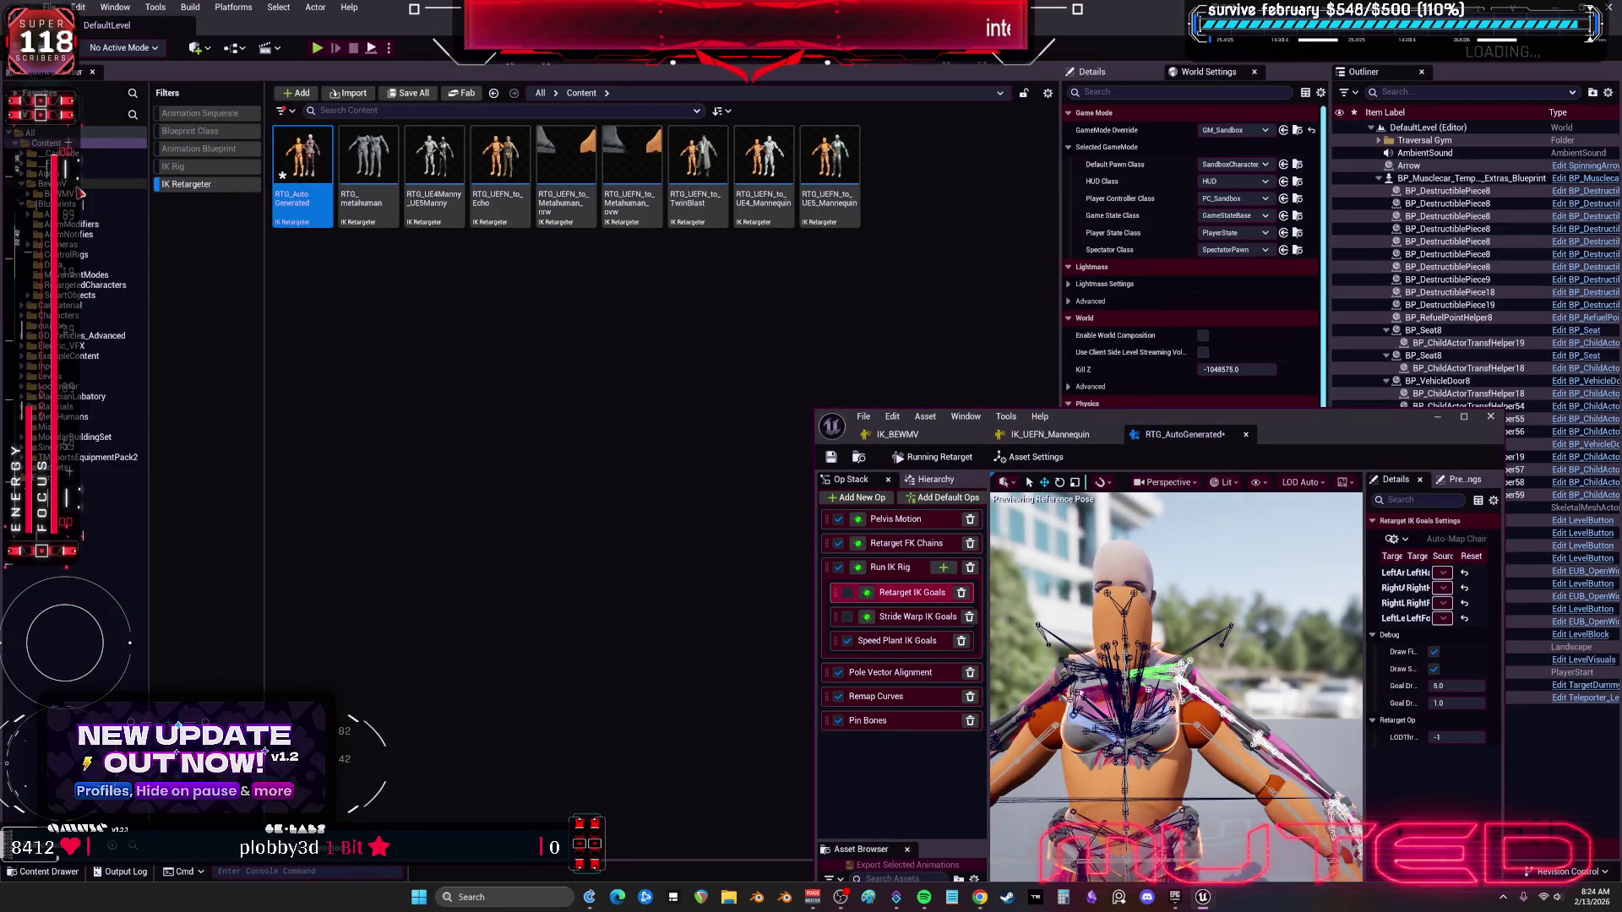
pyautogui.click(60, 193)
pyautogui.click(198, 183)
pyautogui.click(207, 133)
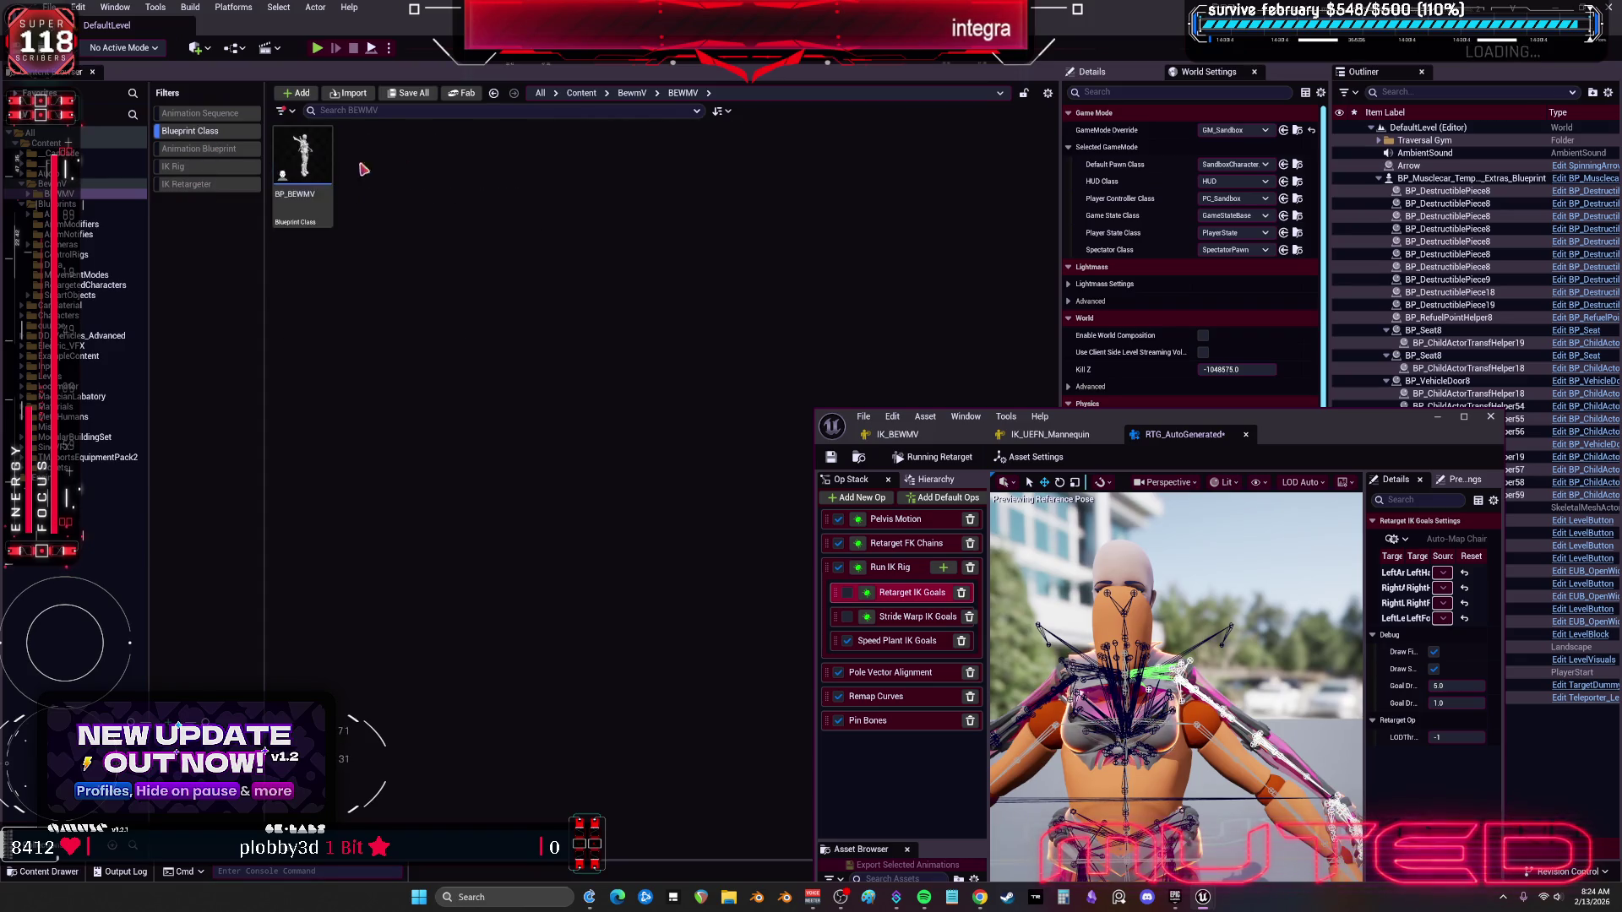
pyautogui.doubleClick(1224, 415)
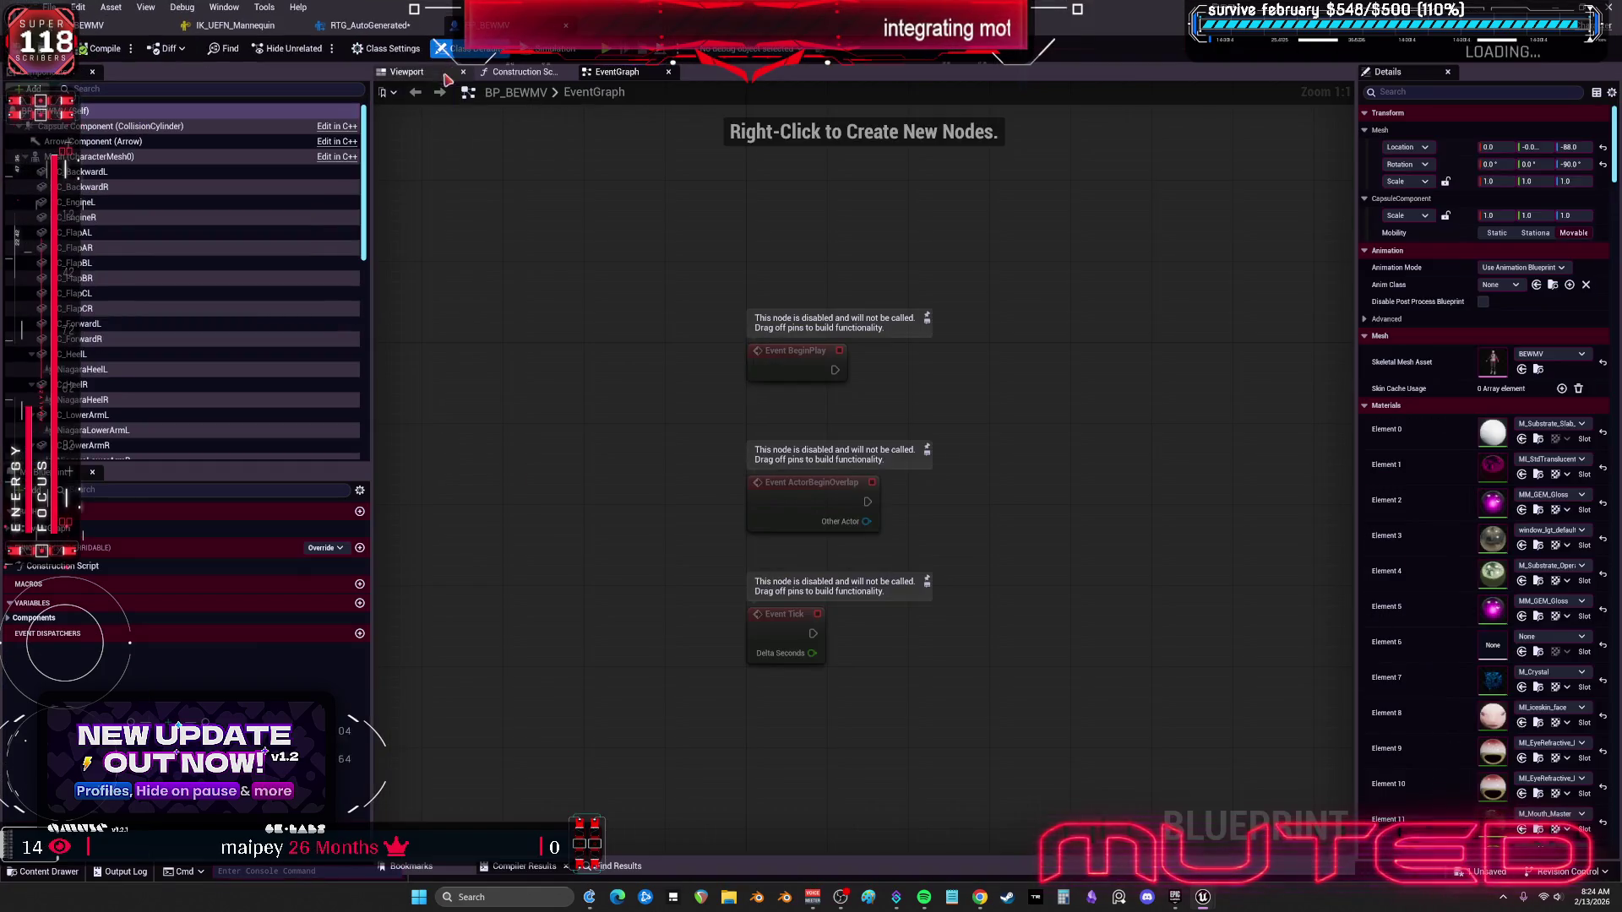
# Step: Show the Blueprint's 3D preview zoomed on the character's face and chest
pyautogui.click(443, 74)
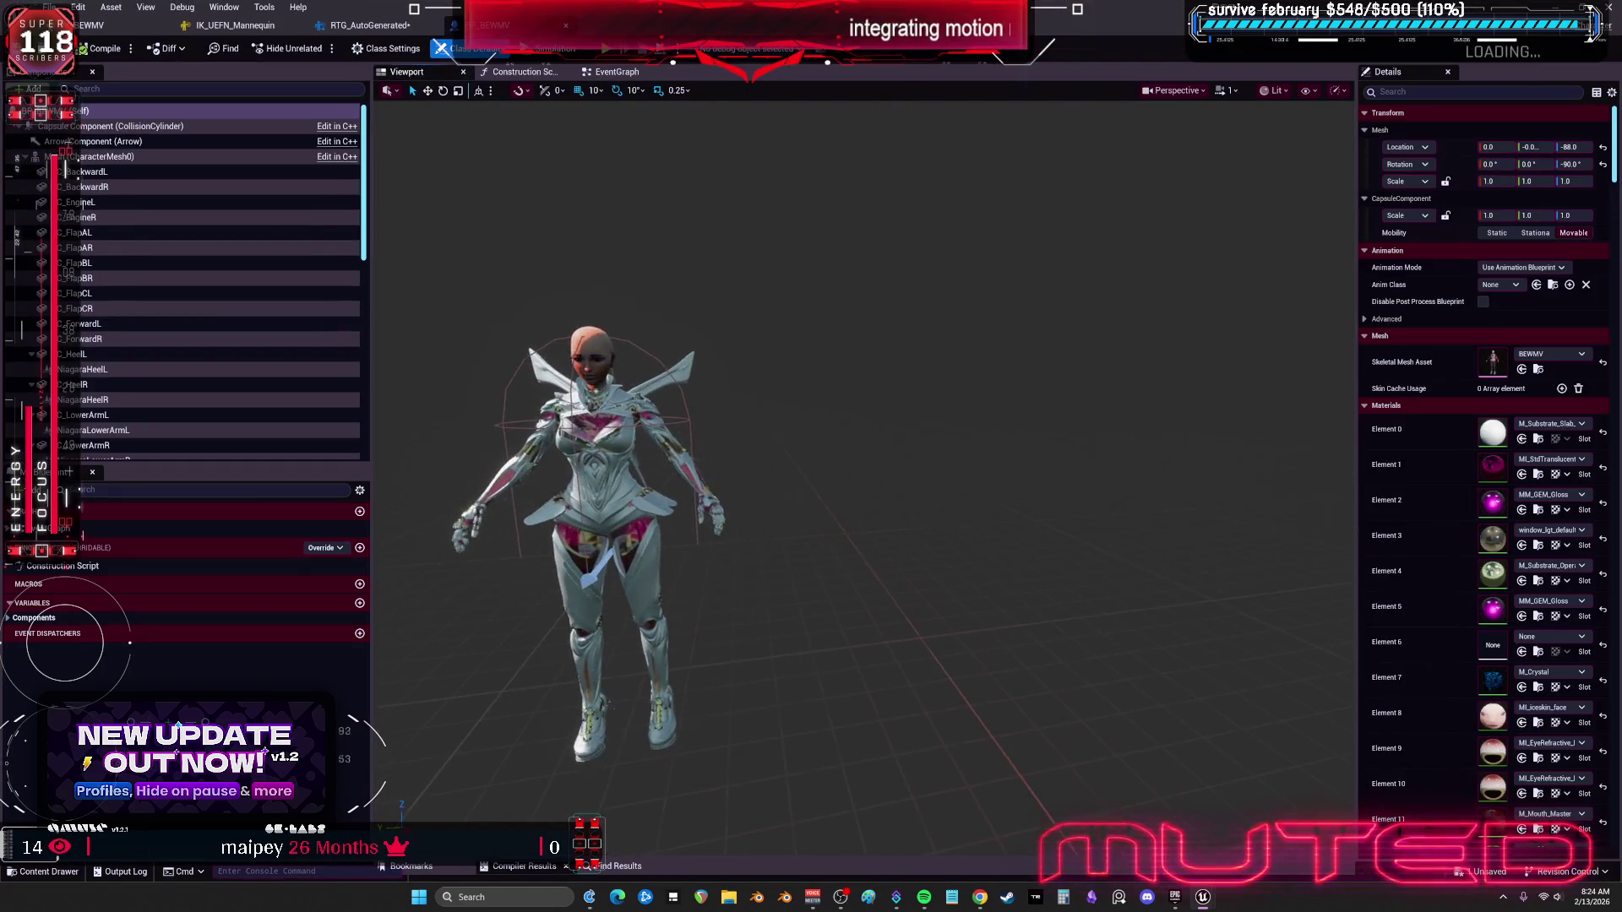
pyautogui.scroll(10, 861, 473)
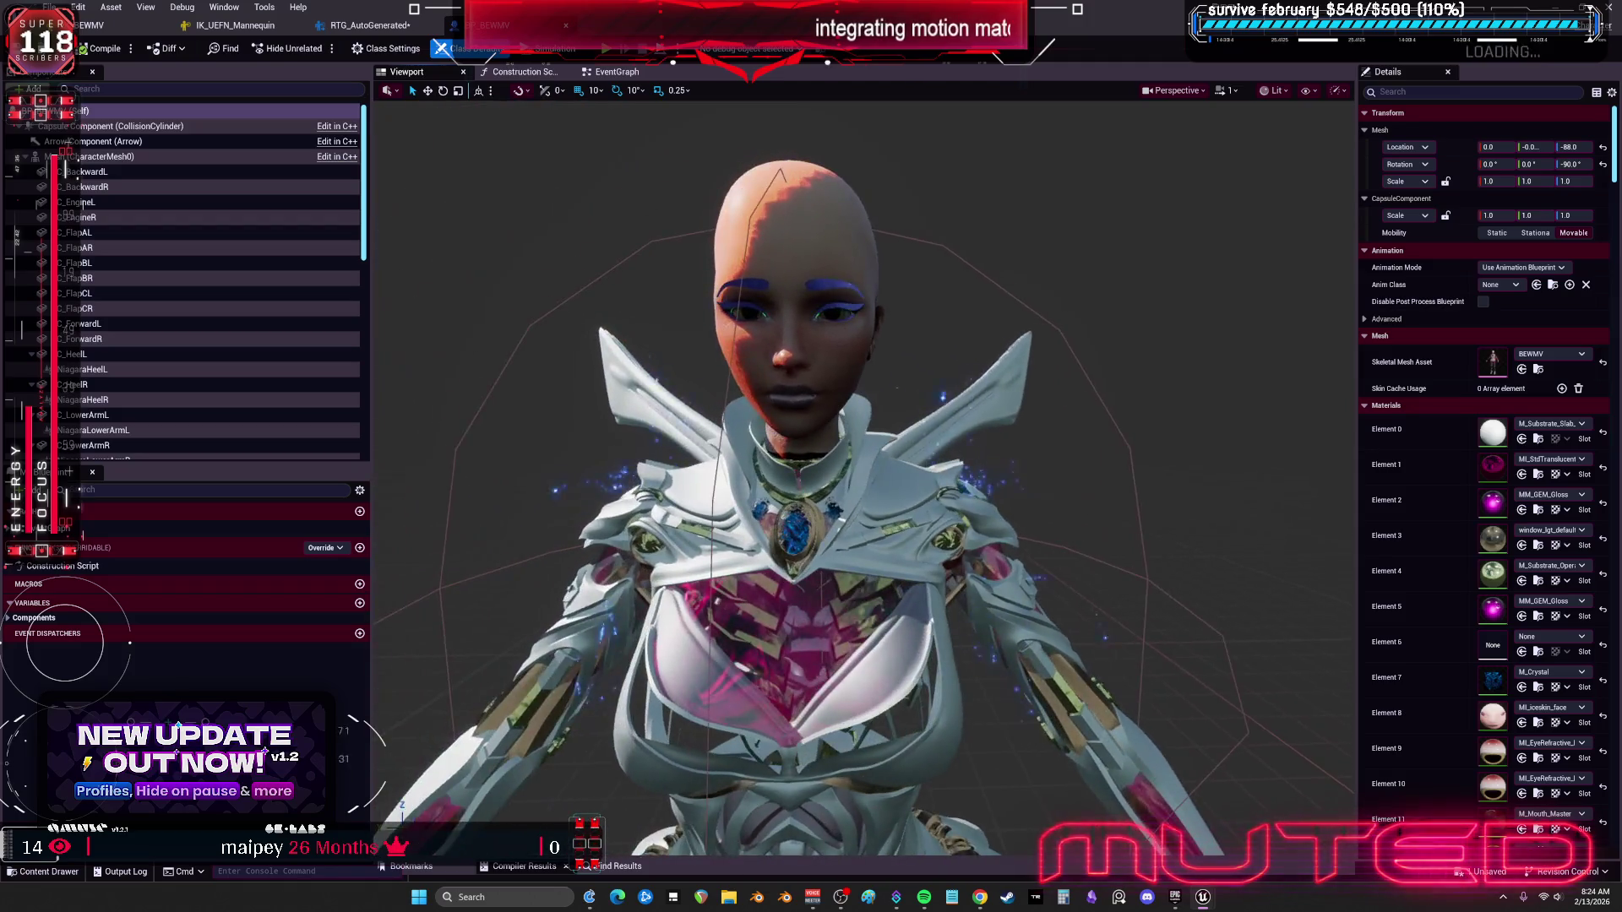
pyautogui.moveTo(845, 473)
pyautogui.mouseDown()
pyautogui.moveTo(886, 466)
pyautogui.moveTo(836, 469)
pyautogui.mouseUp()
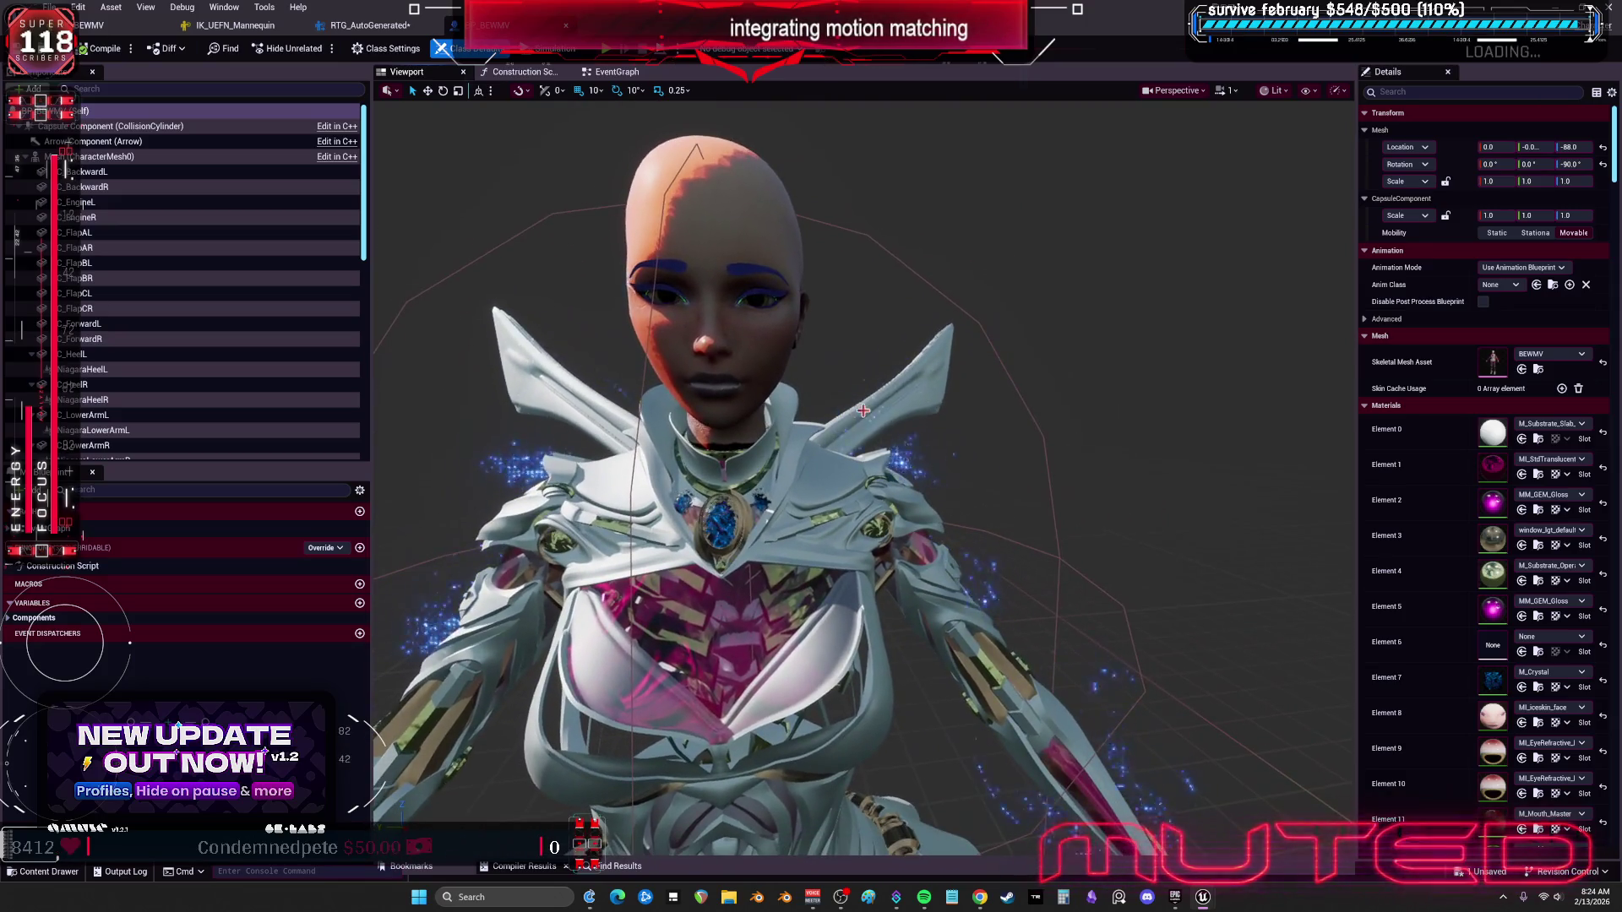
# Step: Browse Element 1's material list, dismiss it unchanged, and return to RTG_AutoGenerated
pyautogui.click(1550, 458)
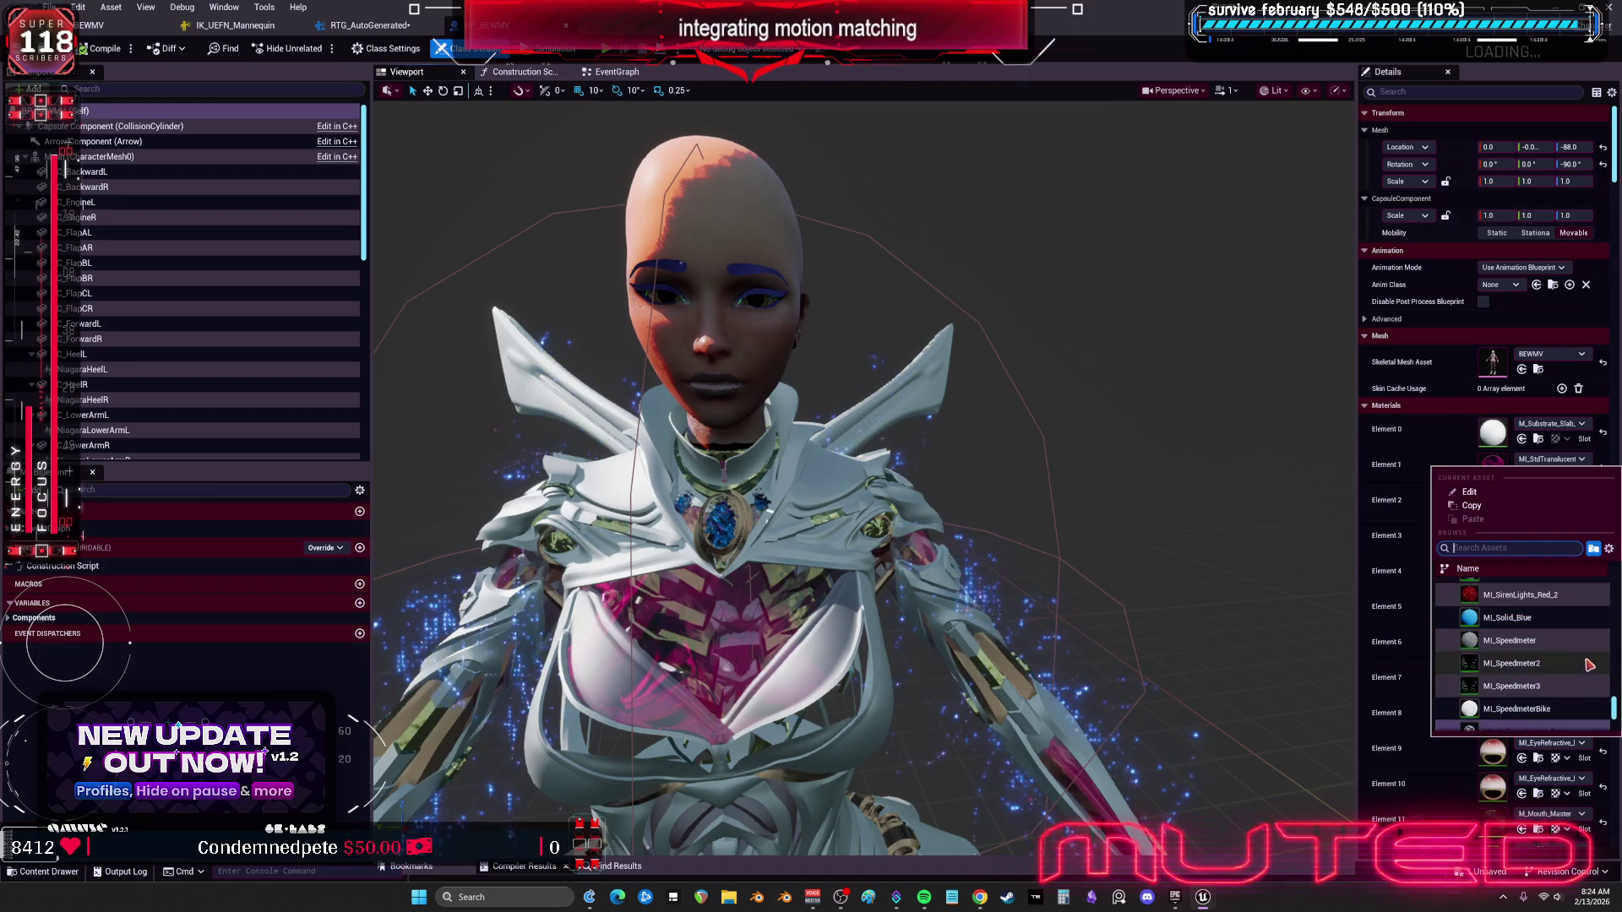
pyautogui.moveTo(1616, 714); pyautogui.dragTo(1597, 596)
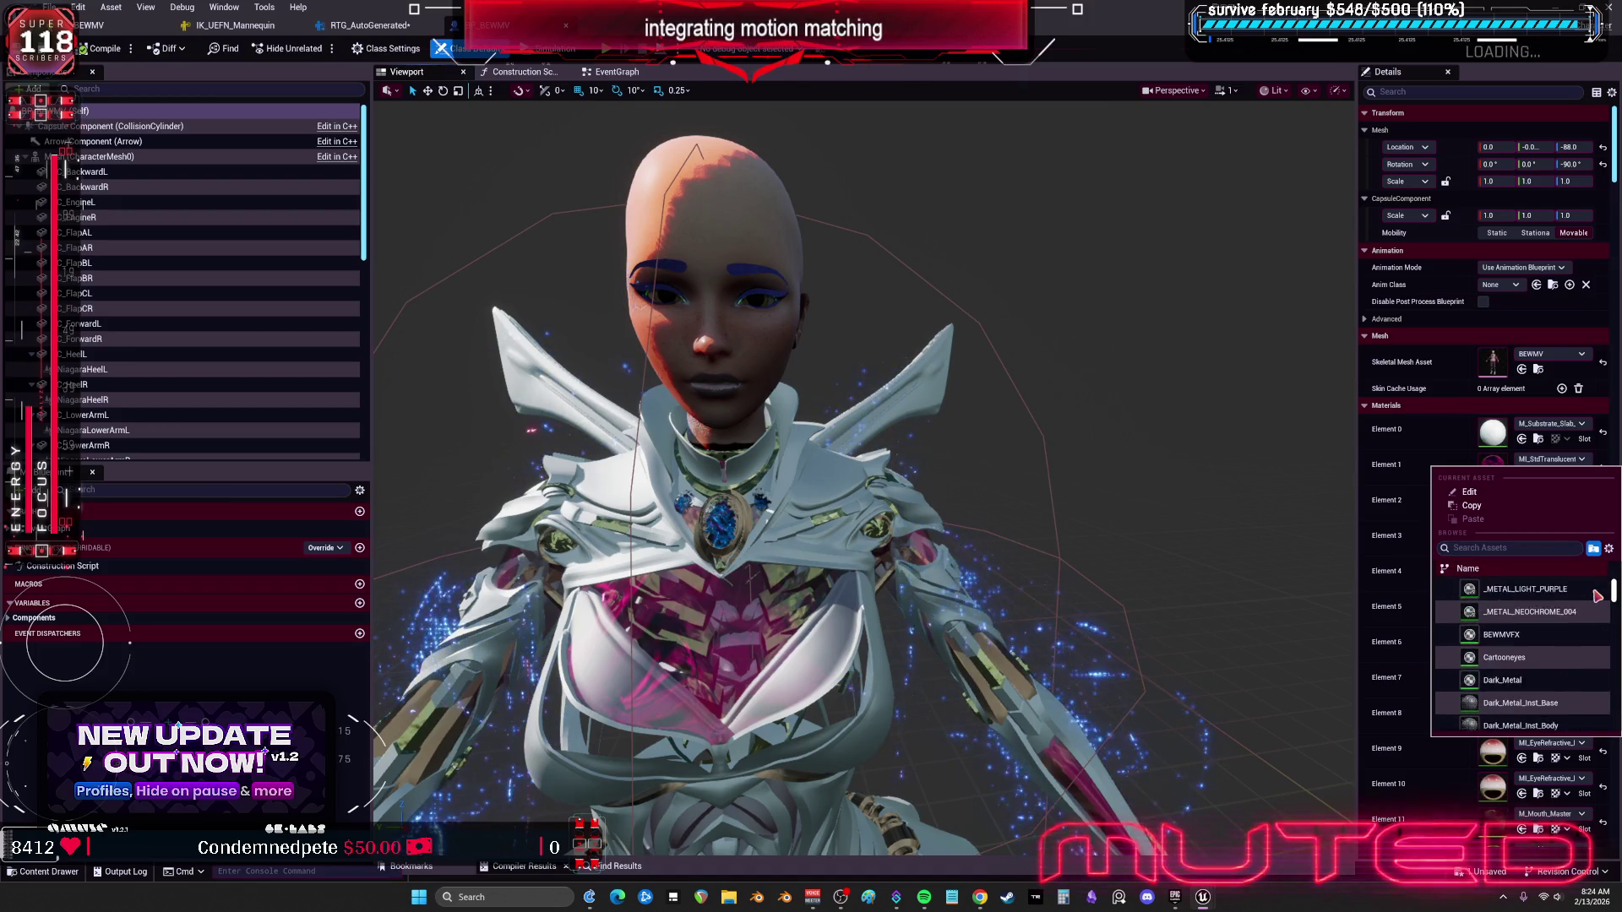
pyautogui.scroll(-15, 1580, 608)
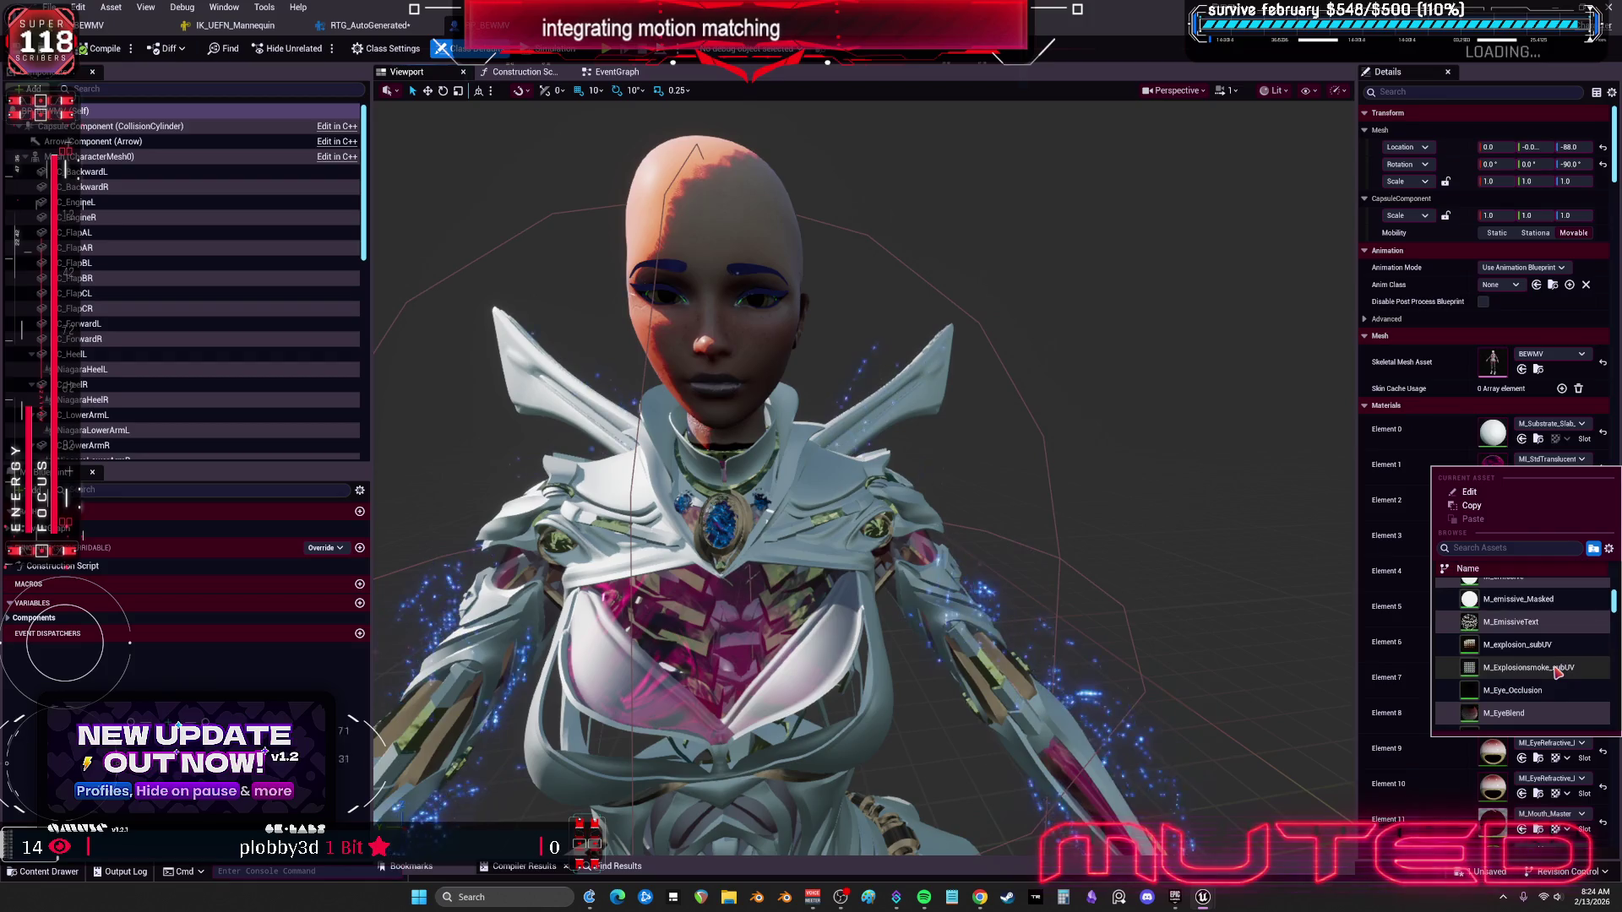
pyautogui.scroll(-3, 1557, 672)
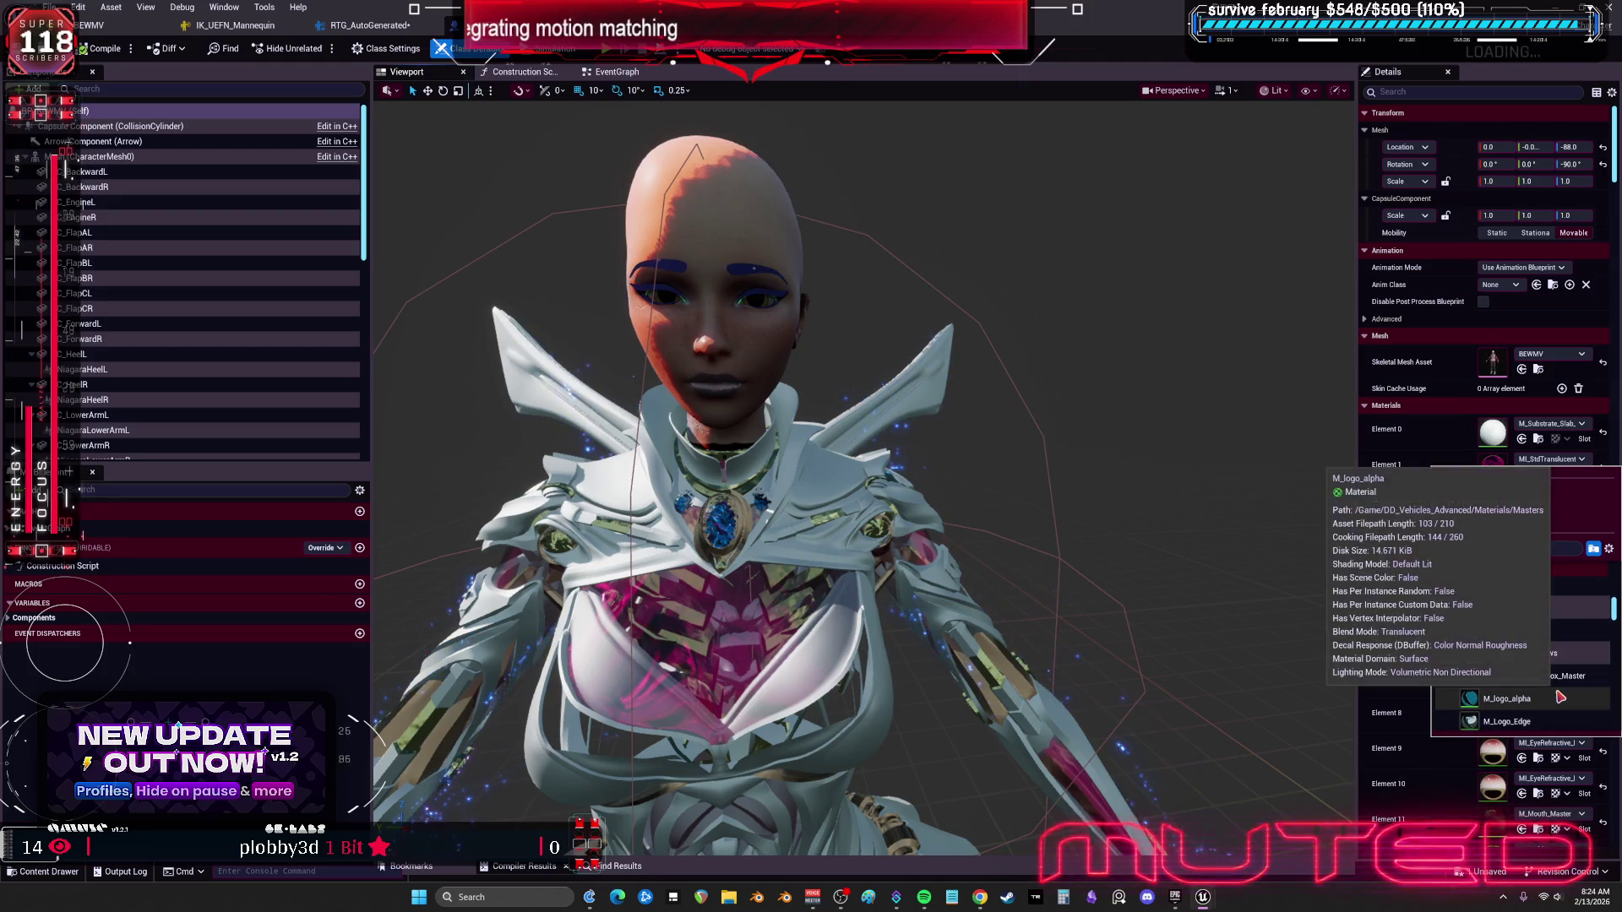
pyautogui.scroll(-3, 1560, 693)
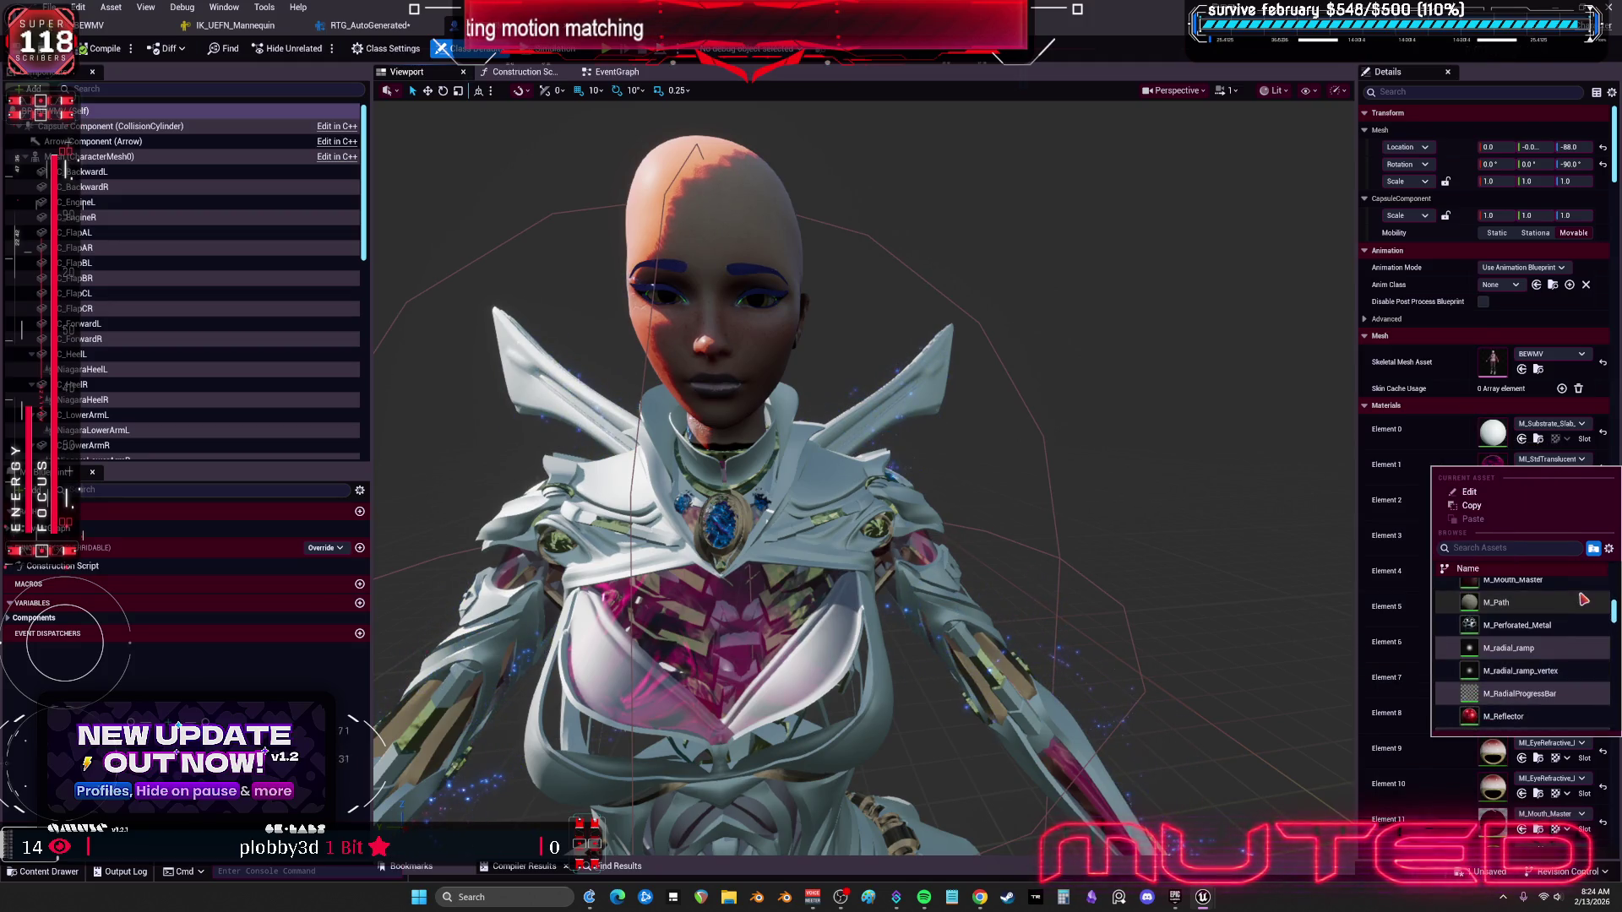
pyautogui.scroll(-5, 1581, 599)
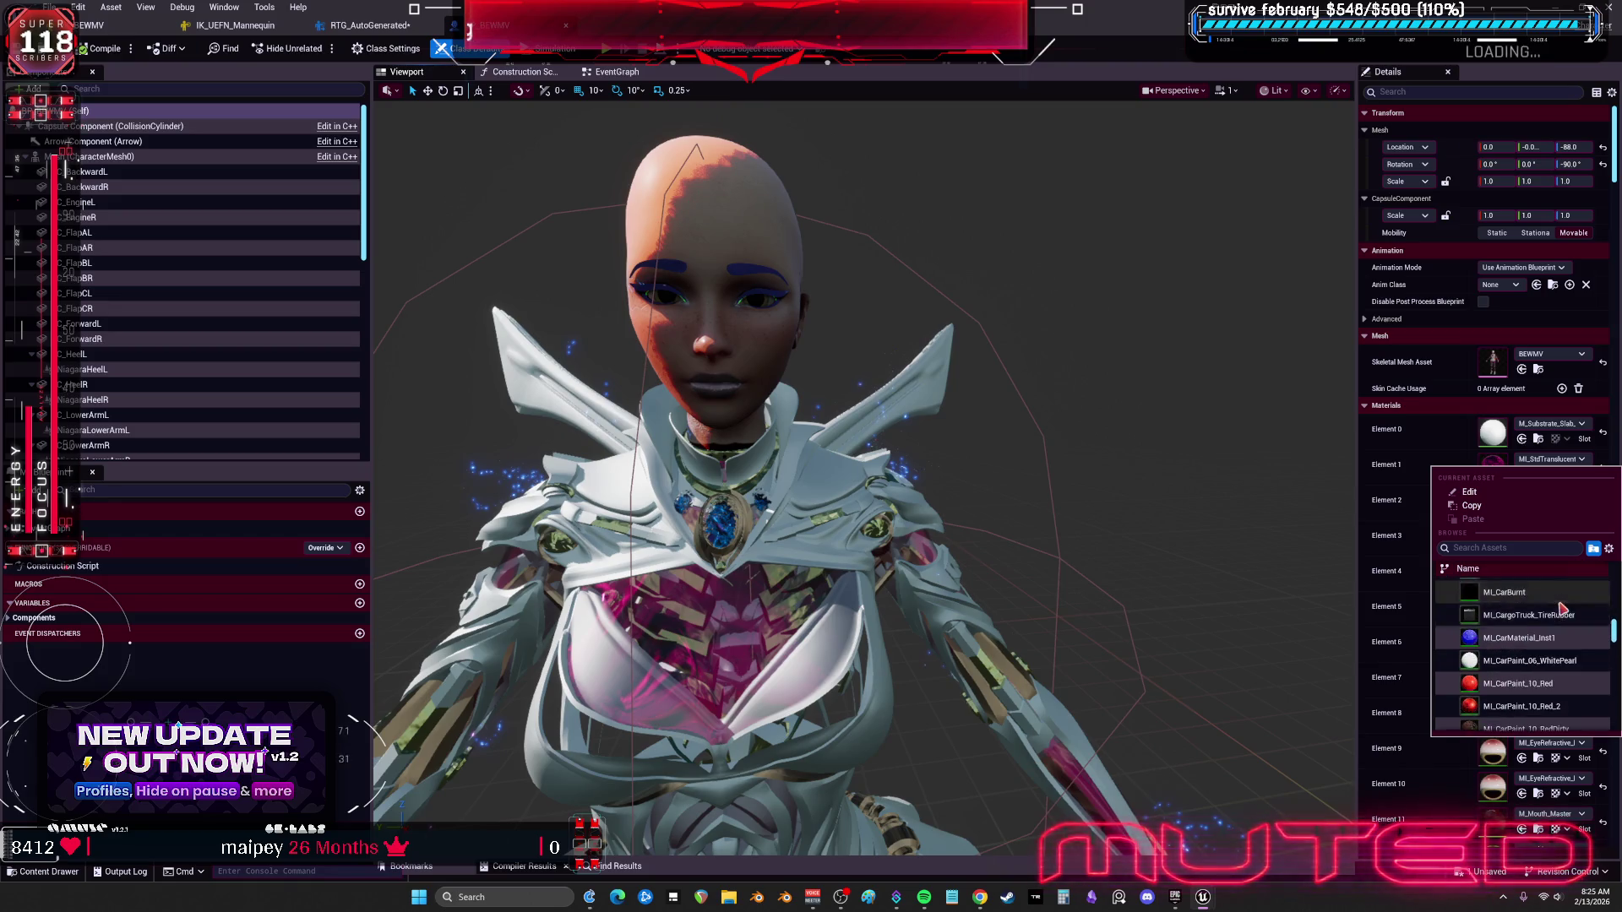
pyautogui.scroll(-5, 1561, 610)
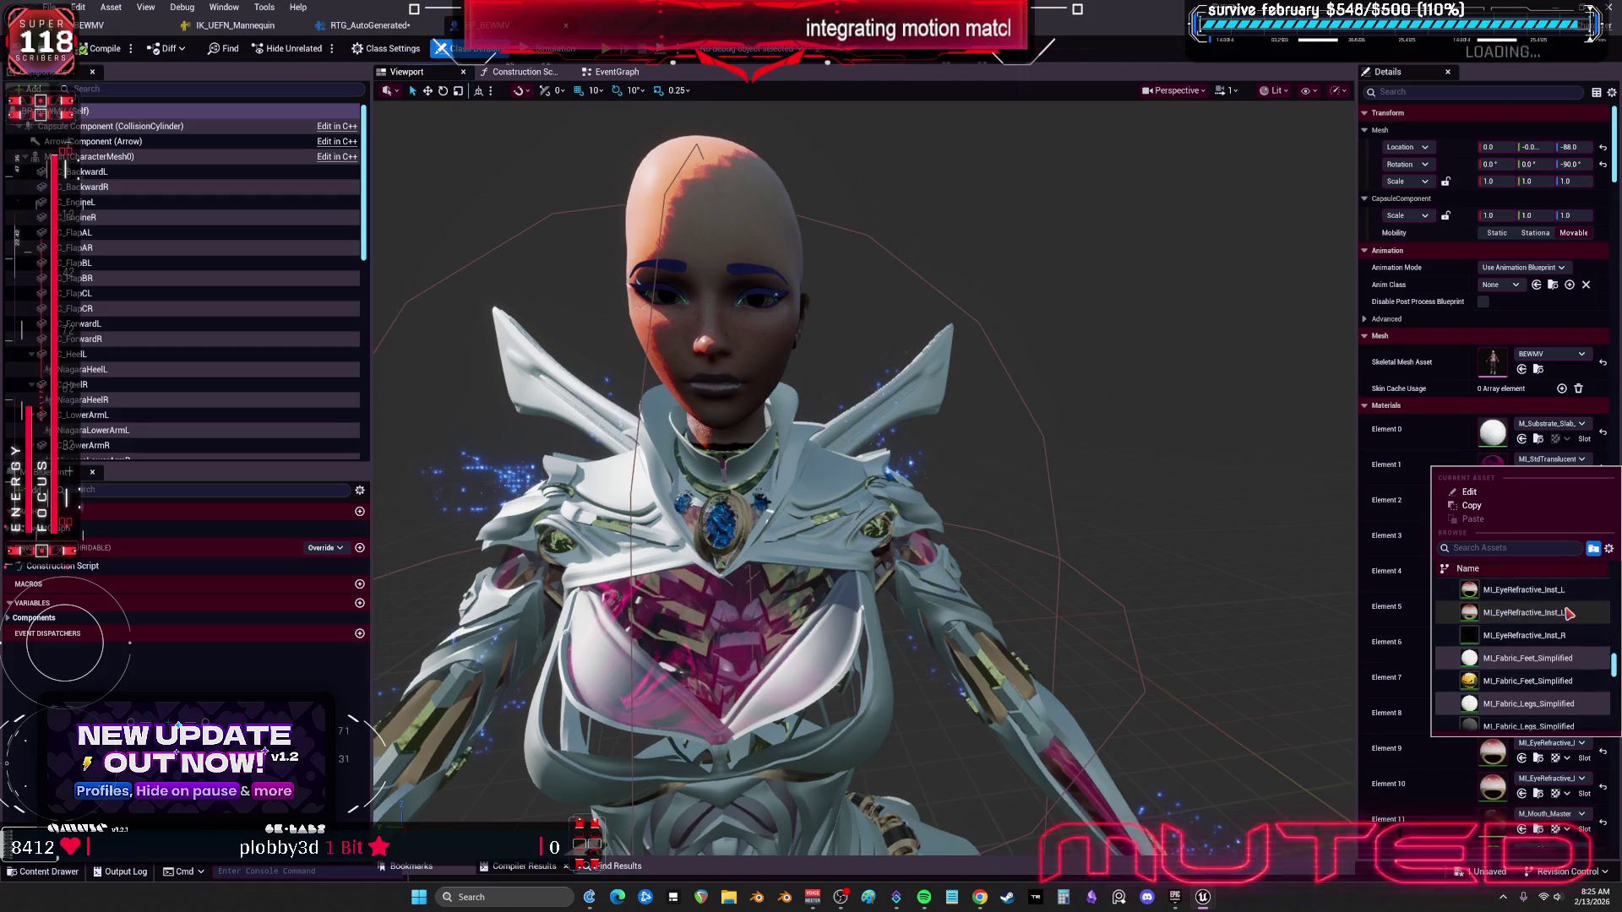
pyautogui.scroll(-5, 1552, 625)
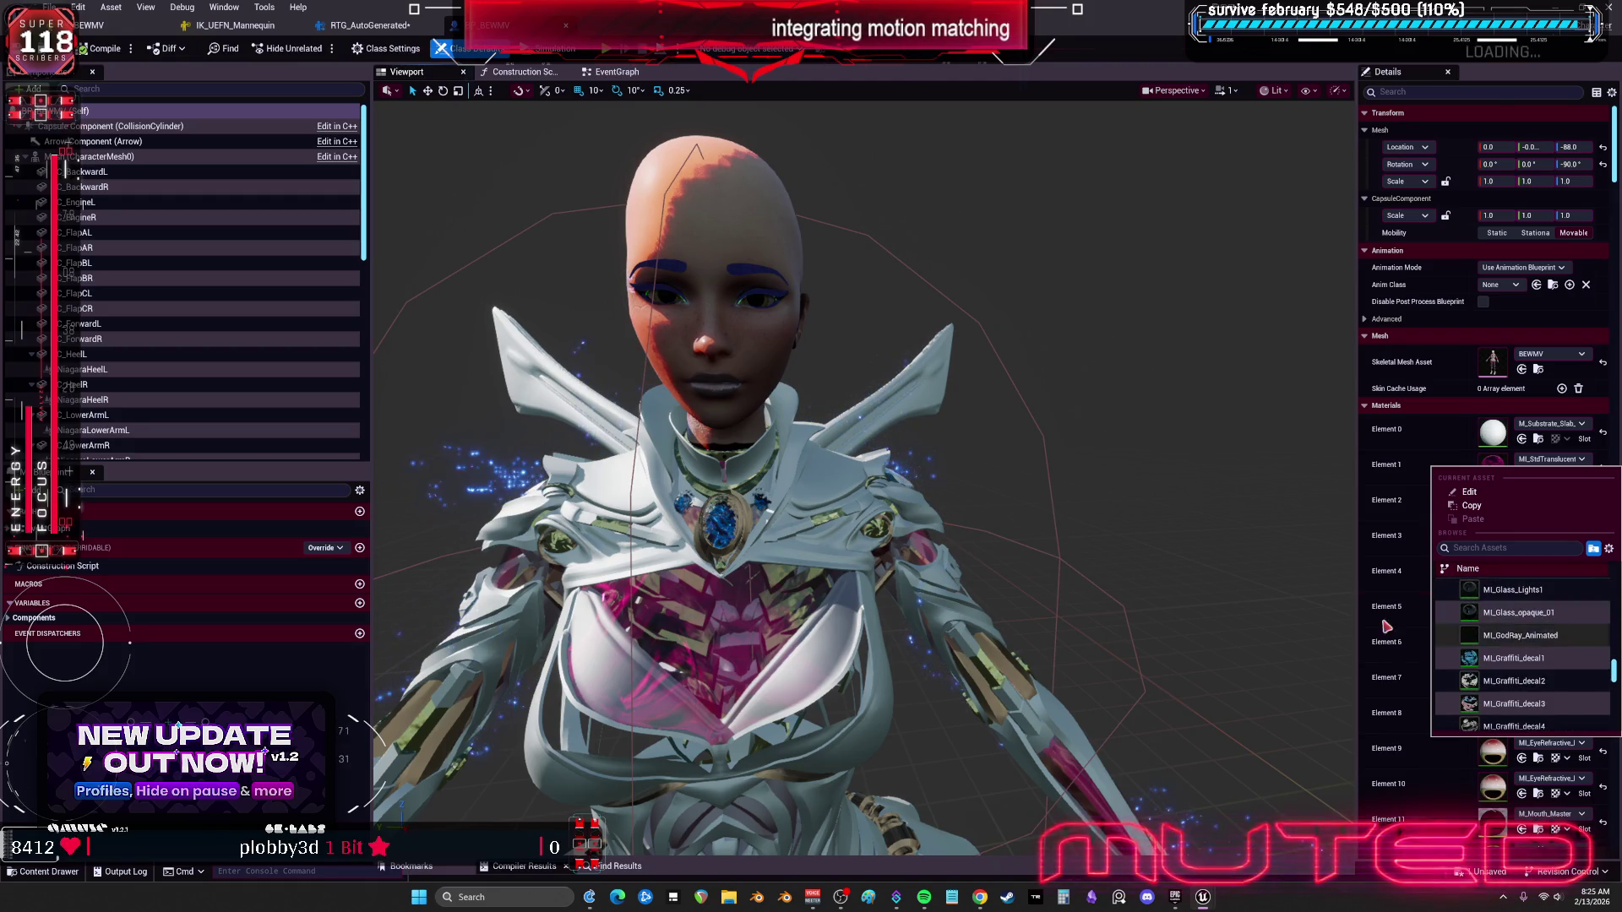
pyautogui.click(1283, 614)
pyautogui.click(1283, 614)
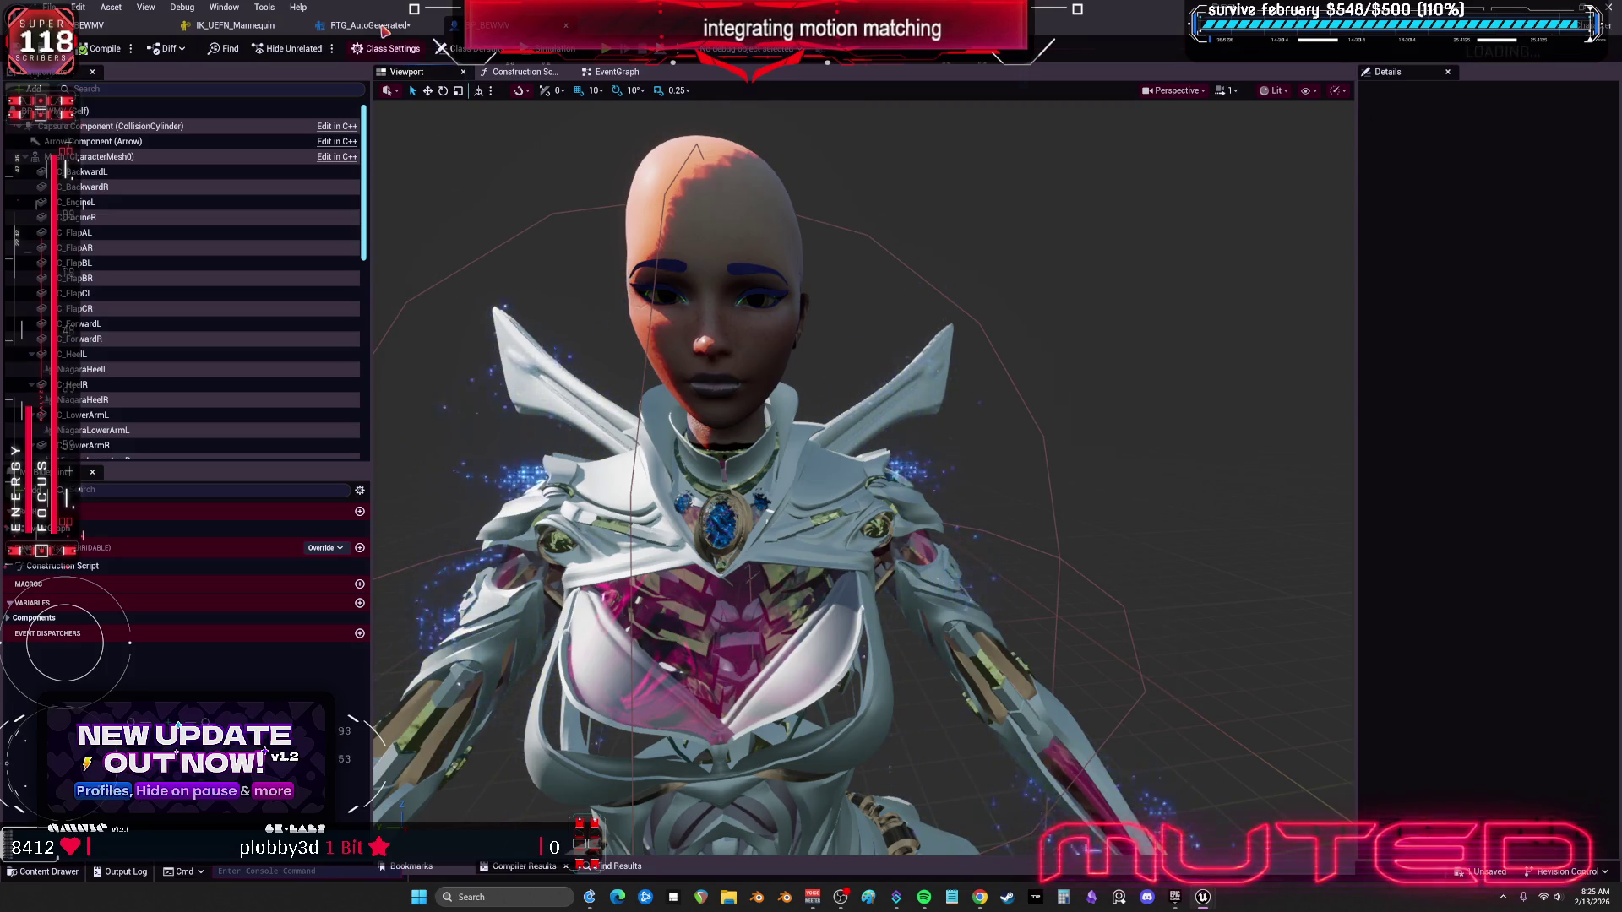
pyautogui.click(354, 25)
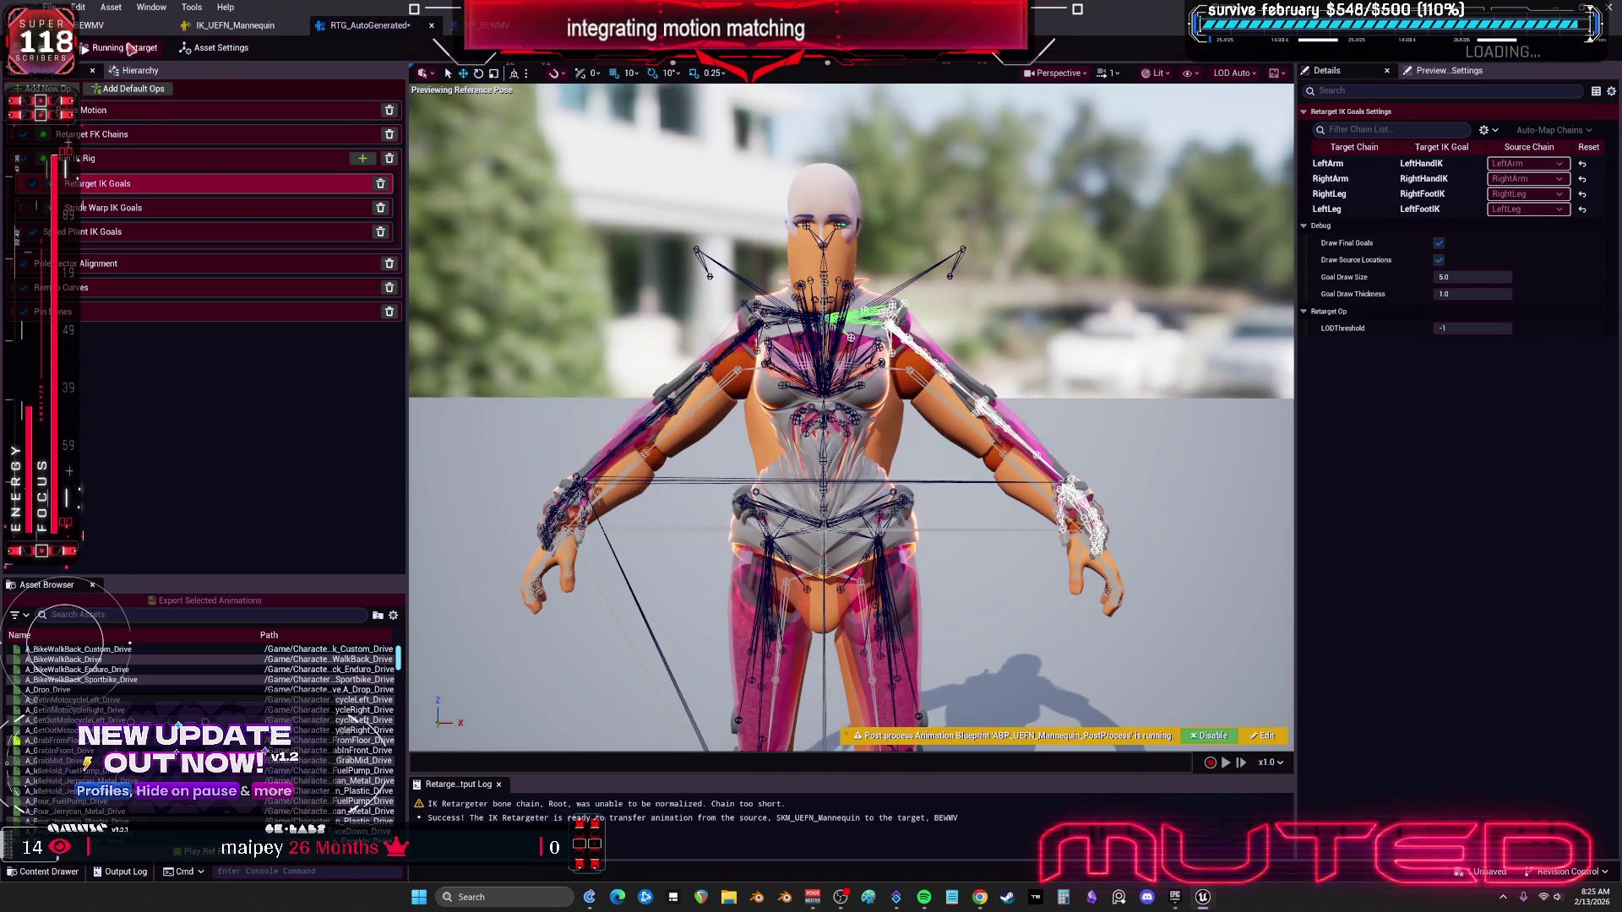
# Step: Switch to the IK_BEWMV rig editor
pyautogui.click(100, 25)
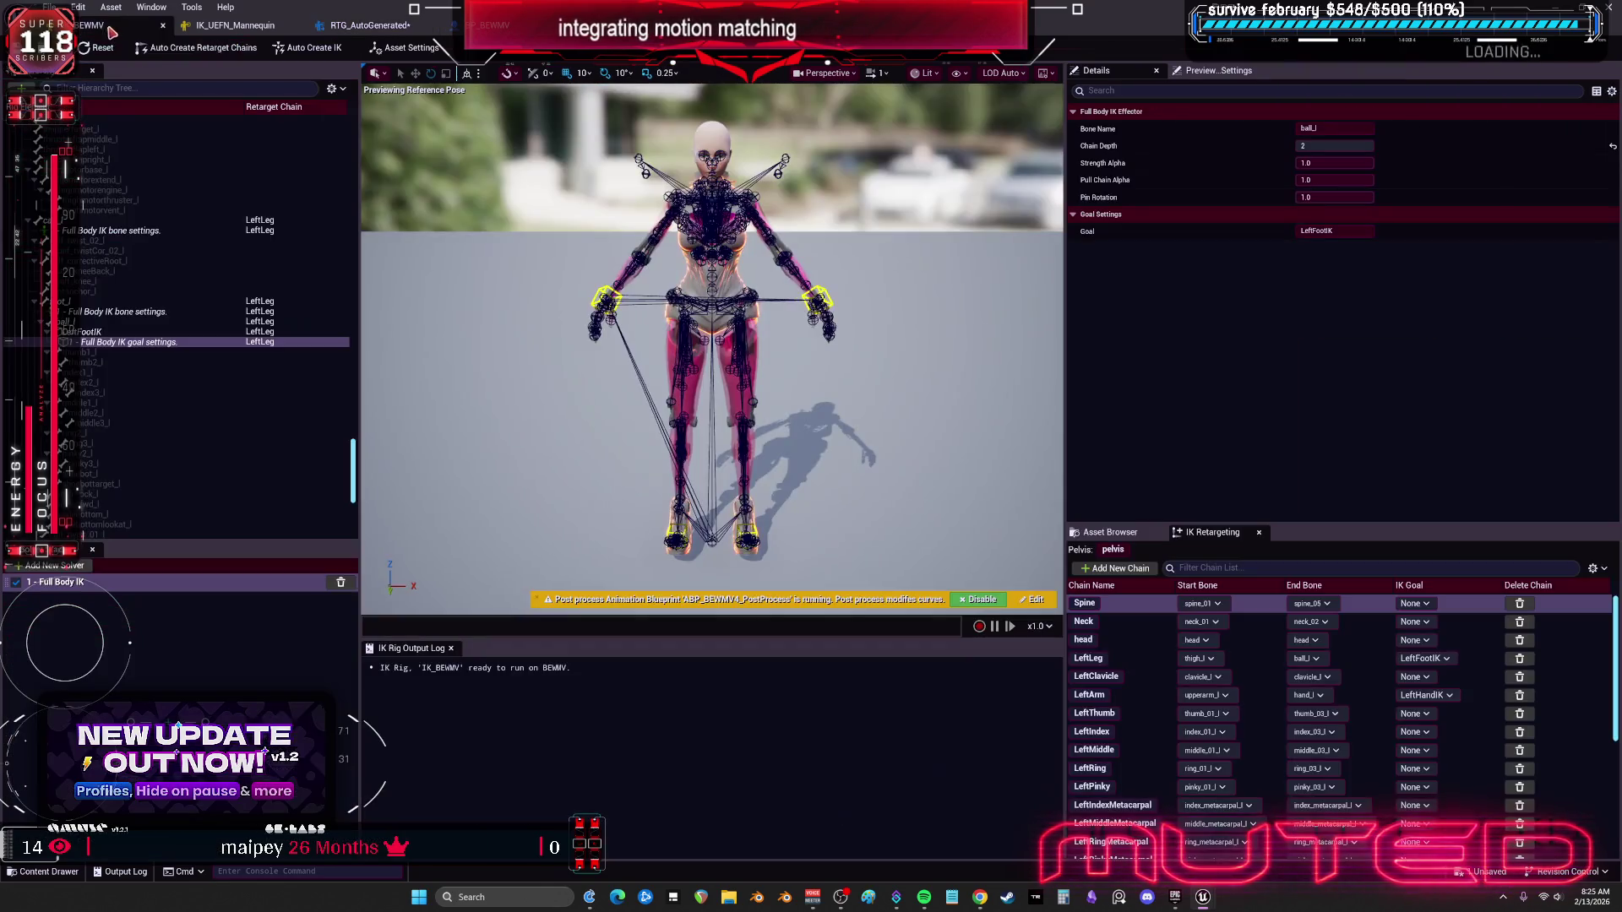
# Step: Inspect the left leg's Full Body IK settings for calf_l and the LeftFootIK goal
pyautogui.click(105, 235)
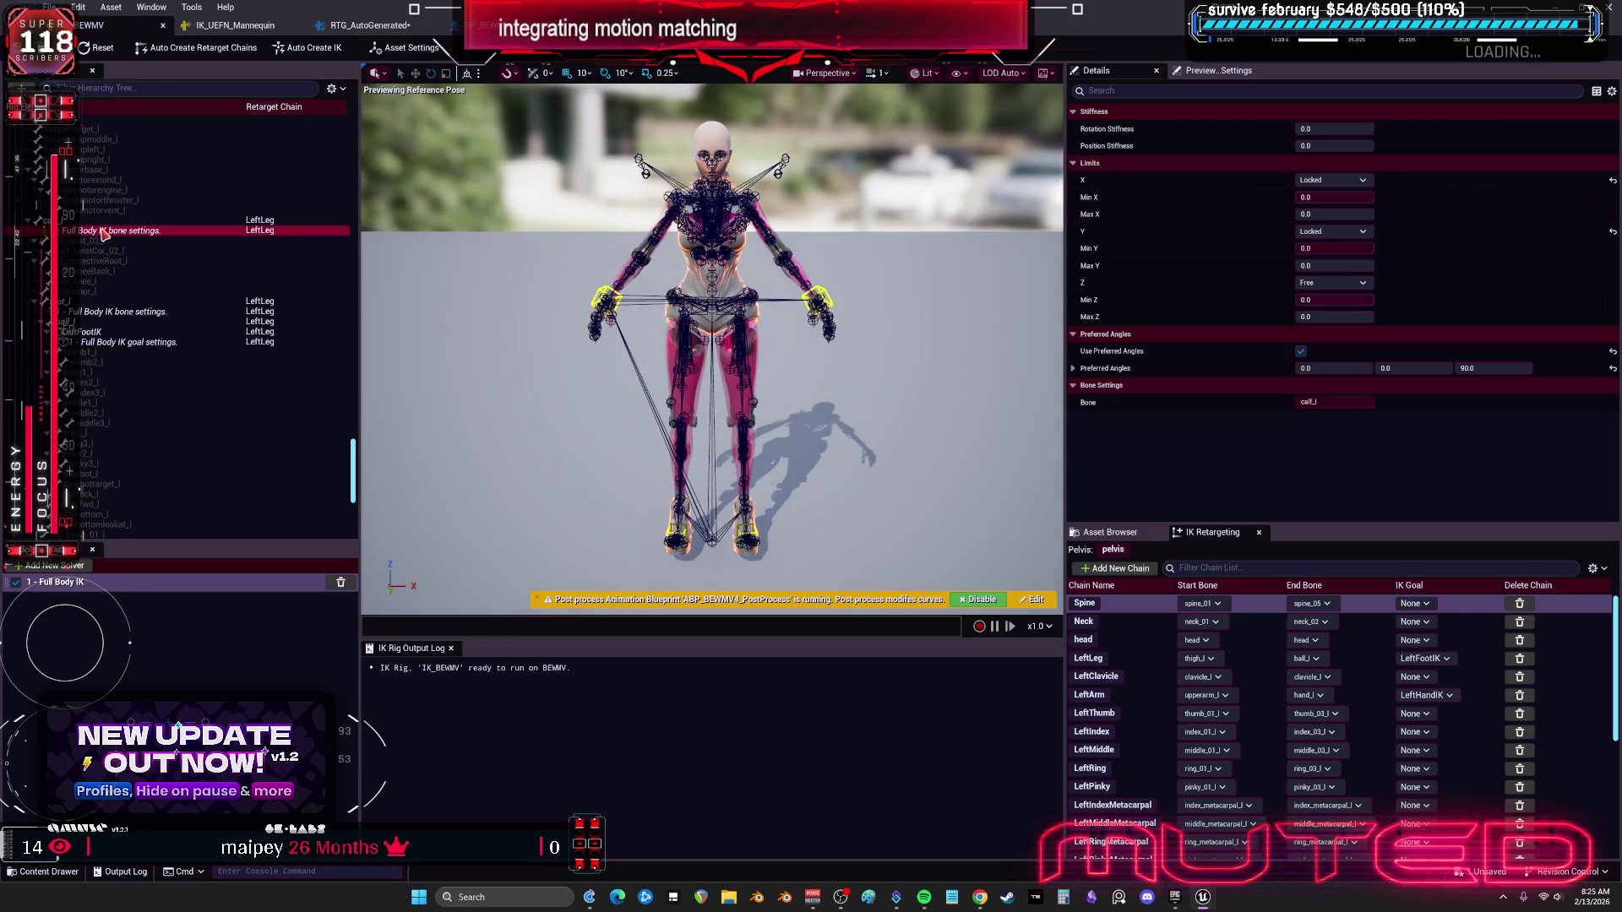
pyautogui.click(100, 332)
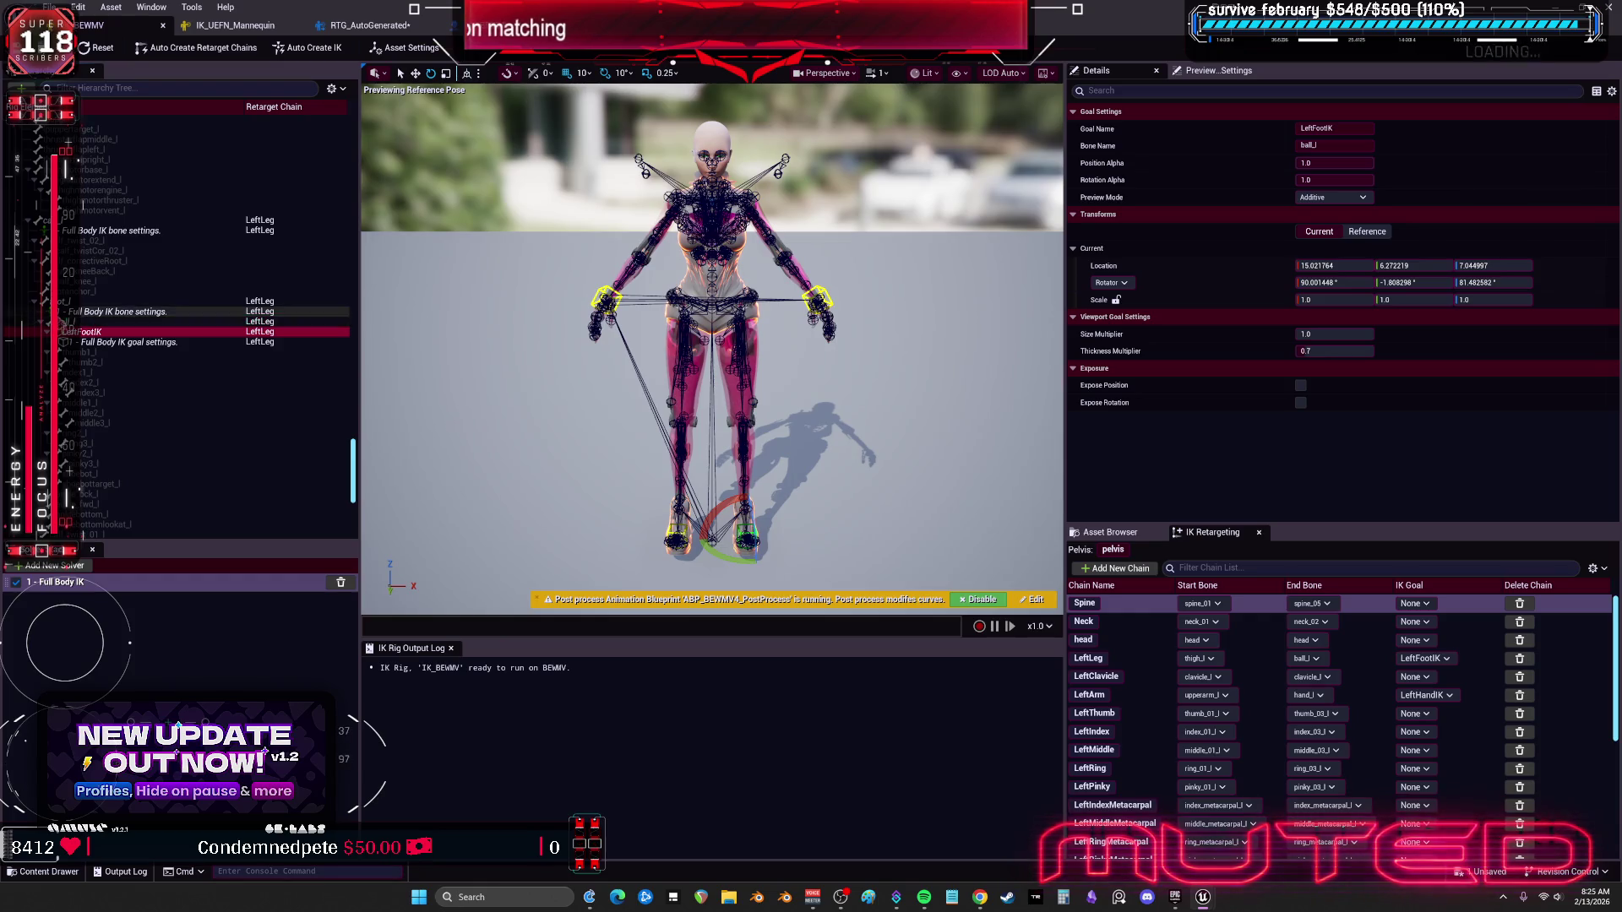
pyautogui.click(119, 230)
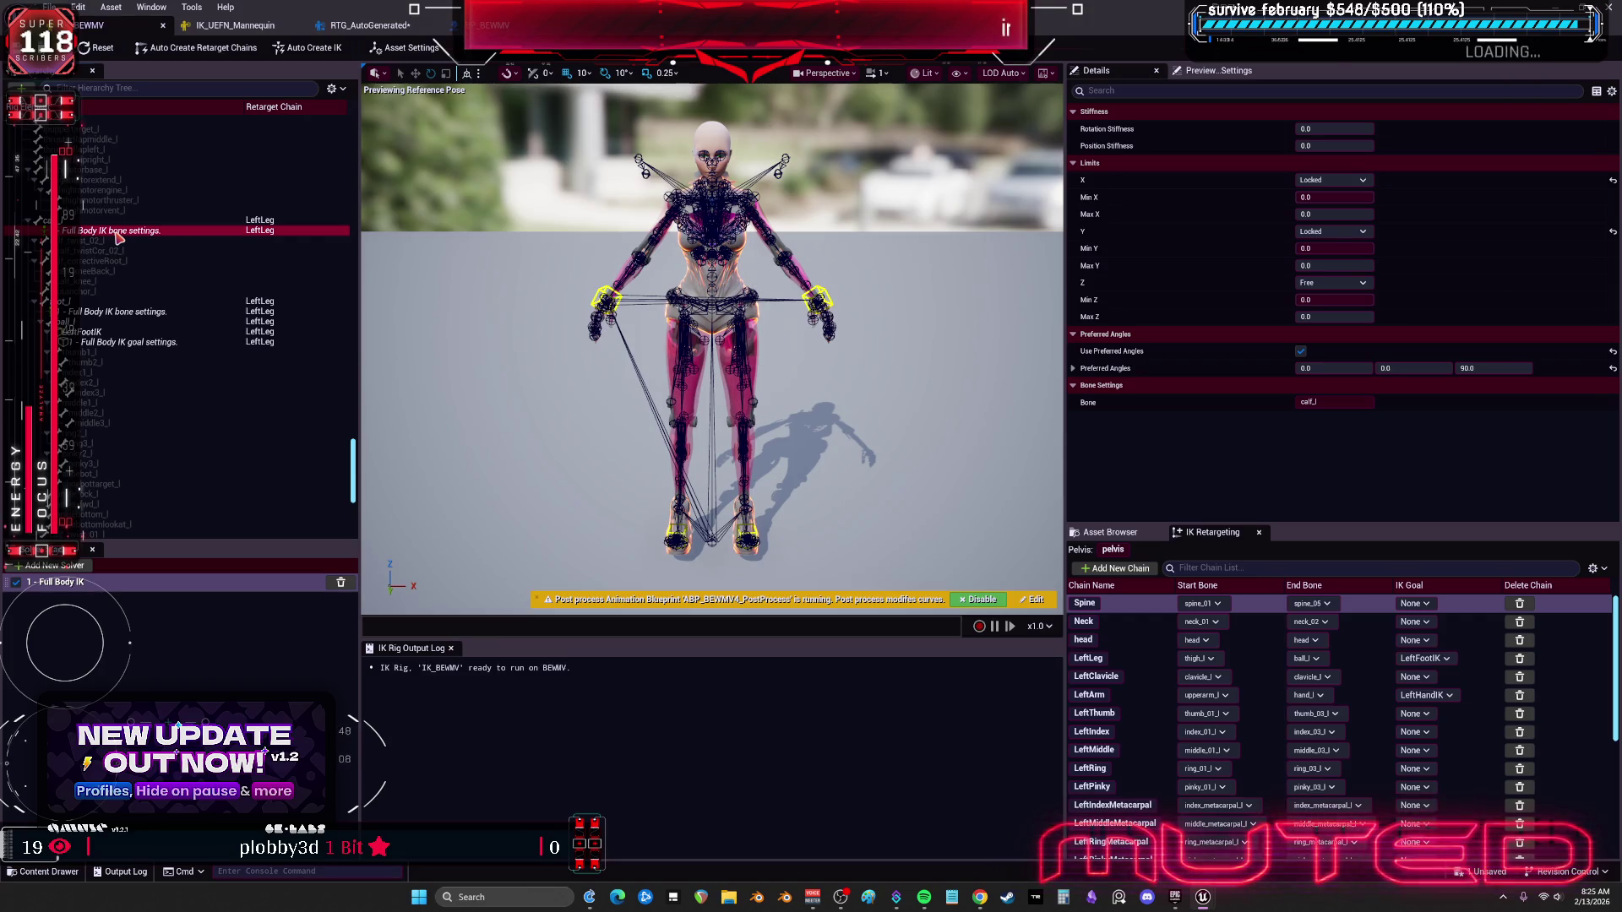
pyautogui.scroll(10, 135, 270)
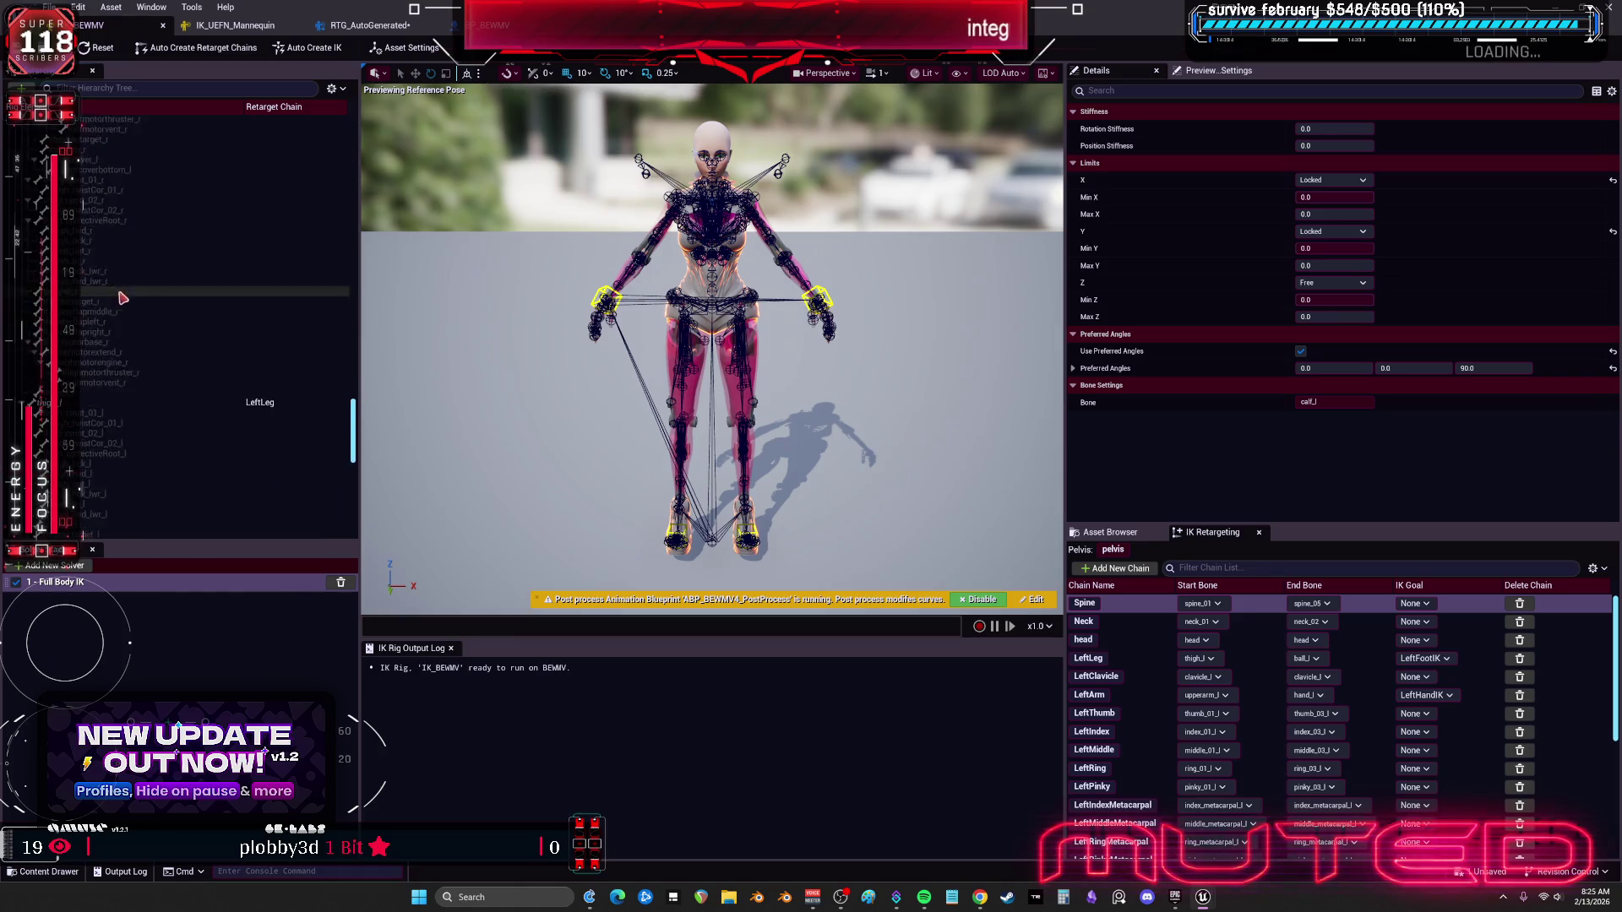
pyautogui.scroll(3, 138, 278)
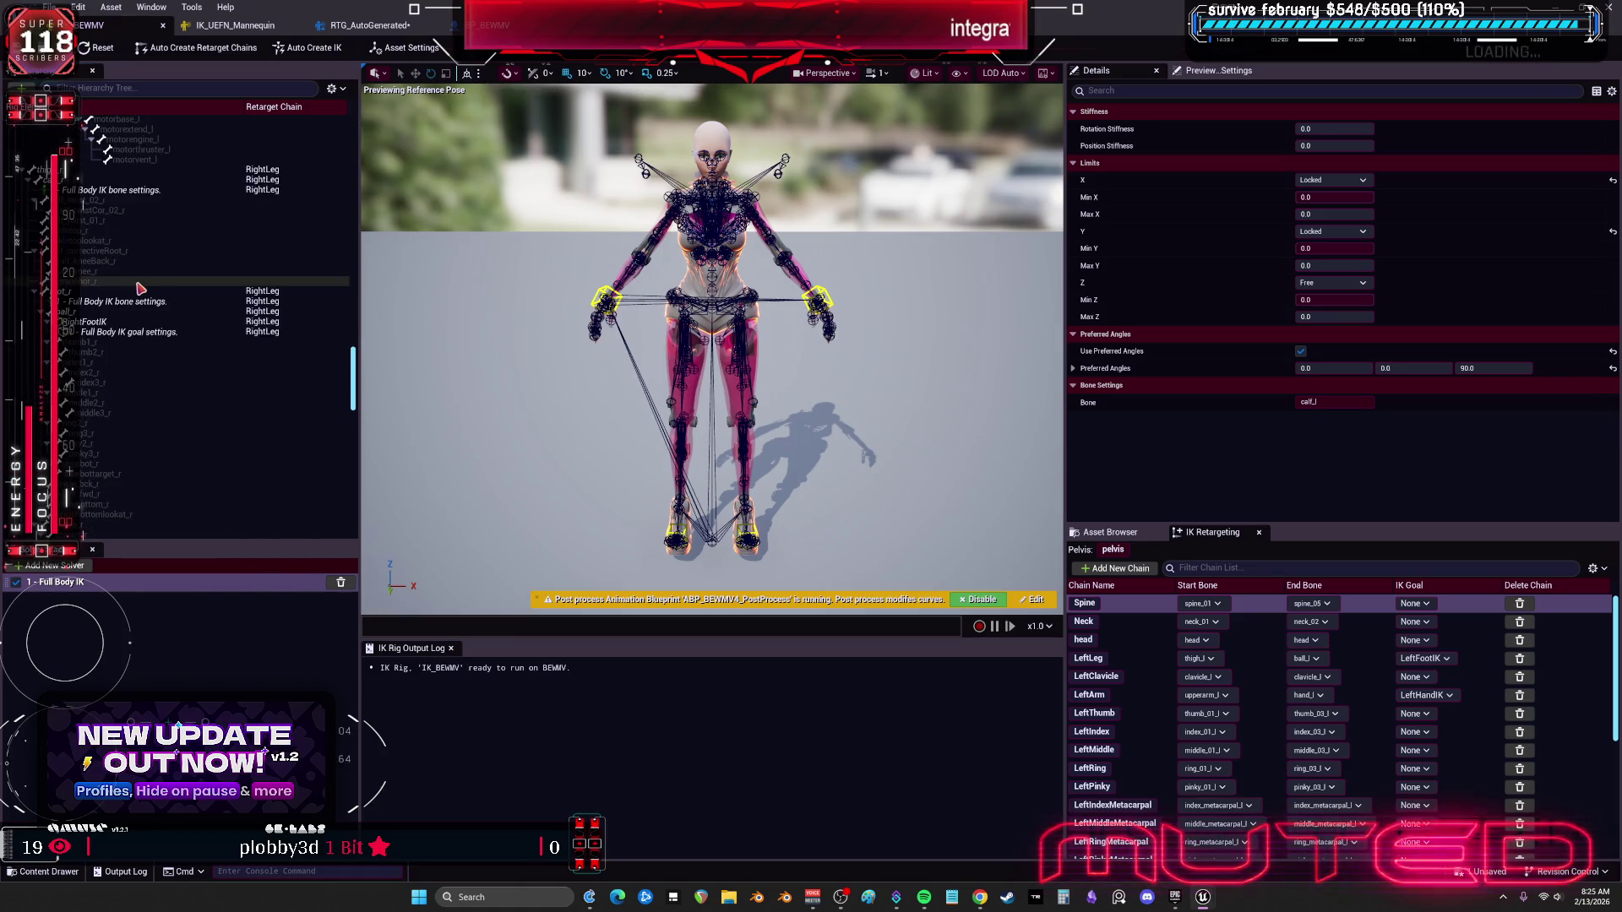
# Step: Give the right foot's Full Body IK goal a Chain Depth of 3
pyautogui.click(99, 334)
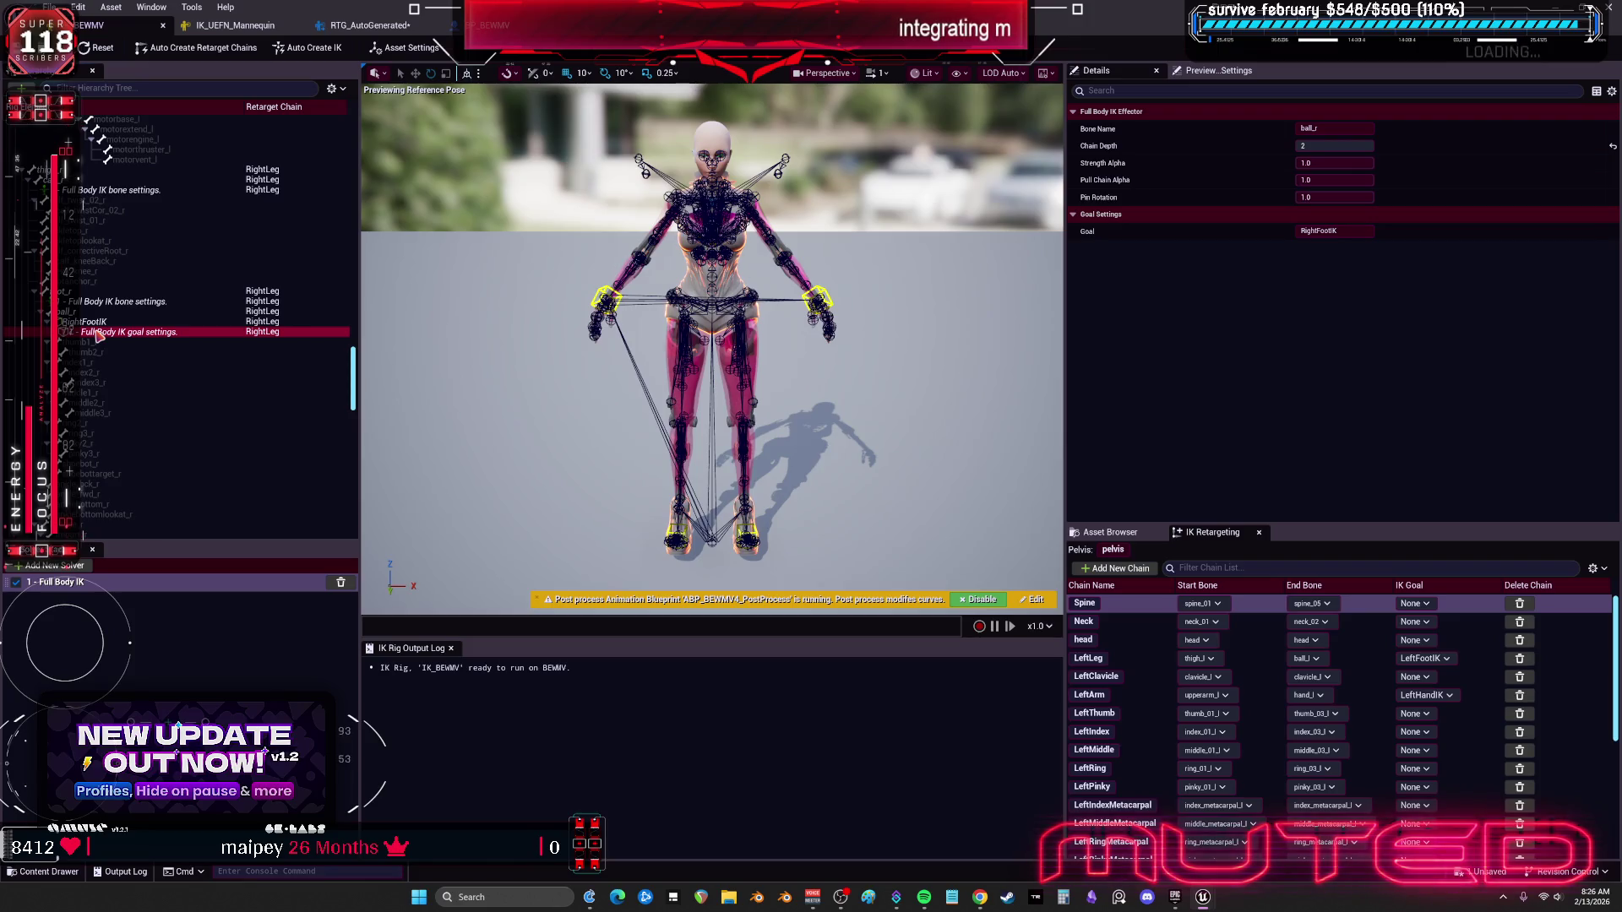
pyautogui.scroll(4, 113, 322)
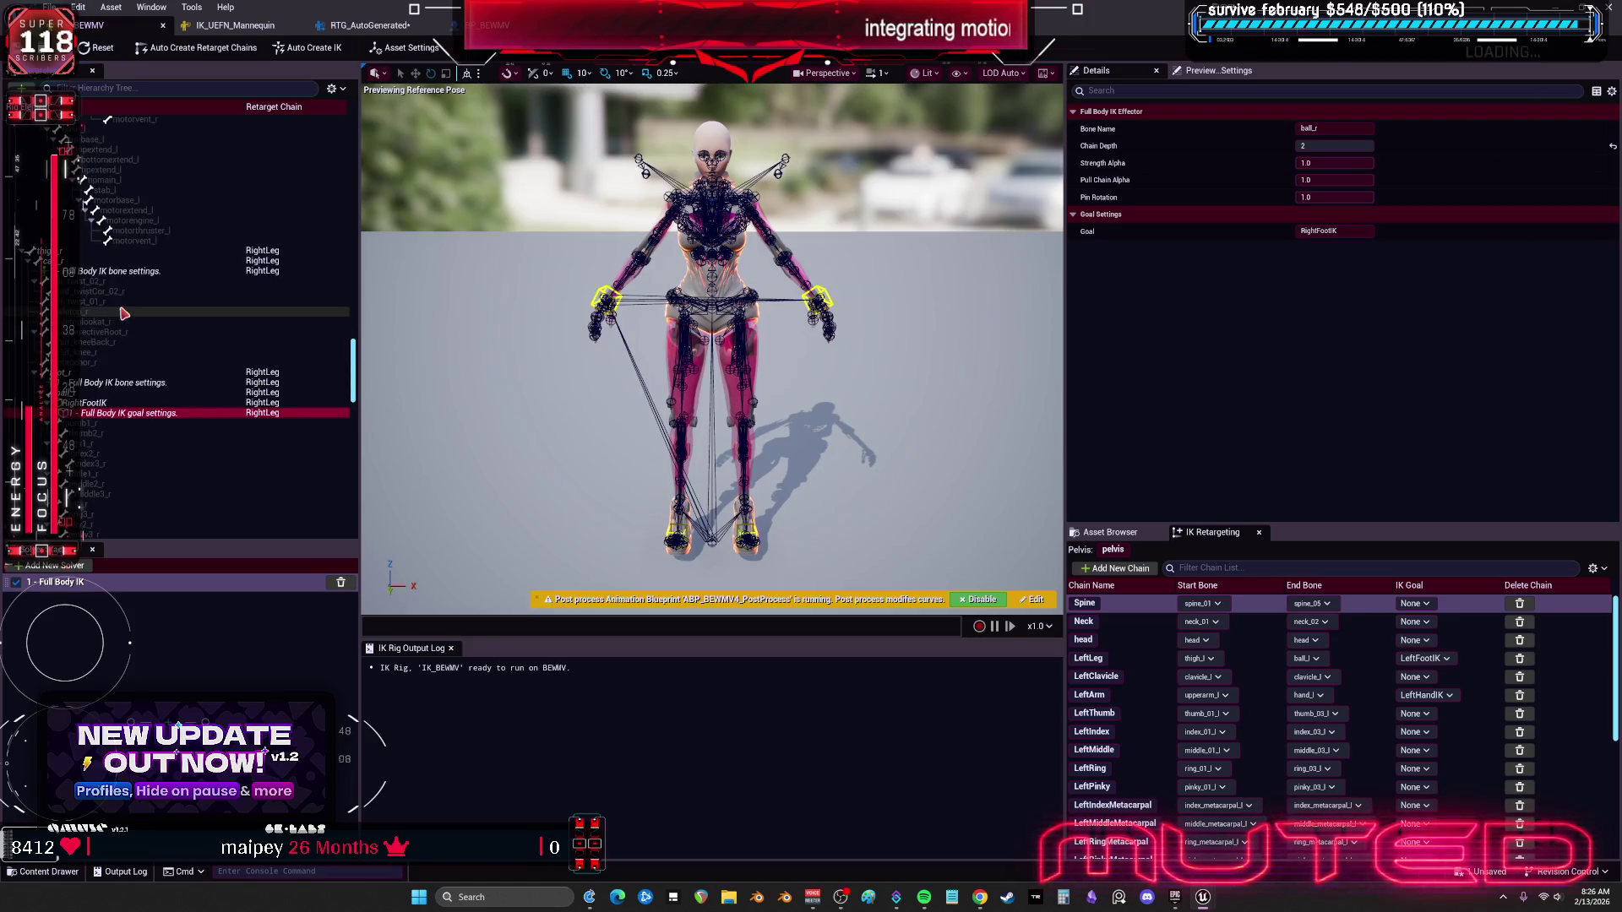
pyautogui.scroll(-1, 143, 330)
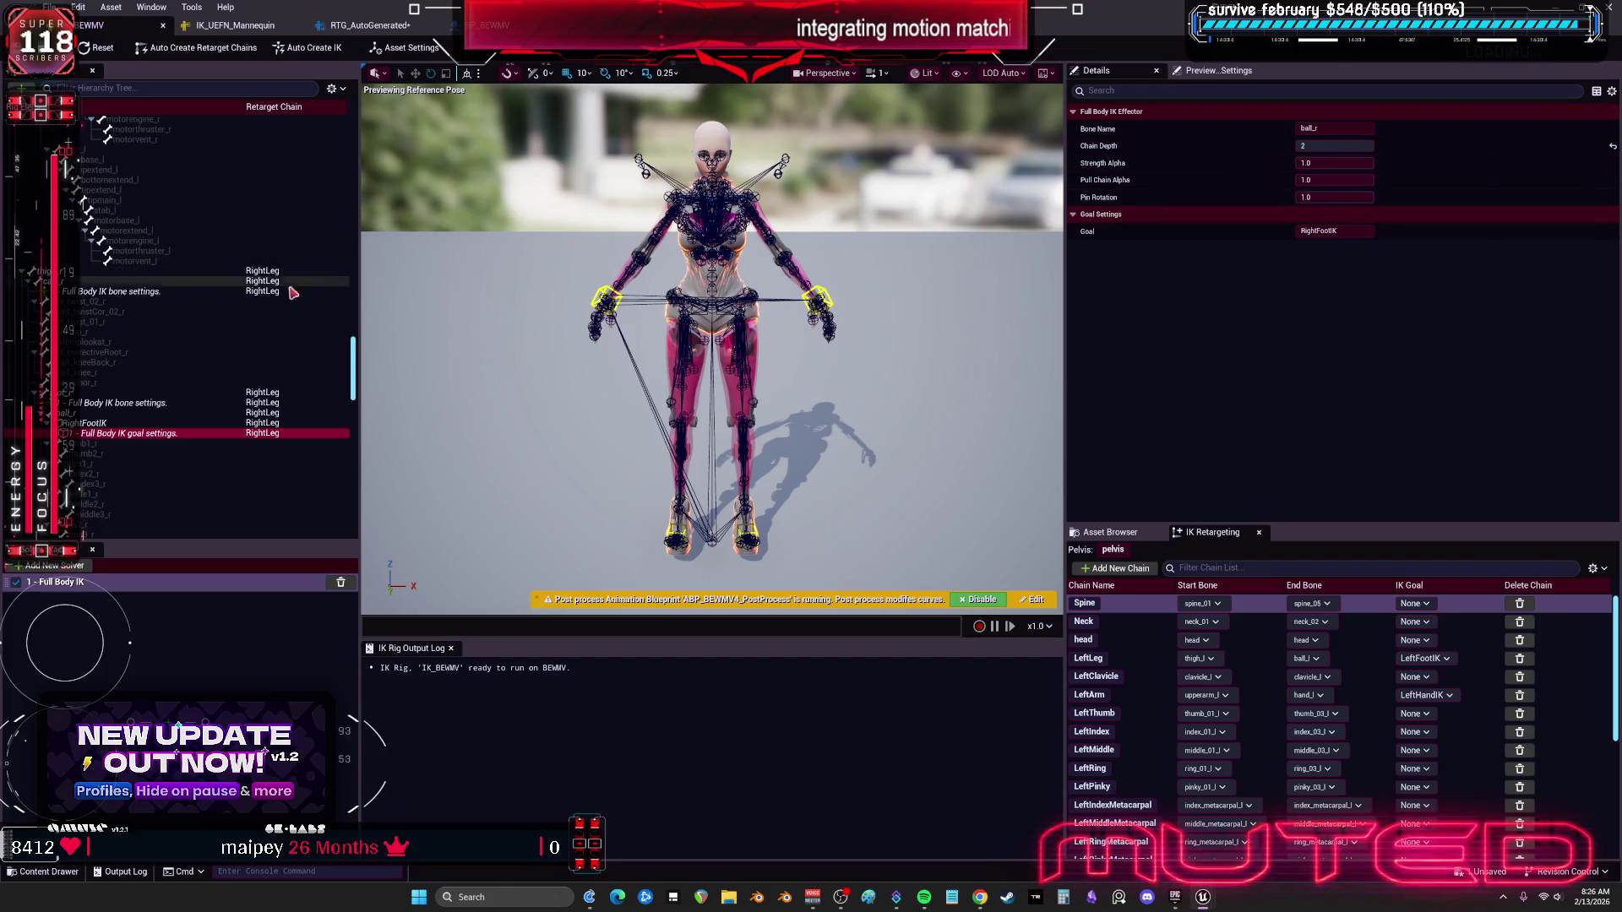
pyautogui.scroll(6, 273, 297)
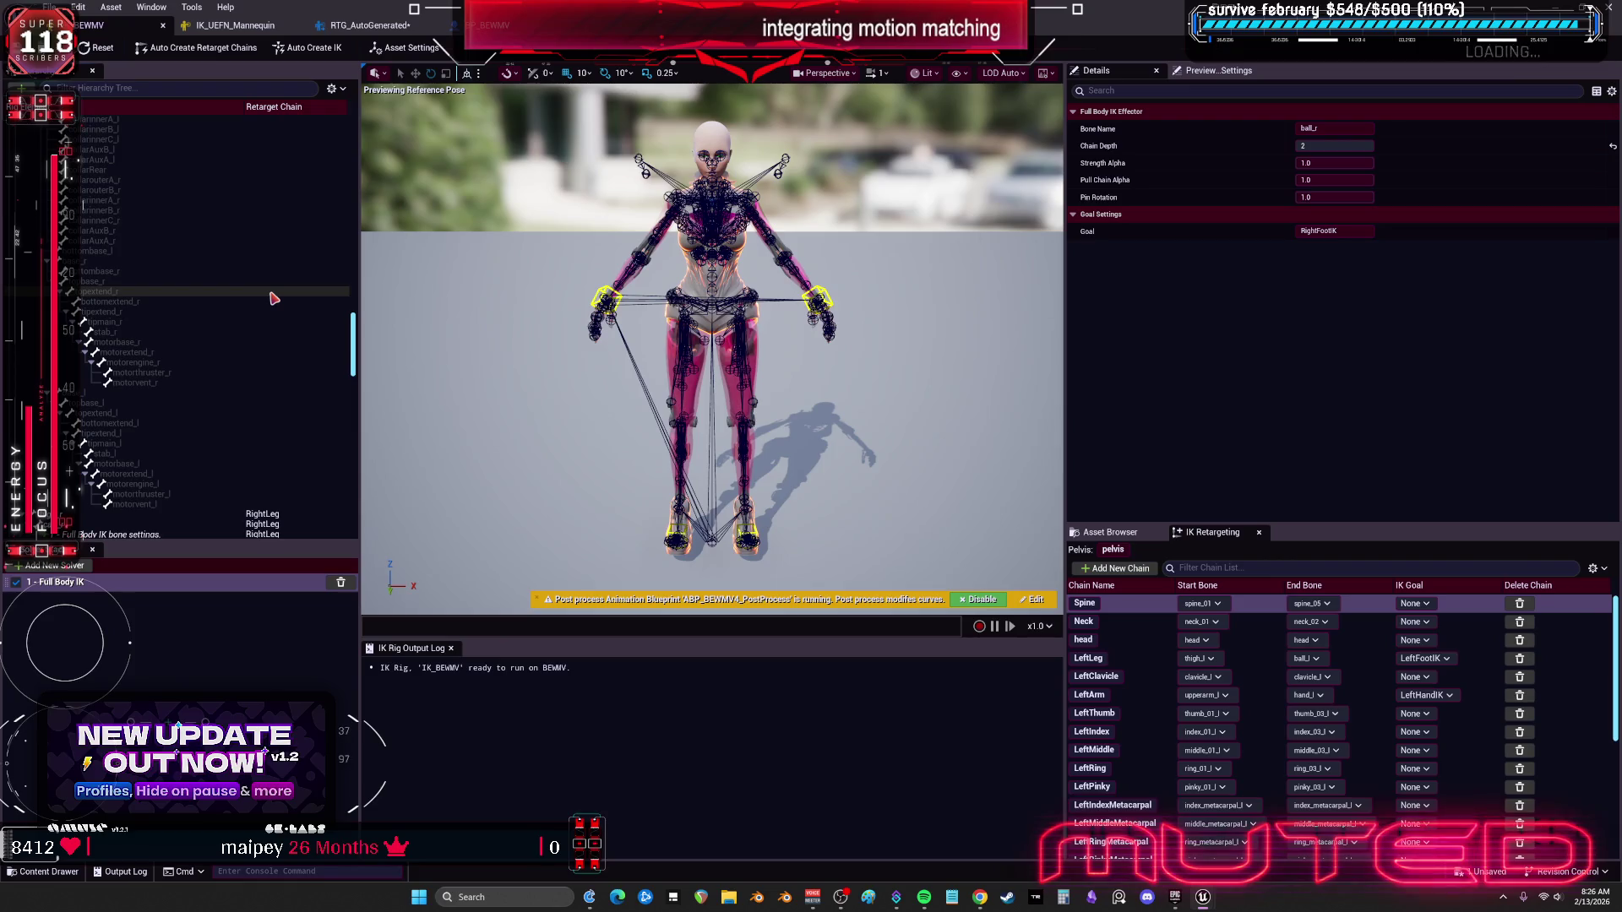
pyautogui.click(1338, 147)
pyautogui.write('3')
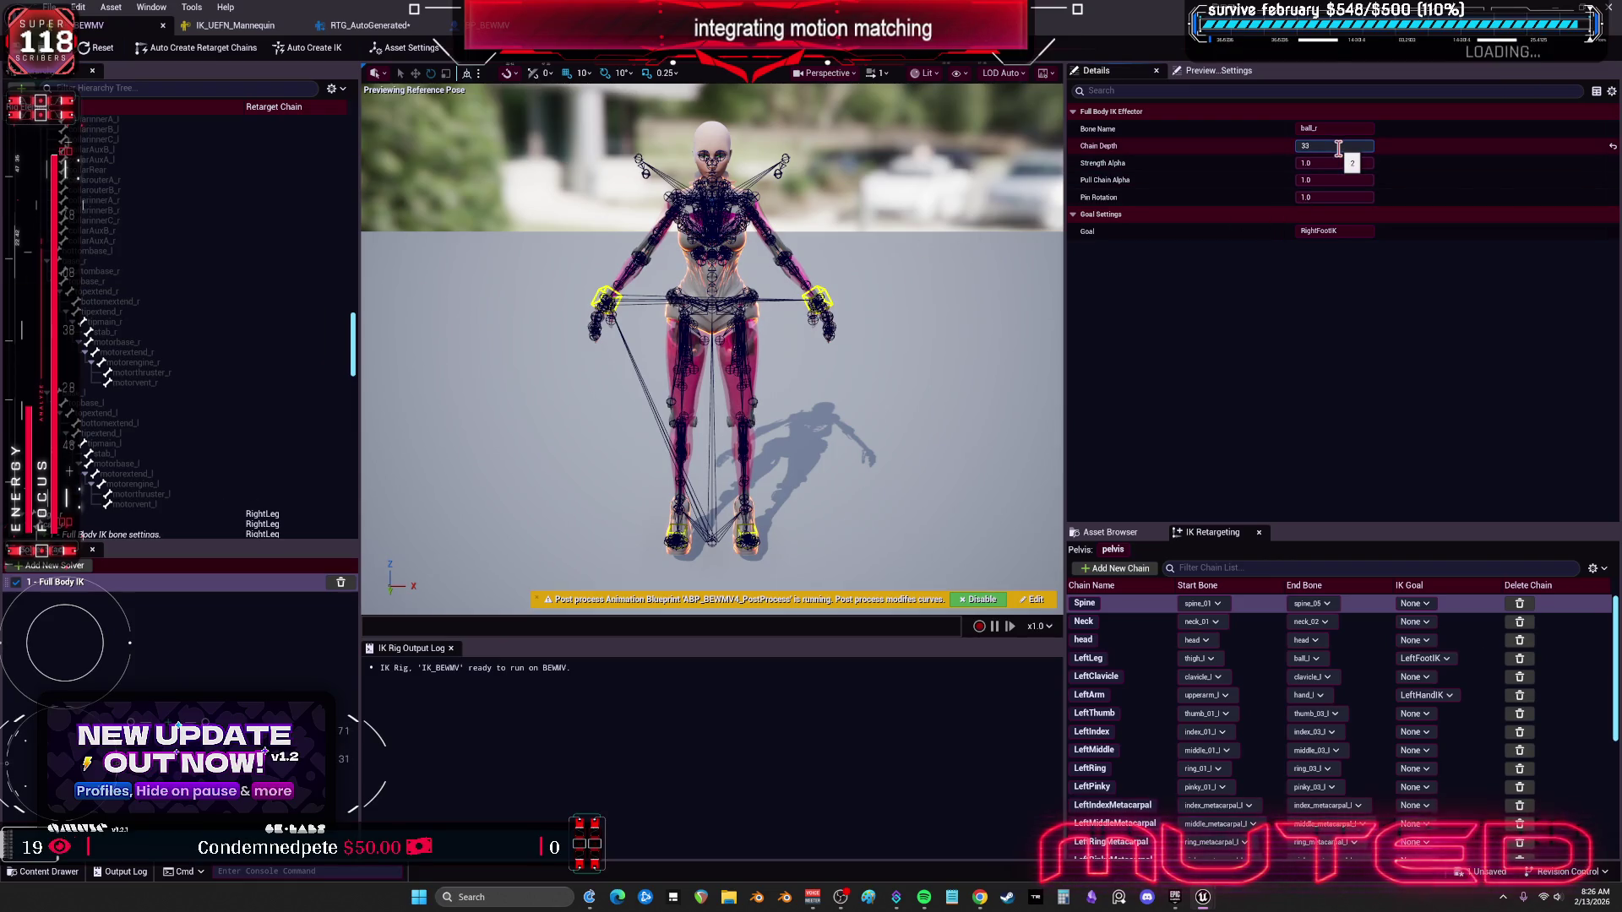
pyautogui.press('Return')
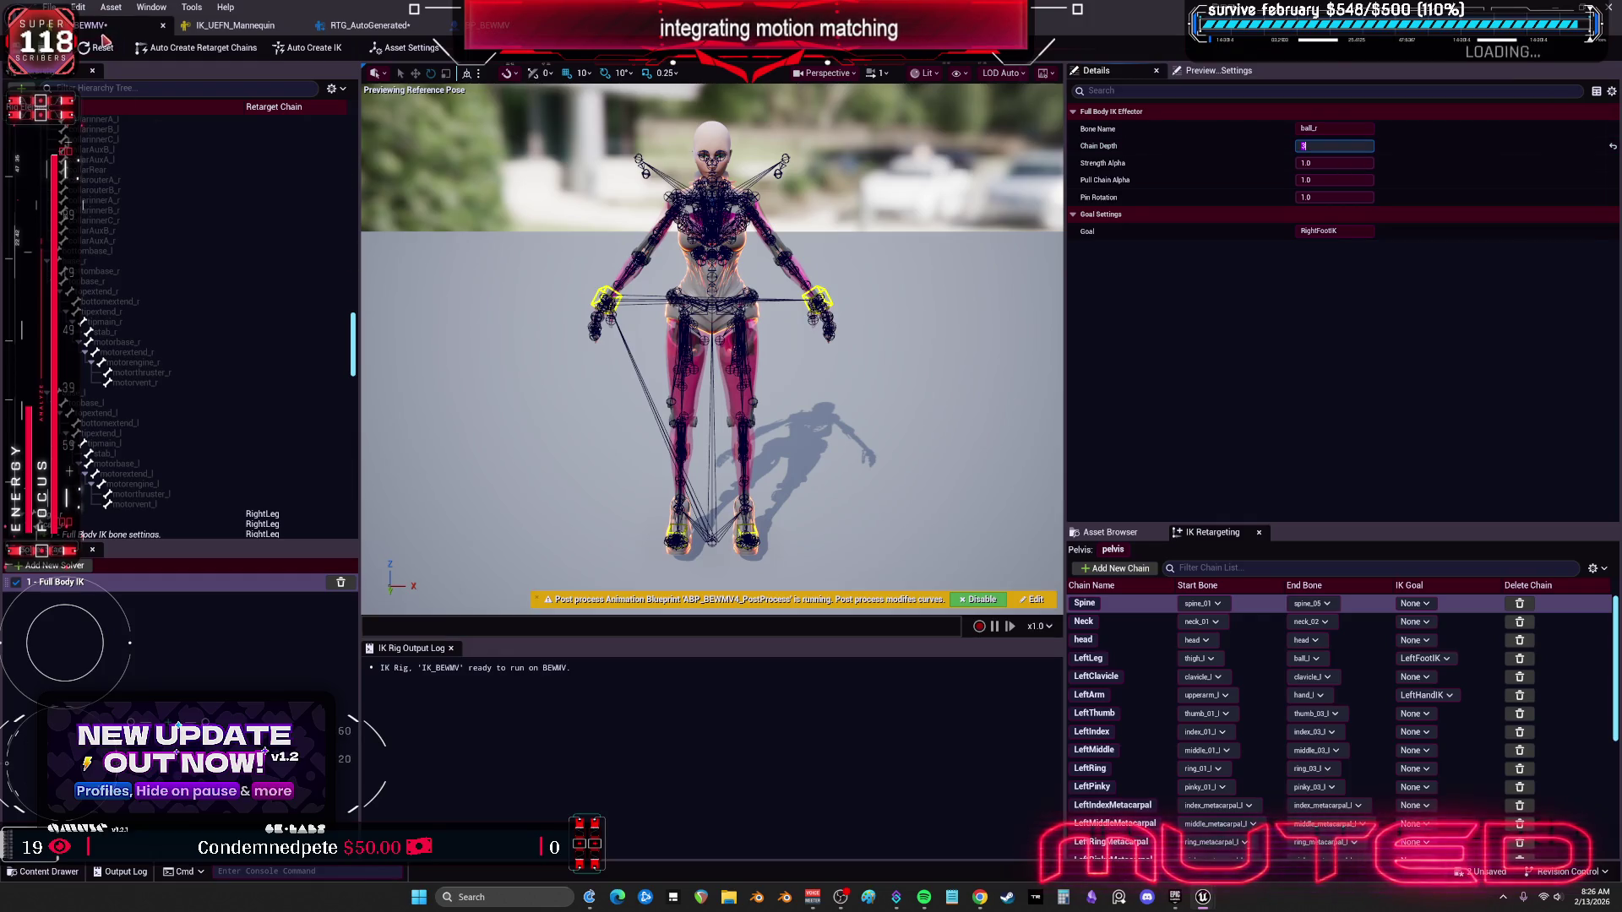
pyautogui.click(338, 27)
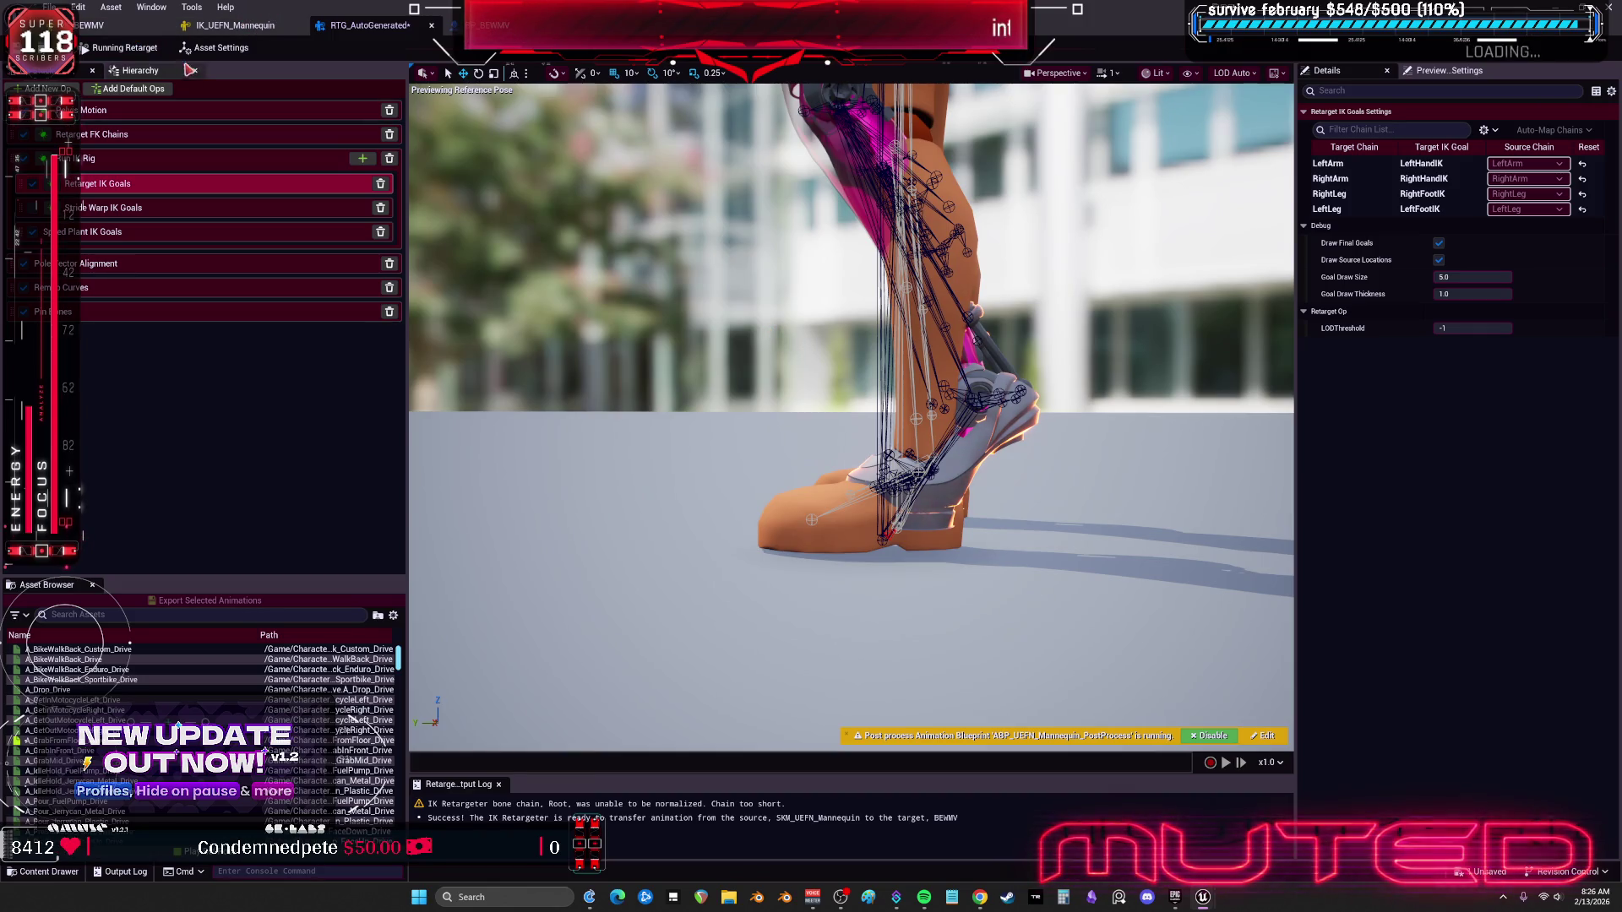
pyautogui.click(228, 26)
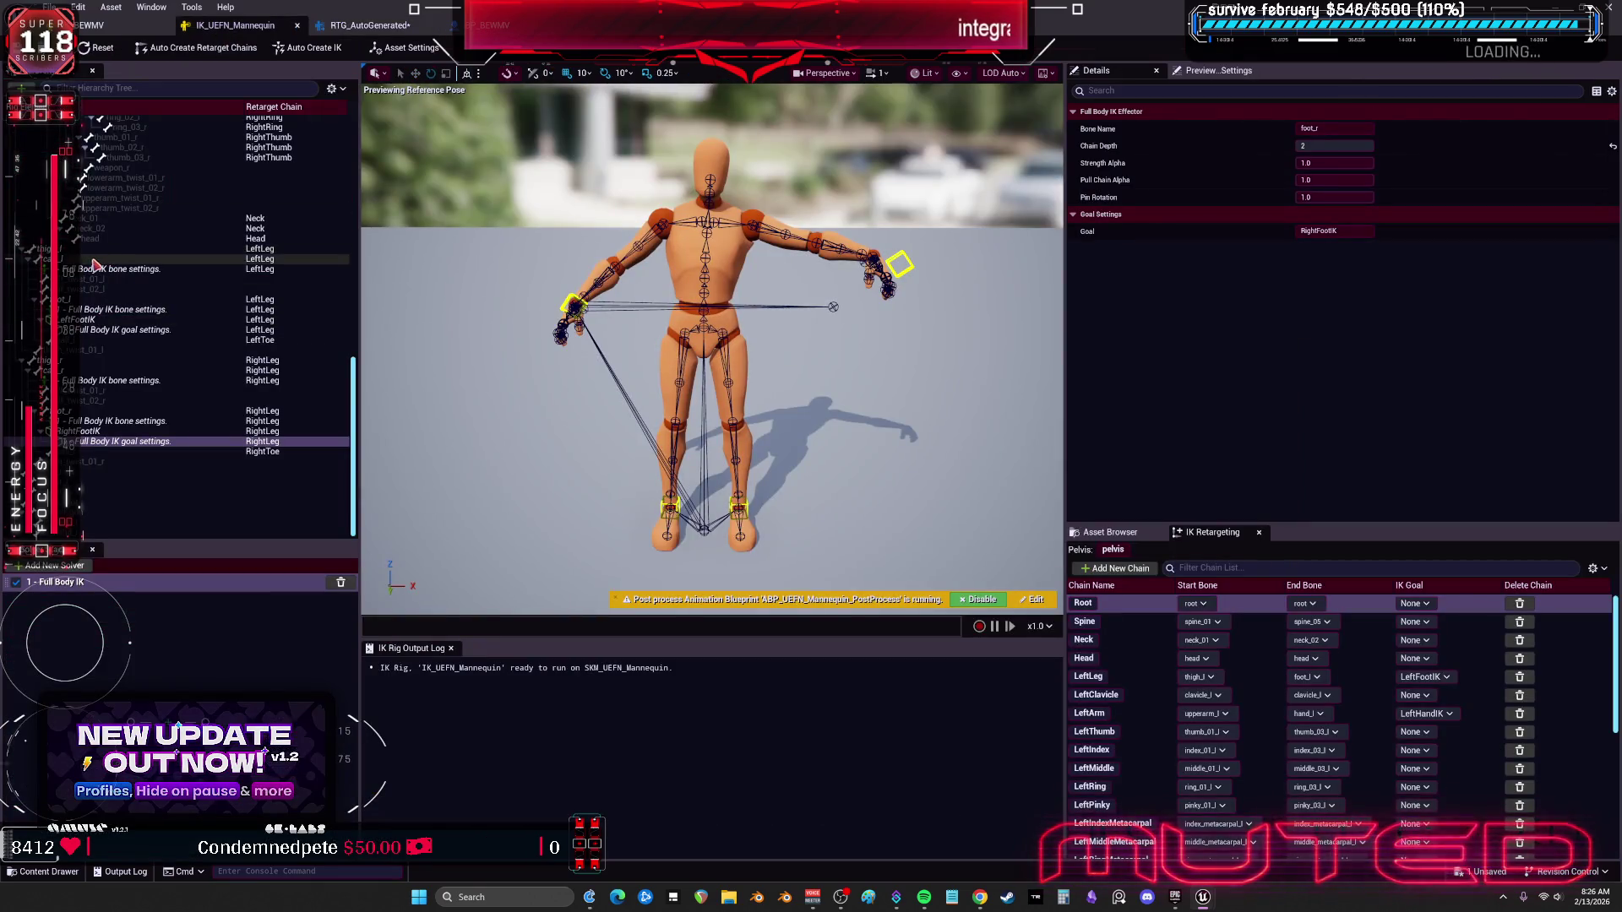
# Step: Review the mannequin's foot_l bone and LeftFootIK goal settings
pyautogui.click(98, 301)
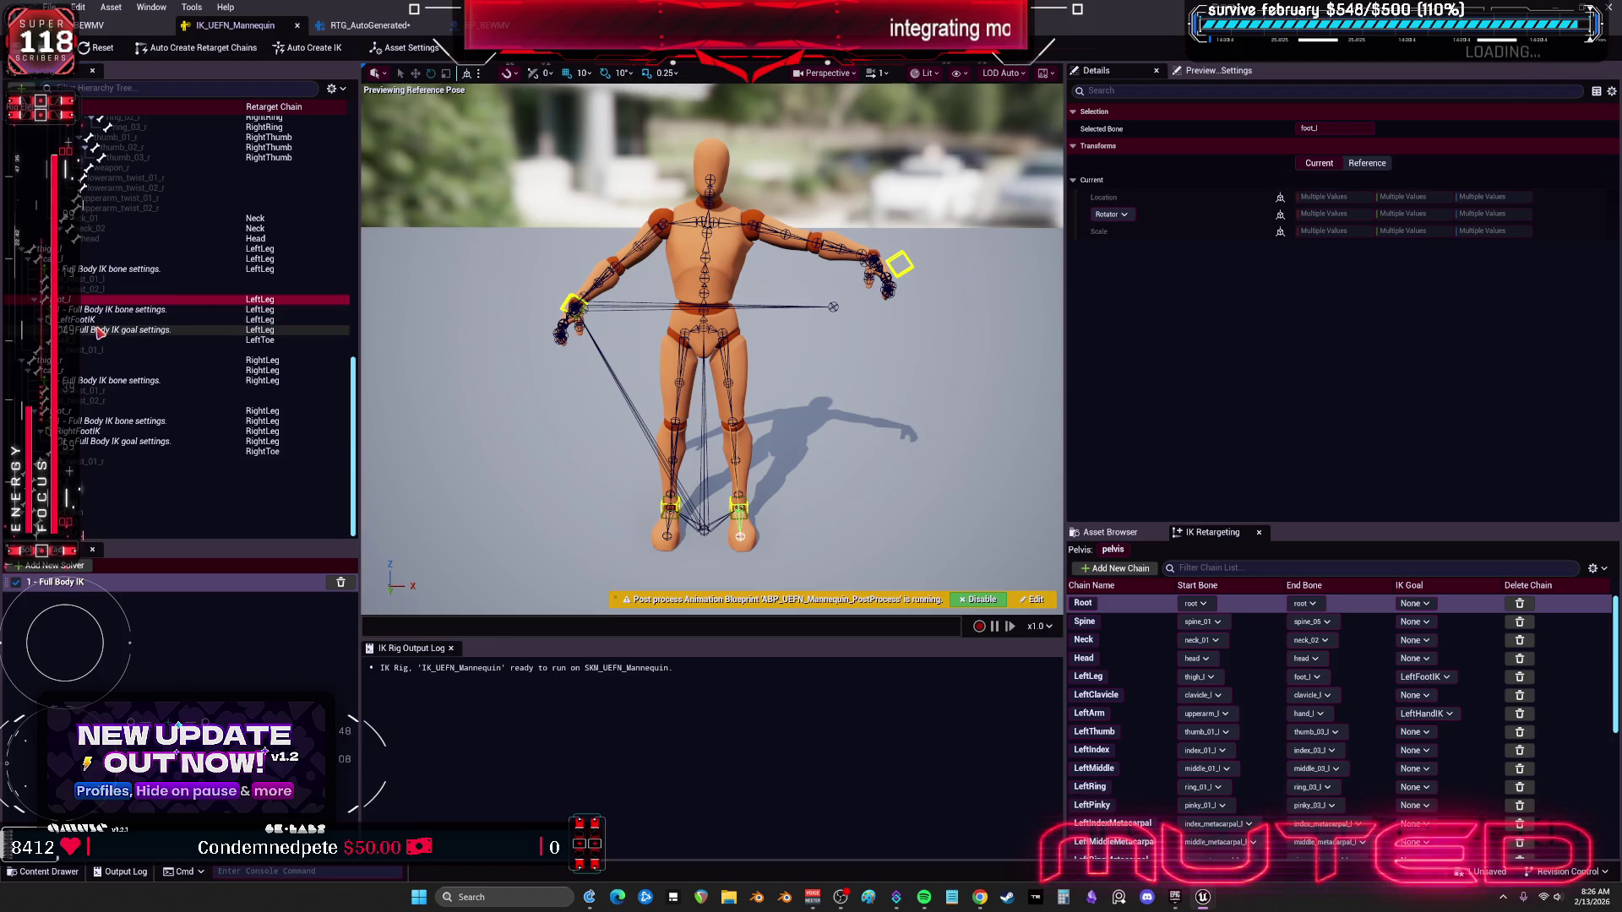
pyautogui.click(98, 330)
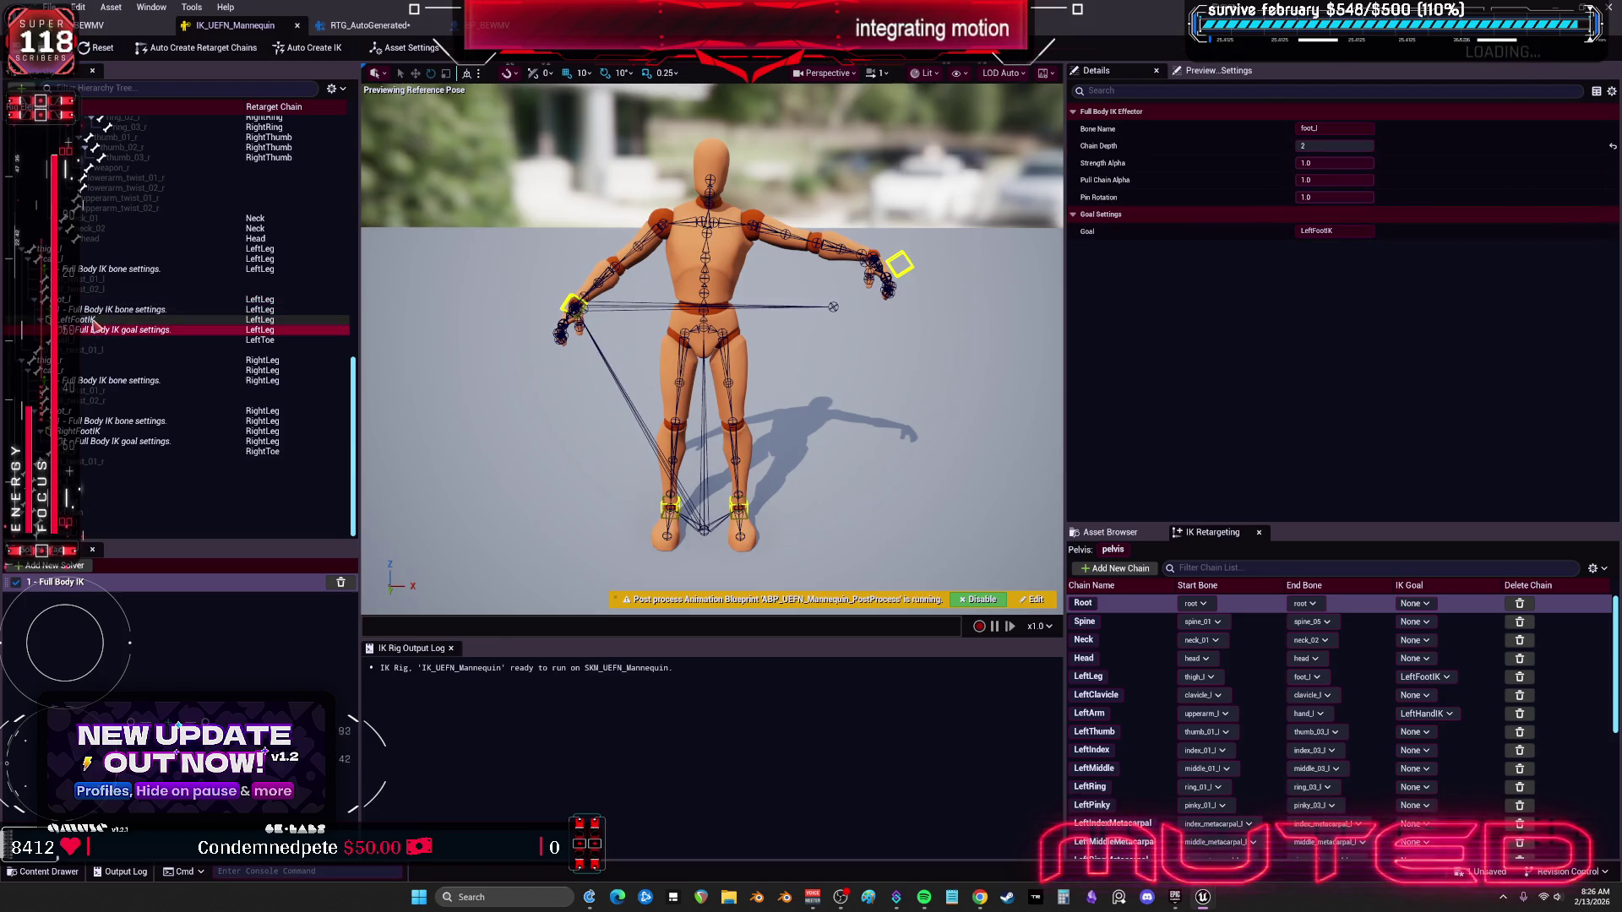
pyautogui.click(109, 309)
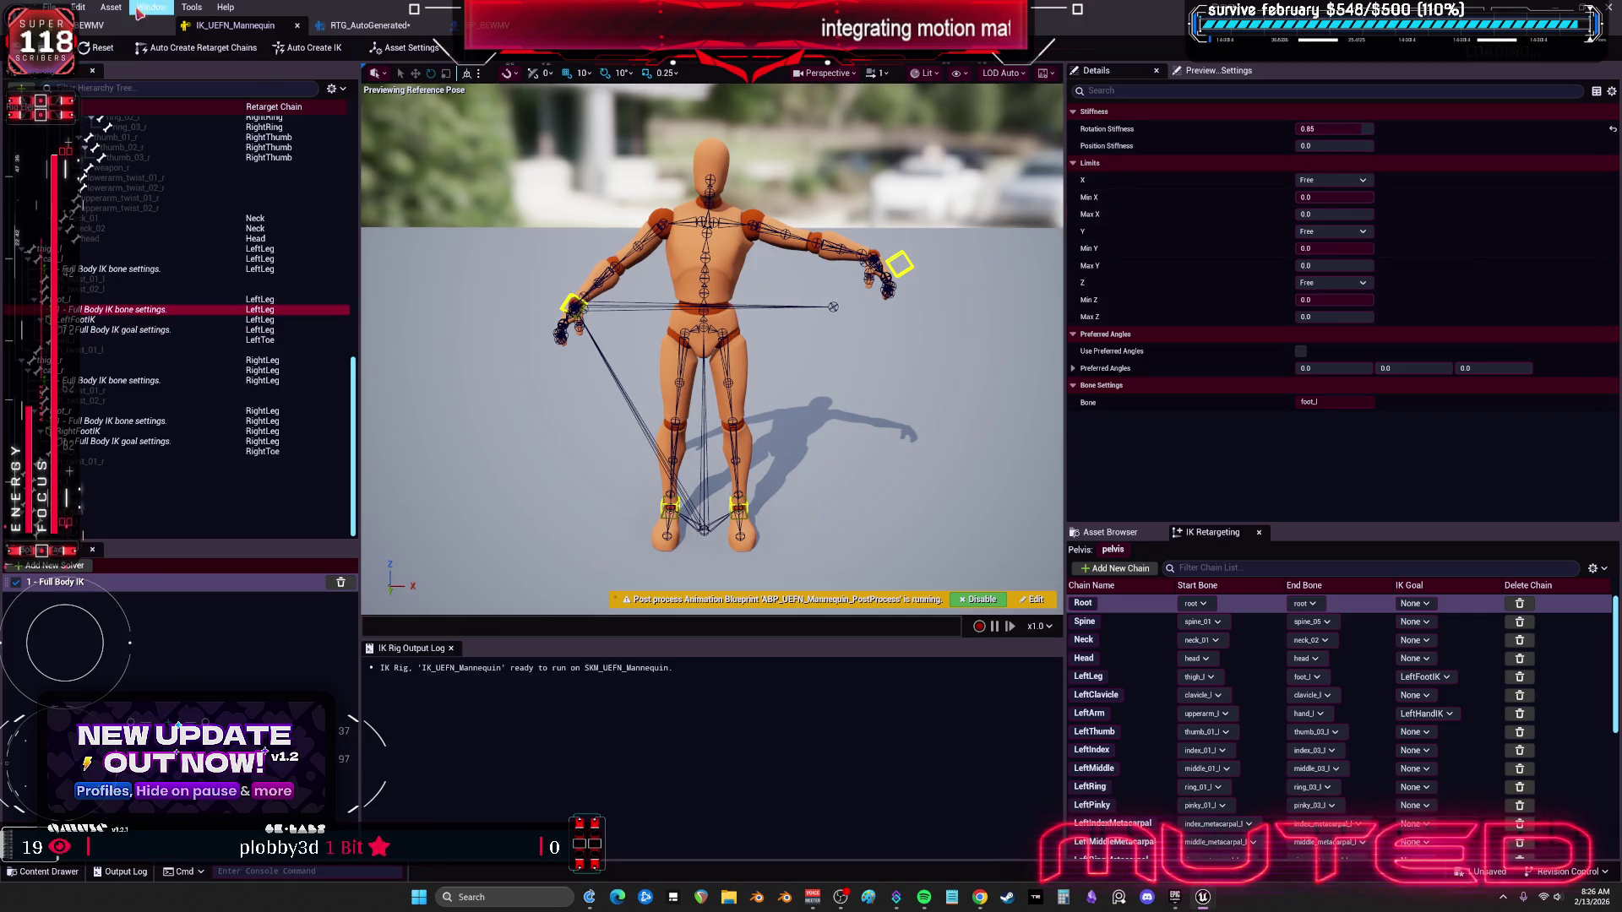
# Step: Compare BEWMV's right foot goal, ball_r and foot_r Full Body IK settings
pyautogui.click(102, 26)
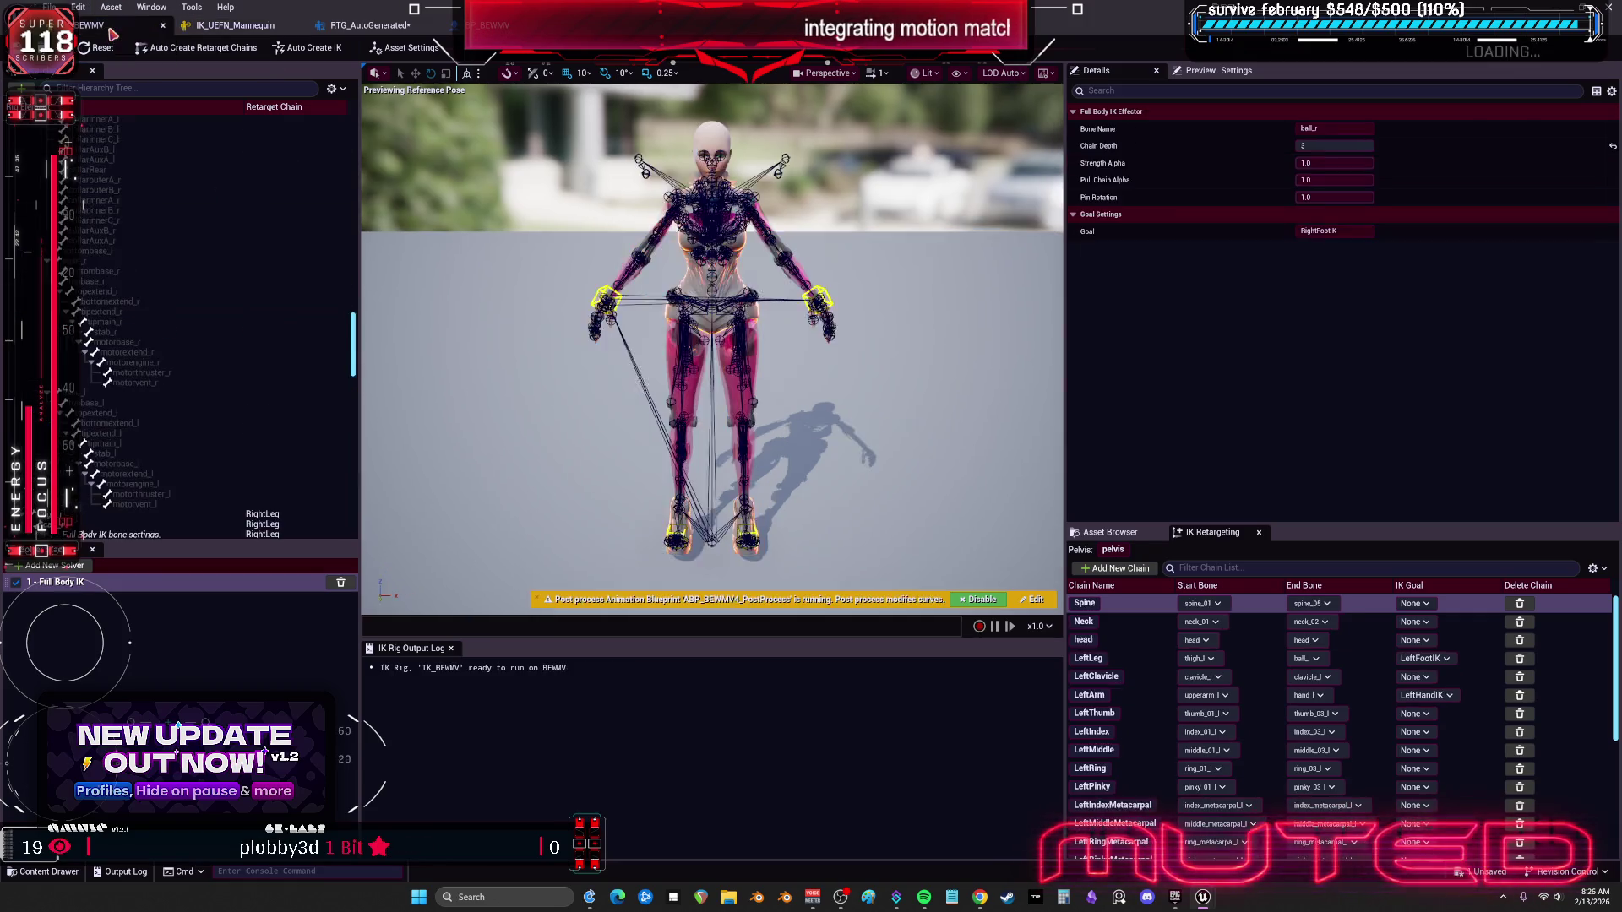
pyautogui.click(183, 28)
pyautogui.click(133, 26)
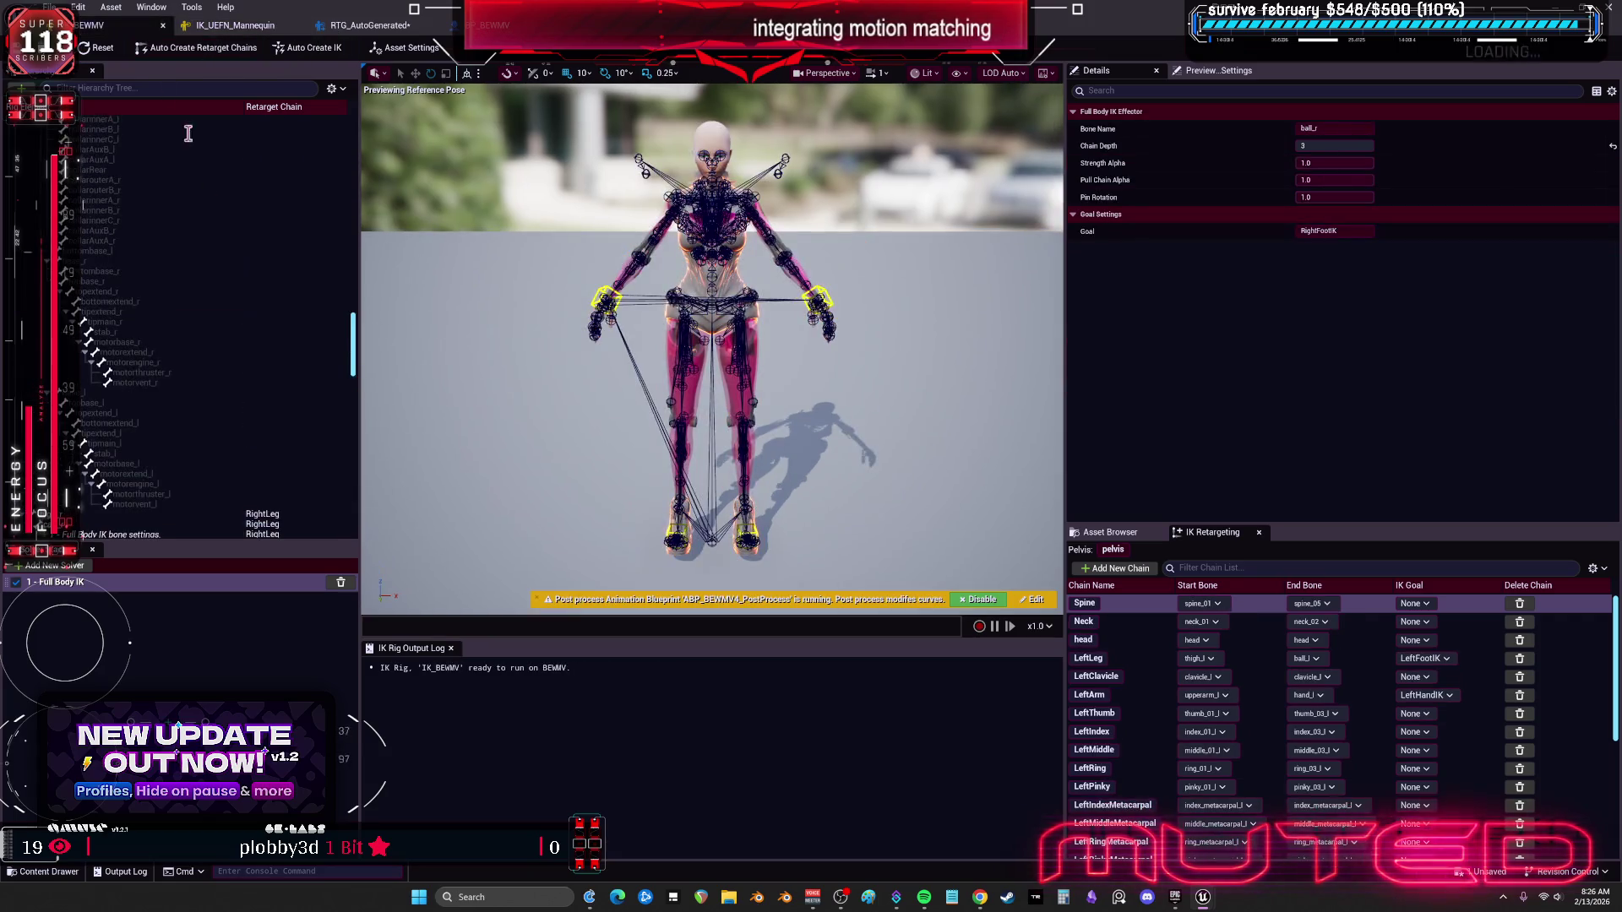
pyautogui.scroll(-5, 209, 351)
pyautogui.click(97, 454)
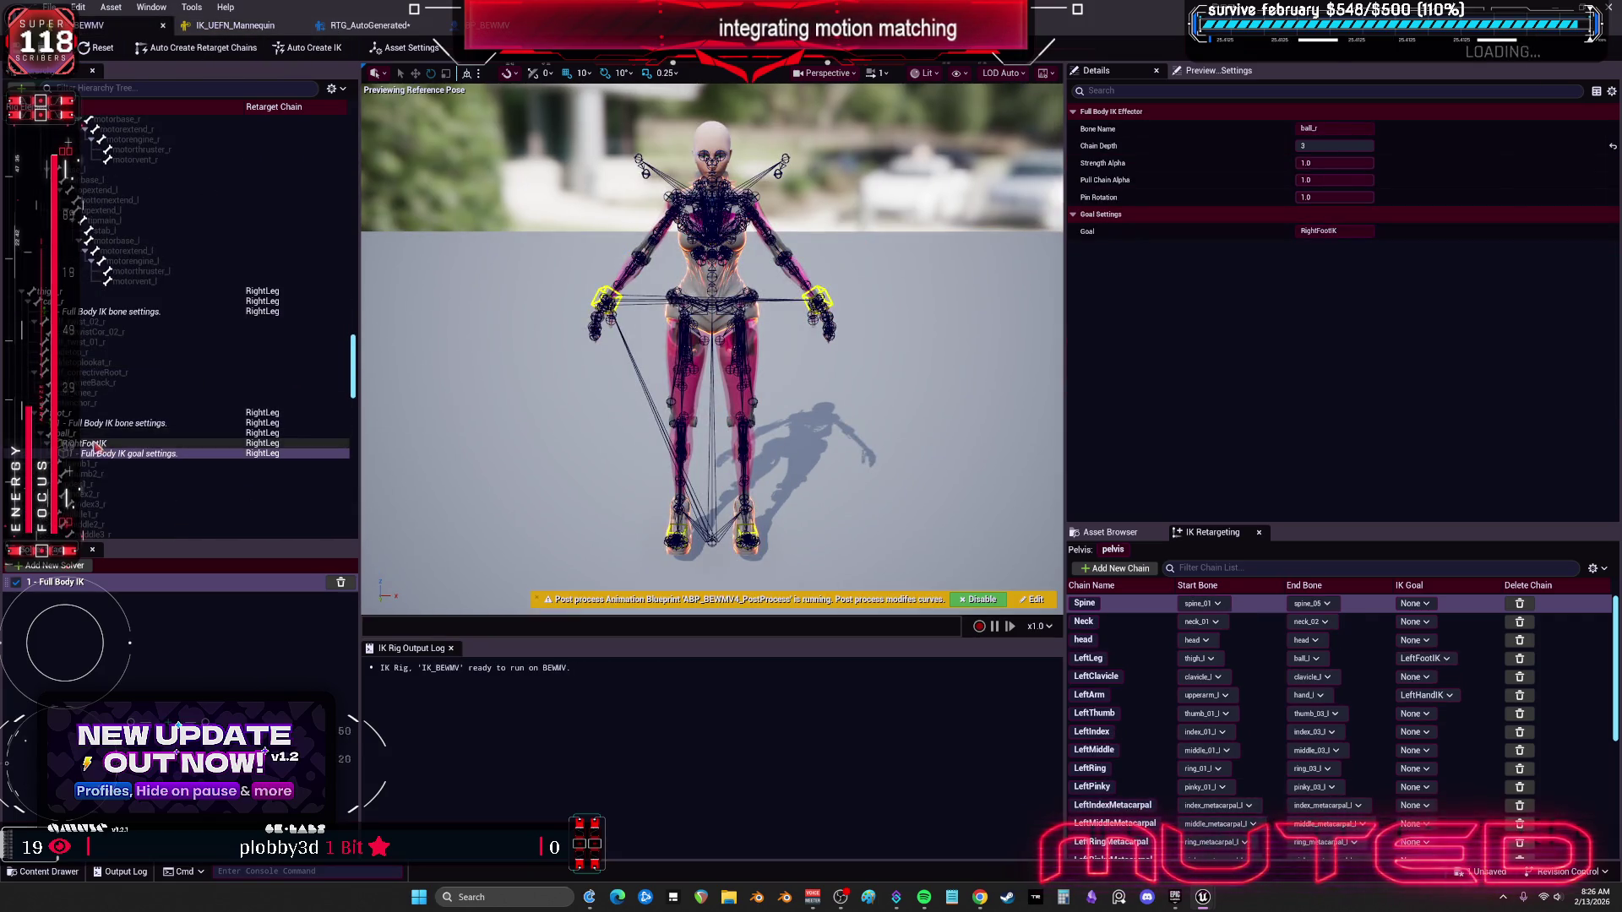
pyautogui.click(99, 433)
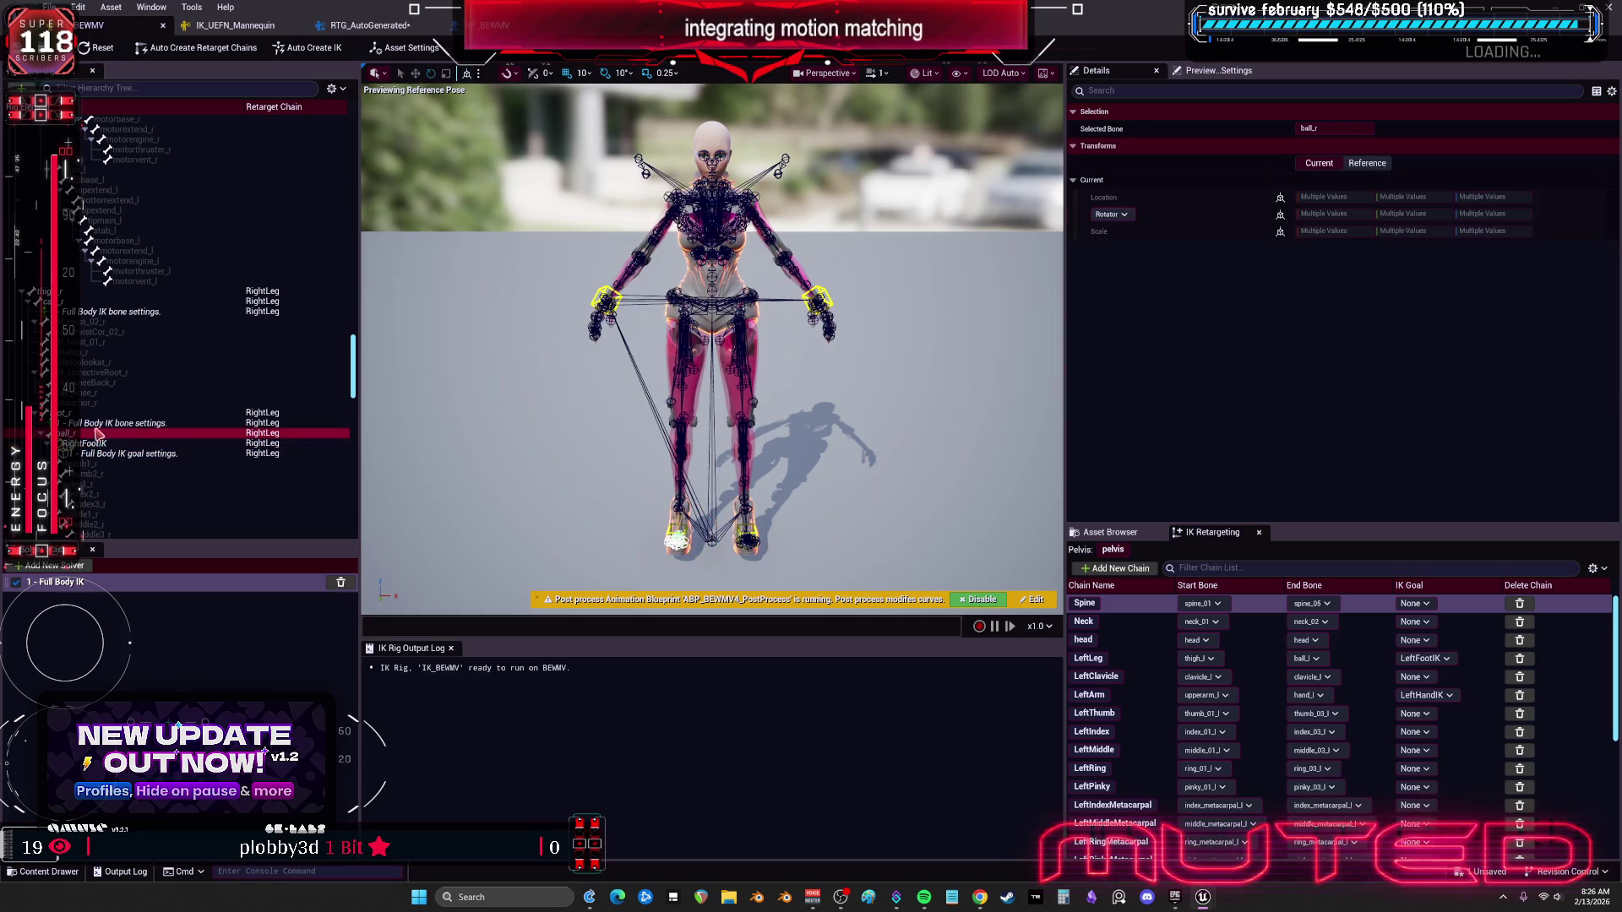
pyautogui.click(100, 423)
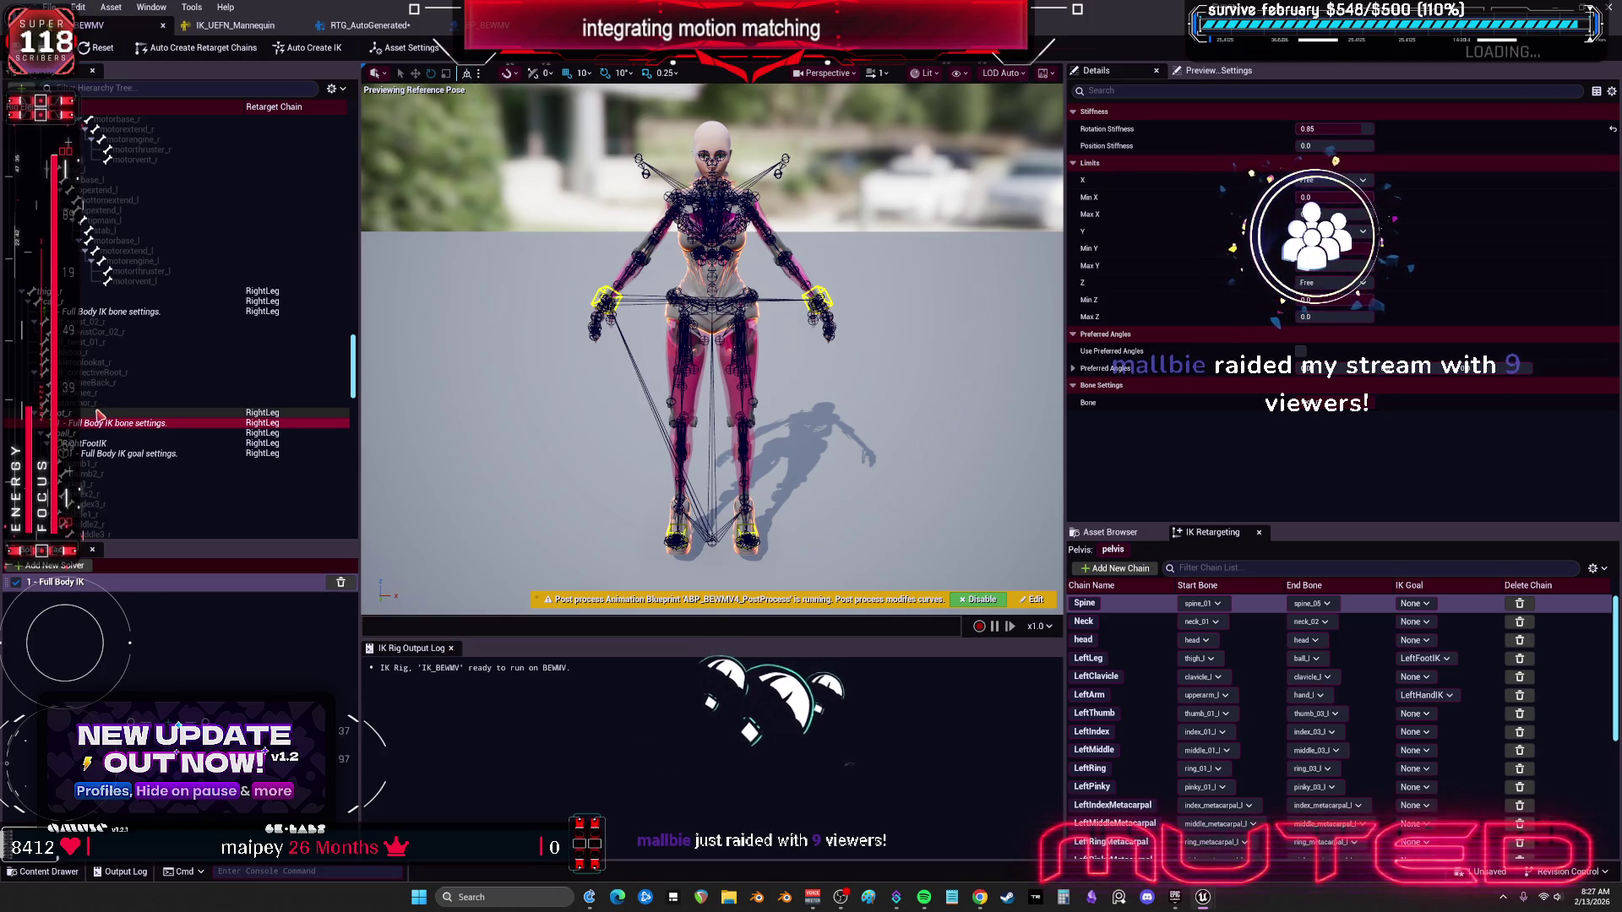
# Step: Zoom on the mannequin's legs and feet, then return to the retargeter
pyautogui.click(232, 25)
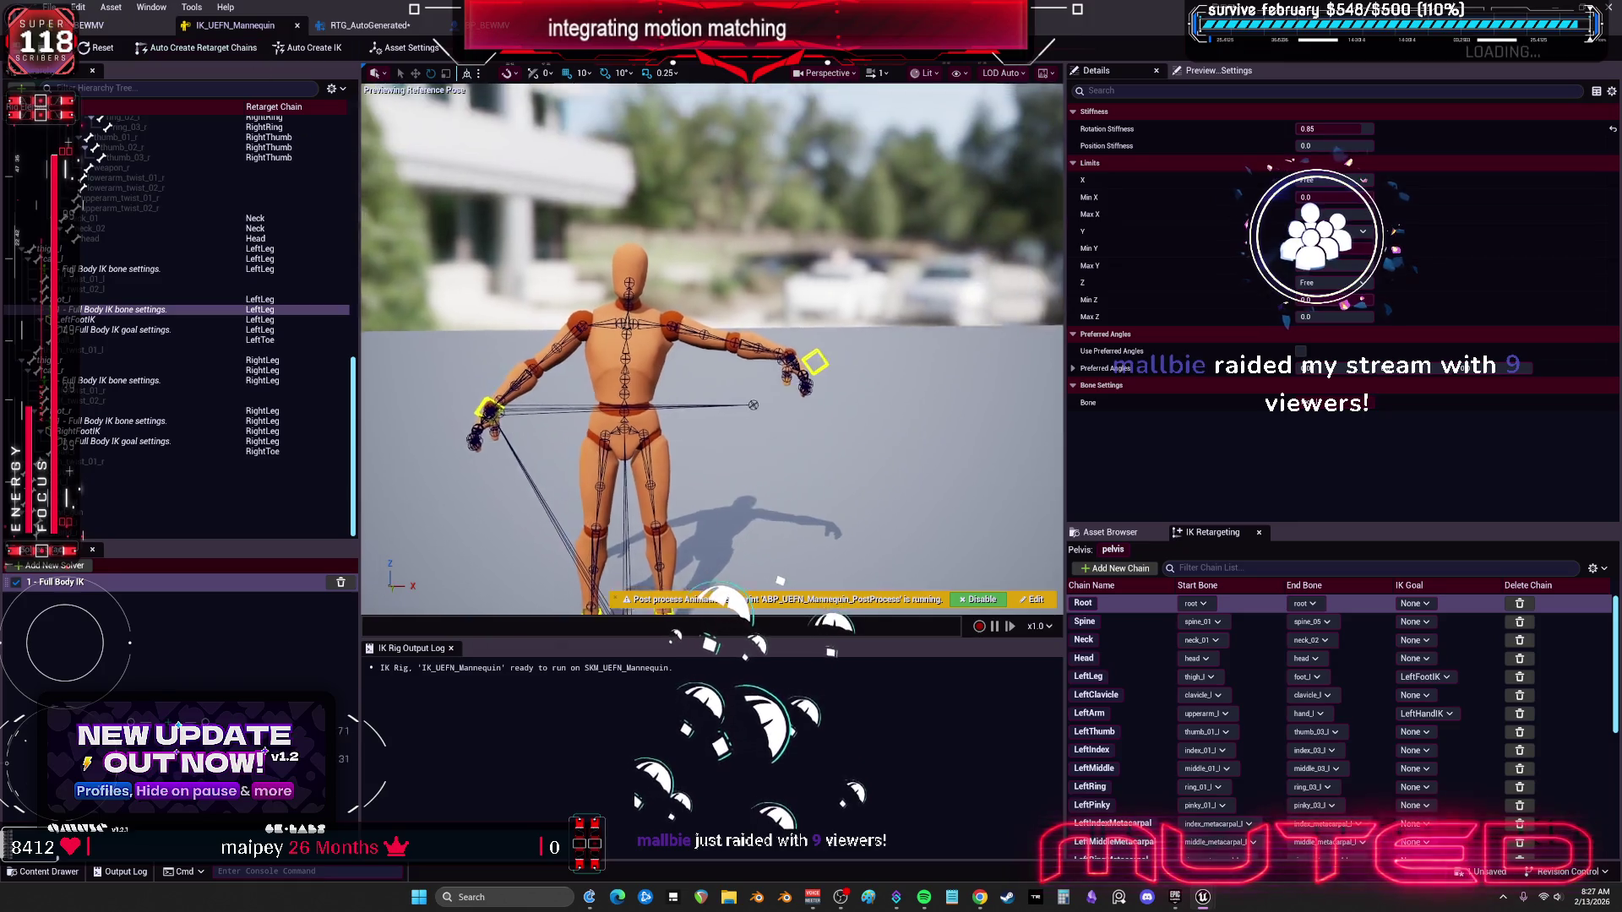
pyautogui.moveTo(605, 329); pyautogui.dragTo(605, 254)
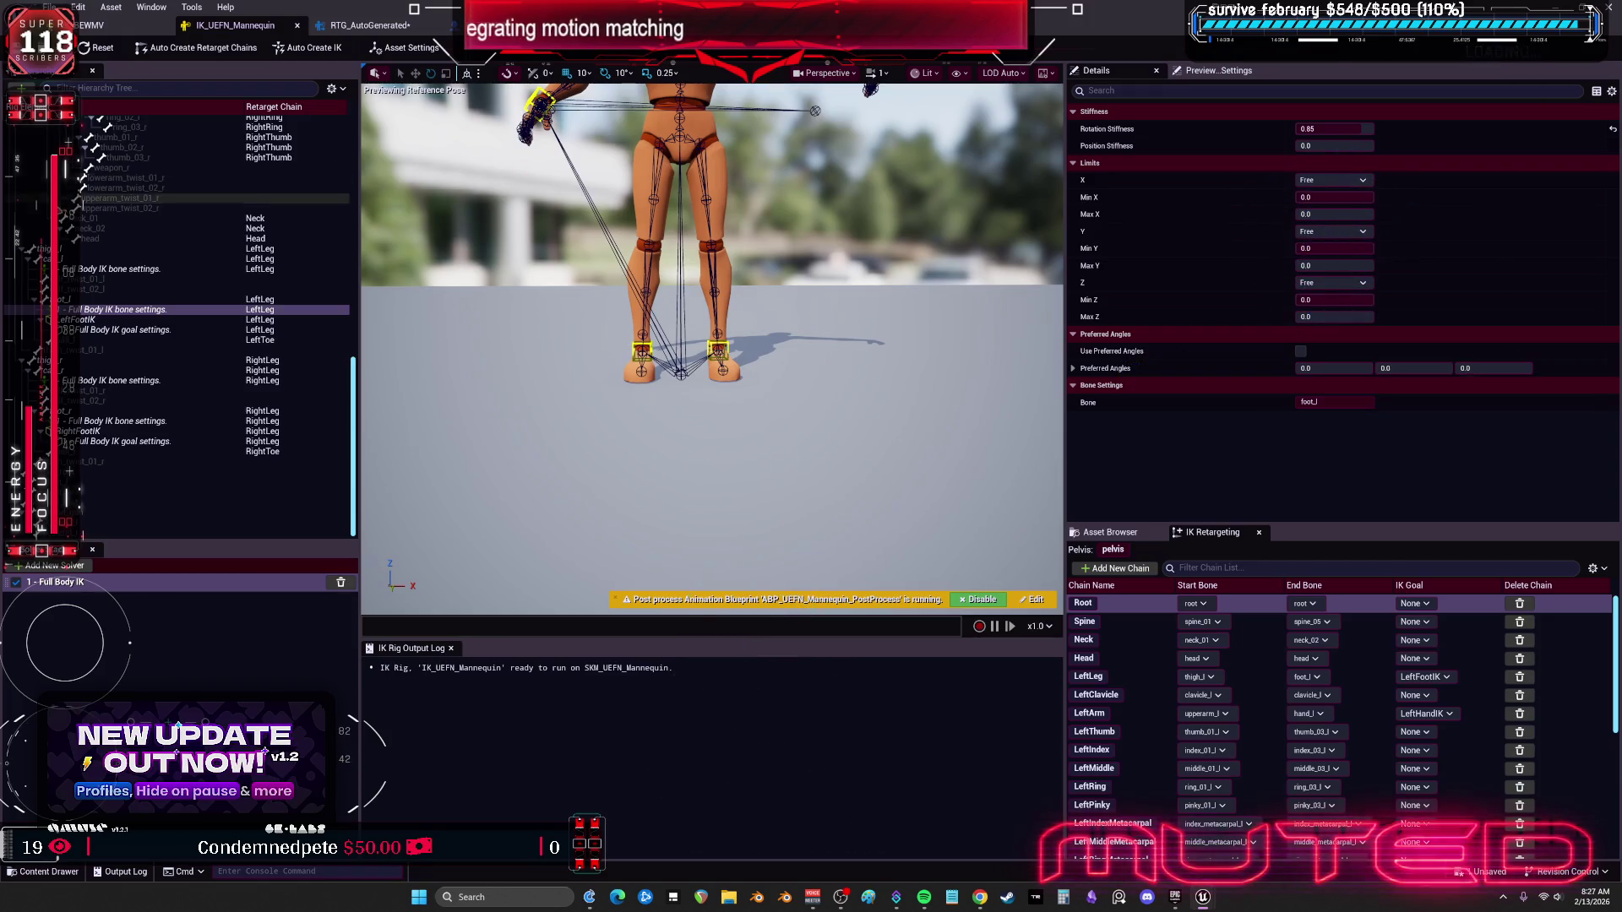
pyautogui.click(366, 26)
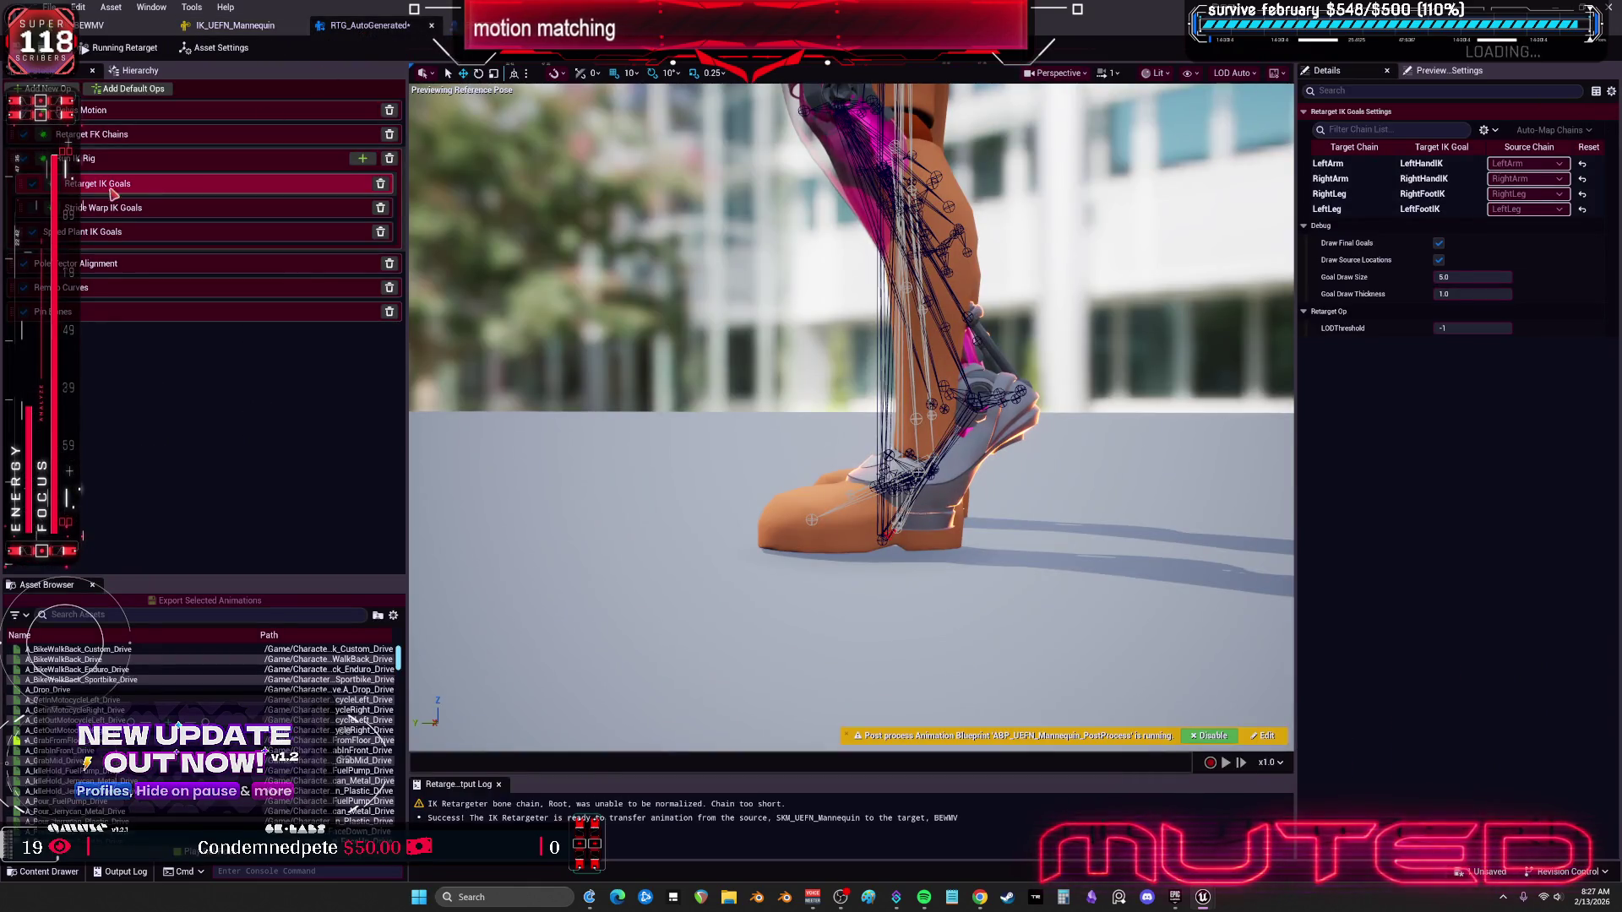
pyautogui.hotkey('ctrl', 'Tab')
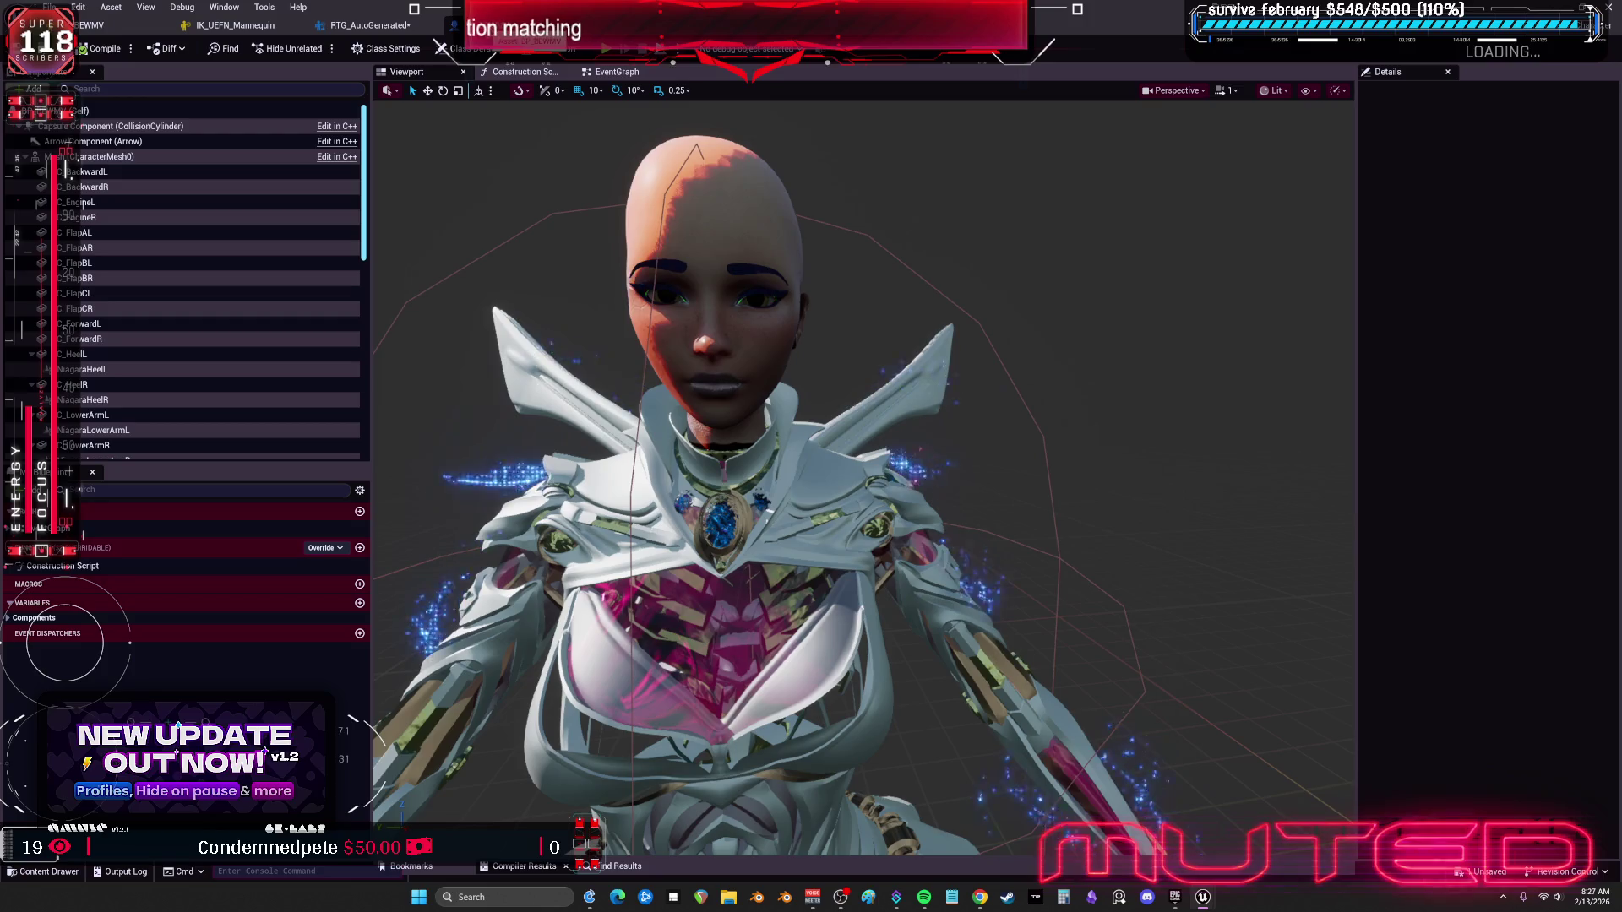
pyautogui.click(404, 27)
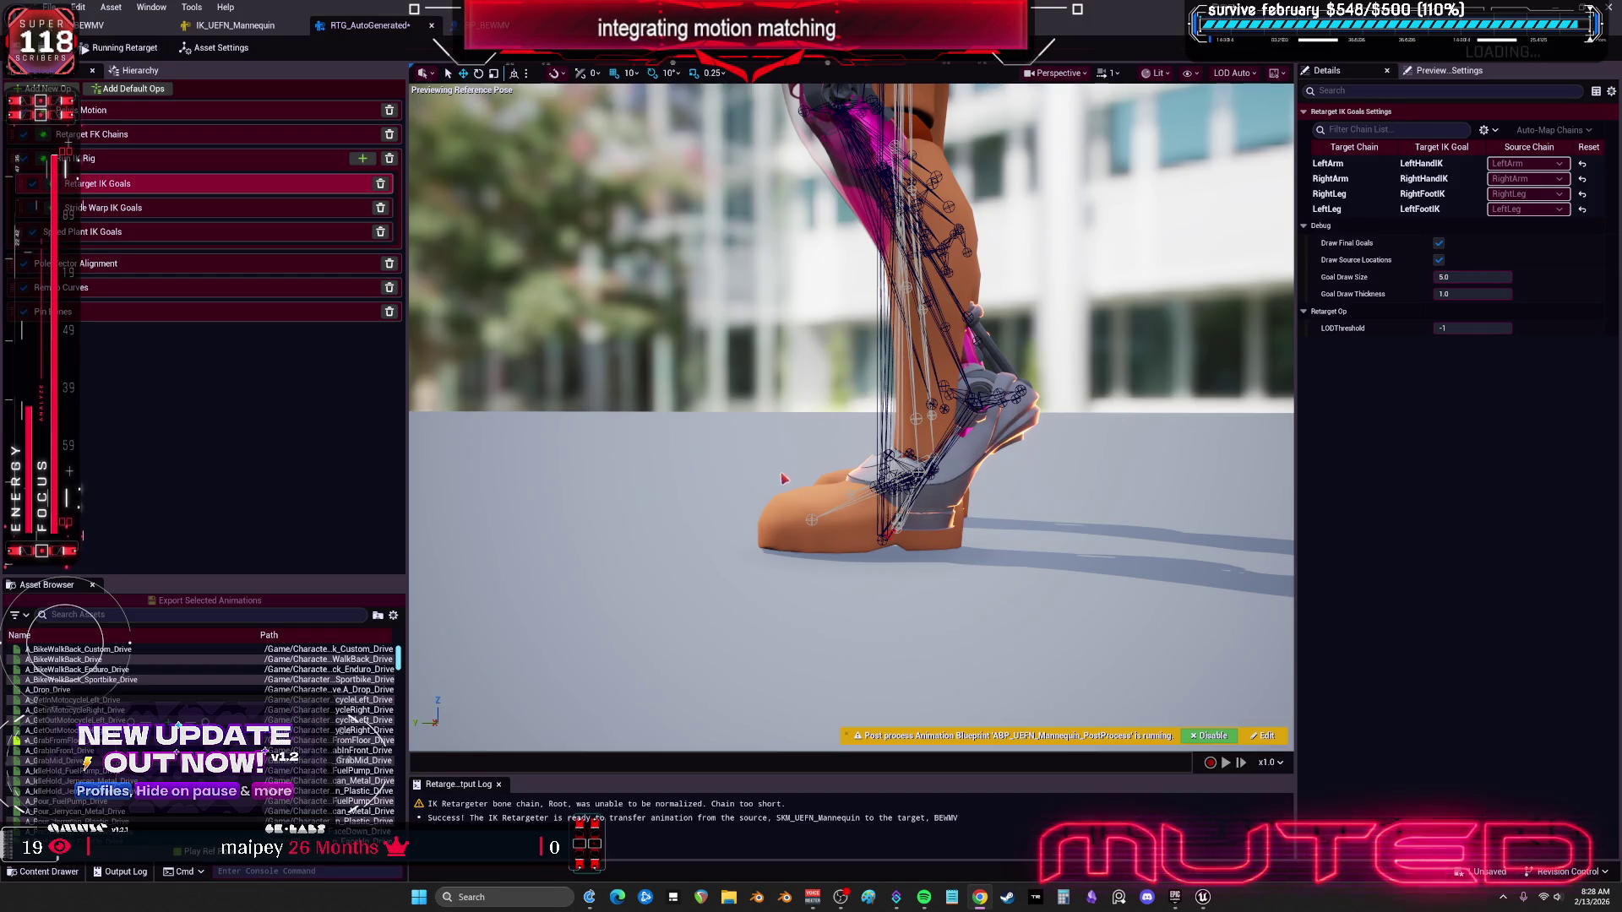
# Step: Orbit to a front view of both legs and bring up the addable retarget ops
pyautogui.moveTo(783, 478)
pyautogui.mouseDown()
pyautogui.moveTo(764, 460)
pyautogui.moveTo(748, 490)
pyautogui.mouseUp()
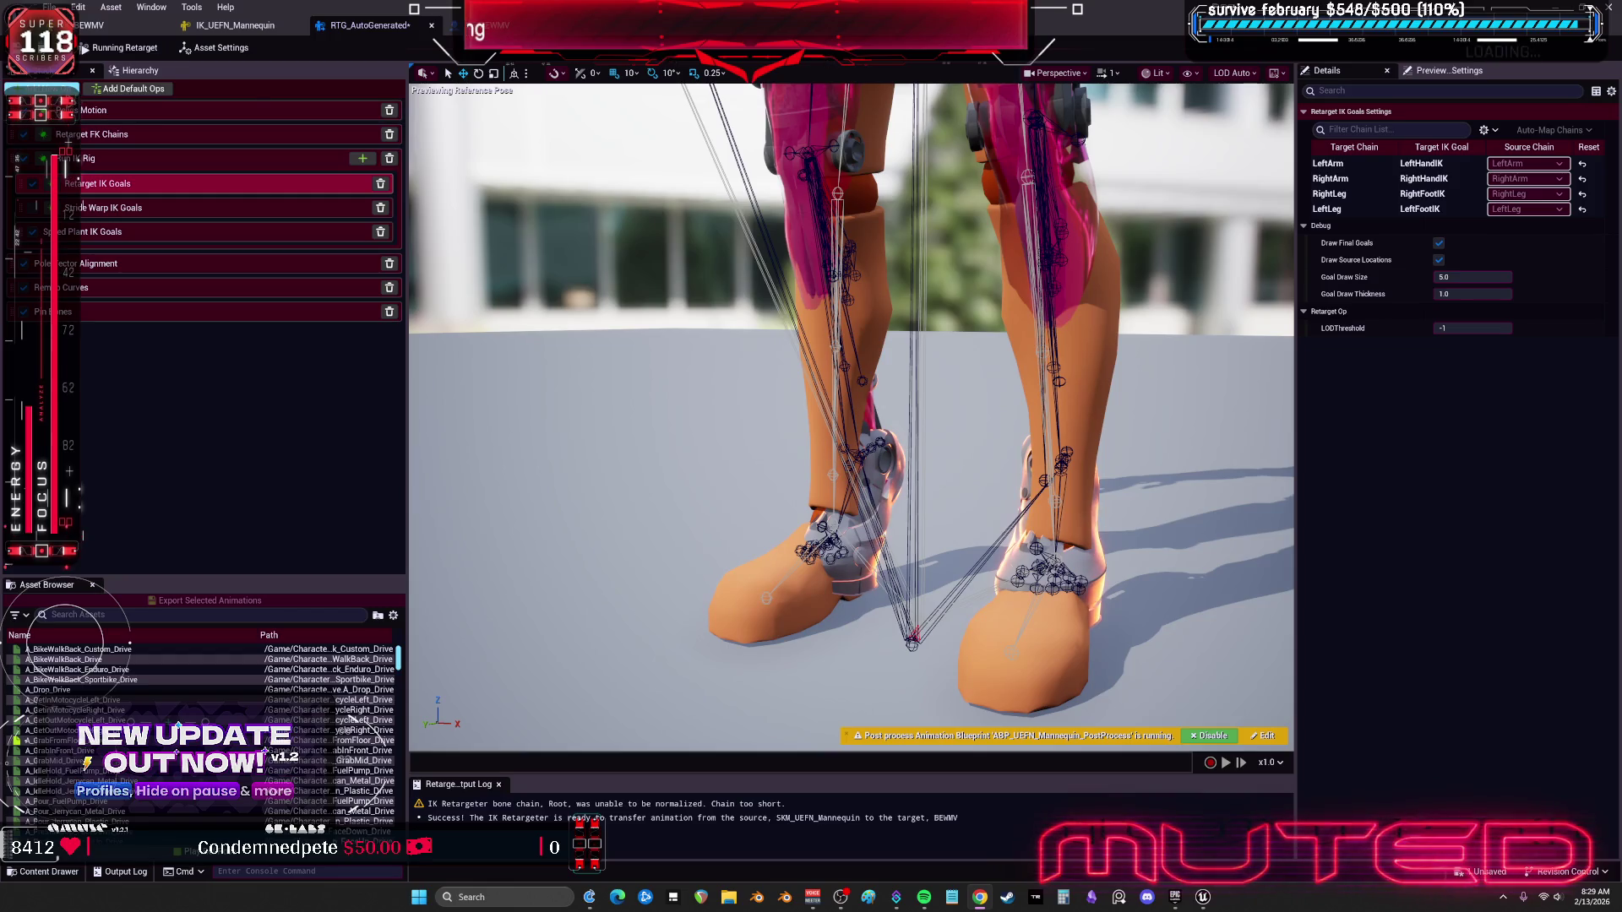
pyautogui.click(42, 87)
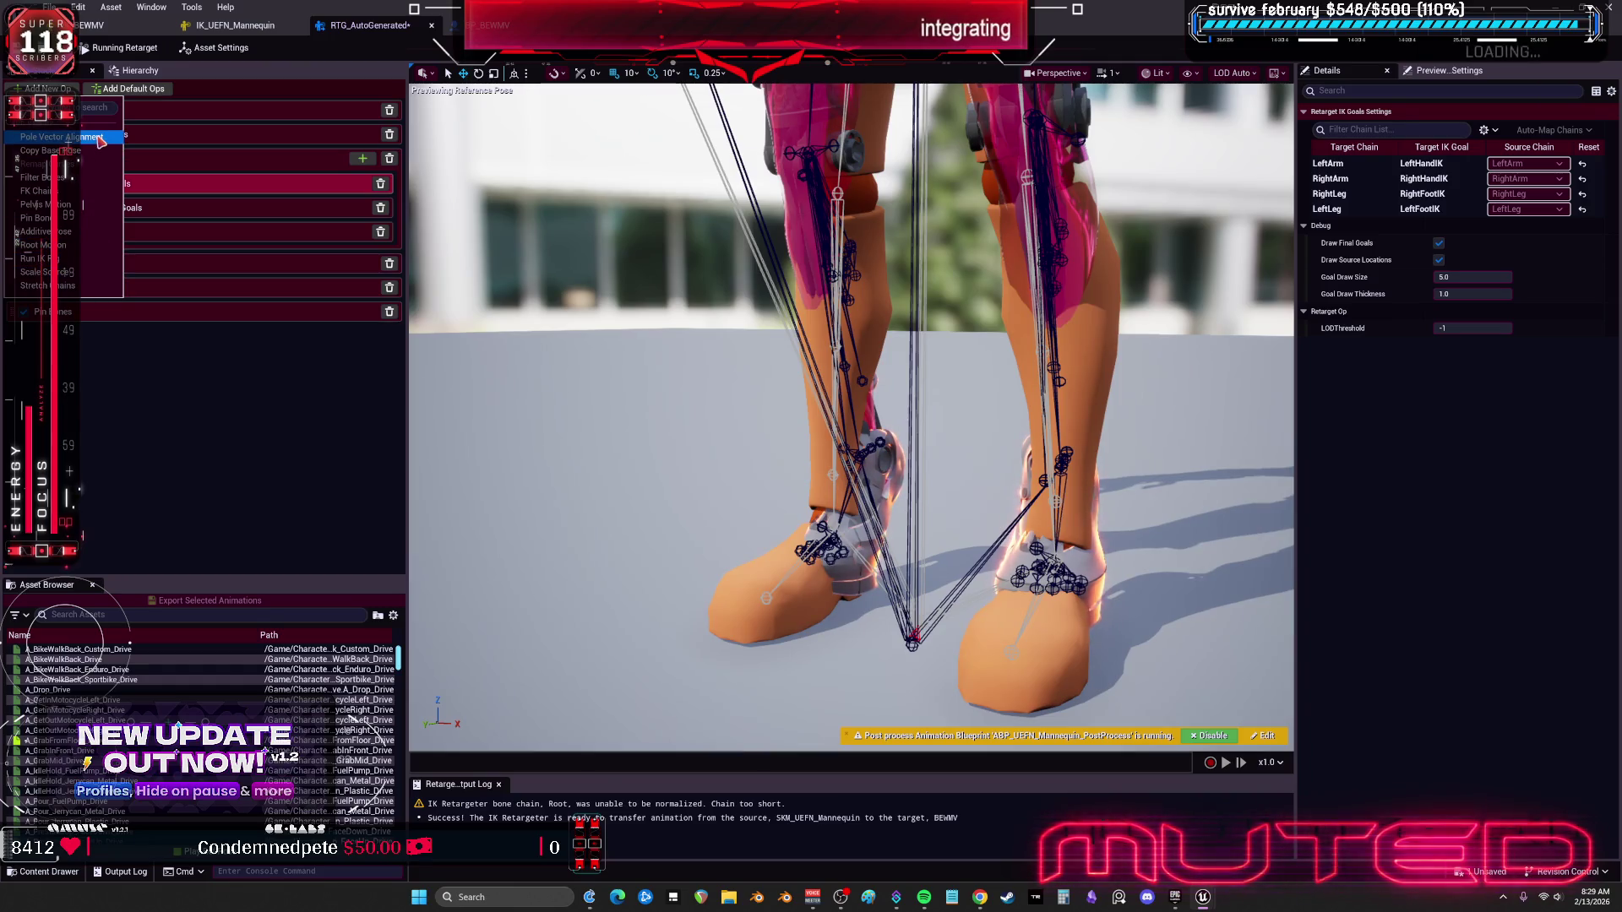
# Step: Add a Stretch Chains op to the stack and show its settings
pyautogui.click(95, 285)
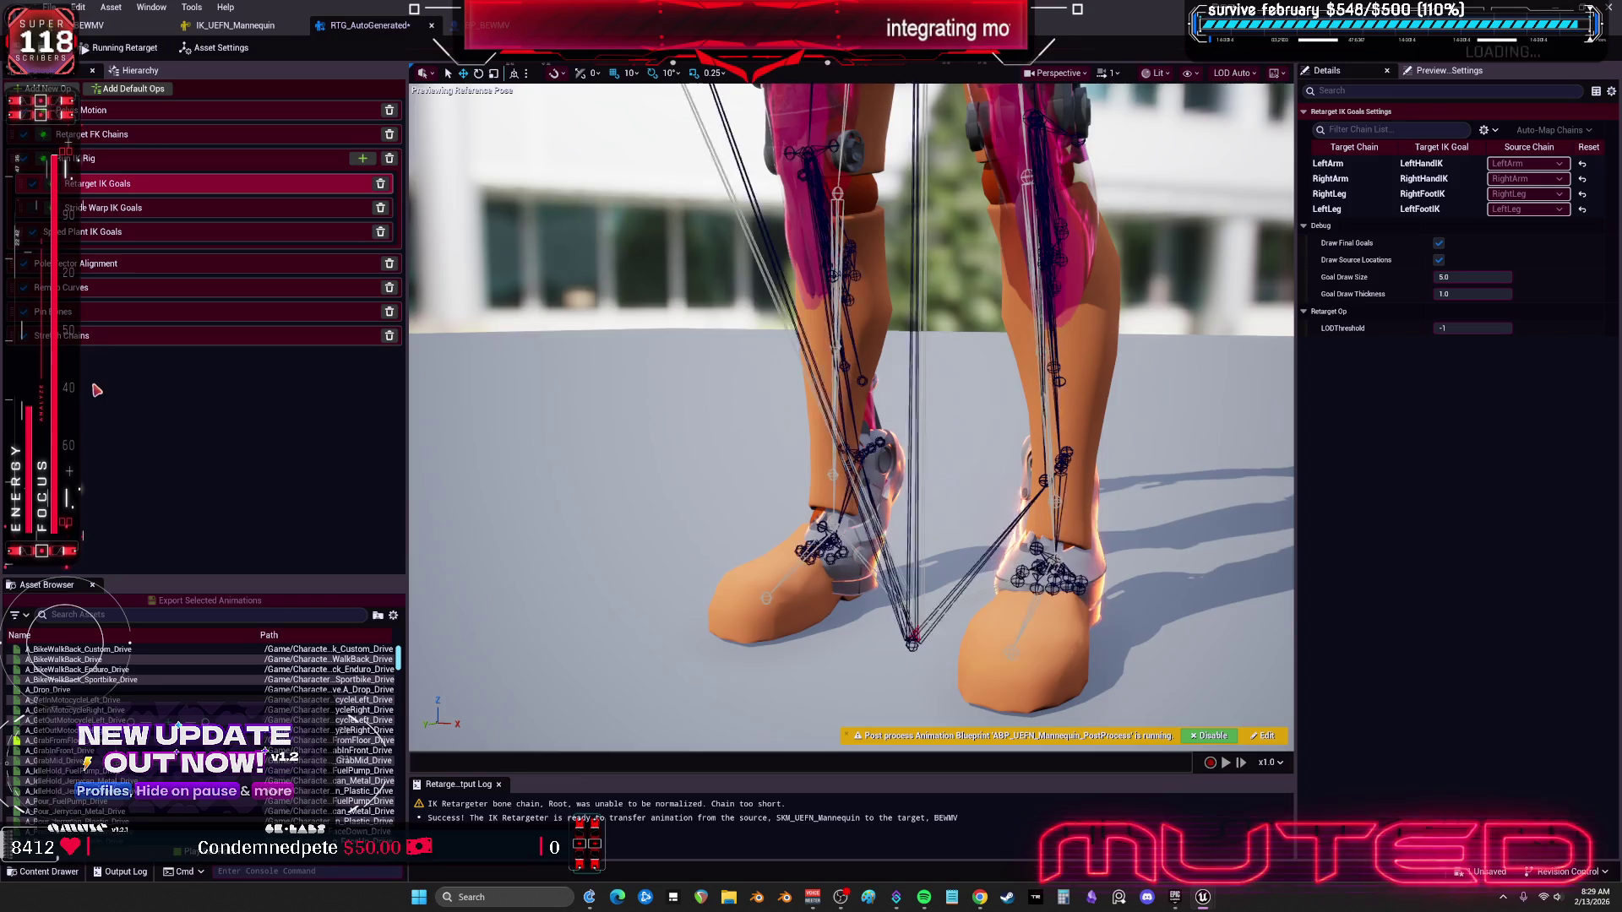
pyautogui.click(107, 337)
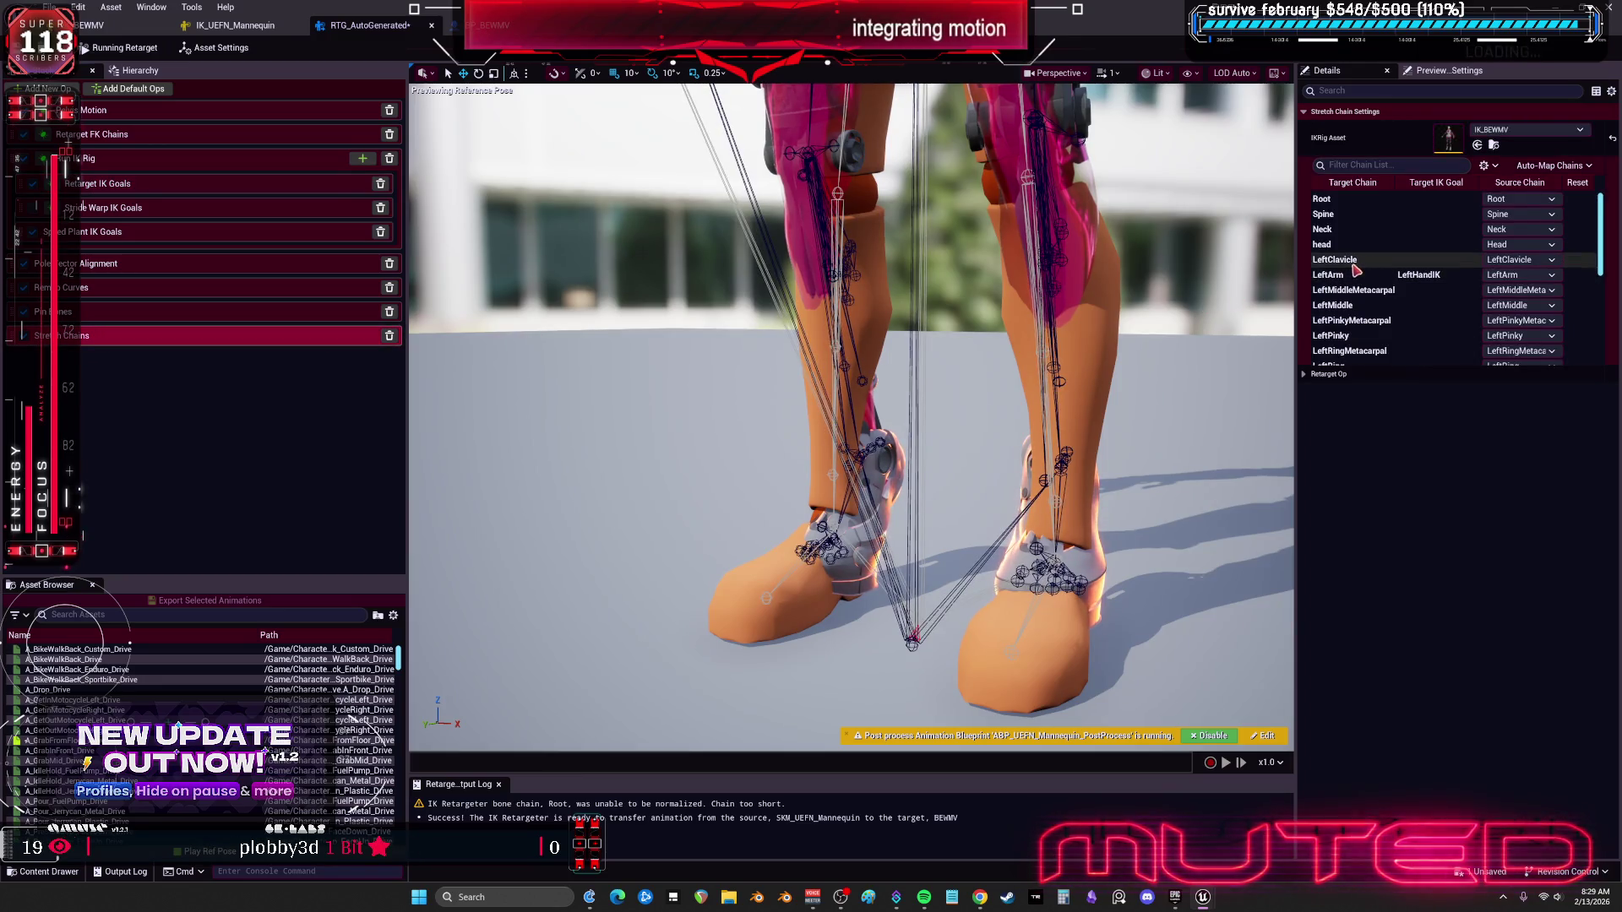
pyautogui.moveTo(1283, 258); pyautogui.dragTo(1117, 258)
pyautogui.scroll(-5, 1255, 294)
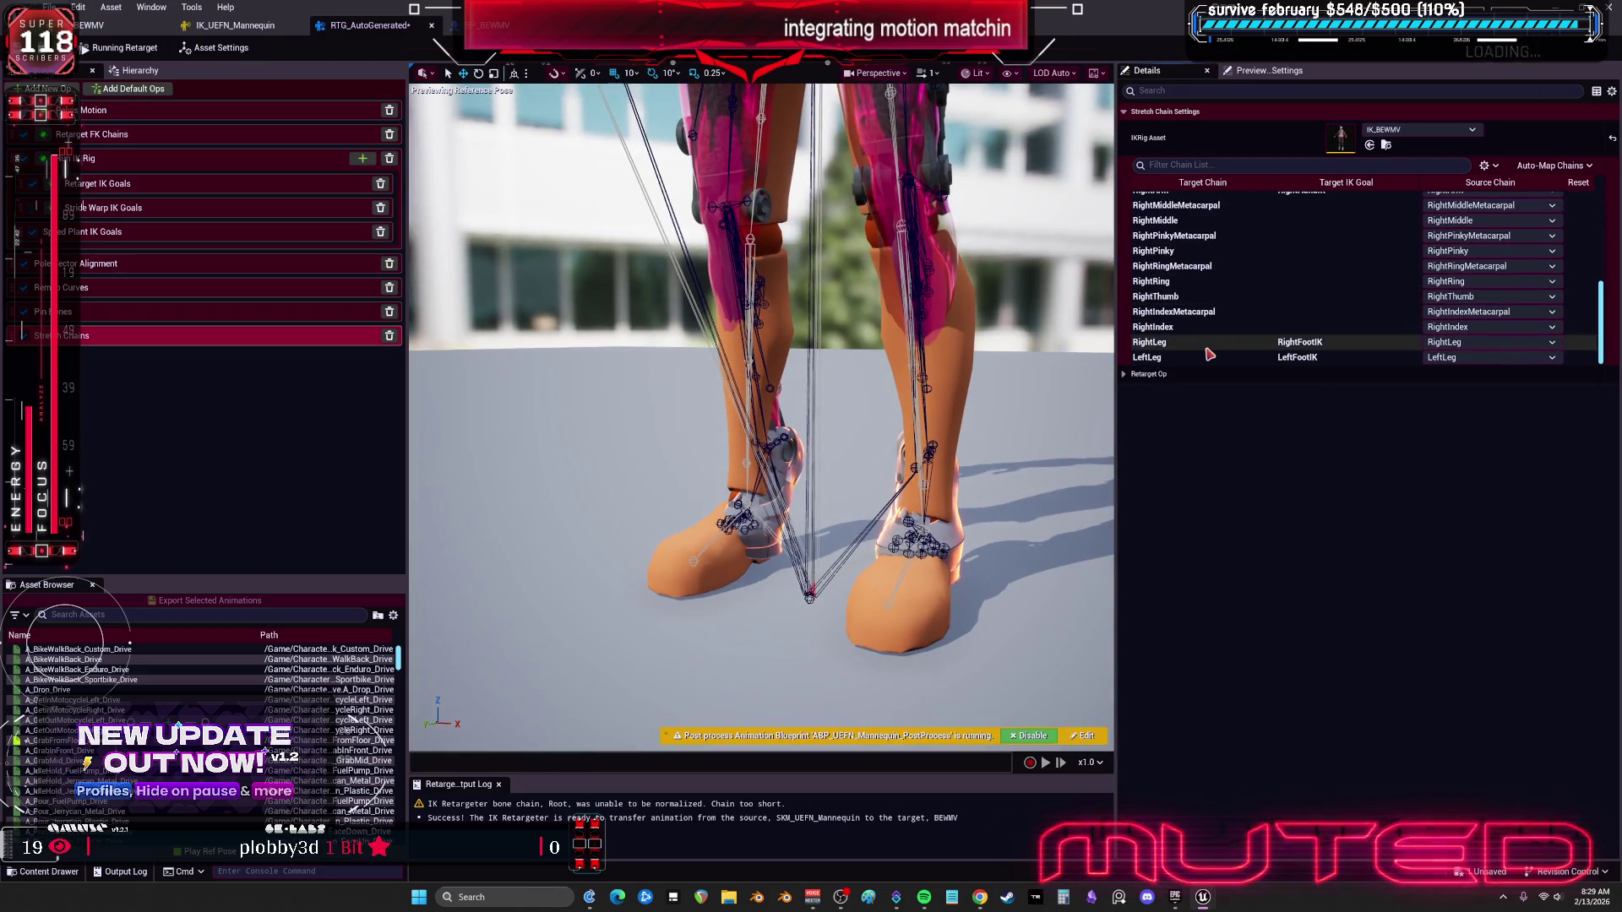
# Step: Enable RightLeg stretching, adjust Match Source Length, and reset Scale Chain Length to 1.0
pyautogui.click(1179, 343)
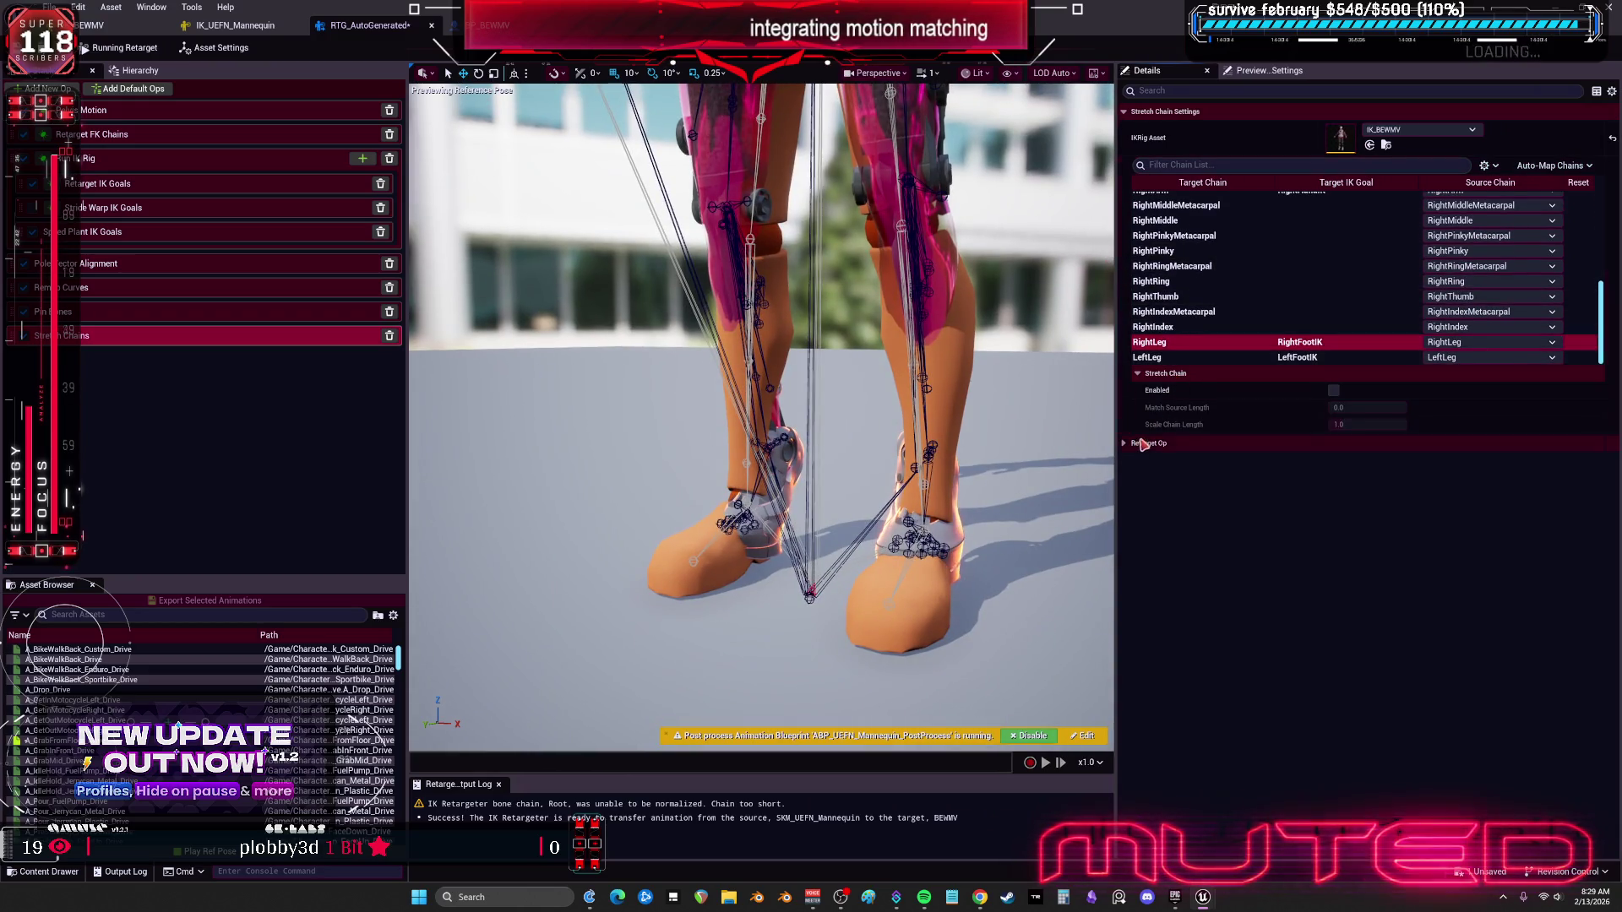
pyautogui.click(1334, 390)
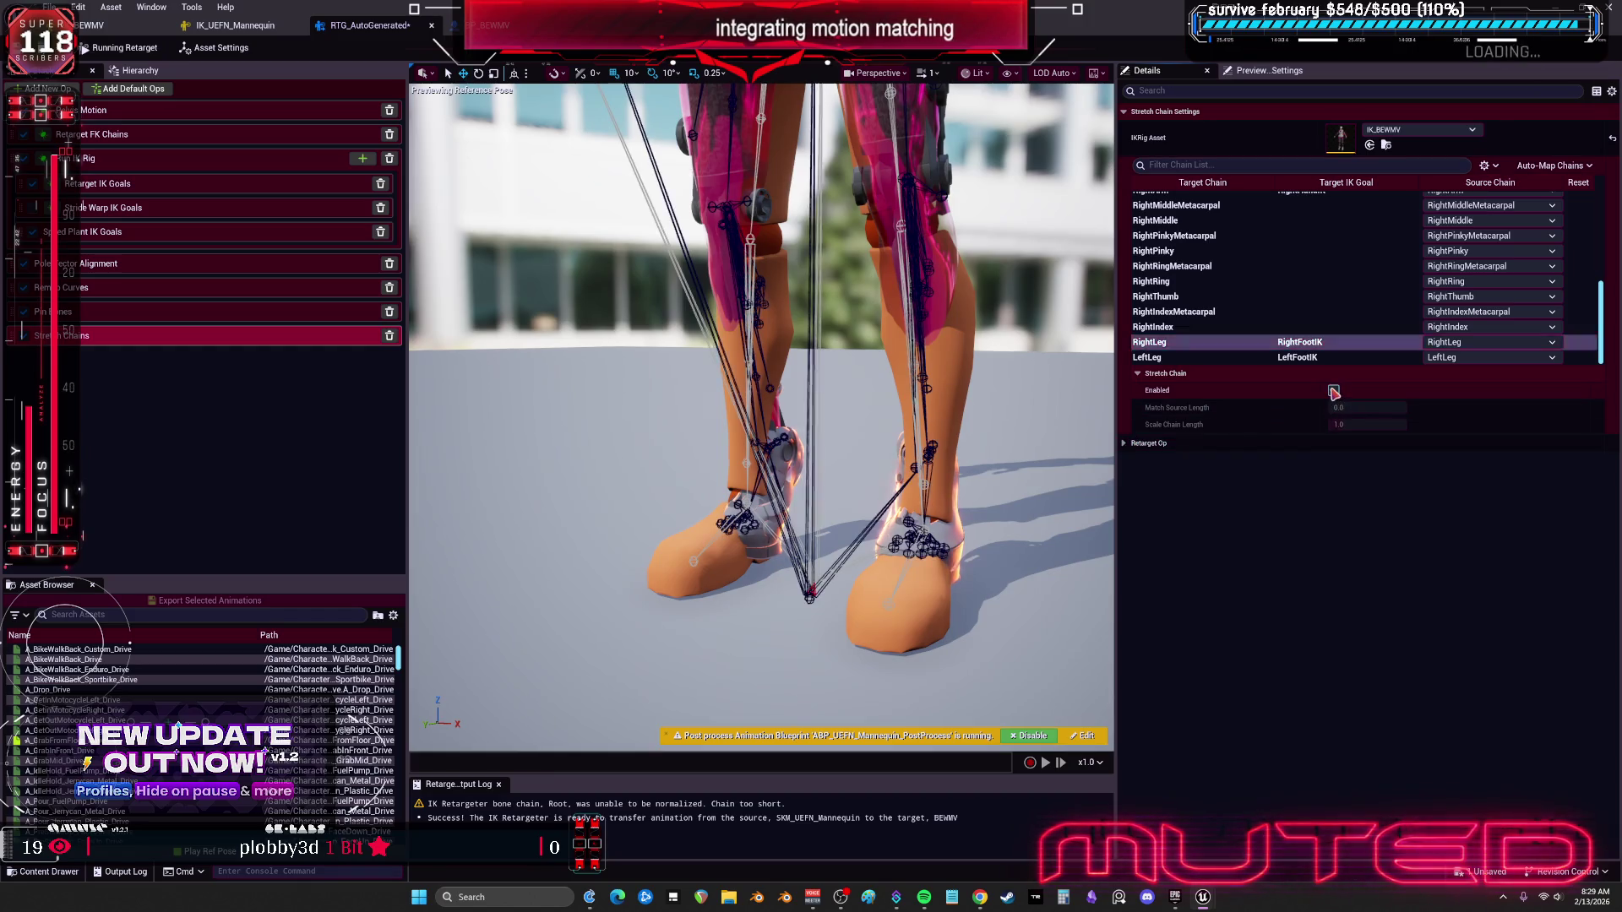
pyautogui.moveTo(1366, 406)
pyautogui.mouseDown()
pyautogui.moveTo(1436, 424)
pyautogui.moveTo(1357, 424)
pyautogui.mouseUp()
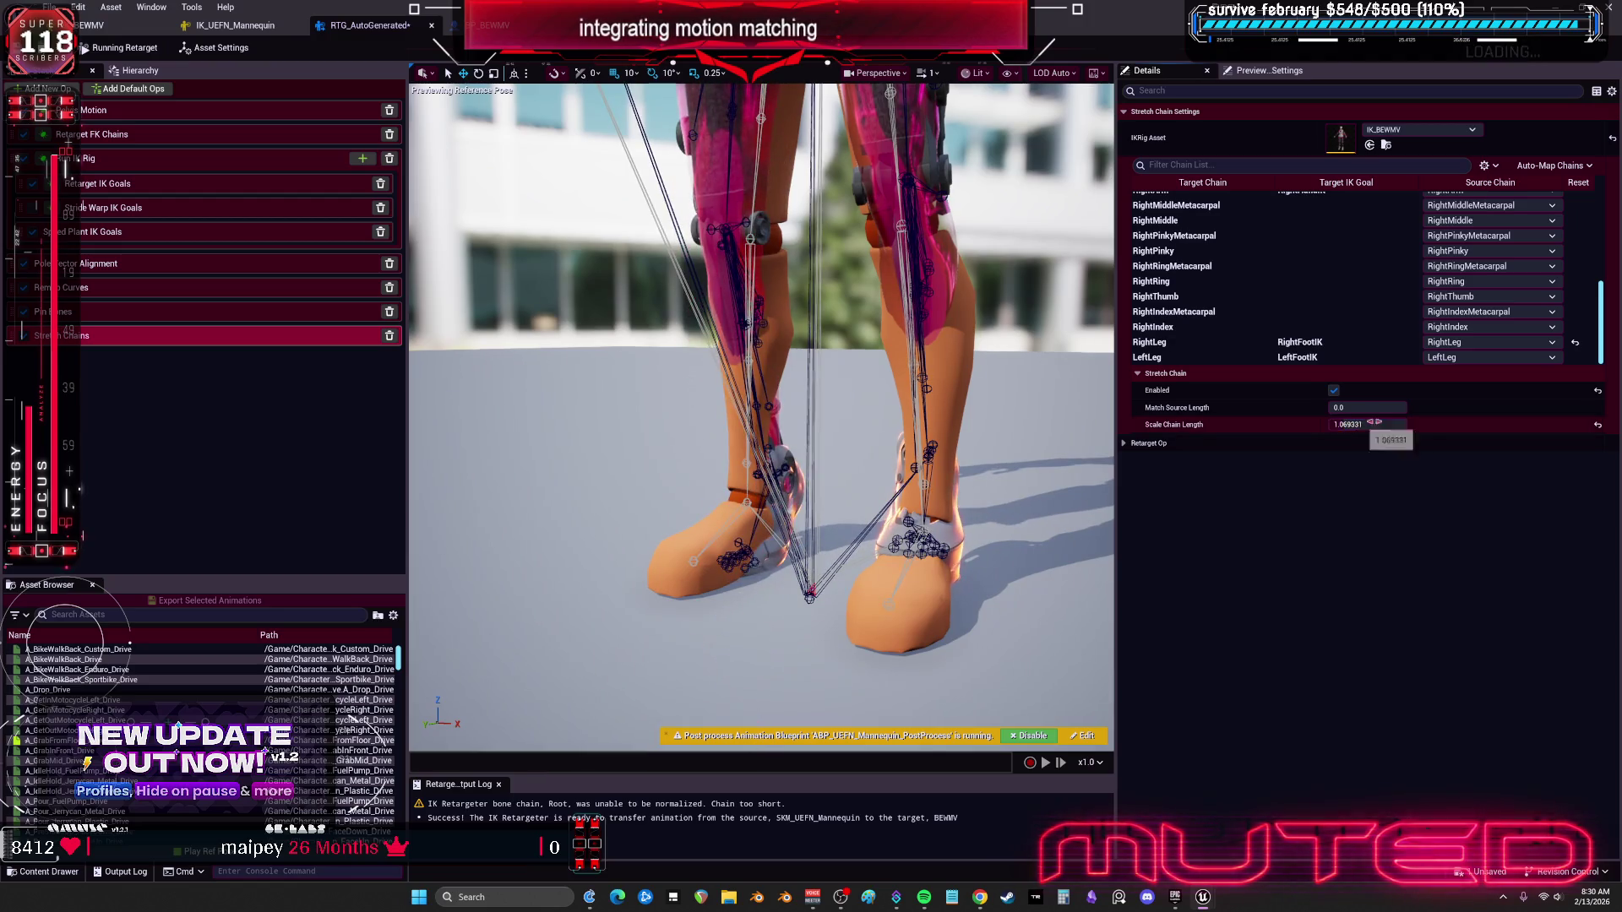
pyautogui.click(1597, 425)
# Step: Move the Stretch Chains op above the Run IK Rig op
pyautogui.click(1178, 443)
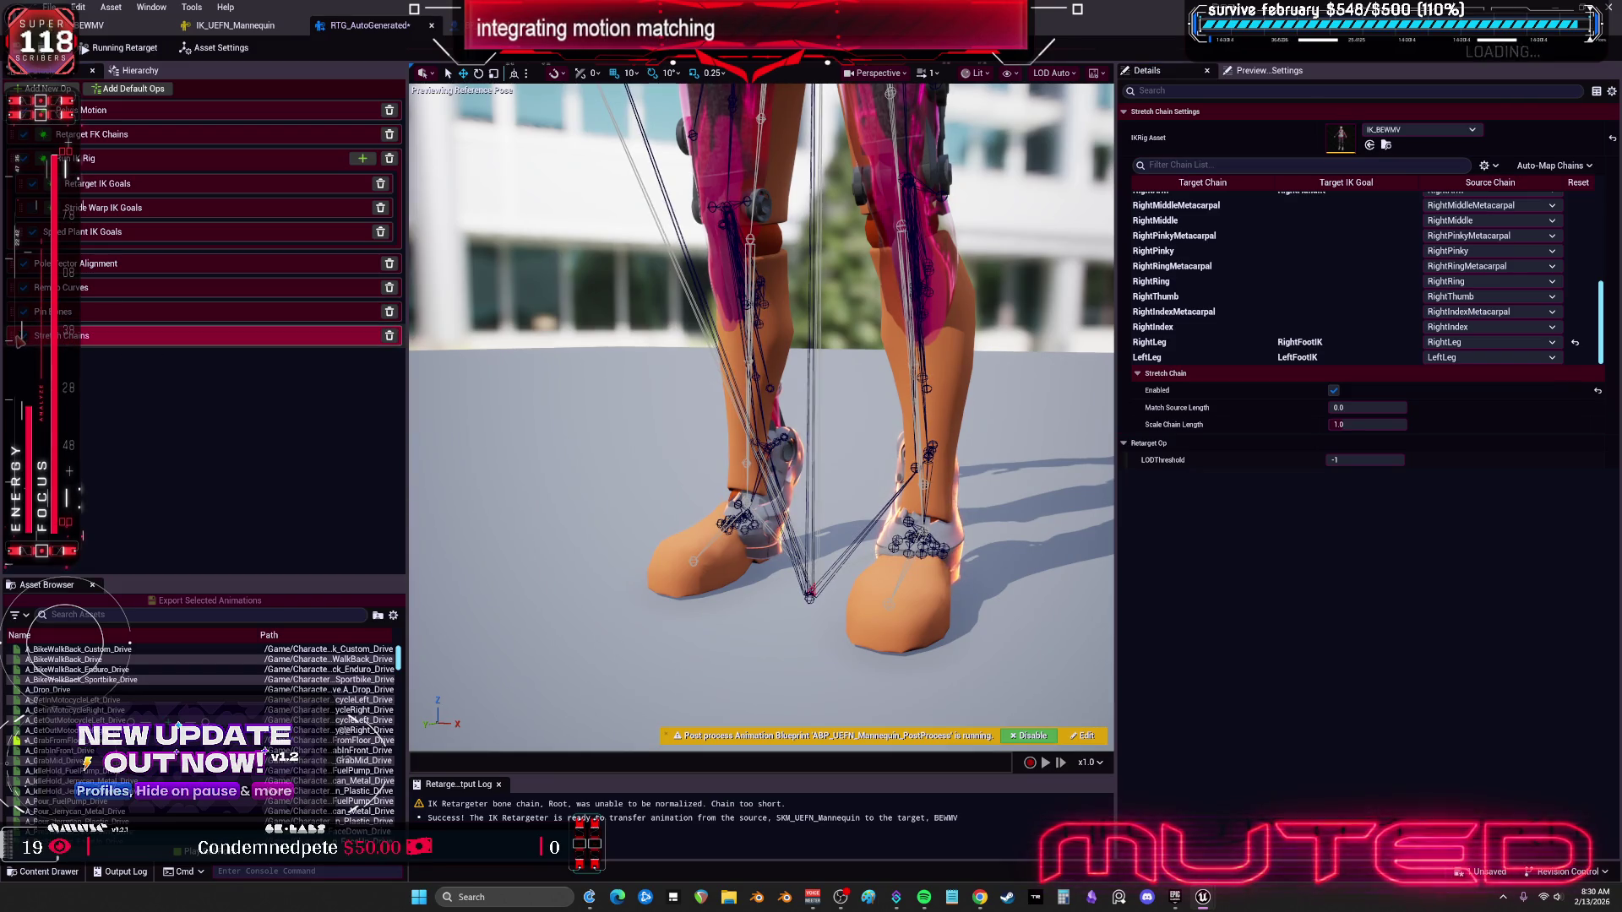
pyautogui.moveTo(19, 340); pyautogui.dragTo(25, 245)
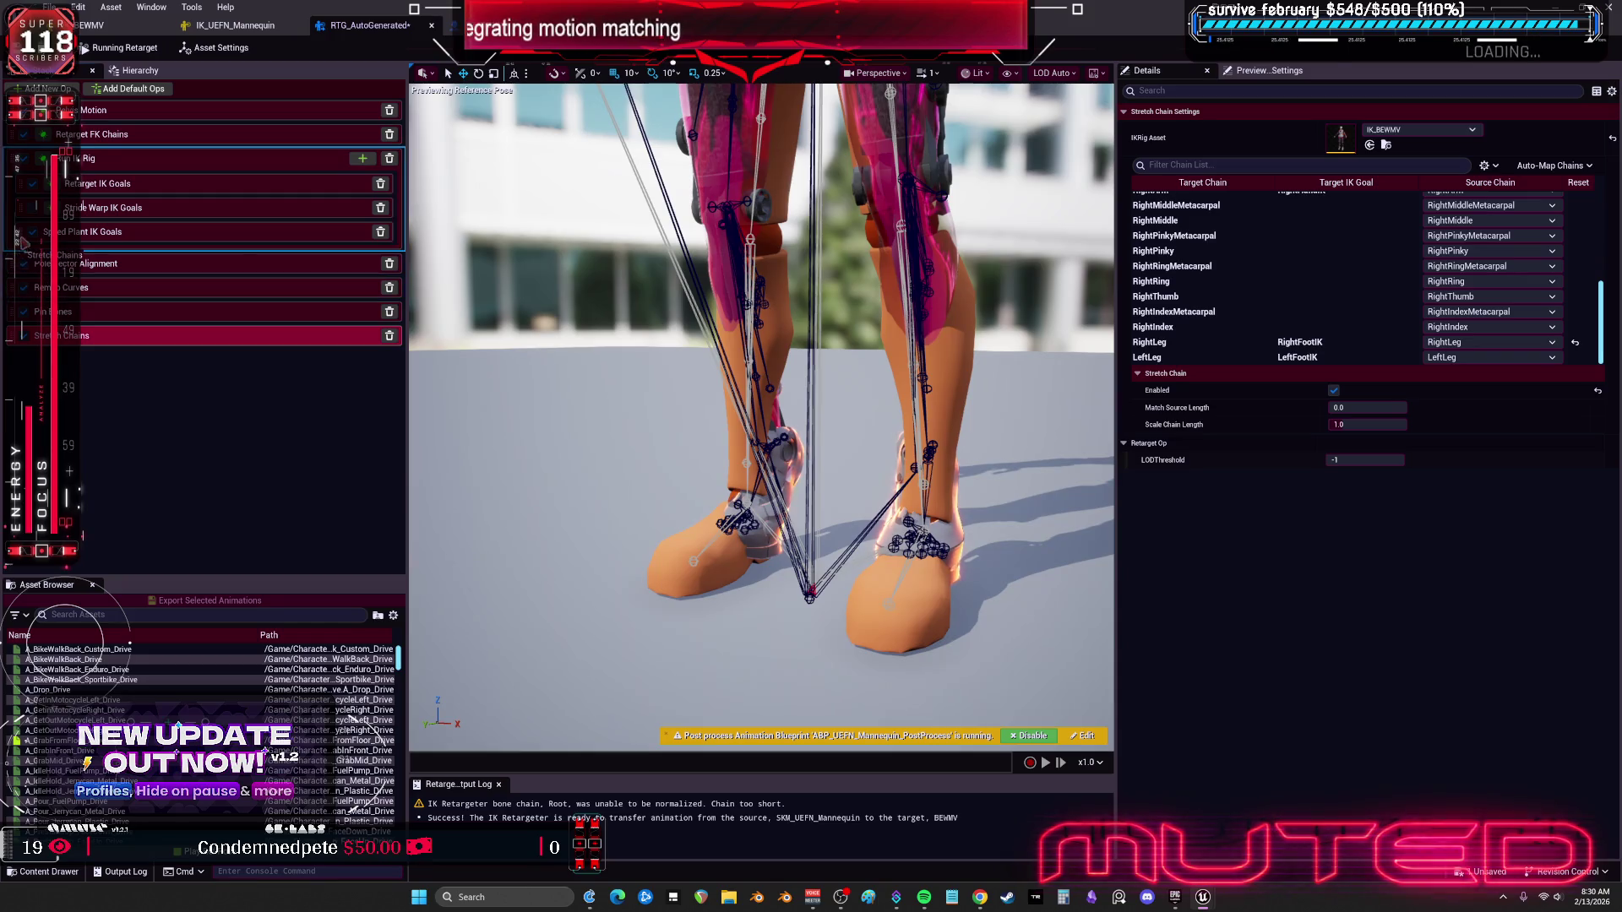
pyautogui.moveTo(36, 179); pyautogui.dragTo(37, 179)
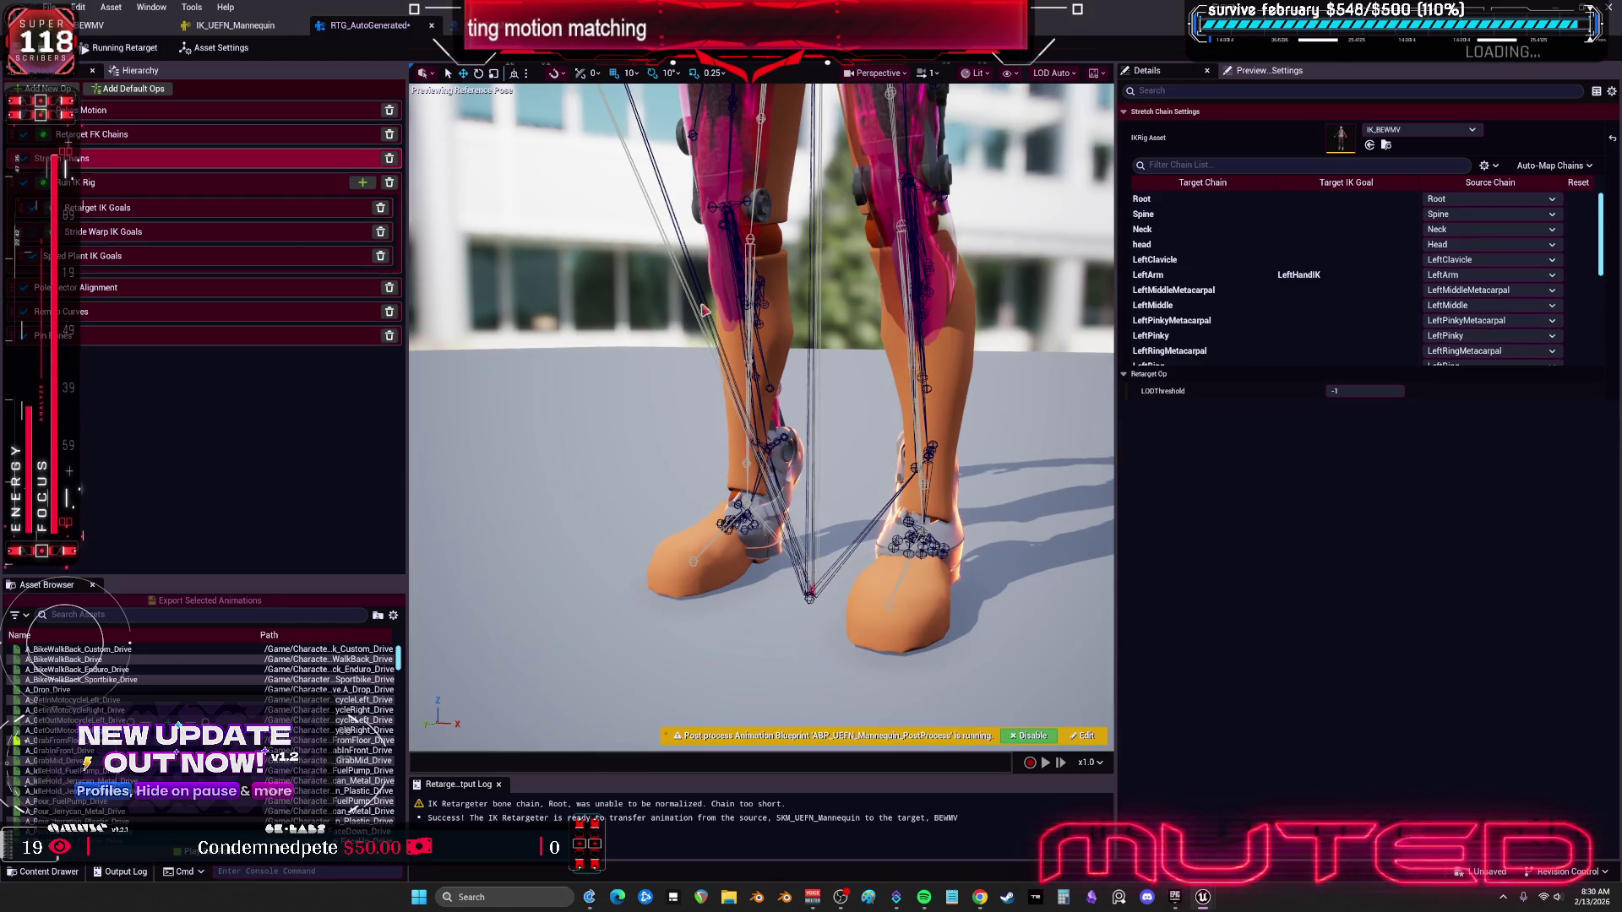
# Step: Tune RightLeg's Match Source Length toward 0.13 and lower its Scale Chain Length
pyautogui.click(110, 181)
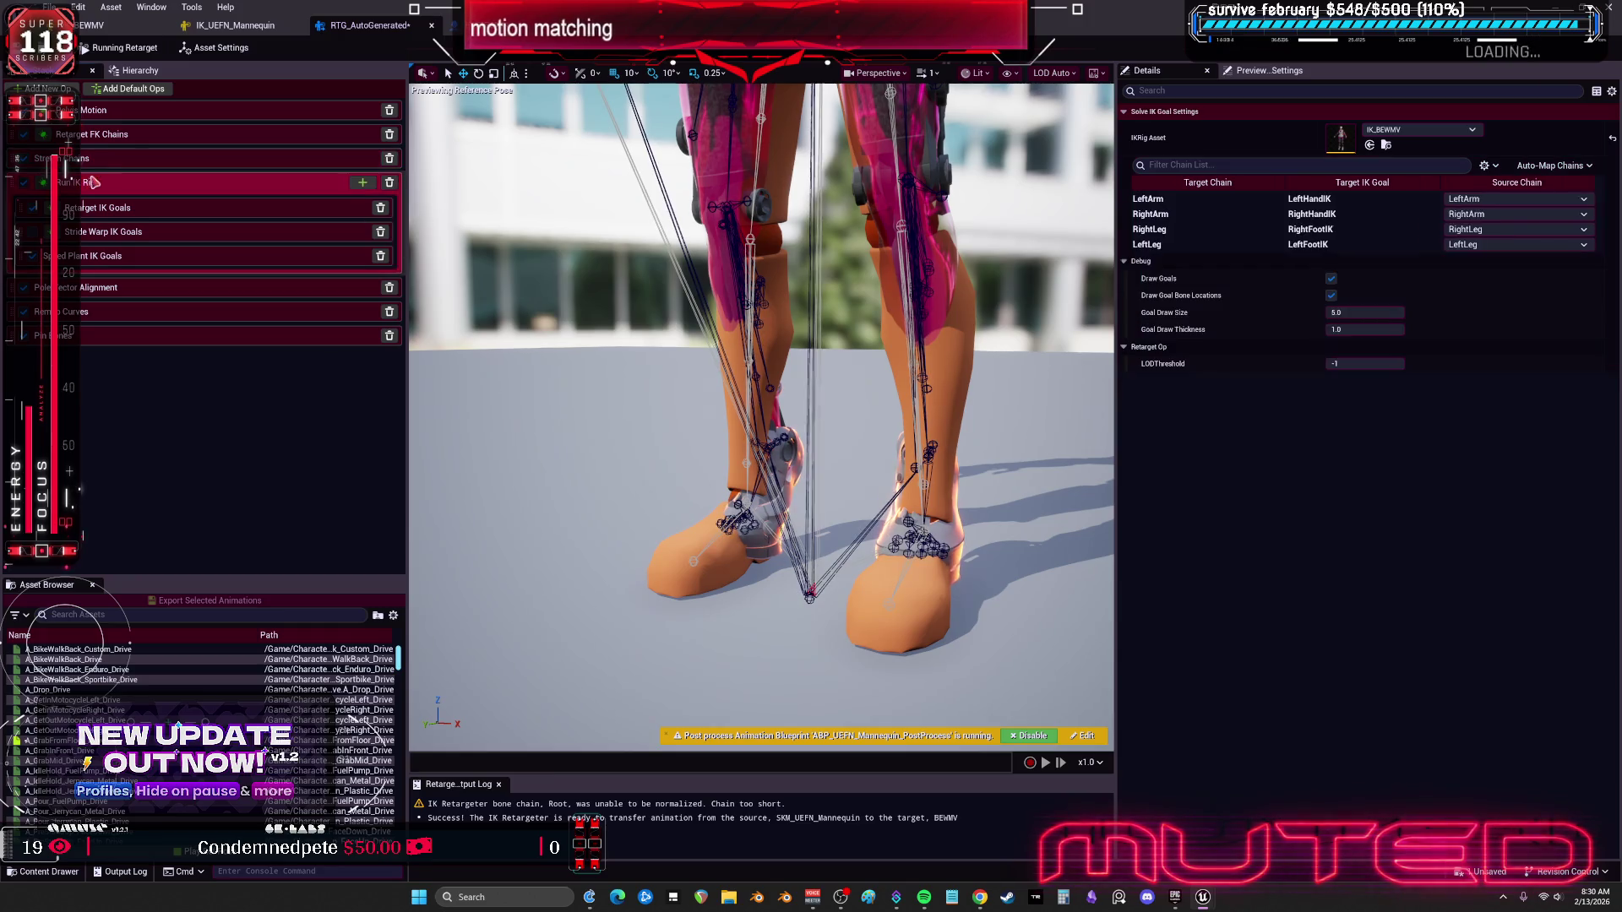
pyautogui.click(110, 164)
pyautogui.scroll(-10, 1238, 301)
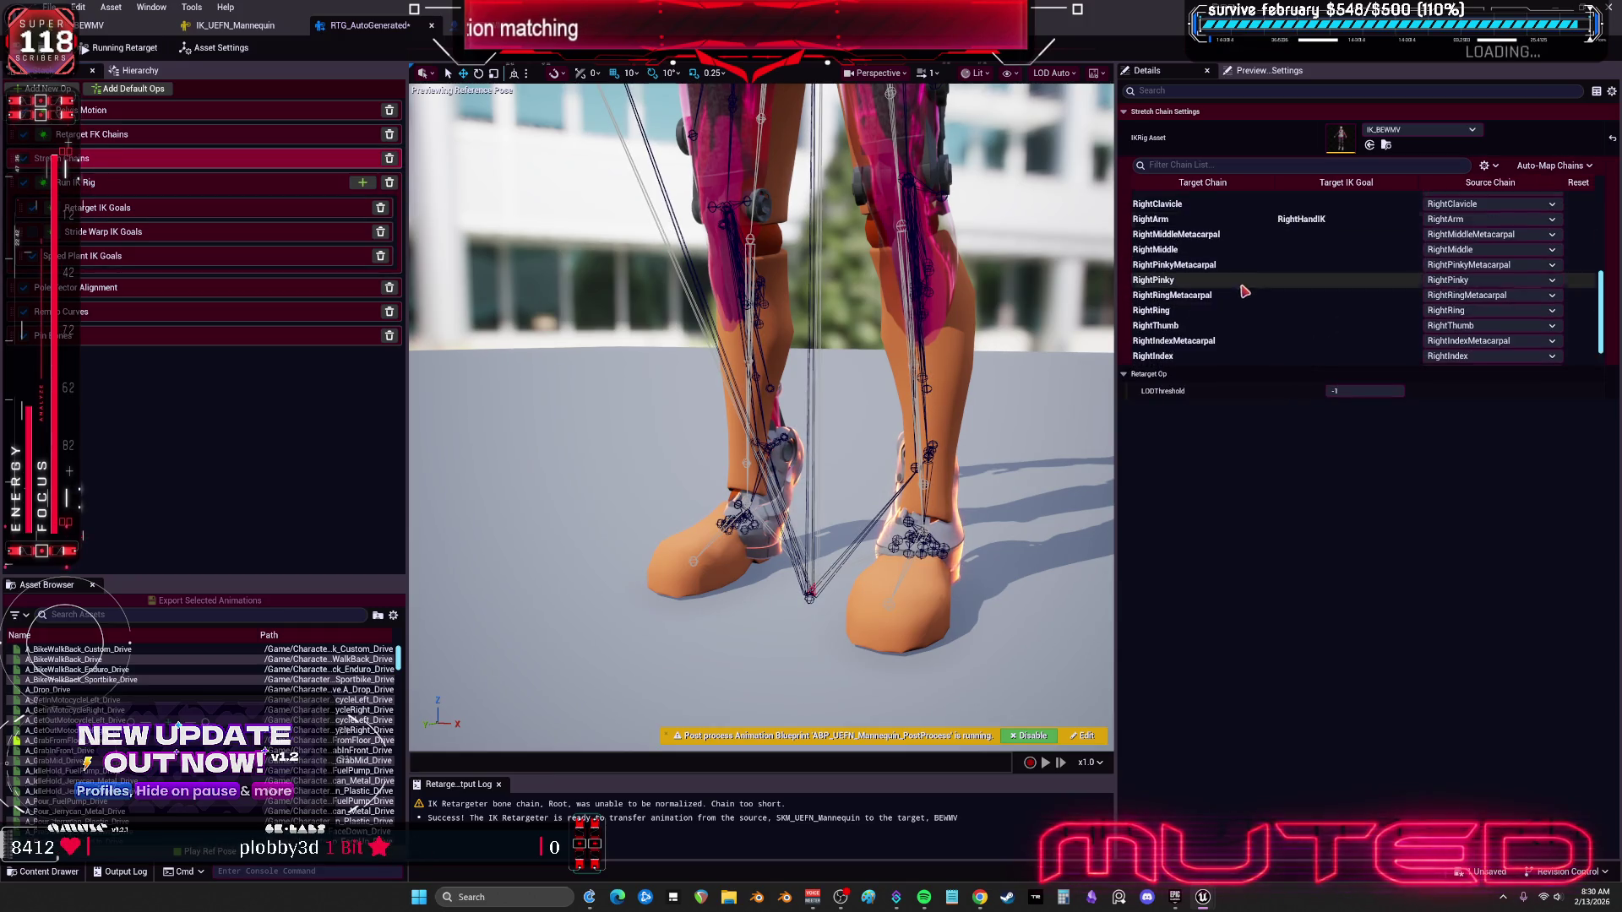
pyautogui.click(1233, 342)
pyautogui.click(1367, 407)
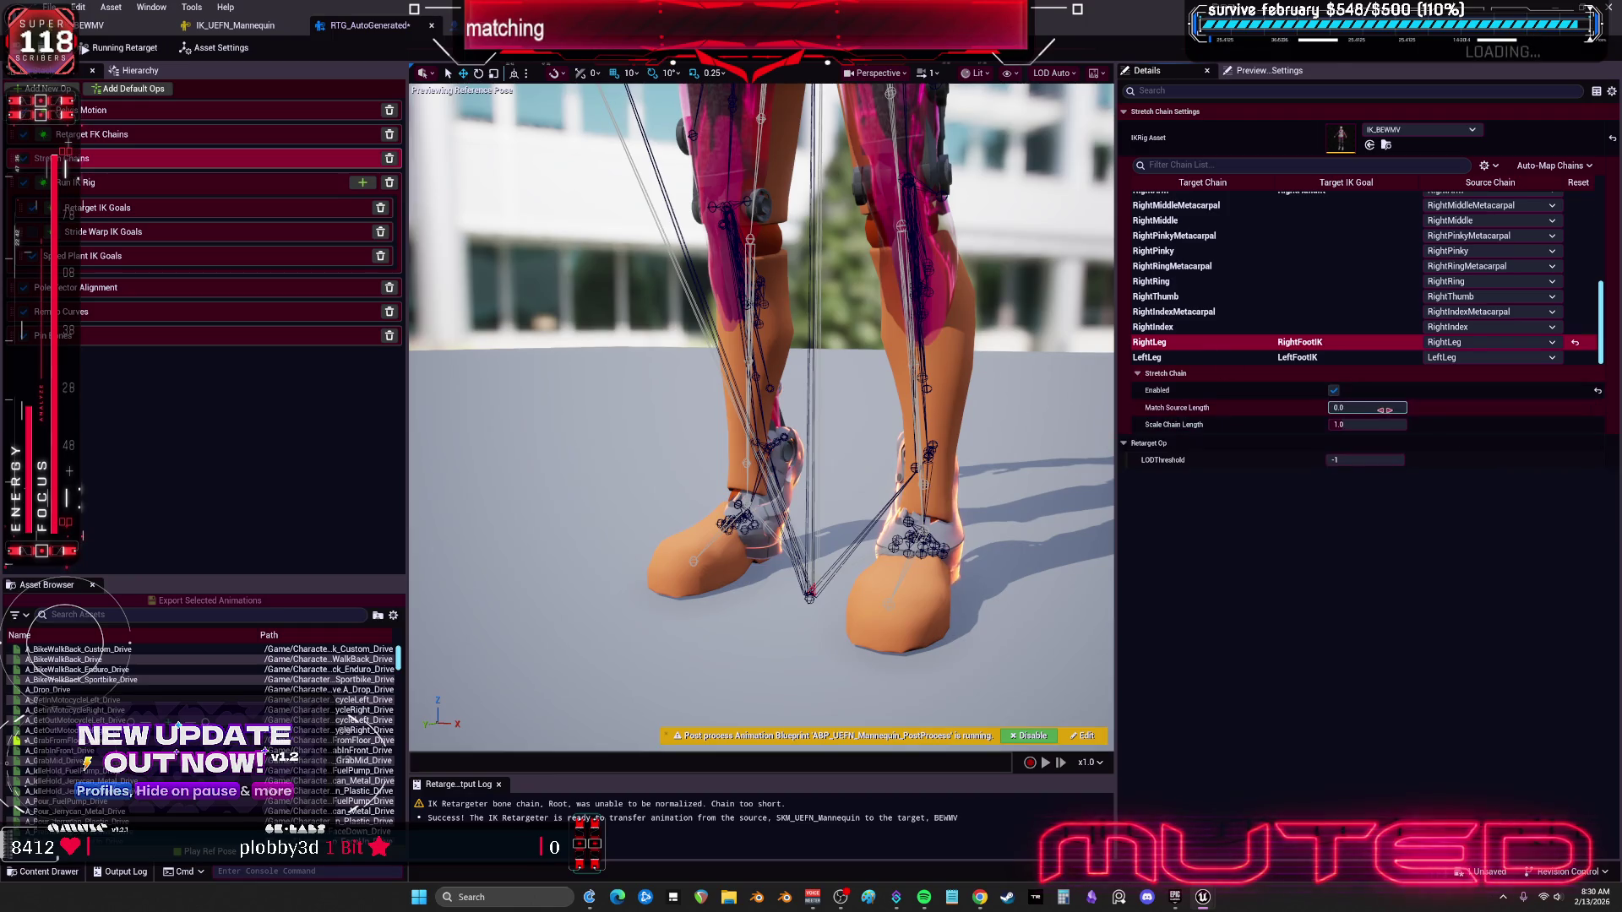
pyautogui.moveTo(1367, 407); pyautogui.dragTo(1362, 407)
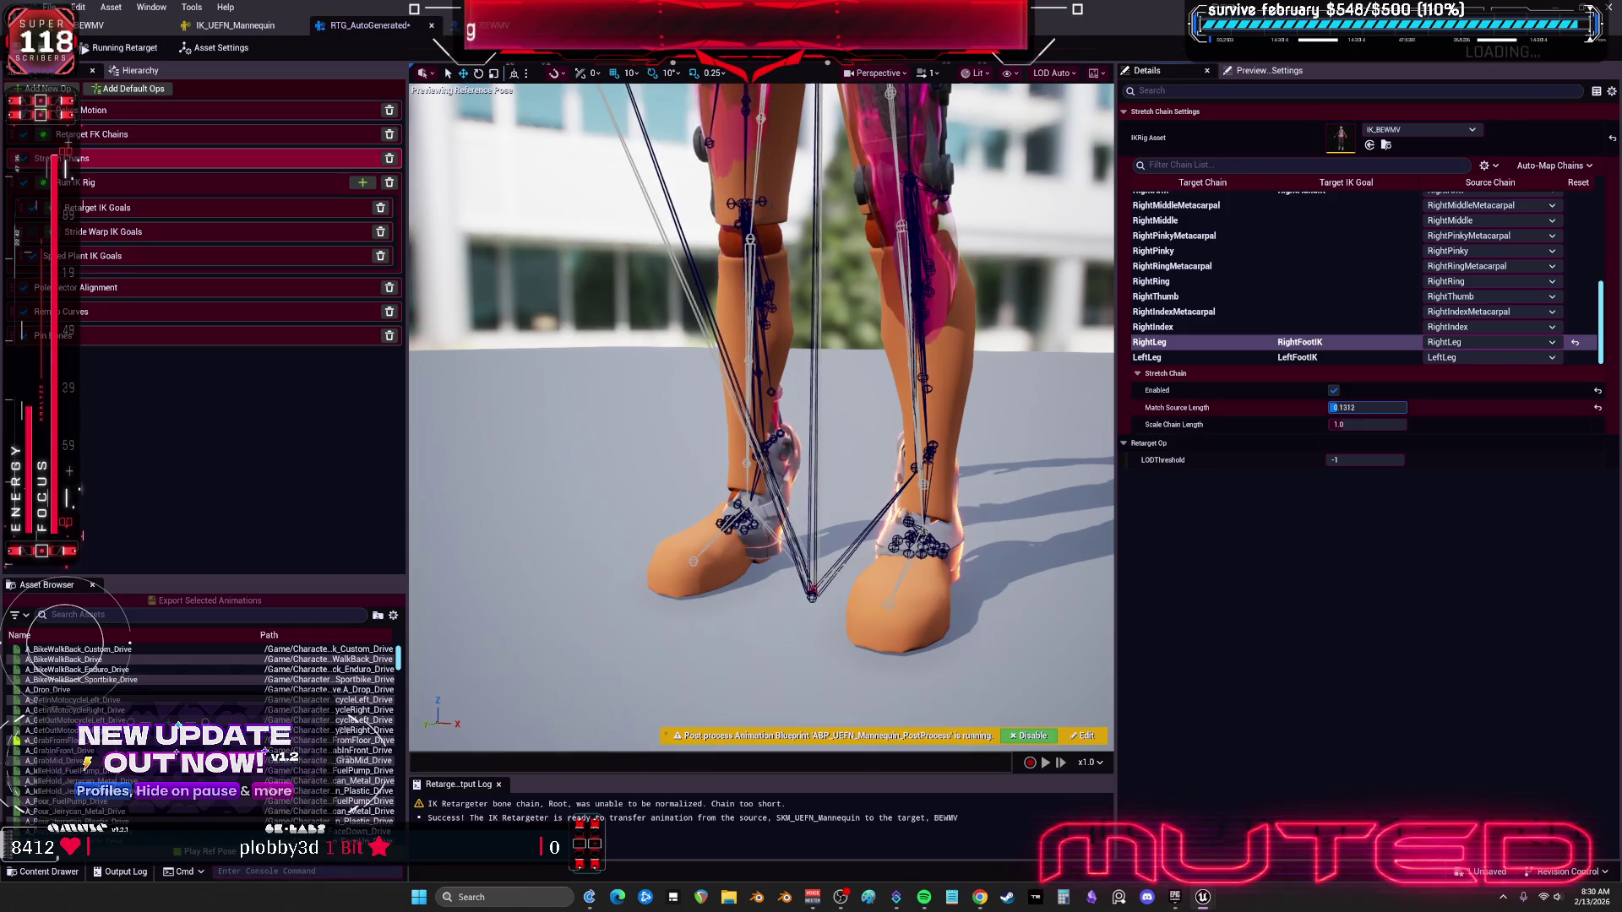
pyautogui.moveTo(760, 422)
pyautogui.mouseDown()
pyautogui.moveTo(853, 372)
pyautogui.moveTo(921, 388)
pyautogui.mouseUp()
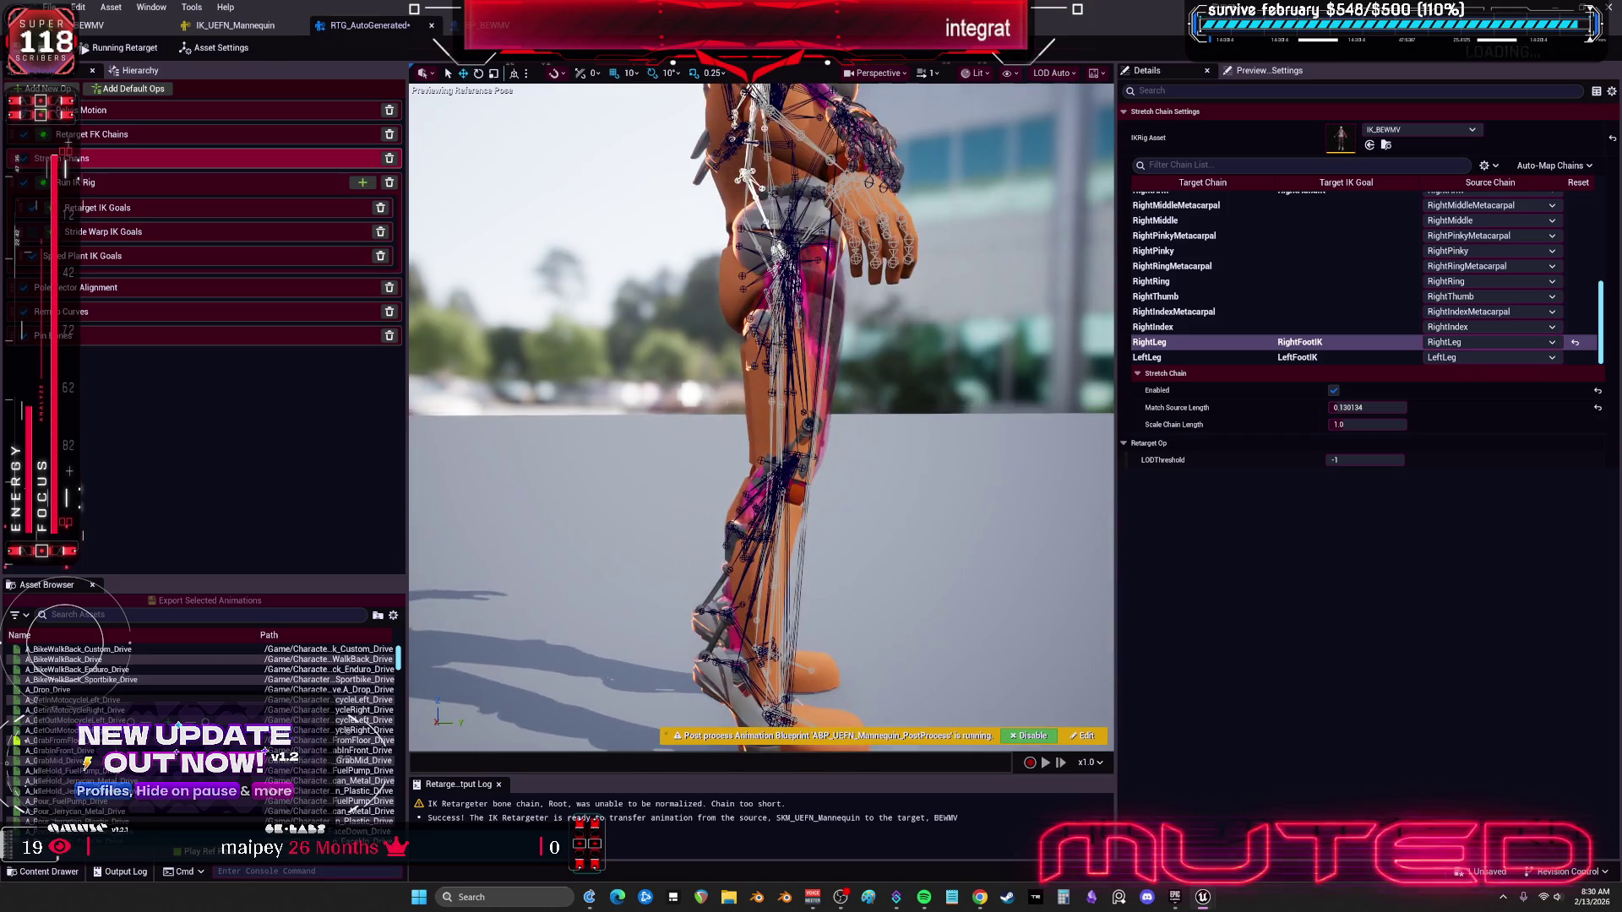
pyautogui.click(1368, 407)
pyautogui.write('096')
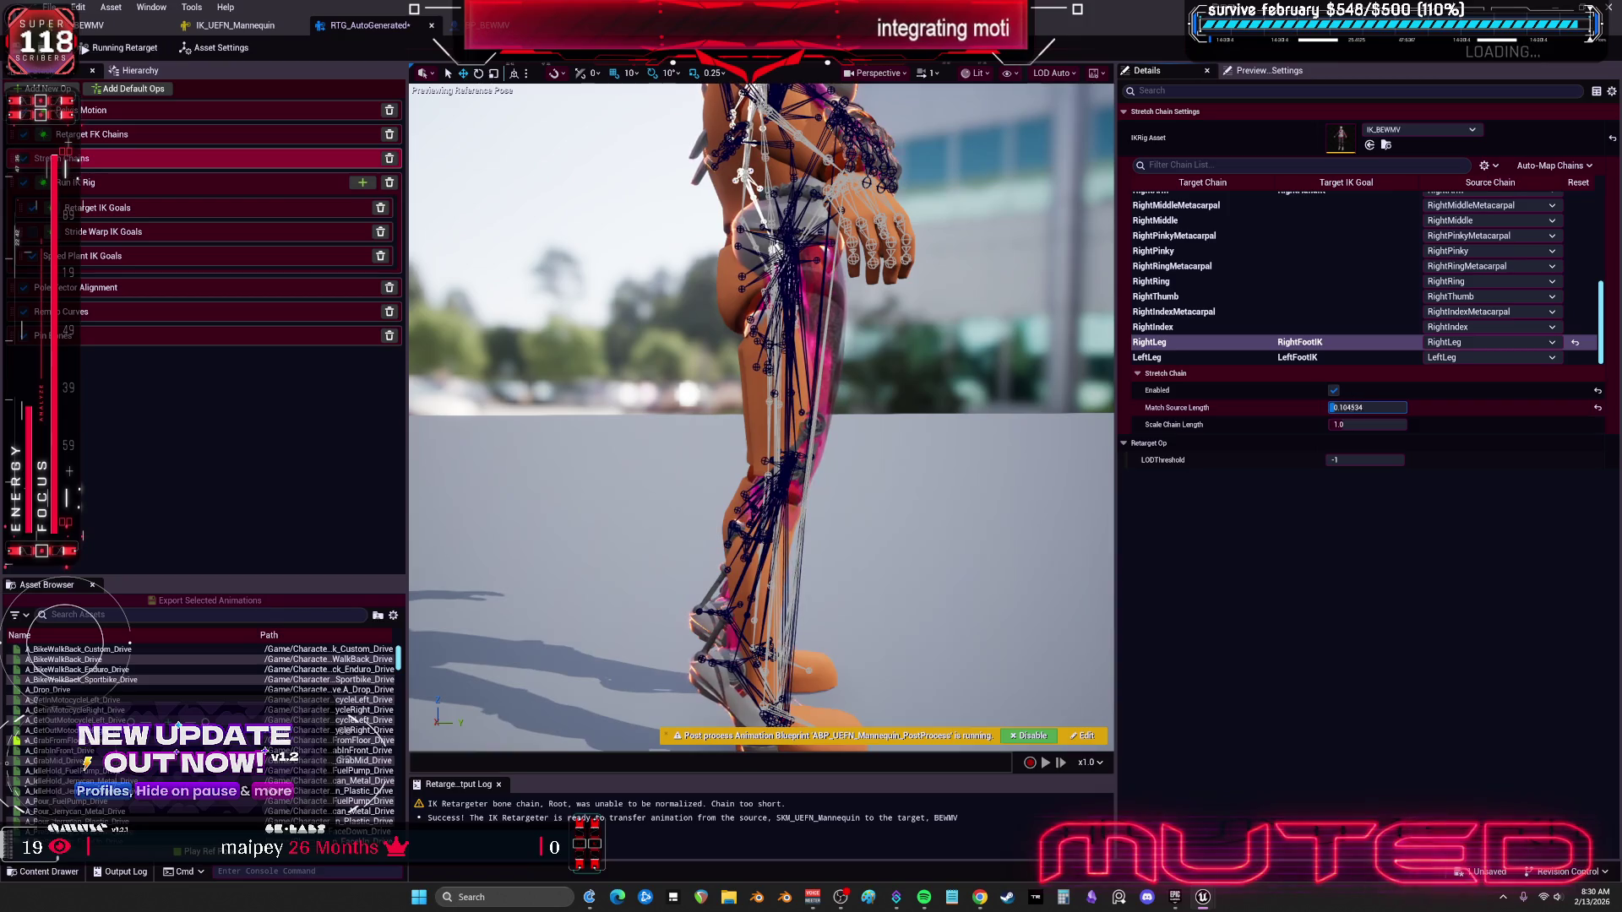
pyautogui.click(1391, 427)
pyautogui.moveTo(1391, 426); pyautogui.dragTo(1326, 426)
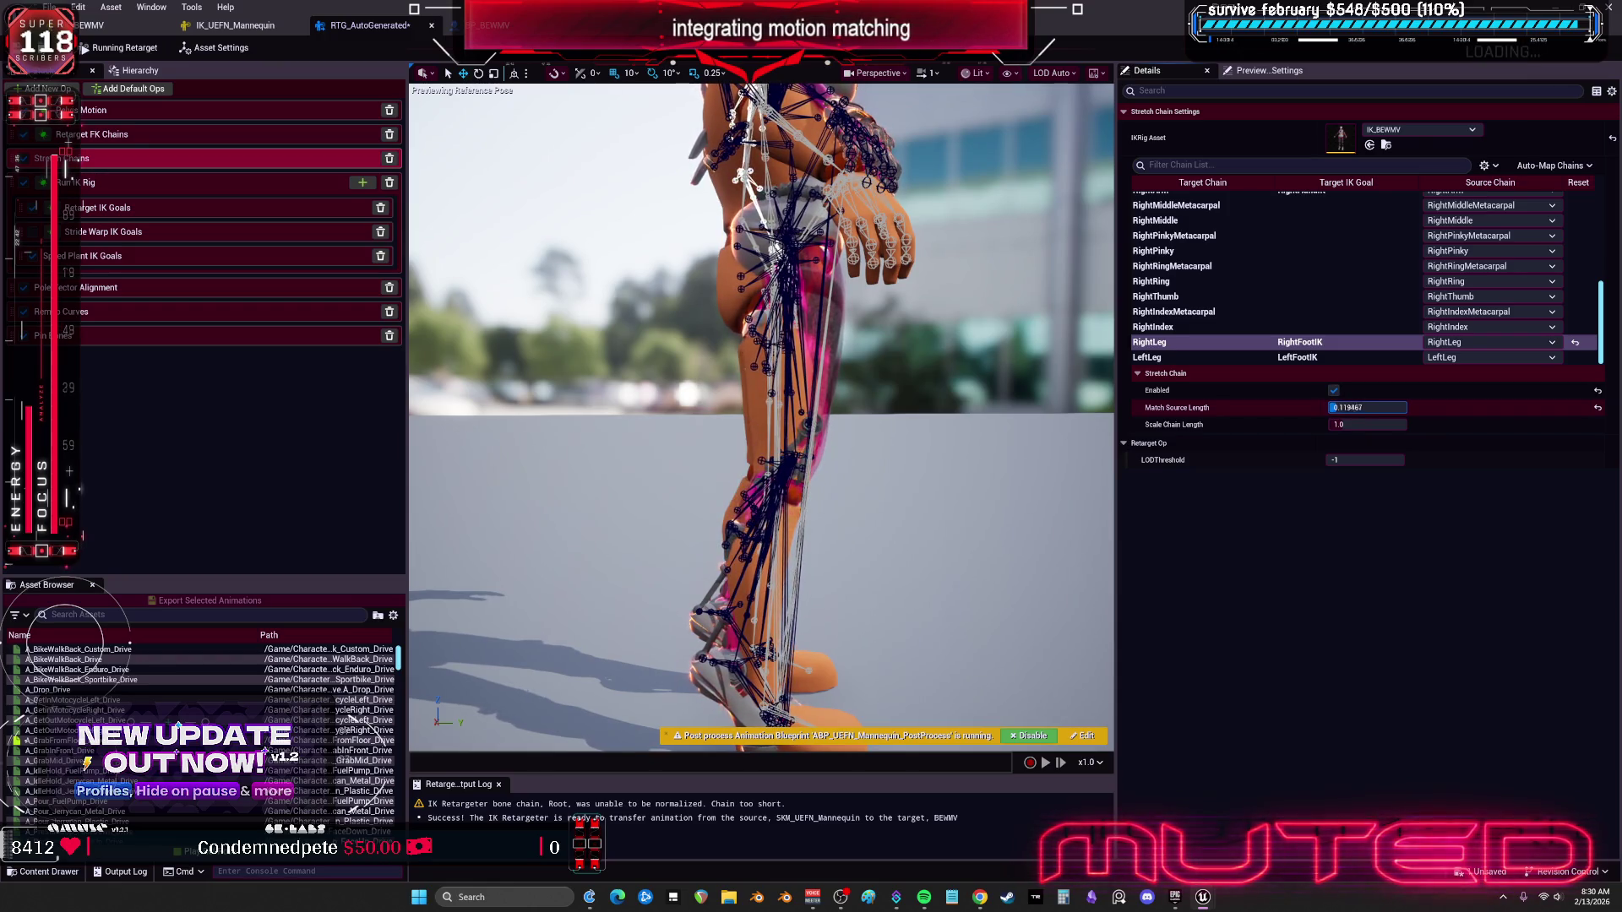
pyautogui.moveTo(1362, 407); pyautogui.dragTo(1368, 407)
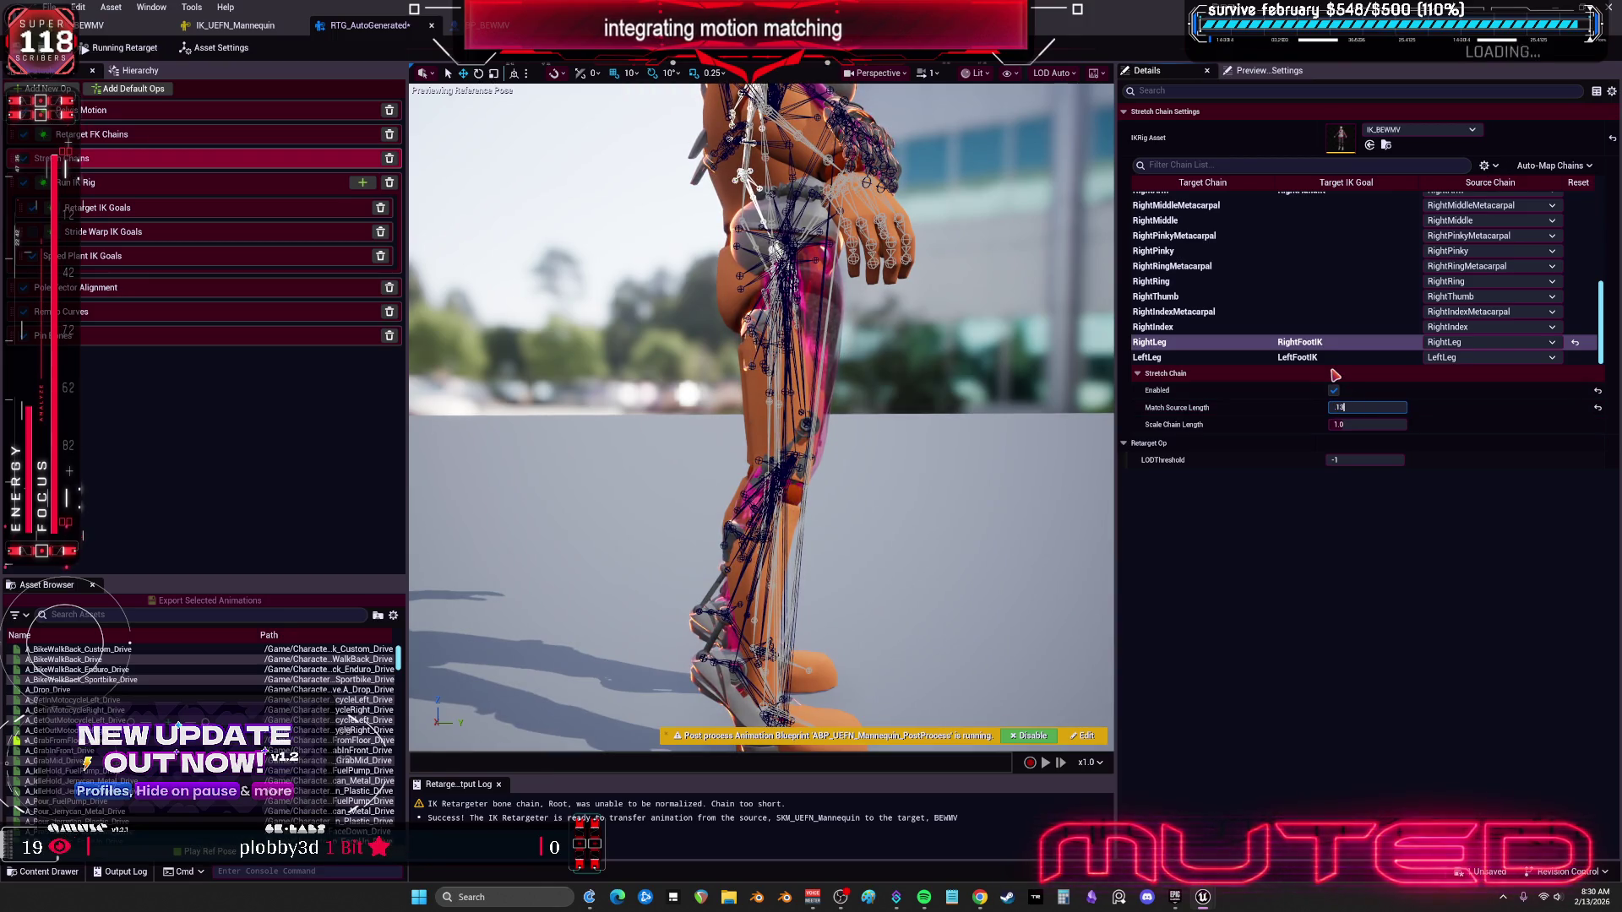
# Step: Enable LeftLeg stretching with a Match Source Length of 0.13
pyautogui.click(1216, 361)
pyautogui.click(1333, 390)
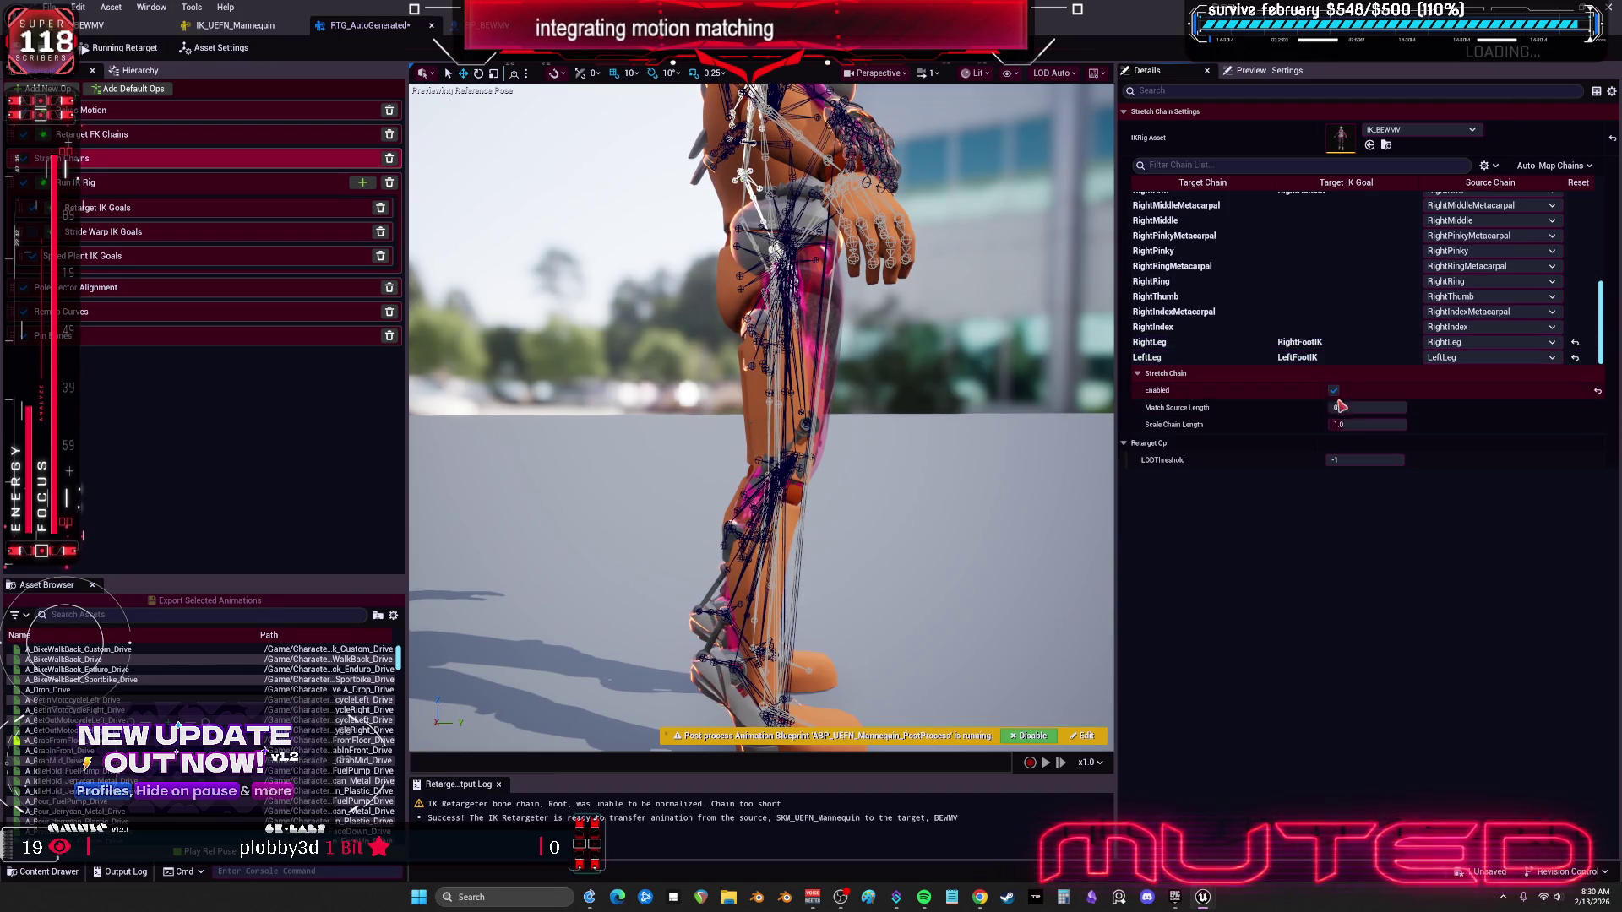
pyautogui.click(1361, 407)
pyautogui.press('Return')
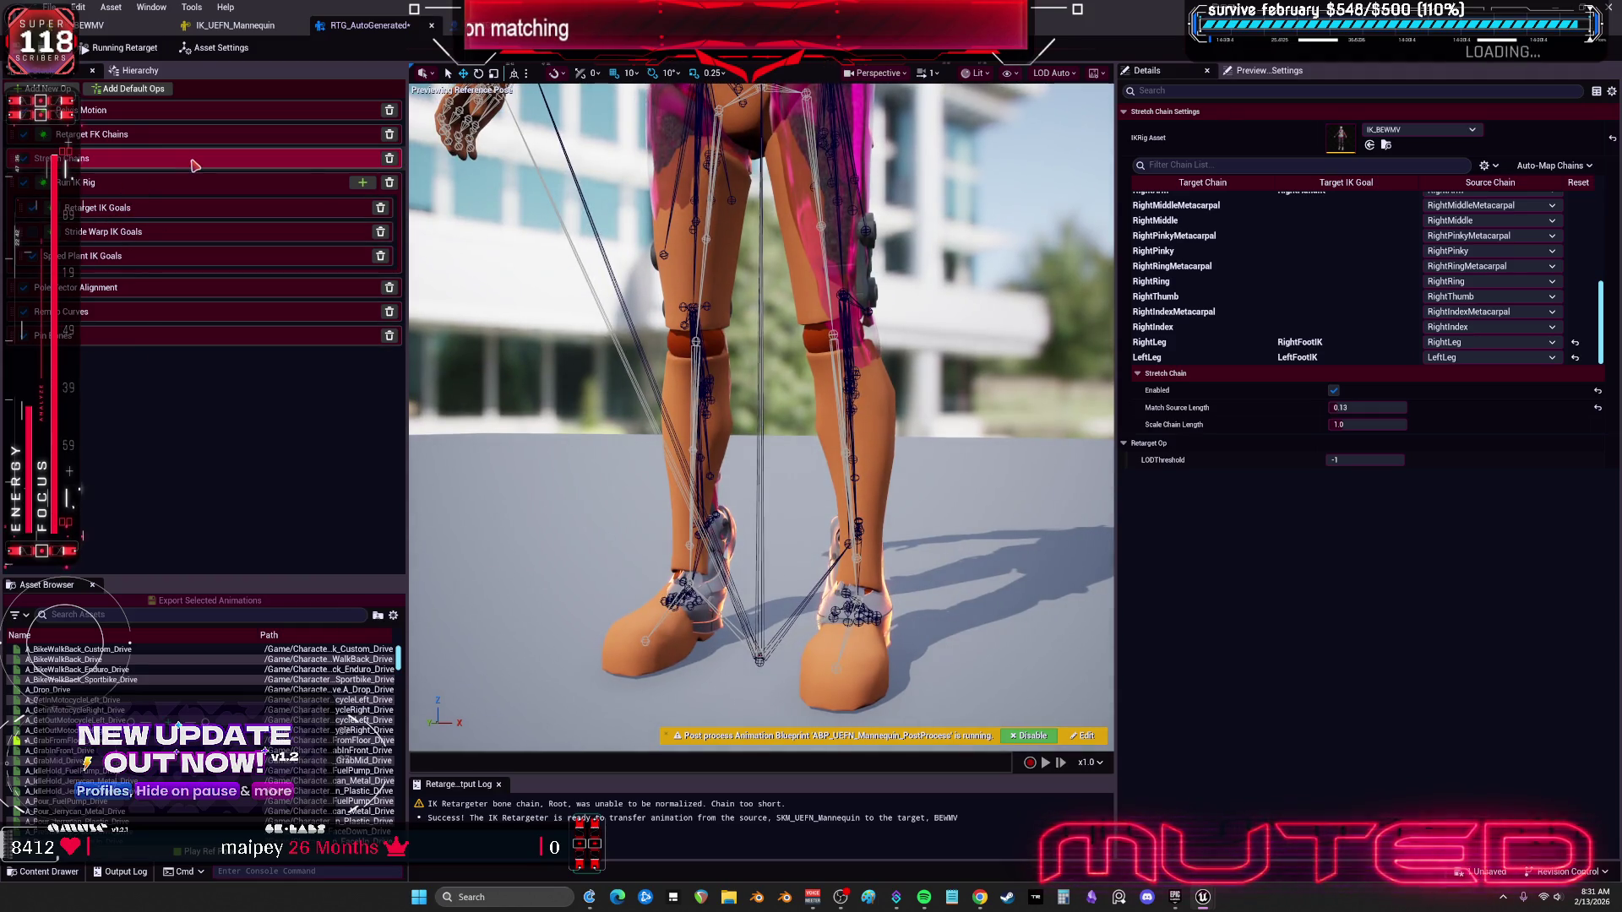
# Step: Enable stretching on the Spine chain and adjust its Match Source Length
pyautogui.scroll(10, 1275, 283)
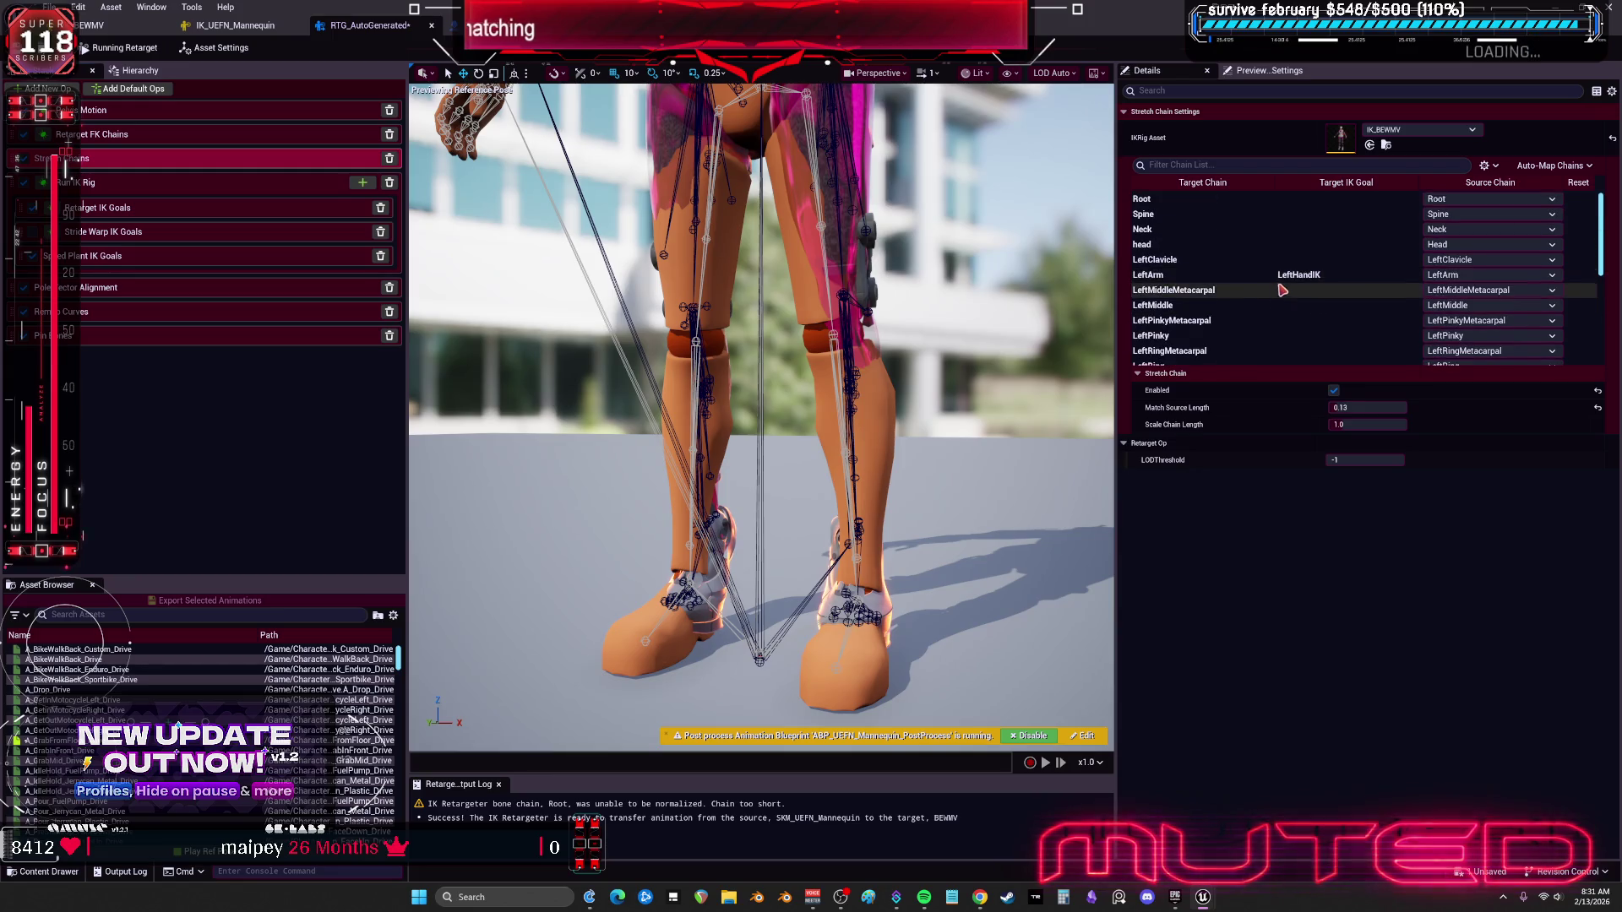
pyautogui.click(1284, 214)
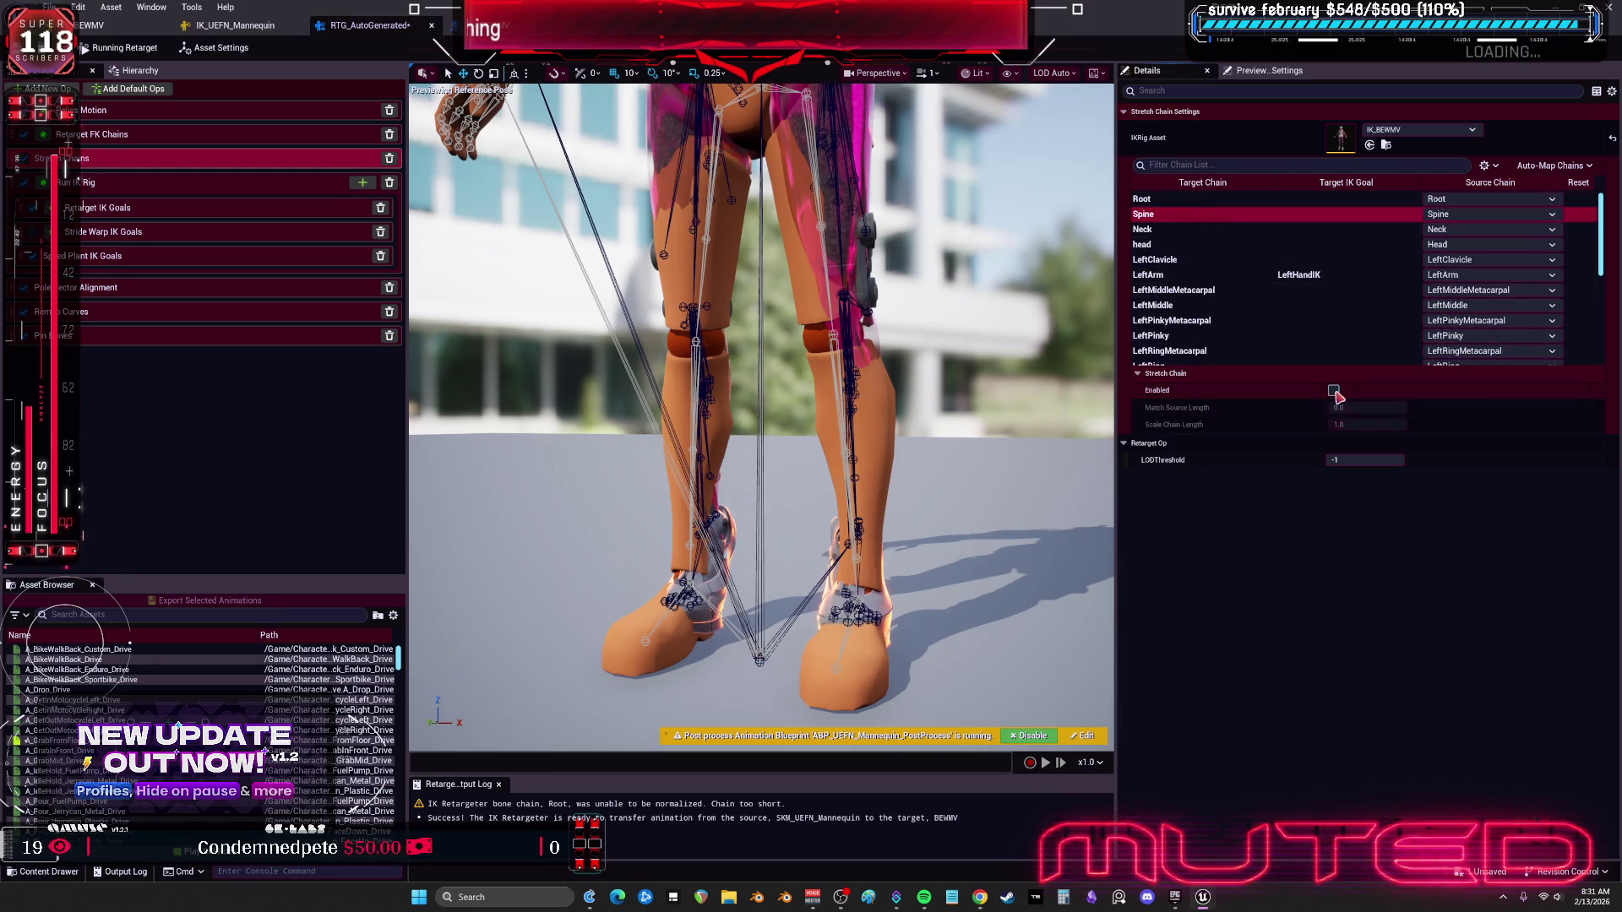
pyautogui.click(1334, 390)
pyautogui.moveTo(1343, 407)
pyautogui.mouseDown()
pyautogui.moveTo(1419, 407)
pyautogui.moveTo(1356, 424)
pyautogui.moveTo(1382, 424)
pyautogui.mouseUp()
# Step: Set Spine's Scale Chain Length to 0, then delete the Stretch Chains op
pyautogui.click(1368, 424)
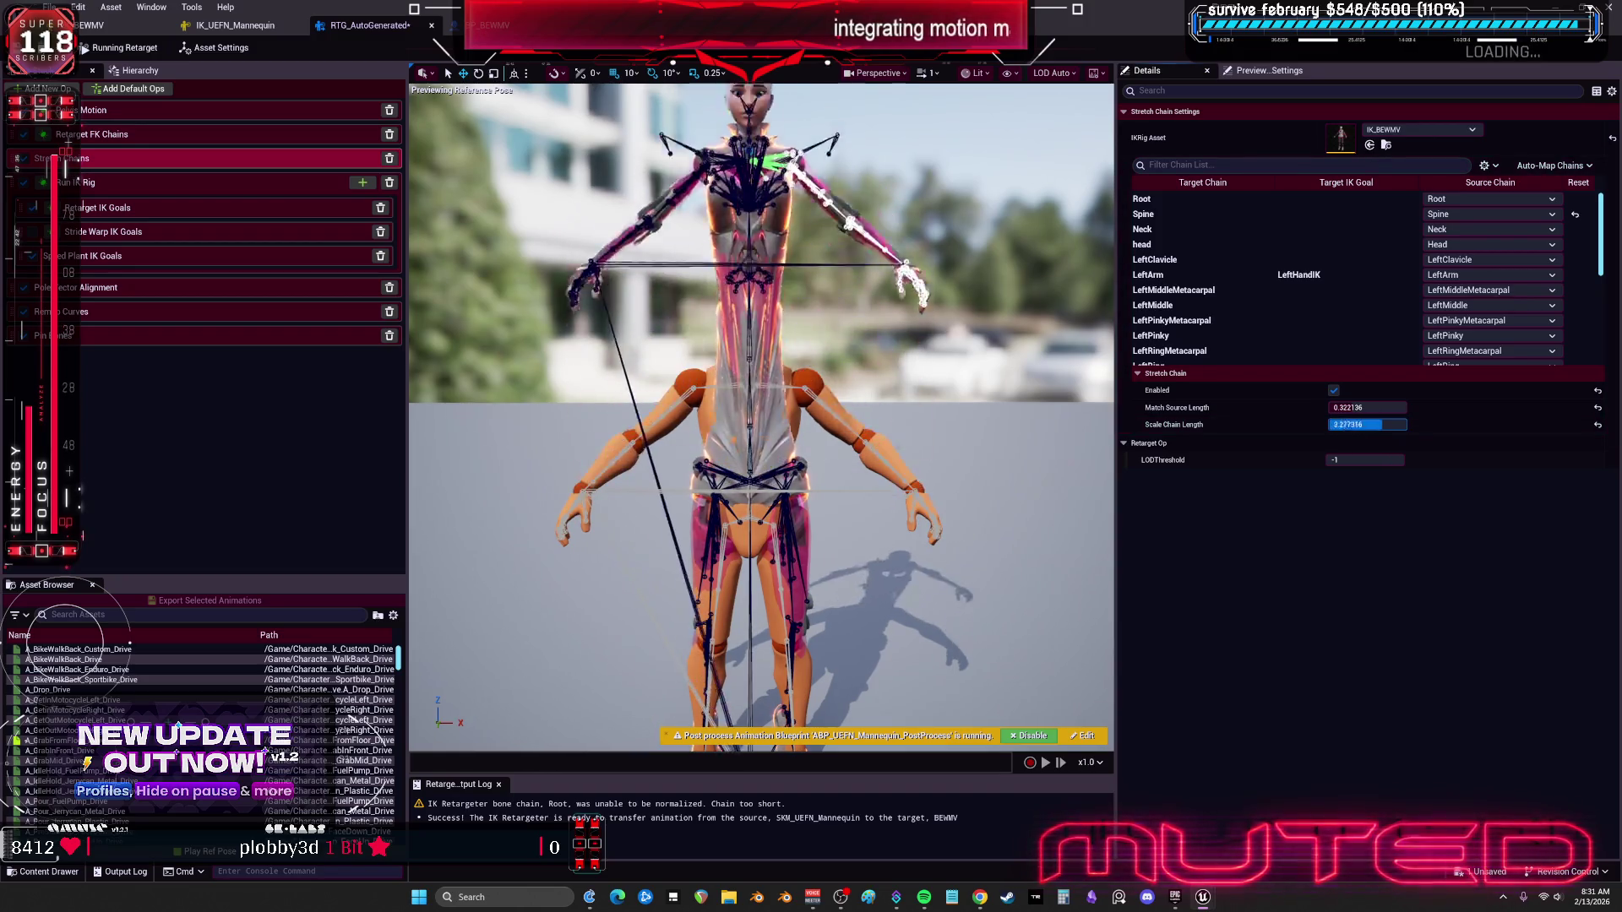
pyautogui.write('0')
pyautogui.press('Return')
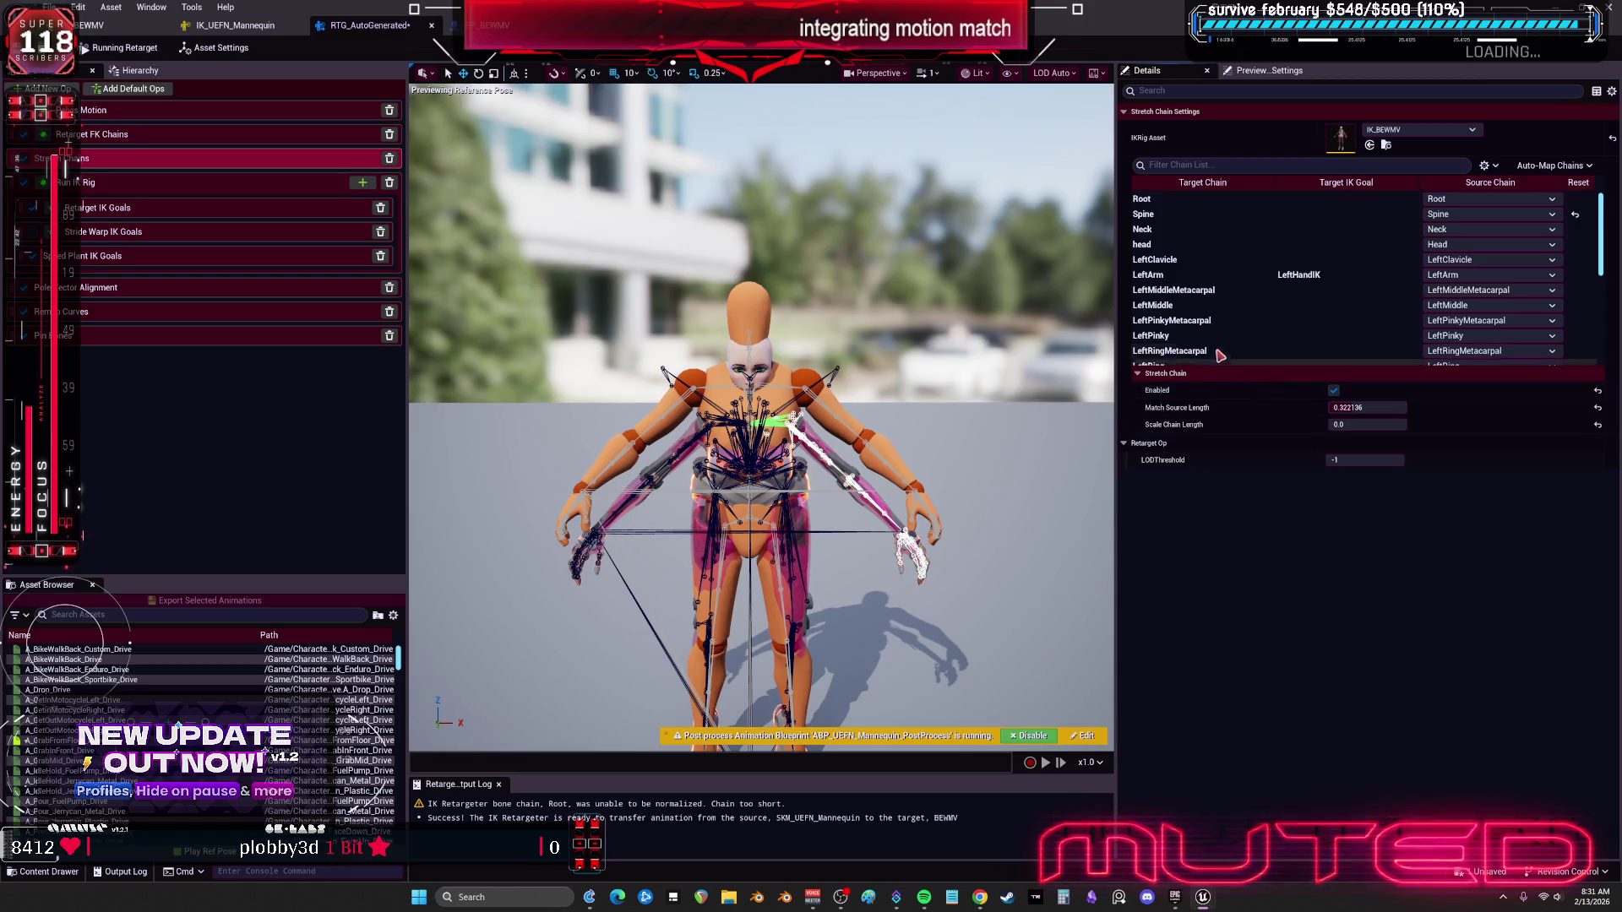
pyautogui.scroll(-3, 1351, 338)
pyautogui.click(389, 159)
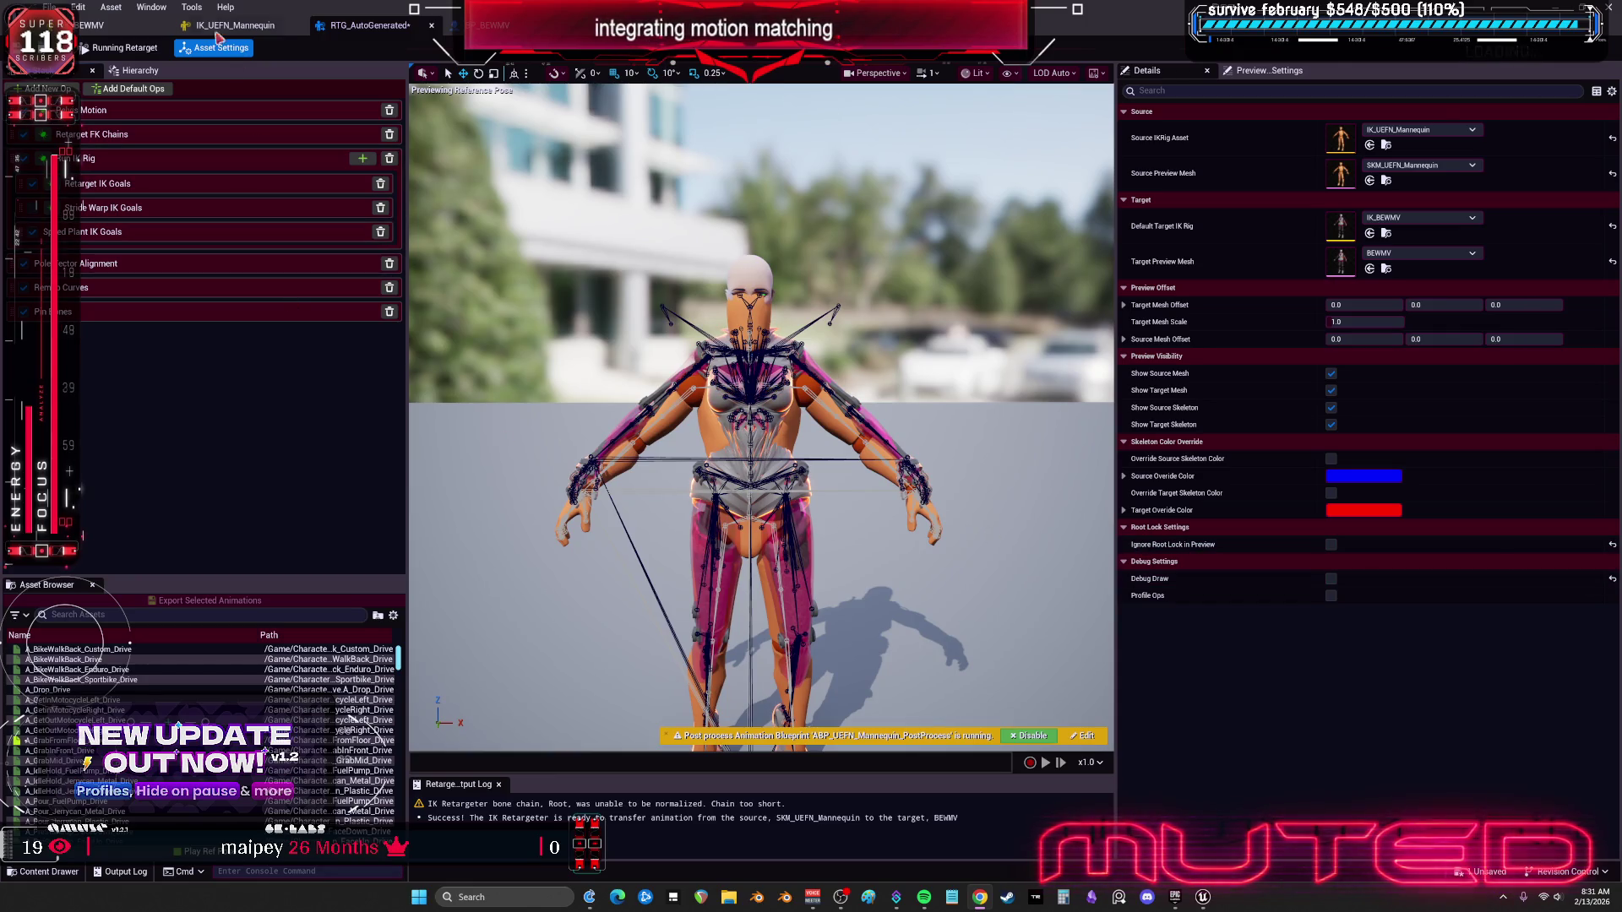
# Step: In the BEWMV IK rig, inspect the RightFootIK and LeftFootIK goals and their ball_r and ball_l bones
pyautogui.click(118, 26)
pyautogui.scroll(-2, 88, 425)
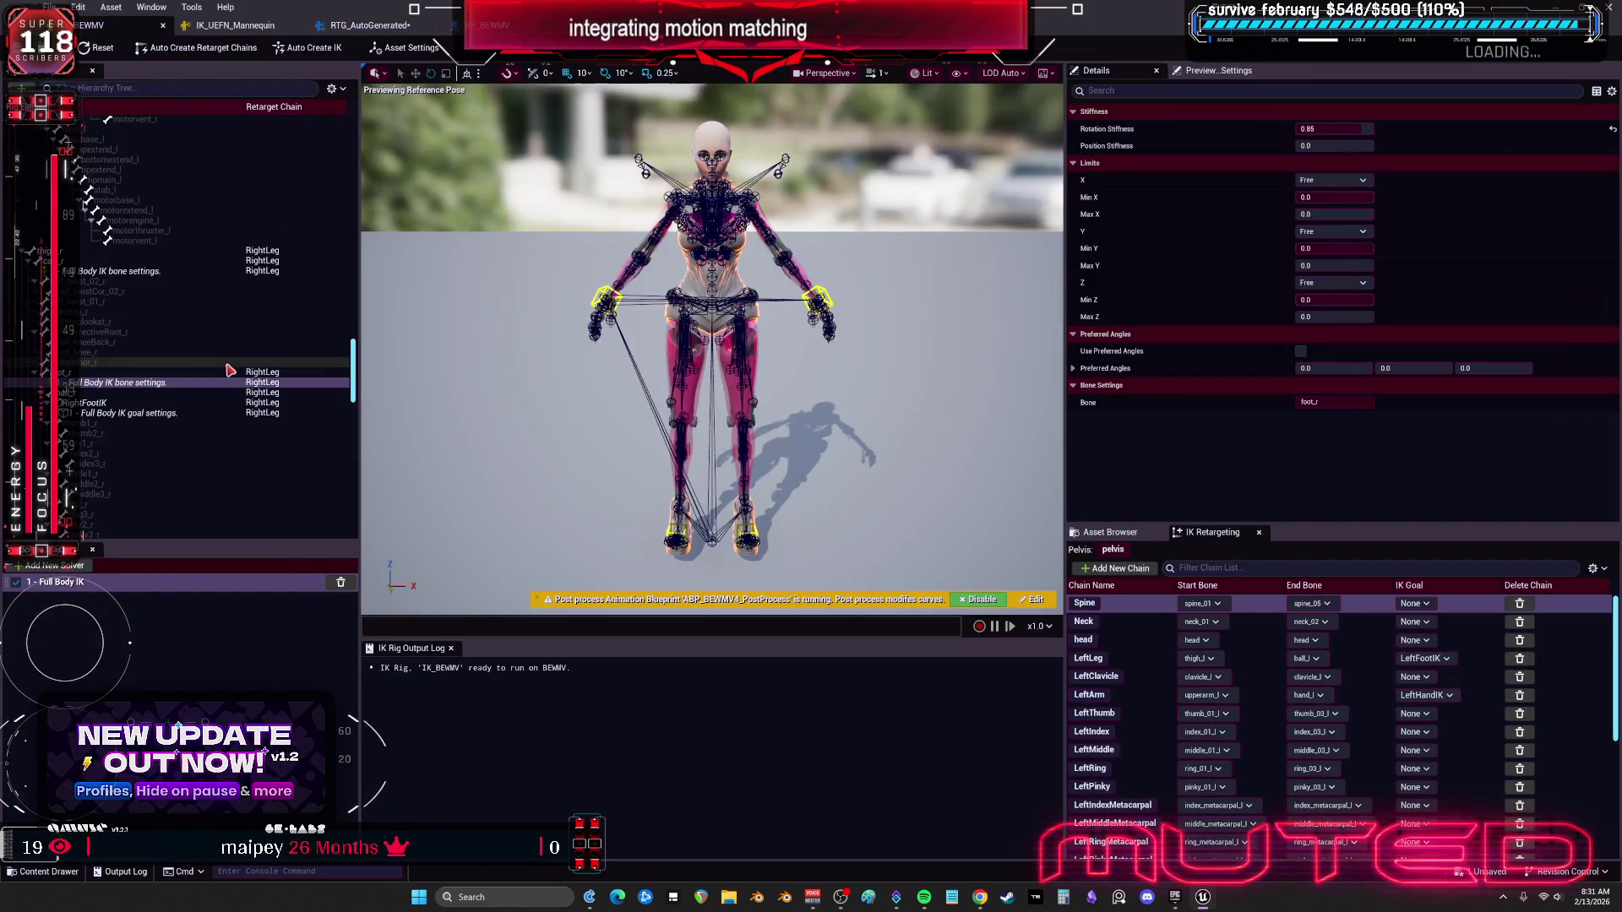
pyautogui.click(106, 402)
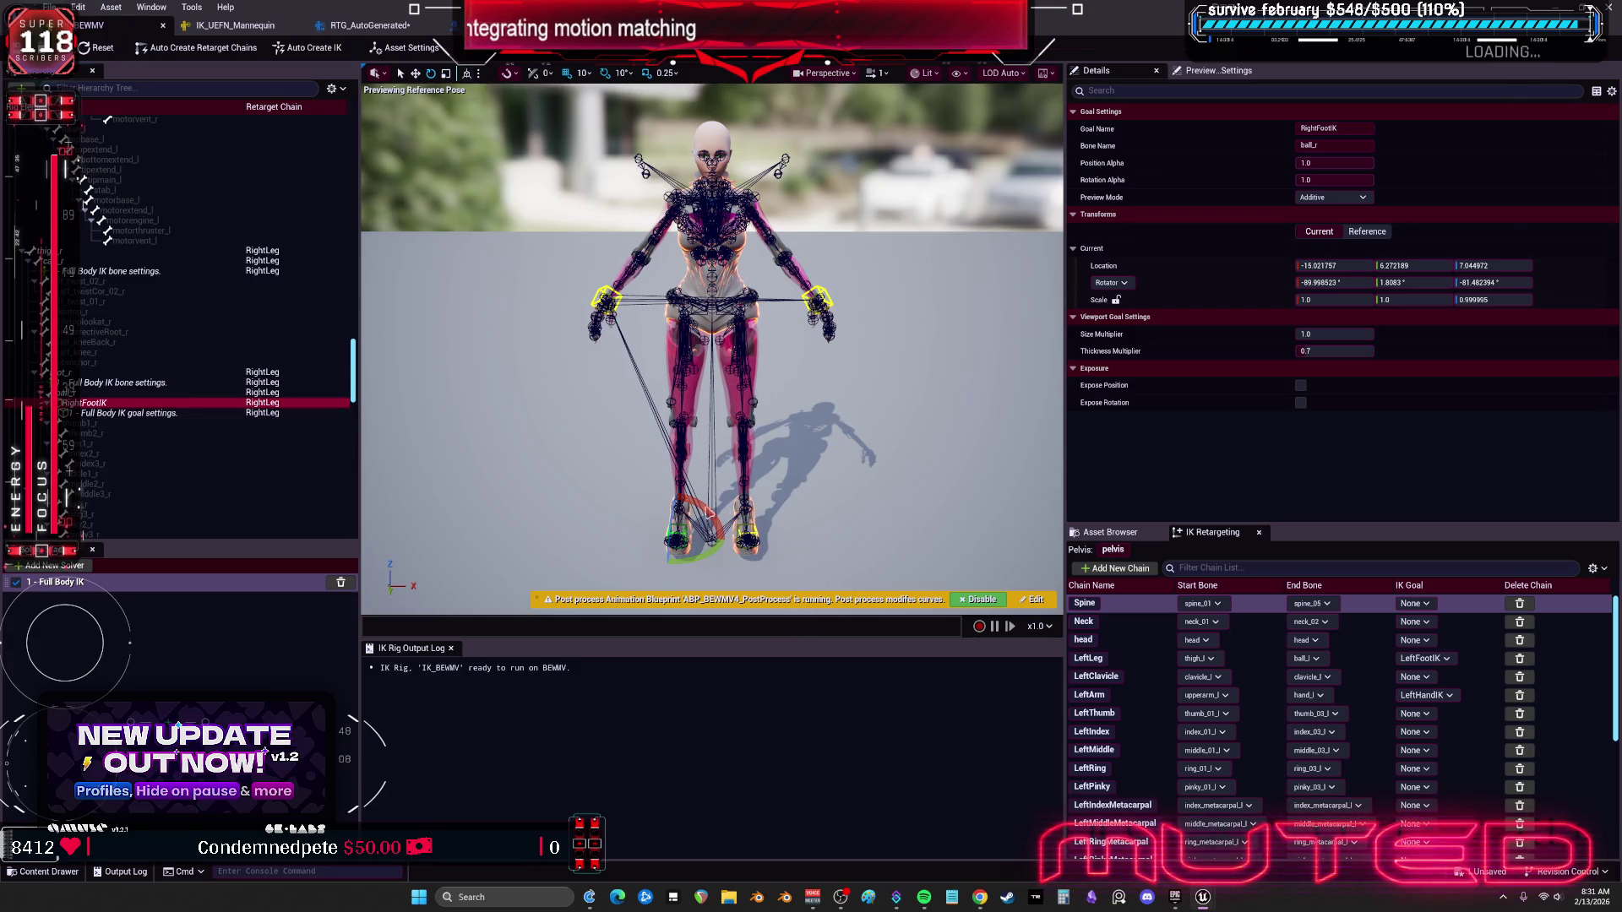
pyautogui.click(108, 393)
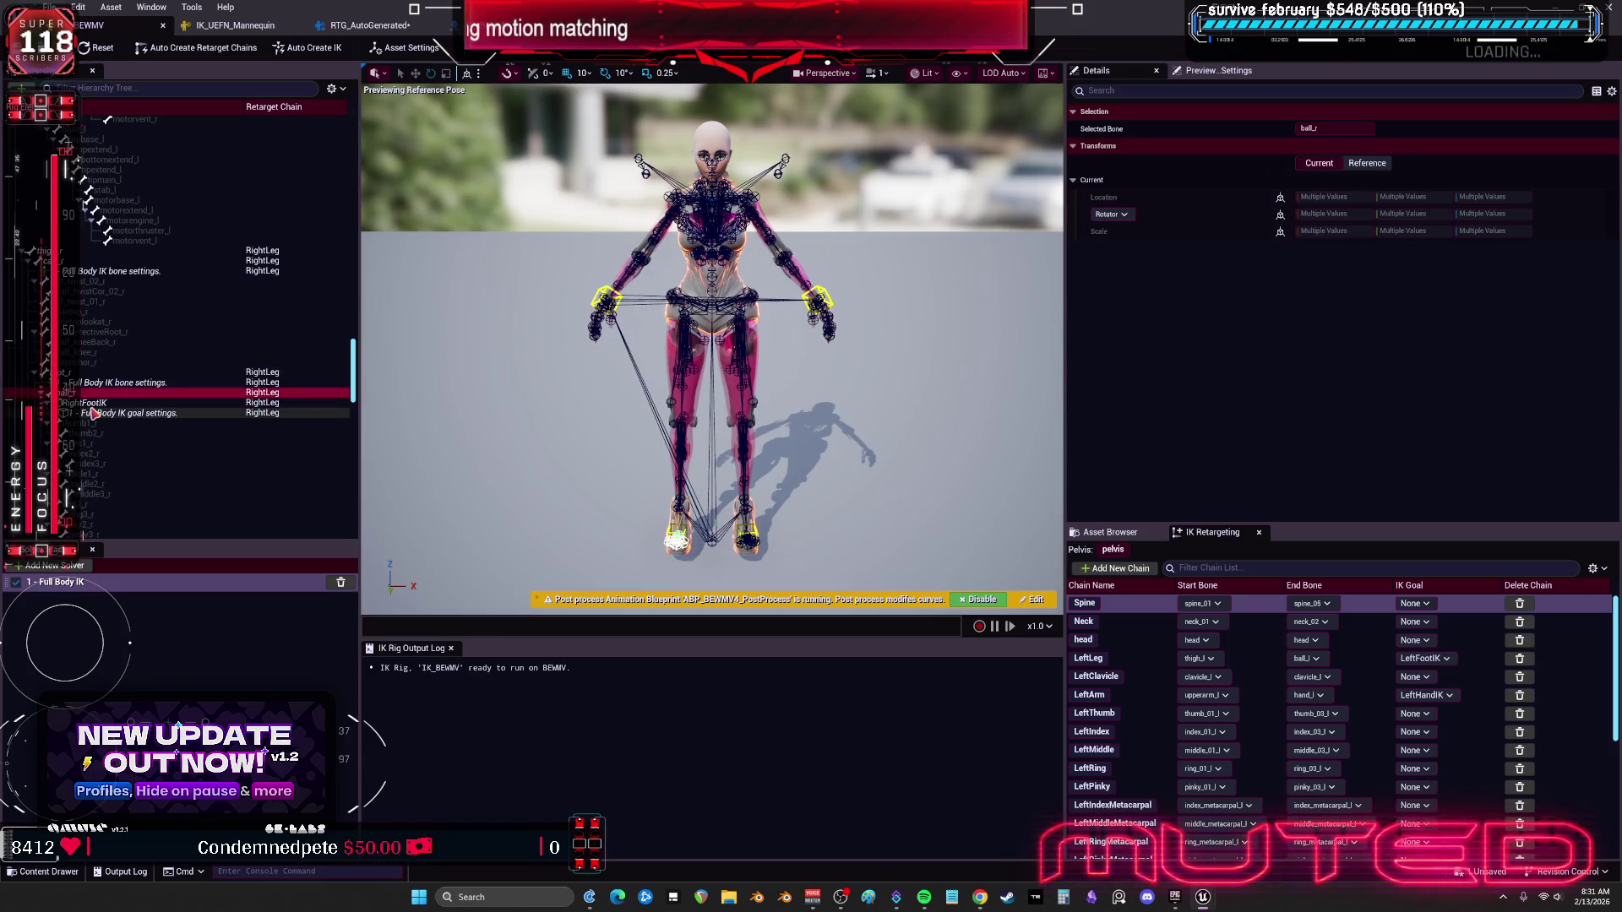
pyautogui.scroll(-10, 110, 414)
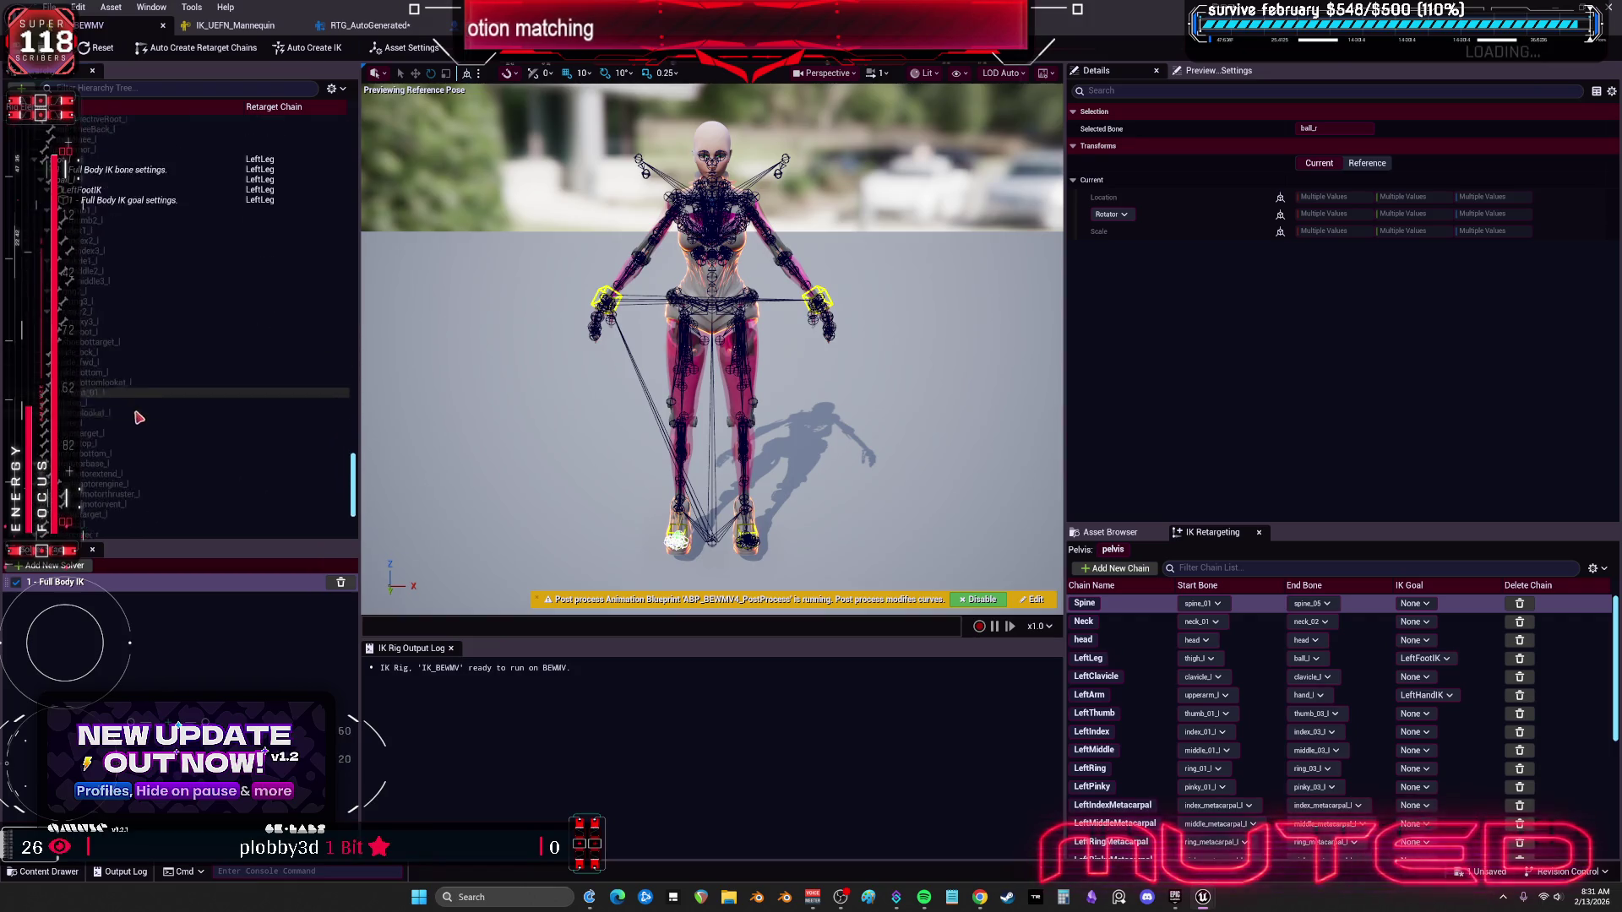
pyautogui.scroll(8, 140, 418)
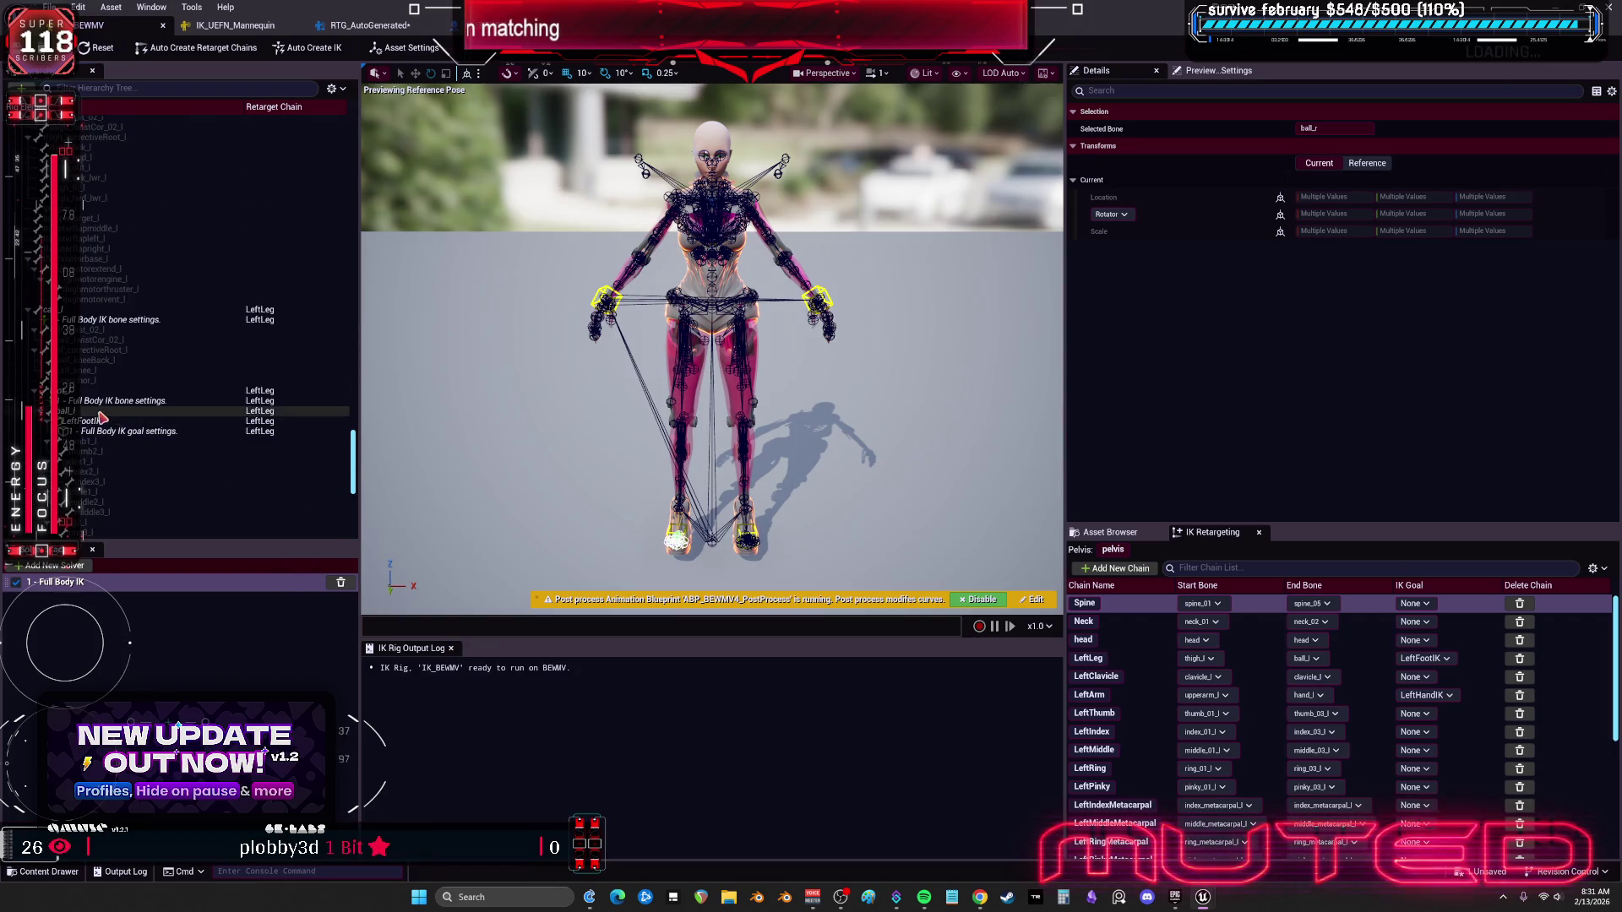
pyautogui.click(102, 420)
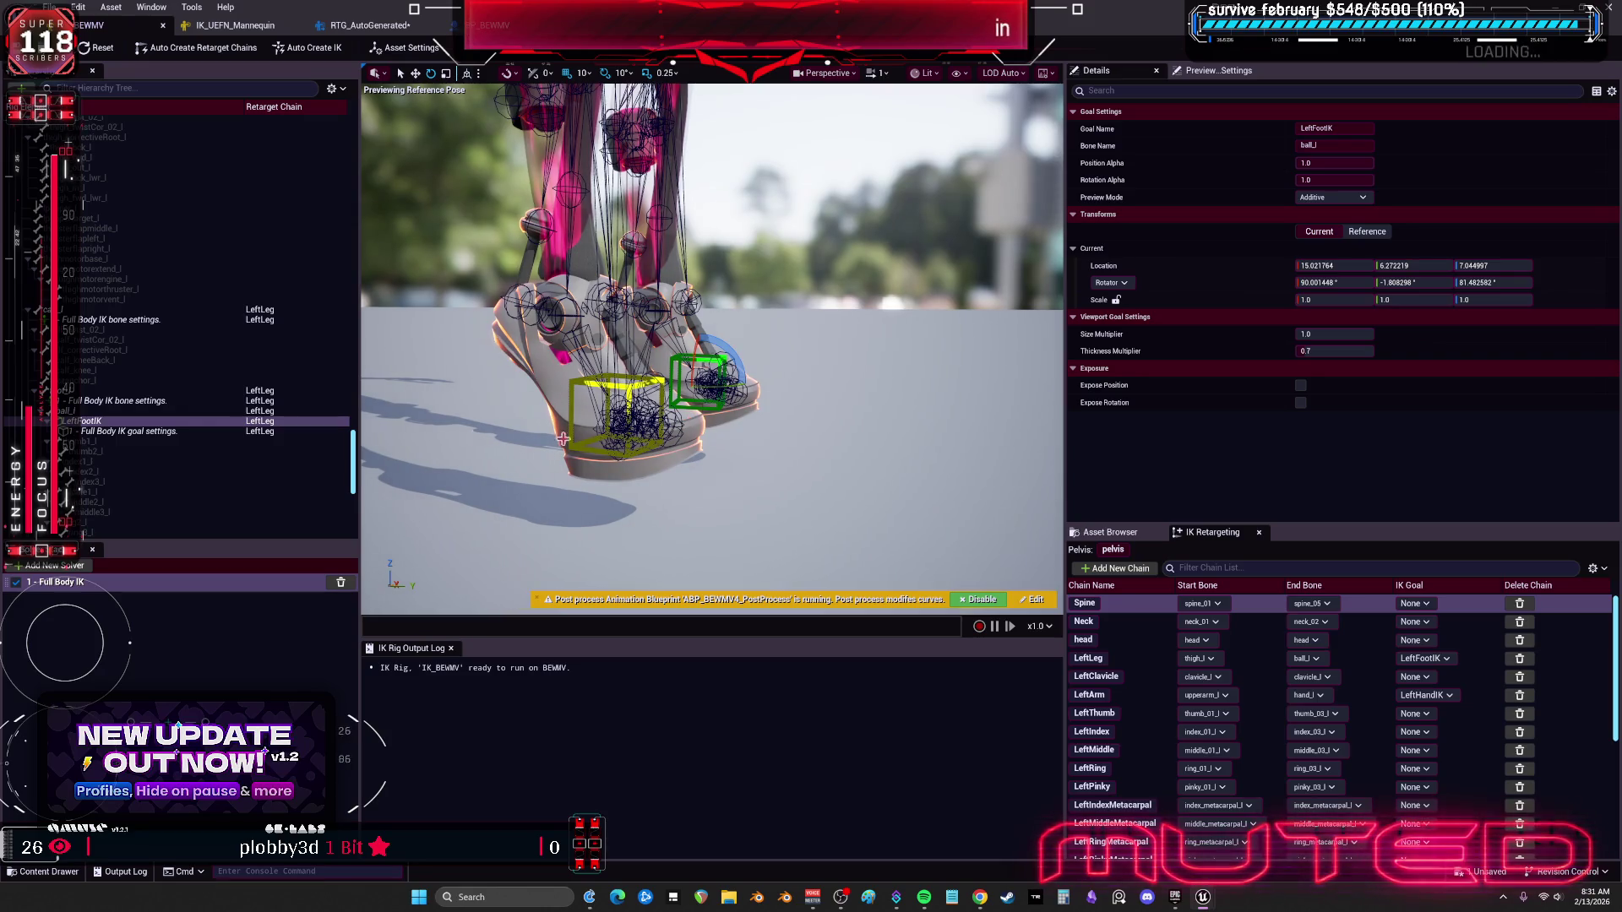
pyautogui.click(97, 410)
pyautogui.rightClick(97, 410)
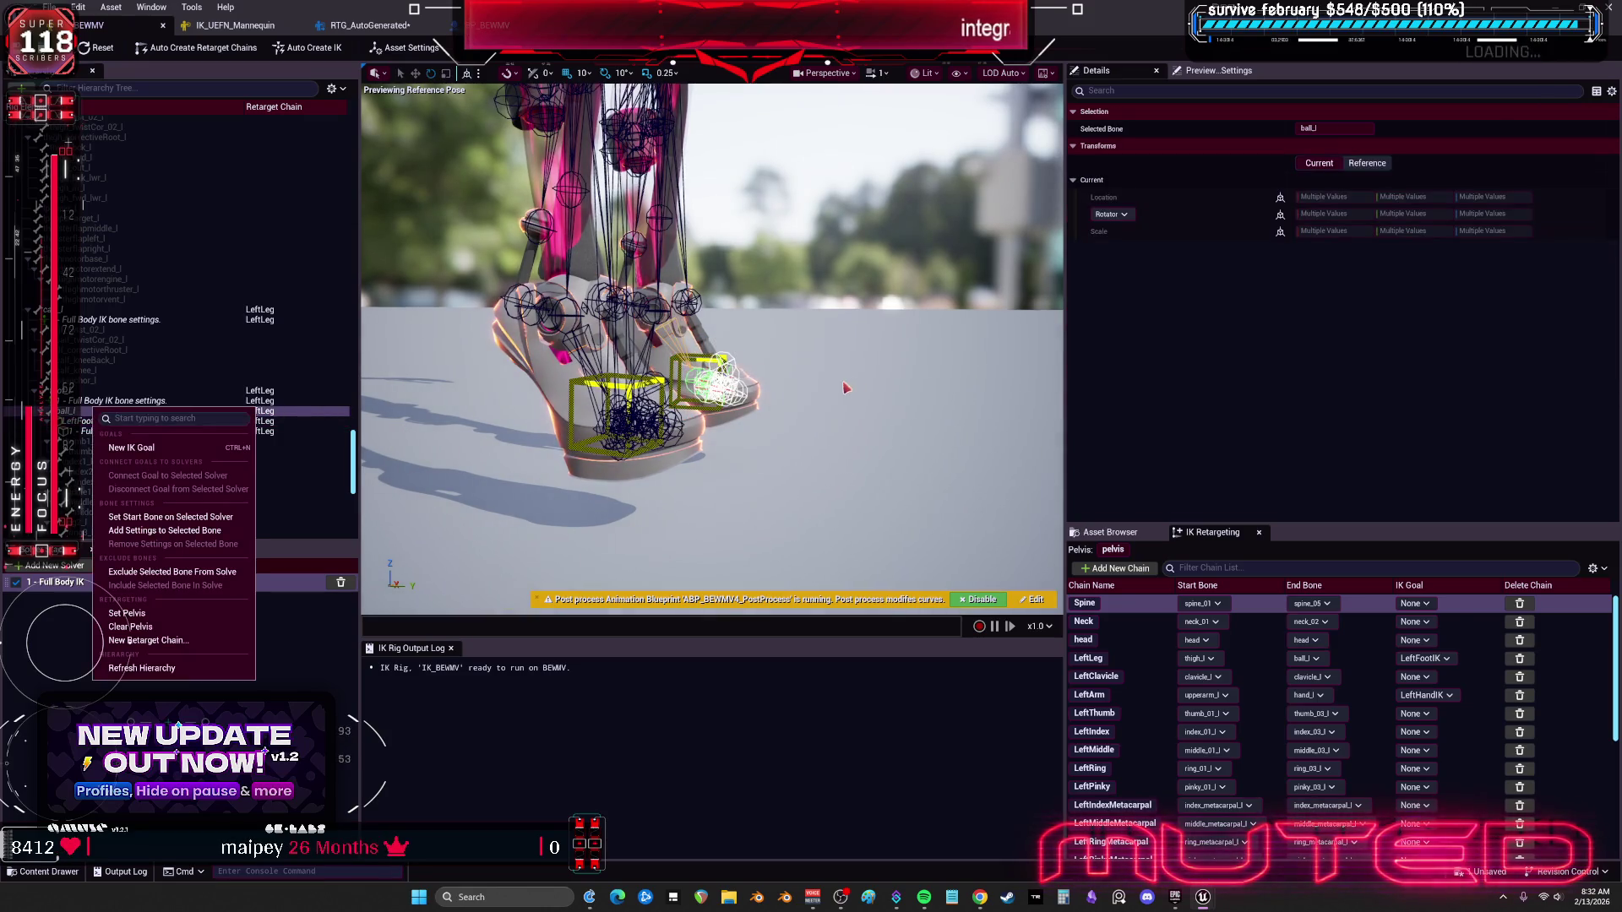
pyautogui.press('Escape')
pyautogui.click(211, 452)
# Step: Move the RightFootIK goal up, below the ground and back up high to test the right leg
pyautogui.click(581, 403)
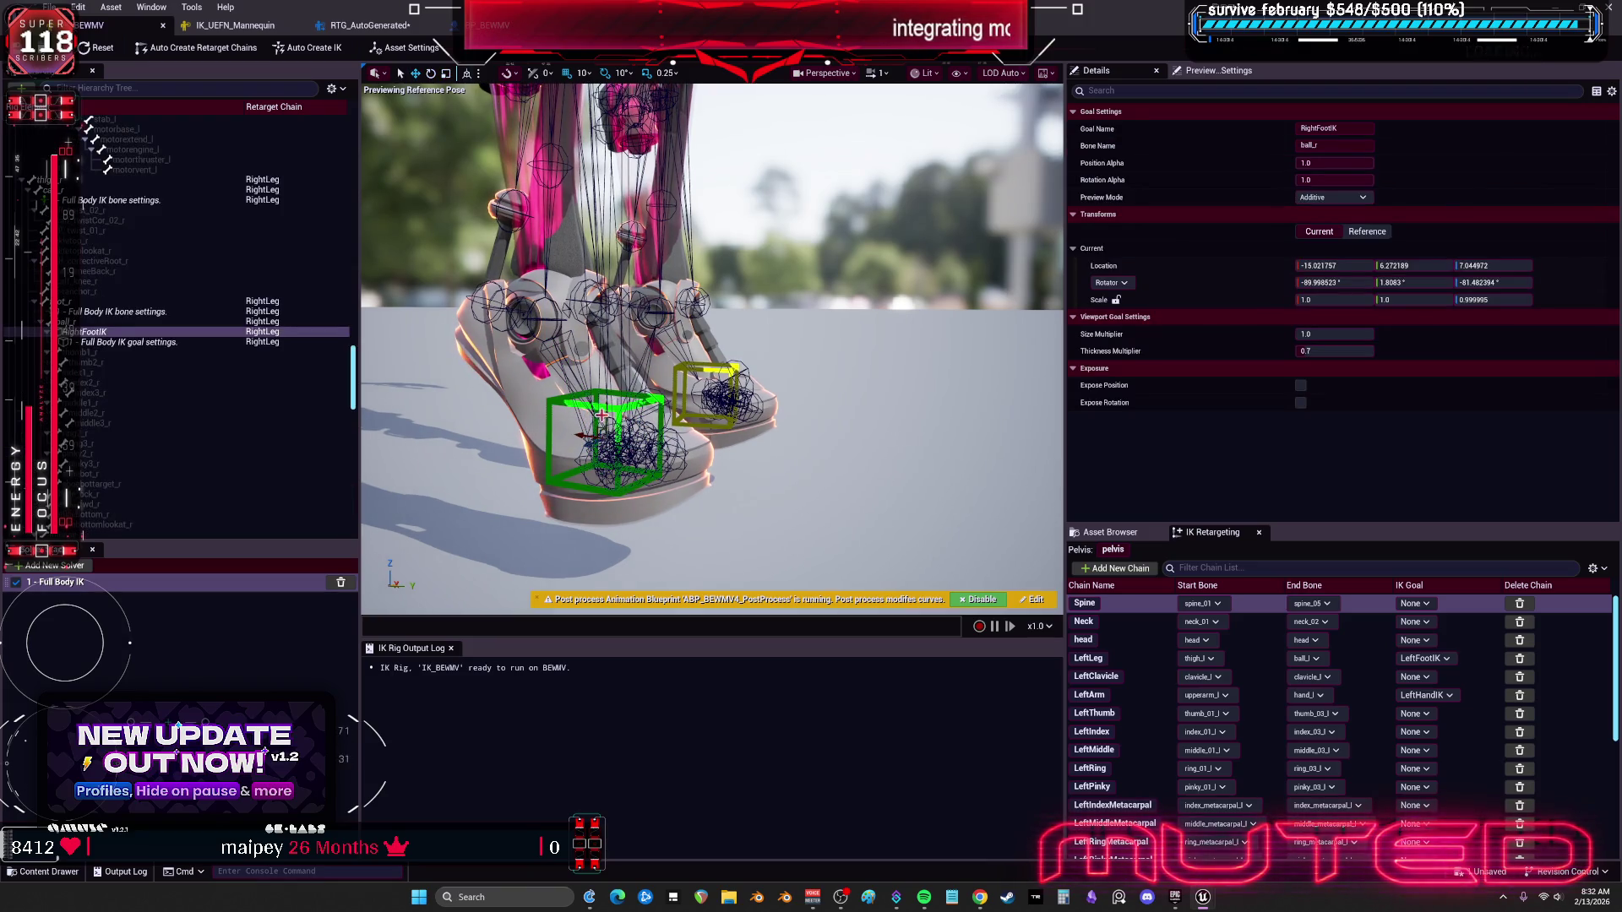
pyautogui.moveTo(583, 435)
pyautogui.mouseDown()
pyautogui.moveTo(525, 375)
pyautogui.moveTo(630, 384)
pyautogui.moveTo(621, 416)
pyautogui.moveTo(595, 358)
pyautogui.moveTo(605, 221)
pyautogui.moveTo(670, 236)
pyautogui.mouseUp()
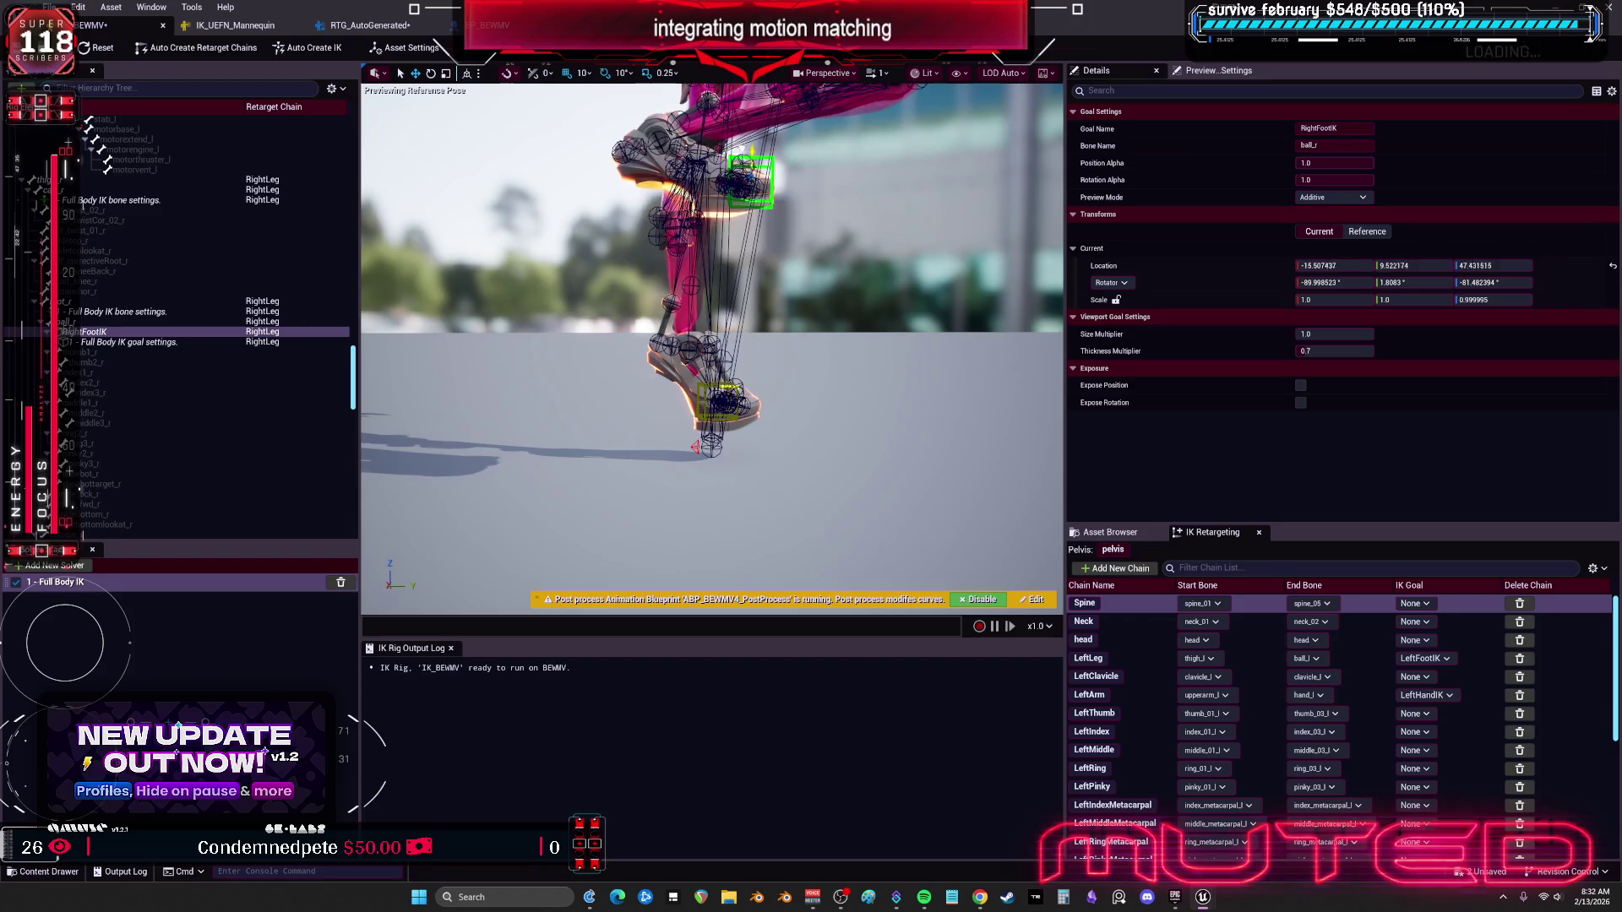
pyautogui.moveTo(764, 368); pyautogui.dragTo(747, 450)
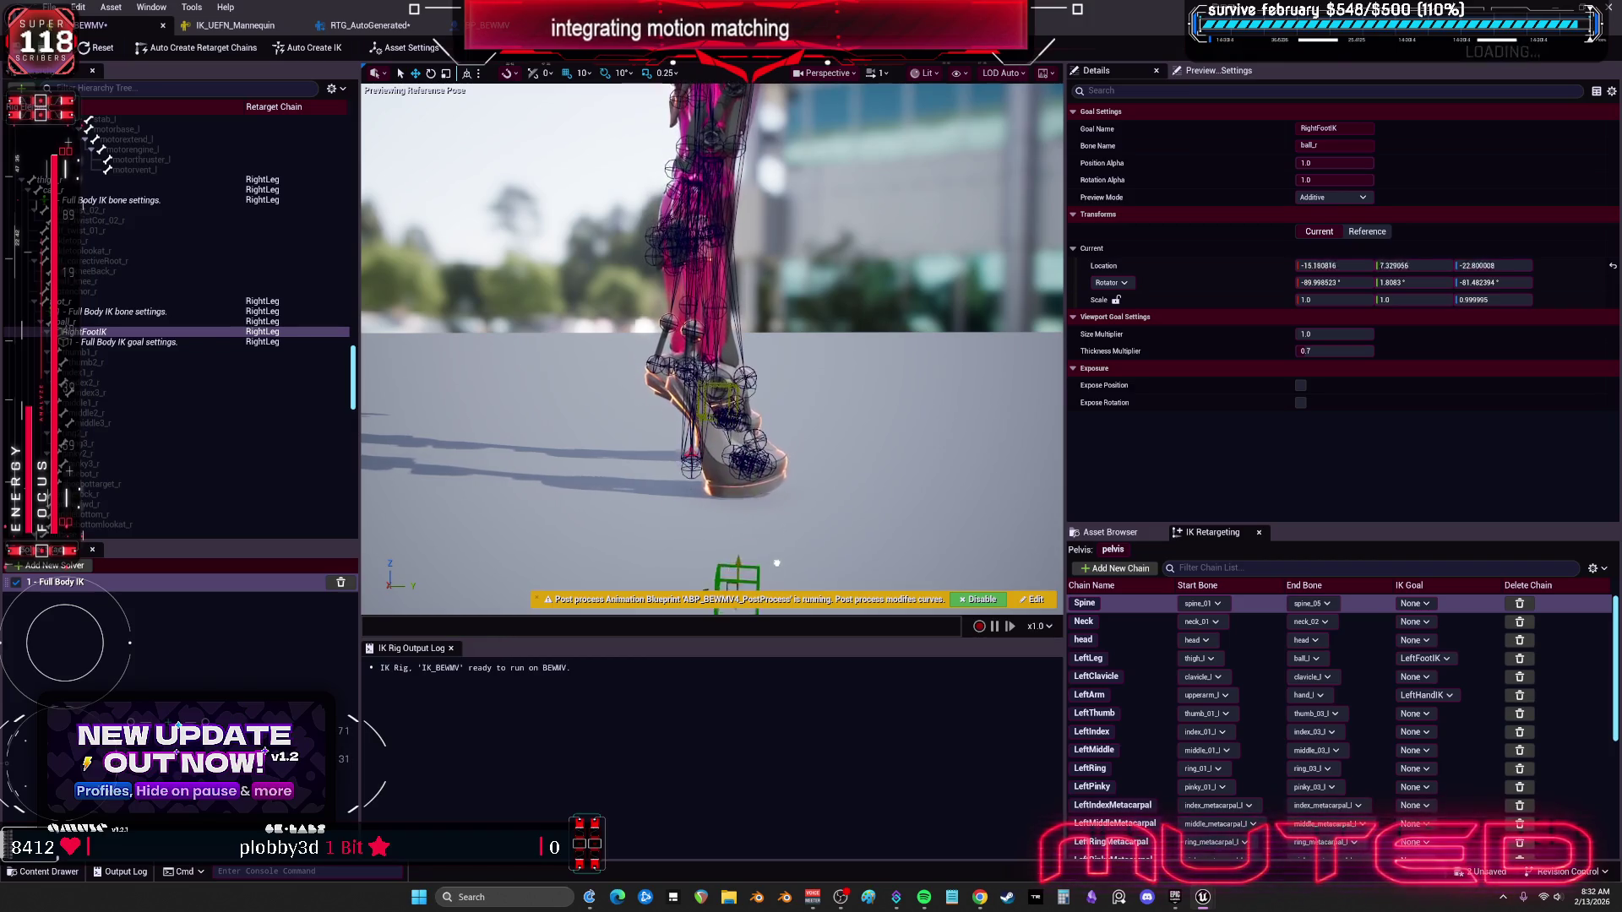
pyautogui.moveTo(704, 380); pyautogui.dragTo(695, 494)
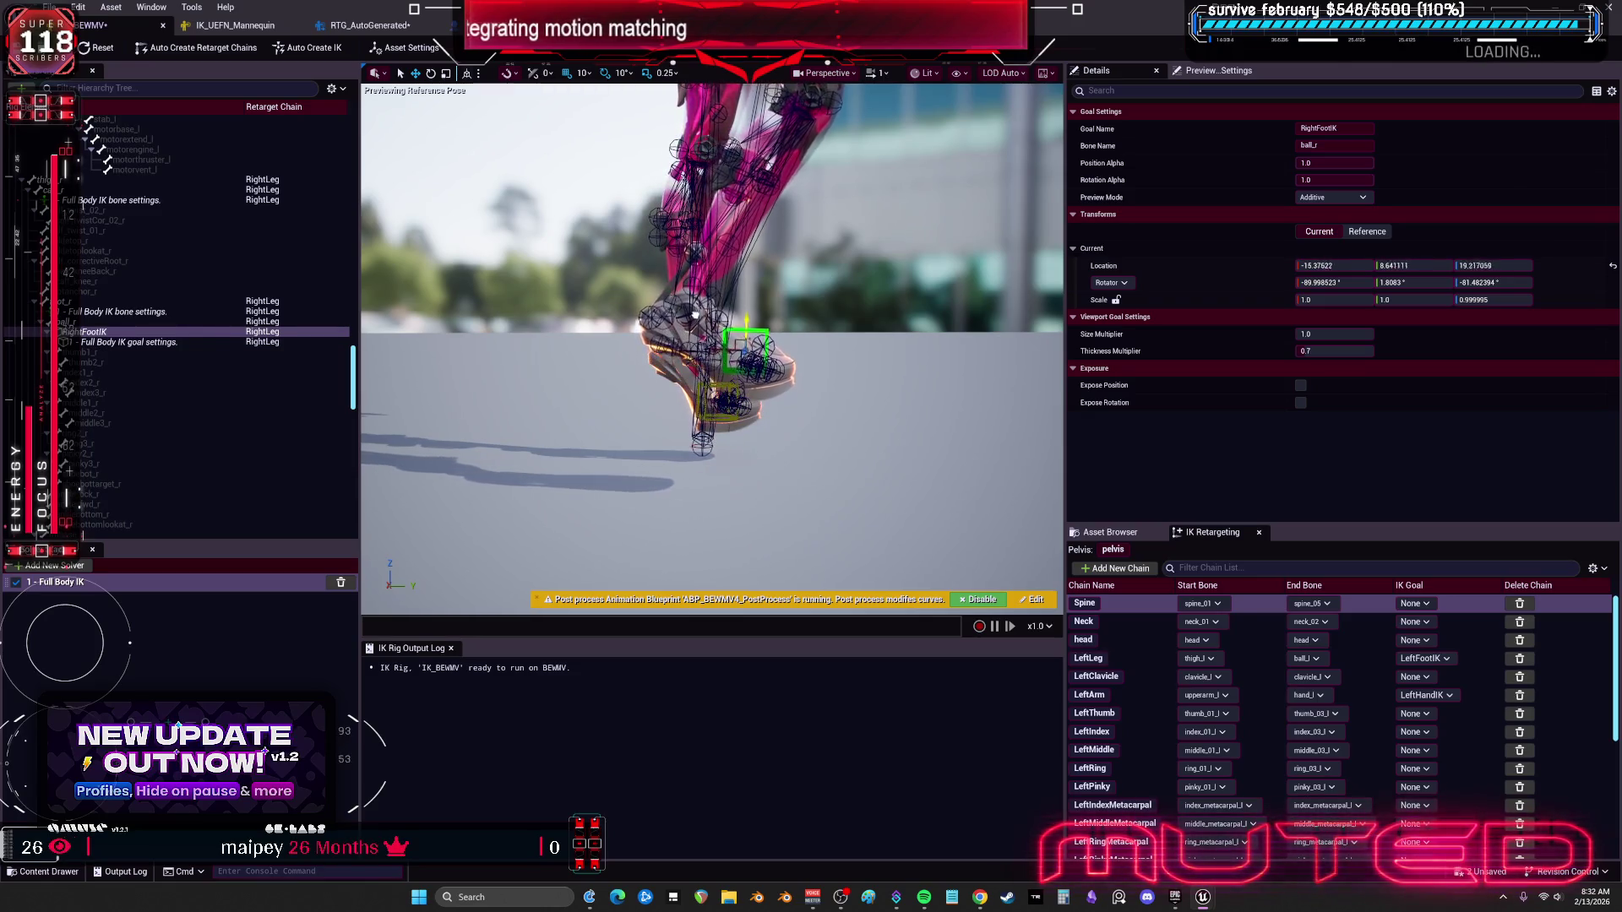
pyautogui.moveTo(698, 292); pyautogui.dragTo(699, 257)
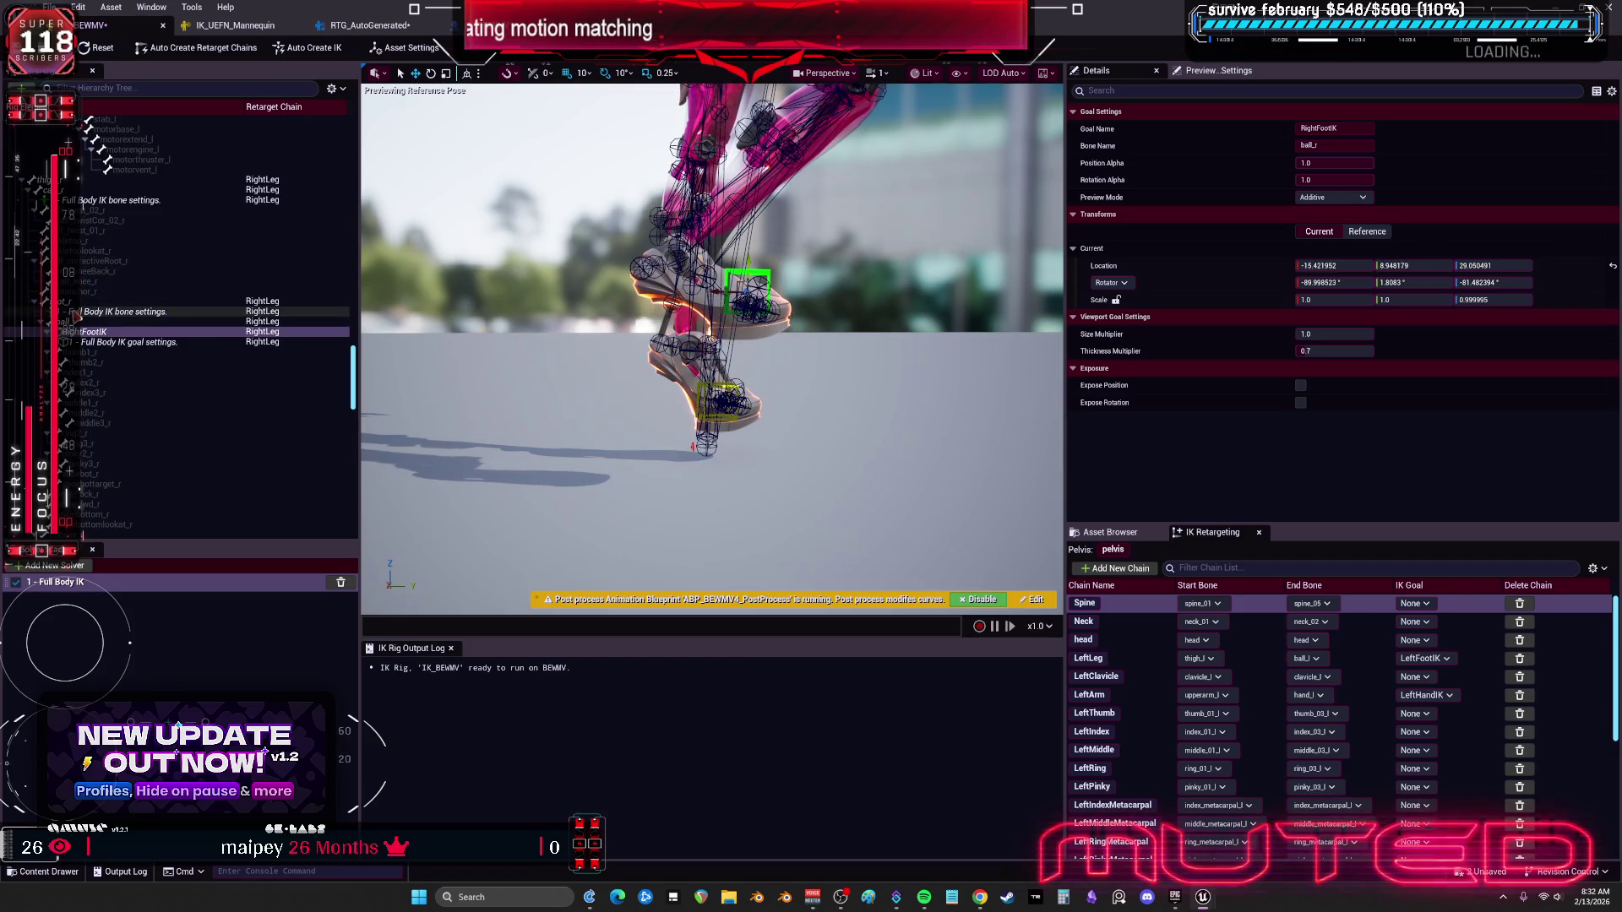
# Step: Lower foot_r's Full Body IK rotation stiffness to about 0.24
pyautogui.click(83, 324)
pyautogui.click(97, 313)
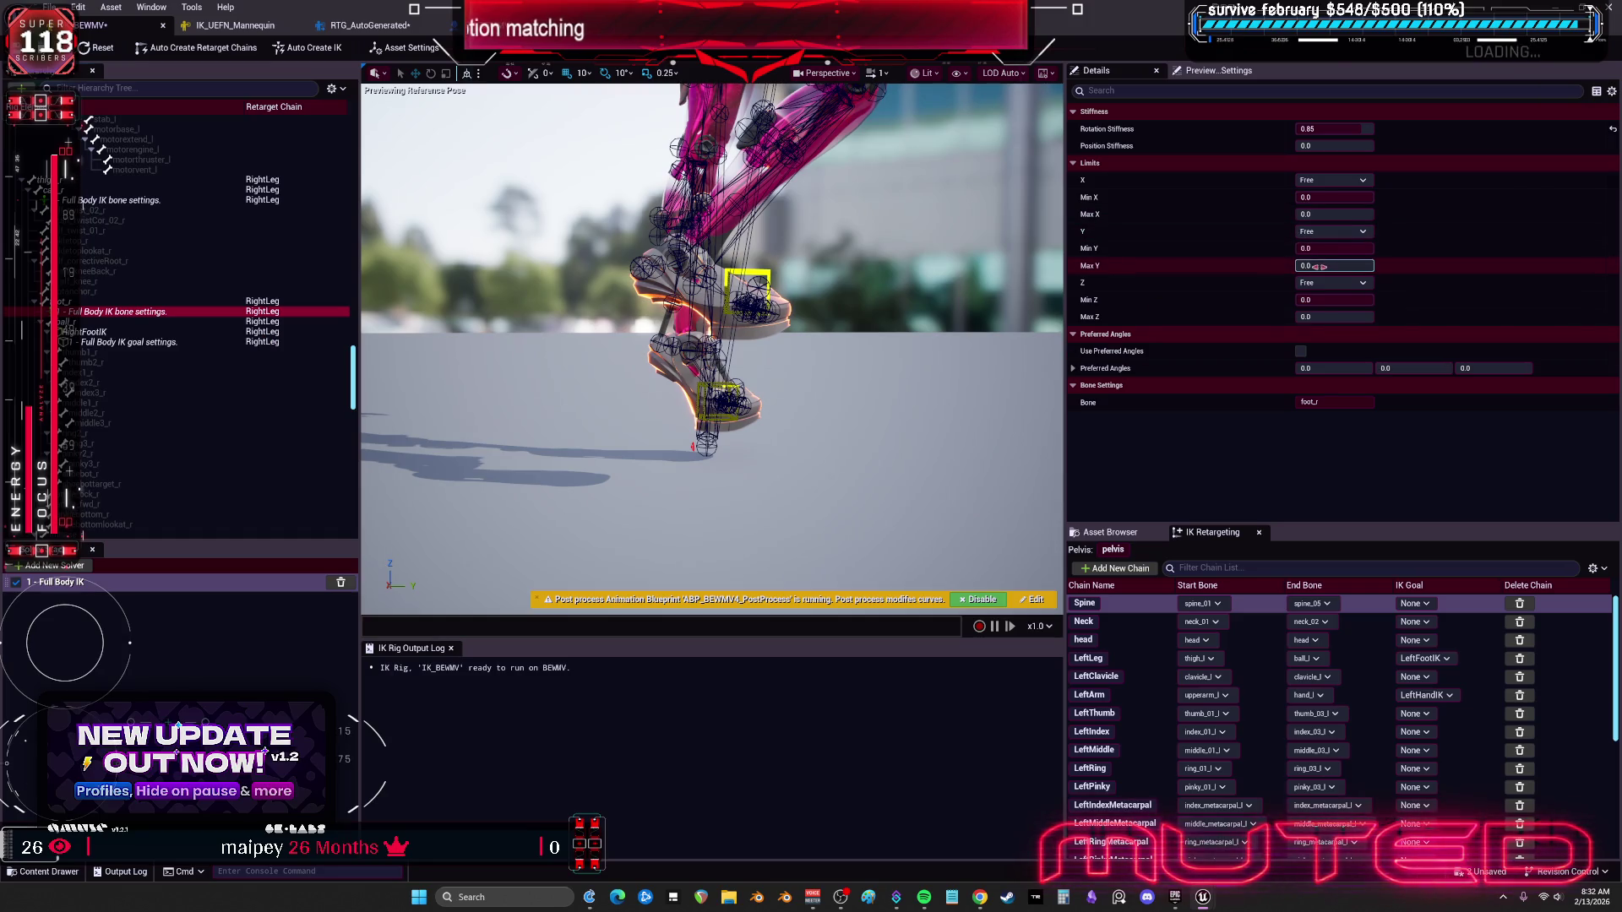
pyautogui.click(1075, 369)
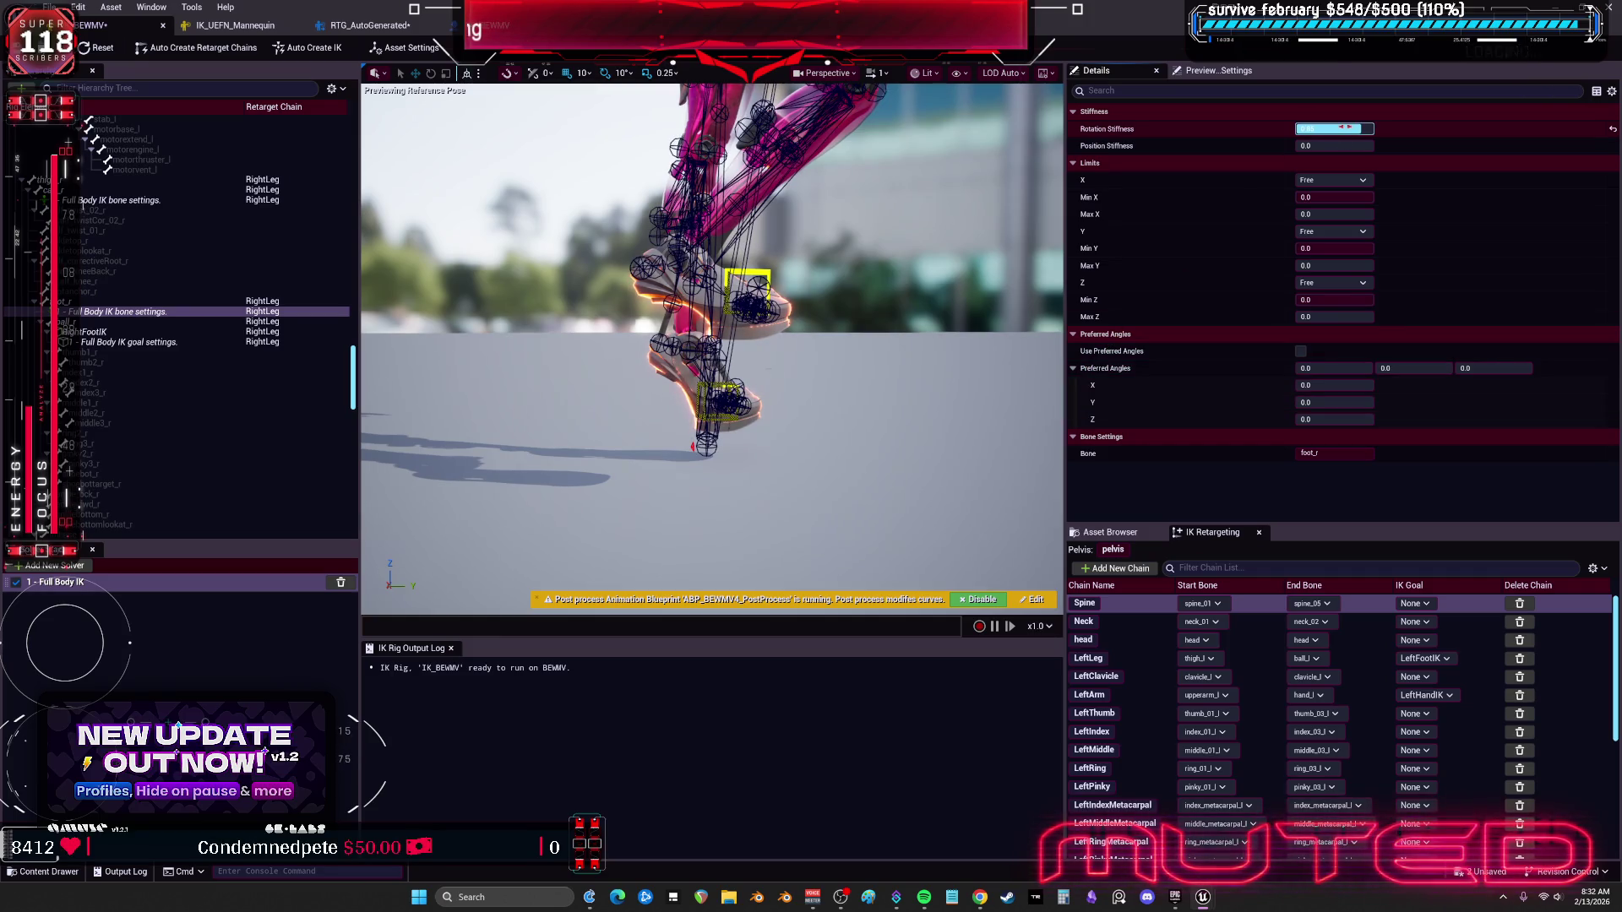
pyautogui.moveTo(1343, 132); pyautogui.dragTo(1361, 133)
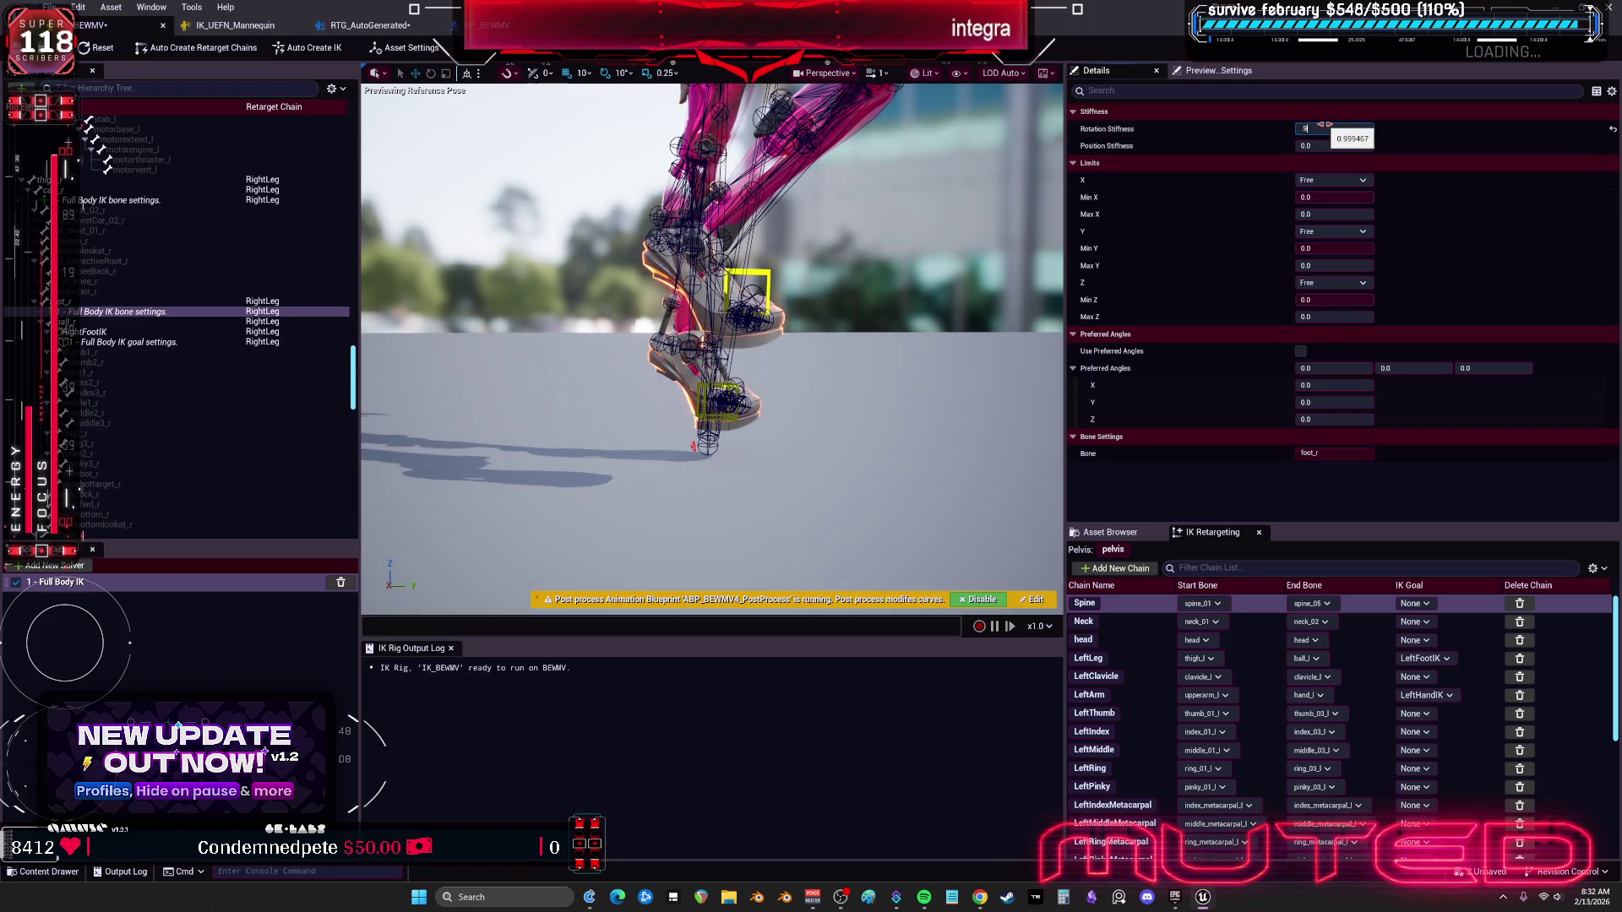
pyautogui.write('0.9')
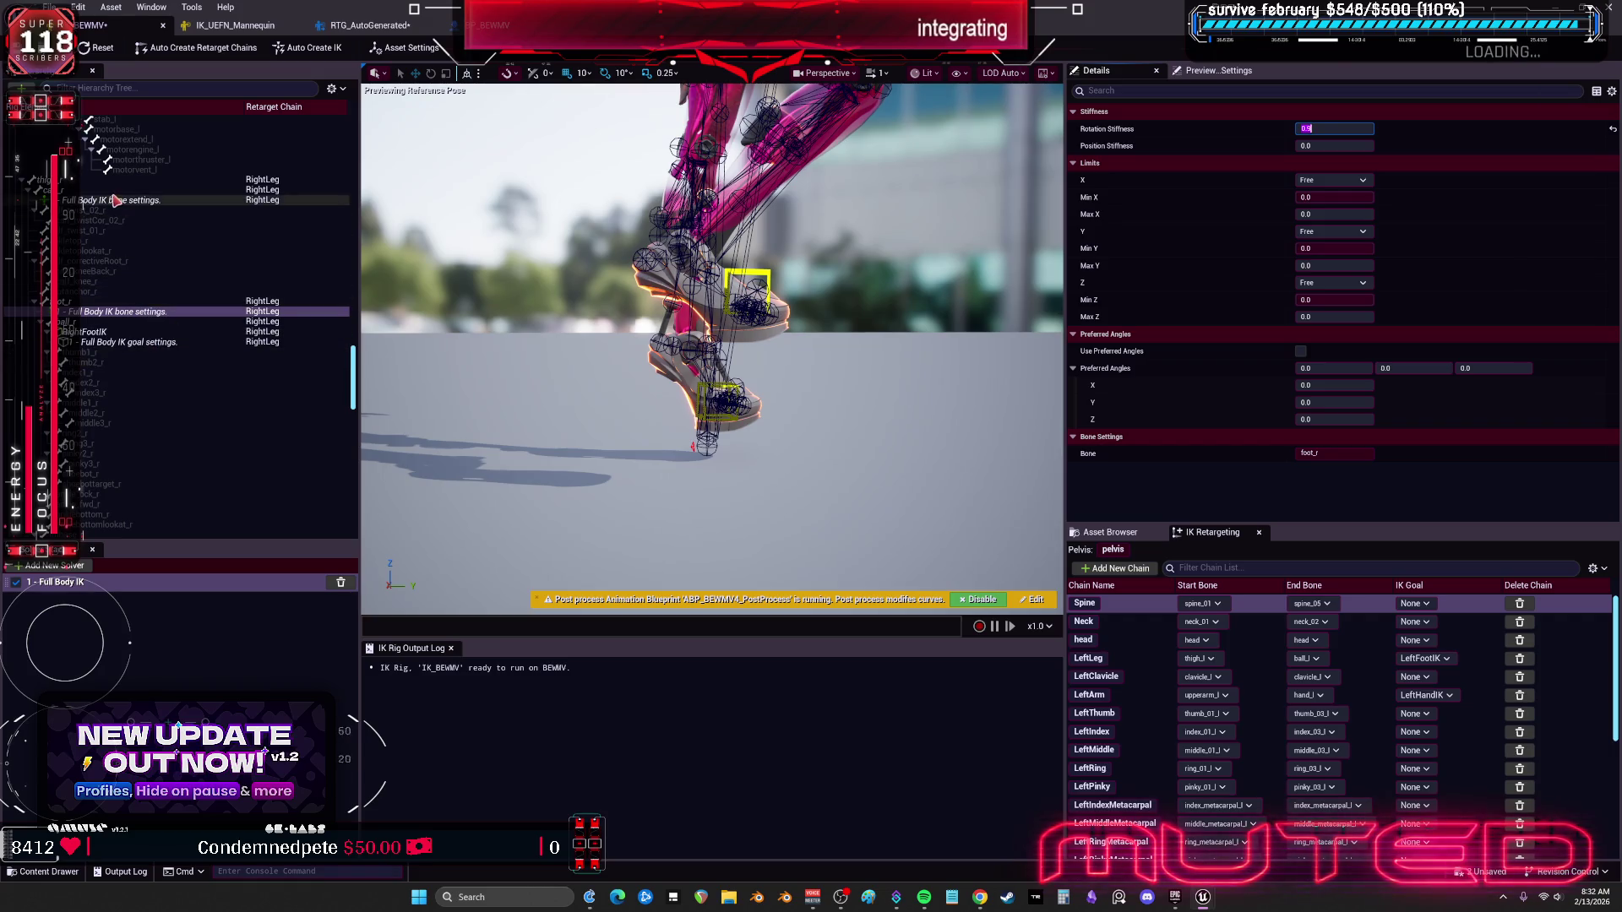
pyautogui.click(116, 203)
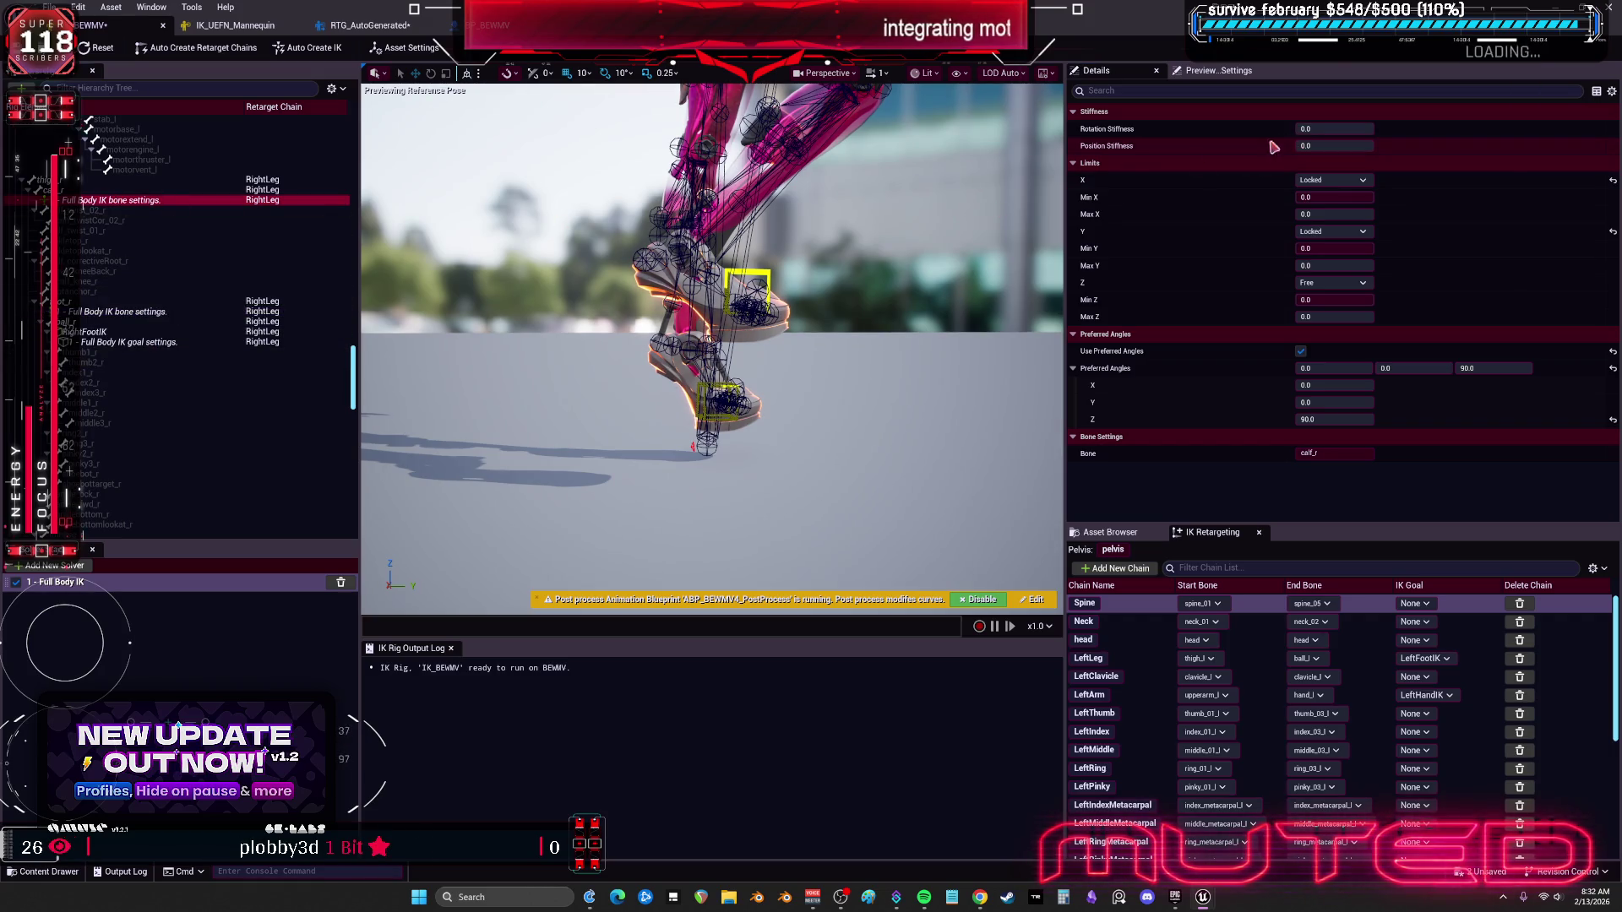
pyautogui.click(131, 312)
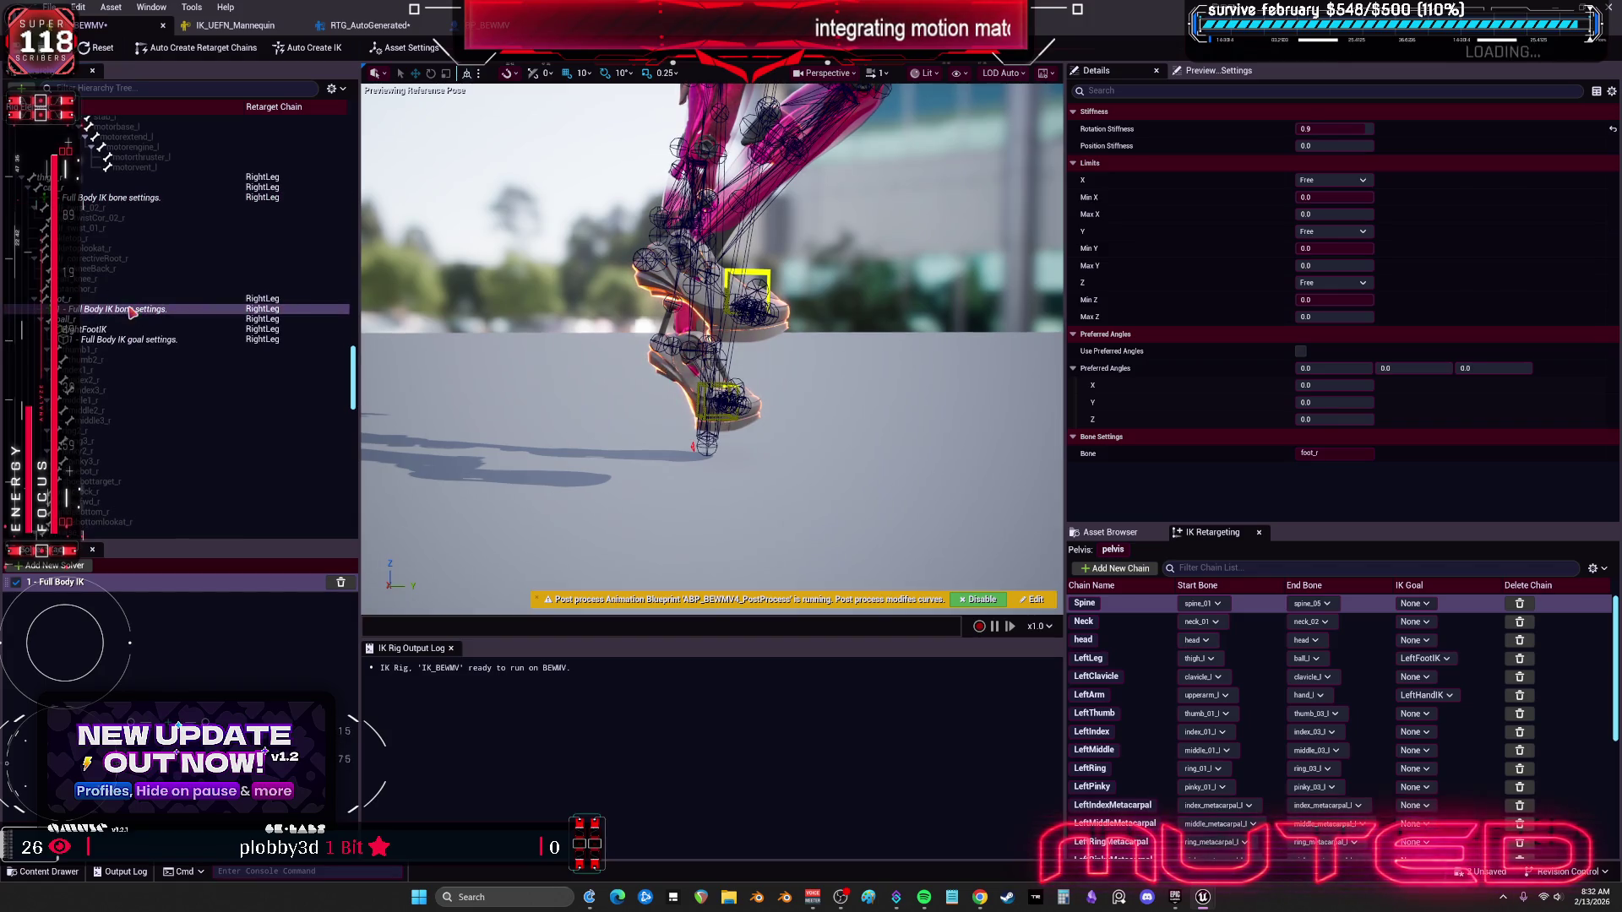
pyautogui.scroll(-3, 131, 311)
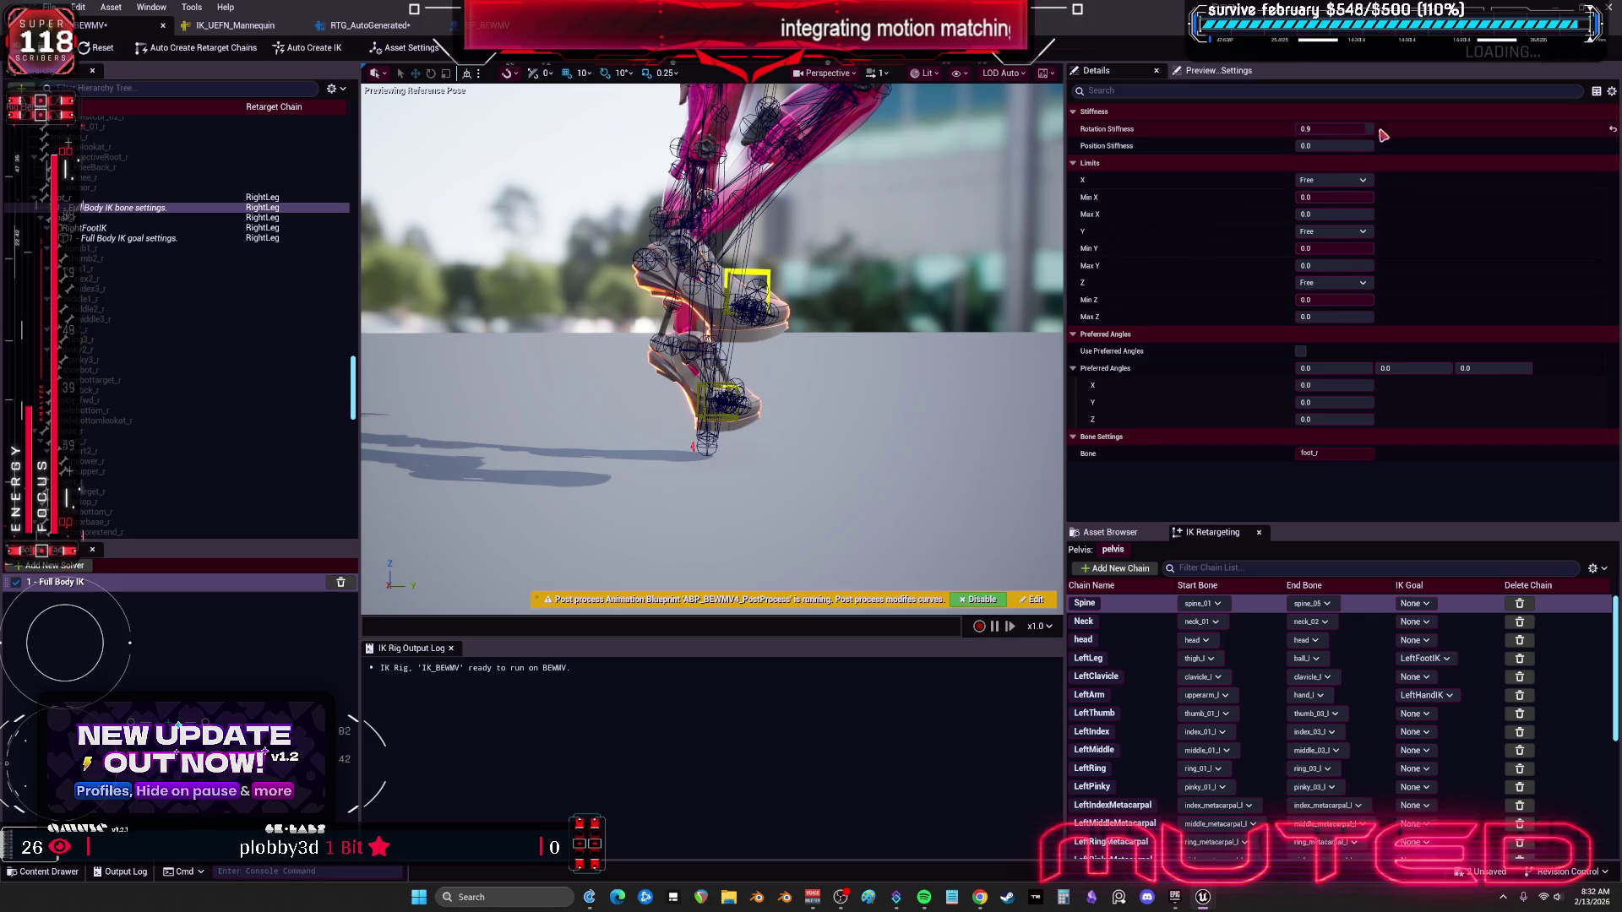
pyautogui.moveTo(1364, 129); pyautogui.dragTo(1309, 129)
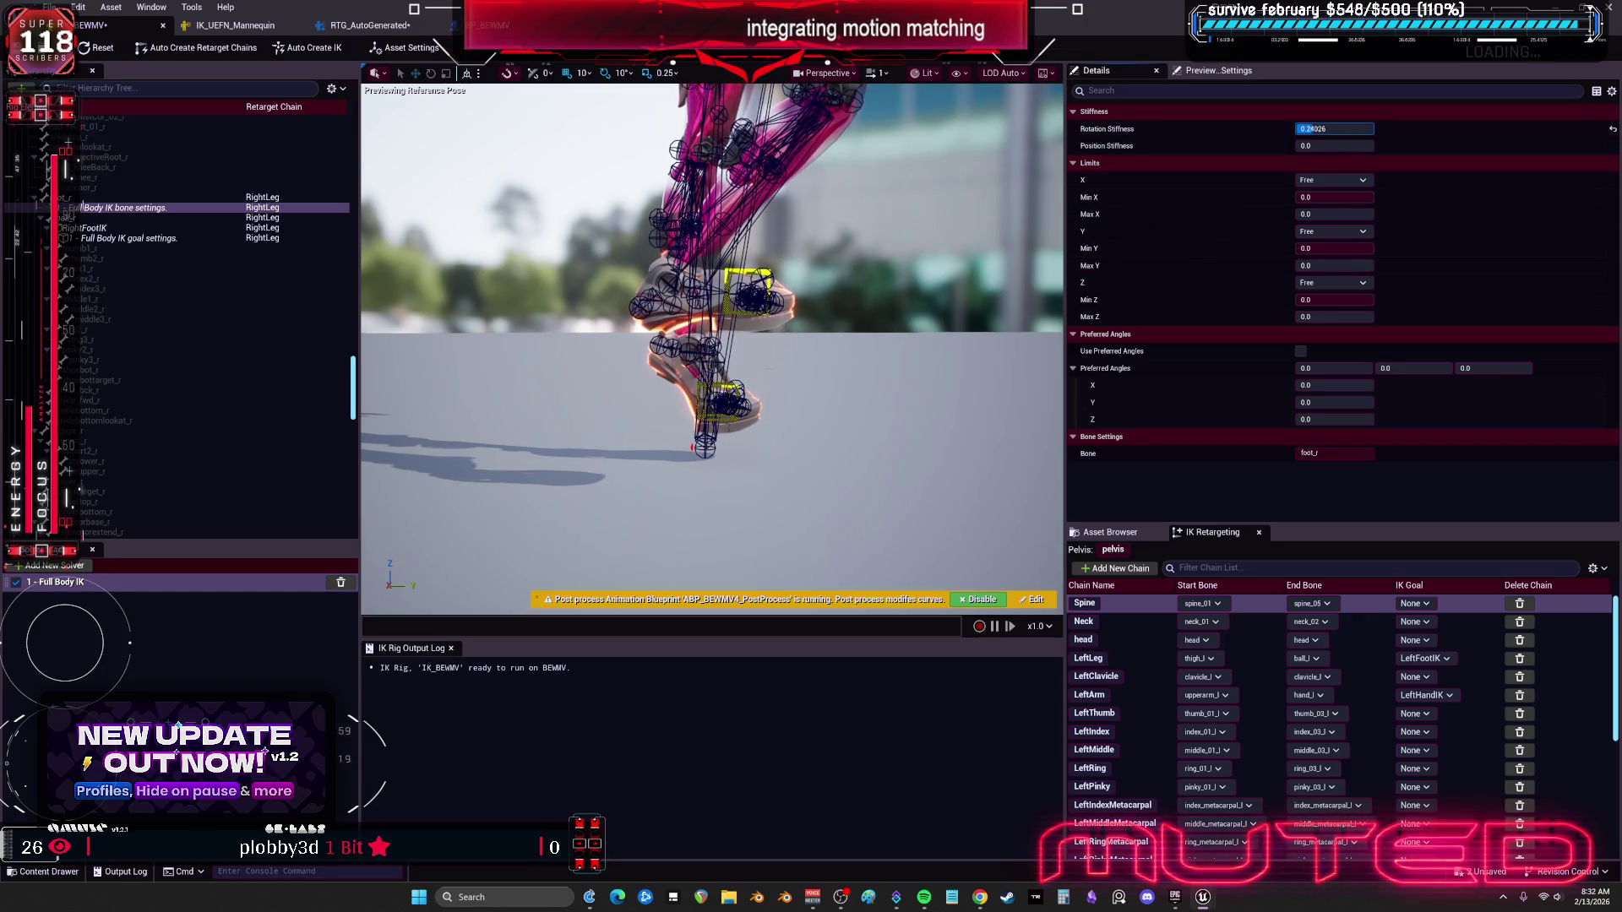
# Step: Raise the RightFootIK goal in the preview to test the new foot stiffness
pyautogui.click(738, 269)
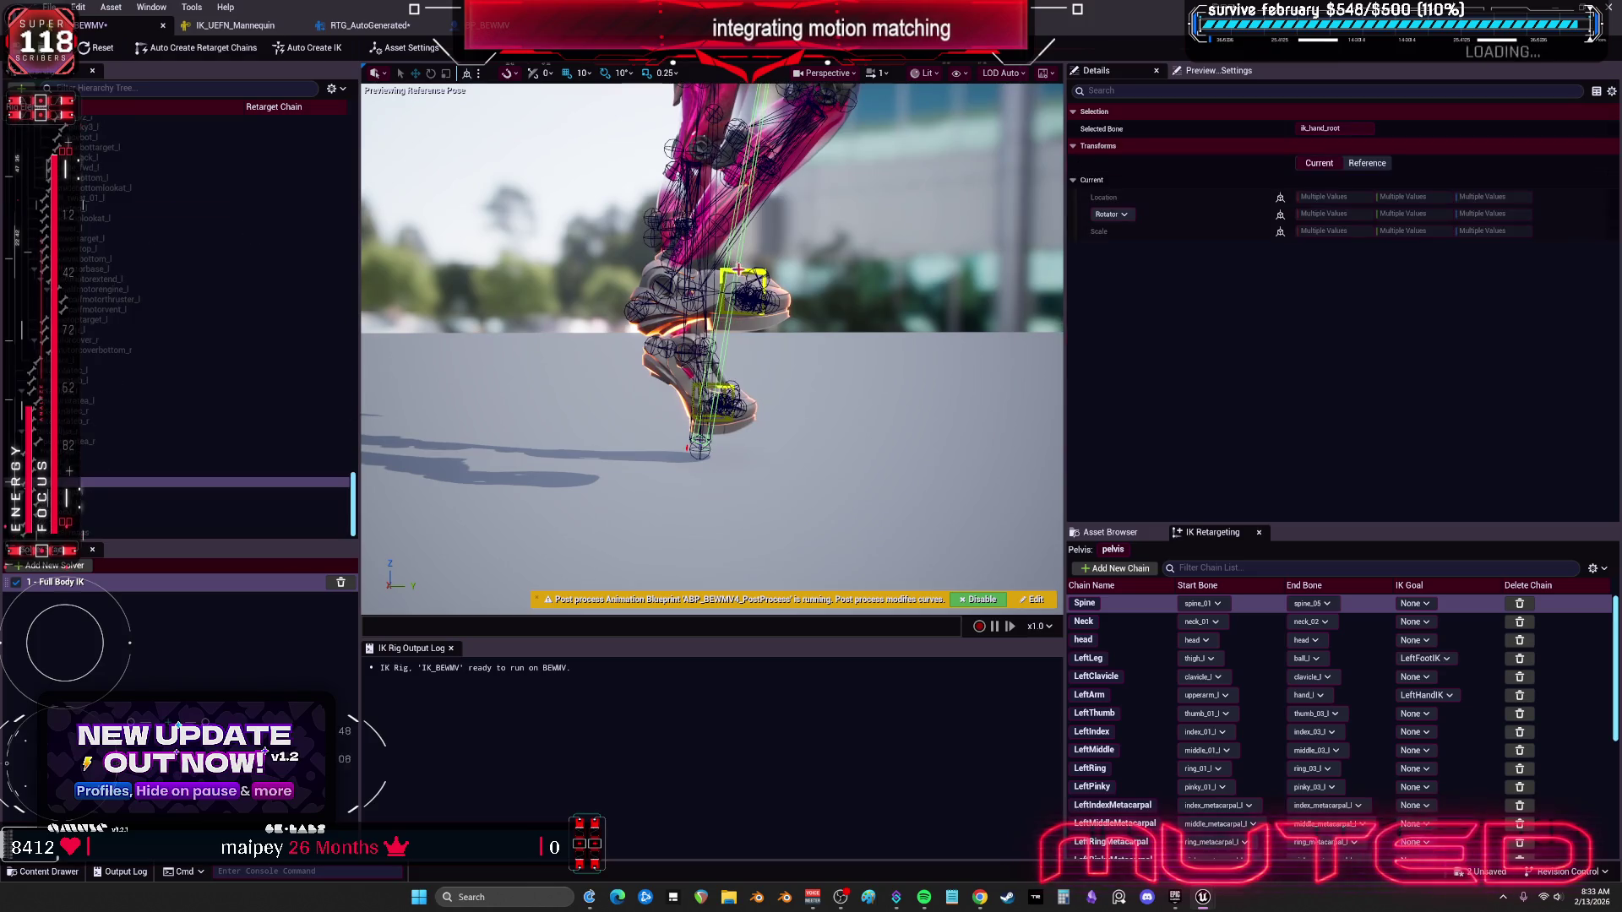
pyautogui.click(752, 270)
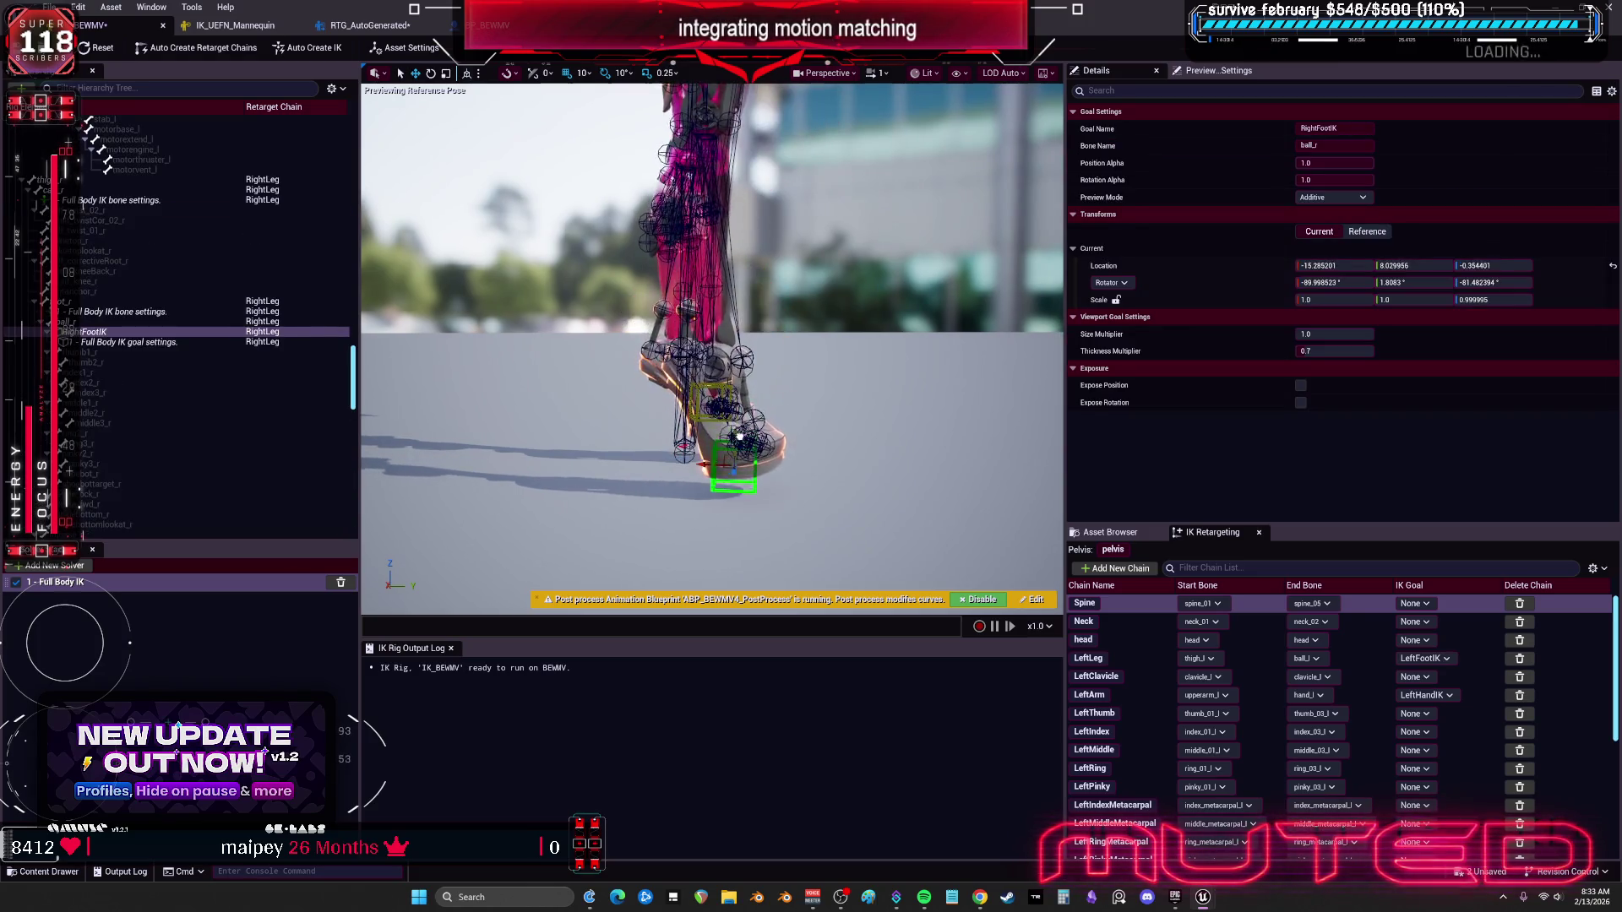
pyautogui.moveTo(748, 389); pyautogui.dragTo(756, 349)
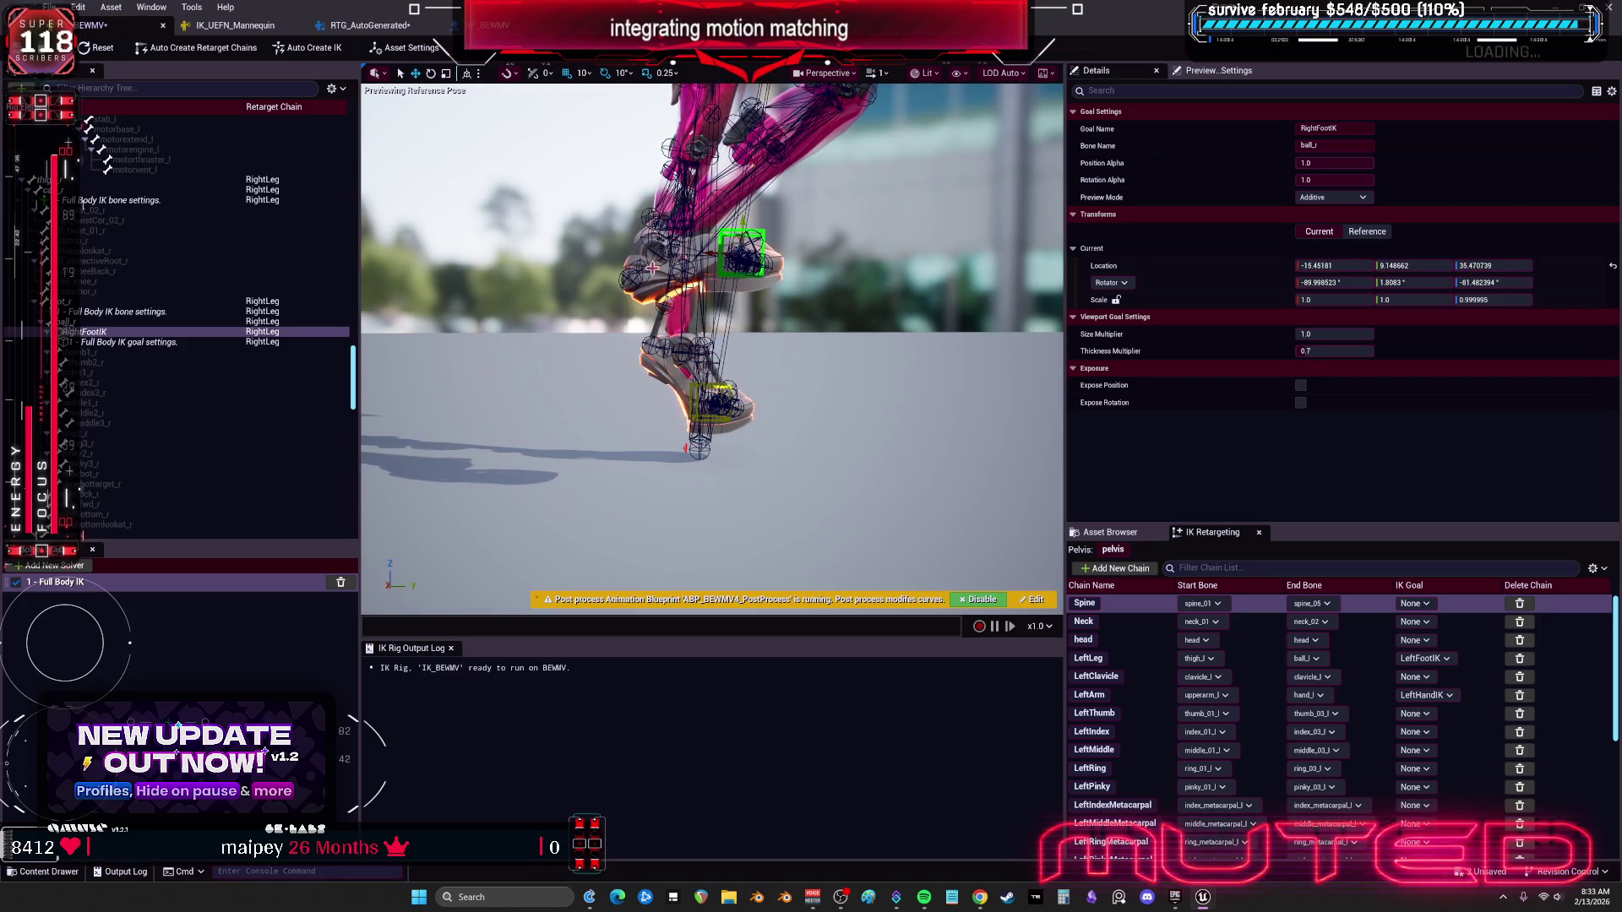
# Step: Set foot_r's Position Stiffness to 1.0 and Rotation Stiffness to 0.98
pyautogui.click(172, 313)
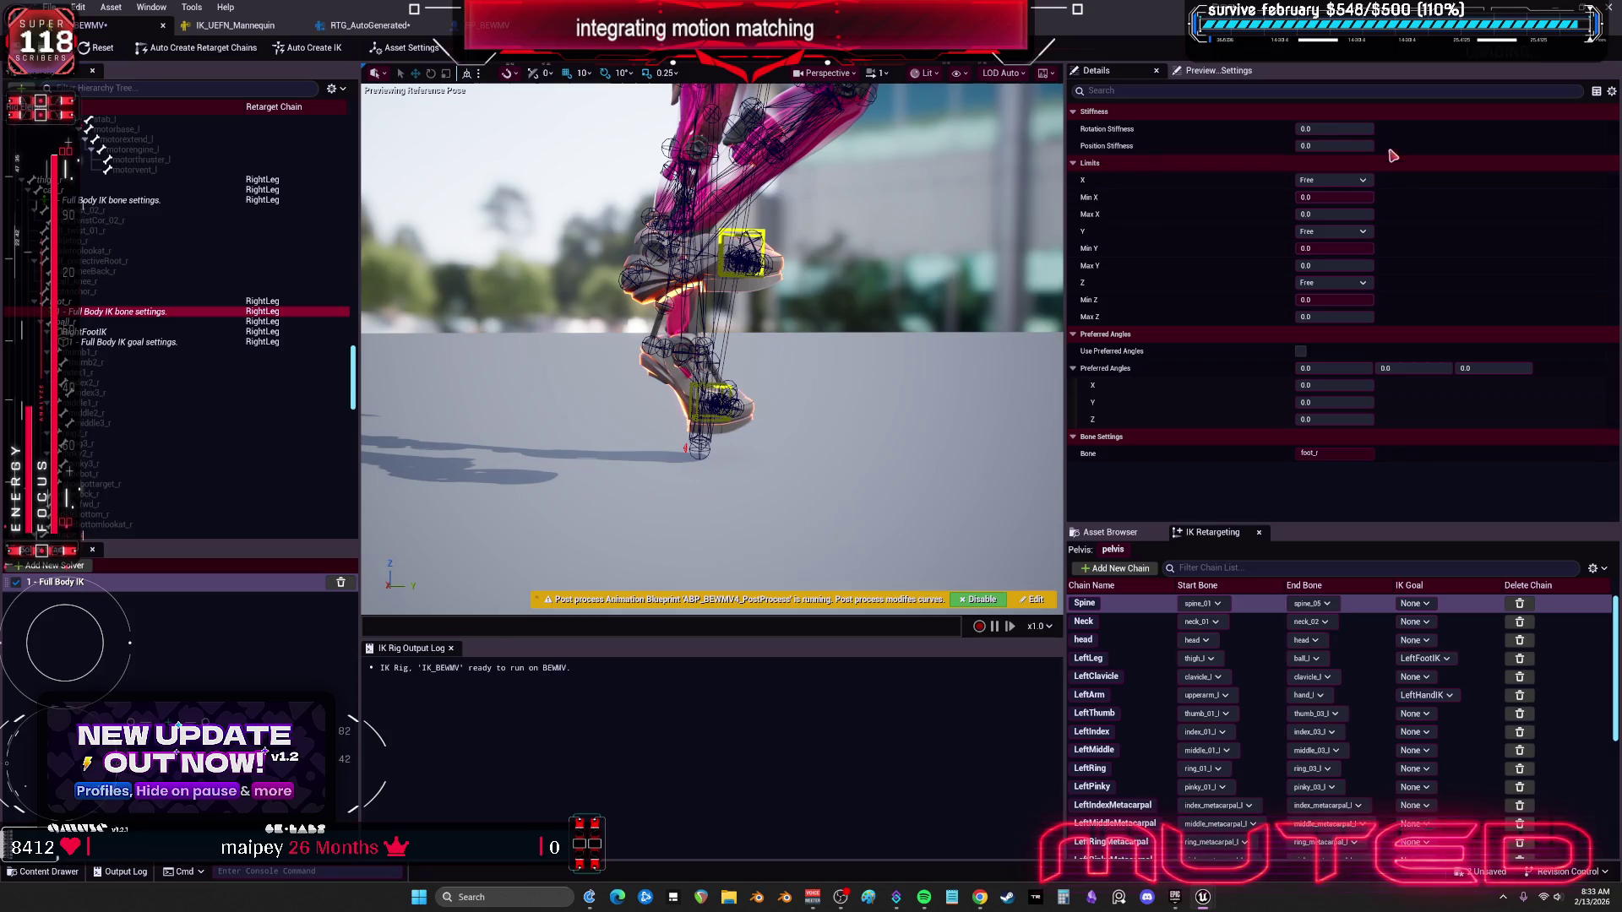
pyautogui.click(1326, 129)
pyautogui.press('Return')
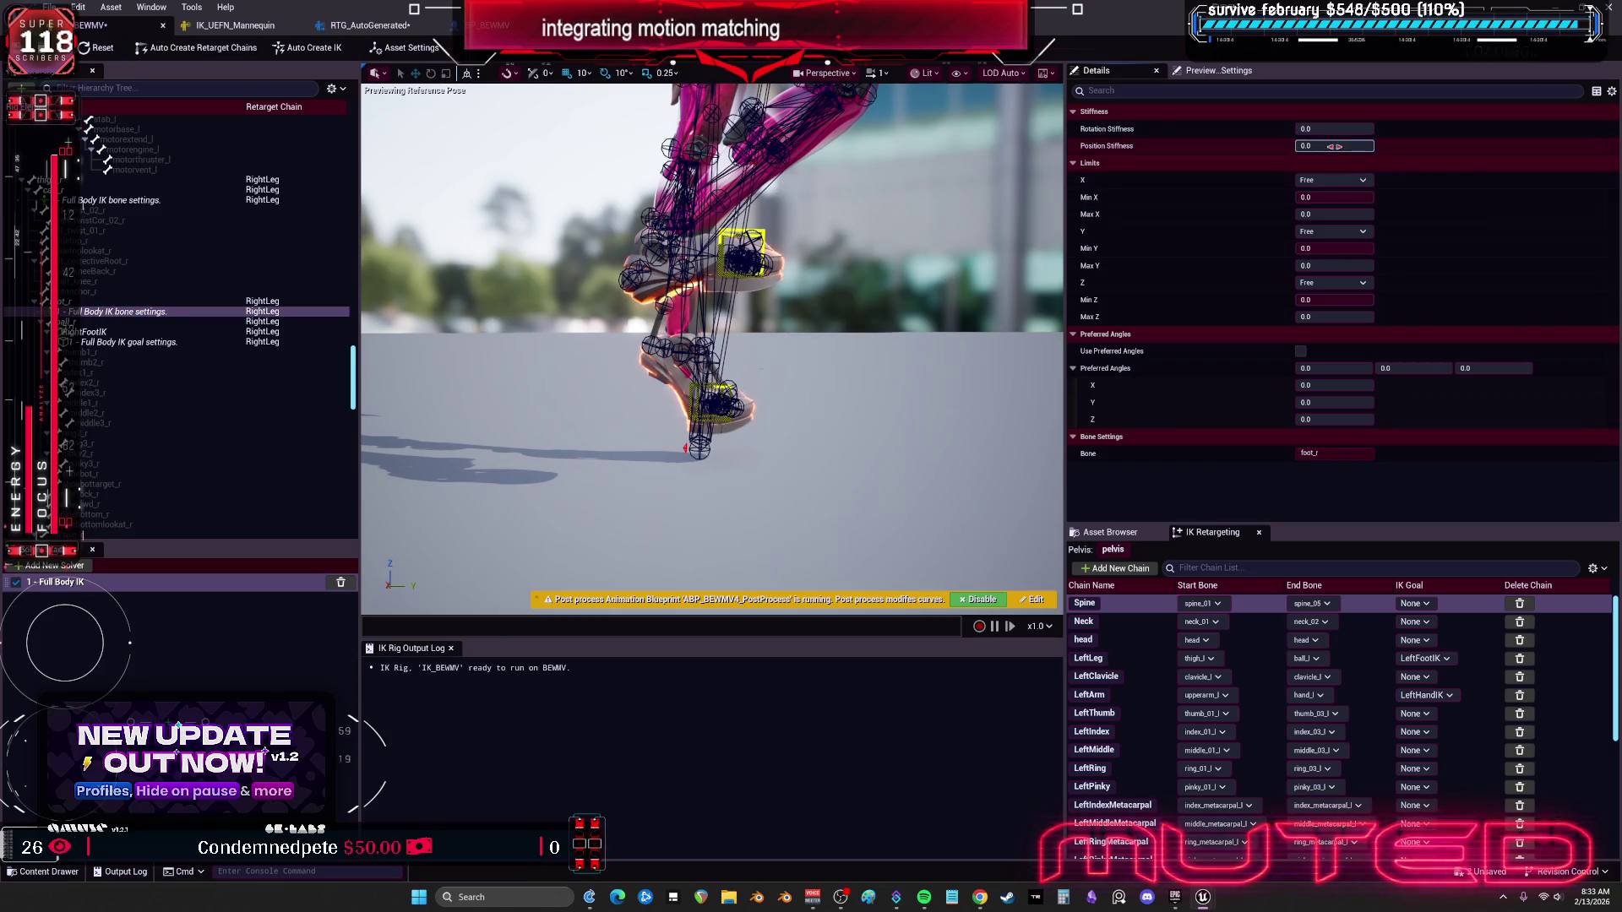
pyautogui.write('1')
pyautogui.press('Return')
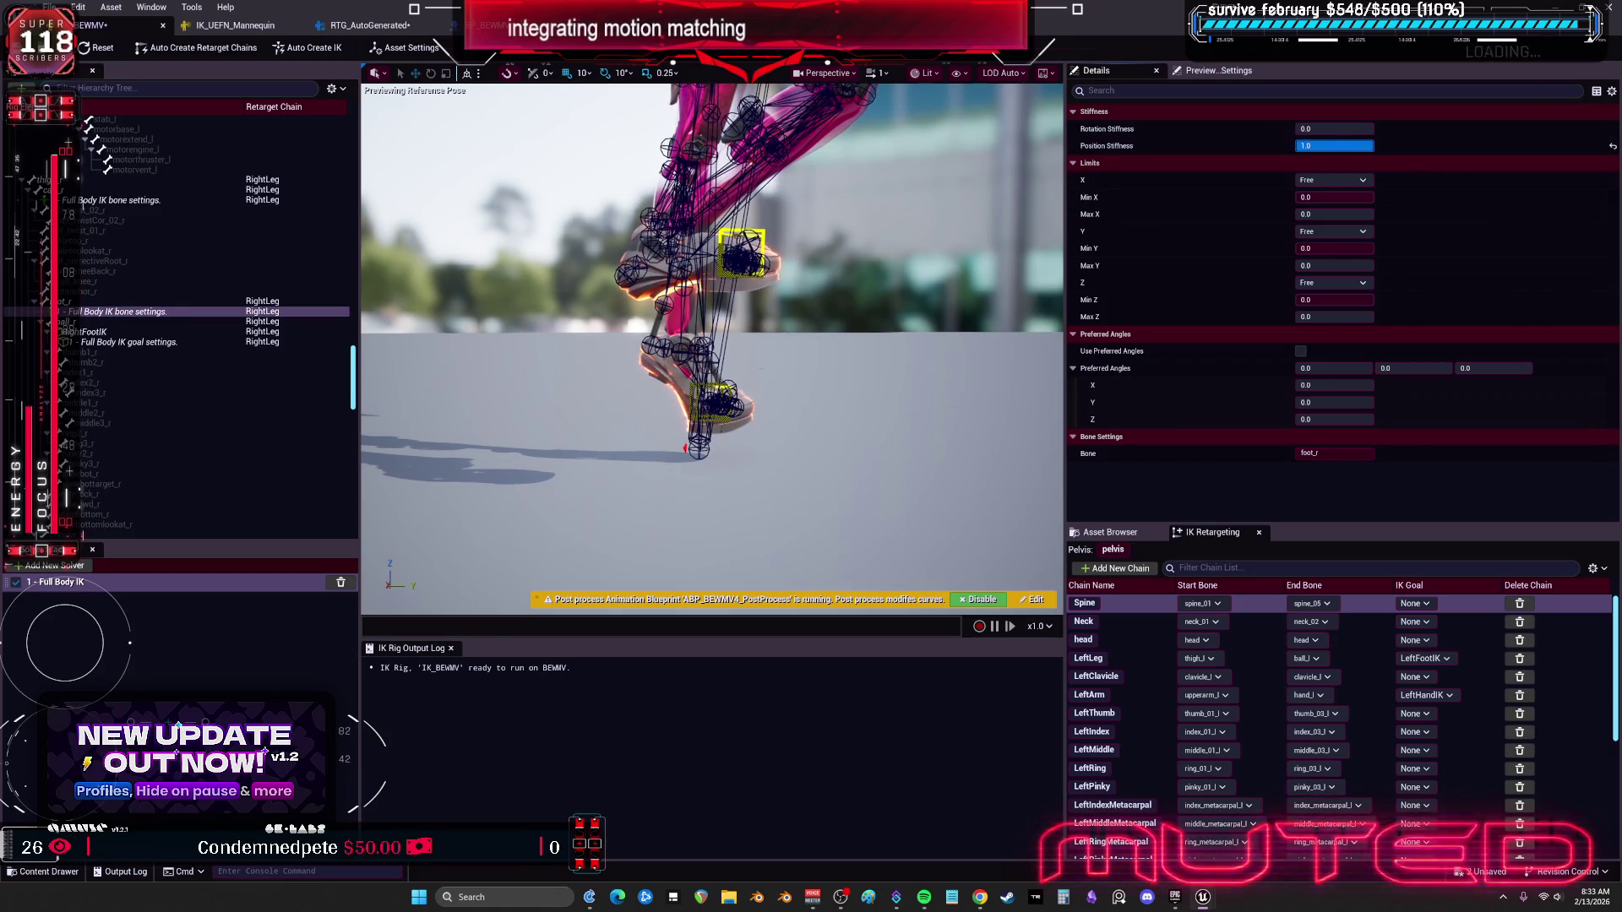
pyautogui.click(1318, 129)
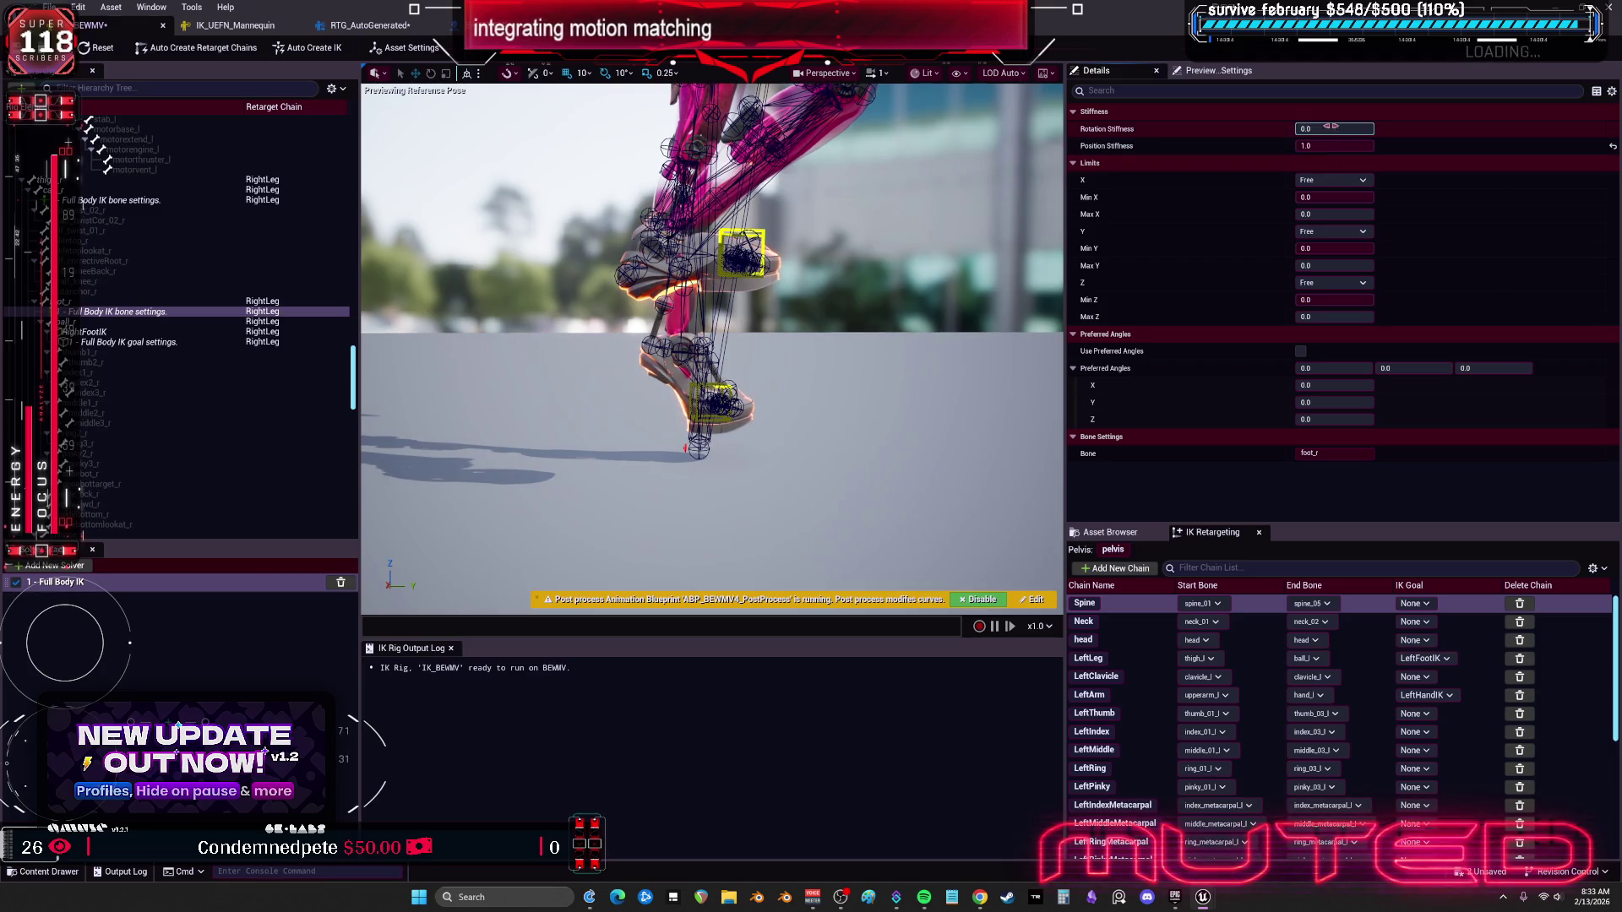
pyautogui.moveTo(1334, 128)
pyautogui.mouseDown()
pyautogui.moveTo(1373, 128)
pyautogui.moveTo(1279, 112)
pyautogui.mouseUp()
pyautogui.write('.9')
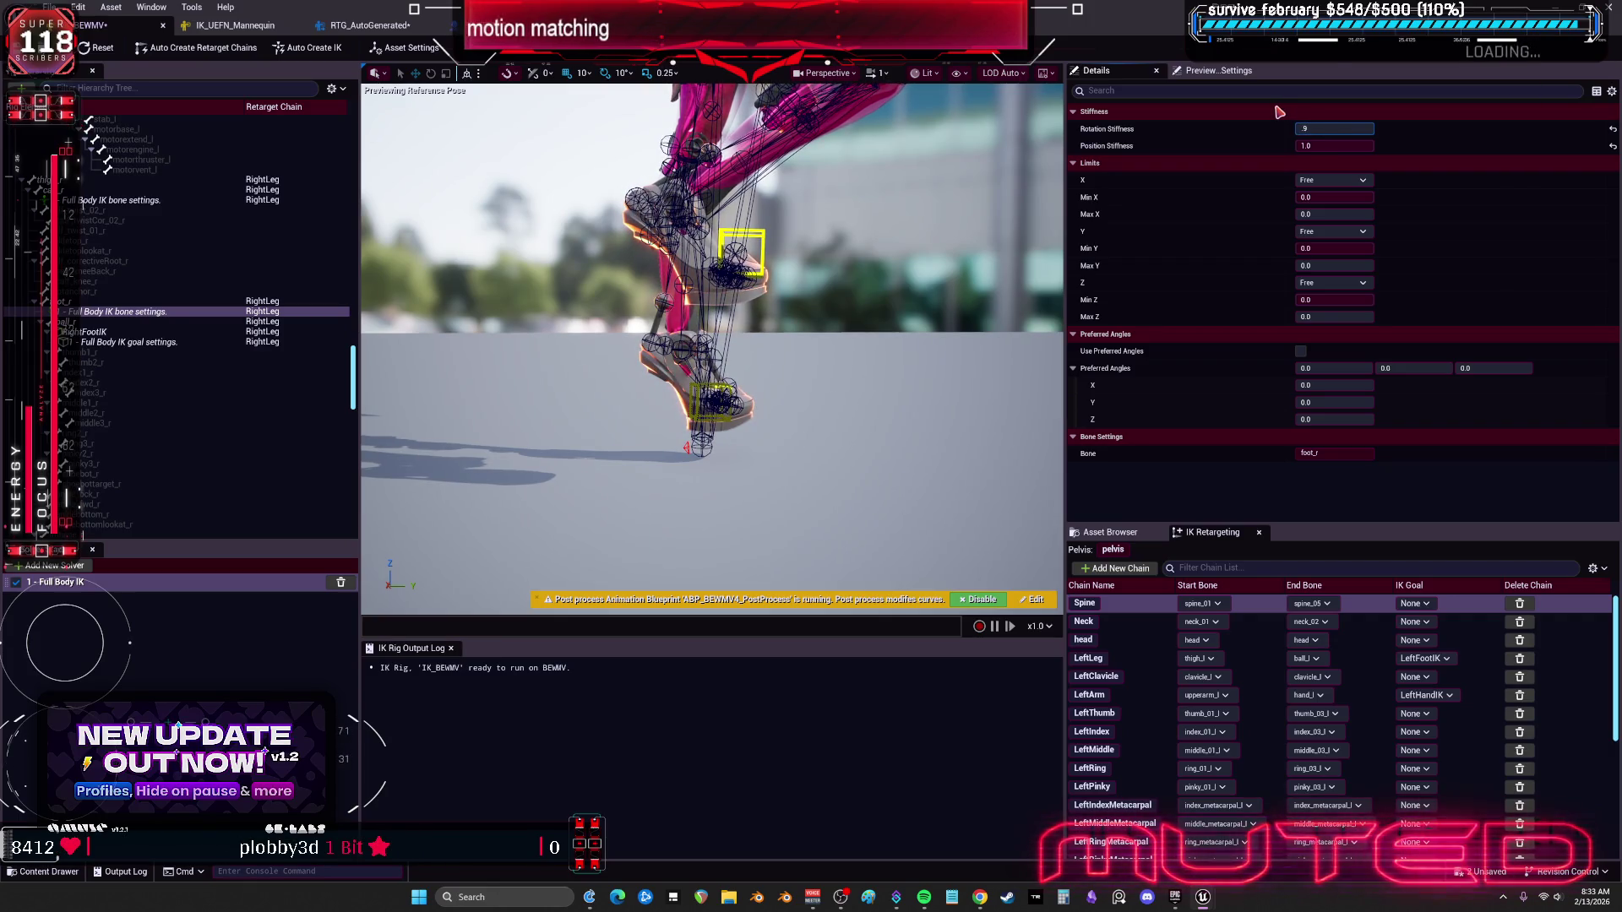
pyautogui.press('Return')
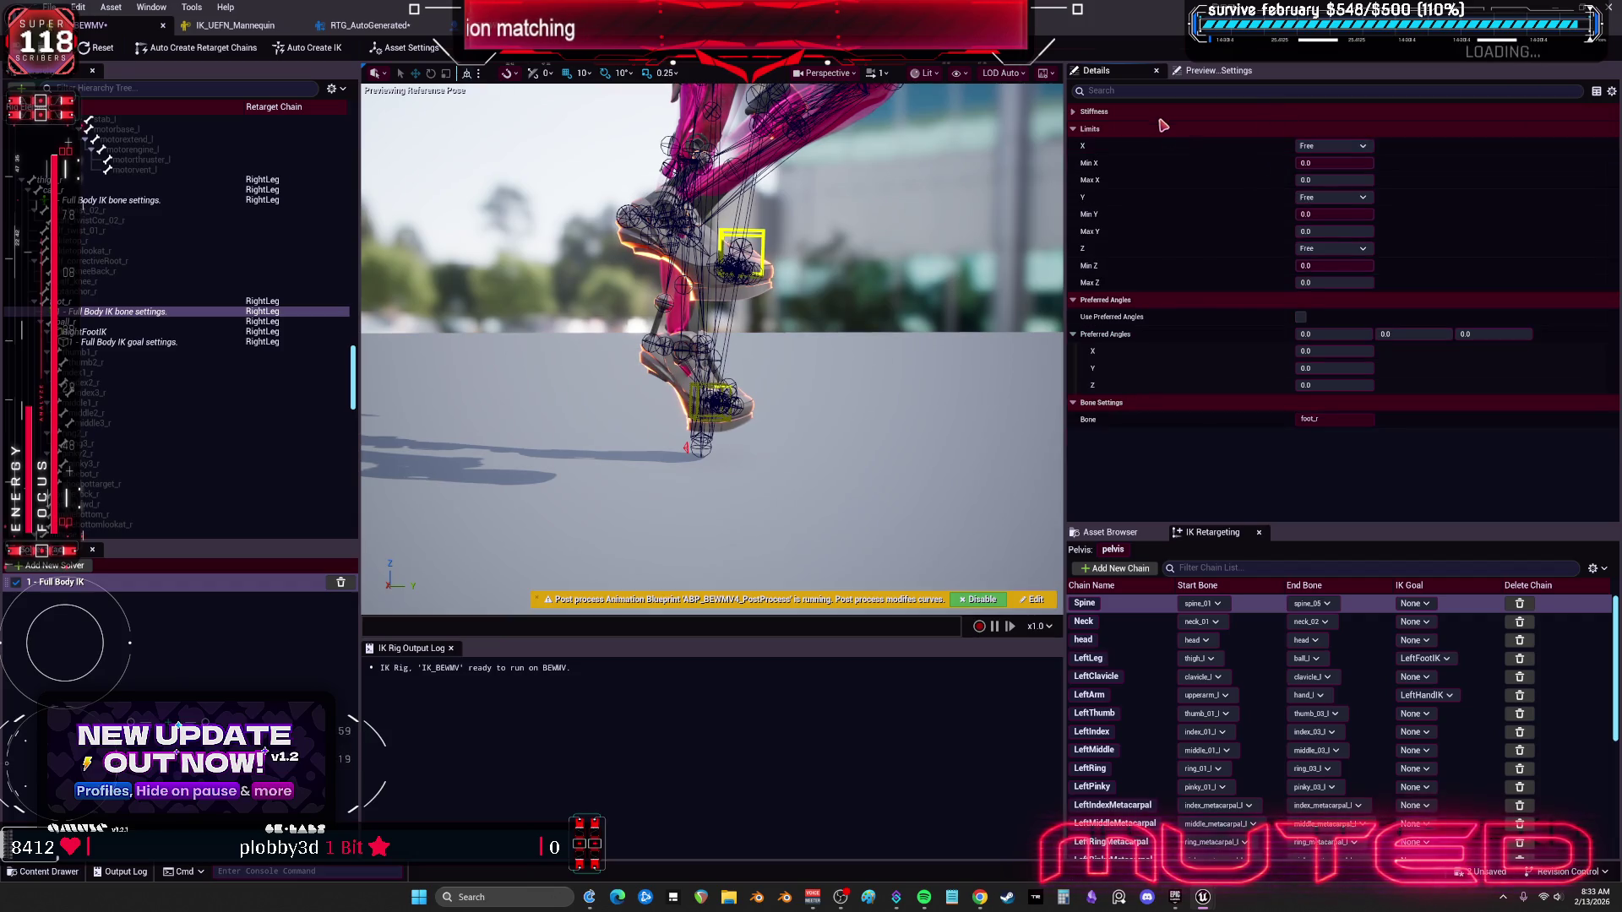
pyautogui.click(1361, 144)
pyautogui.hotkey('shift', 'Tab')
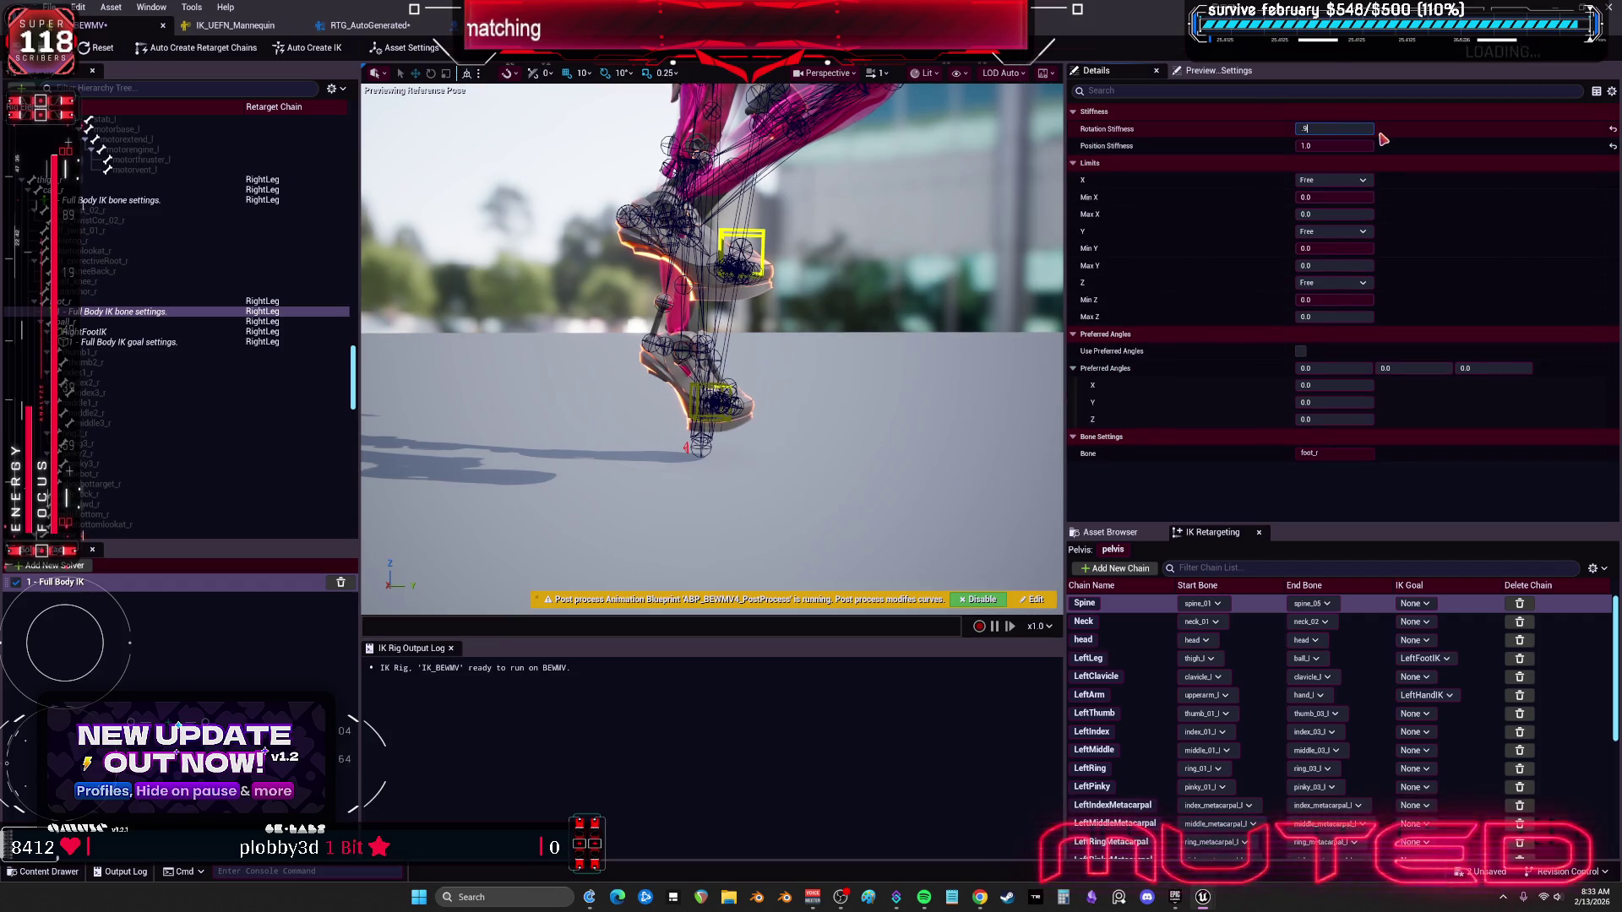
pyautogui.write('0.98')
pyautogui.press('Return')
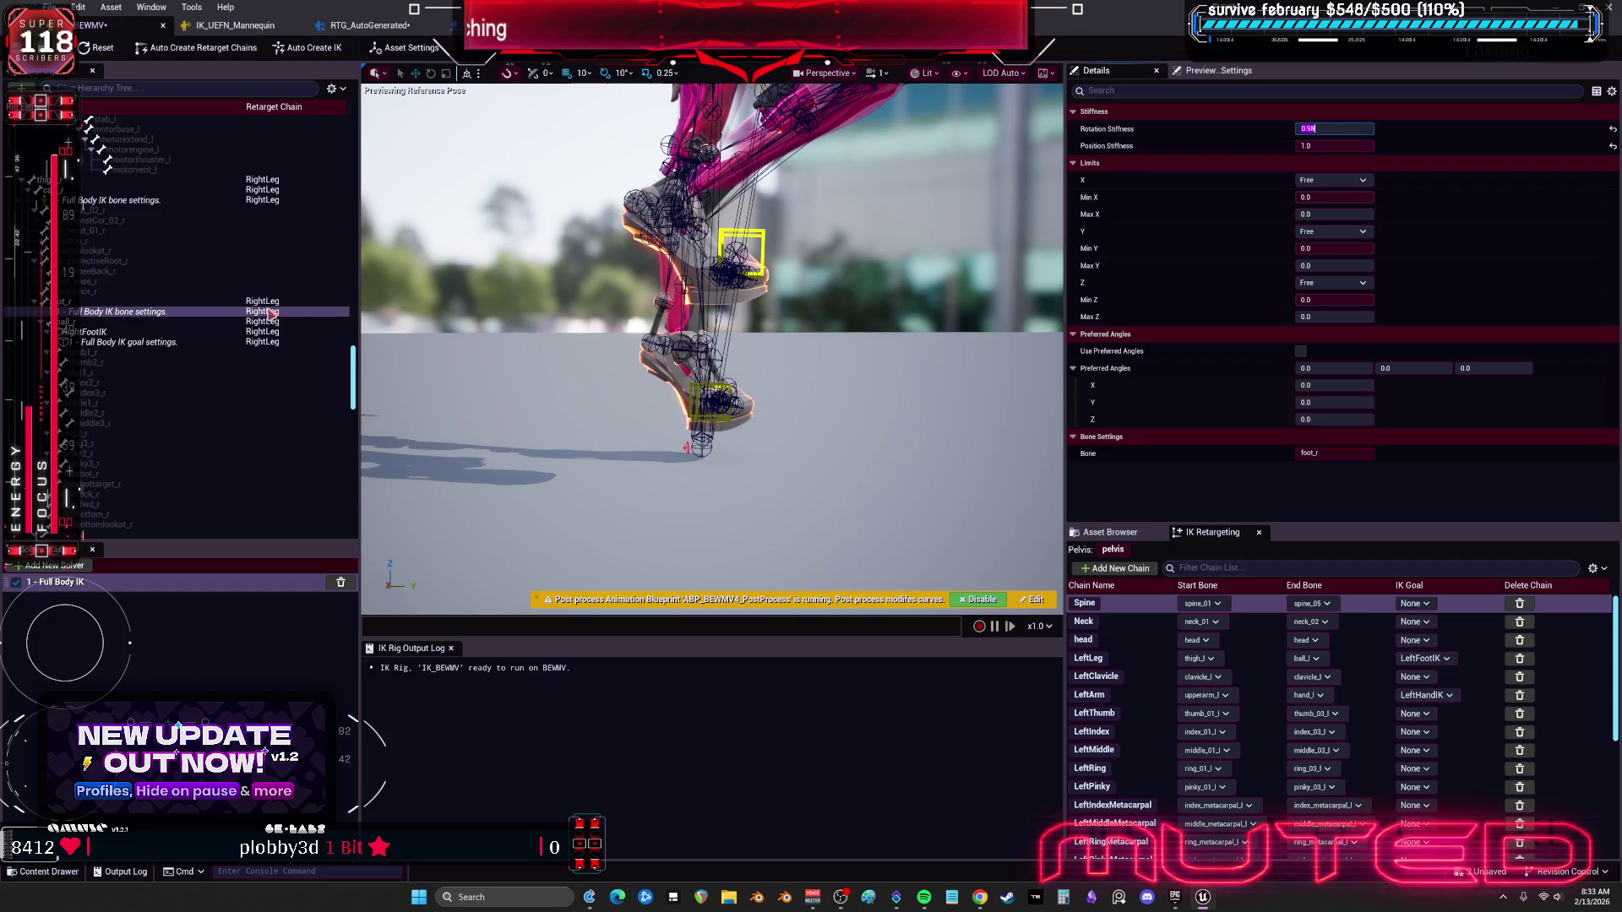
# Step: Set foot_l's Rotation Stiffness to 0.98 and save the IK rig
pyautogui.scroll(-5, 212, 317)
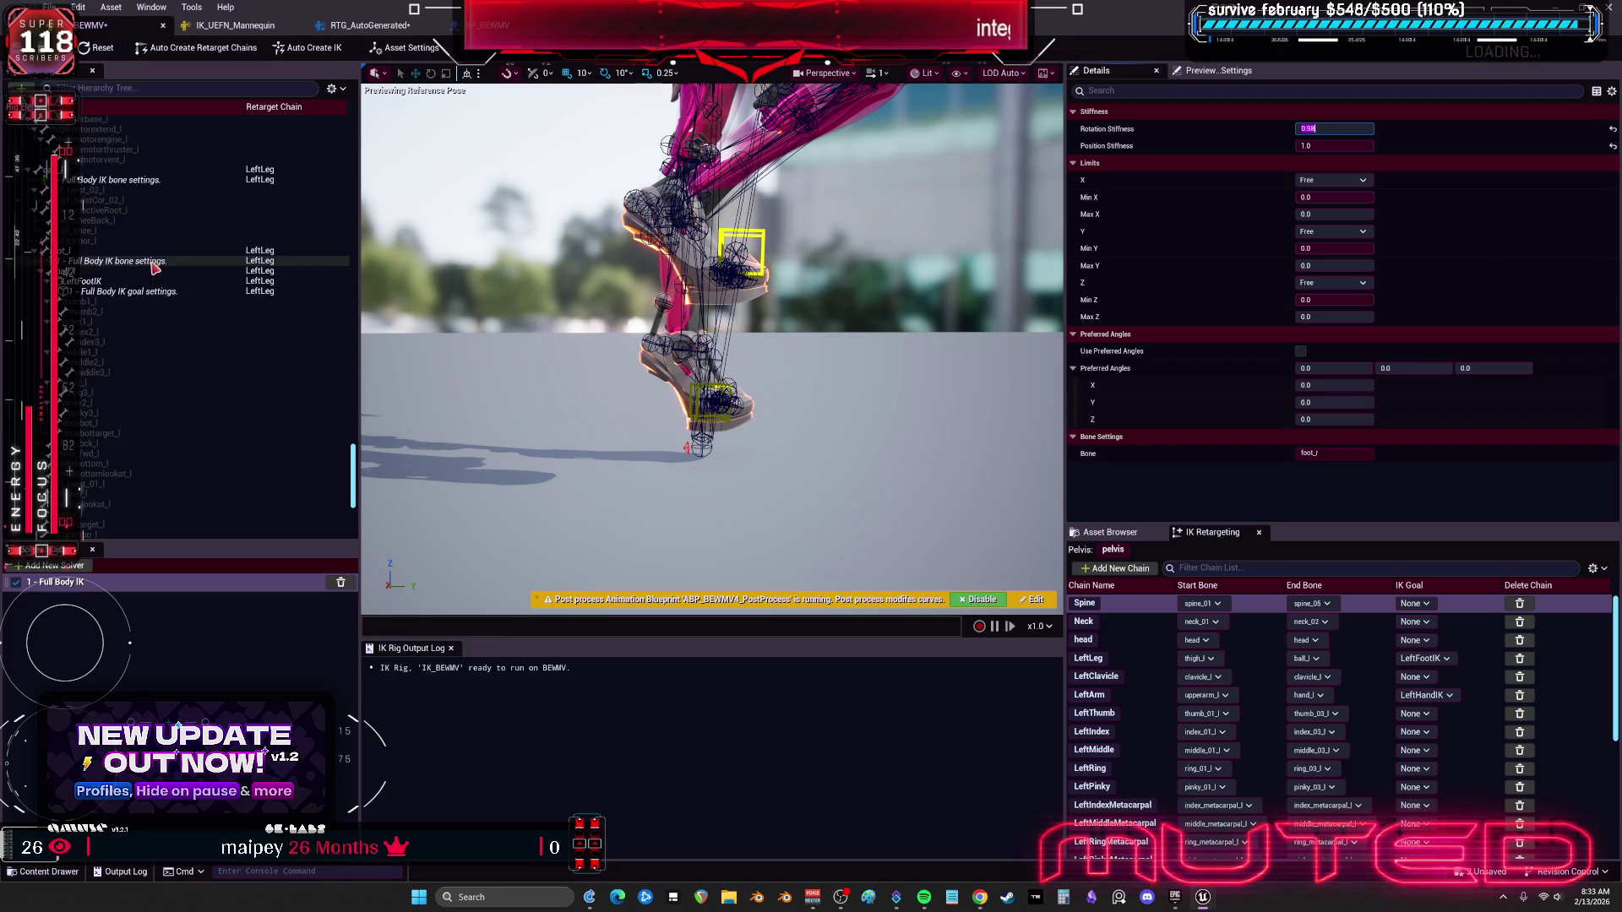
pyautogui.click(155, 264)
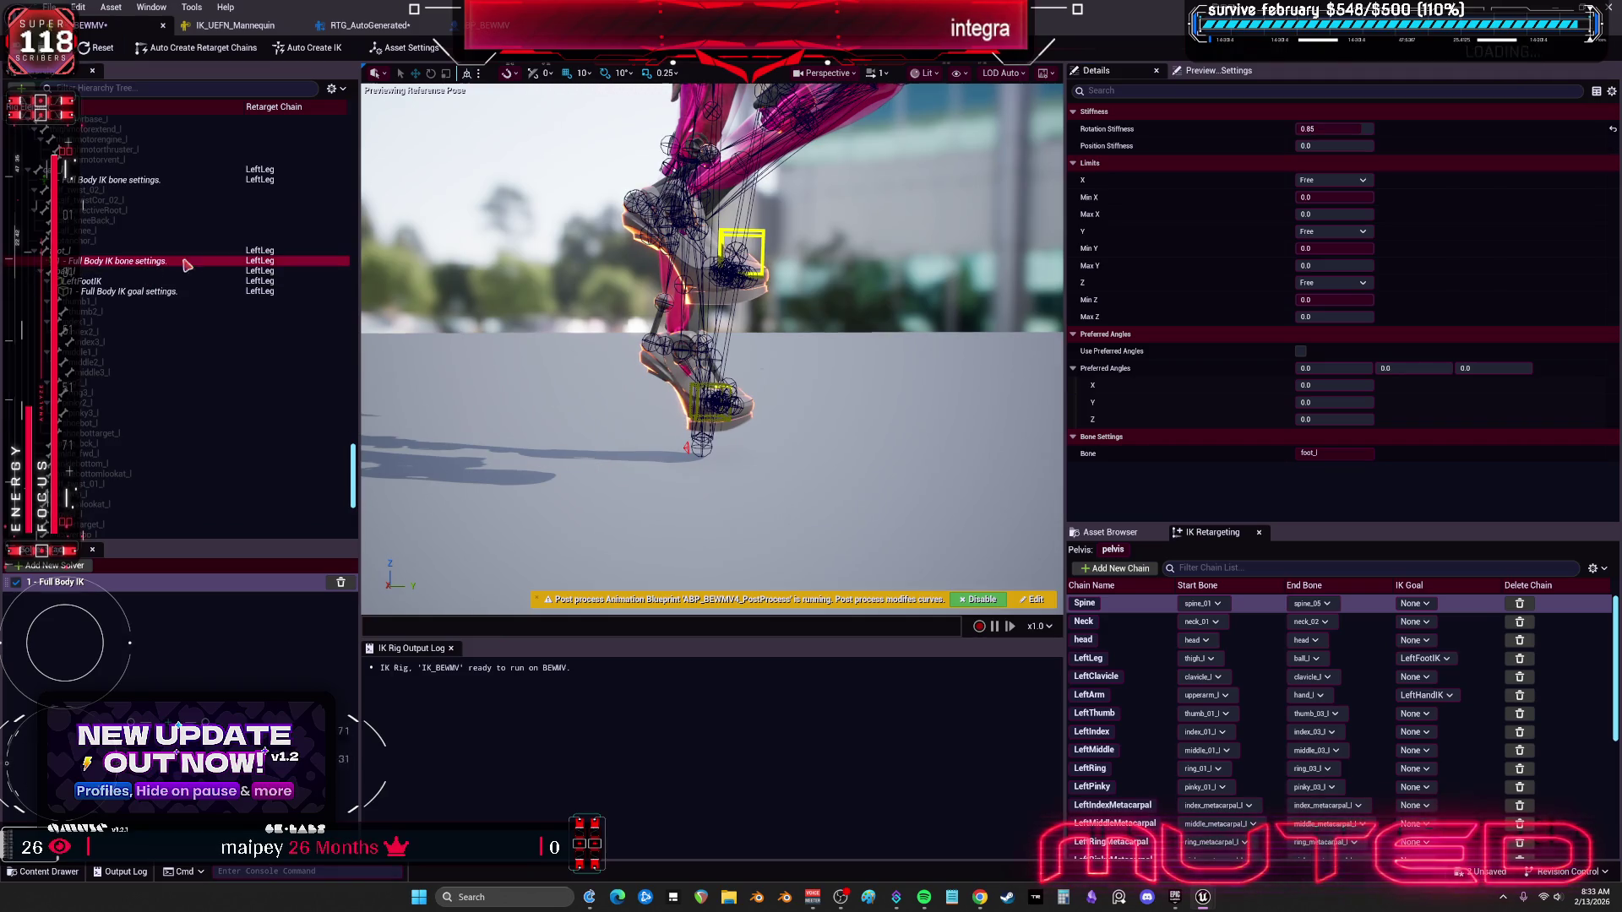
pyautogui.click(1331, 144)
pyautogui.click(1343, 129)
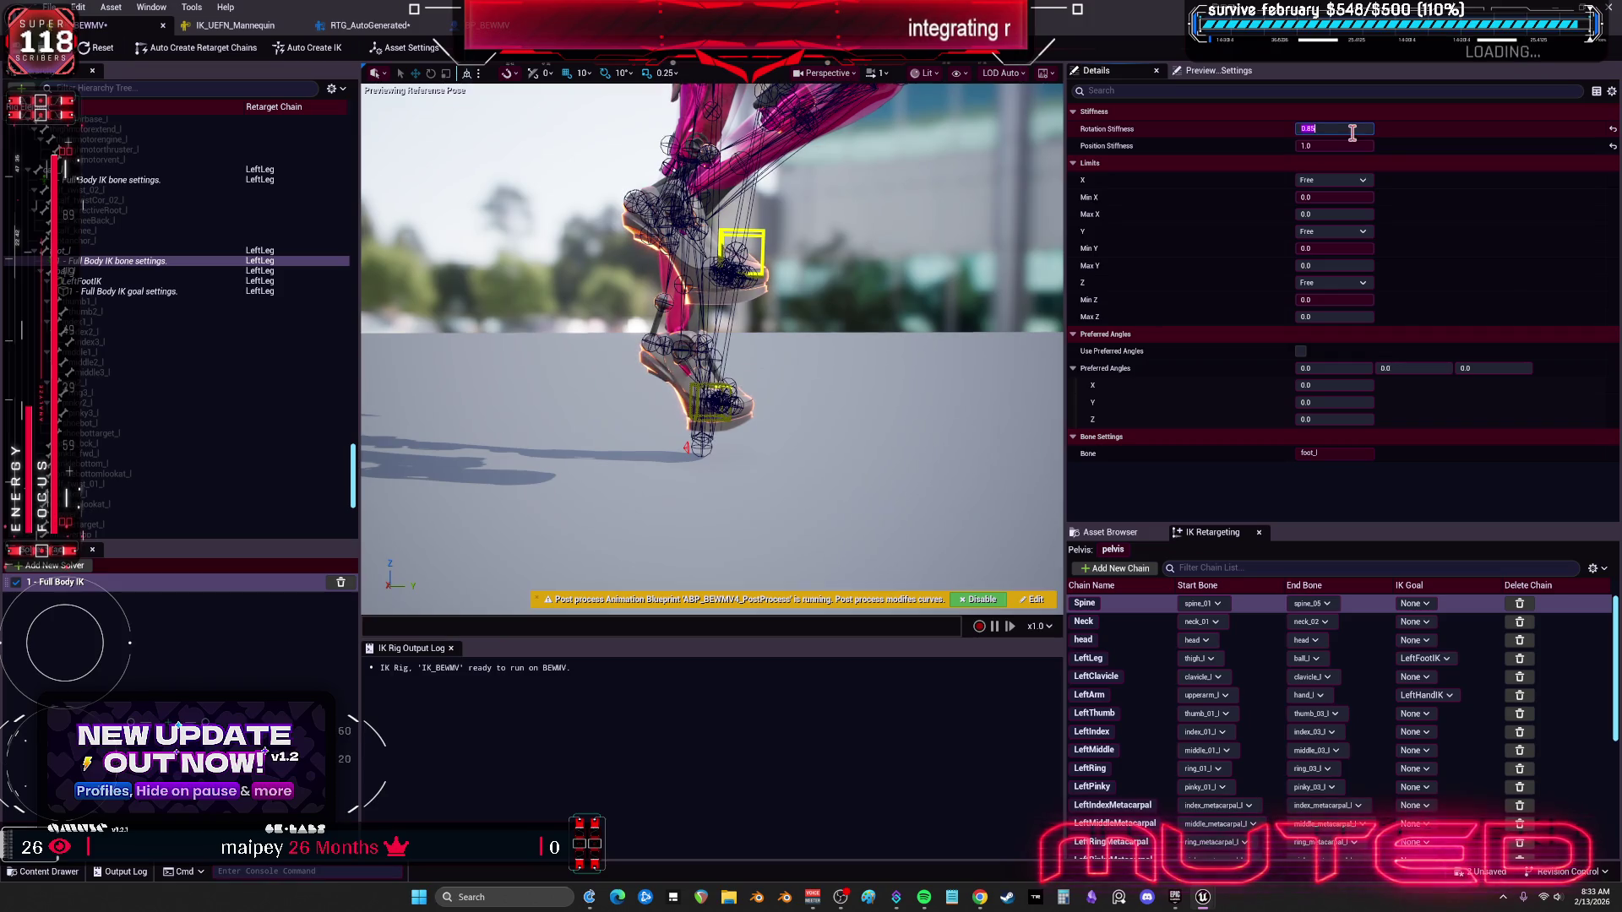
pyautogui.write('0.98')
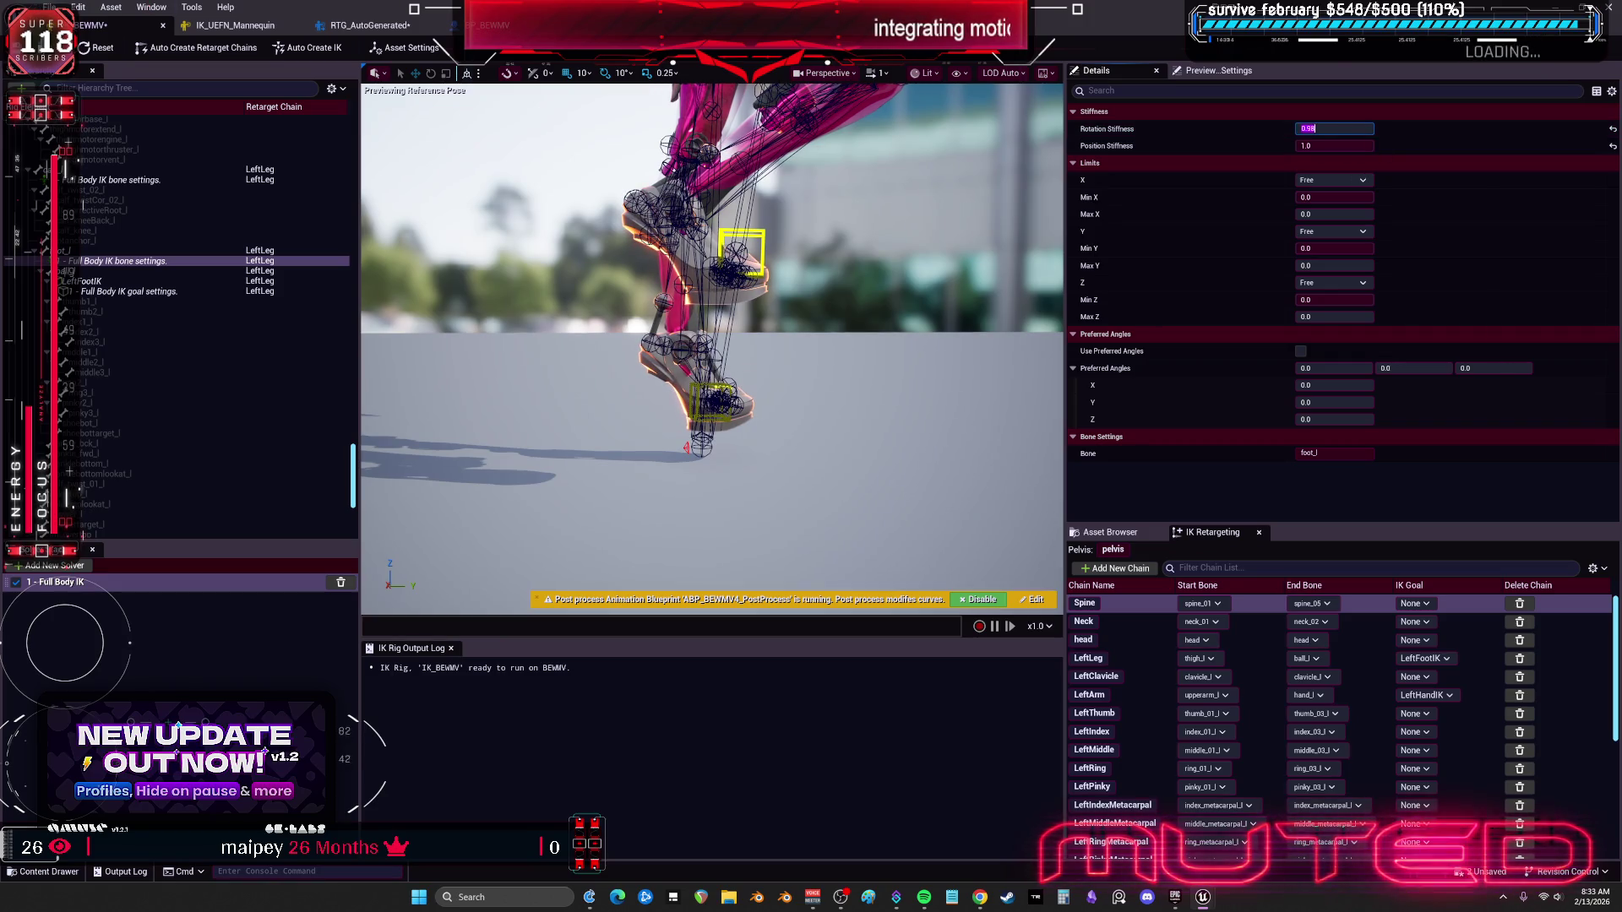
pyautogui.hotkey('ctrl', 's')
# Step: In the retargeter's Pelvis Motion op, try rotation and translation offsets, then reset all to zero, including global Z
pyautogui.click(369, 30)
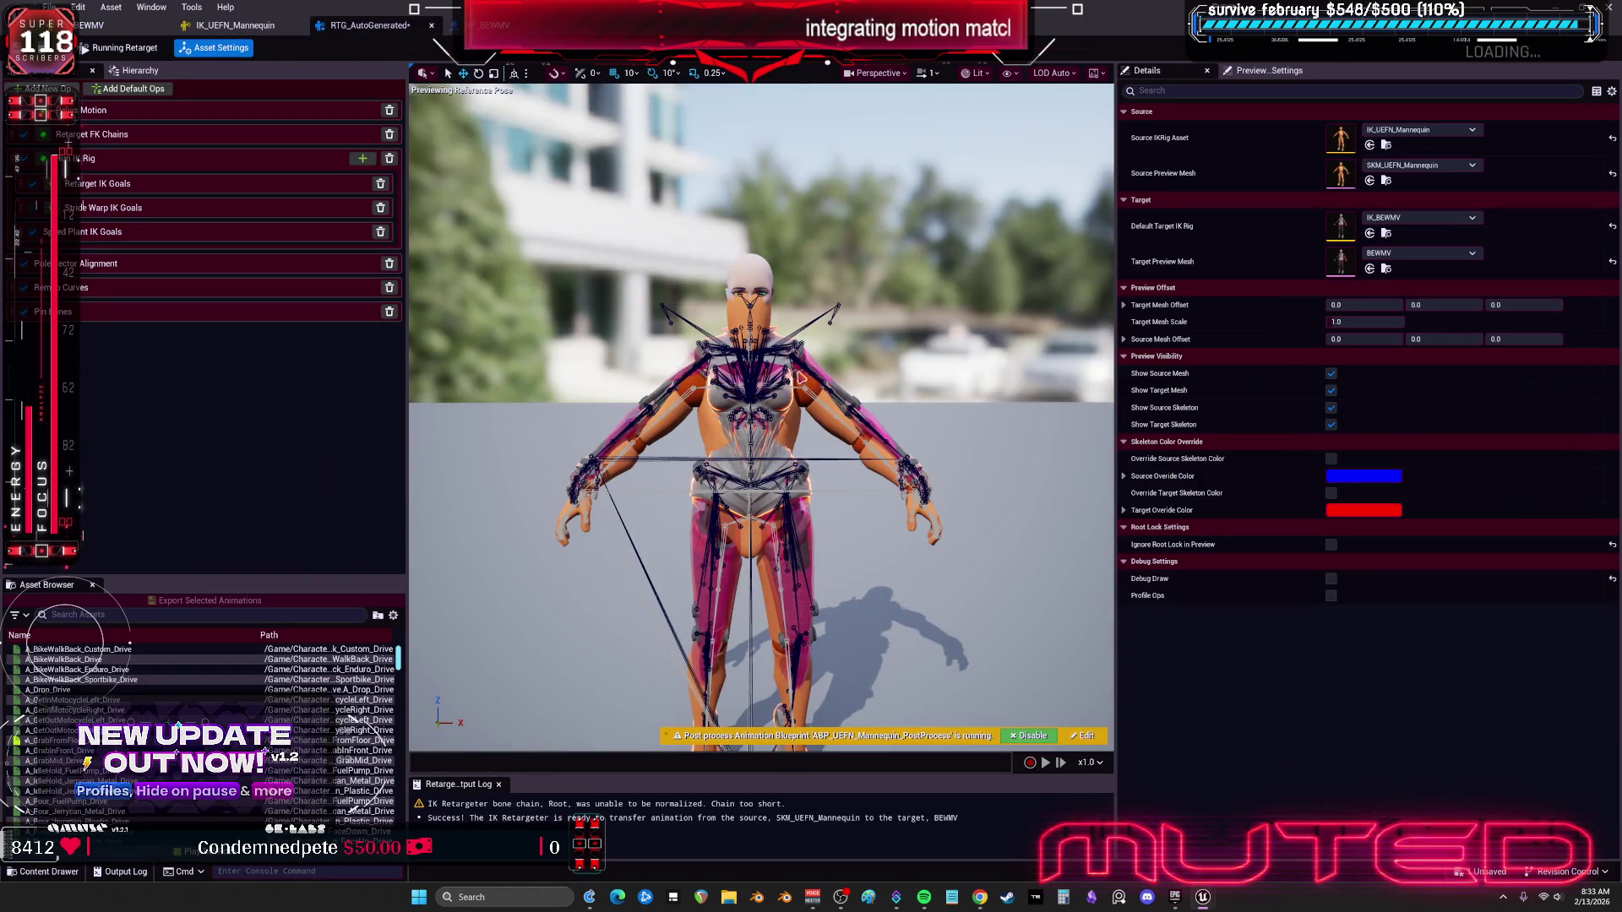
pyautogui.moveTo(799, 376)
pyautogui.mouseDown()
pyautogui.moveTo(713, 448)
pyautogui.moveTo(684, 418)
pyautogui.mouseUp()
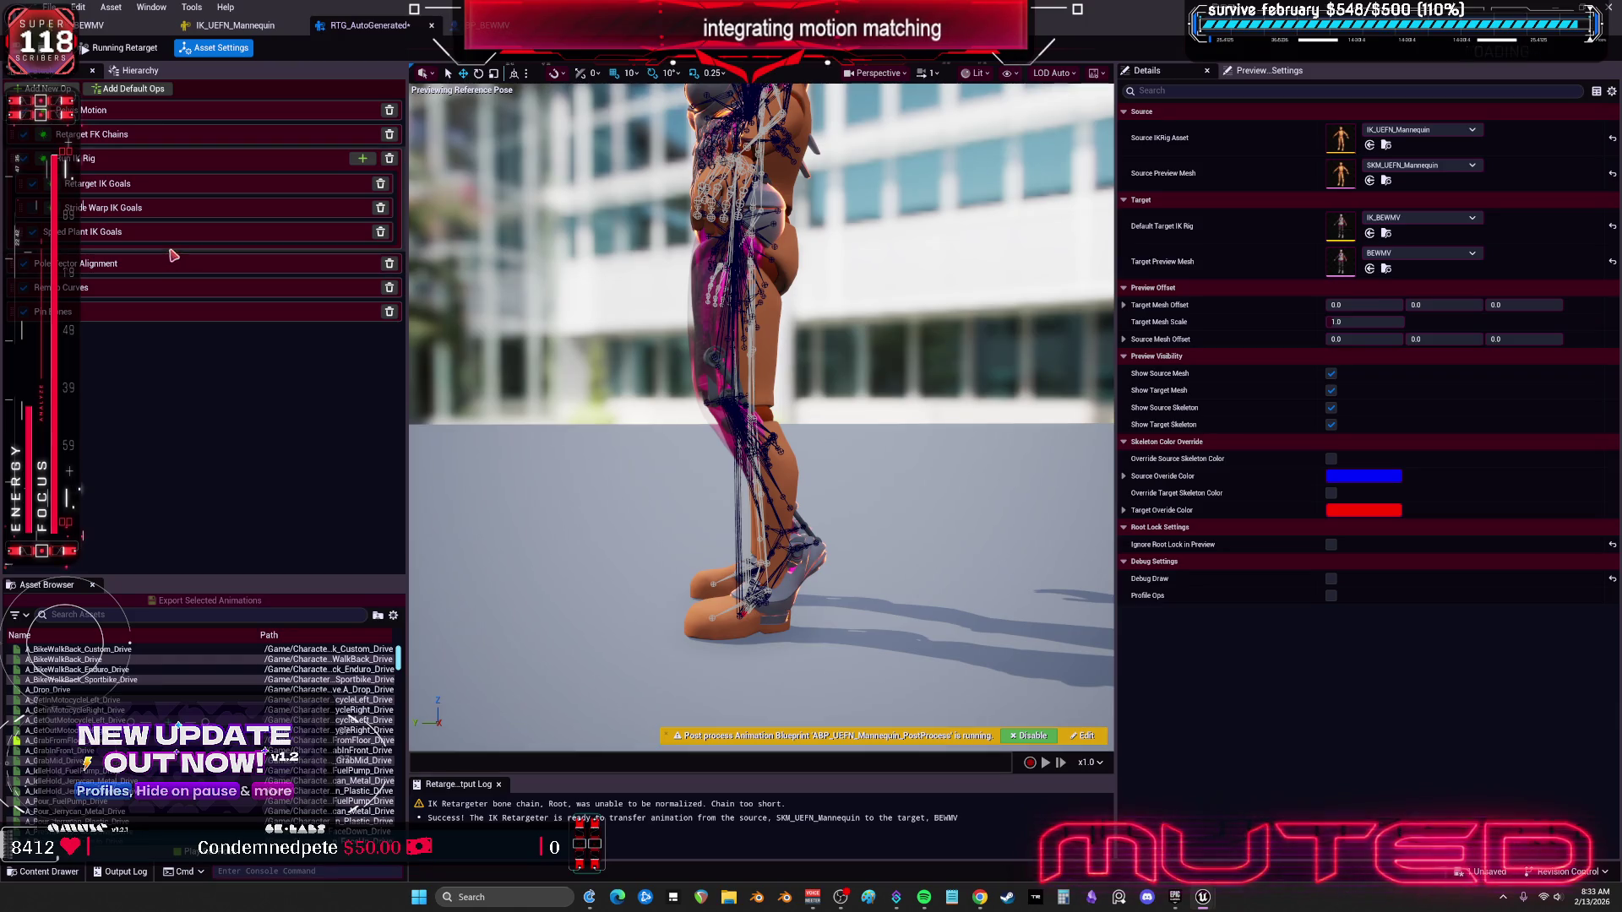
pyautogui.click(135, 111)
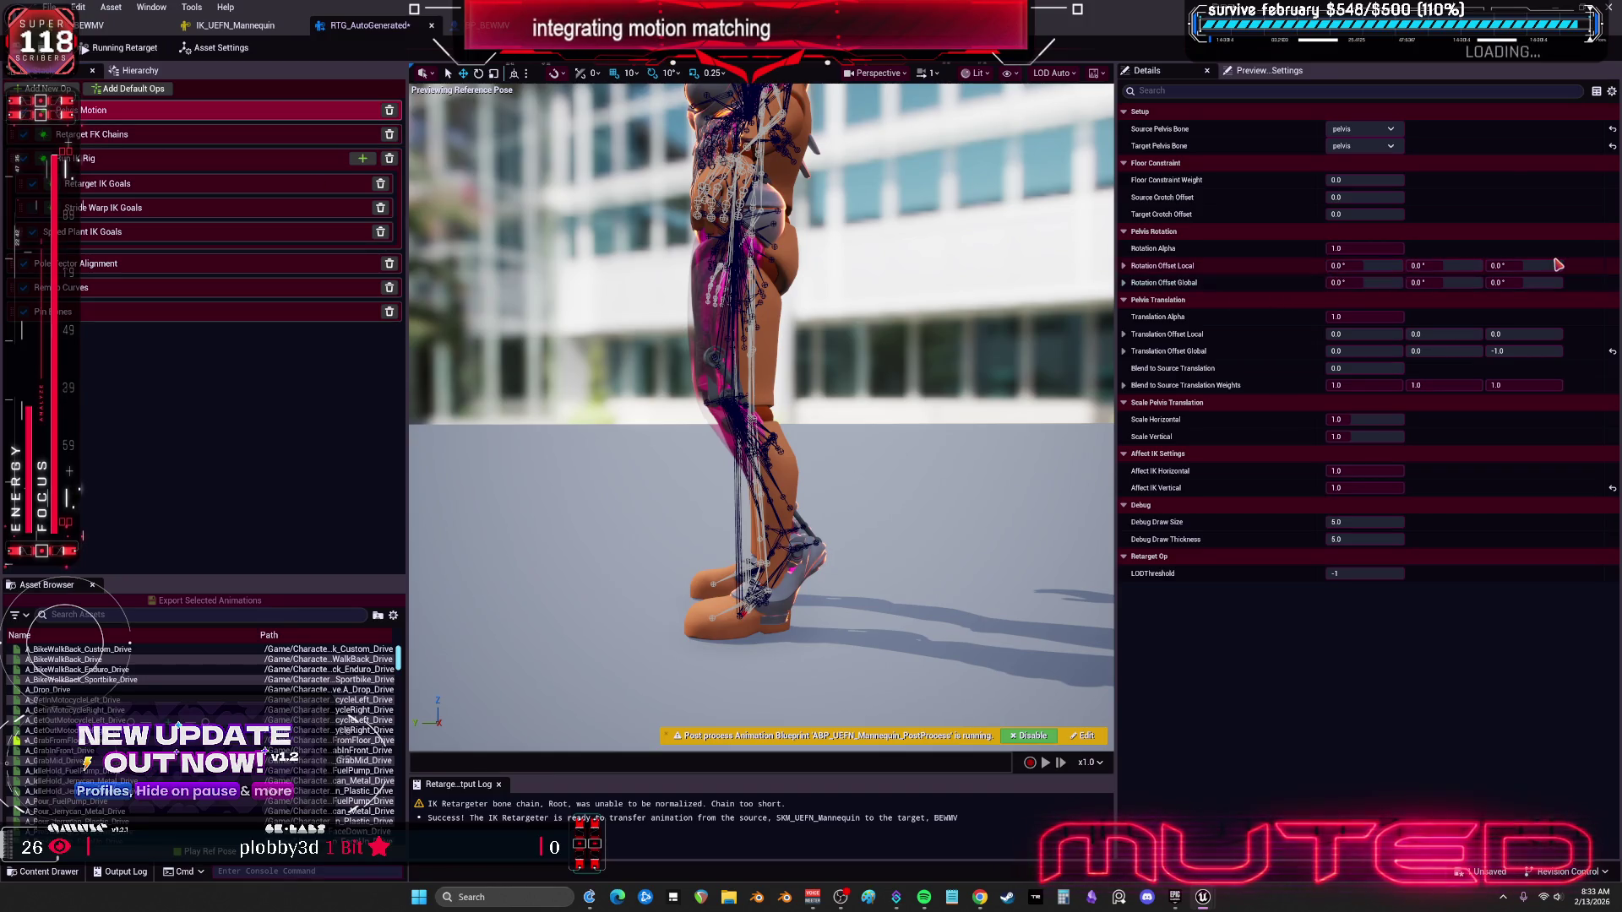
pyautogui.moveTo(1424, 265)
pyautogui.mouseDown()
pyautogui.moveTo(1586, 272)
pyautogui.moveTo(1453, 265)
pyautogui.mouseUp()
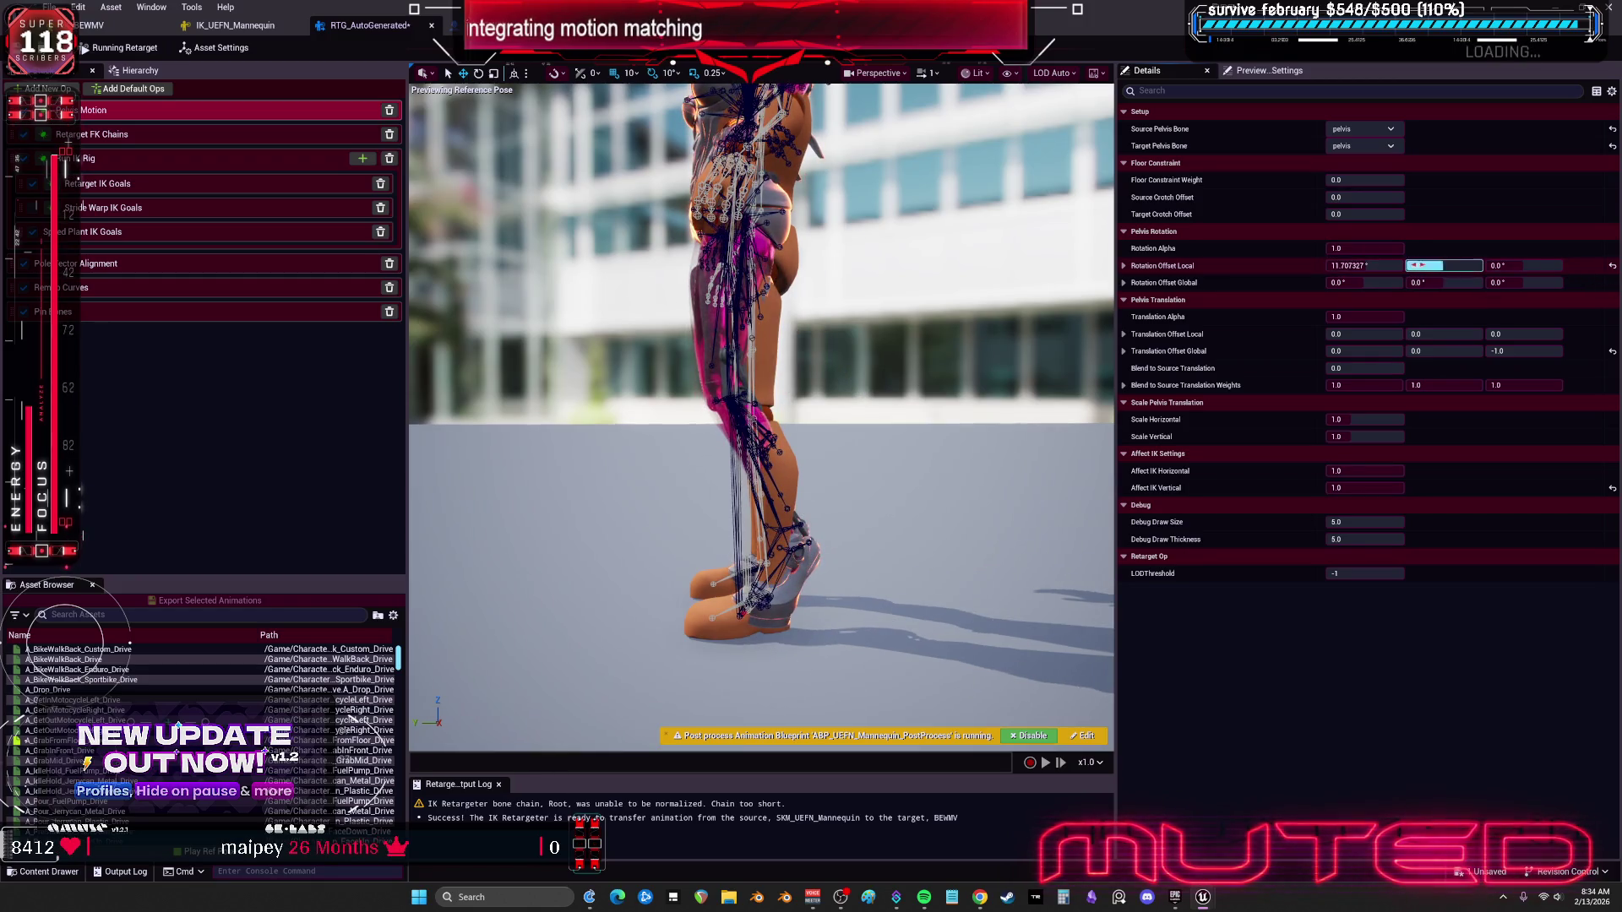
pyautogui.click(1612, 267)
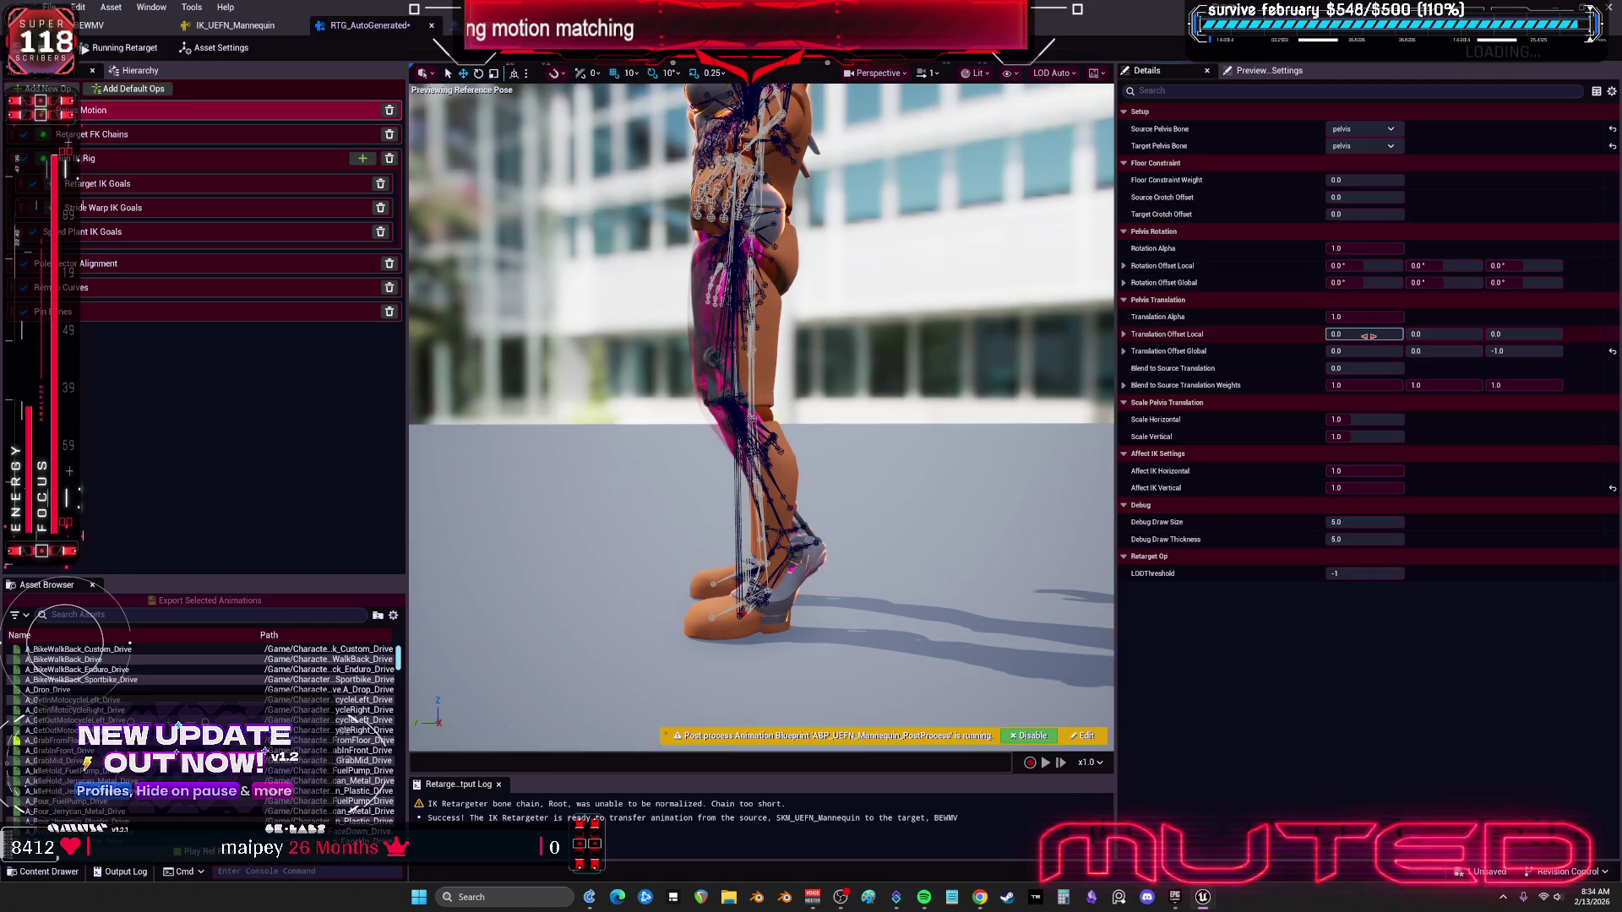
pyautogui.moveTo(1360, 336); pyautogui.dragTo(1402, 336)
pyautogui.click(1611, 350)
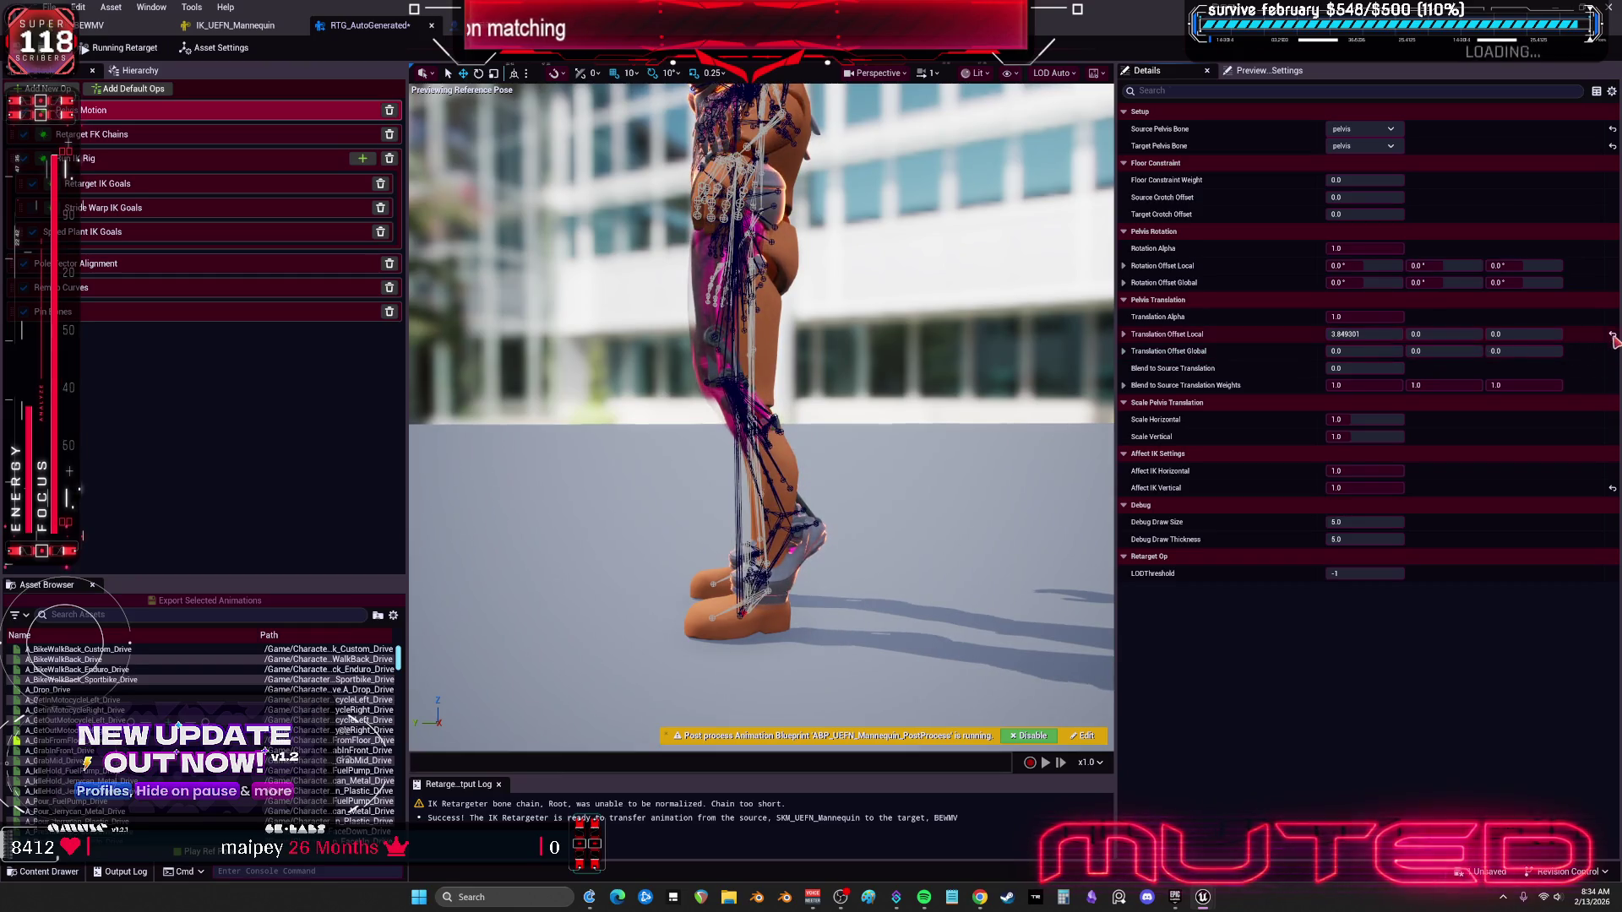
pyautogui.click(1611, 333)
# Step: Shift the pelvis along local X and Y, then set the local Y offset back to 0
pyautogui.scroll(10, 760, 414)
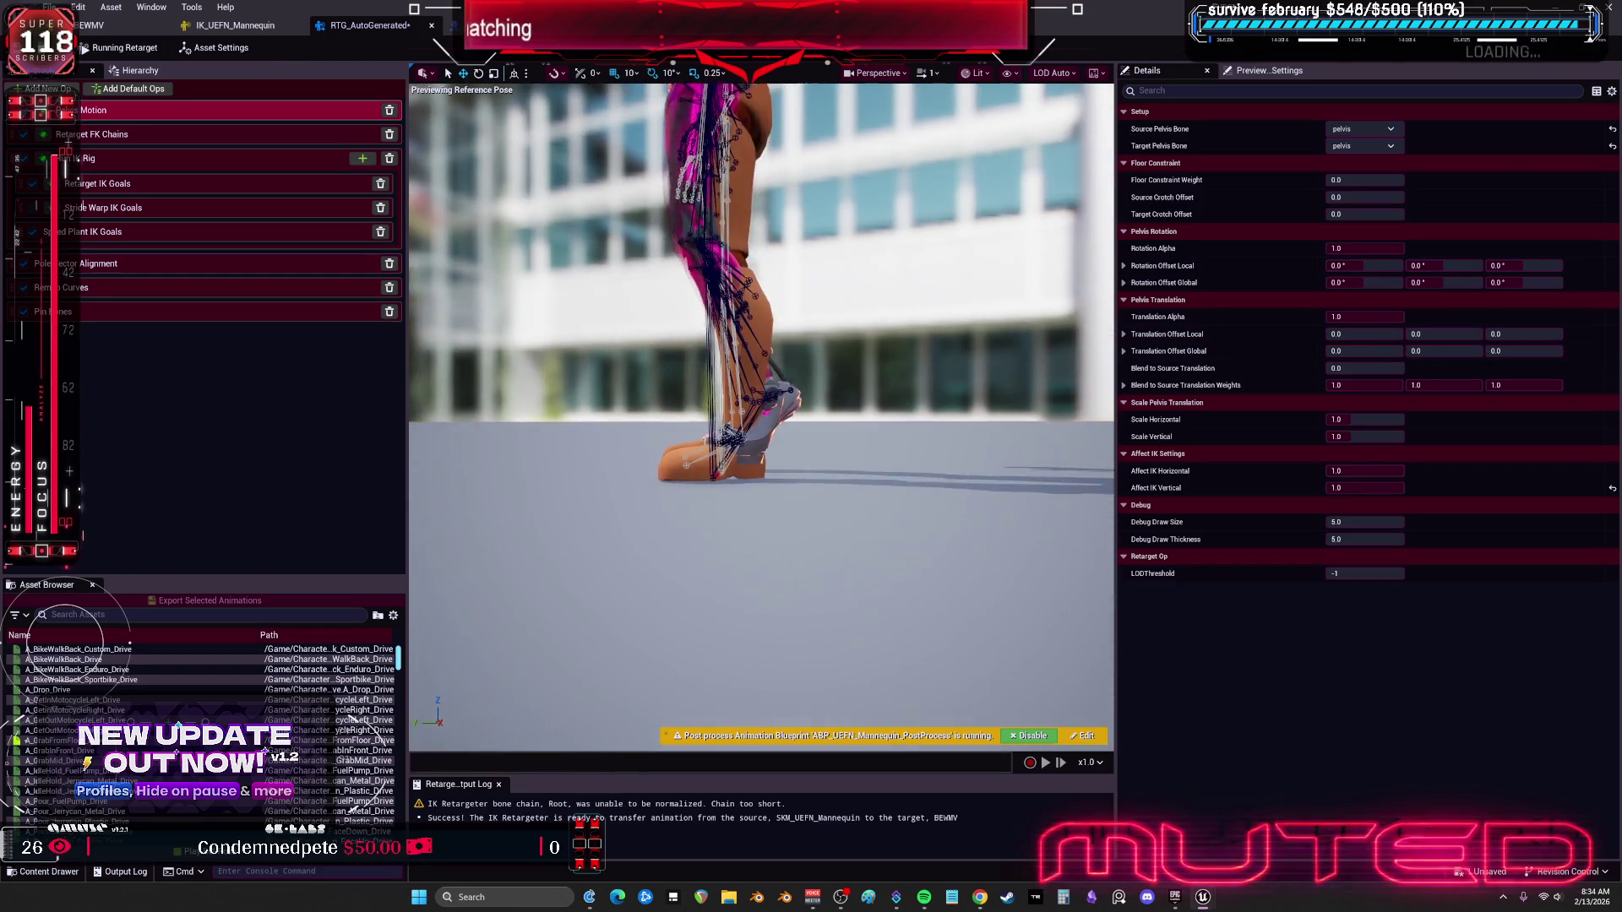
pyautogui.scroll(3, 760, 414)
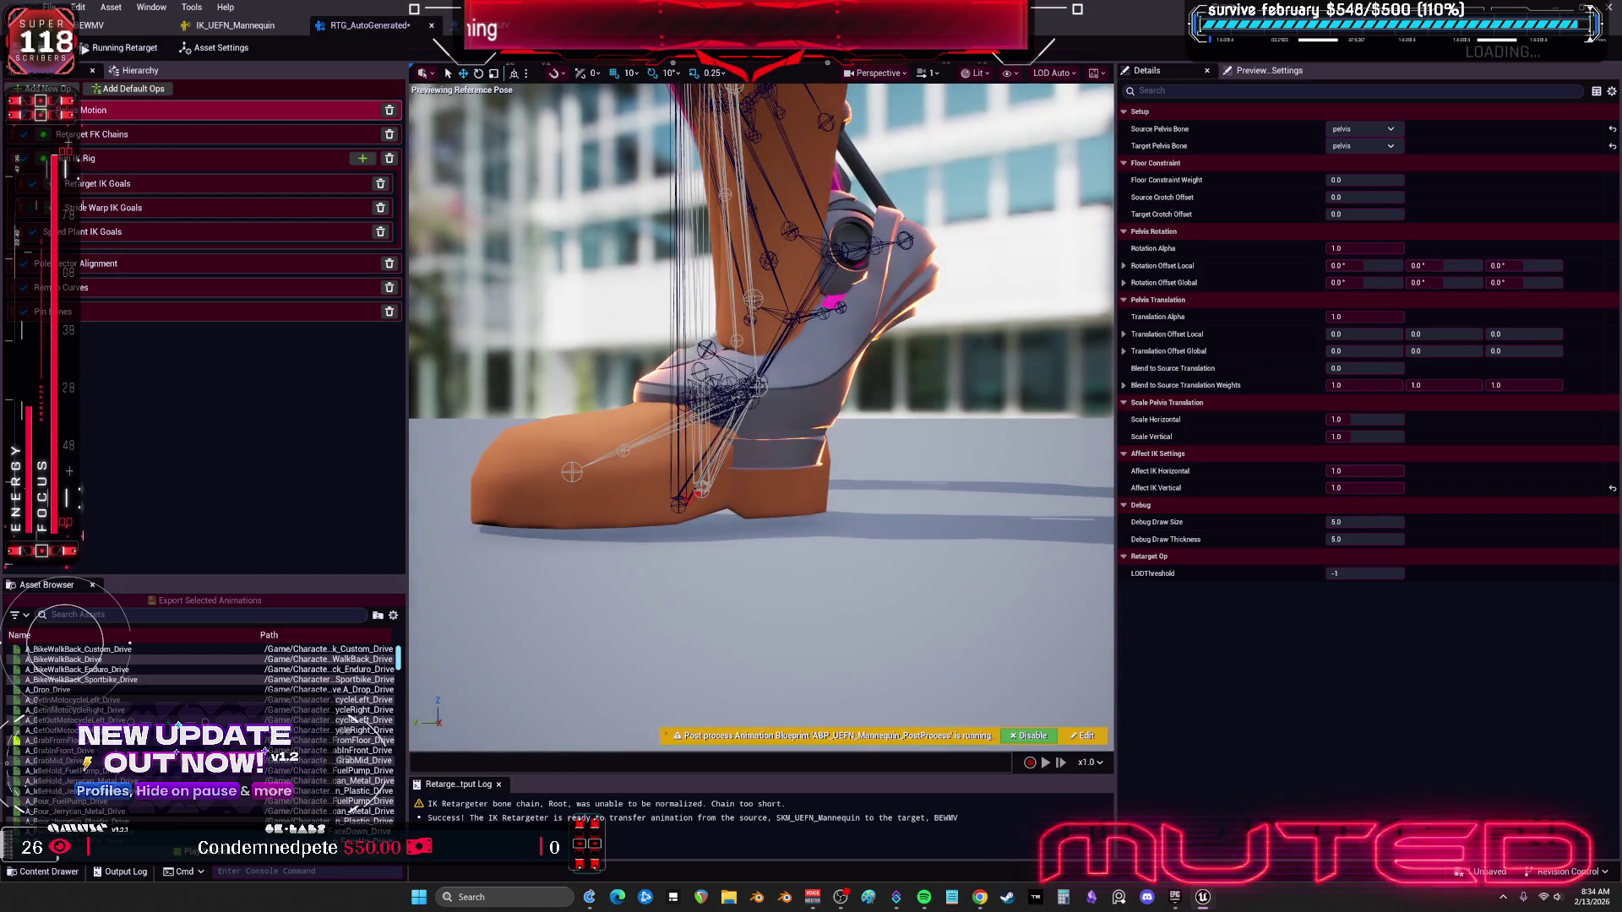
pyautogui.moveTo(1364, 334); pyautogui.dragTo(1317, 334)
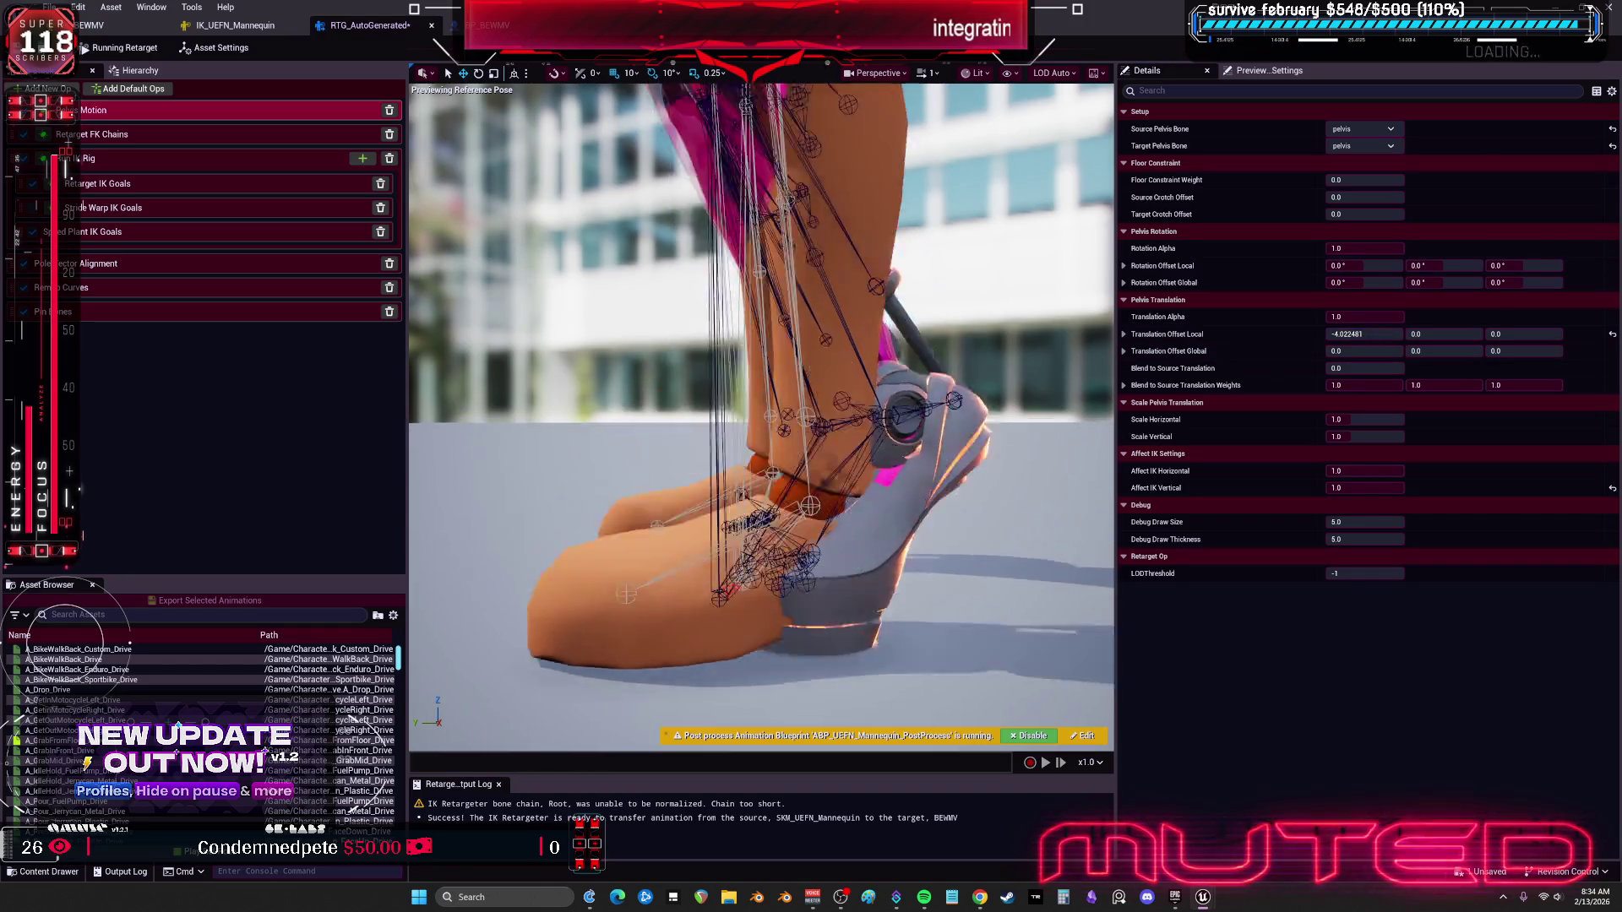
pyautogui.scroll(-5, 760, 414)
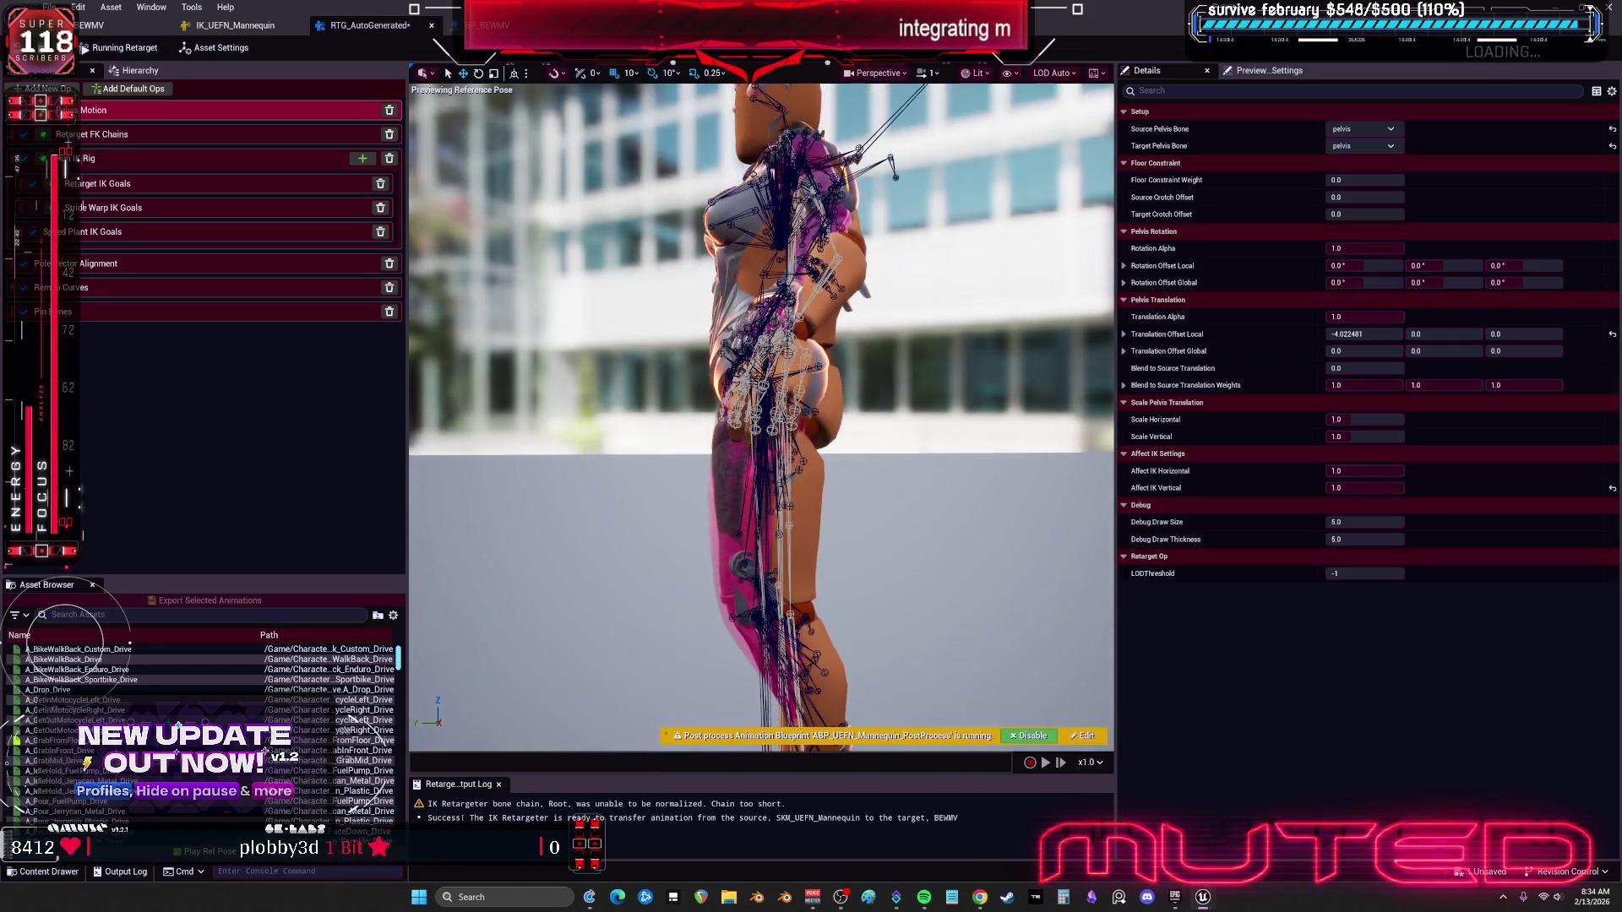
pyautogui.moveTo(1443, 334); pyautogui.dragTo(1427, 334)
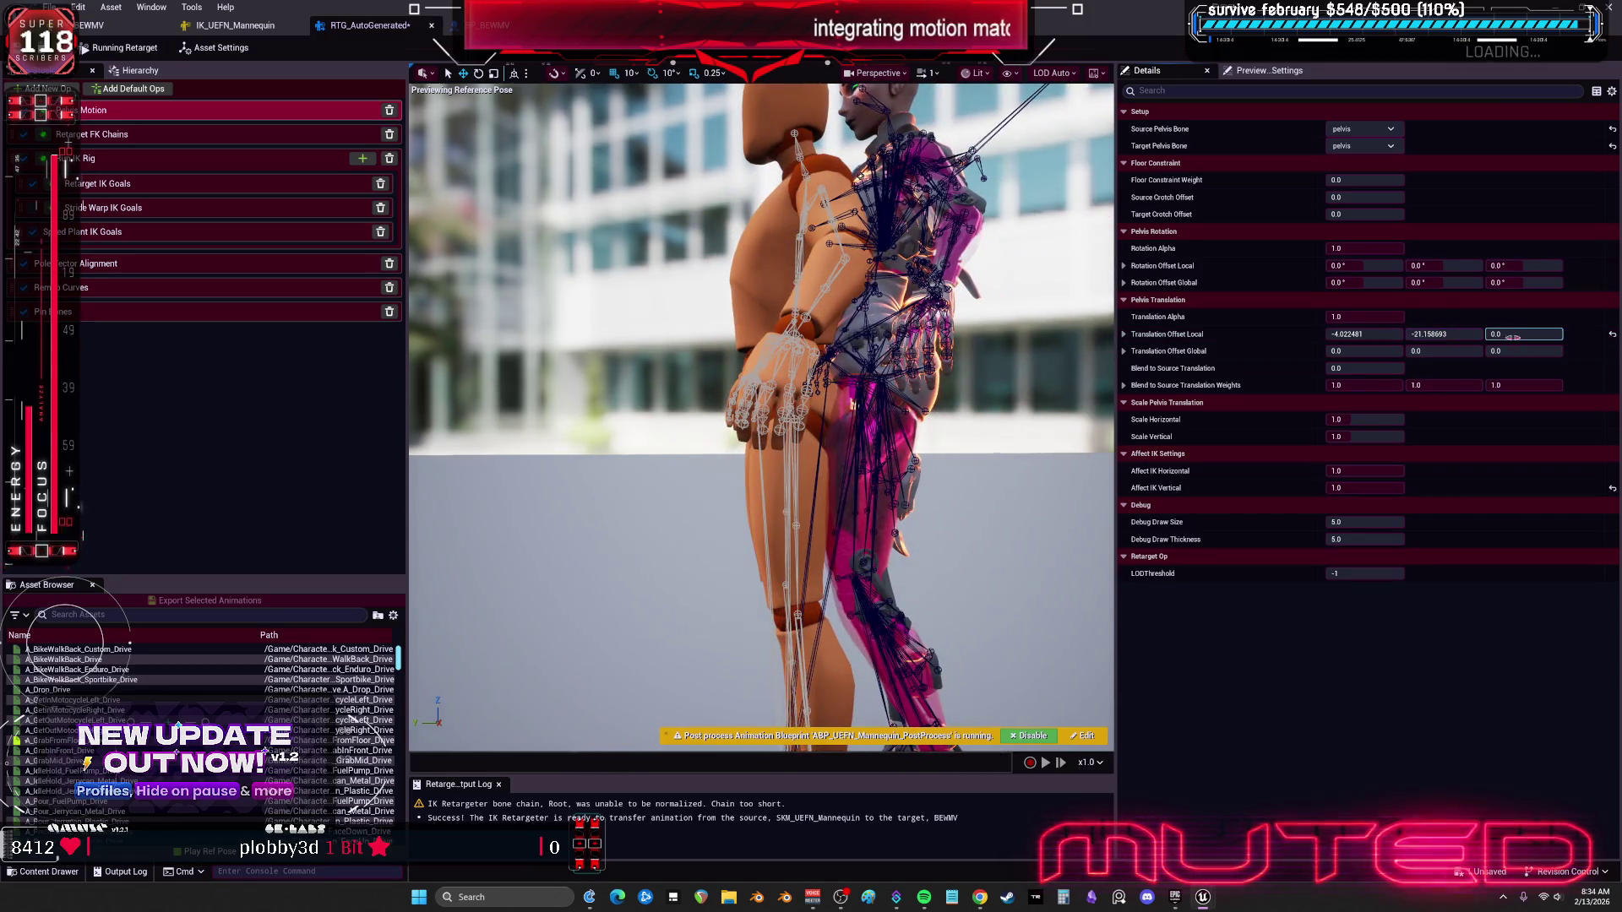
pyautogui.click(1444, 334)
pyautogui.write('0')
pyautogui.press('Return')
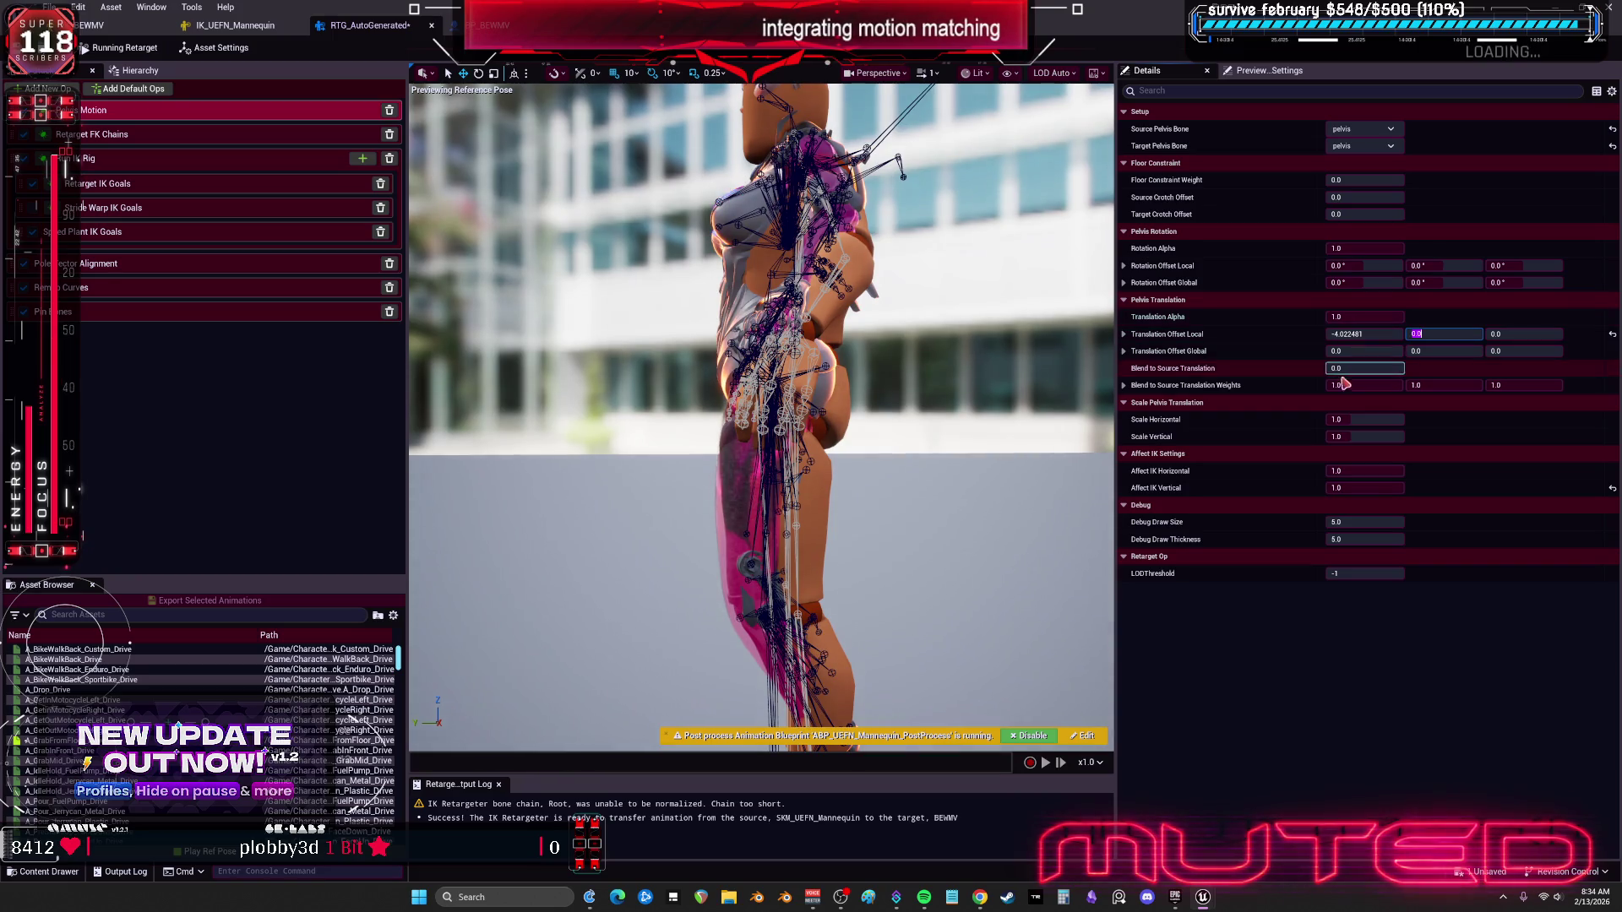
# Step: Set pelvis Blend to Source Translation to about 0.27 and reset the local X offset to 0
pyautogui.moveTo(1361, 368); pyautogui.dragTo(1414, 369)
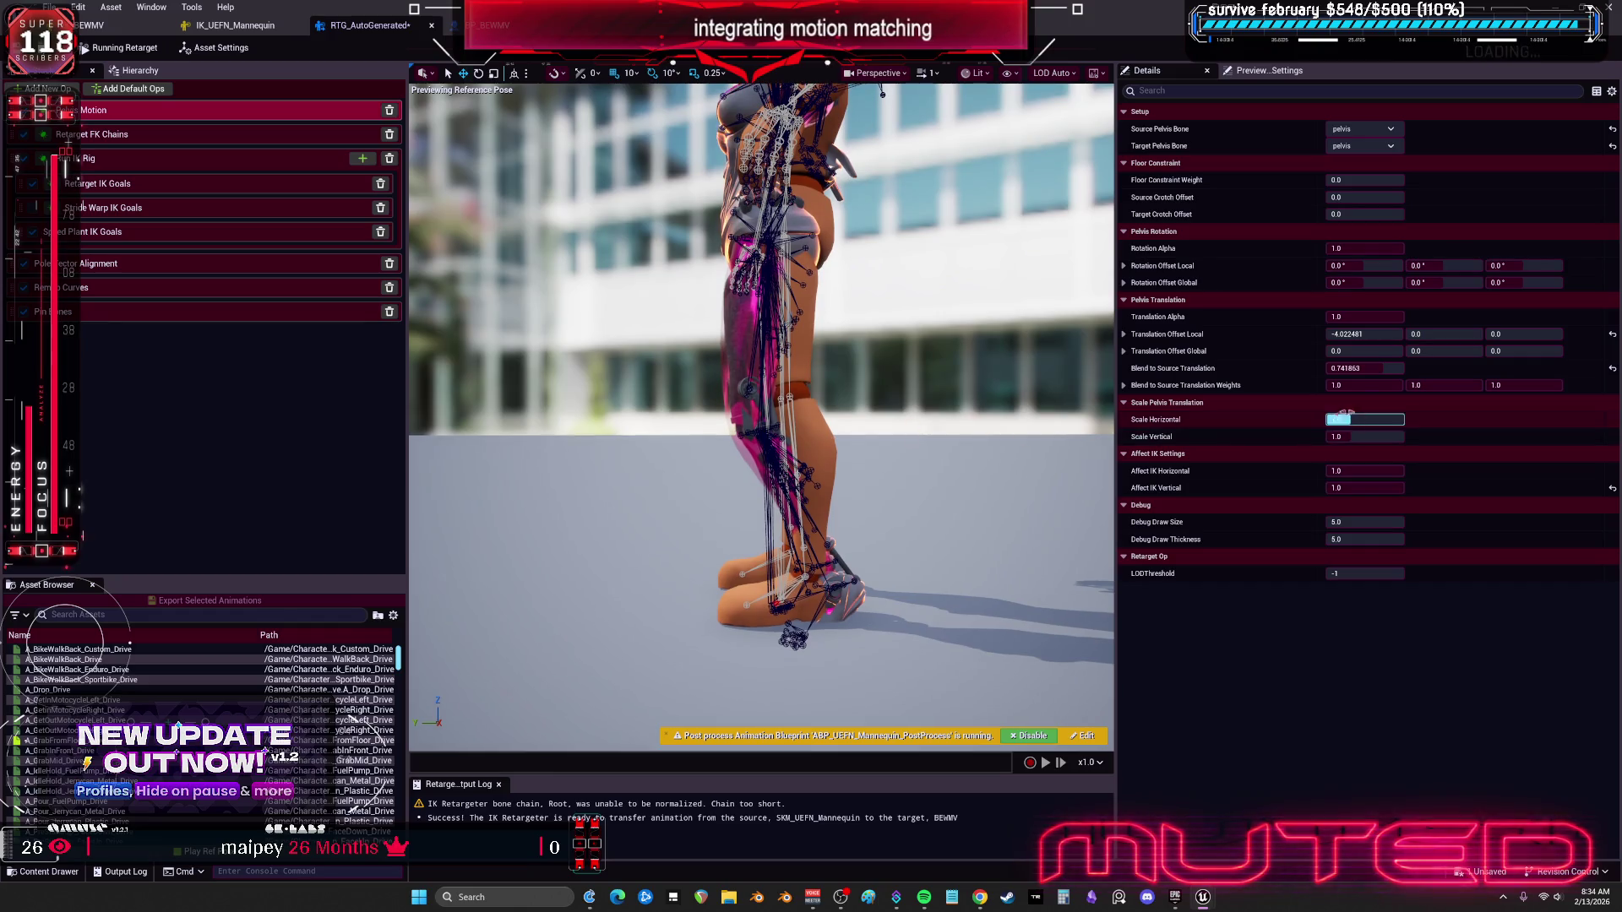
pyautogui.click(1360, 368)
pyautogui.write('0')
pyautogui.press('Return')
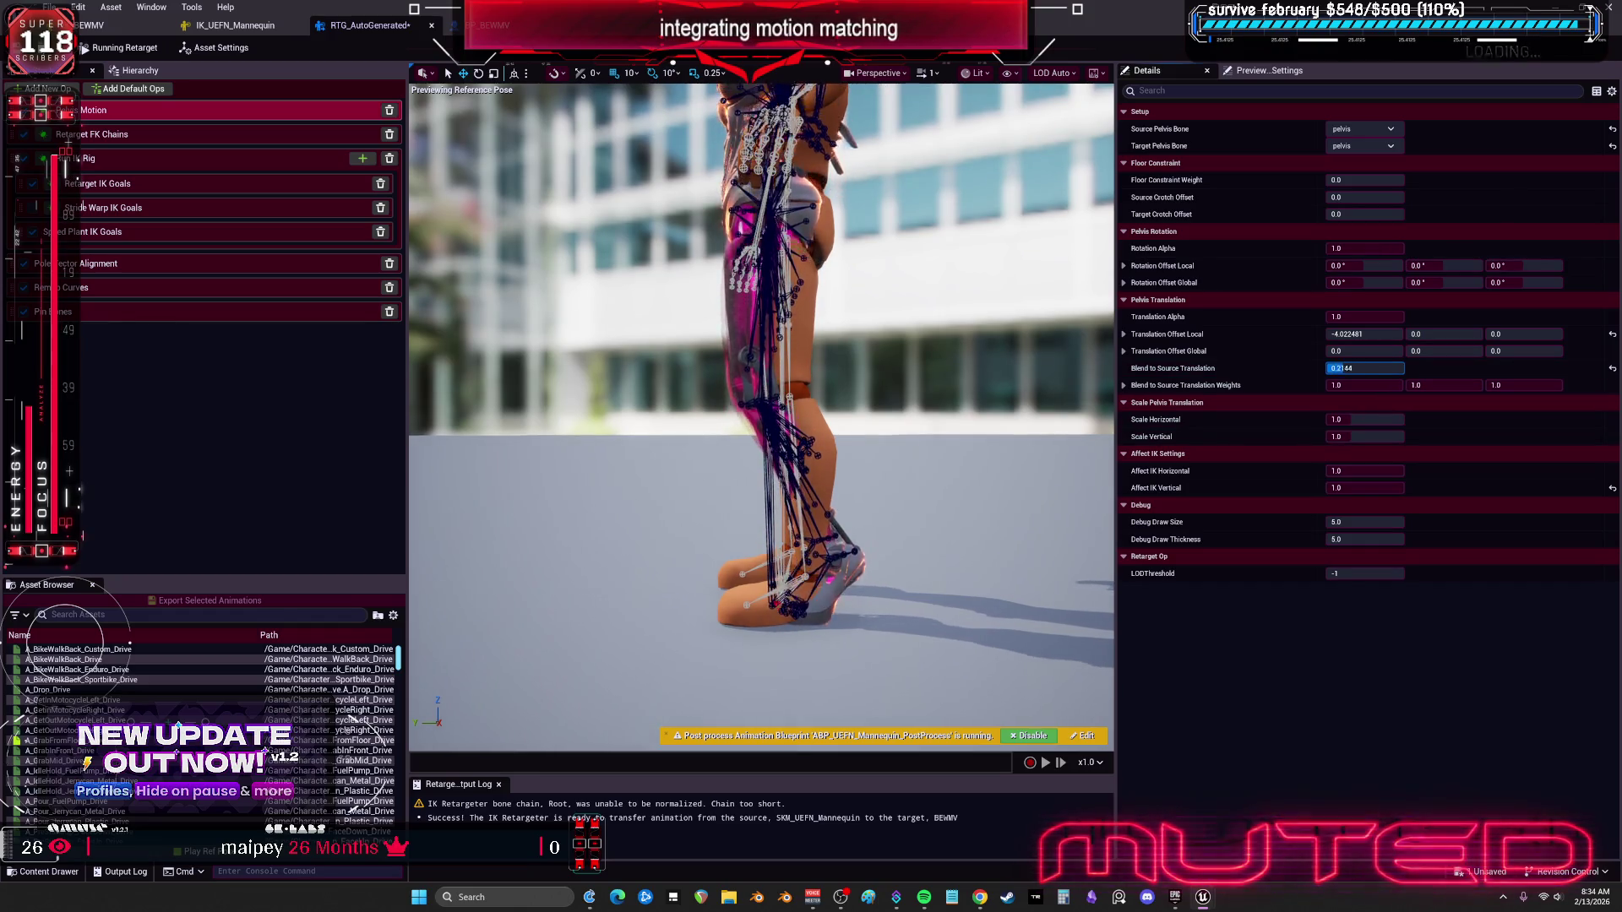
pyautogui.click(1612, 338)
pyautogui.moveTo(1364, 368); pyautogui.dragTo(1375, 371)
pyautogui.rightClick(1375, 371)
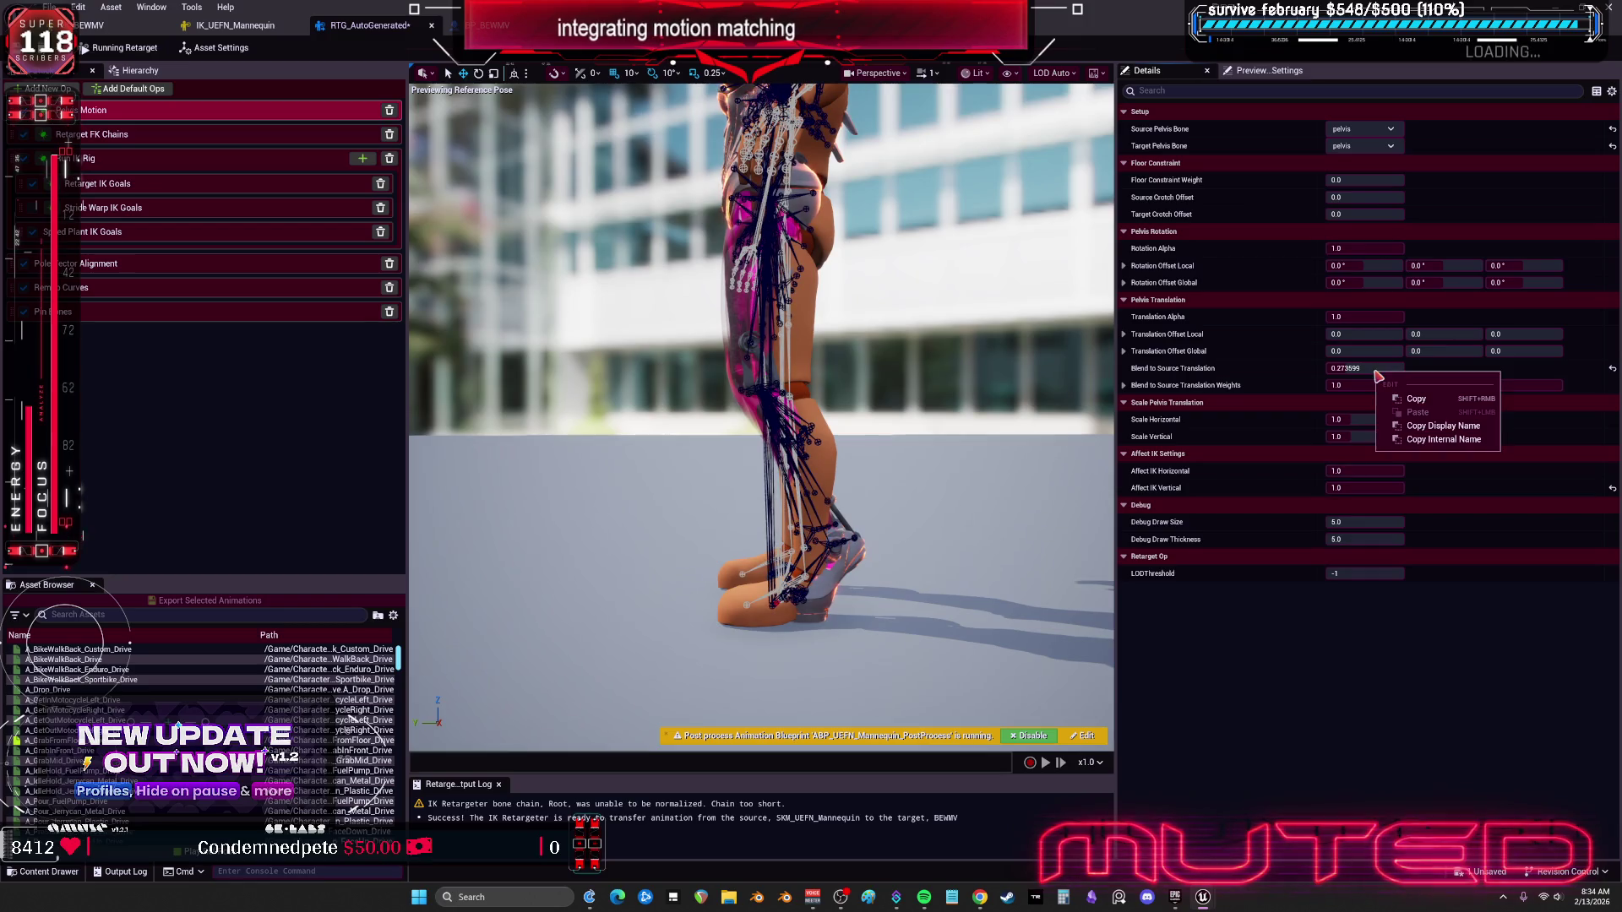
pyautogui.click(1376, 645)
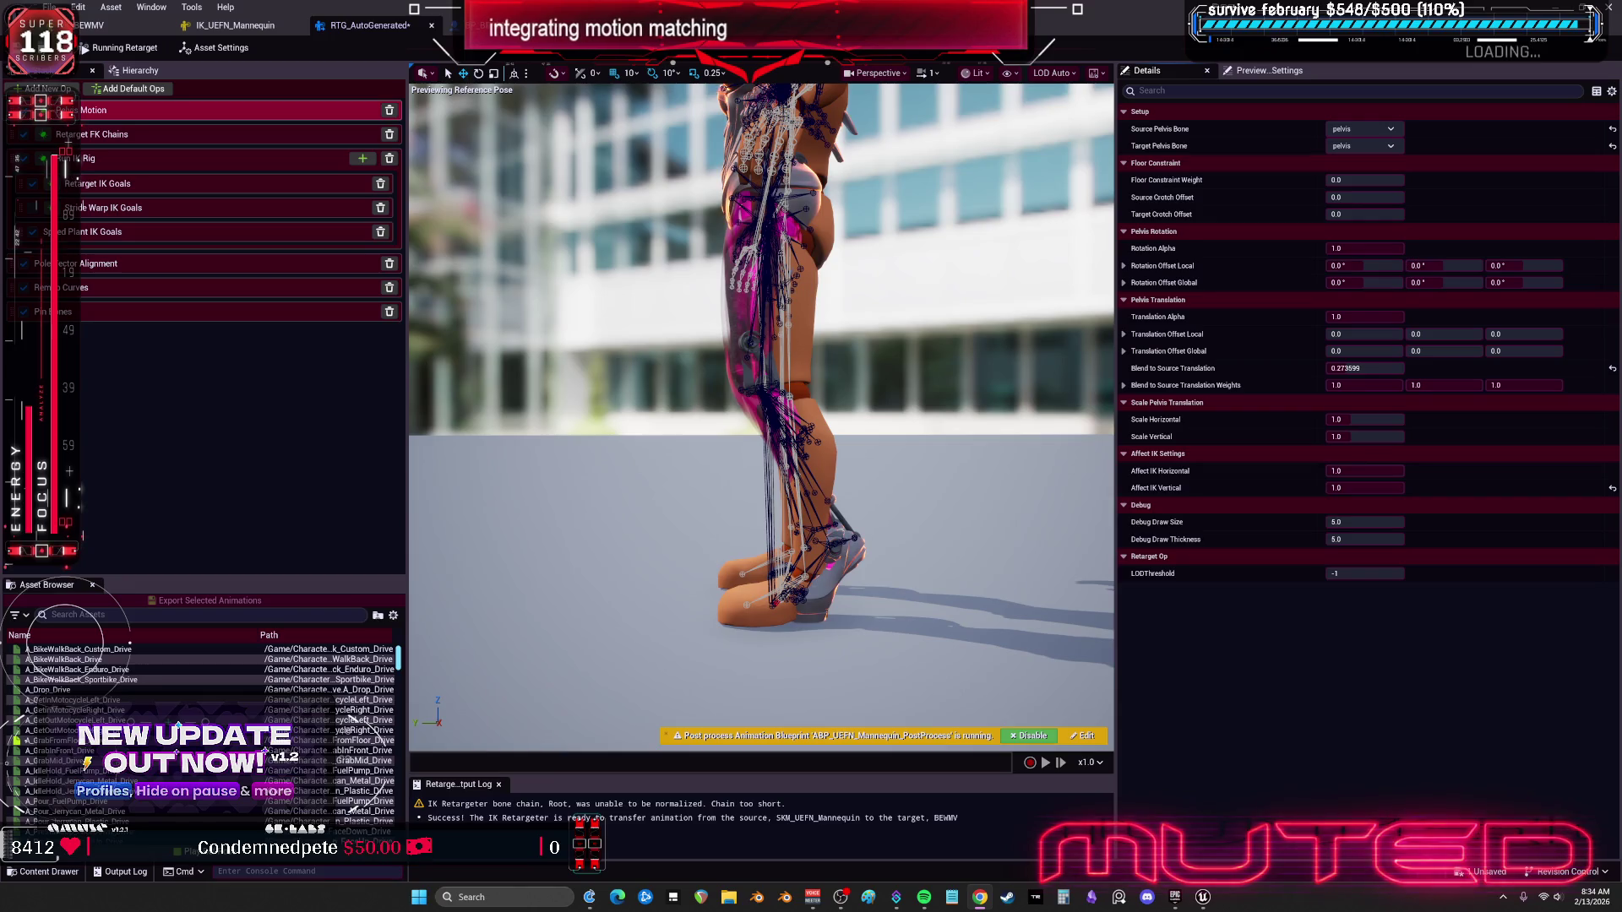
# Step: Open the FK Chains op settings and compare the Spine and Root chains
pyautogui.click(135, 135)
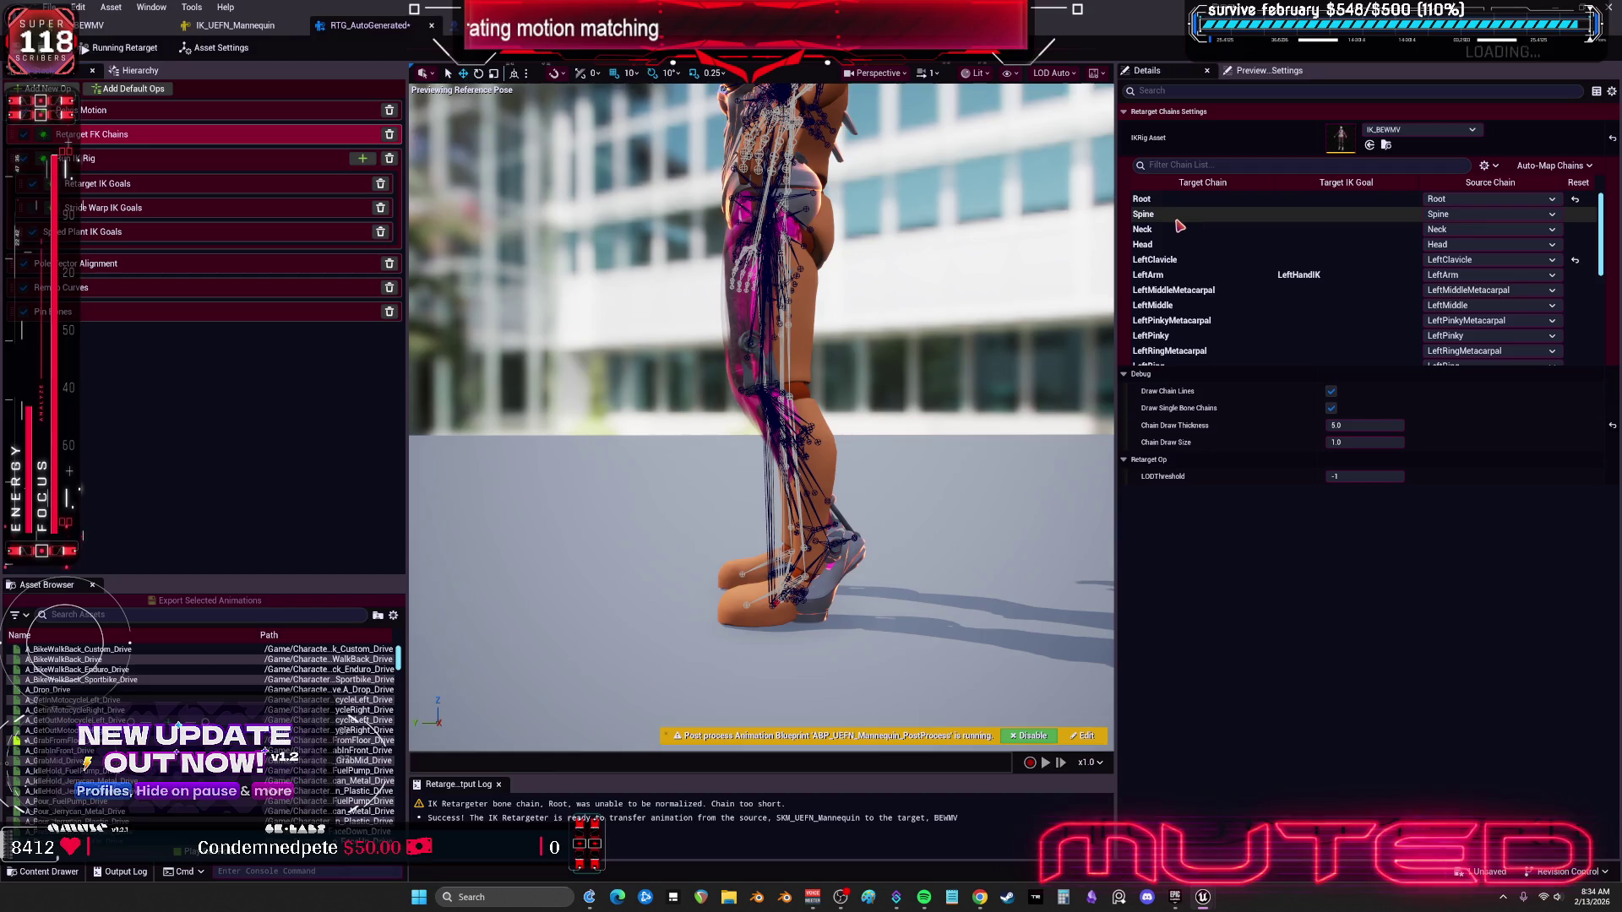
pyautogui.click(1183, 213)
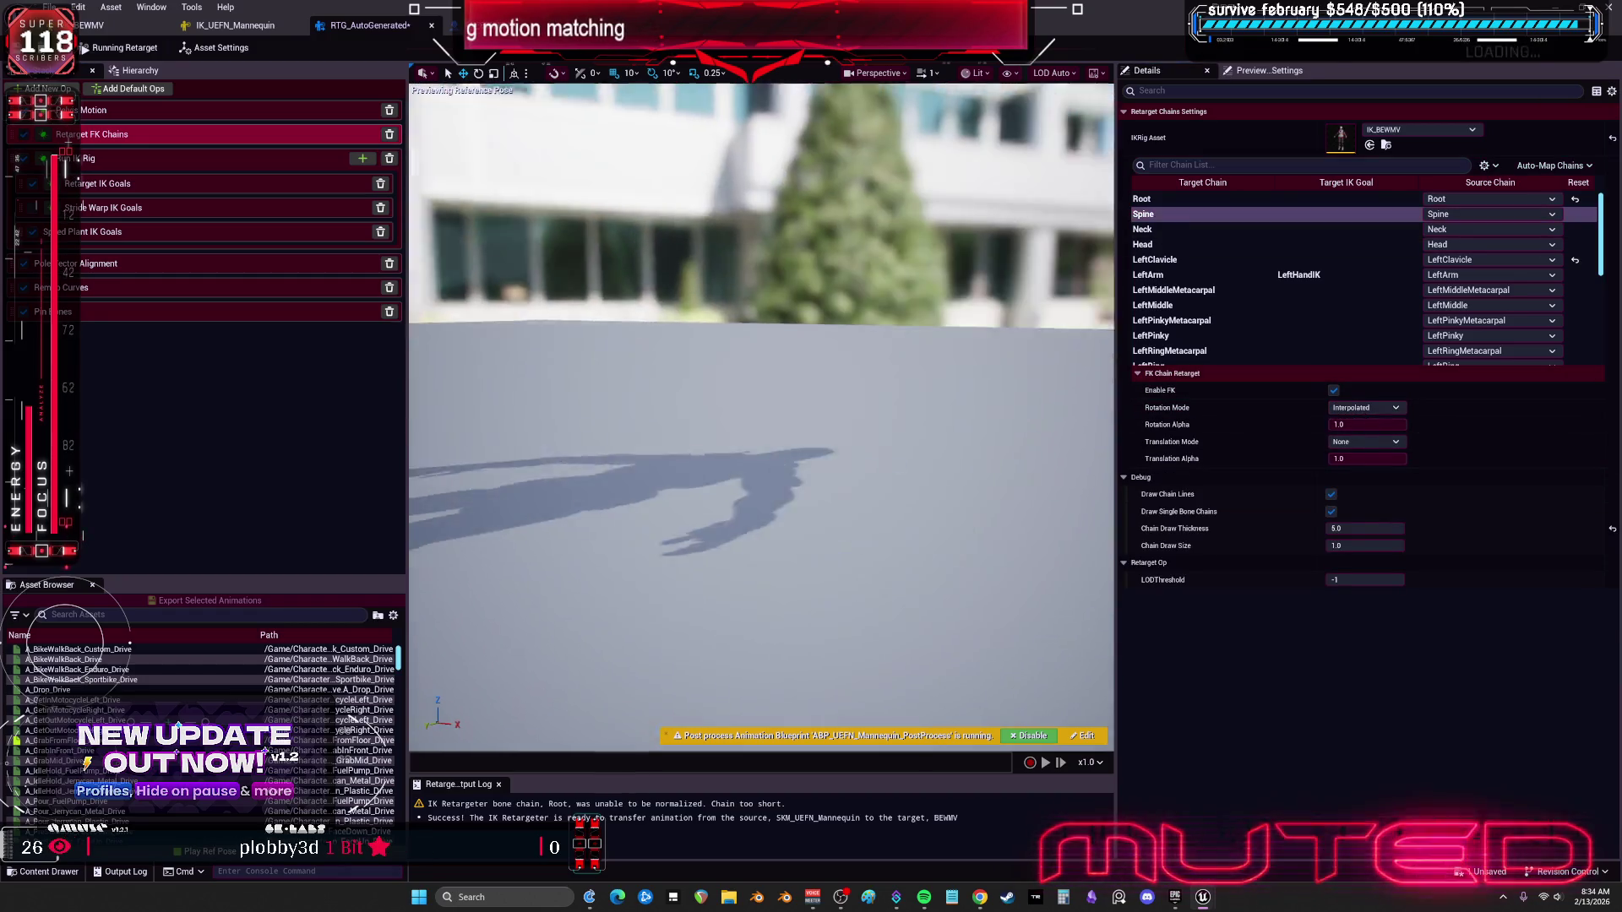
pyautogui.click(1199, 198)
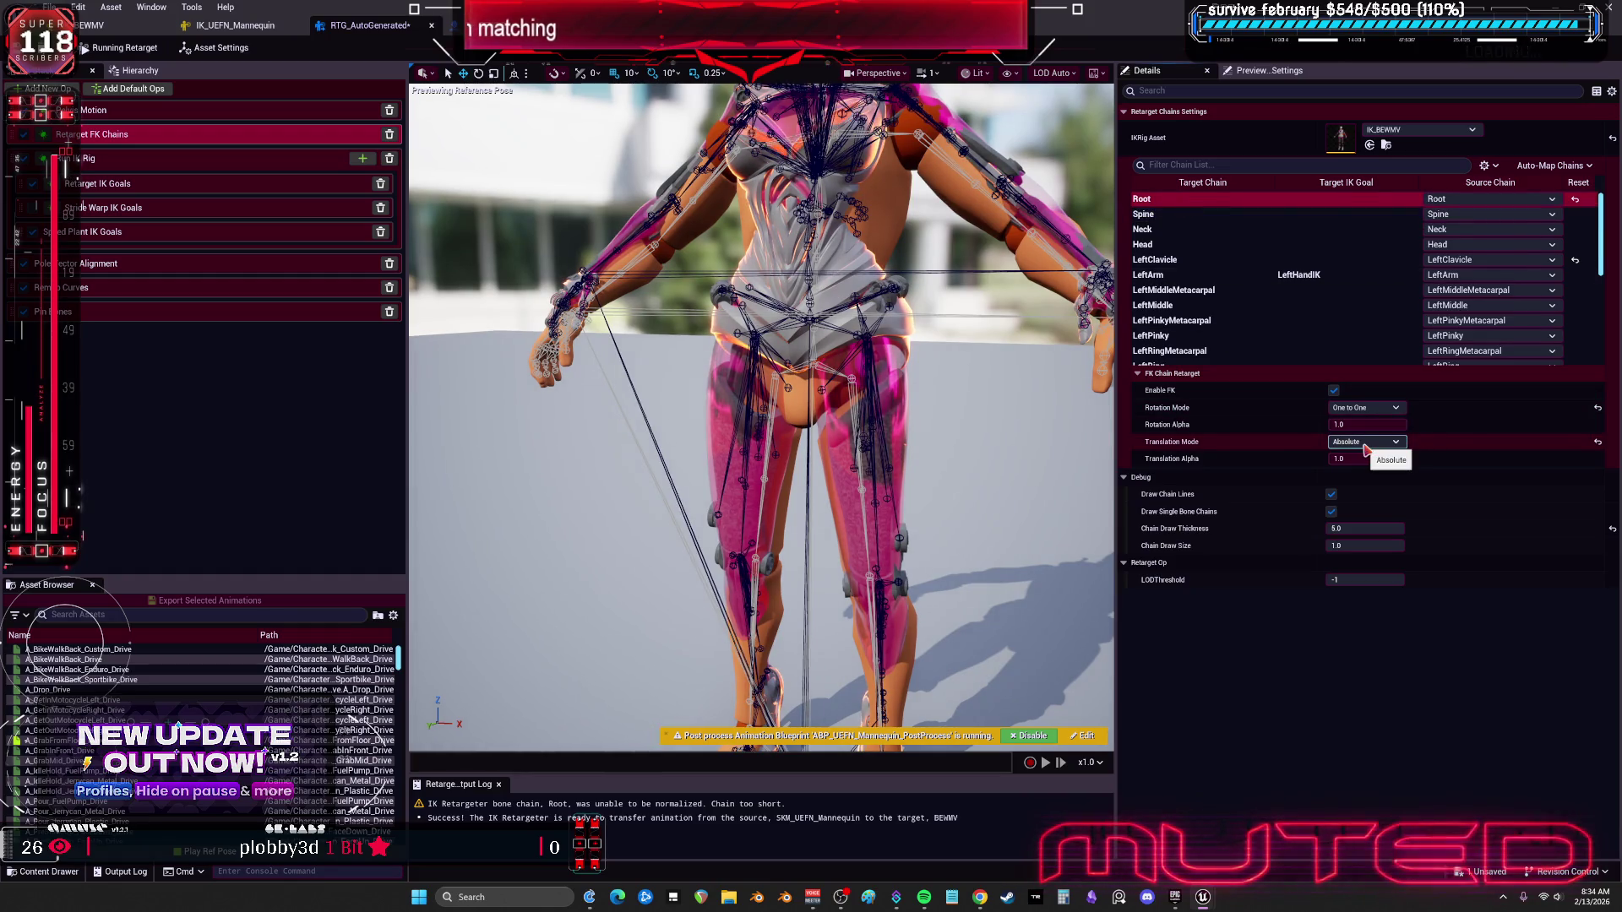
pyautogui.click(1286, 213)
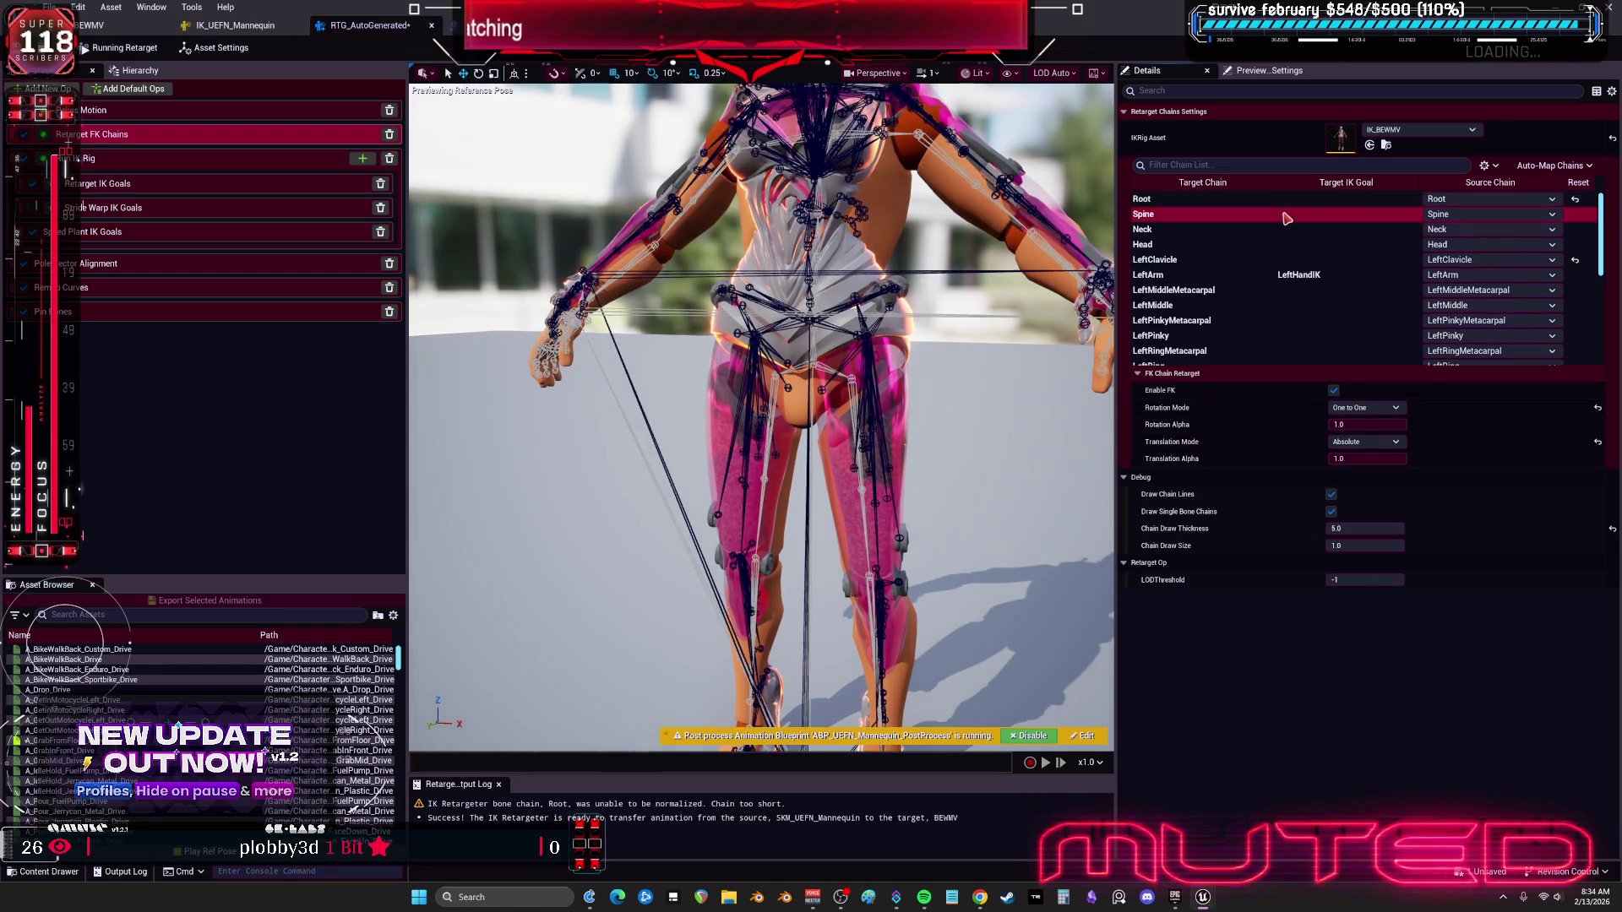
# Step: Try Spine translation modes, leave it at None, and set Spine rotation mode to One to One
pyautogui.click(1366, 442)
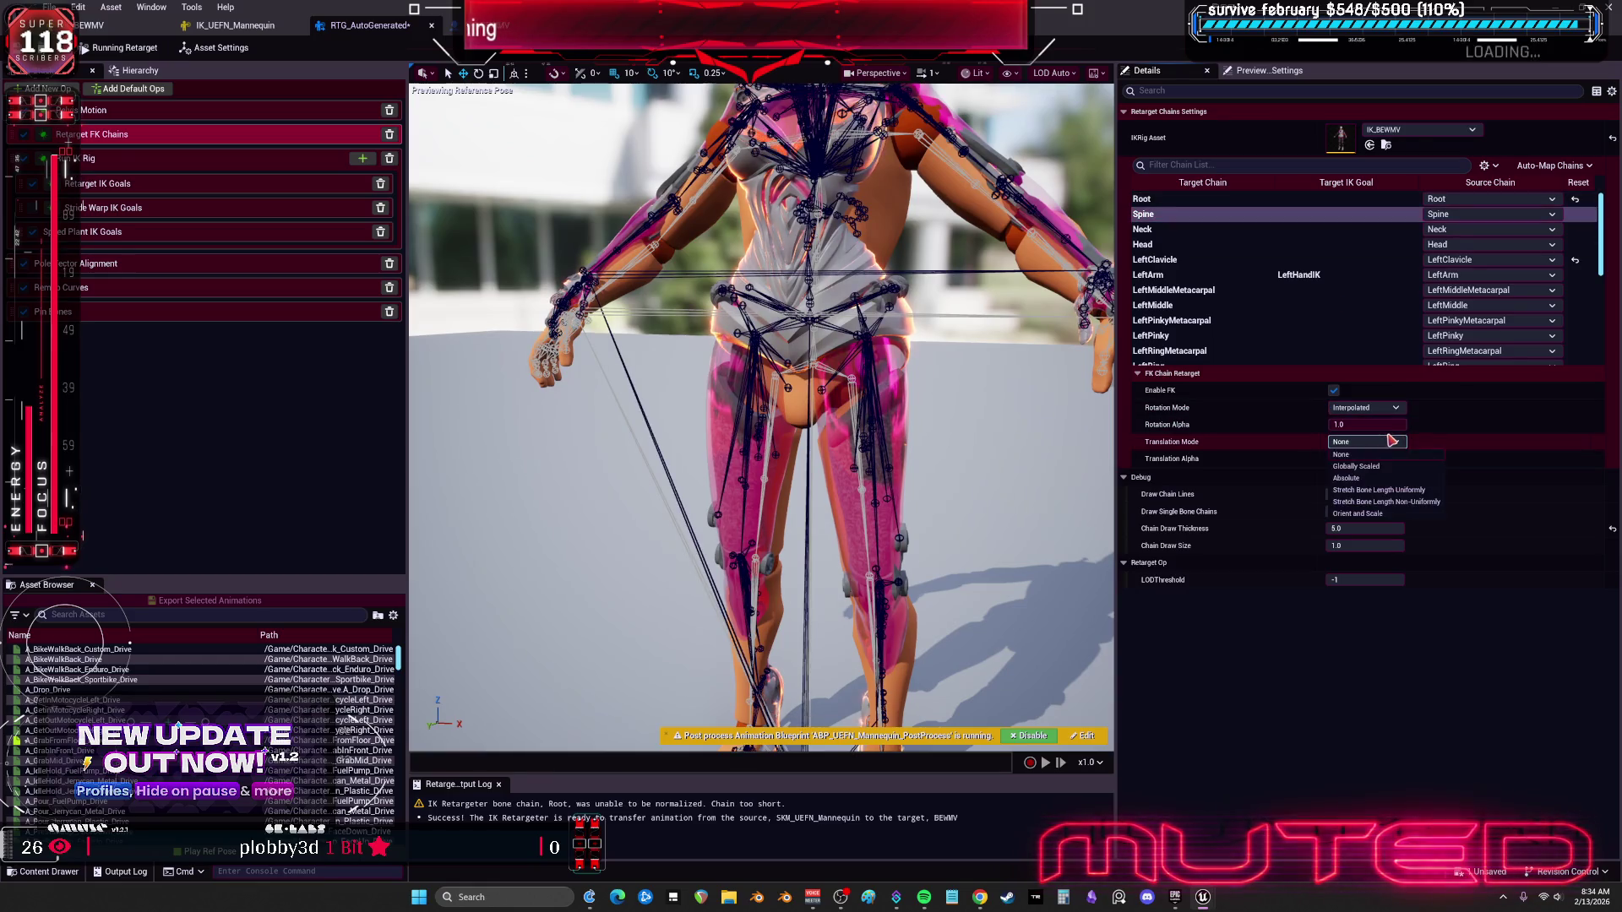
pyautogui.click(1386, 478)
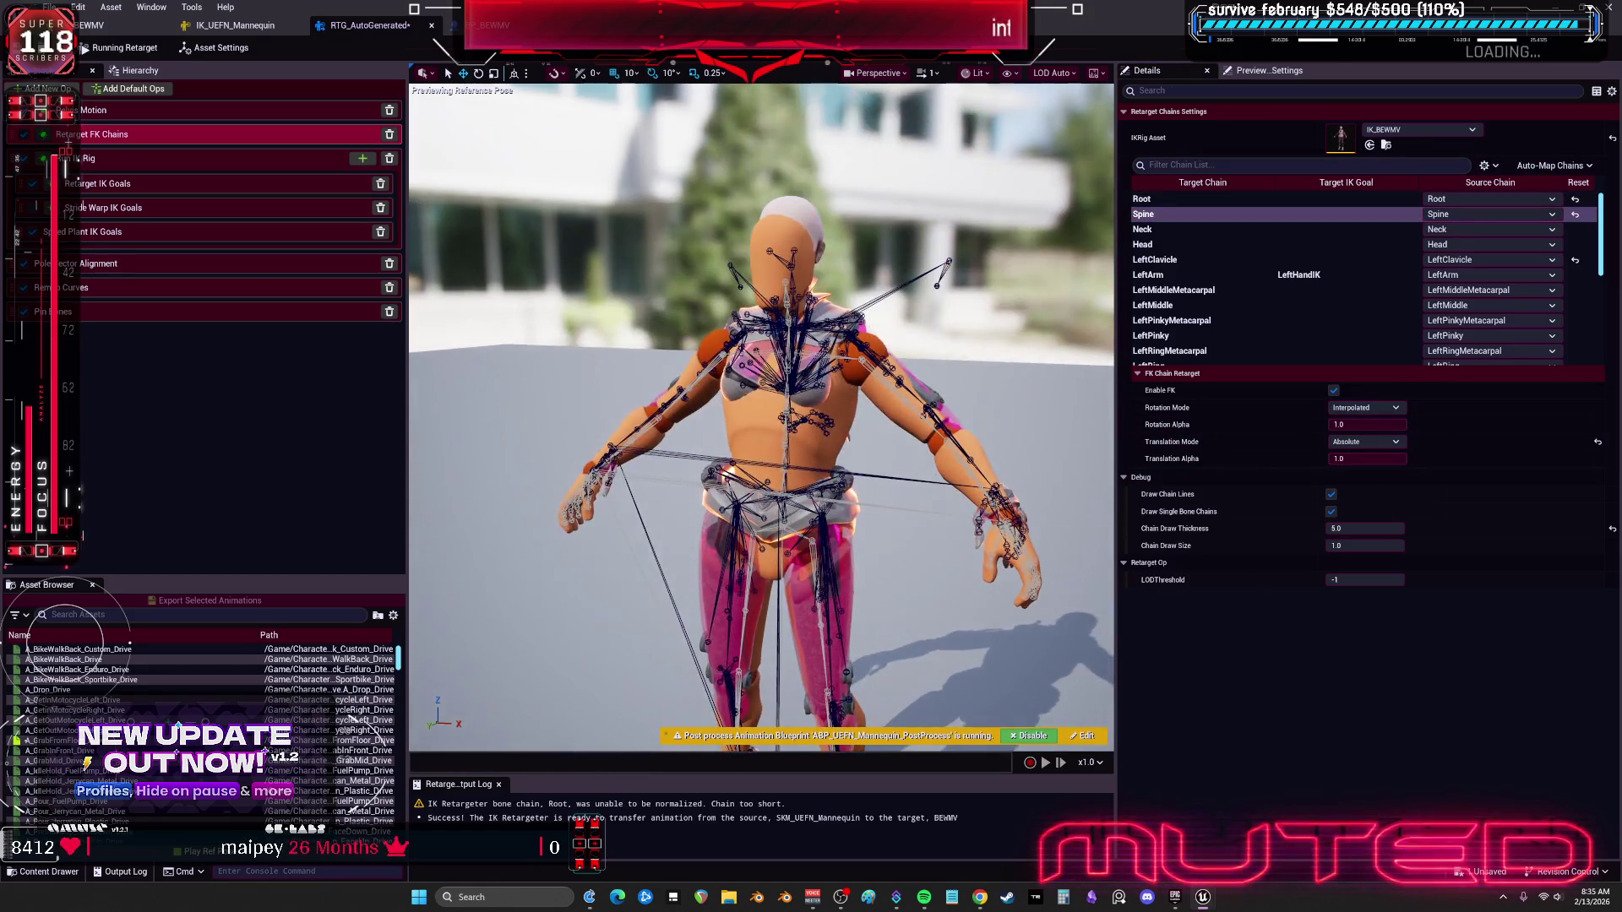
pyautogui.click(1364, 442)
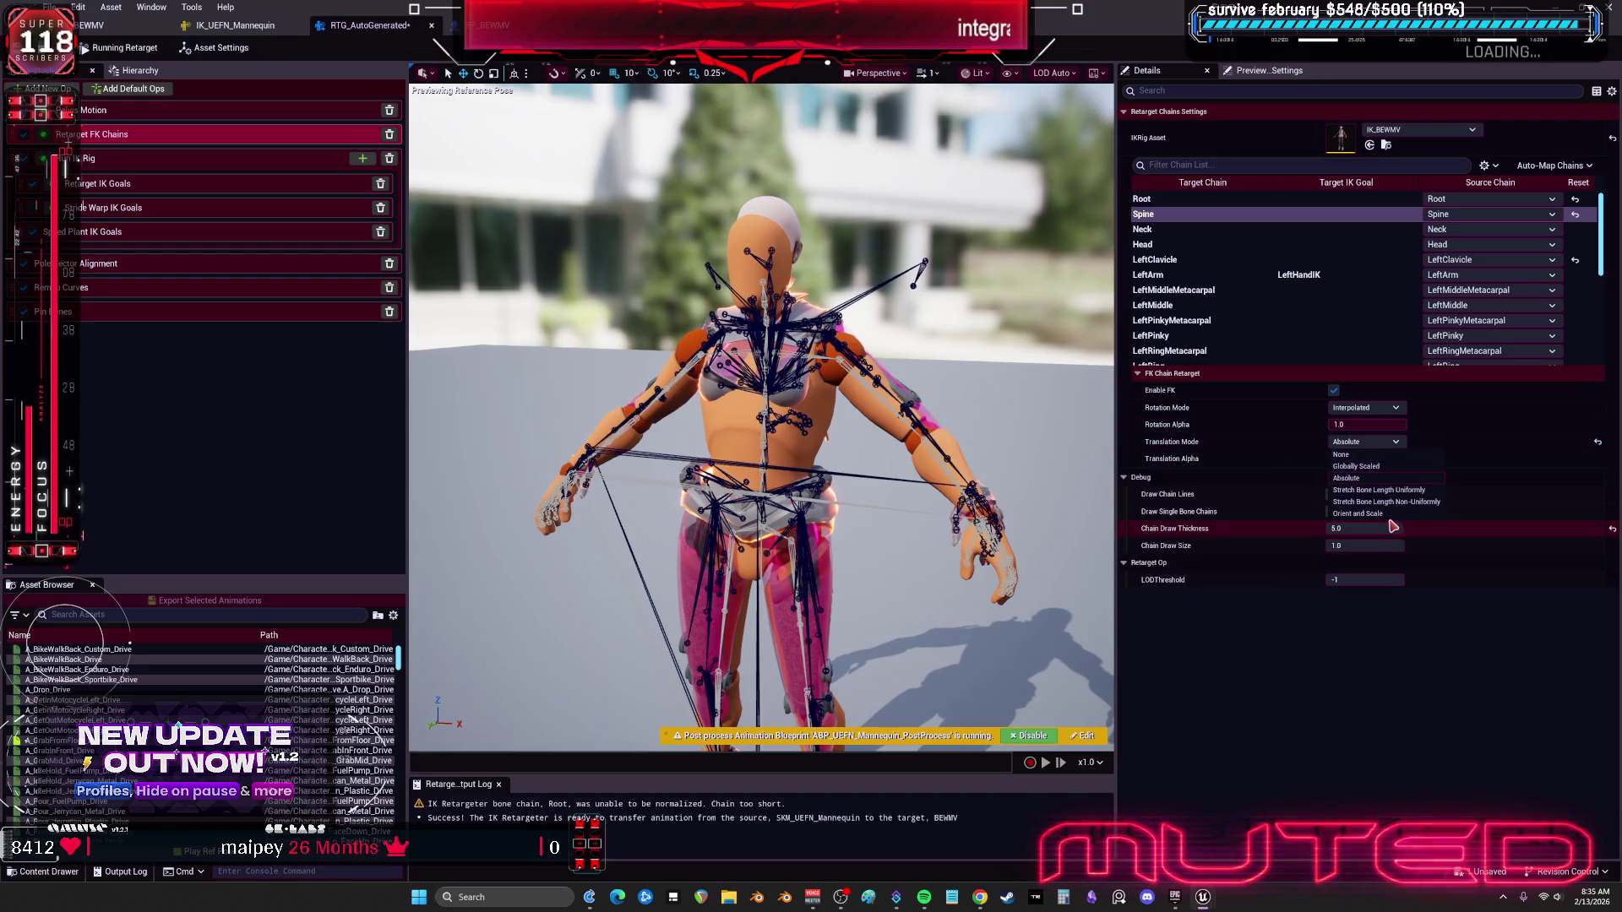
pyautogui.click(1359, 497)
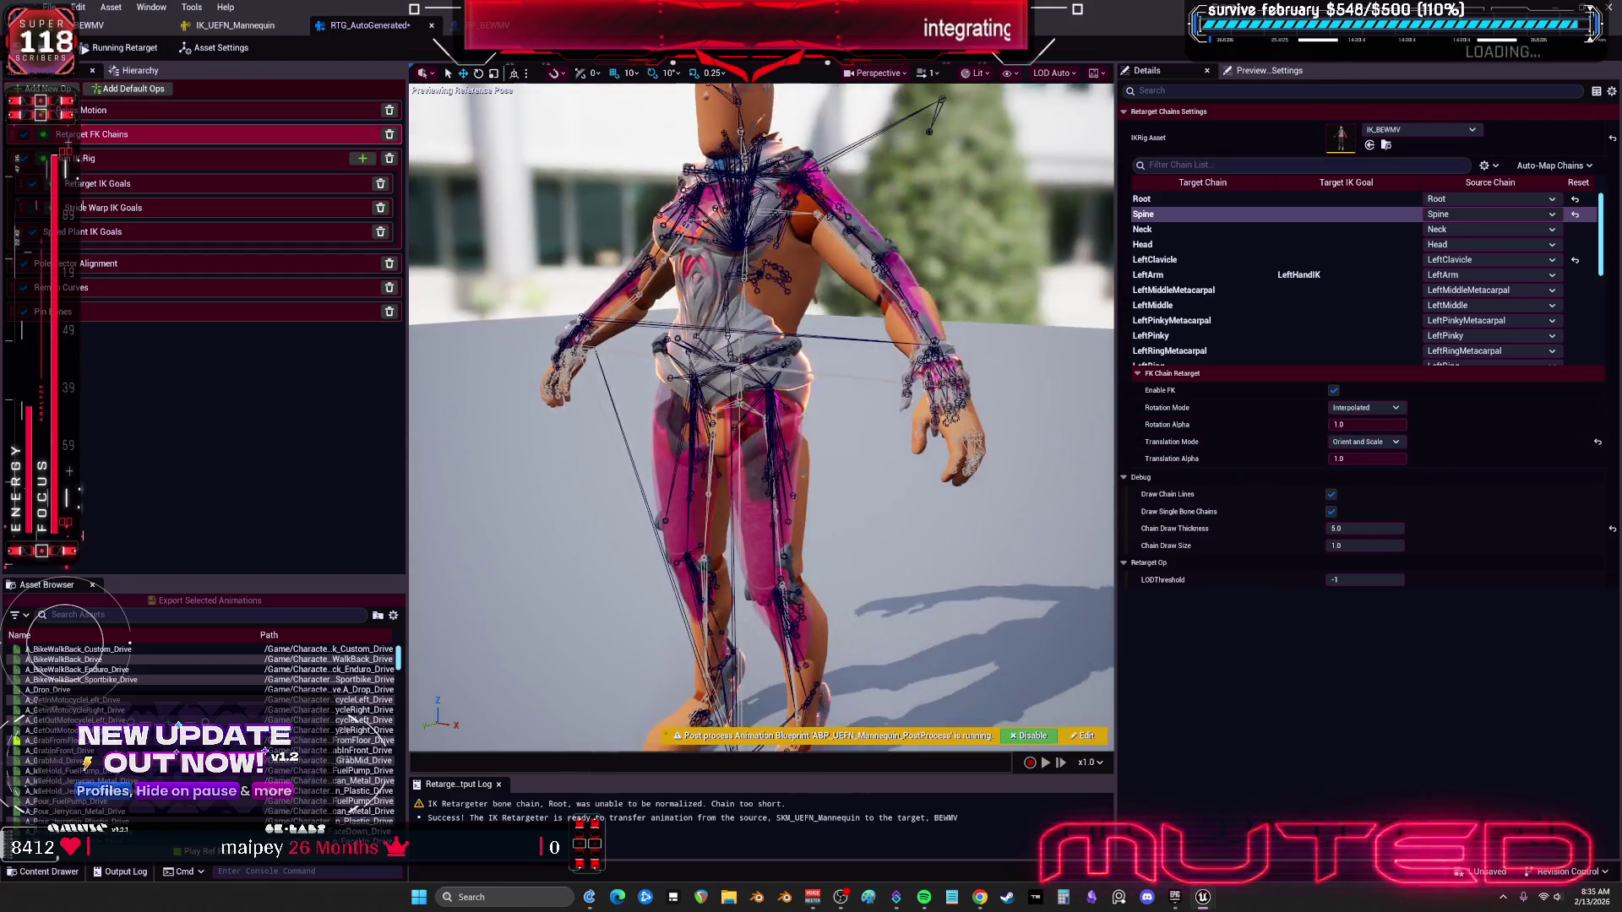
pyautogui.click(1362, 442)
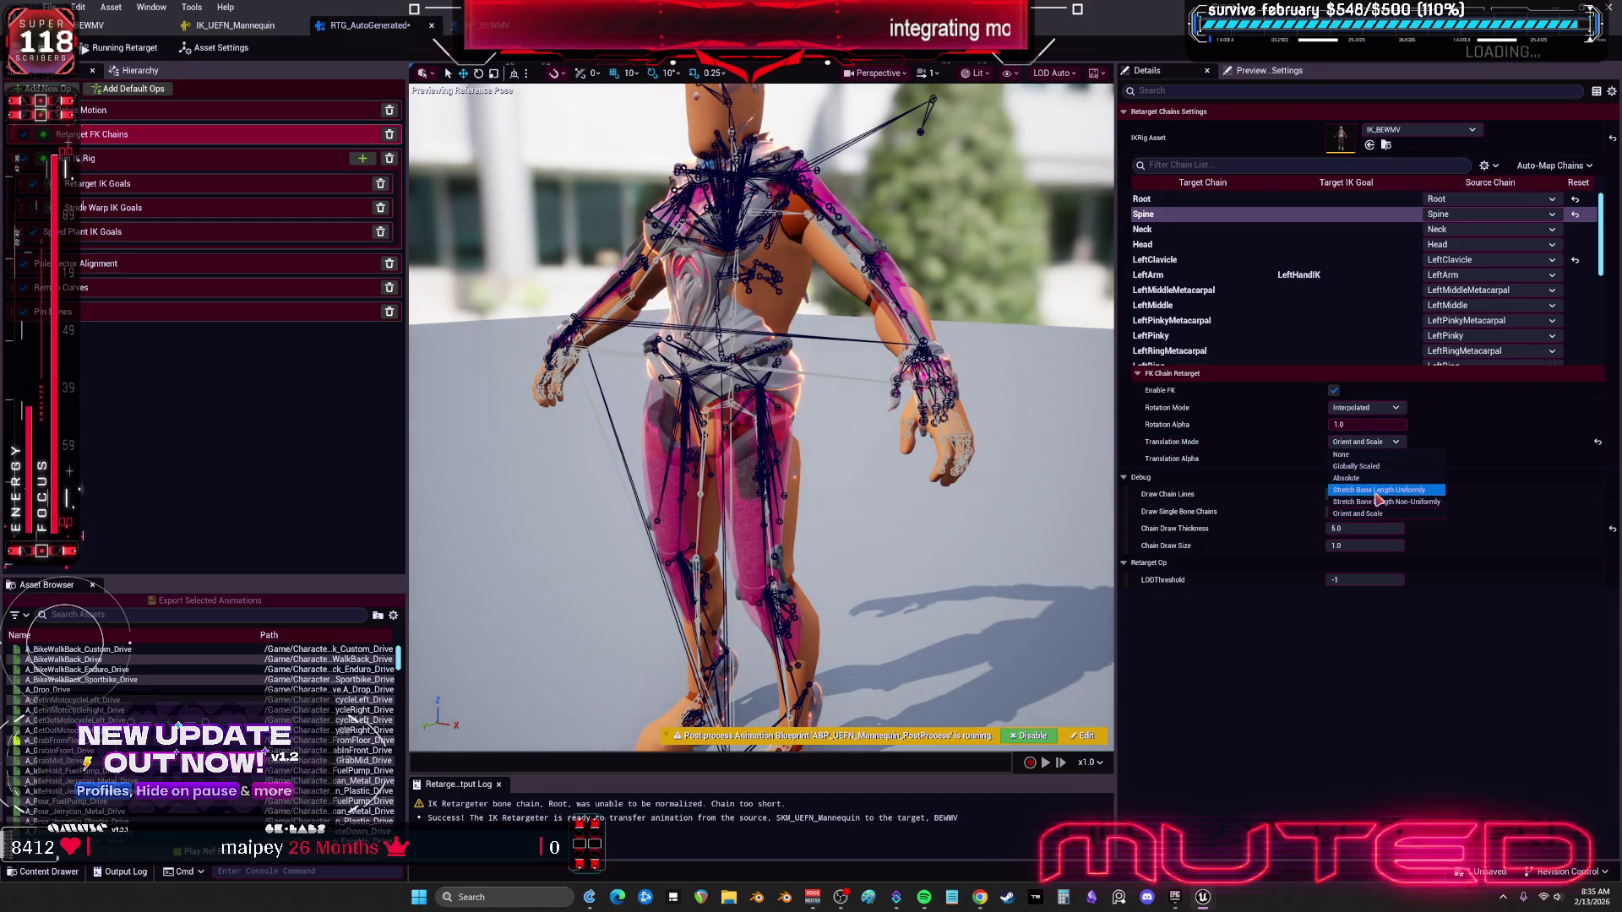
pyautogui.click(1357, 466)
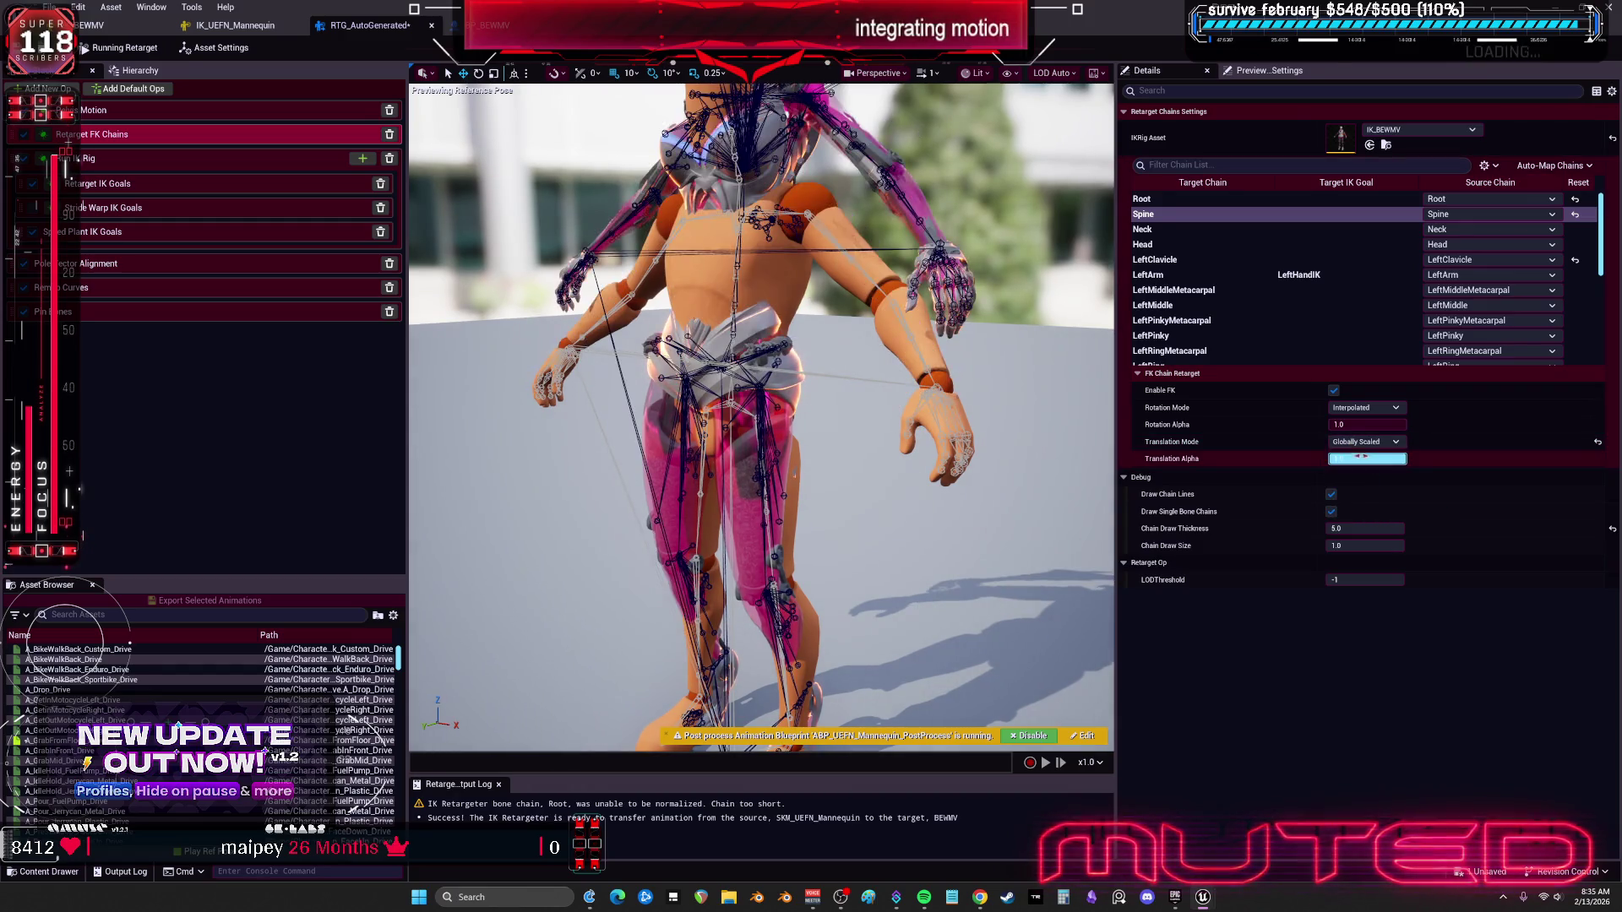
pyautogui.click(1362, 441)
pyautogui.click(1351, 457)
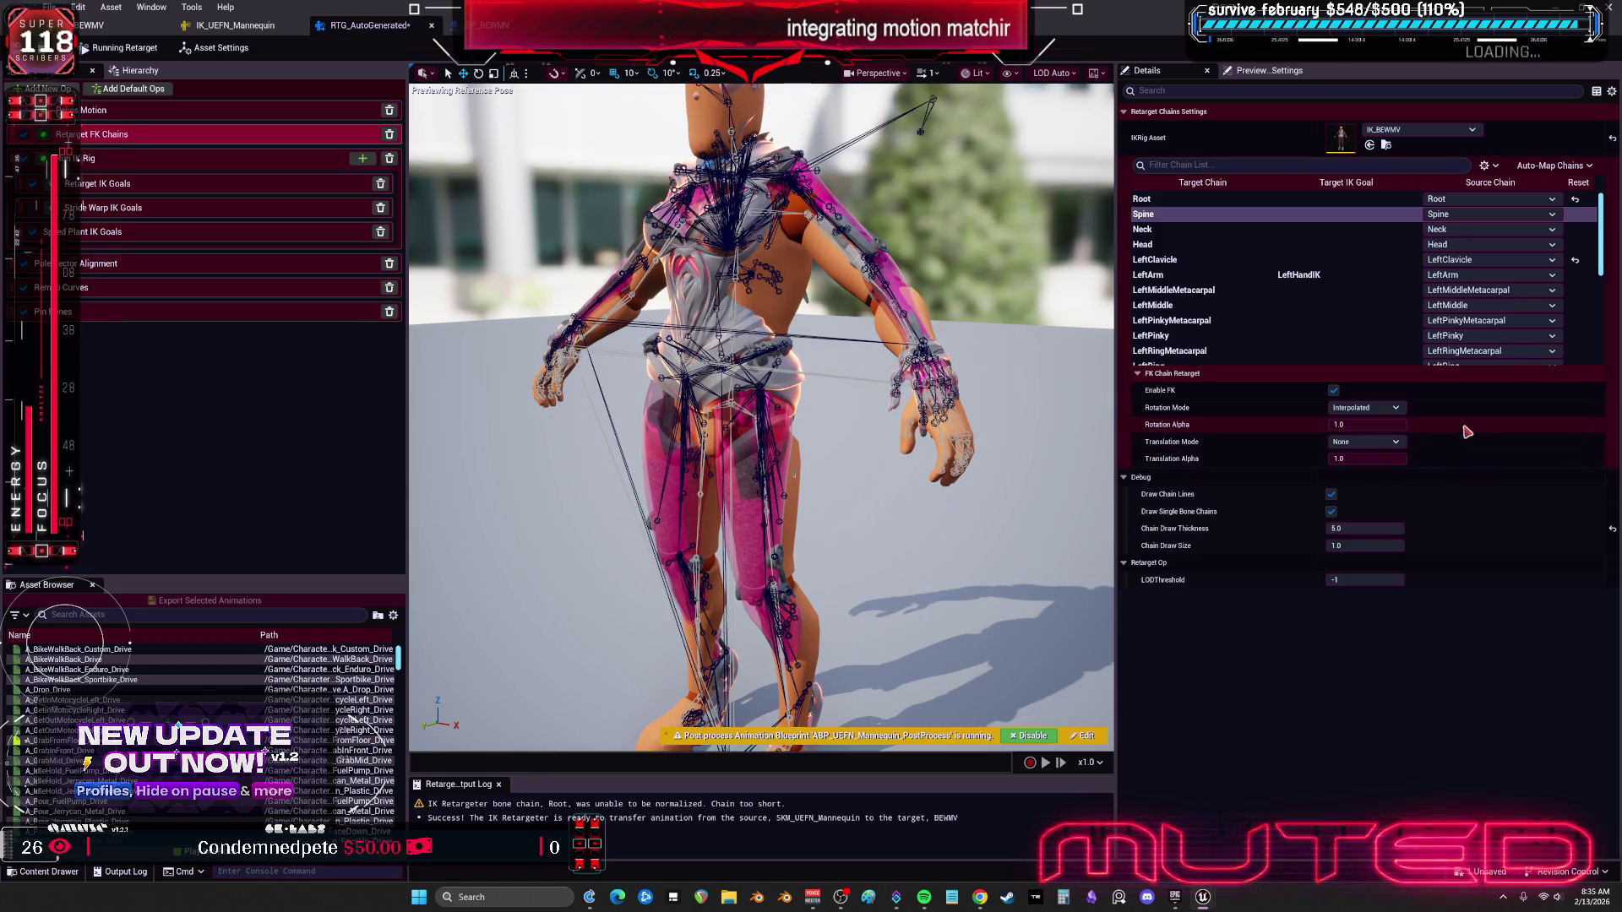
pyautogui.click(1394, 408)
pyautogui.click(1398, 444)
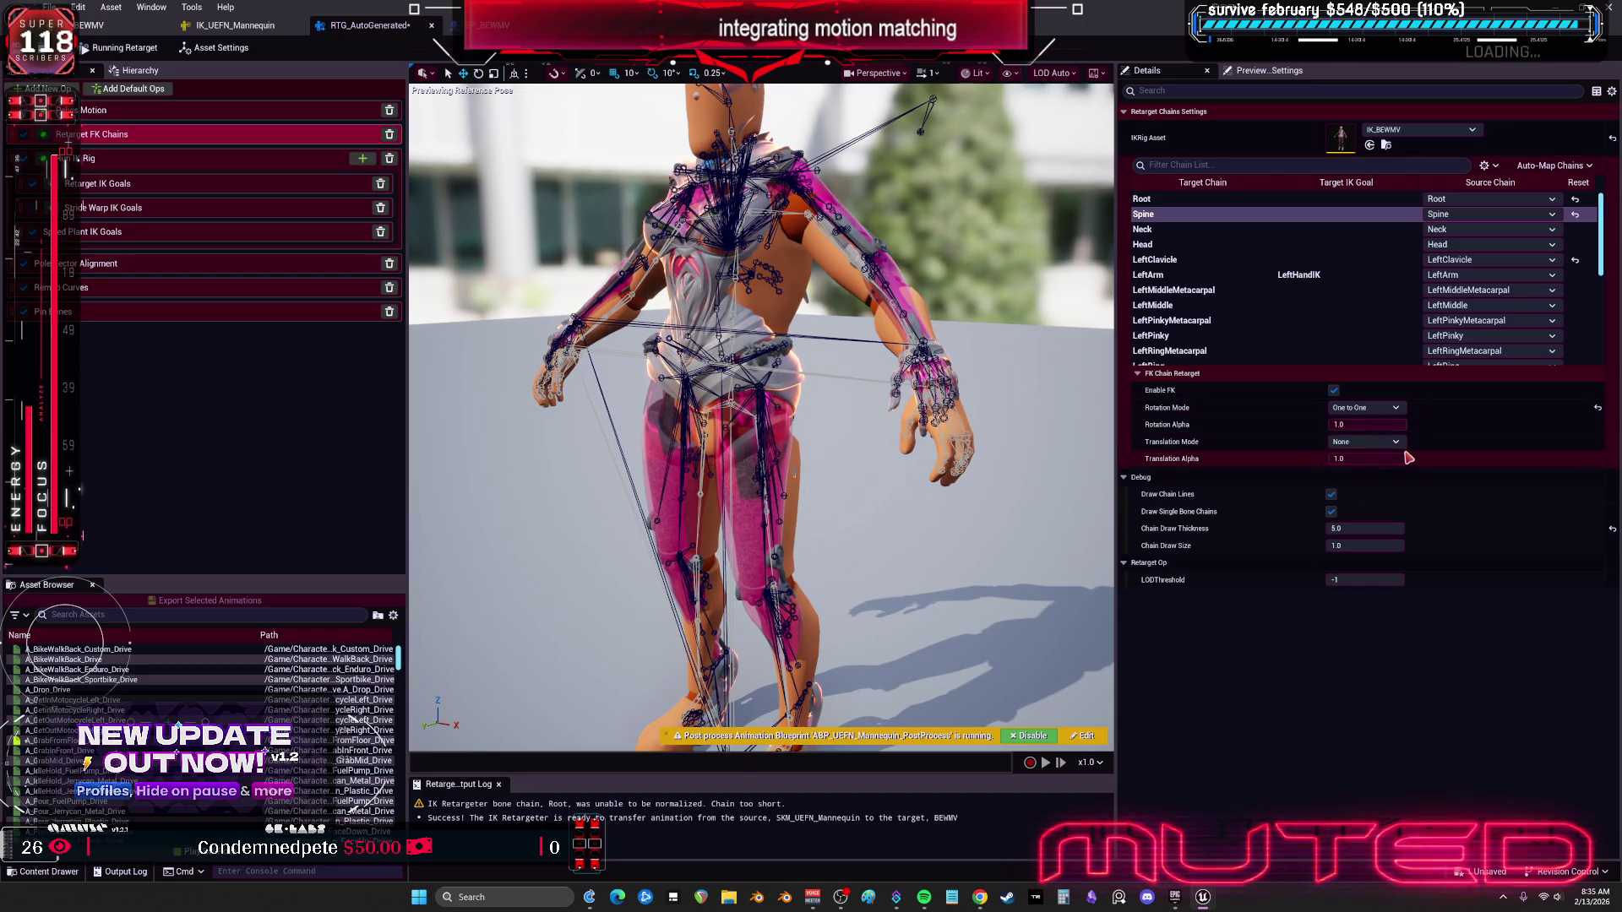
pyautogui.scroll(-3, 1216, 296)
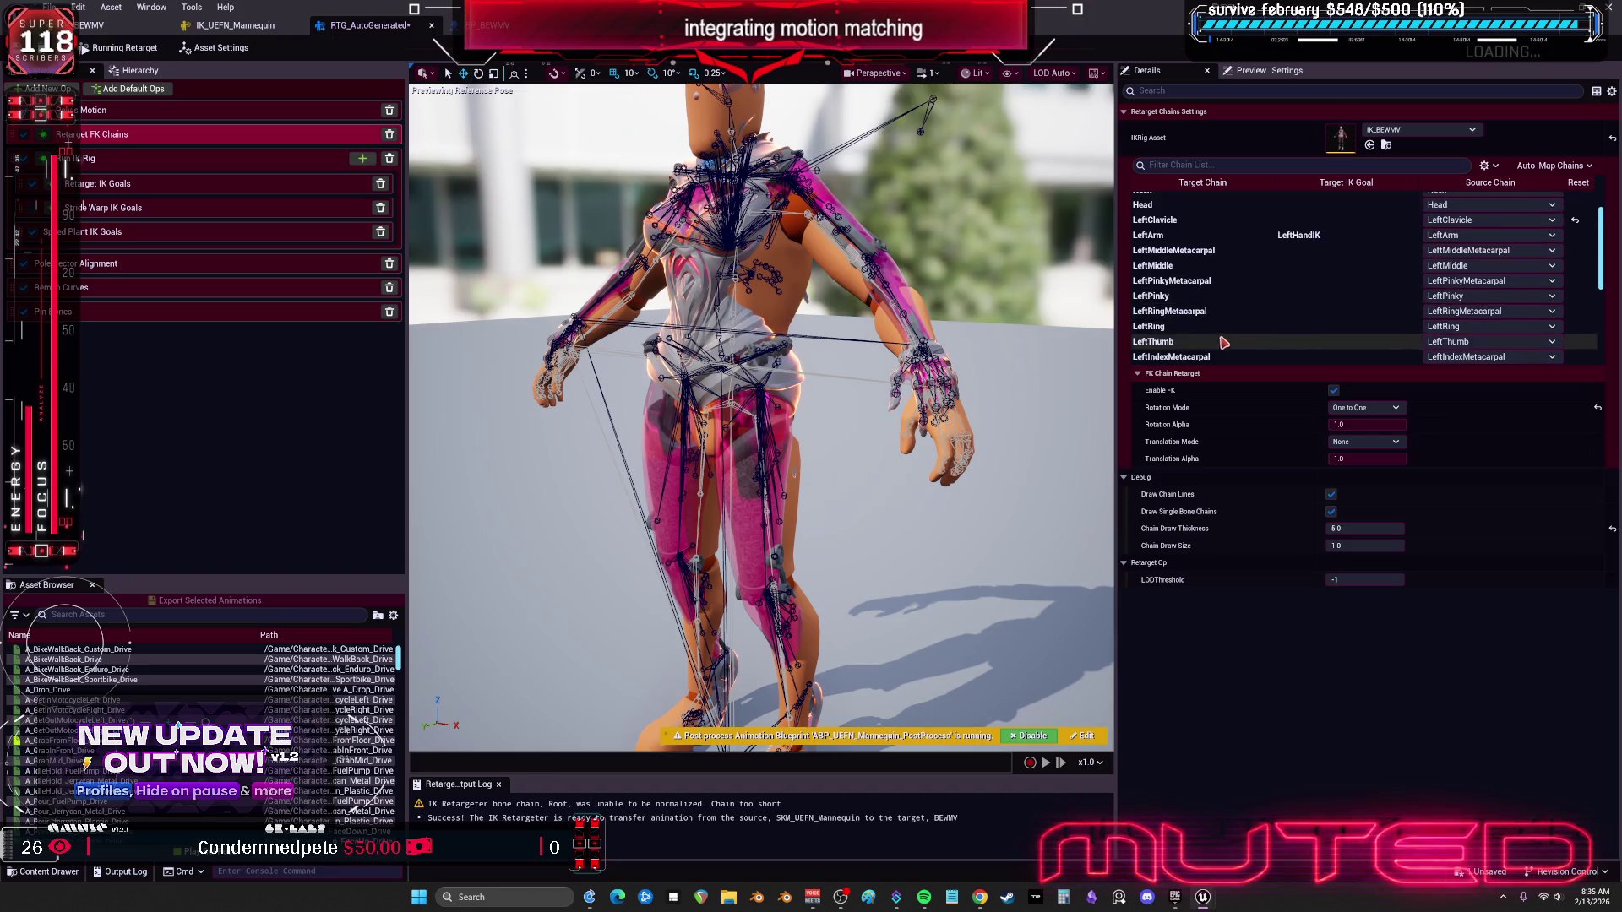
pyautogui.scroll(3, 1232, 334)
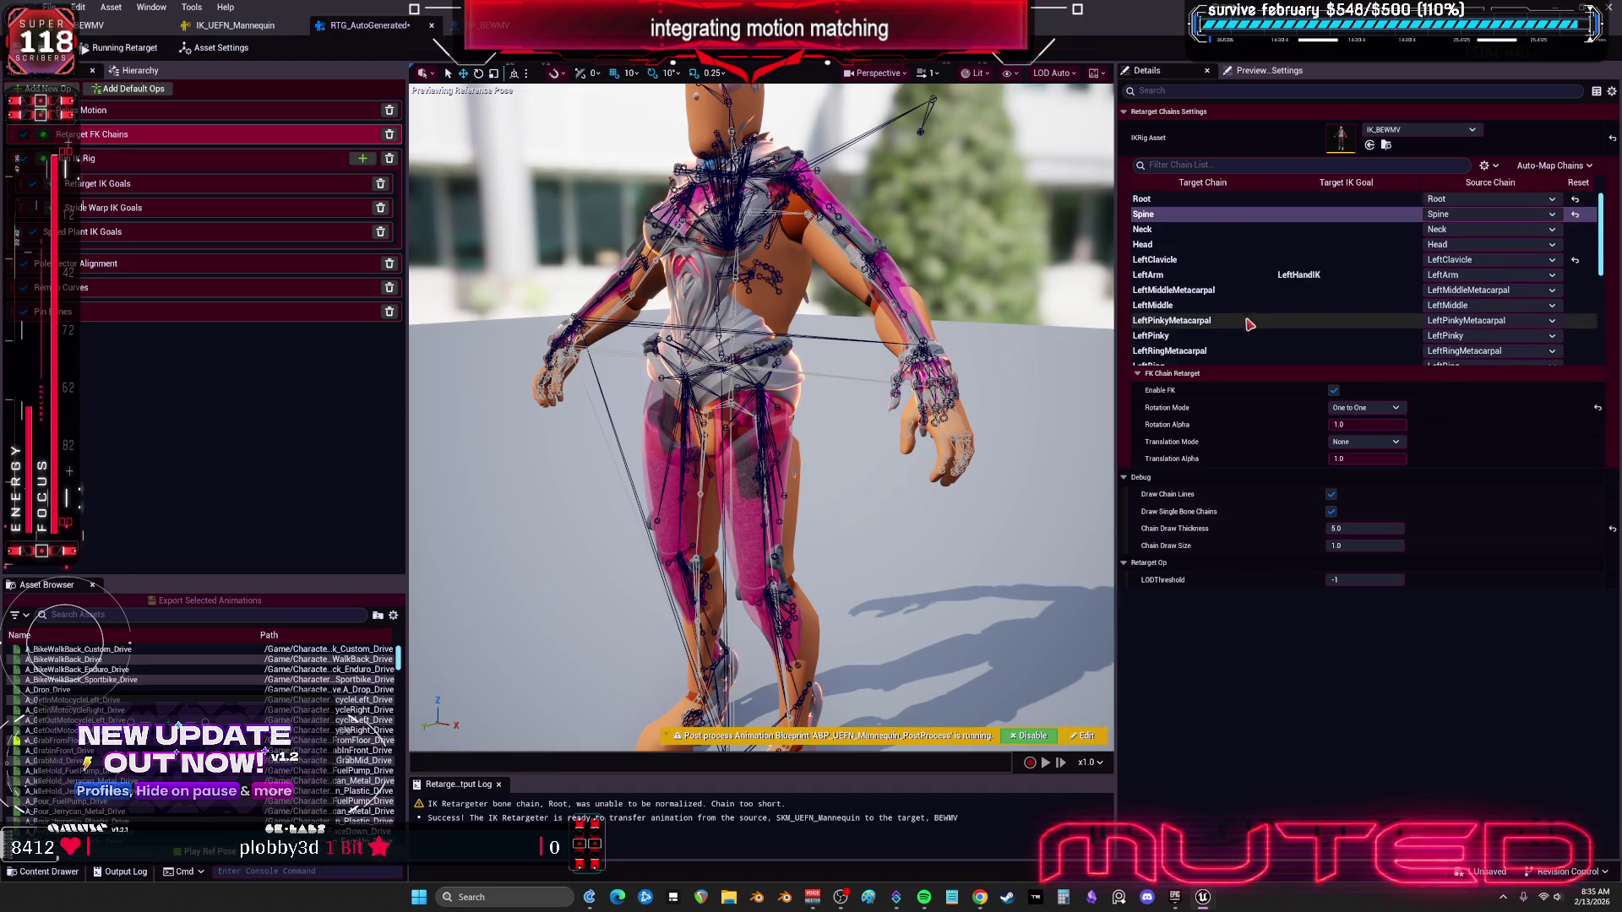
pyautogui.scroll(-10, 1233, 216)
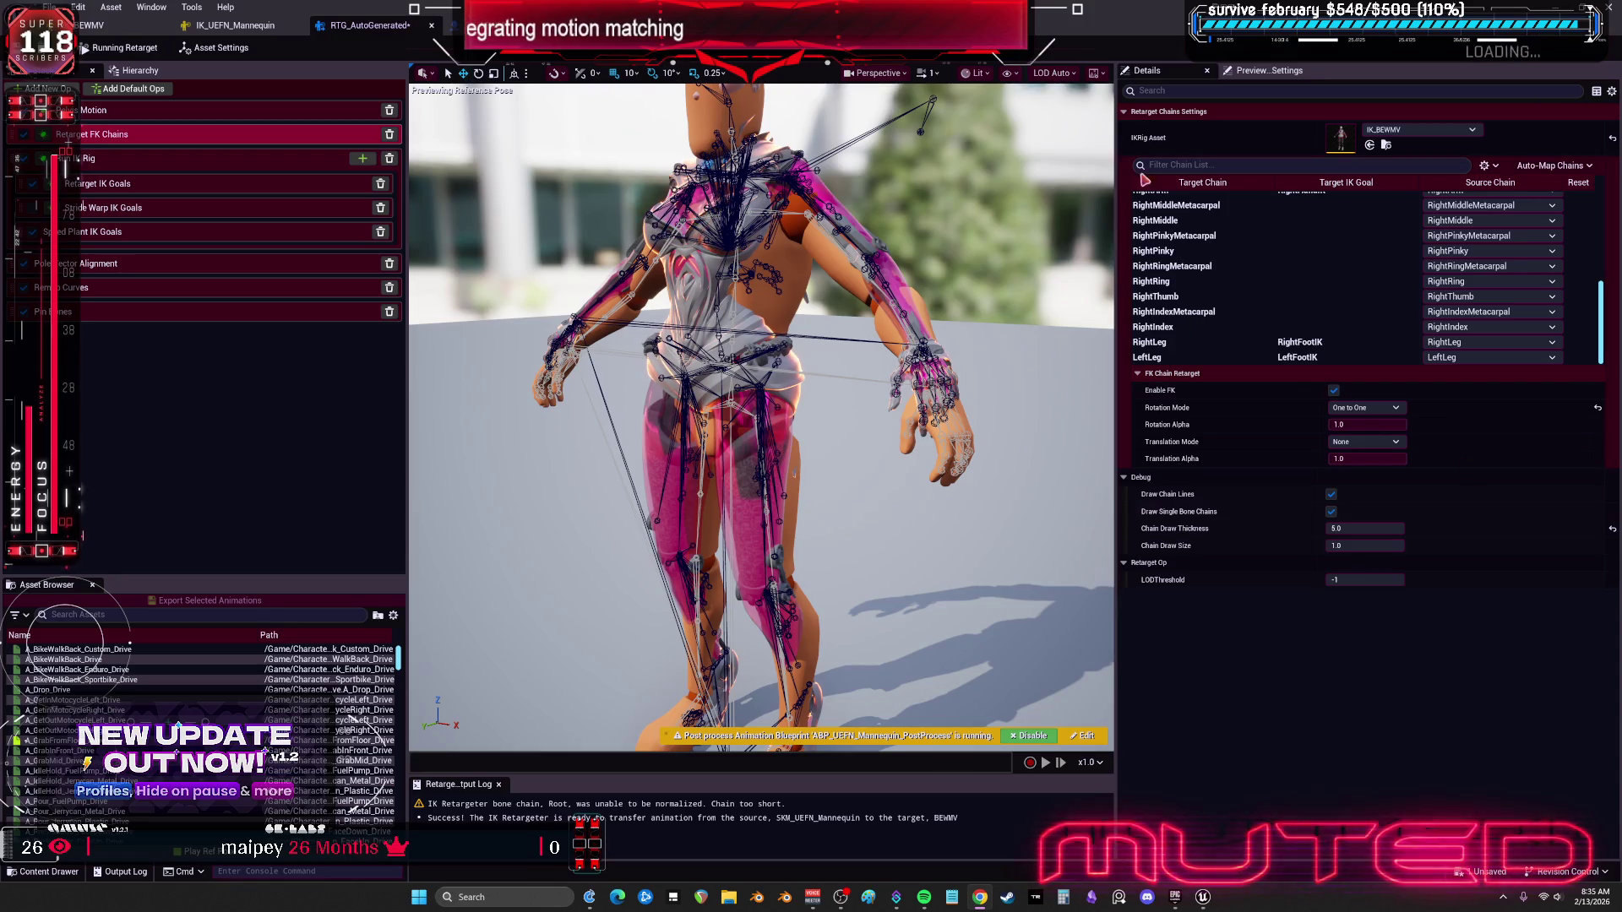
pyautogui.scroll(3, 1272, 295)
pyautogui.scroll(3, 1272, 294)
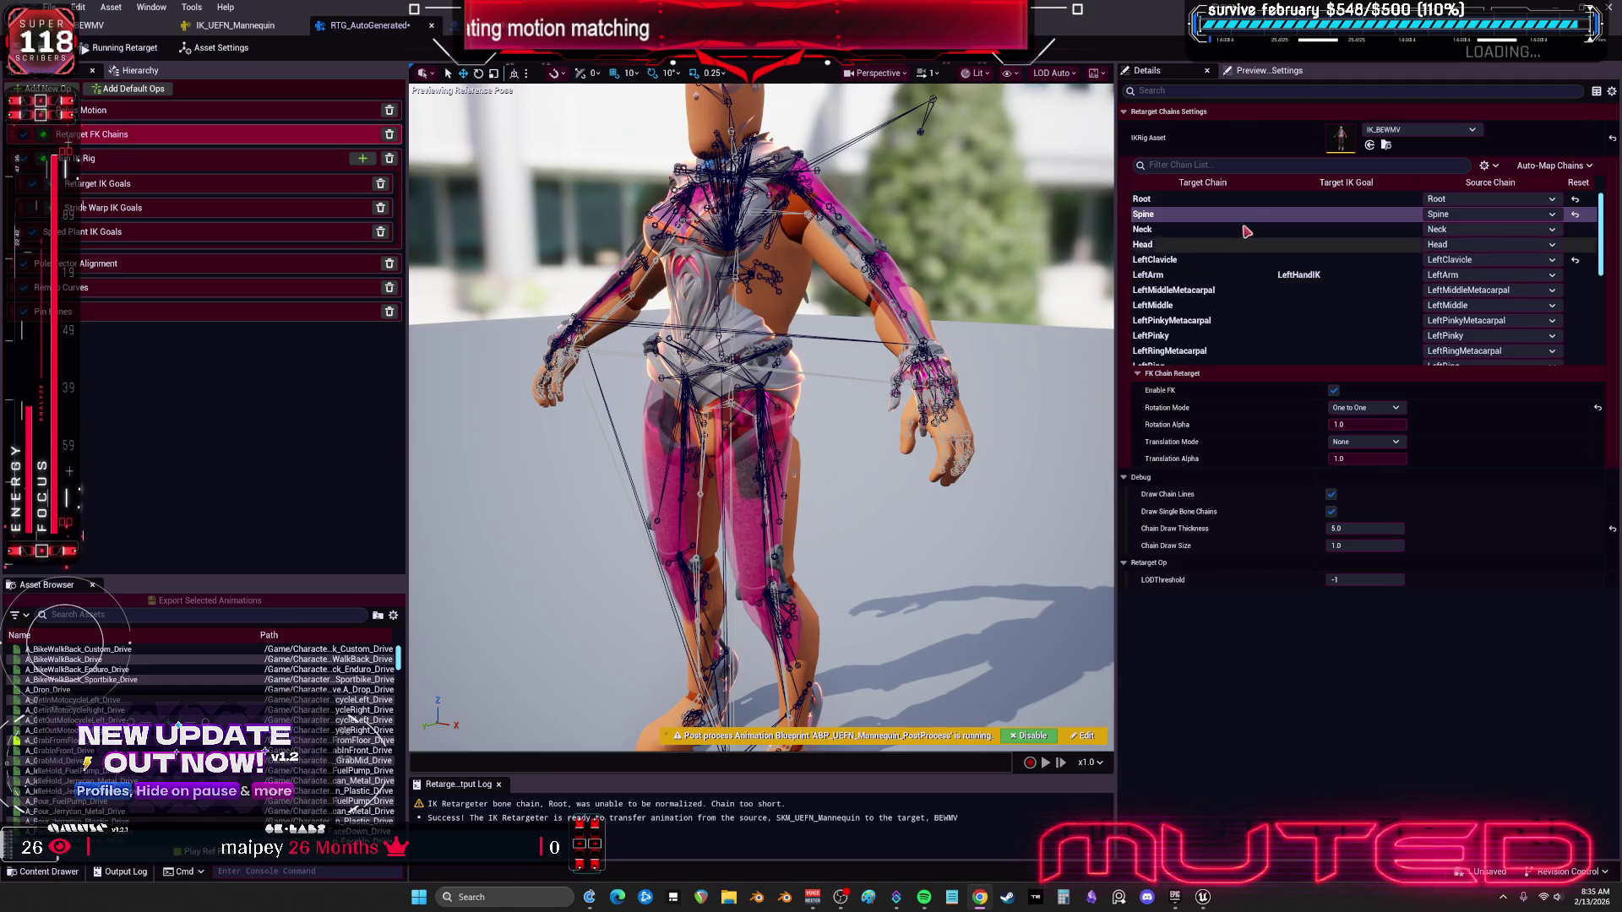
# Step: In IK_UEFN_Mannequin, inspect the pelvis bone, leg chains and Full Body IK solver settings
pyautogui.click(248, 30)
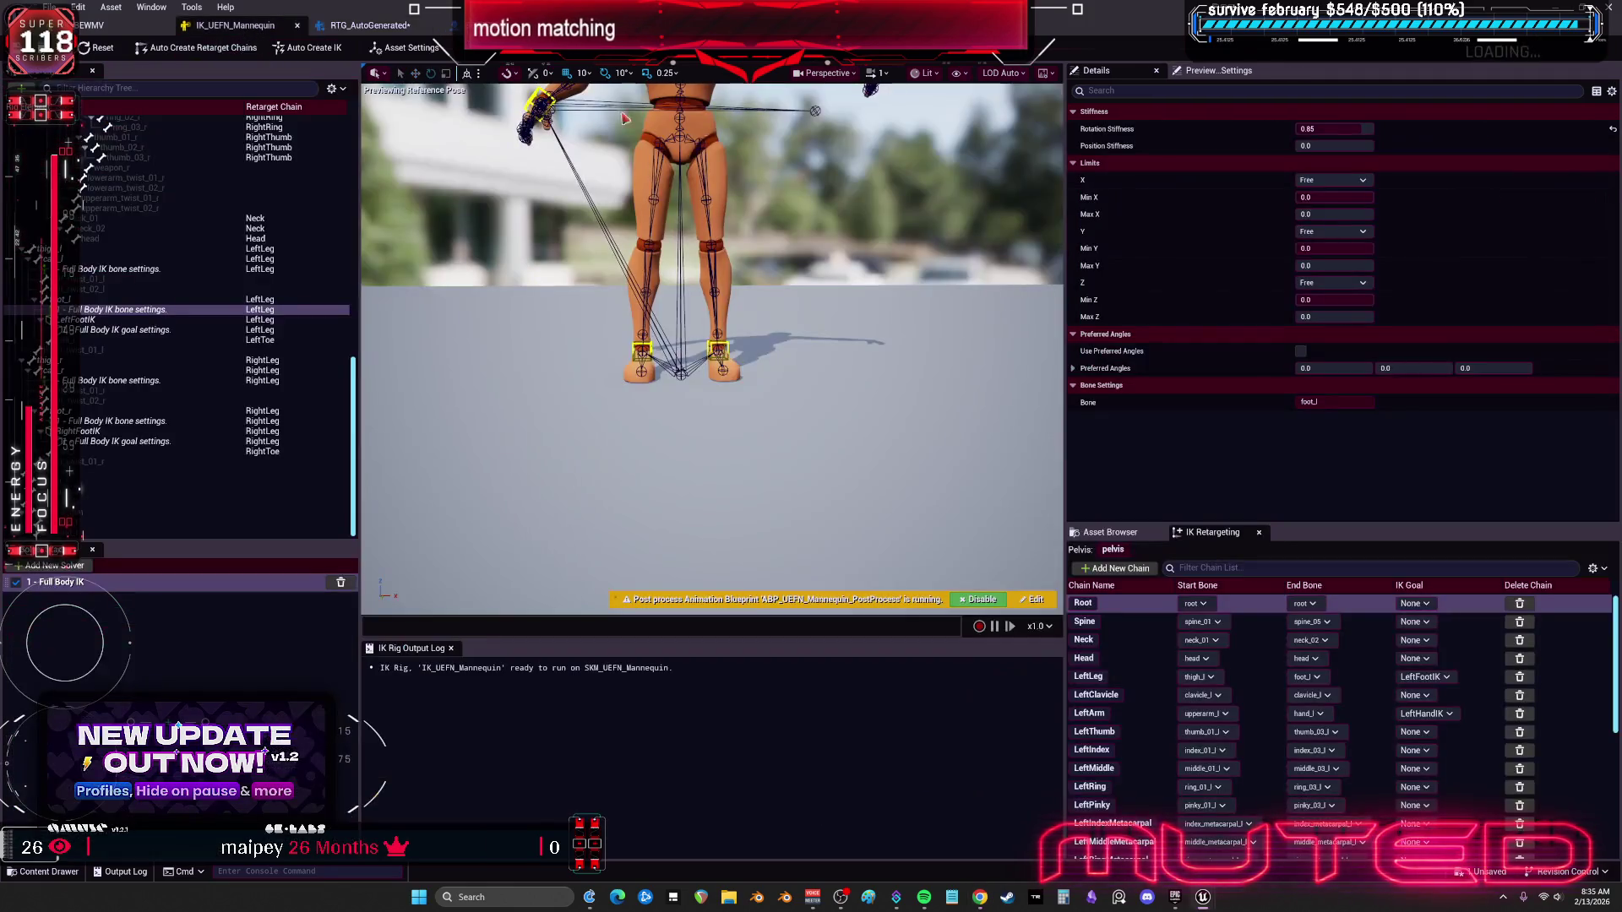
pyautogui.scroll(-10, 1139, 644)
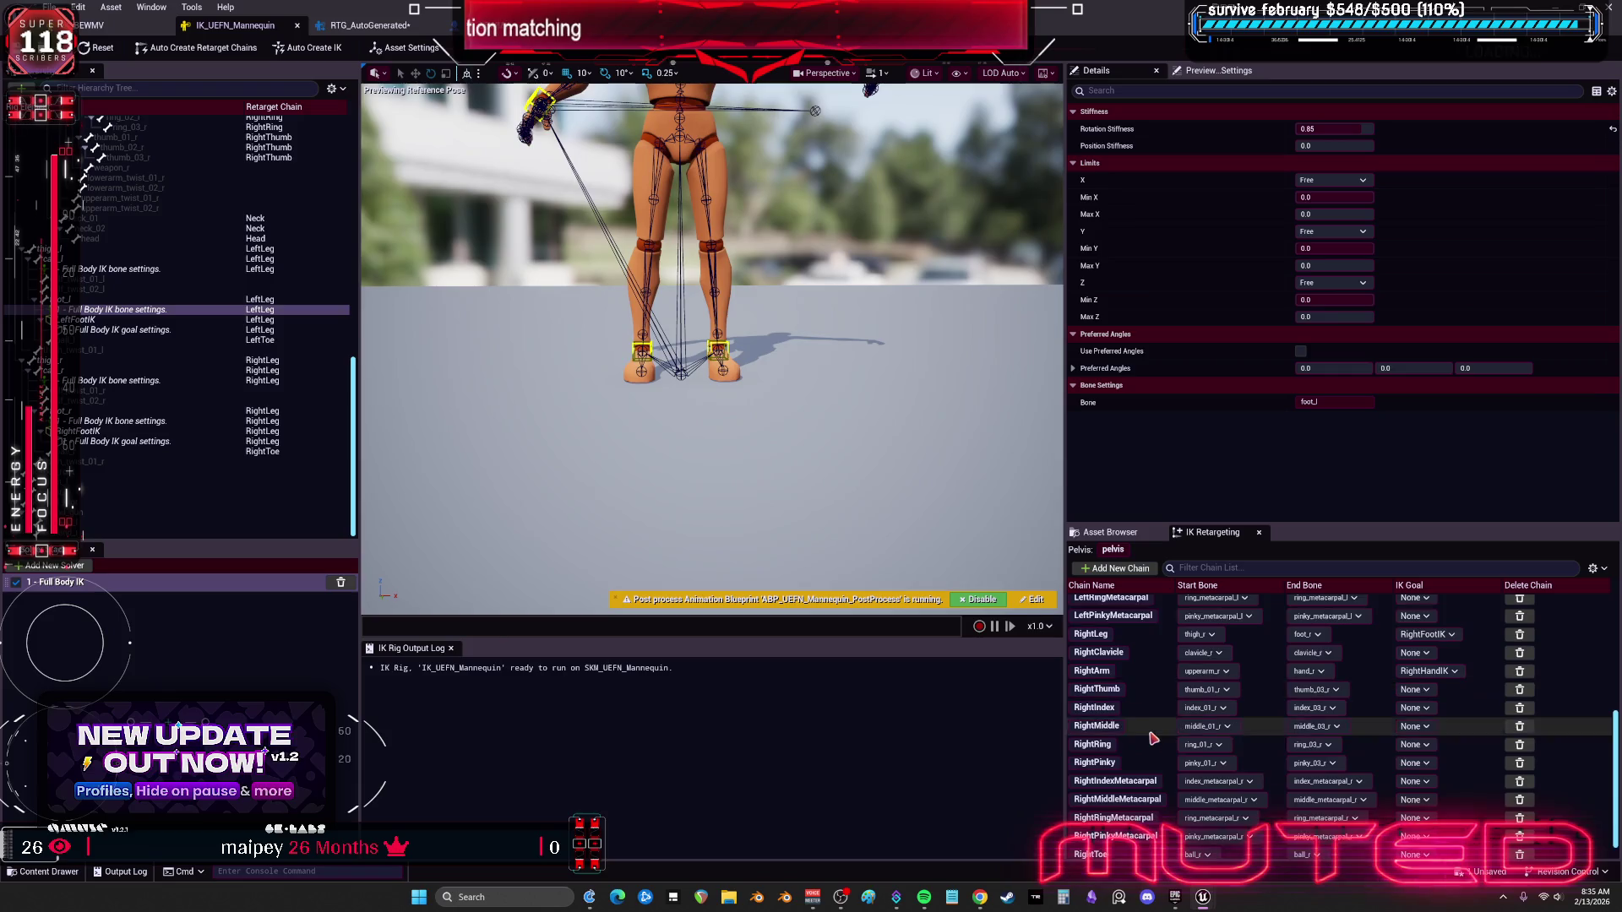
pyautogui.scroll(10, 1140, 703)
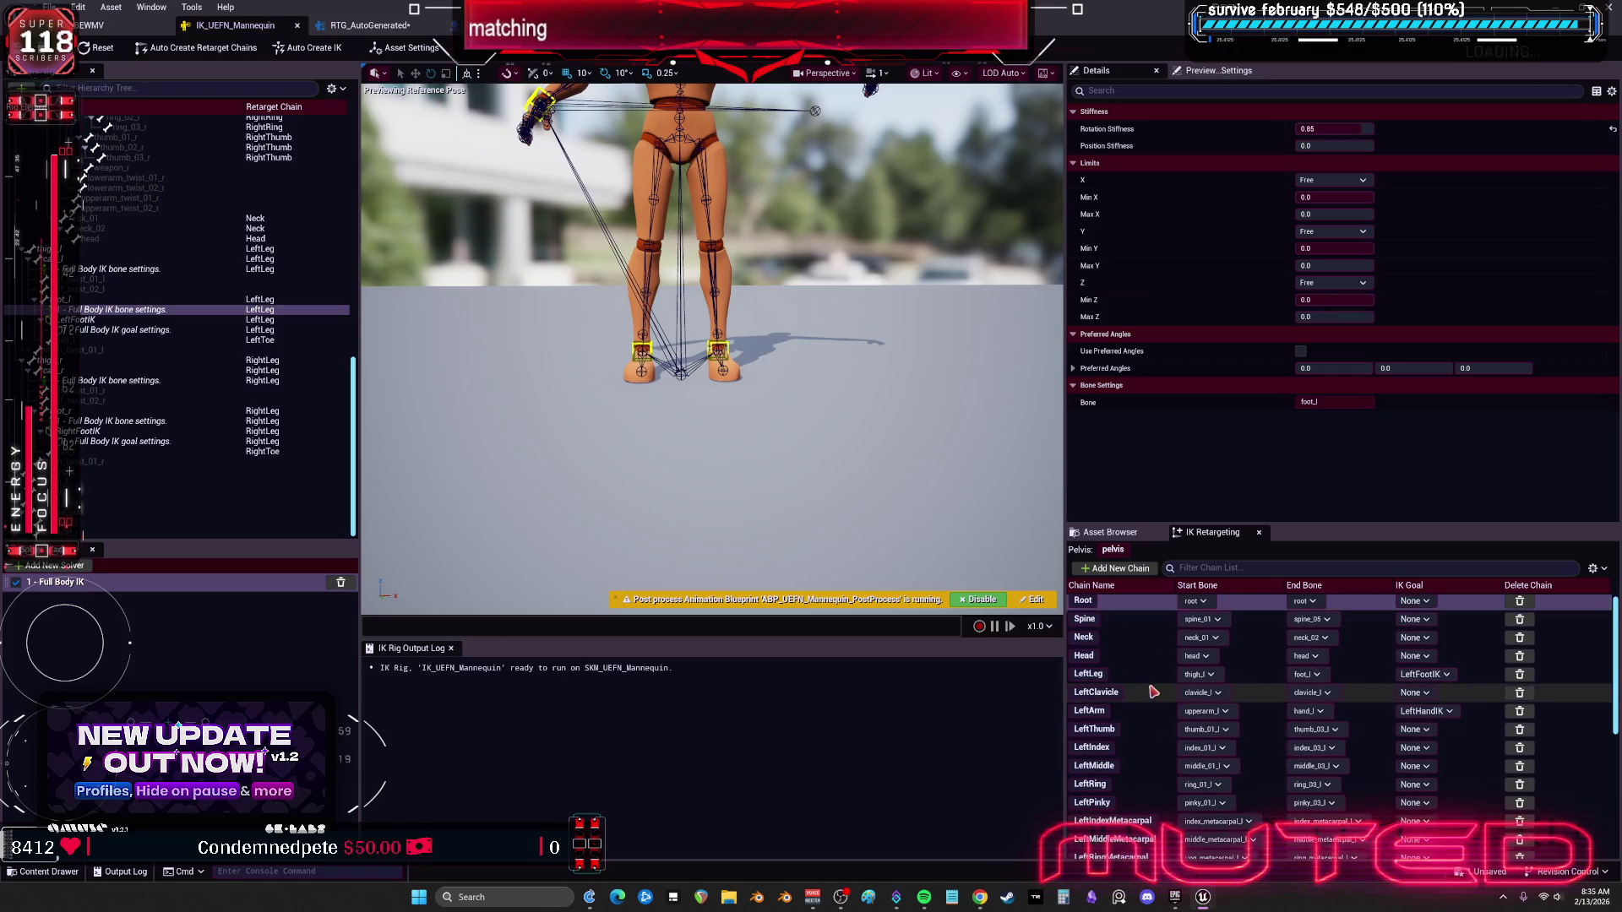
pyautogui.scroll(-5, 863, 504)
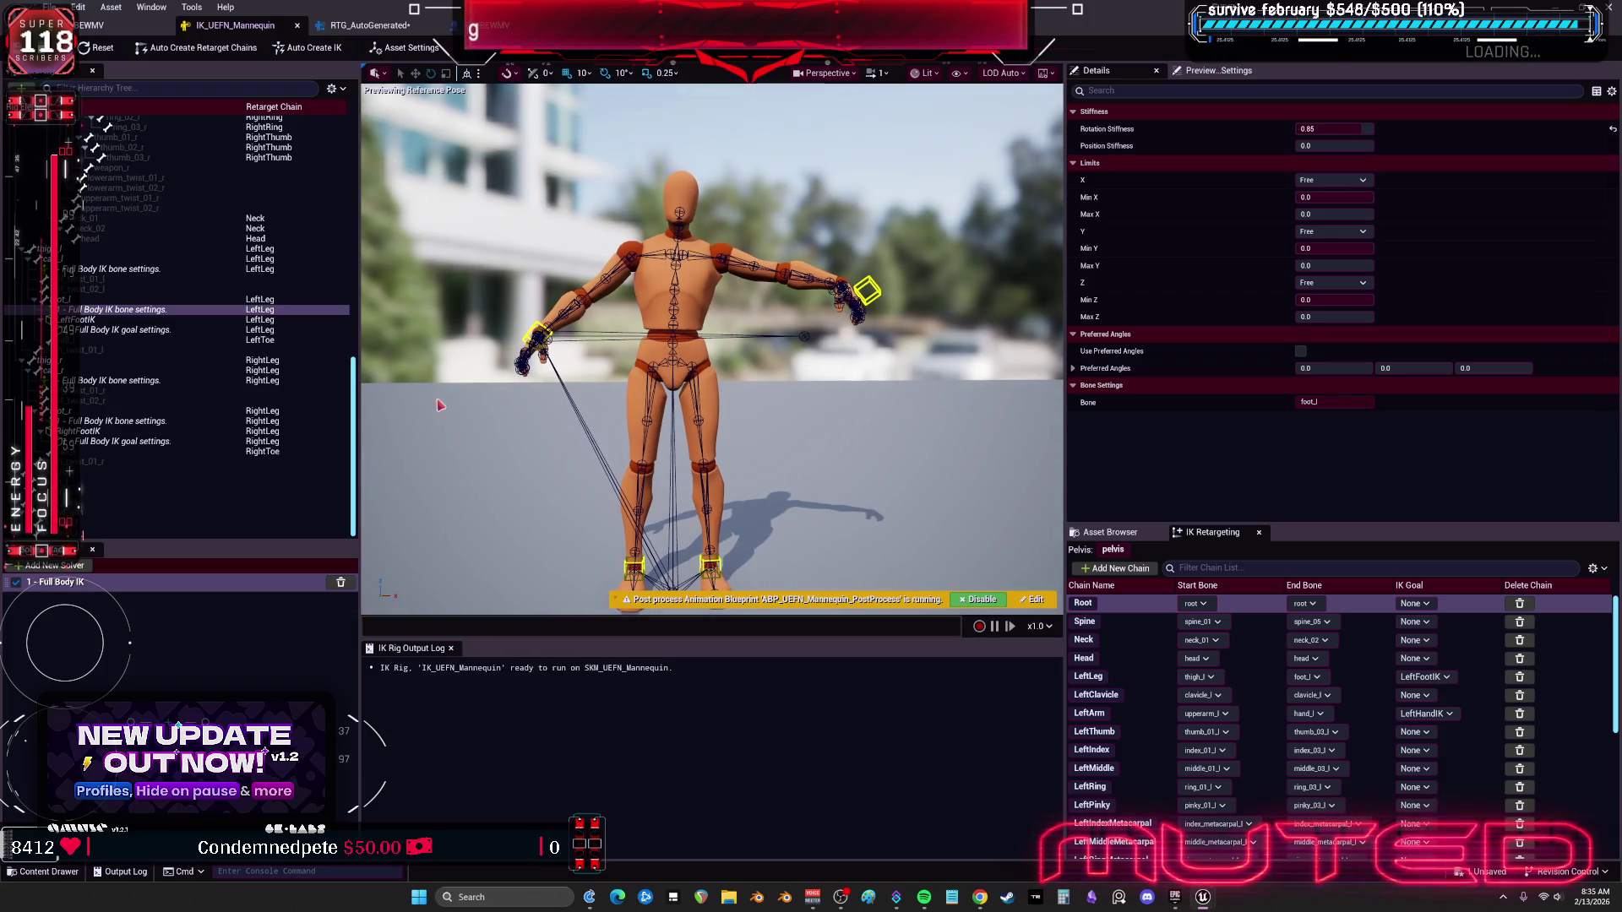
pyautogui.scroll(15, 97, 181)
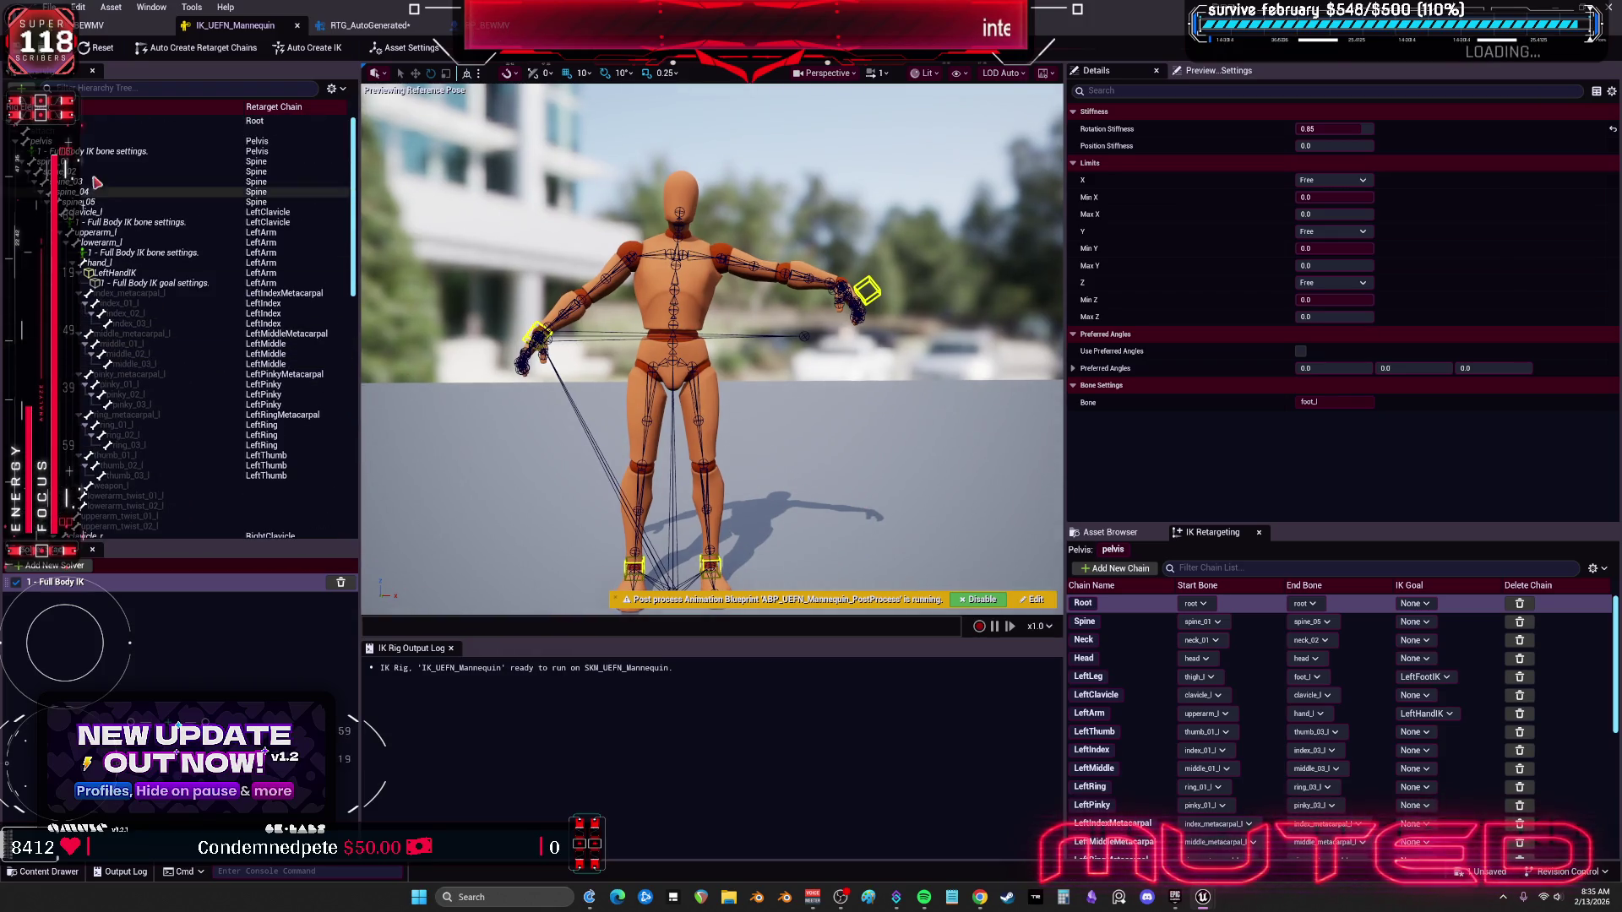
pyautogui.rightClick(106, 158)
pyautogui.press('Escape')
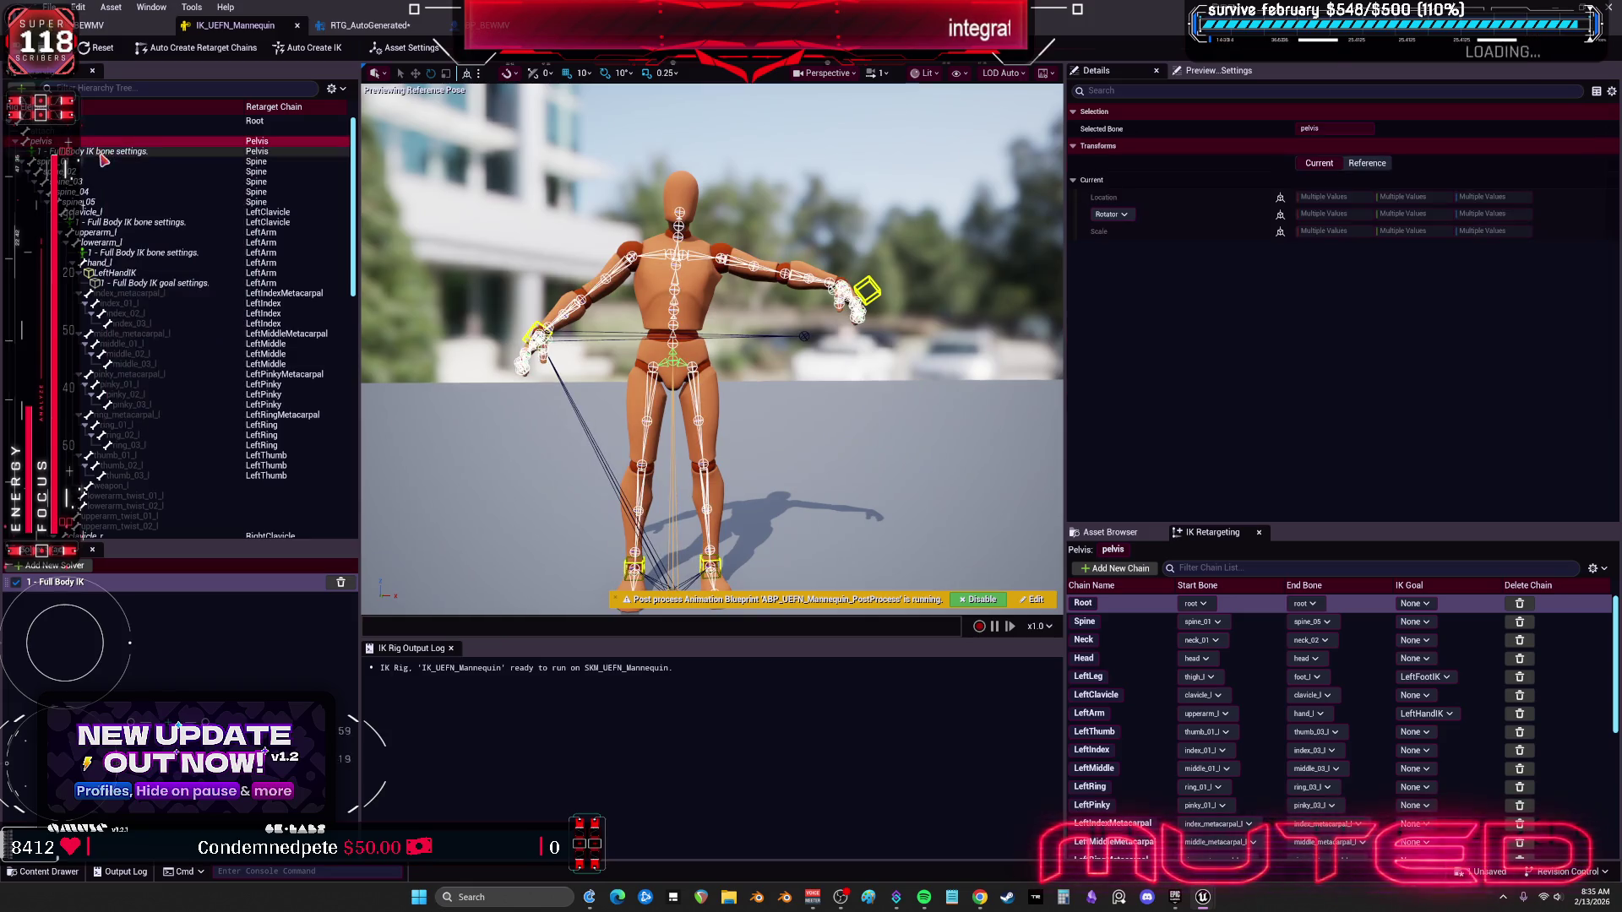
pyautogui.rightClick(106, 158)
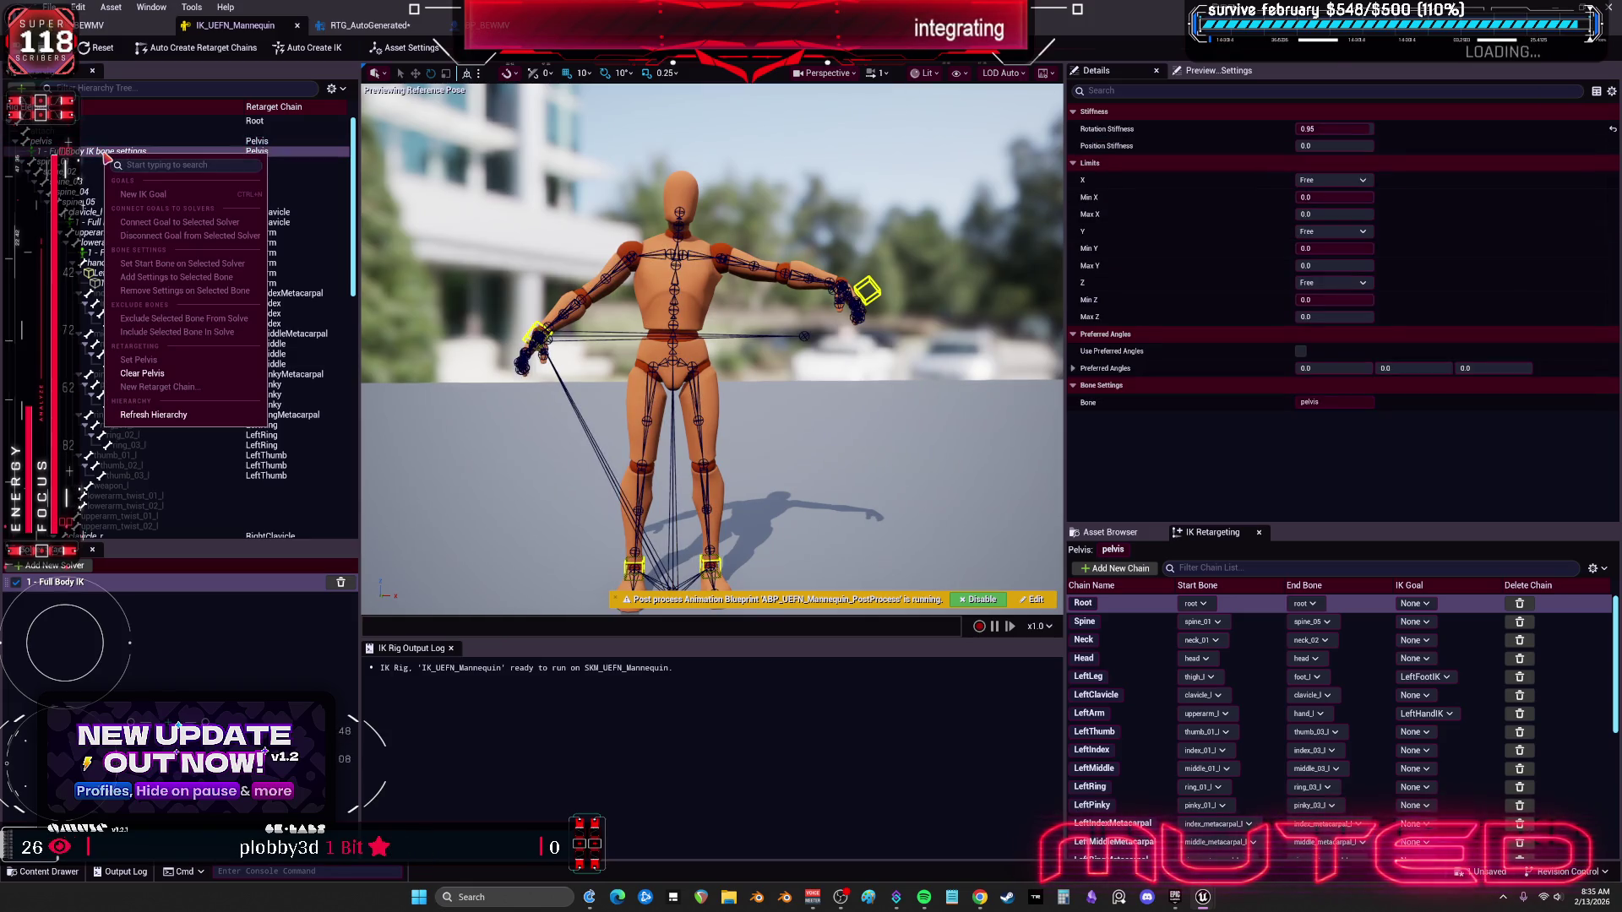
pyautogui.click(55, 582)
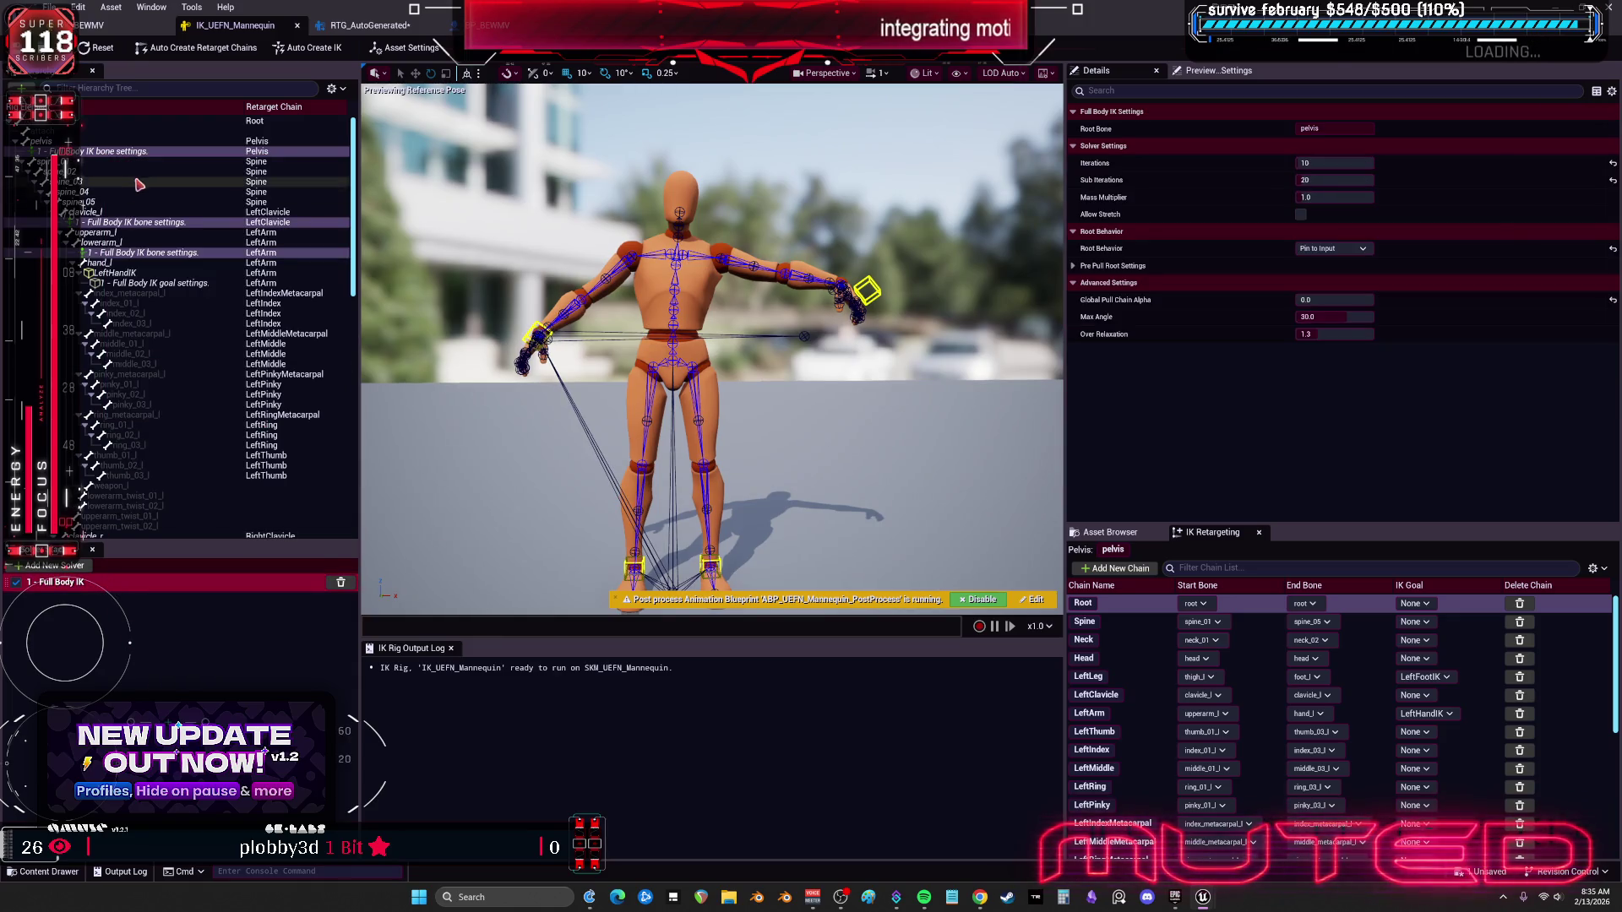
pyautogui.click(144, 151)
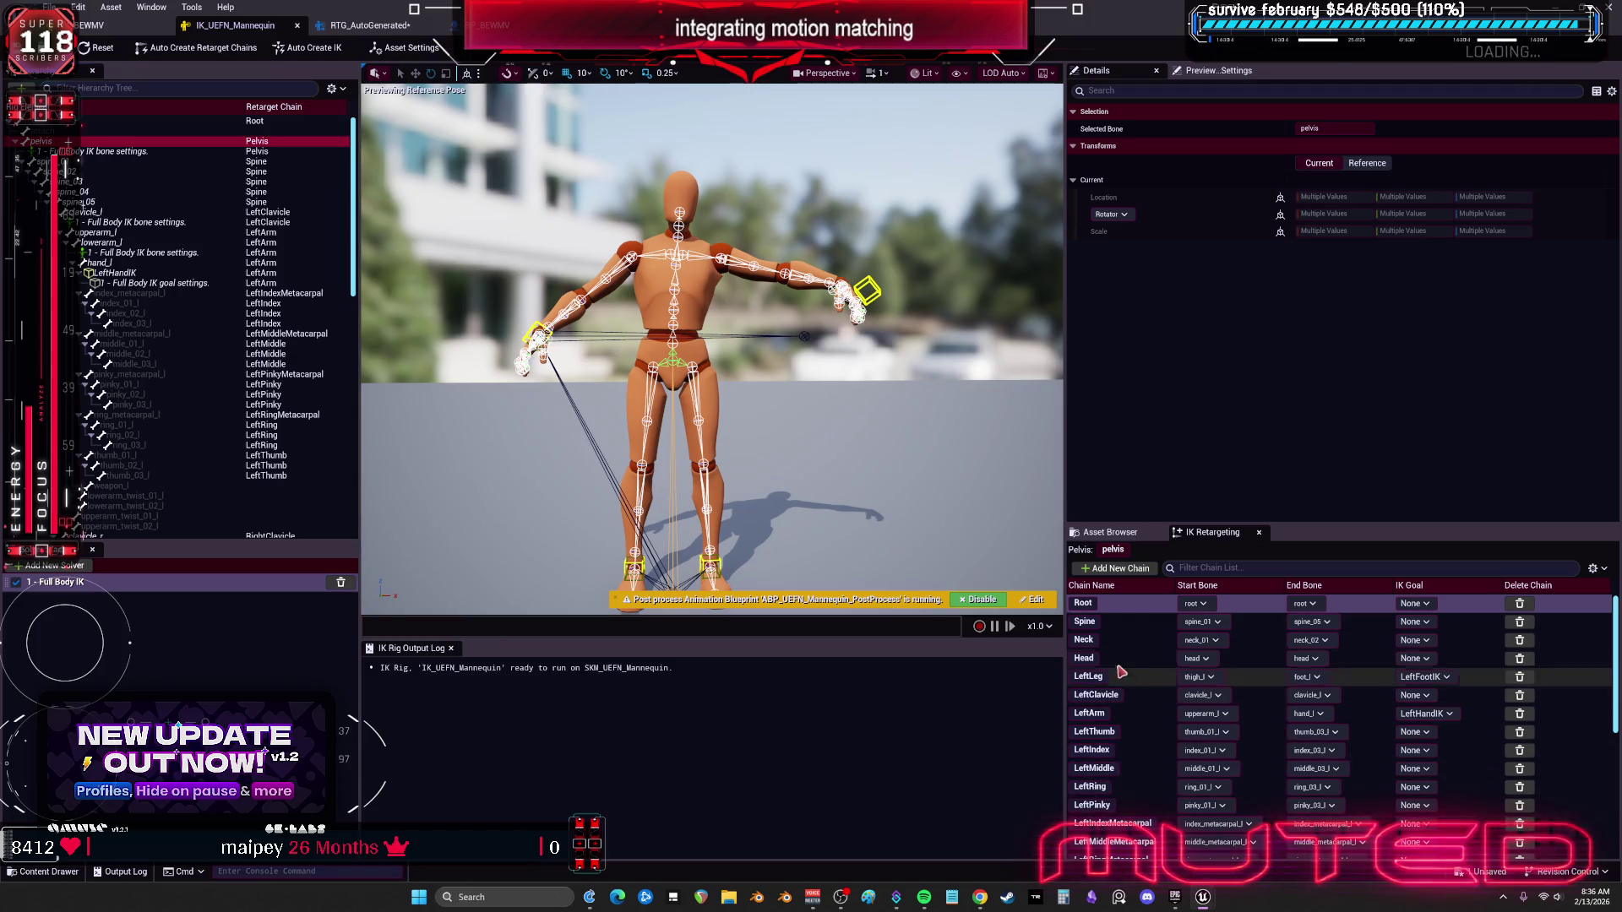
pyautogui.scroll(-5, 1133, 661)
pyautogui.scroll(-3, 1136, 665)
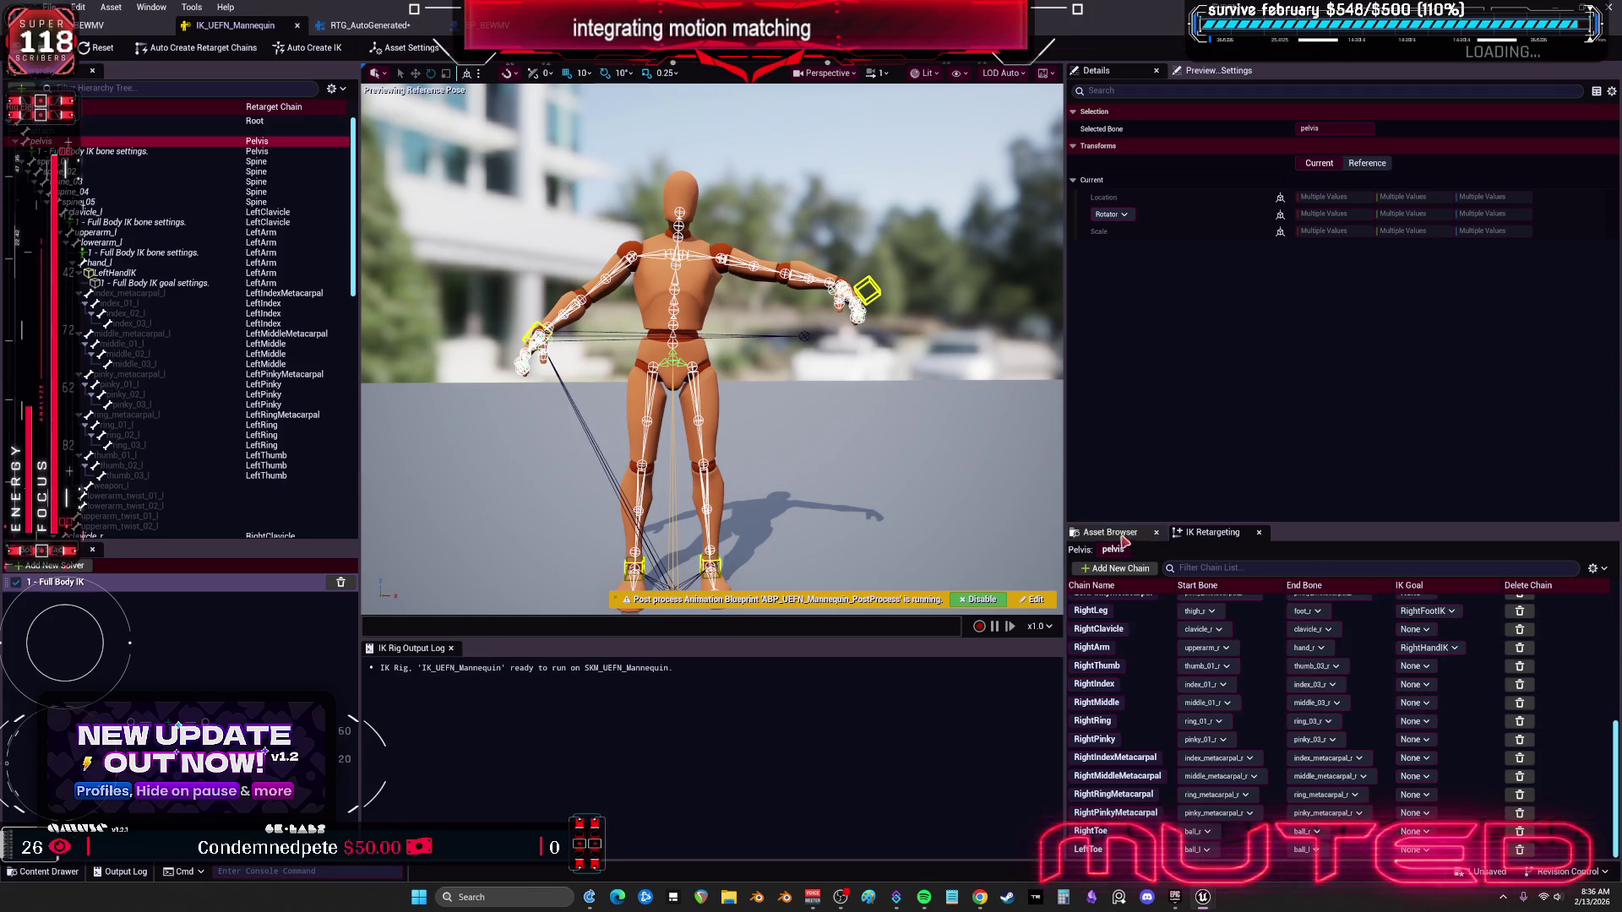
pyautogui.scroll(8, 1098, 676)
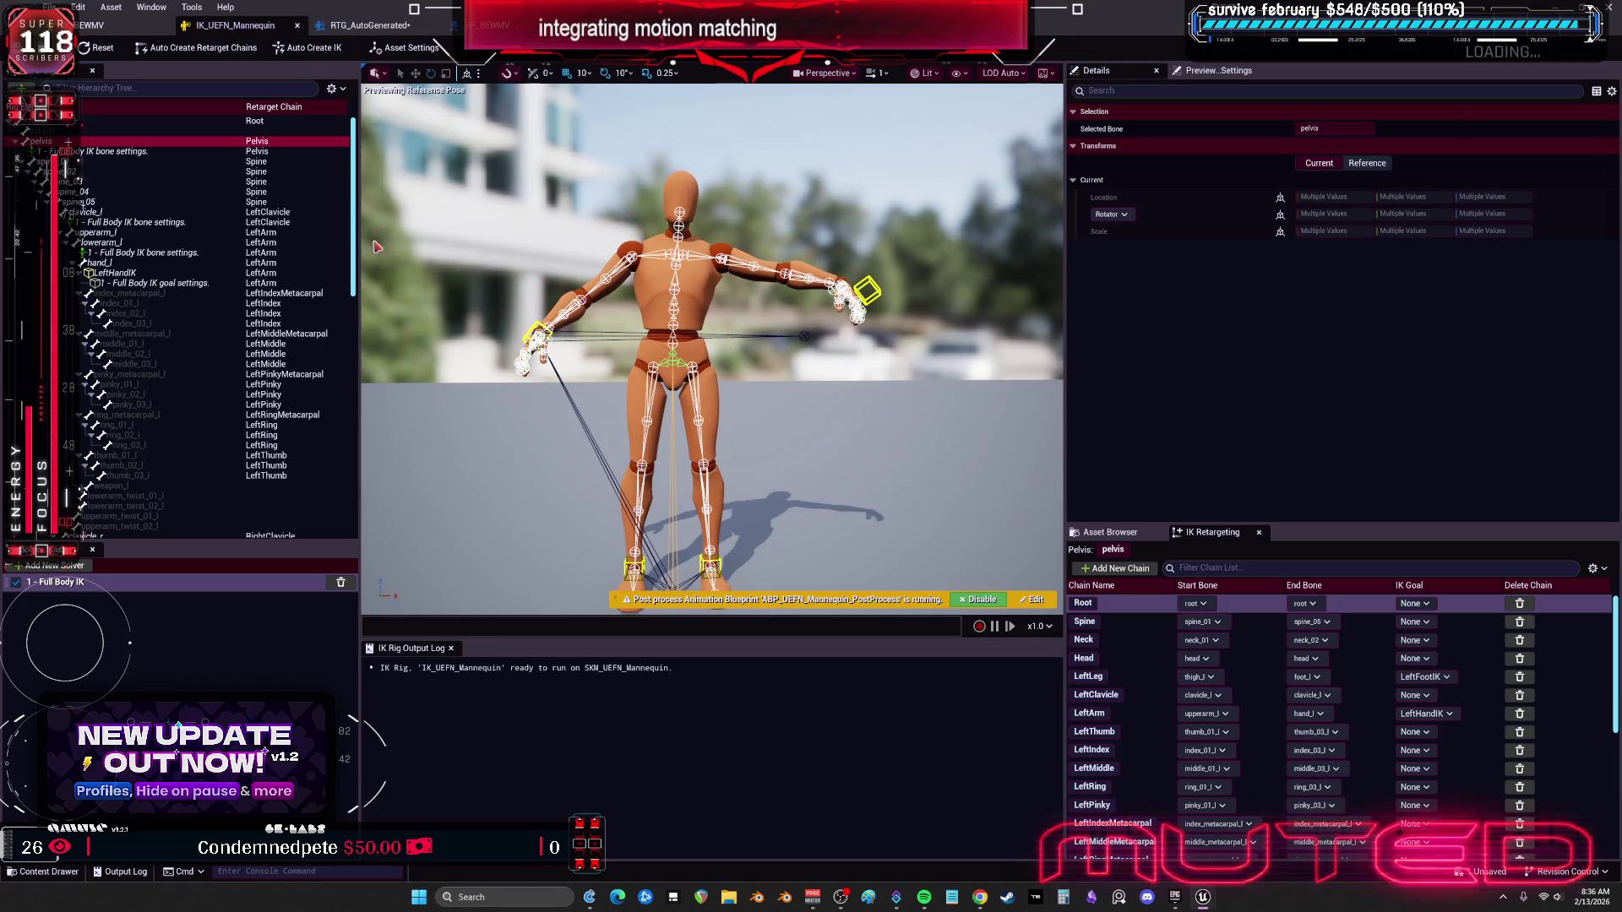
# Step: Add a retarget chain named pelvis, from pelvis to pelvis, to the character's IK rig
pyautogui.click(135, 27)
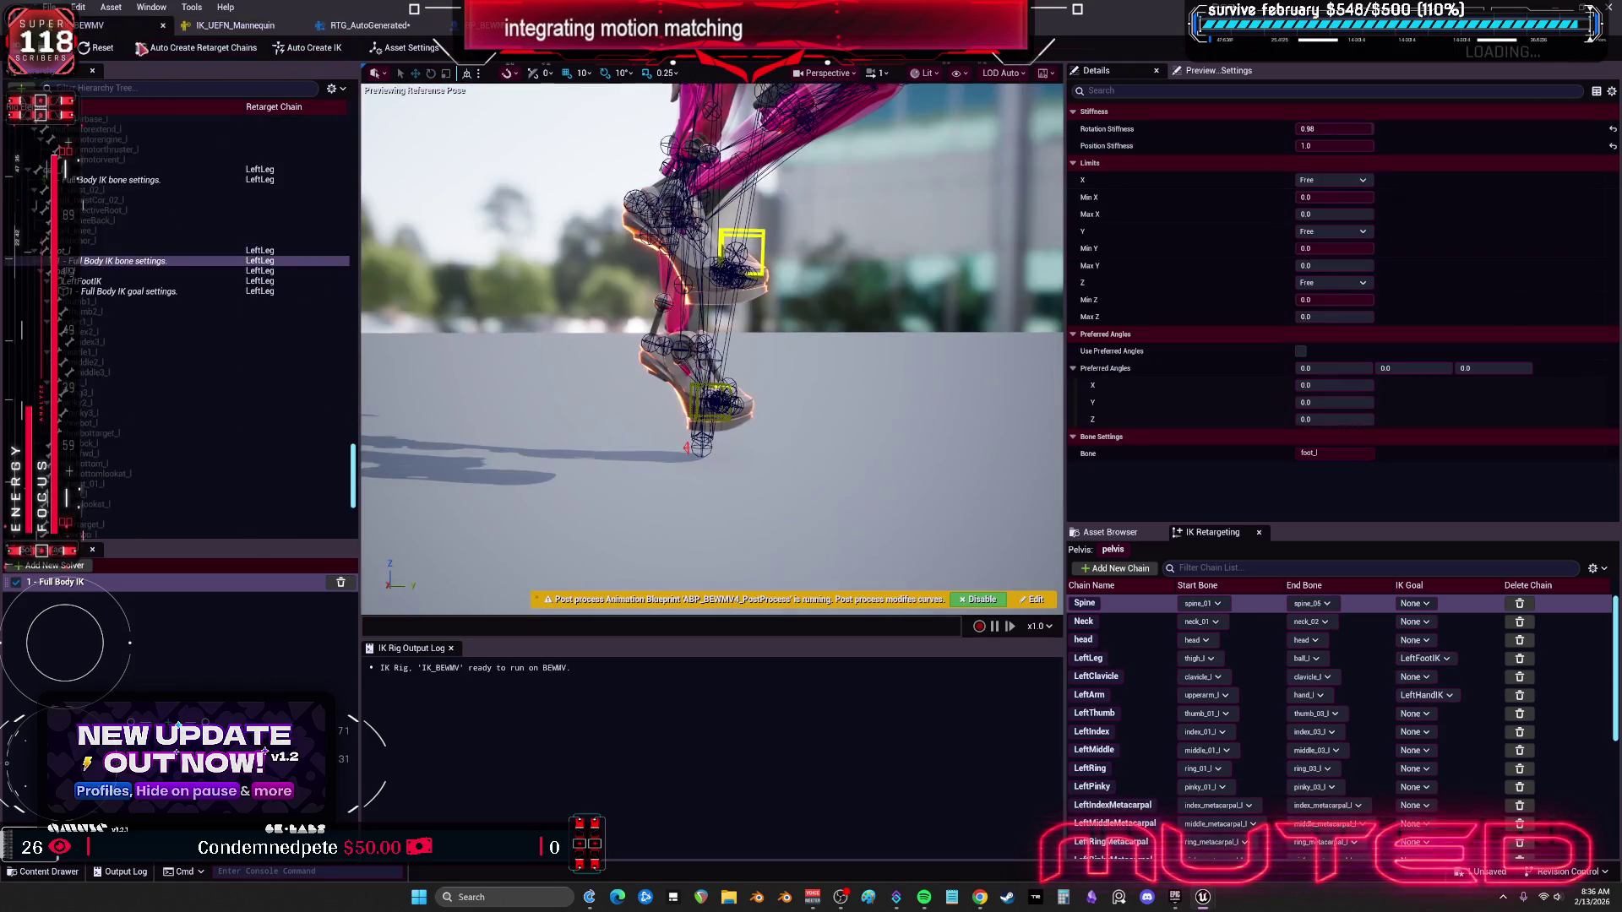
pyautogui.moveTo(353, 457); pyautogui.dragTo(353, 127)
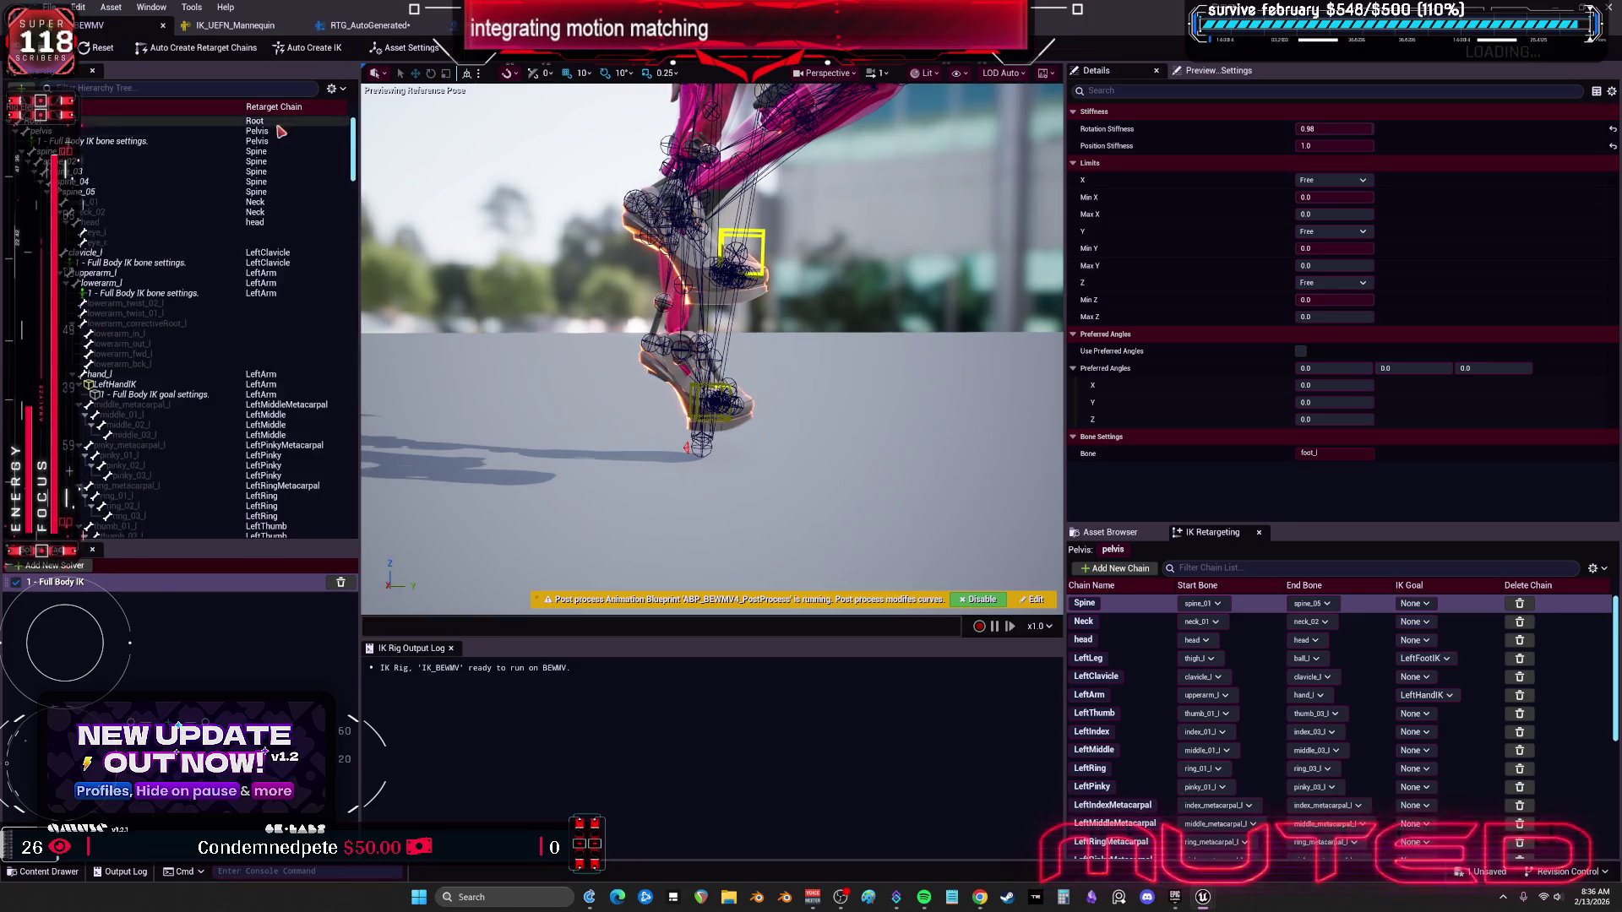
pyautogui.click(290, 132)
pyautogui.click(289, 144)
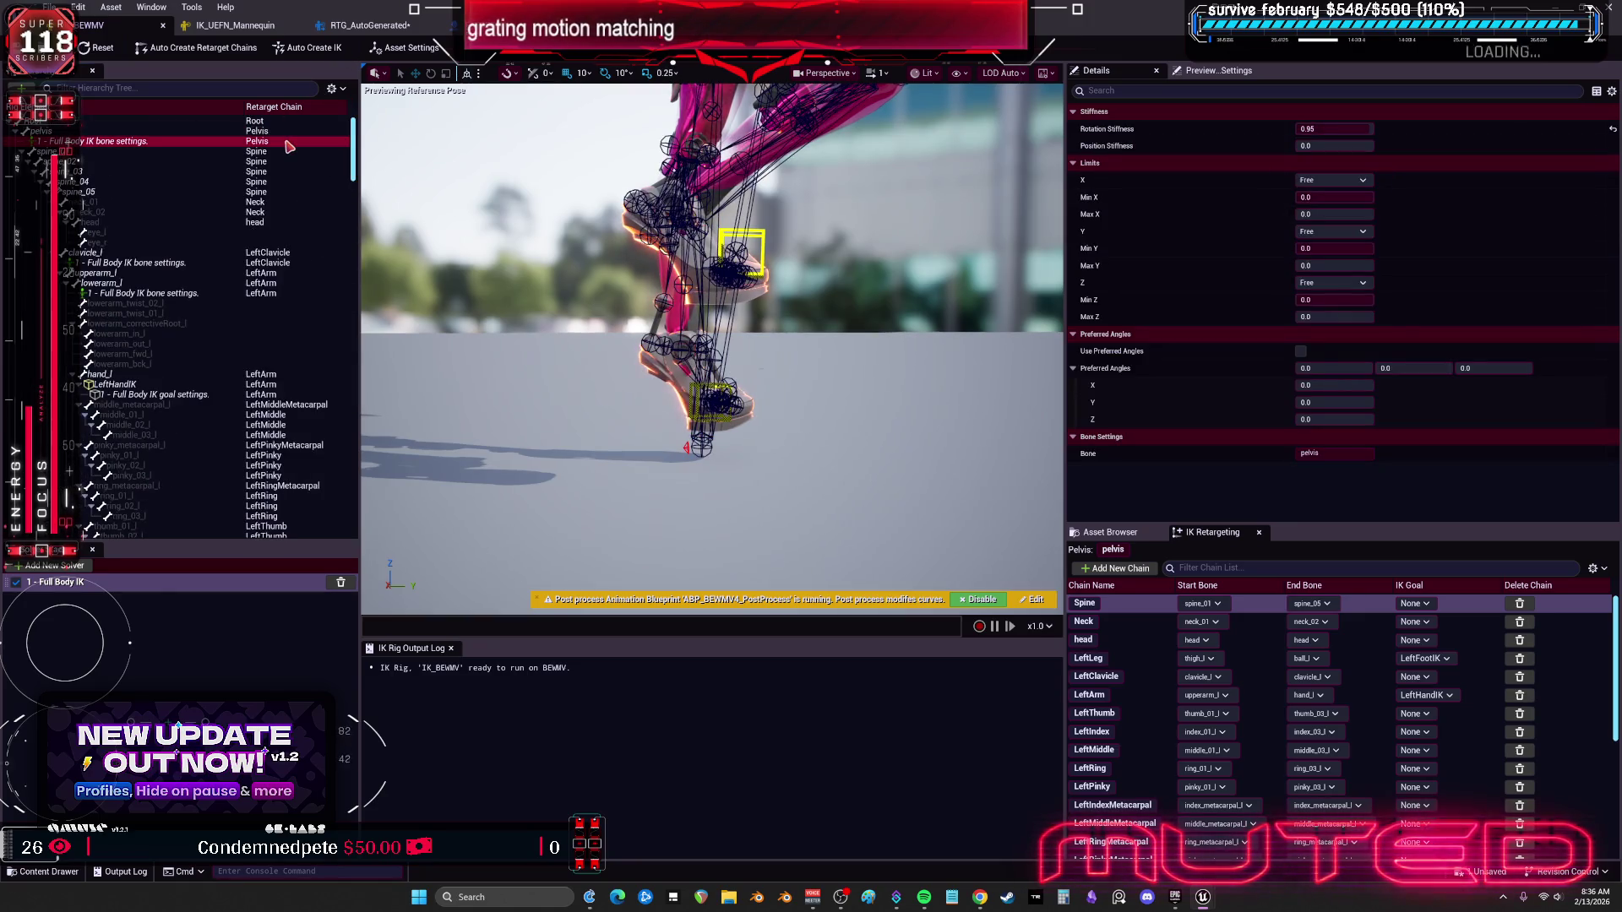
pyautogui.rightClick(283, 140)
pyautogui.press('Escape')
pyautogui.rightClick(269, 133)
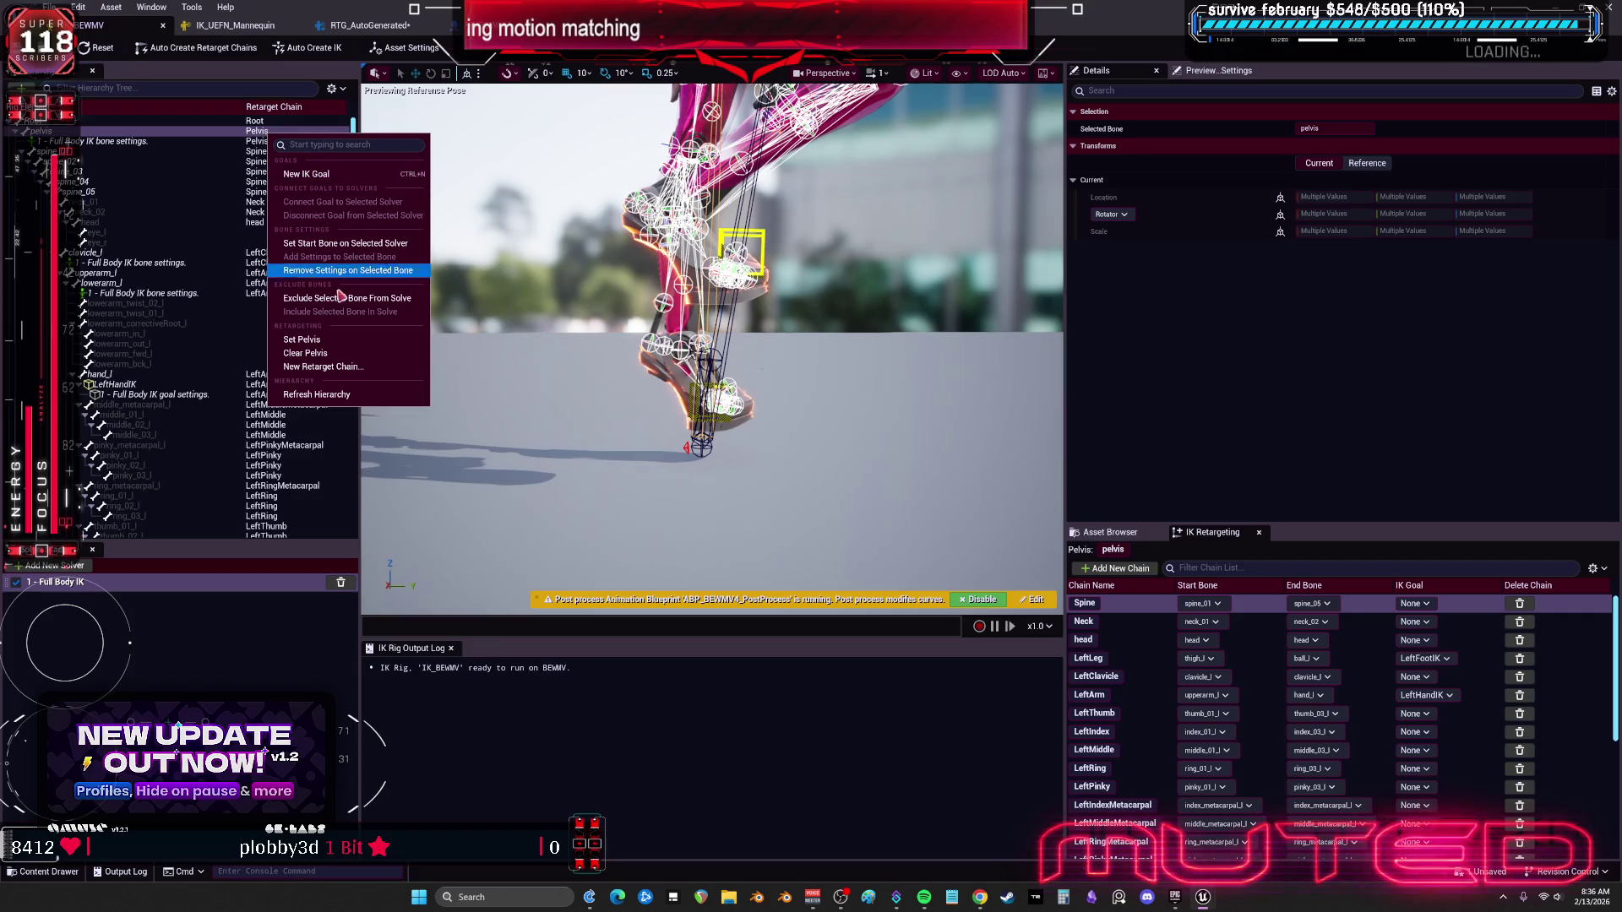
pyautogui.click(349, 342)
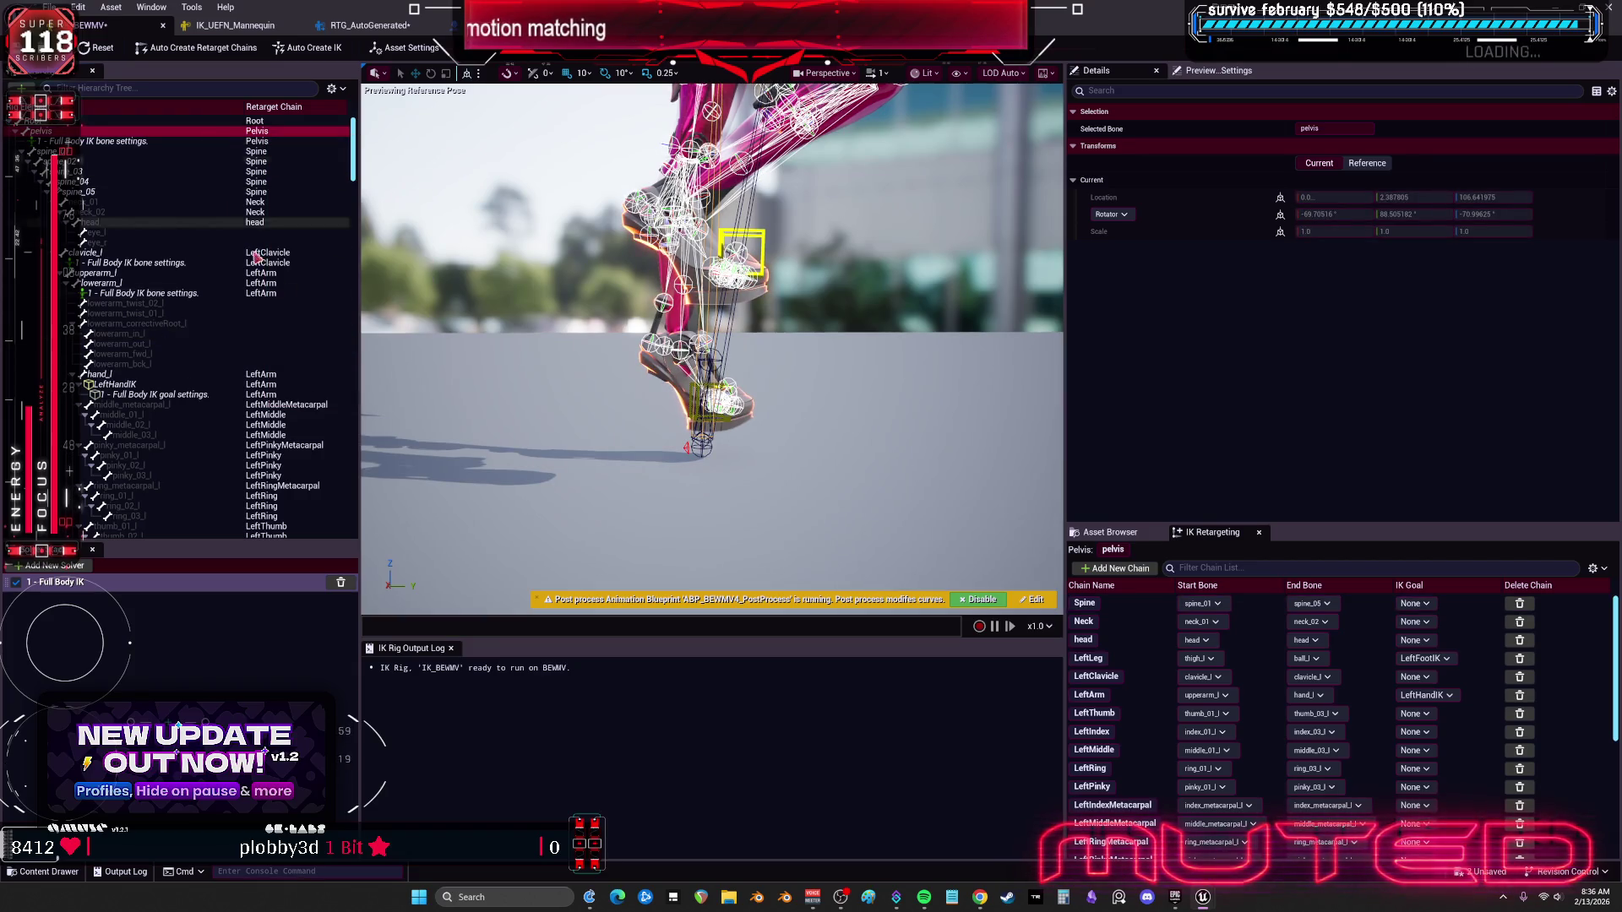
pyautogui.rightClick(284, 133)
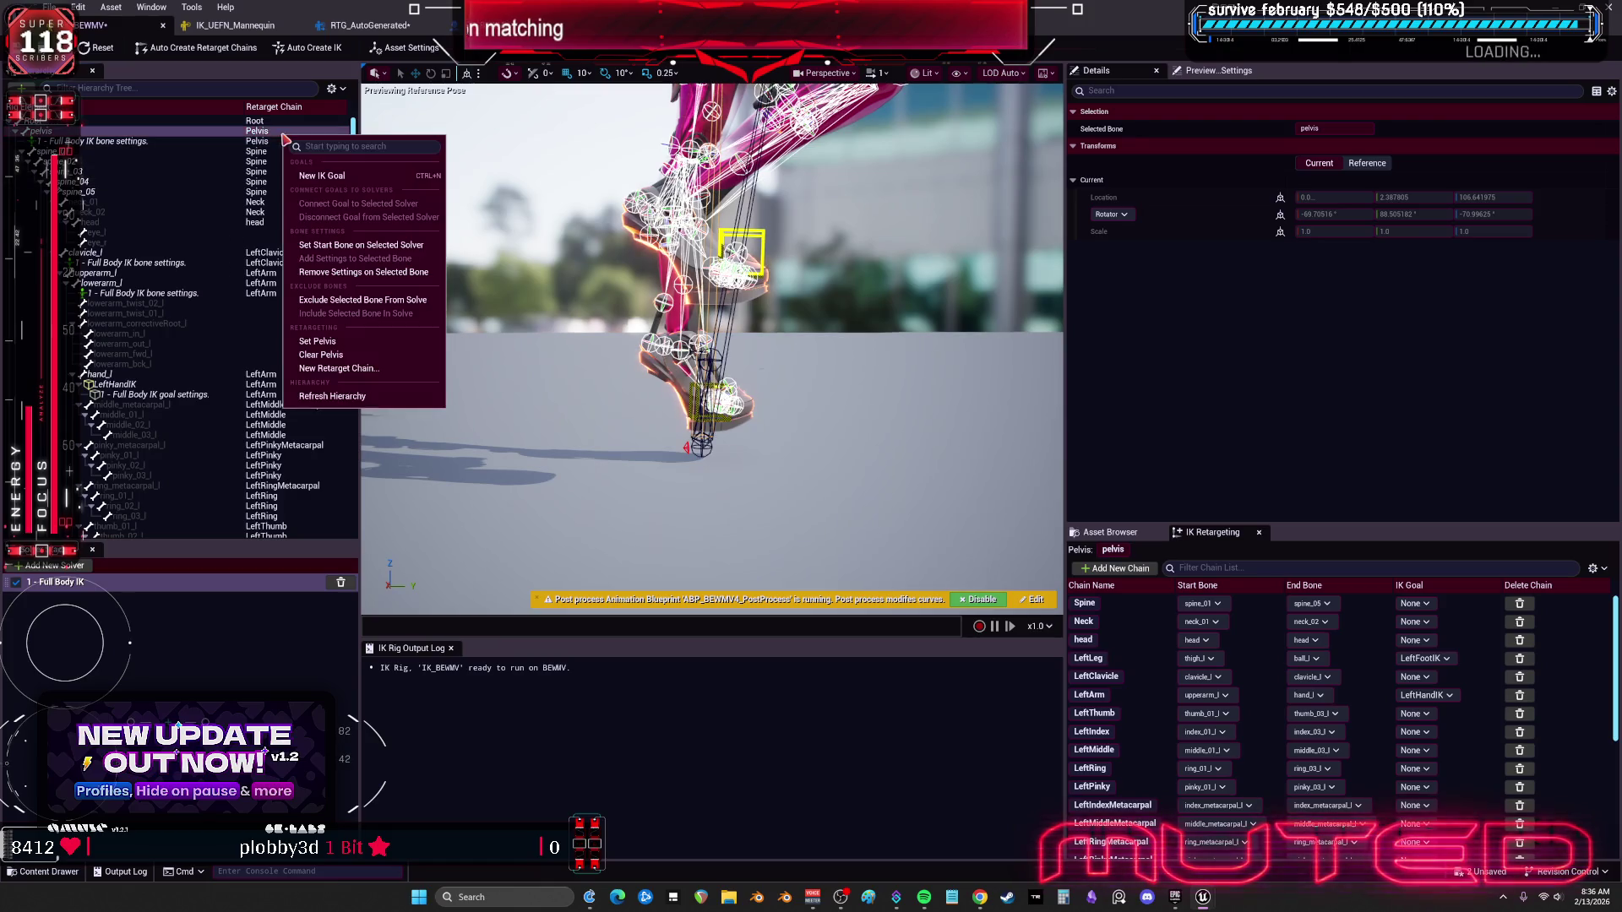
pyautogui.click(369, 369)
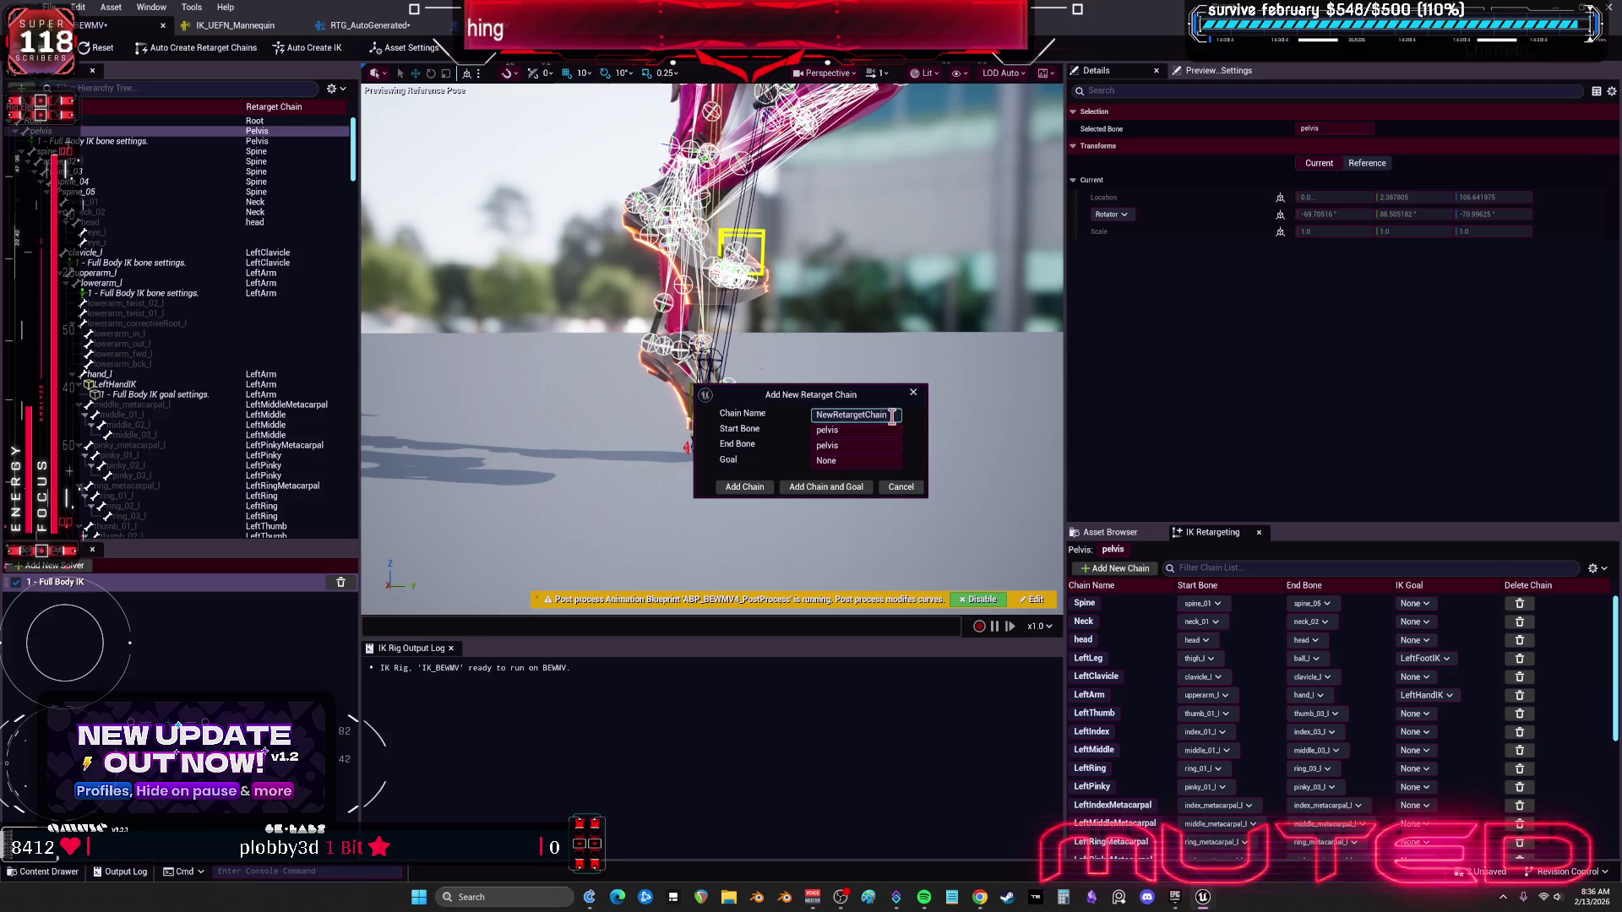
pyautogui.write('pelvis')
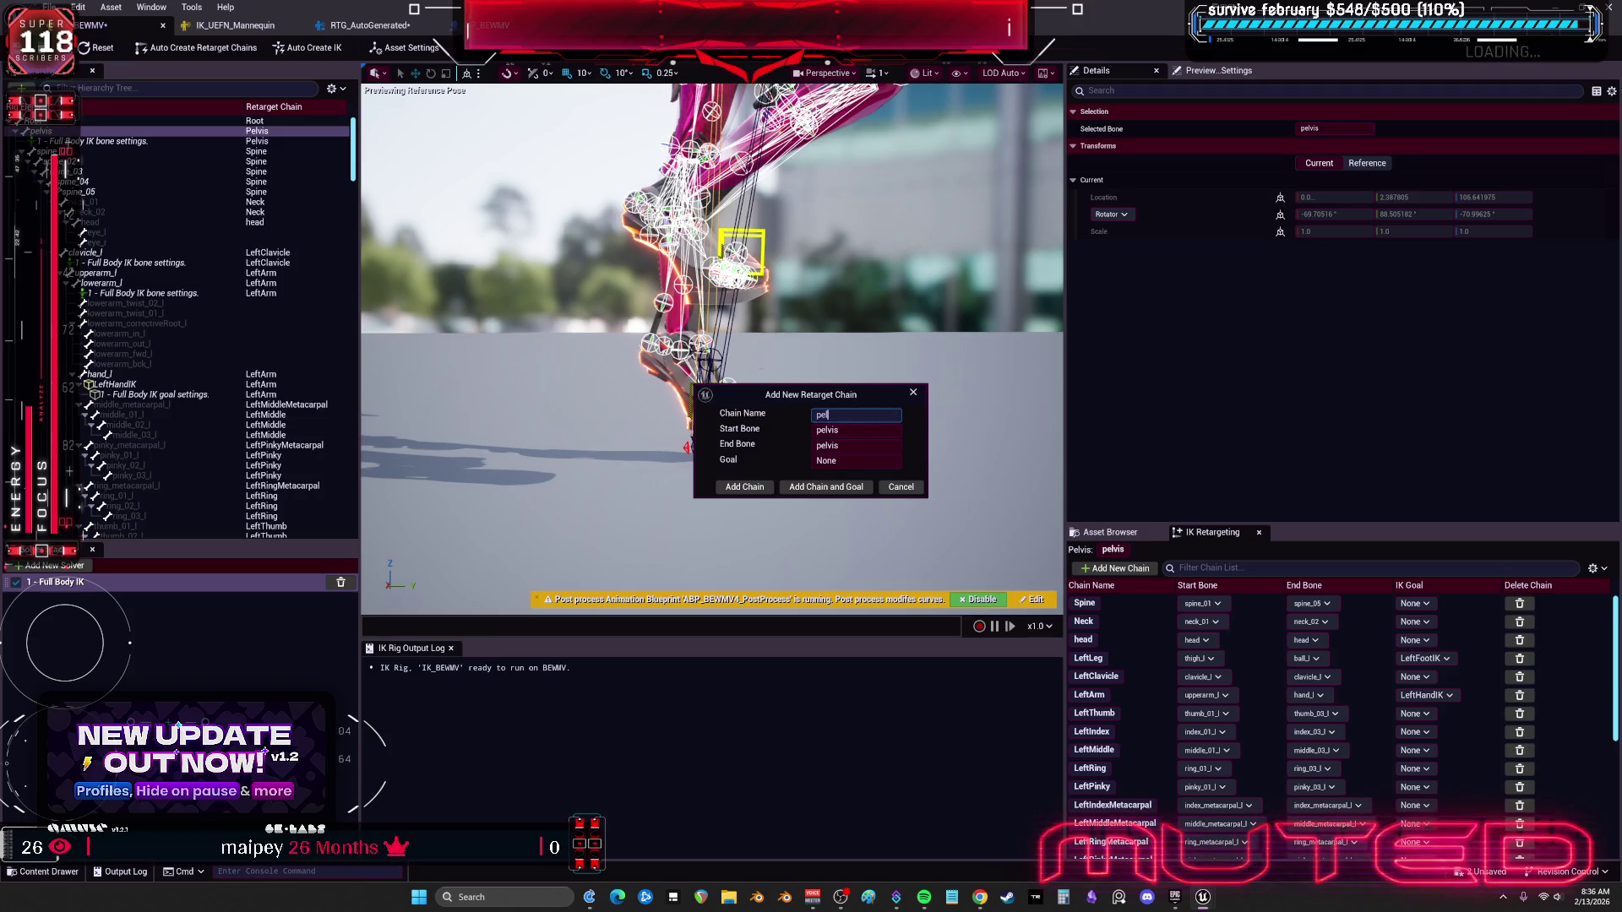
pyautogui.click(744, 488)
# Step: Check the mannequin rig's pelvis bone, then return to the character rig and retargeter
pyautogui.click(233, 25)
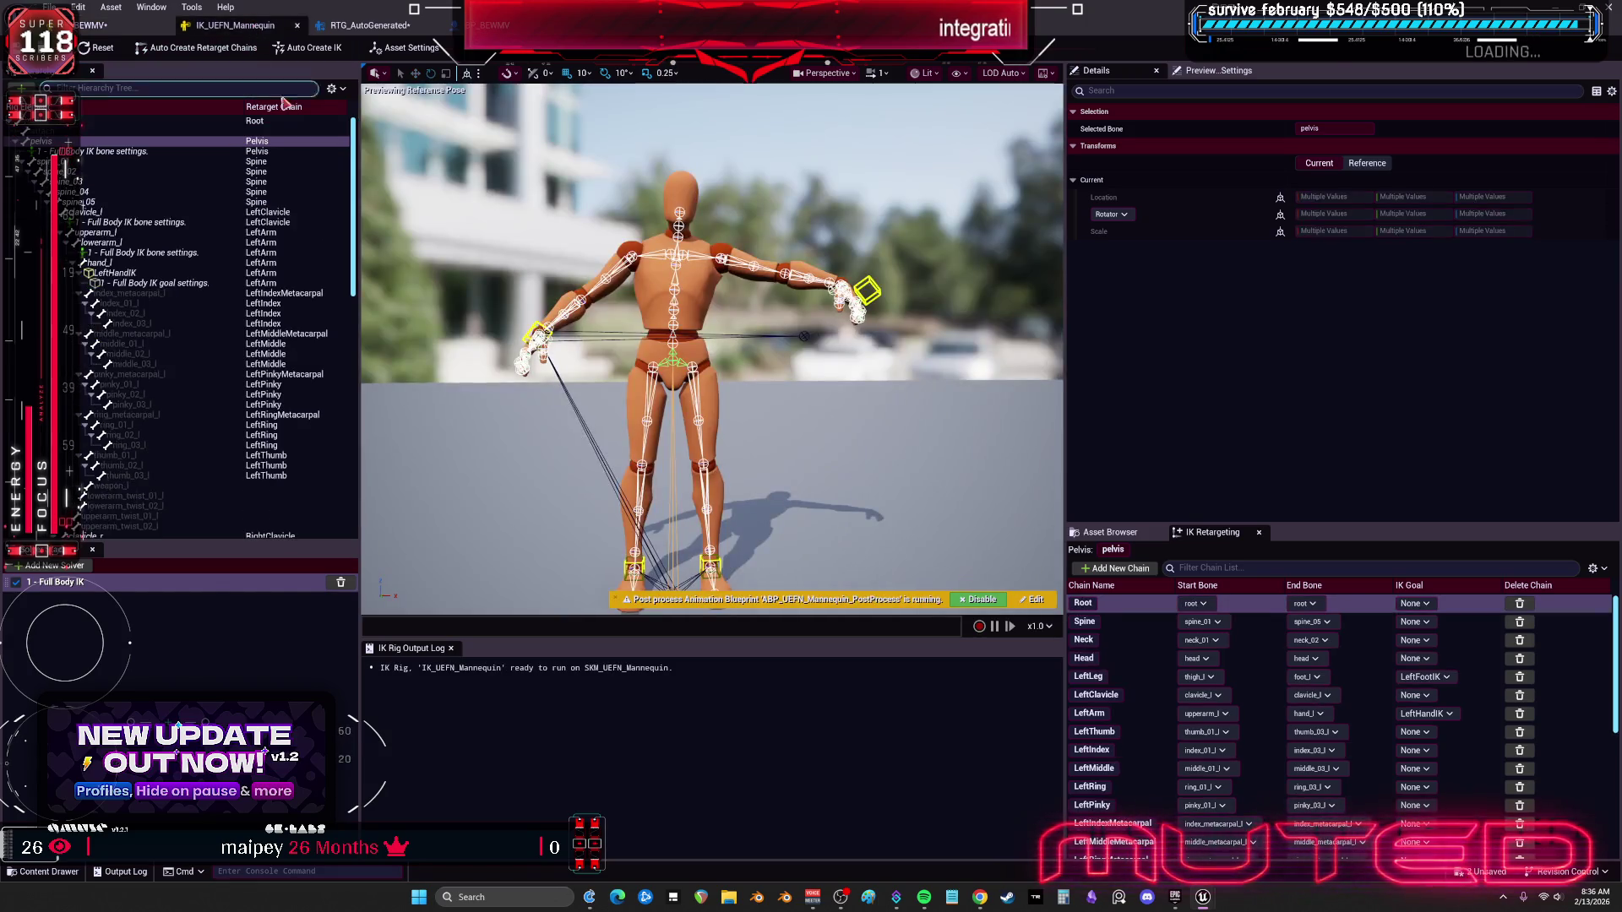
pyautogui.rightClick(269, 141)
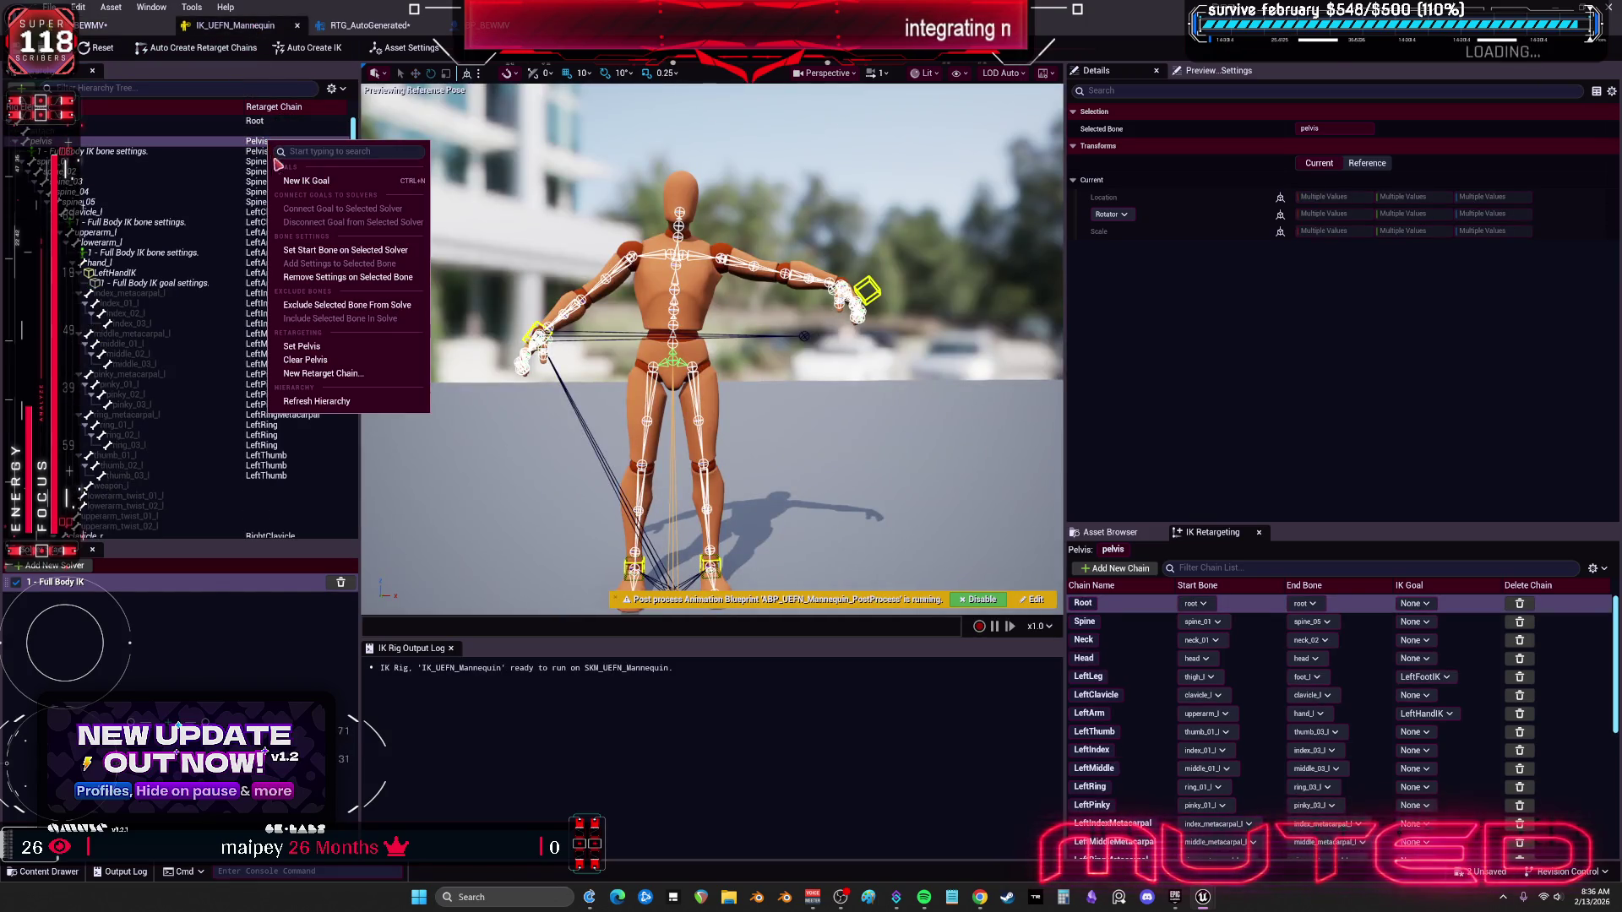
pyautogui.click(97, 25)
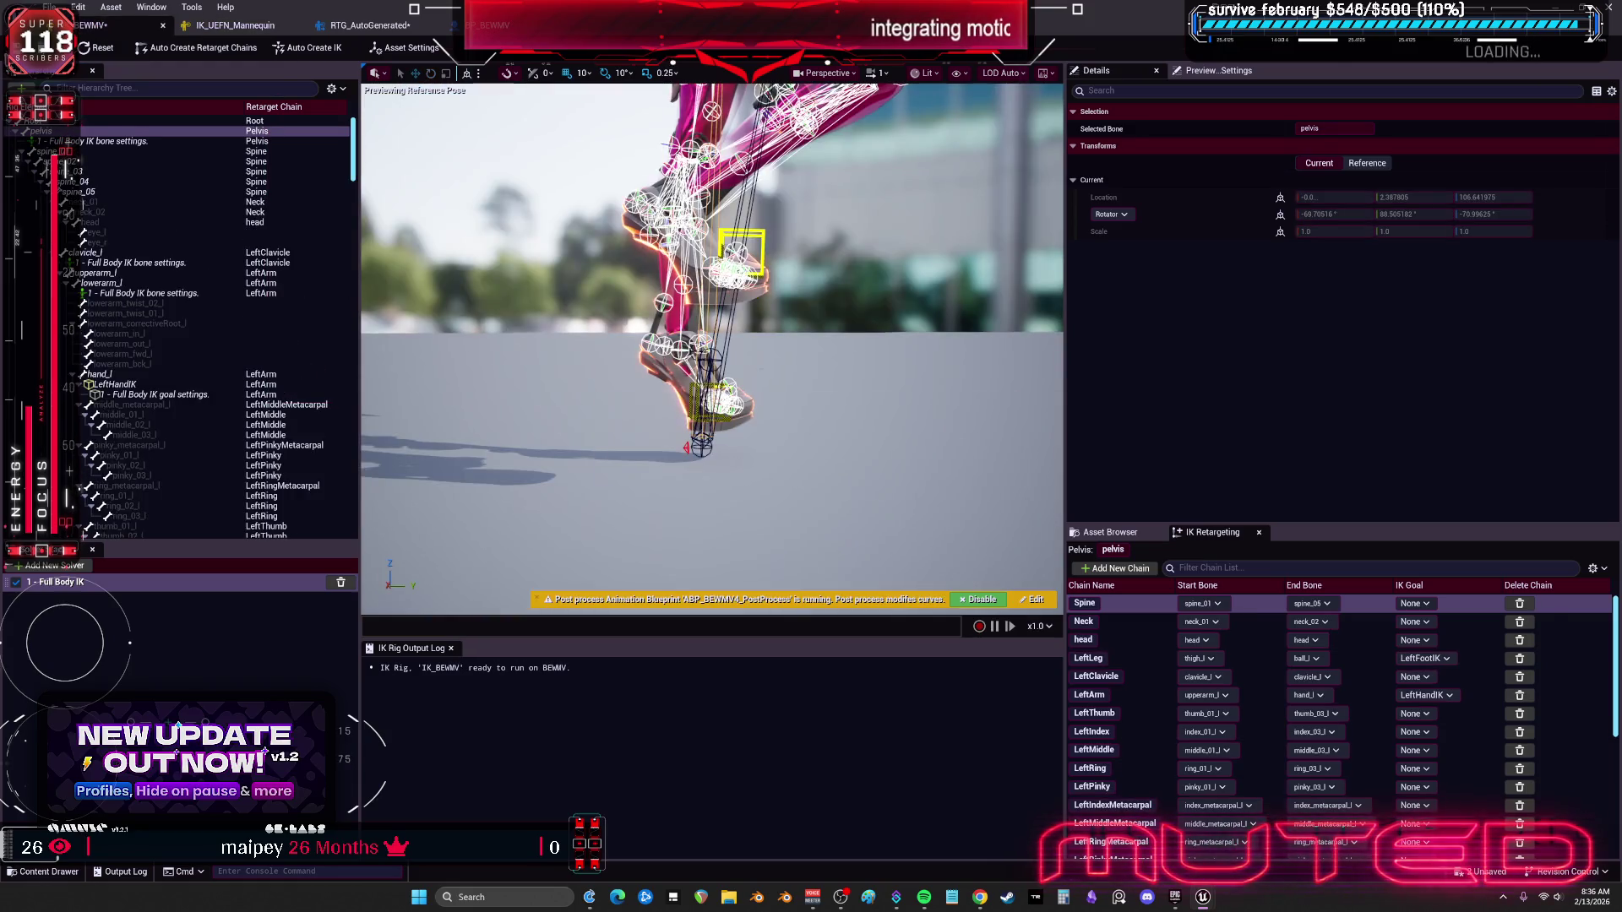
pyautogui.click(372, 25)
# Step: View the pelvis chain's source chain options, leave it unmapped, and return to IK_UEFN_Mannequin
pyautogui.click(507, 26)
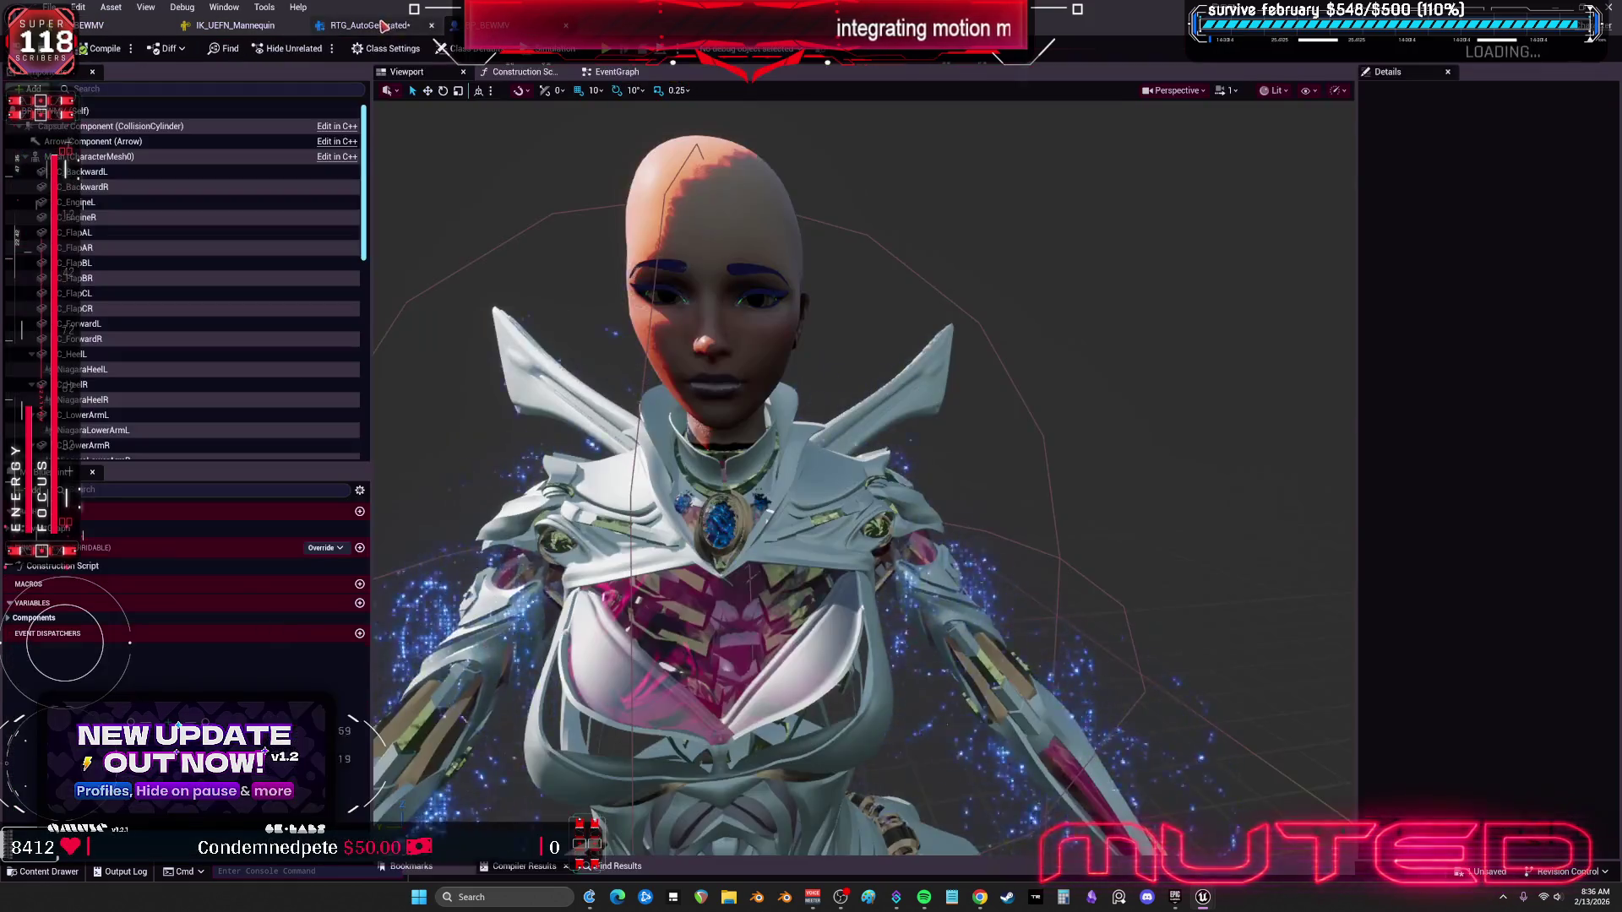
pyautogui.click(382, 25)
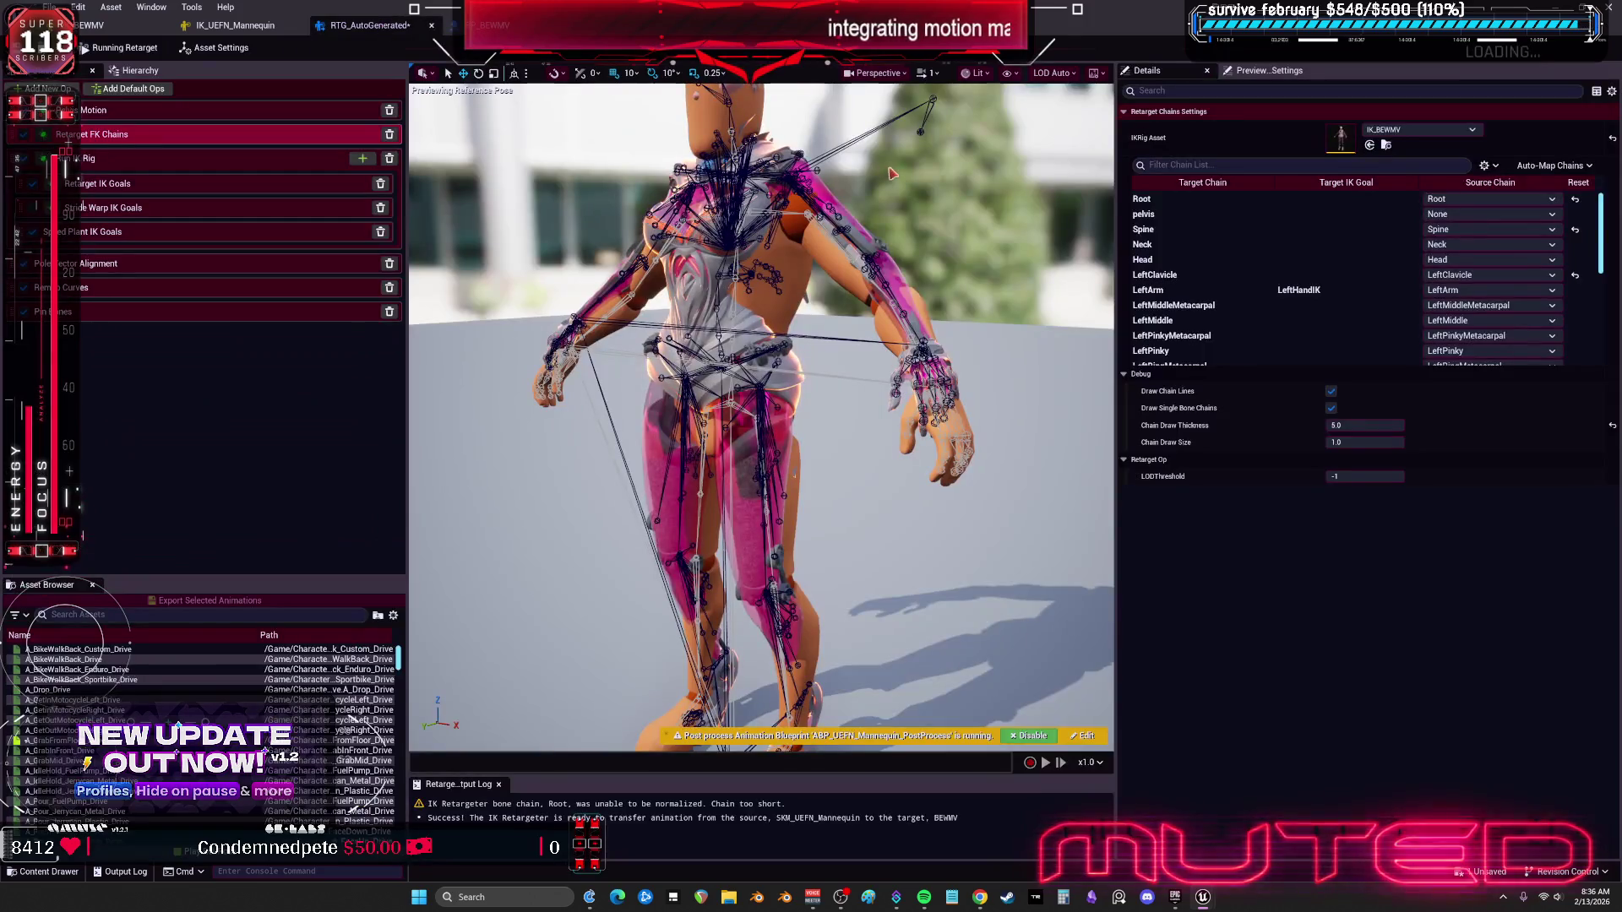
pyautogui.click(133, 161)
pyautogui.click(127, 134)
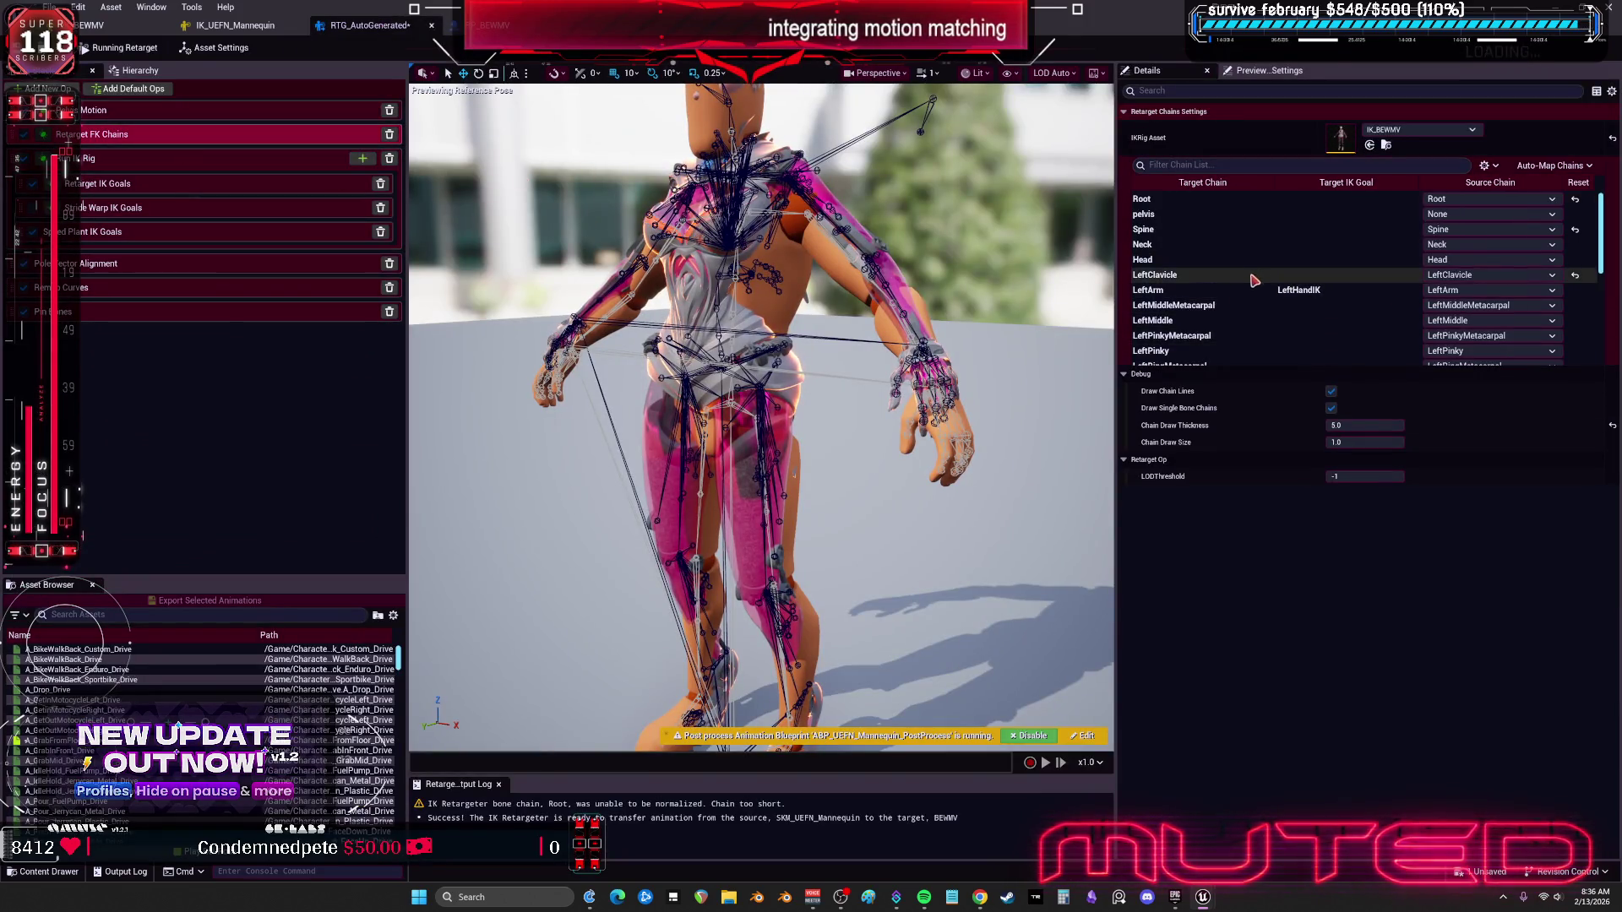
pyautogui.click(1487, 213)
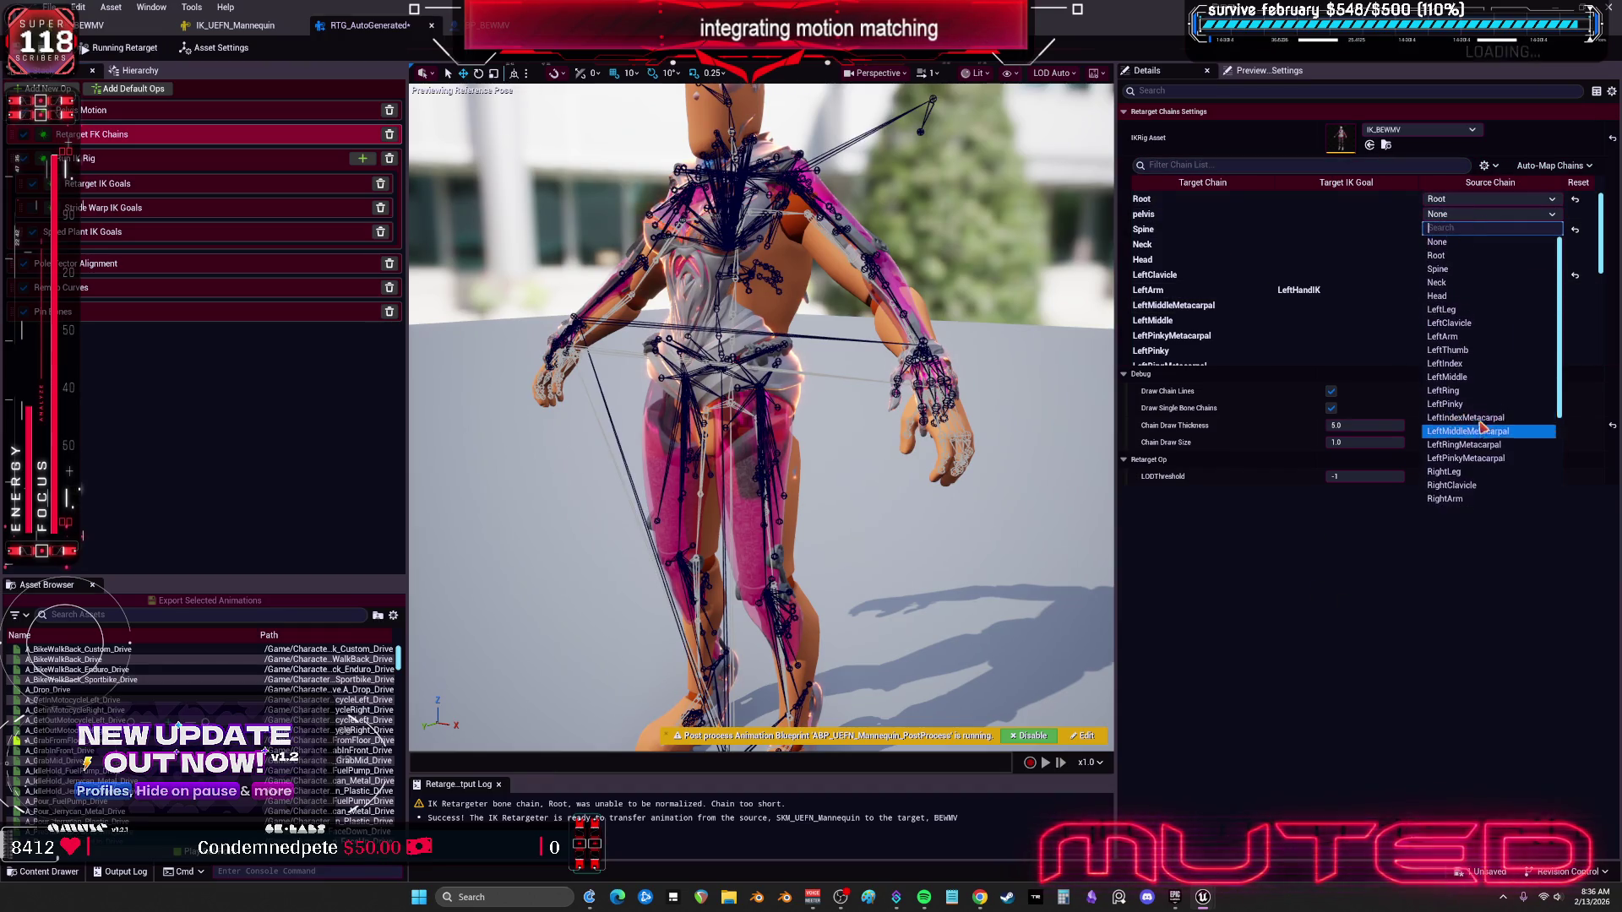
pyautogui.press('Escape')
pyautogui.click(200, 26)
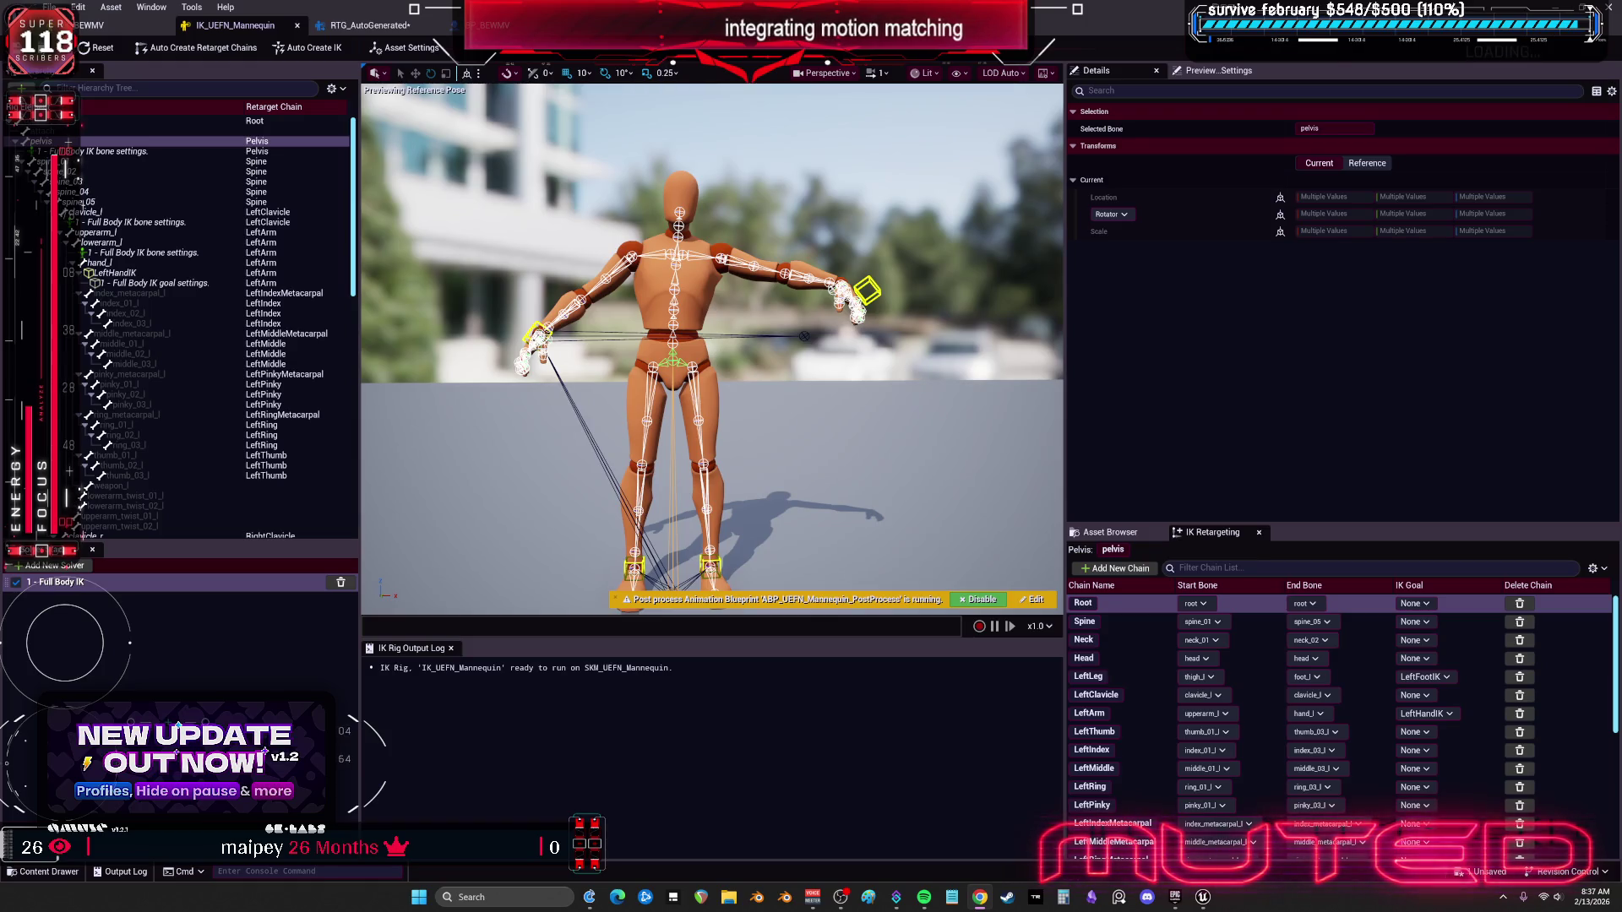
# Step: Add a pelvis-to-pelvis retarget chain named pelvis to the mannequin rig and save it
pyautogui.rightClick(259, 147)
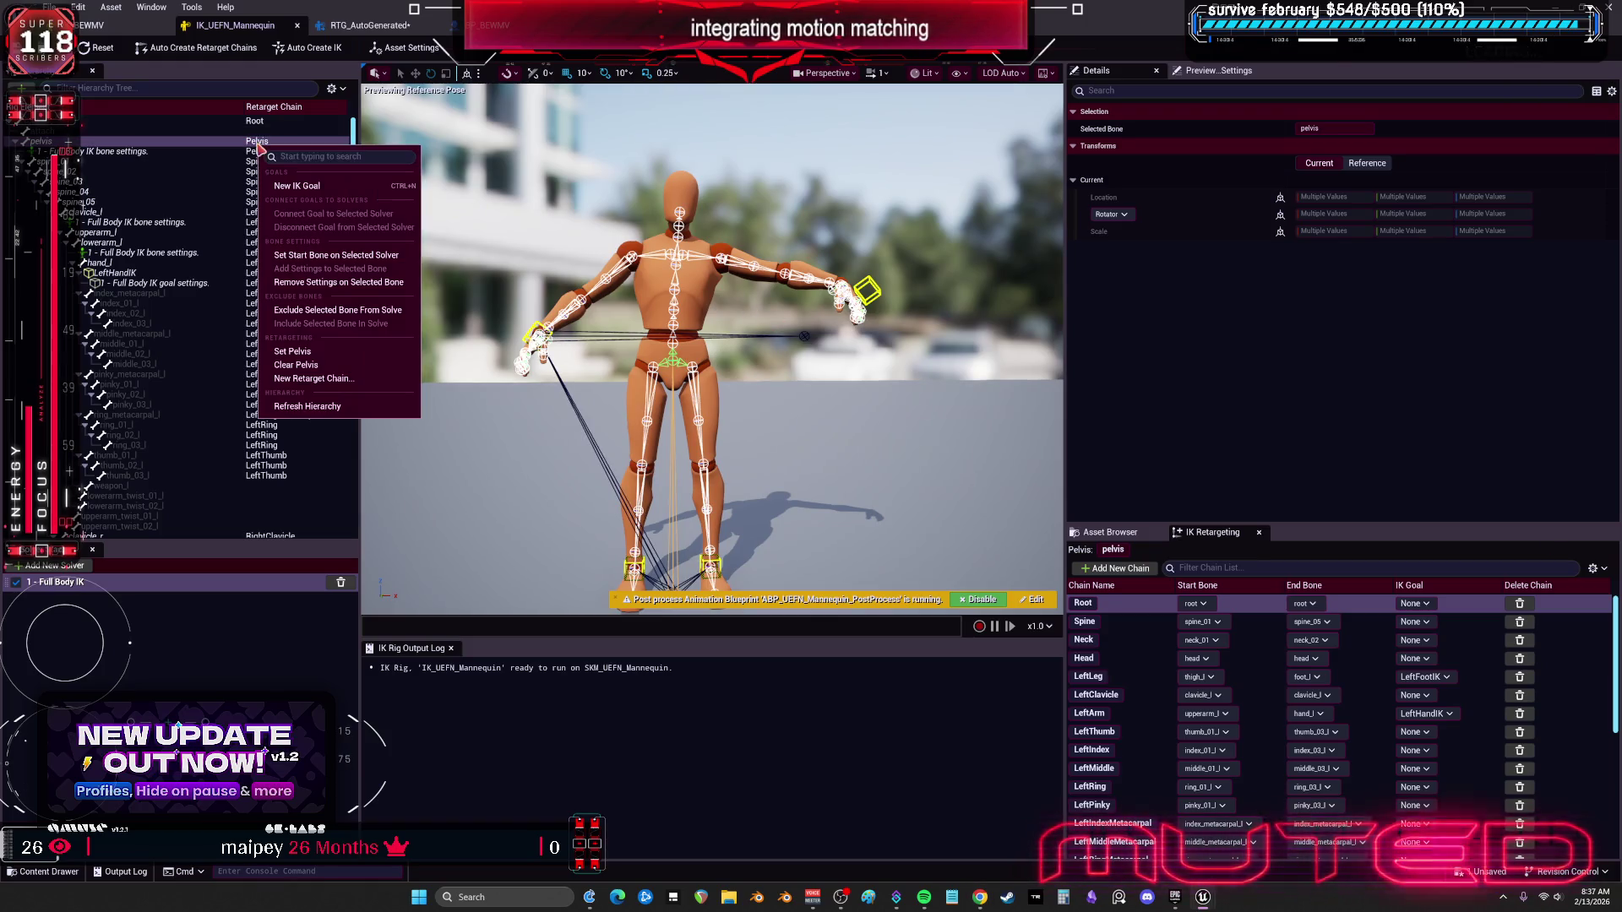
pyautogui.click(351, 379)
pyautogui.write('pelvi')
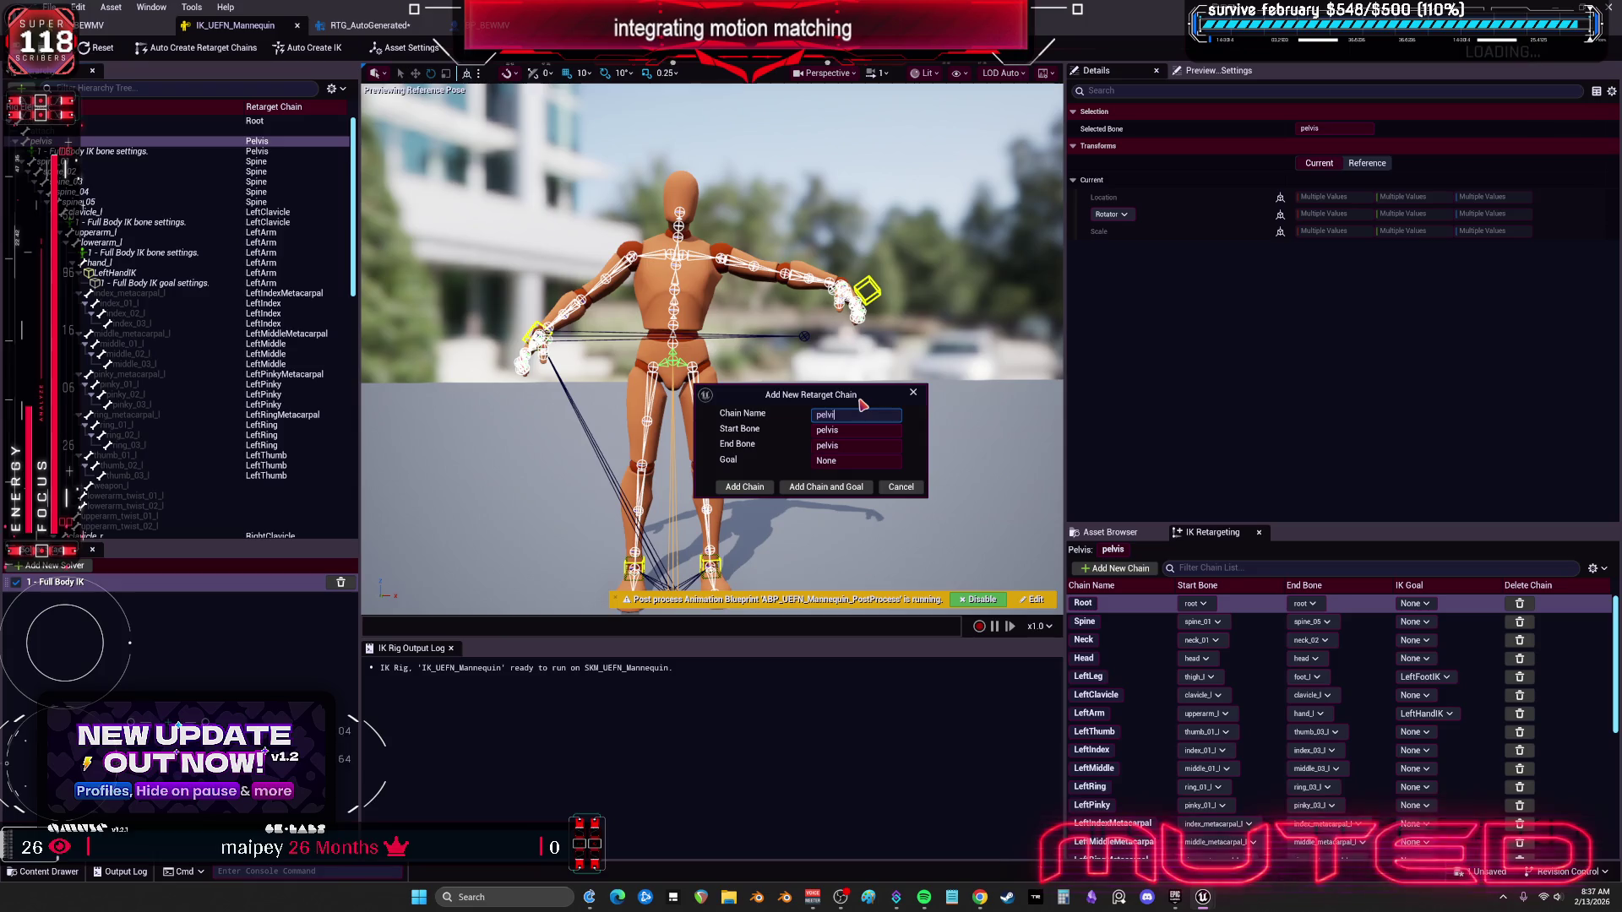
pyautogui.write('s')
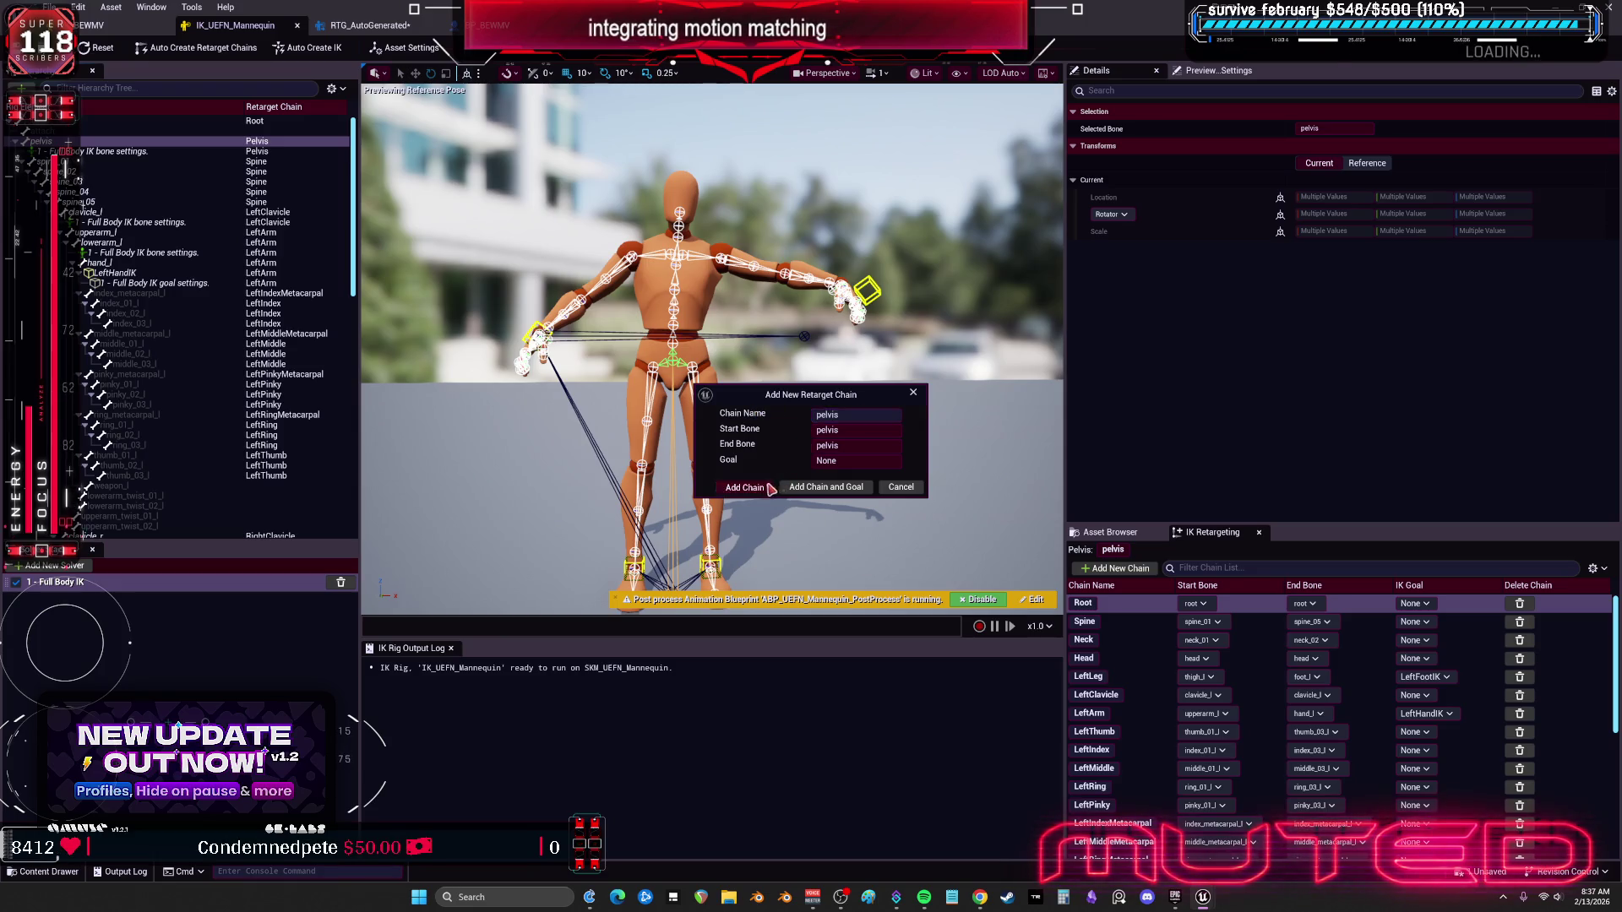
pyautogui.click(769, 486)
pyautogui.hotkey('ctrl', 's')
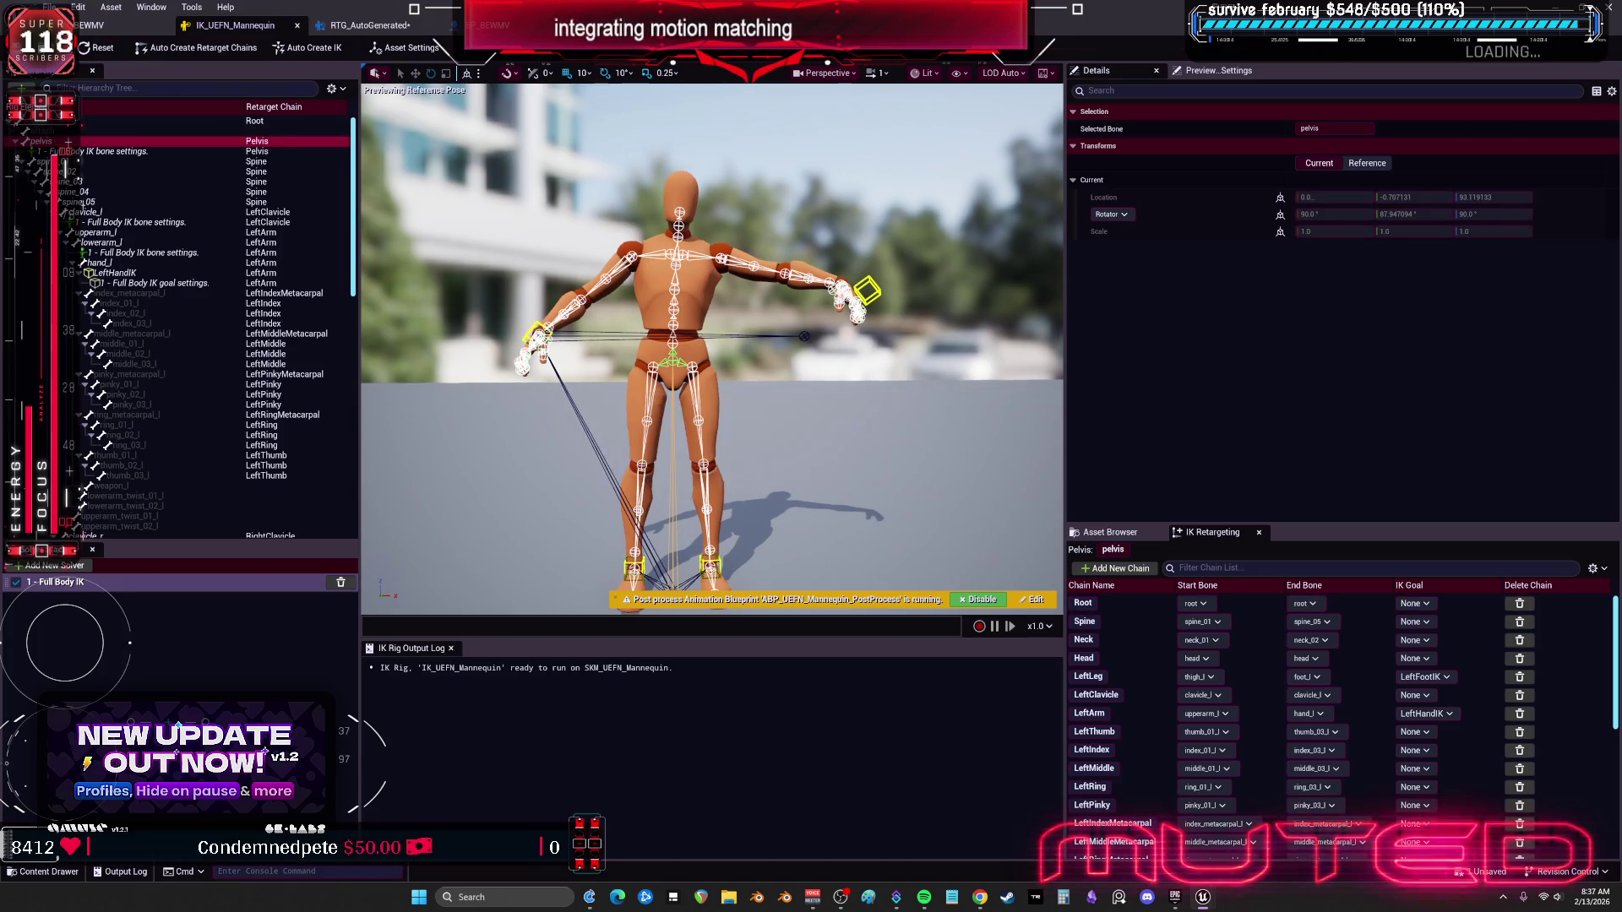
pyautogui.click(369, 25)
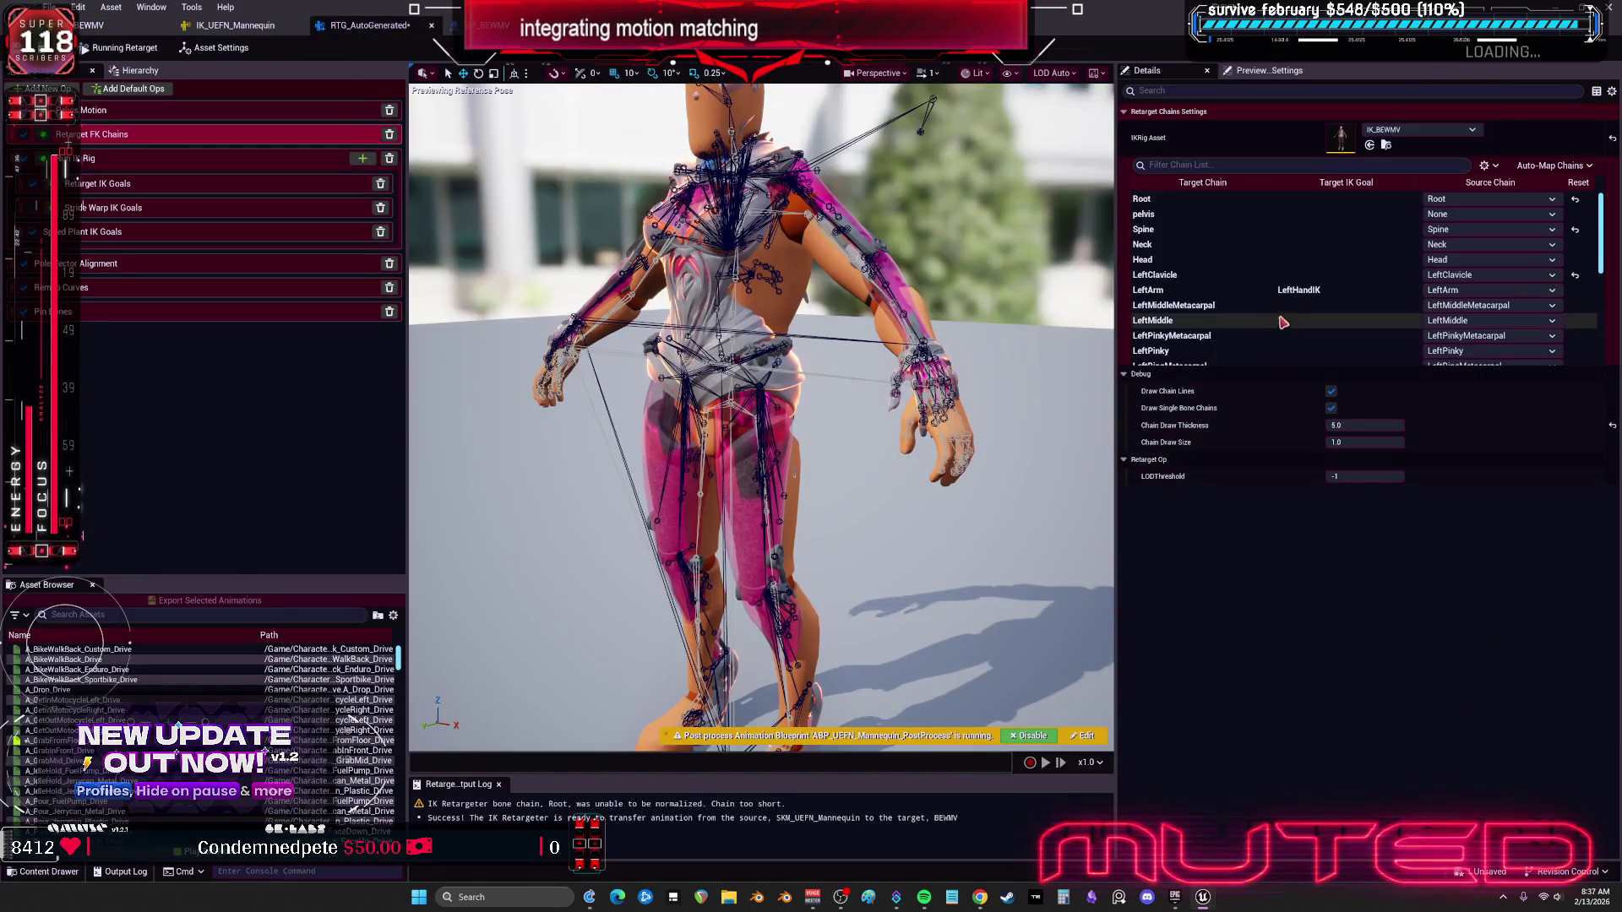
# Step: Map the target pelvis chain to the mannequin's pelvis source chain and view the IK goal solve settings
pyautogui.click(1446, 216)
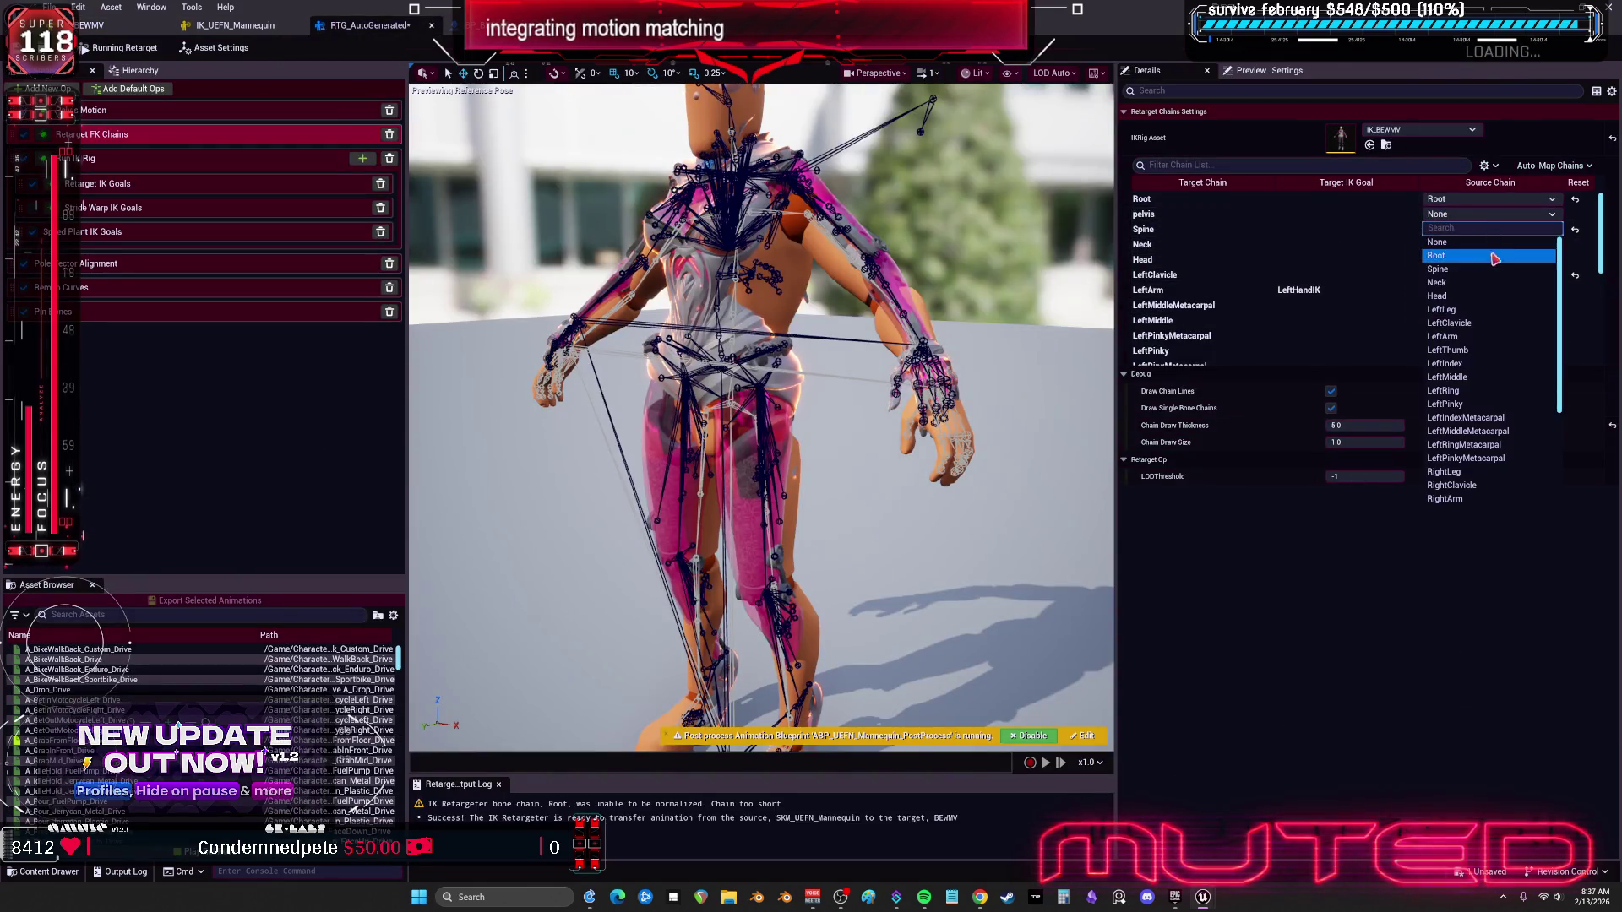
pyautogui.click(1461, 505)
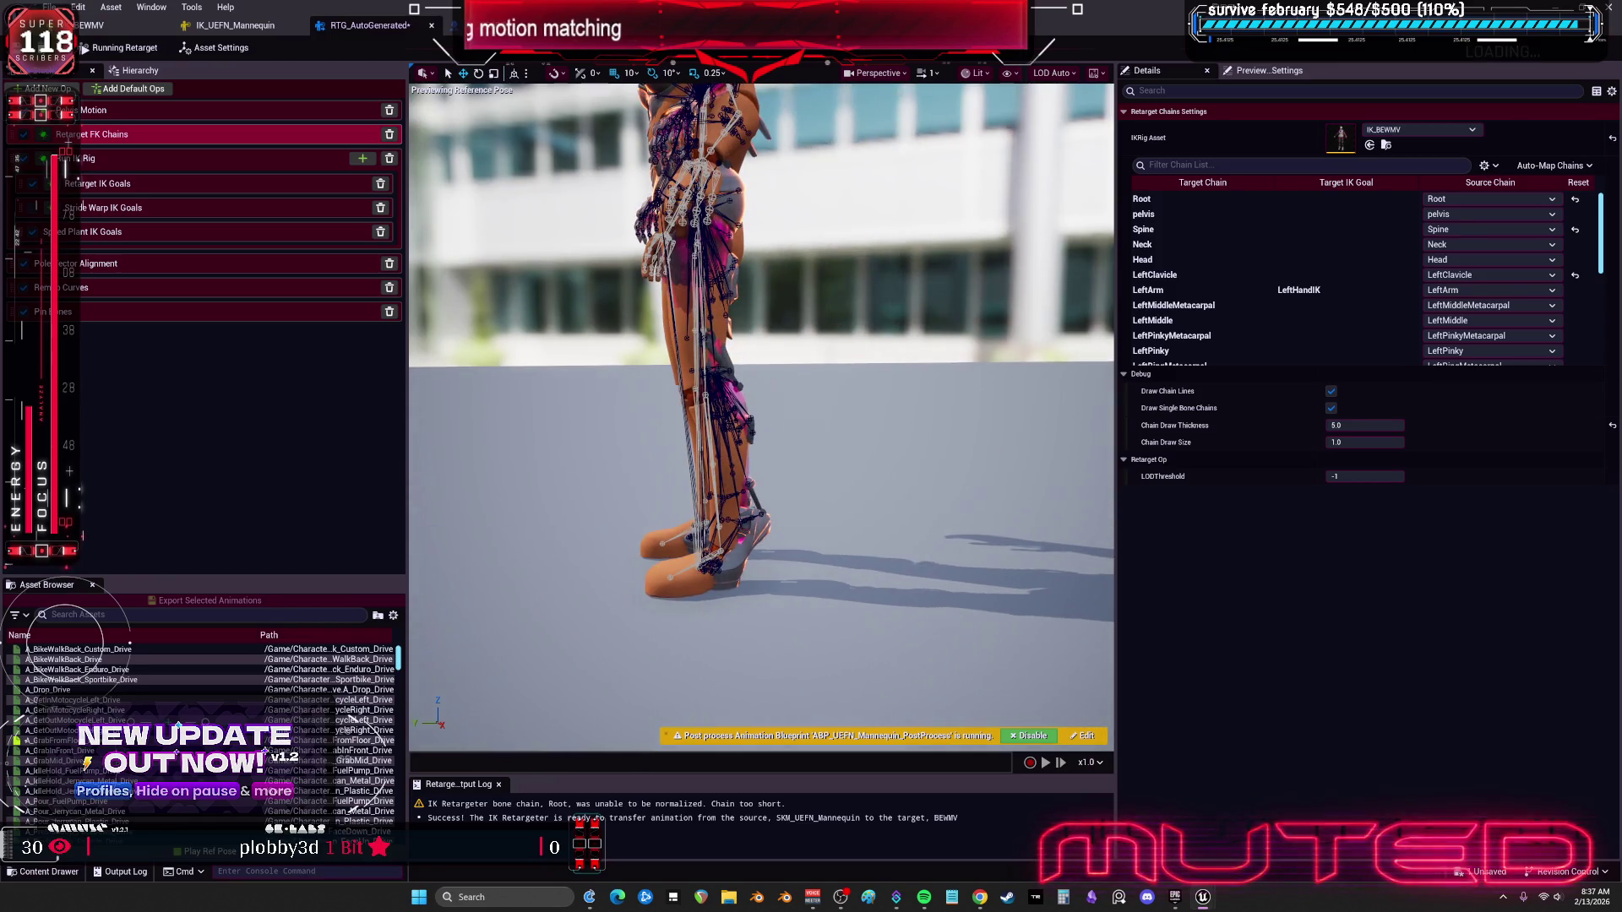
pyautogui.moveTo(718, 402); pyautogui.dragTo(927, 402)
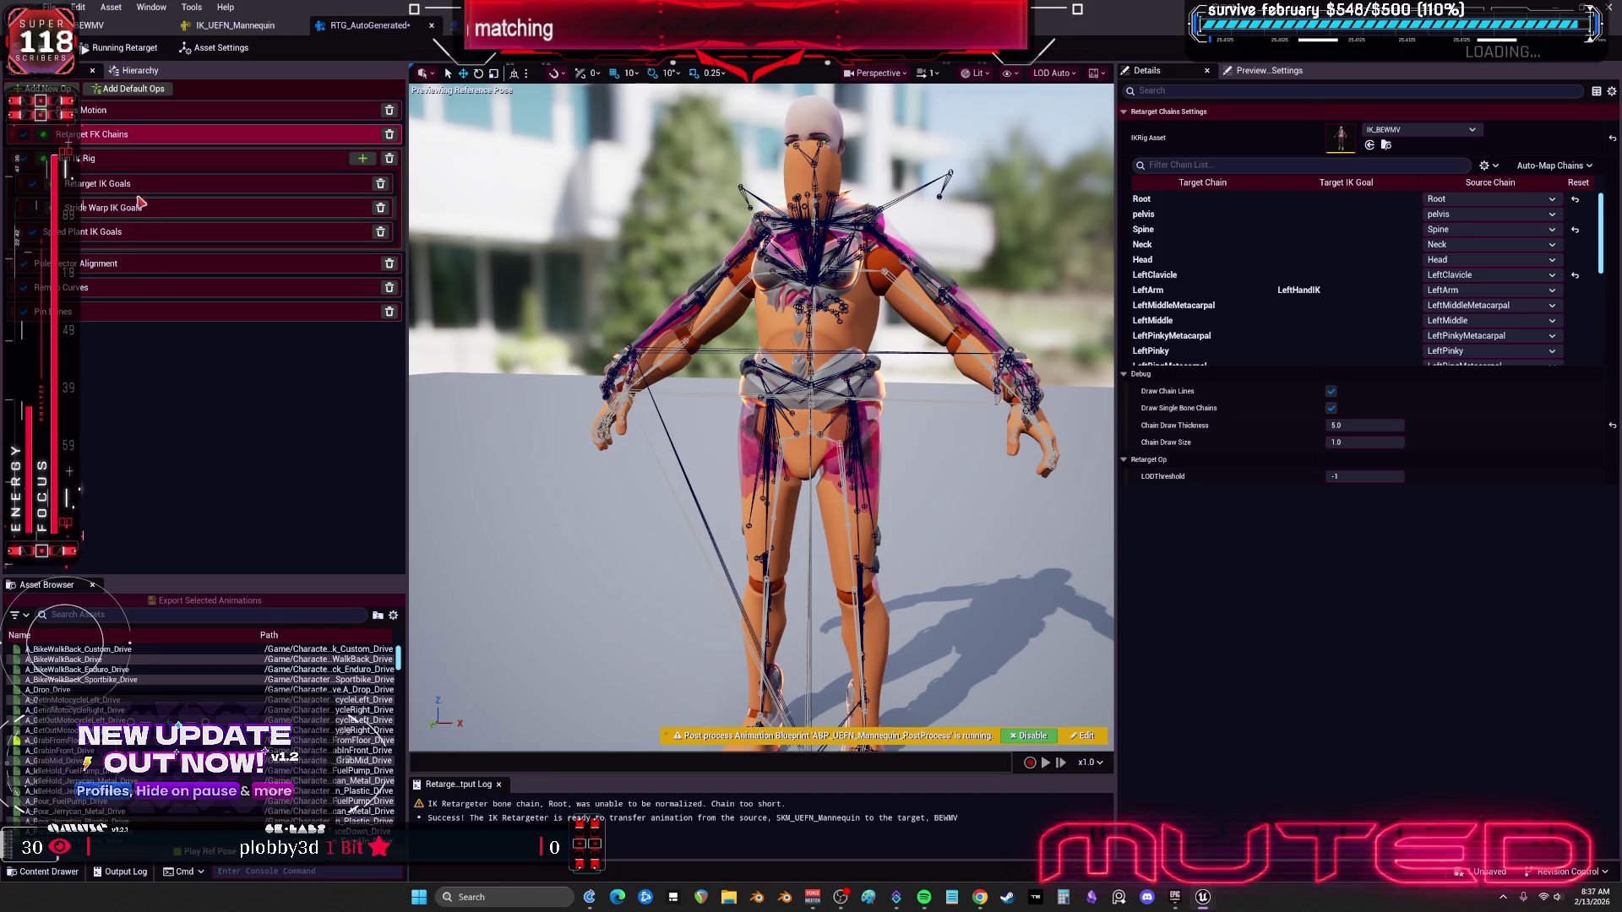
pyautogui.click(152, 169)
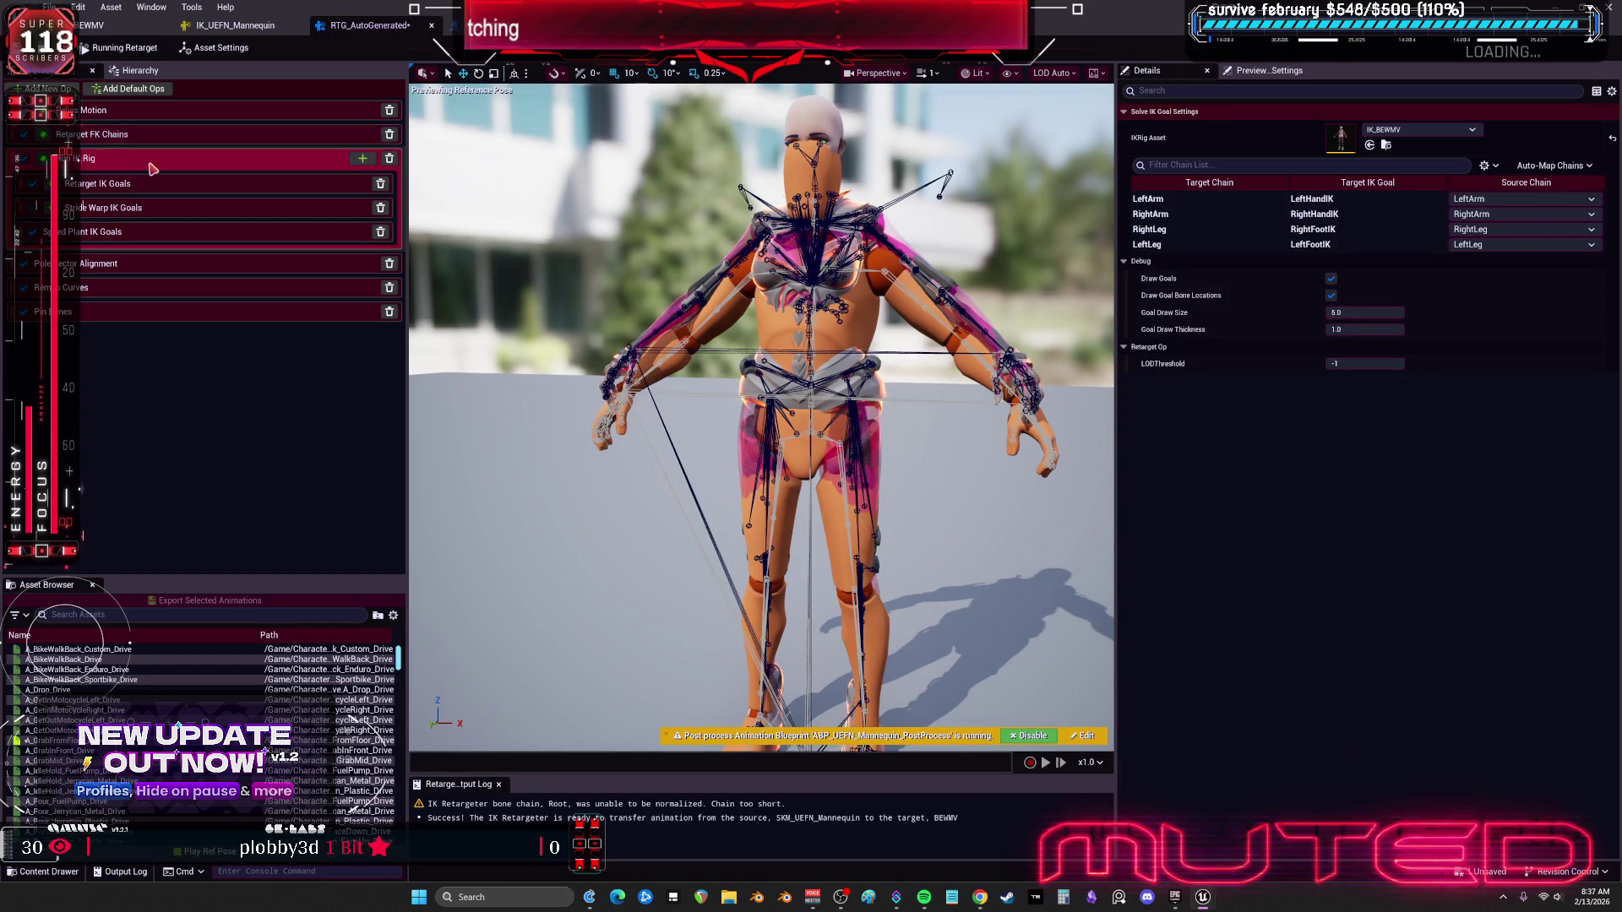
pyautogui.moveTo(853, 405); pyautogui.dragTo(708, 361)
# Step: Offset the source mannequin beside the character with Source Mesh Offset X at -70.68
pyautogui.click(215, 47)
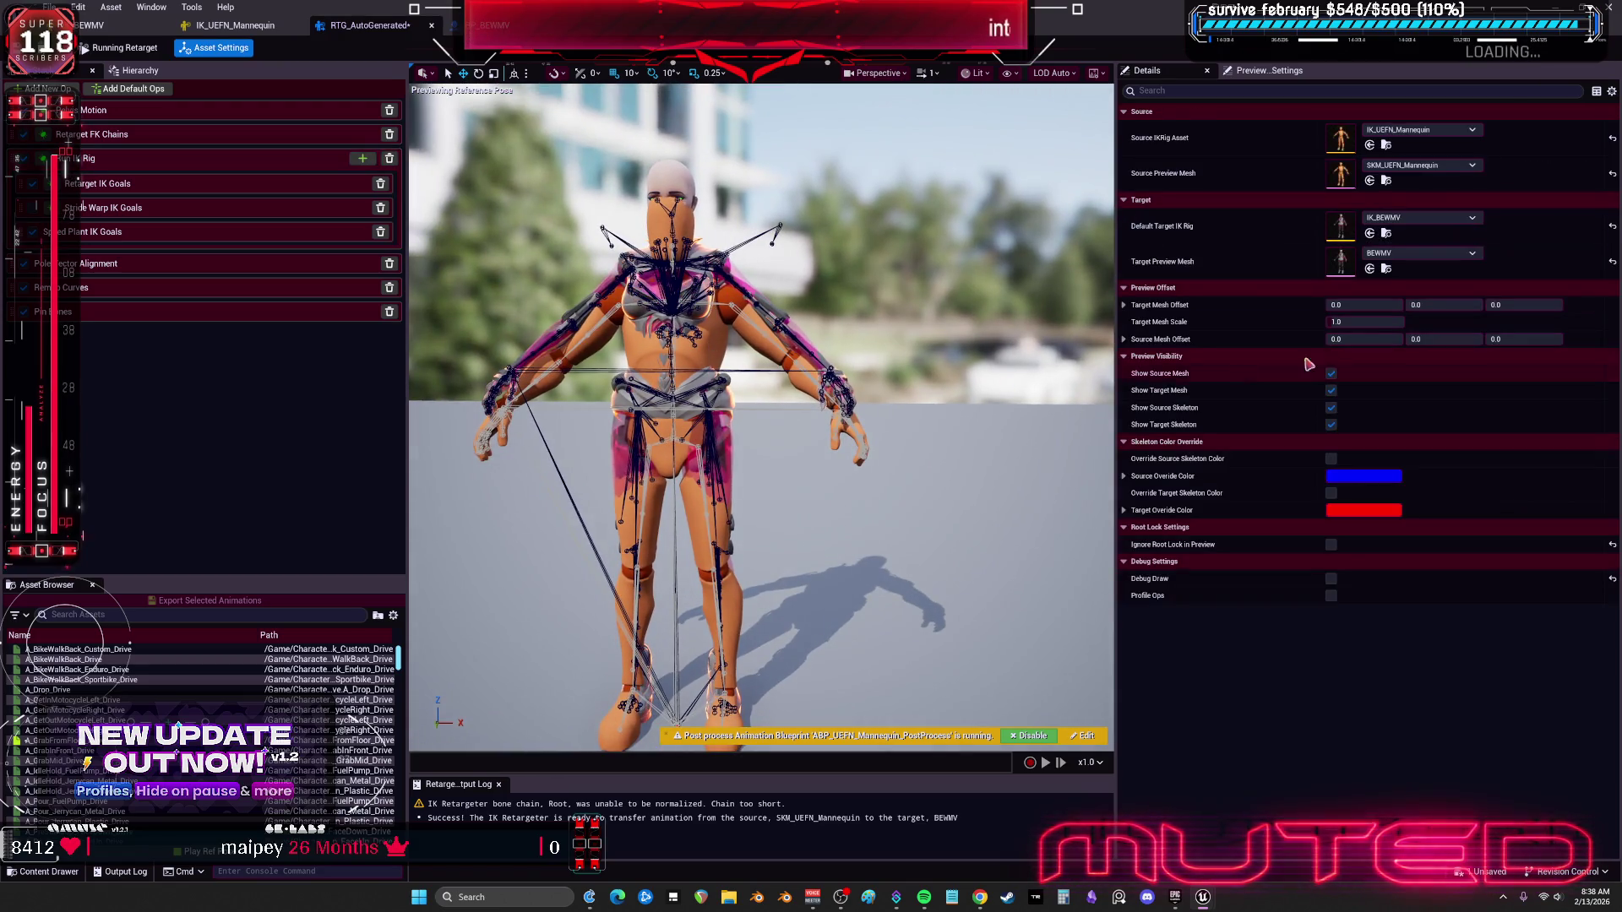
pyautogui.moveTo(1364, 339)
pyautogui.mouseDown()
pyautogui.moveTo(1402, 339)
pyautogui.moveTo(1326, 338)
pyautogui.moveTo(1364, 339)
pyautogui.mouseUp()
pyautogui.moveTo(760, 422)
pyautogui.mouseDown()
pyautogui.moveTo(735, 405)
pyautogui.moveTo(799, 403)
pyautogui.mouseUp()
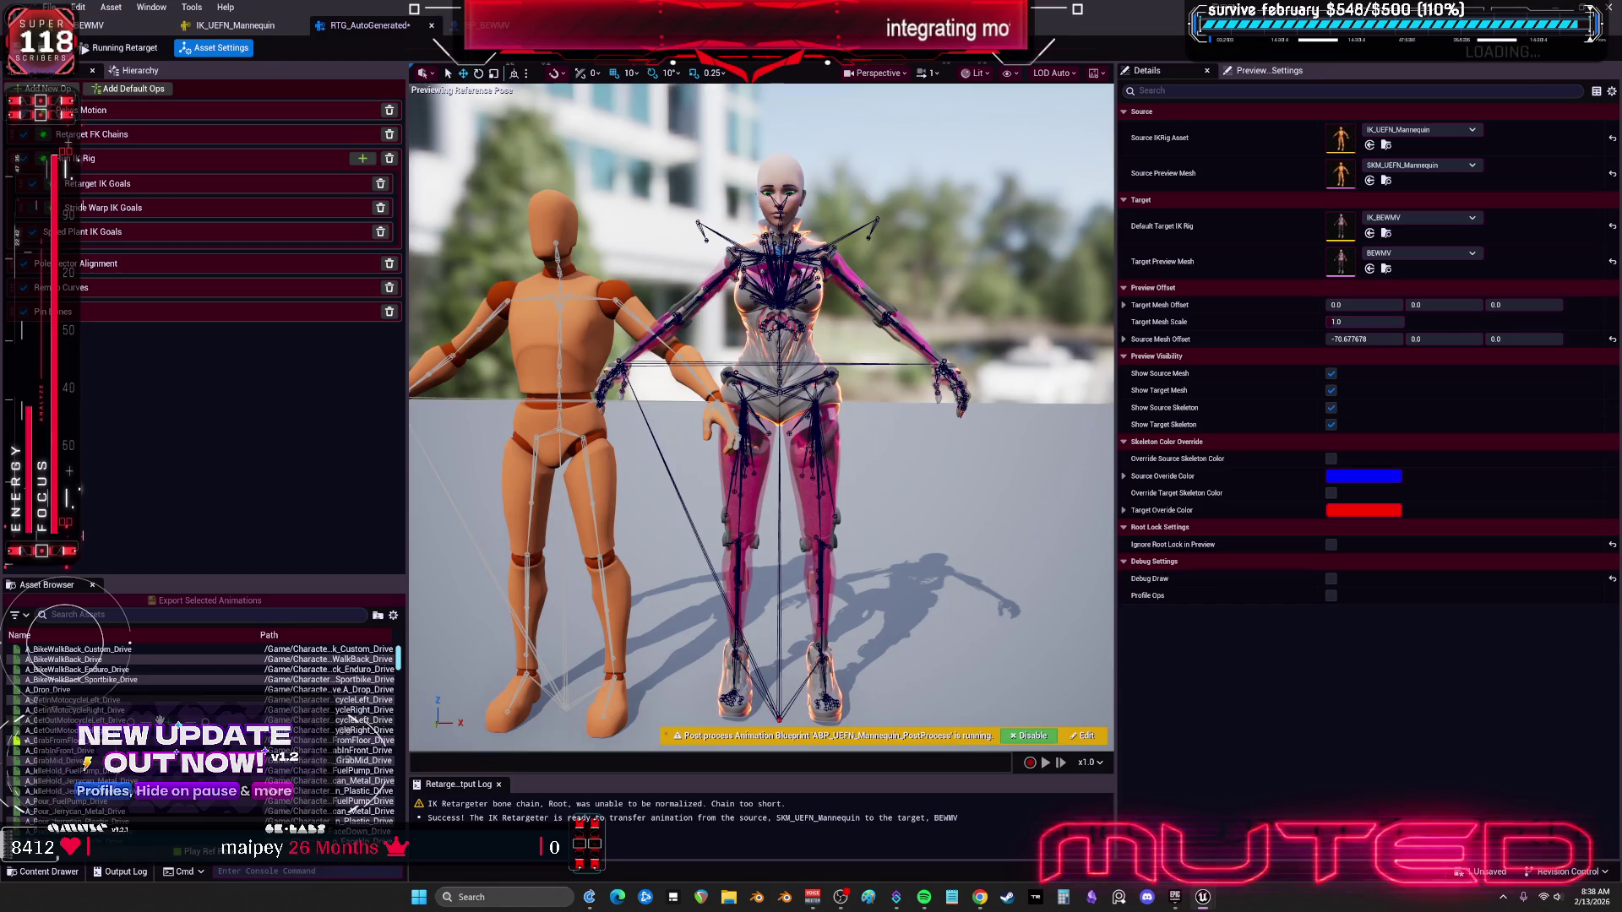
# Step: Preview idle, hurdle and bench stand-up animations, ending on a crouch aim-offset
pyautogui.scroll(-10, 159, 720)
pyautogui.click(51, 760)
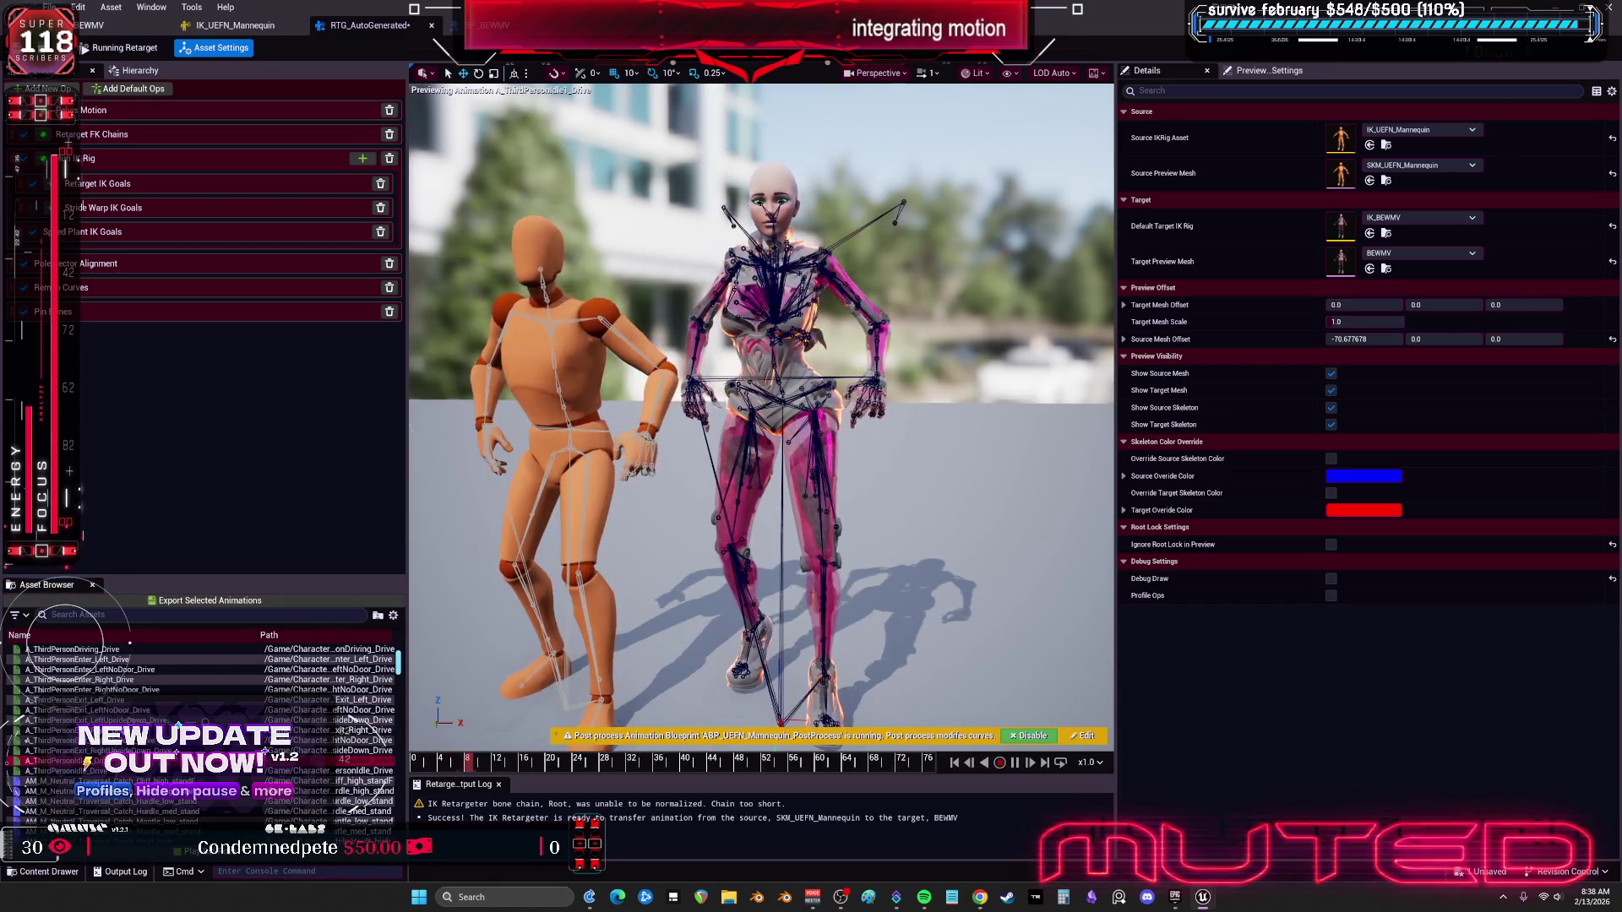
pyautogui.scroll(-3, 169, 743)
pyautogui.click(169, 743)
pyautogui.scroll(-5, 172, 669)
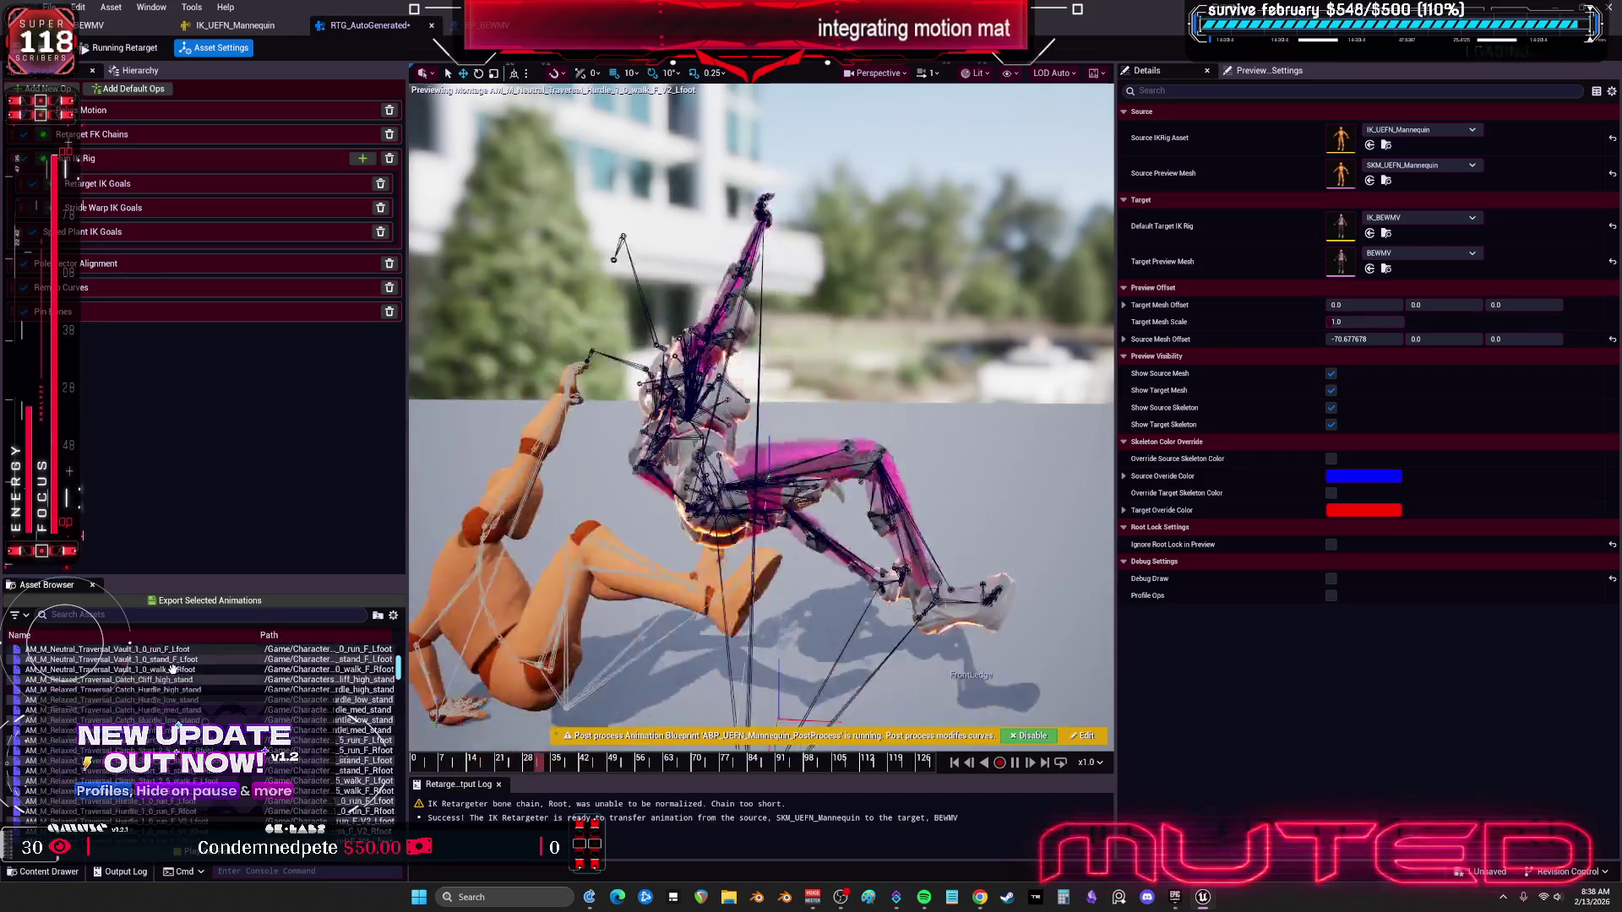
pyautogui.scroll(-5, 172, 669)
pyautogui.click(169, 760)
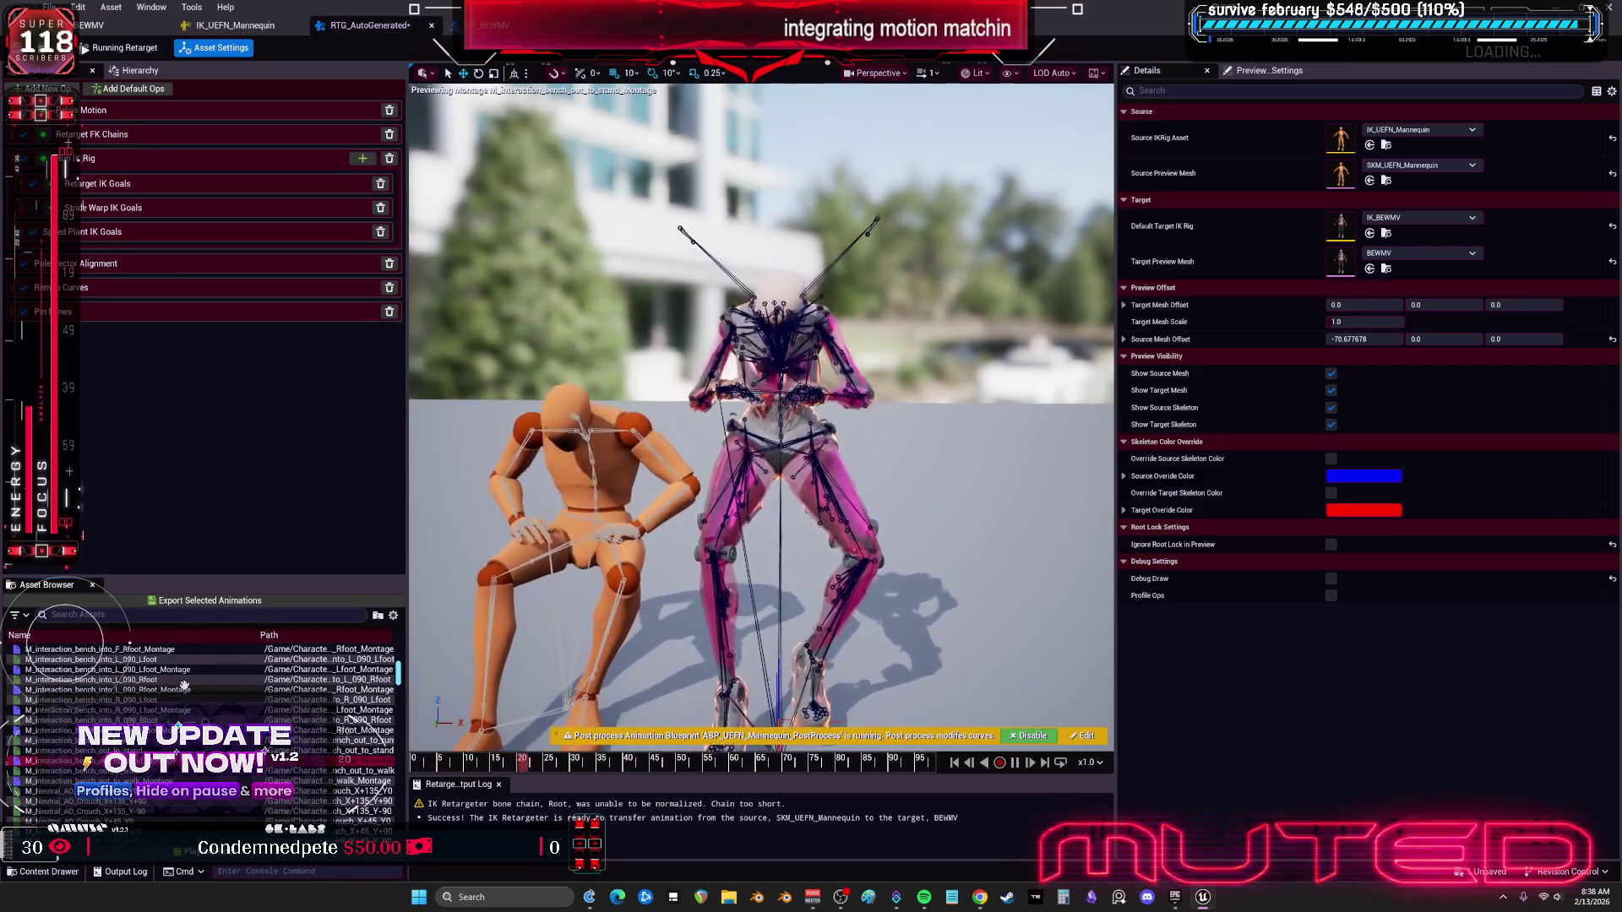
pyautogui.scroll(-3, 184, 685)
pyautogui.click(169, 730)
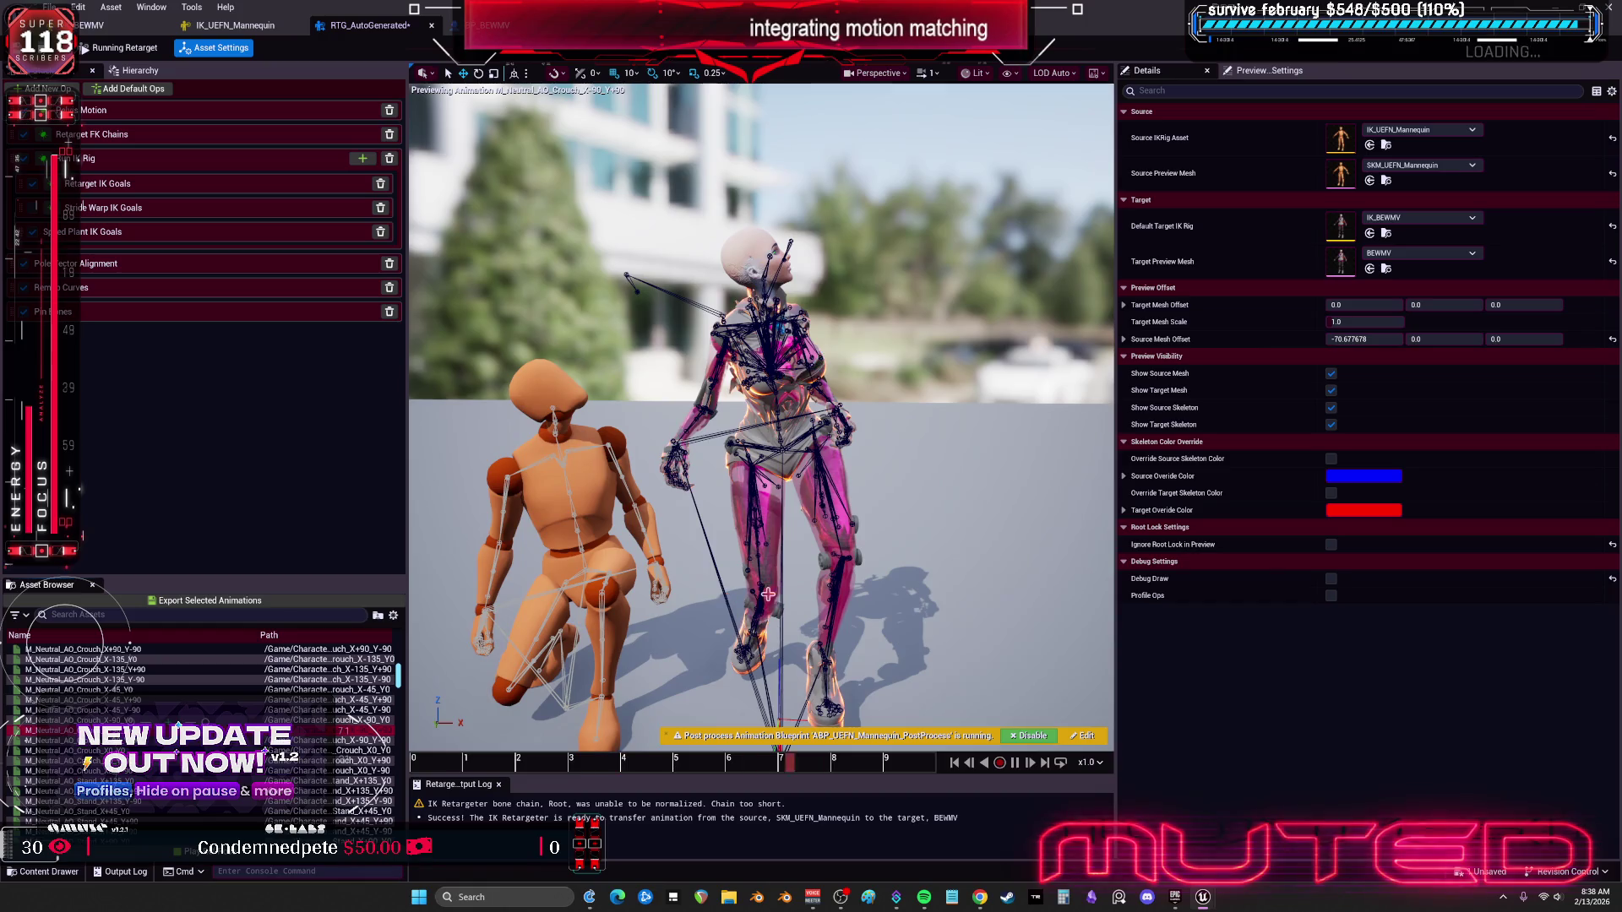
# Step: Set the pelvis FK chain's Rotation Mode to Match Chain
pyautogui.click(120, 138)
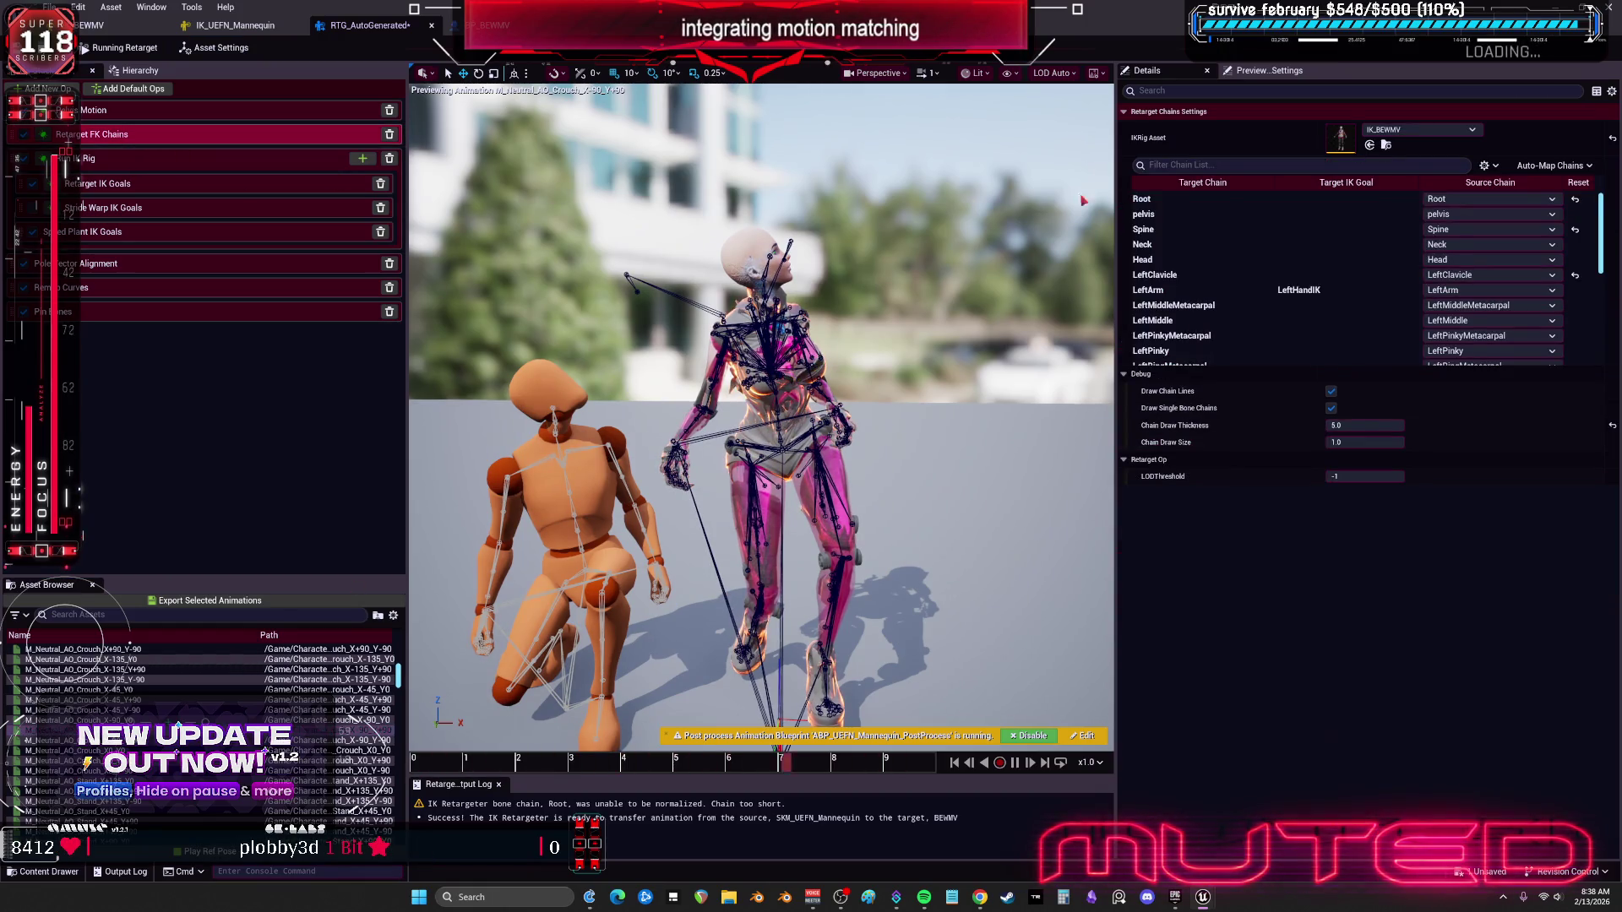
pyautogui.click(1317, 214)
pyautogui.click(1397, 408)
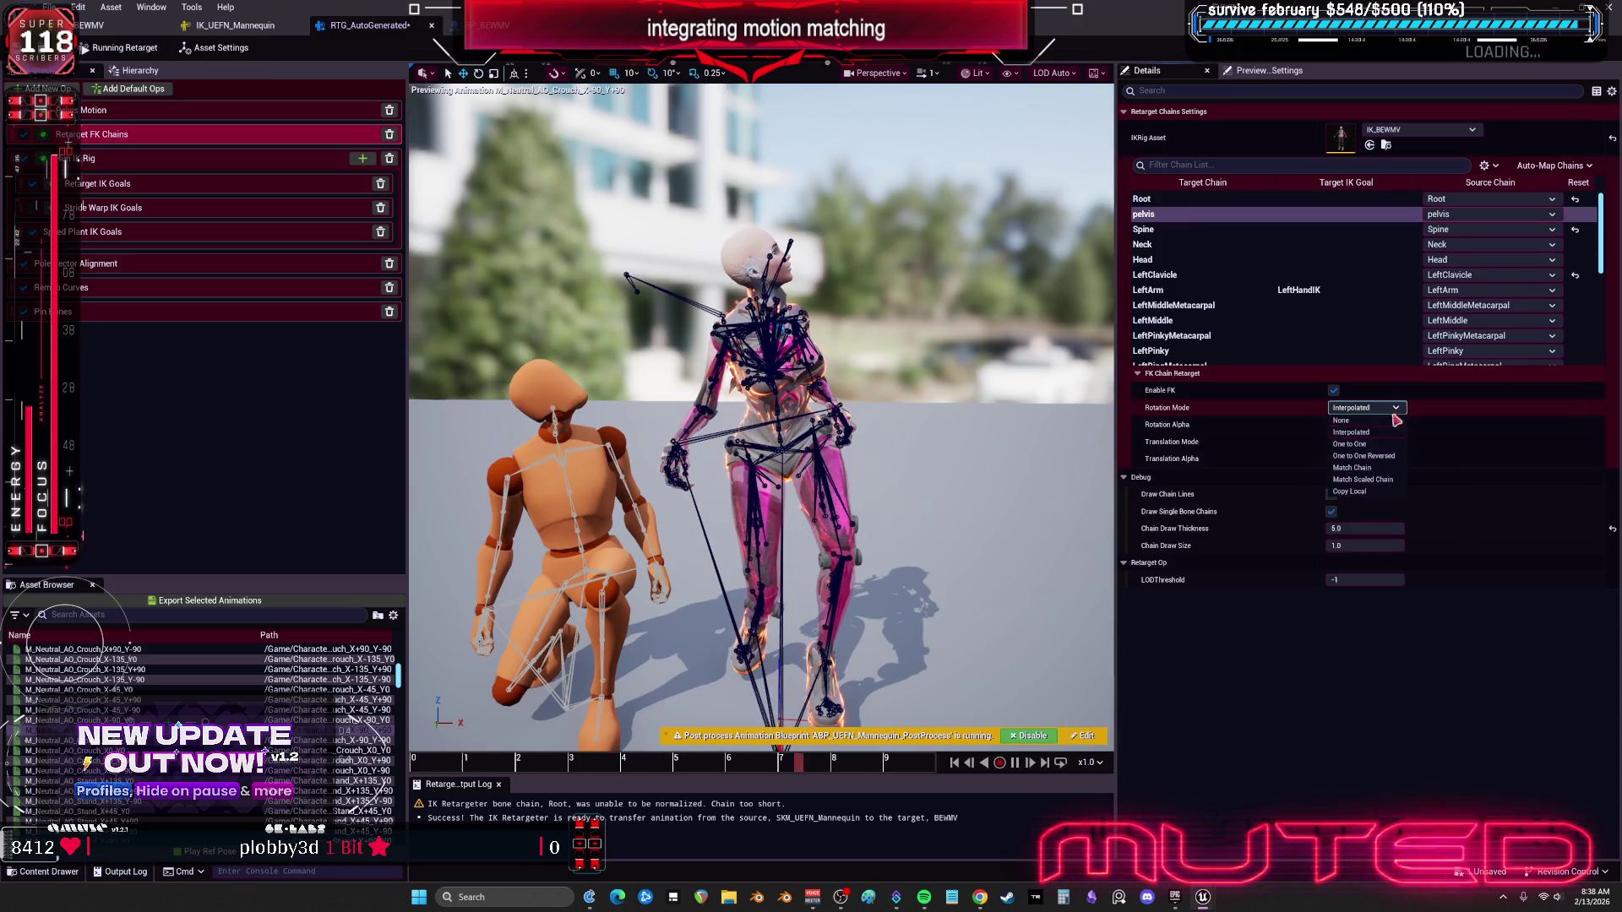
pyautogui.click(1385, 452)
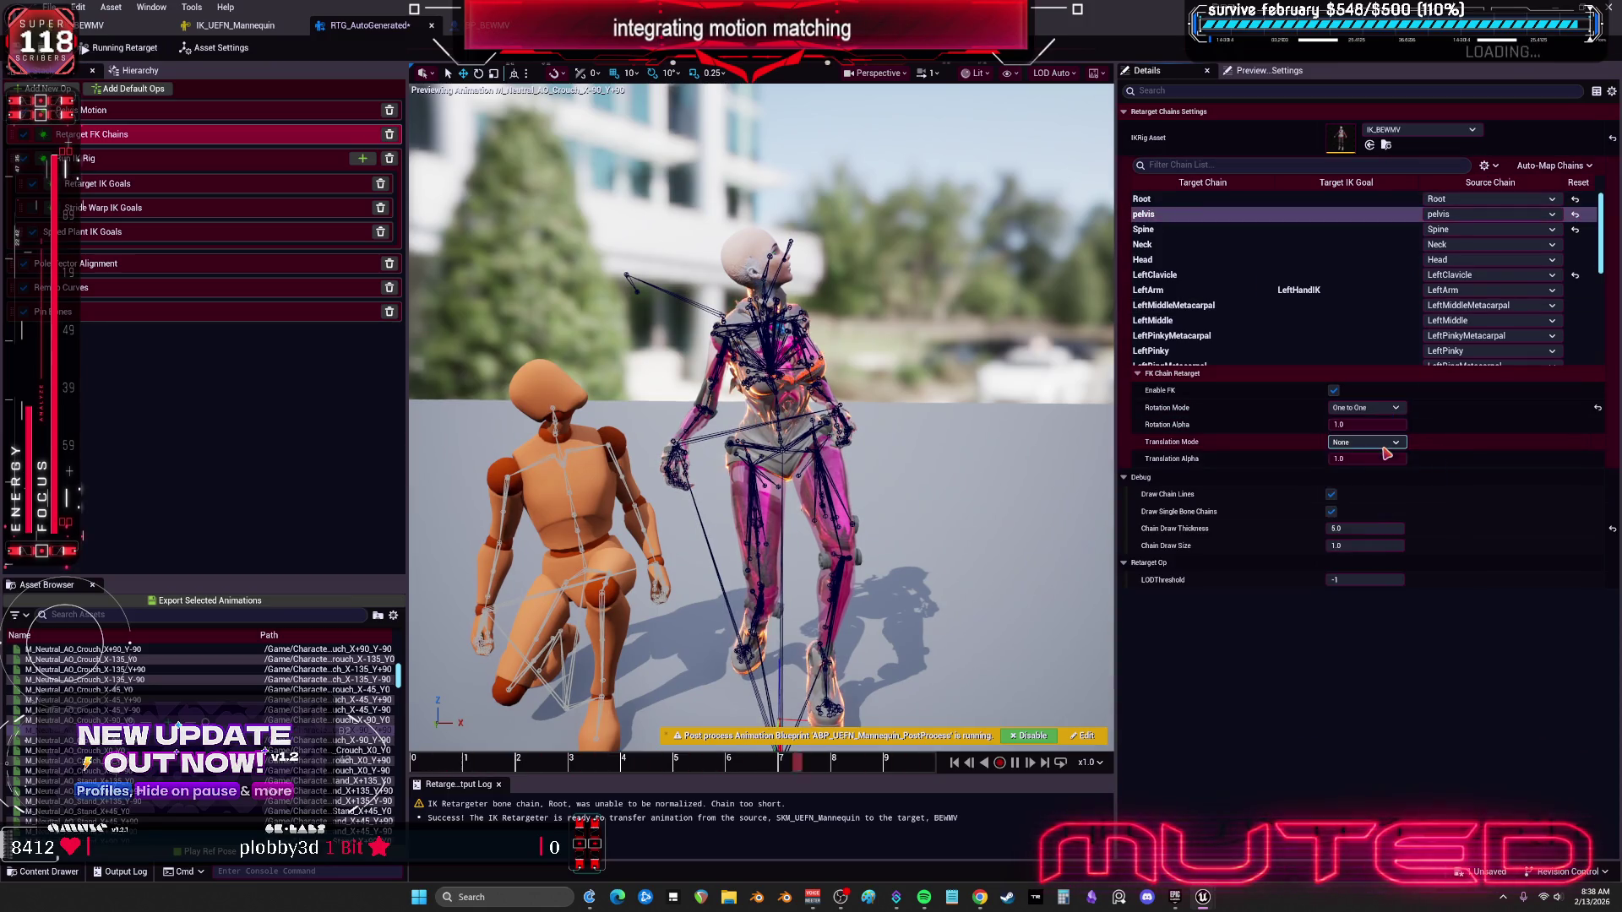
pyautogui.click(1364, 407)
pyautogui.click(1361, 468)
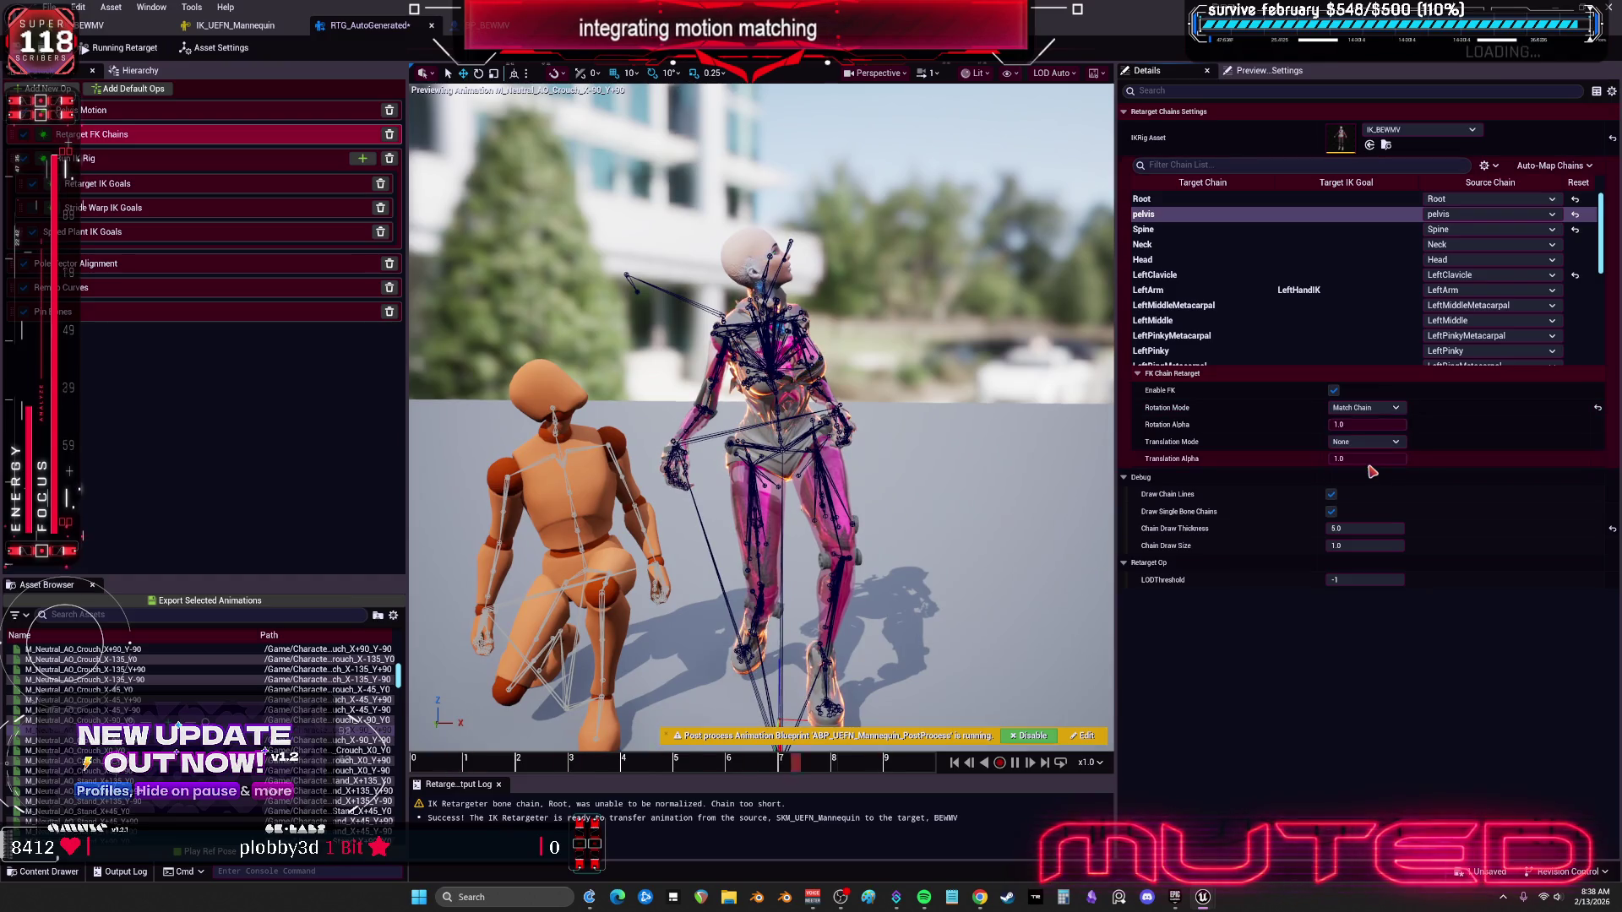
pyautogui.click(1364, 408)
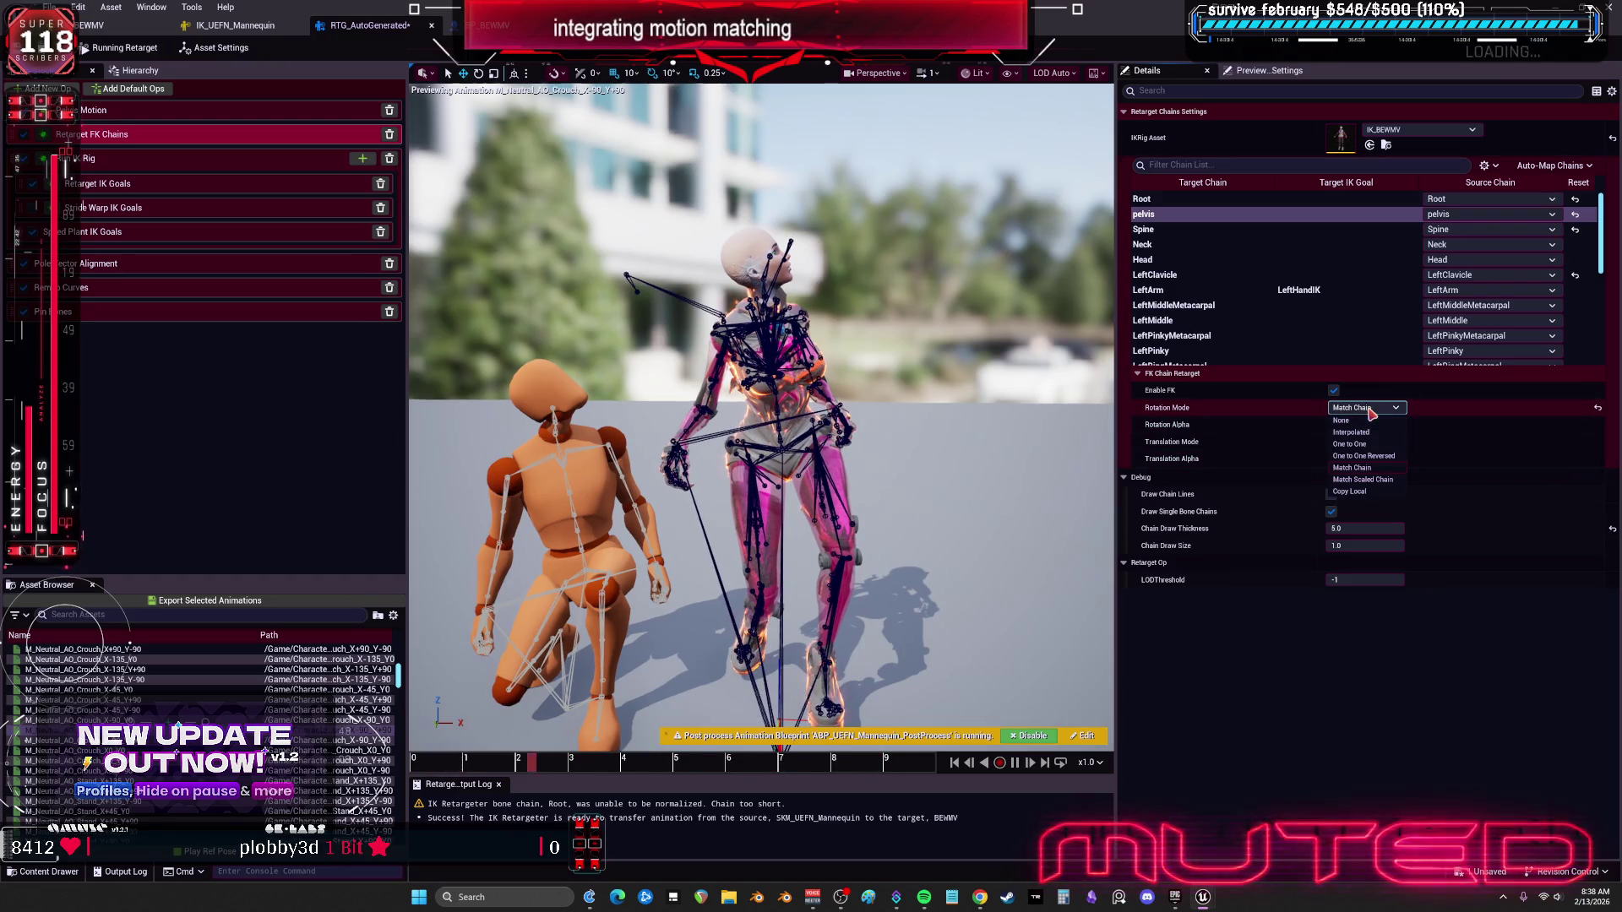
pyautogui.click(1361, 468)
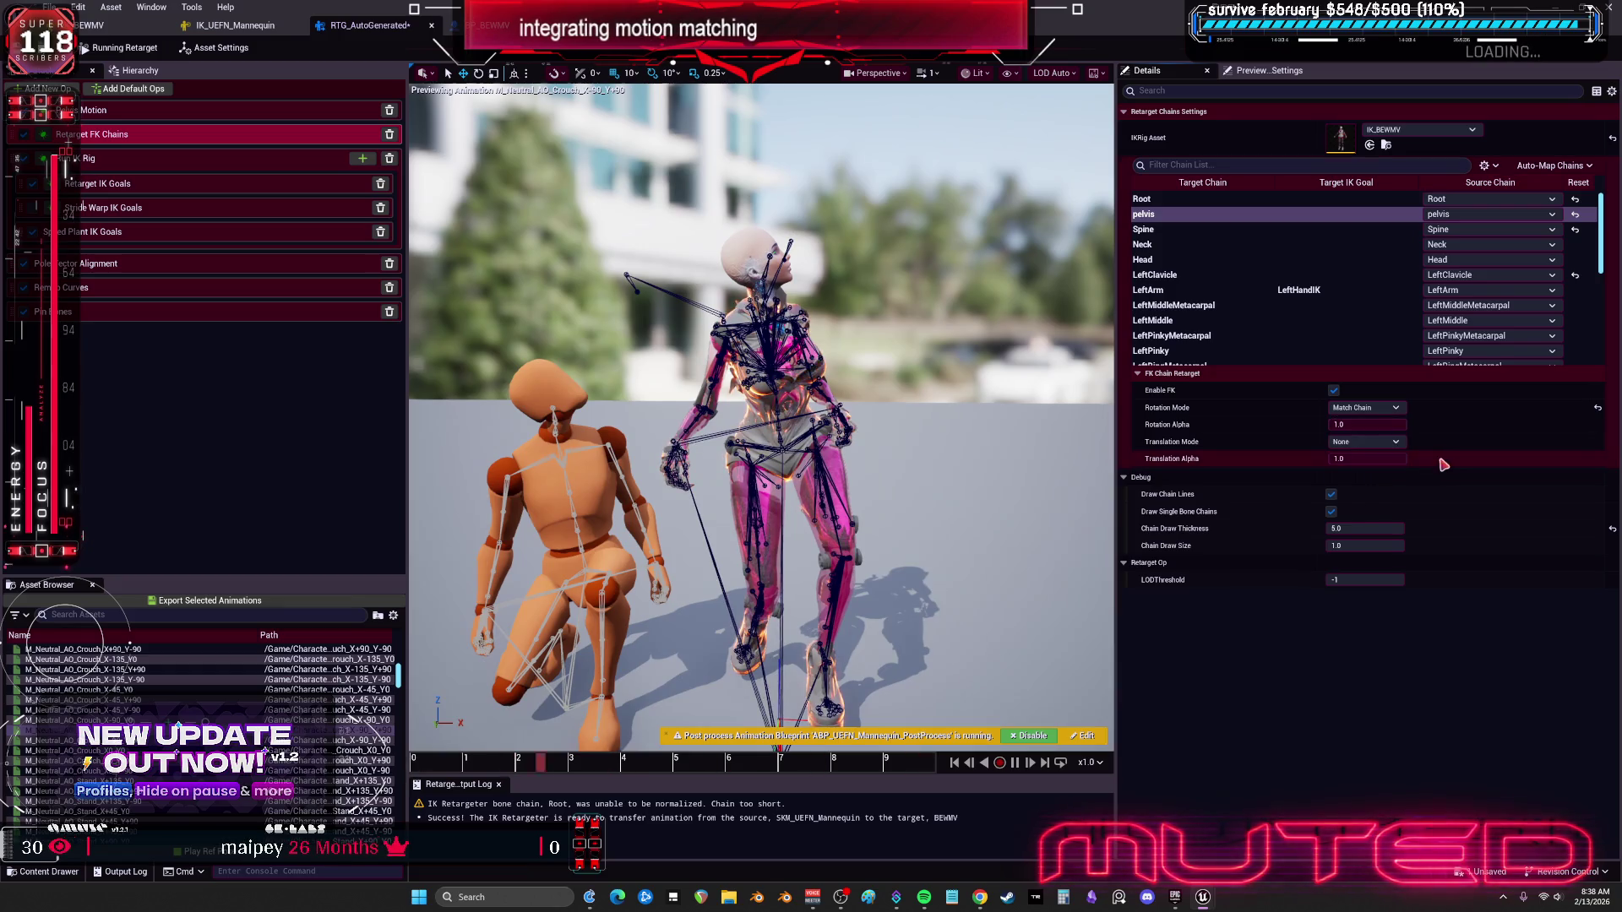
# Step: Set the pelvis chain's Translation Mode to Absolute
pyautogui.click(1364, 441)
pyautogui.click(1385, 467)
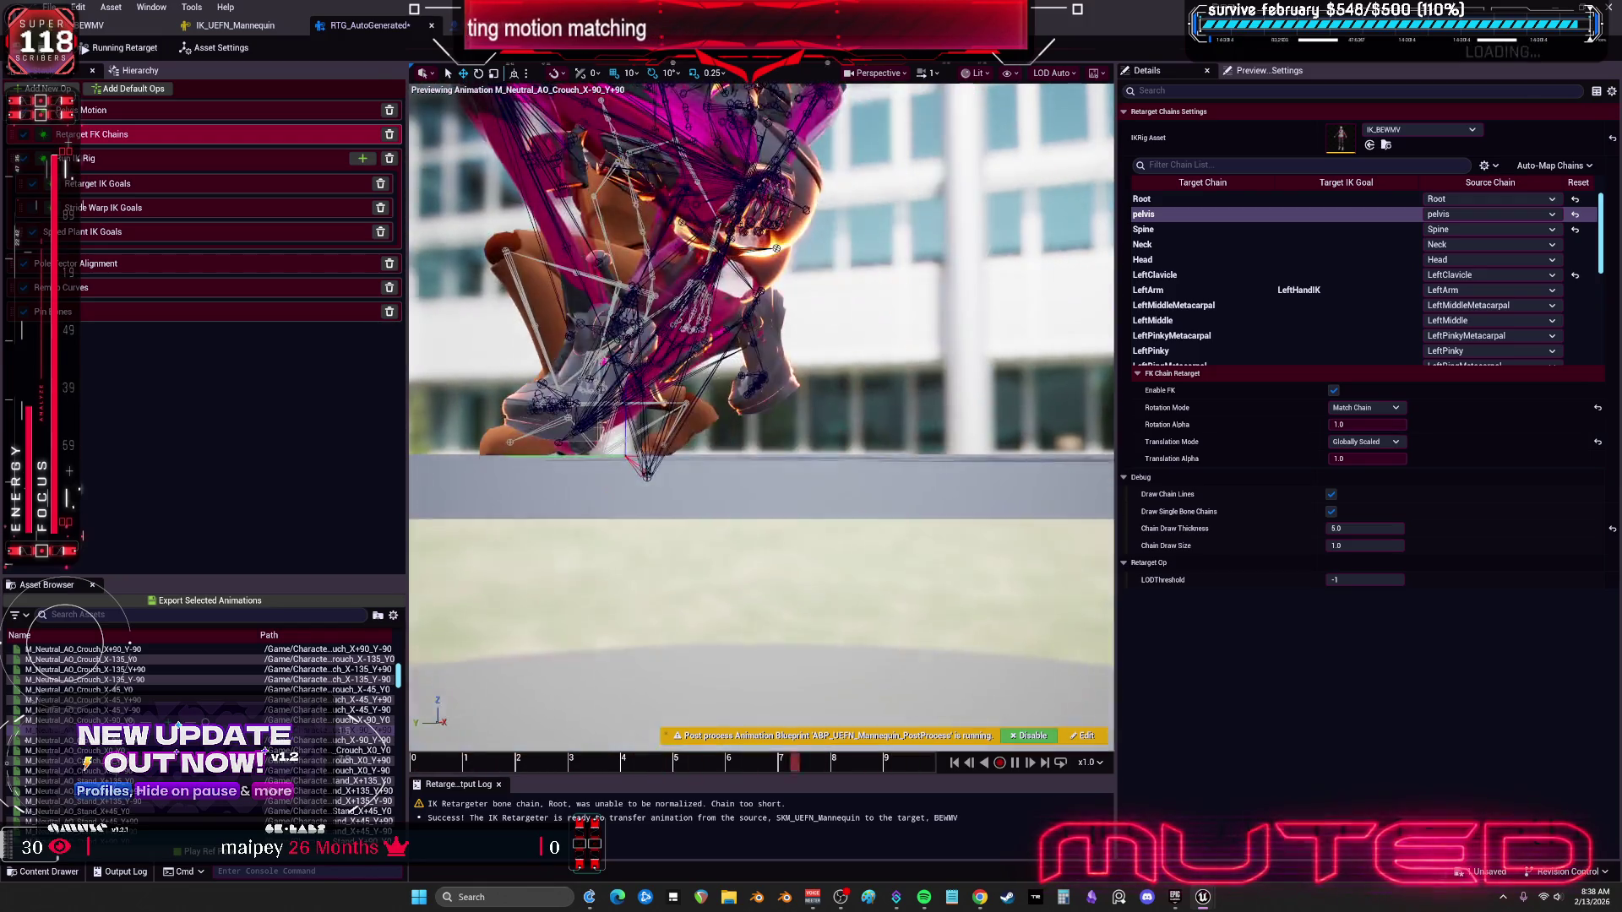
pyautogui.click(1364, 442)
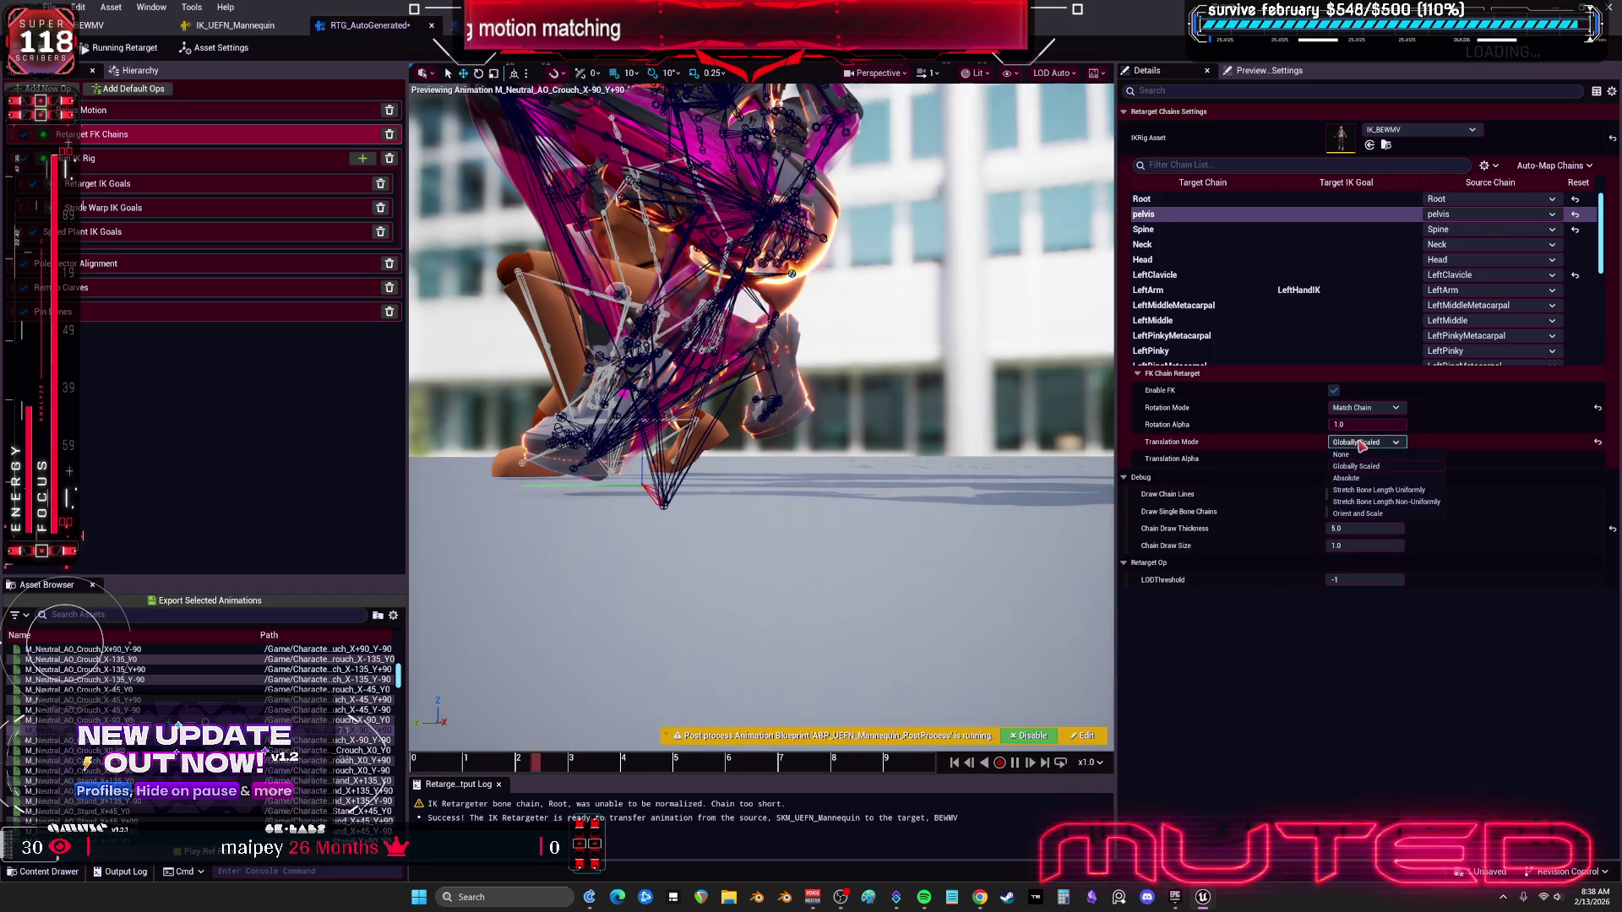
pyautogui.click(1351, 481)
pyautogui.rightClick(1372, 481)
pyautogui.click(881, 463)
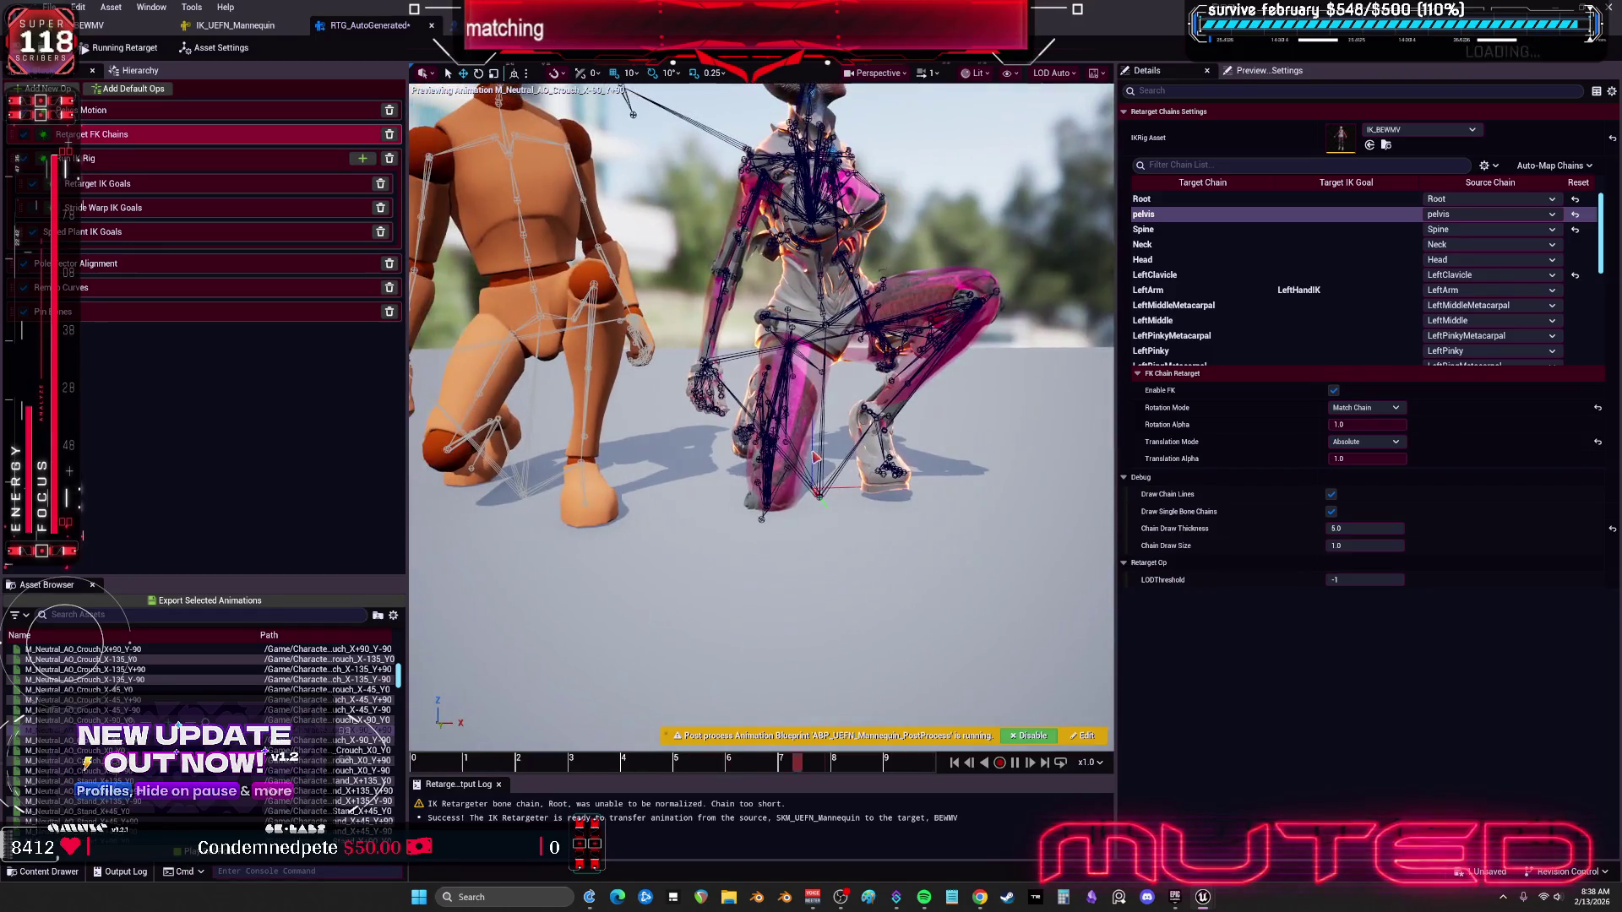
pyautogui.click(93, 25)
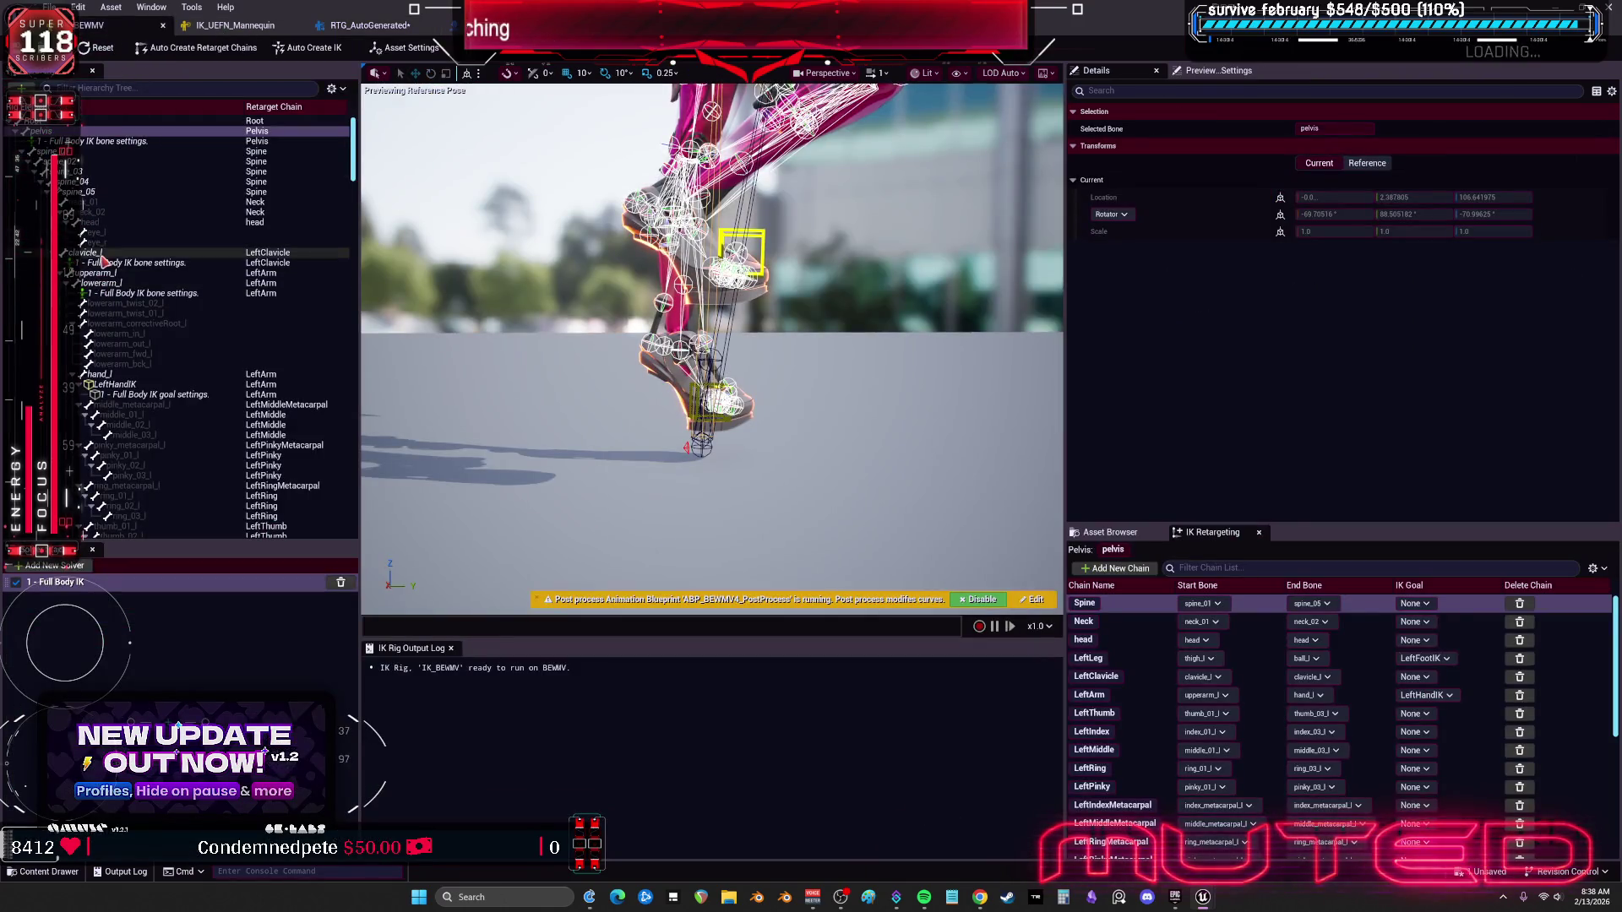
# Step: Toggle Use Preferred Angles off and back on for calf_r's Full Body IK settings
pyautogui.scroll(-10, 169, 304)
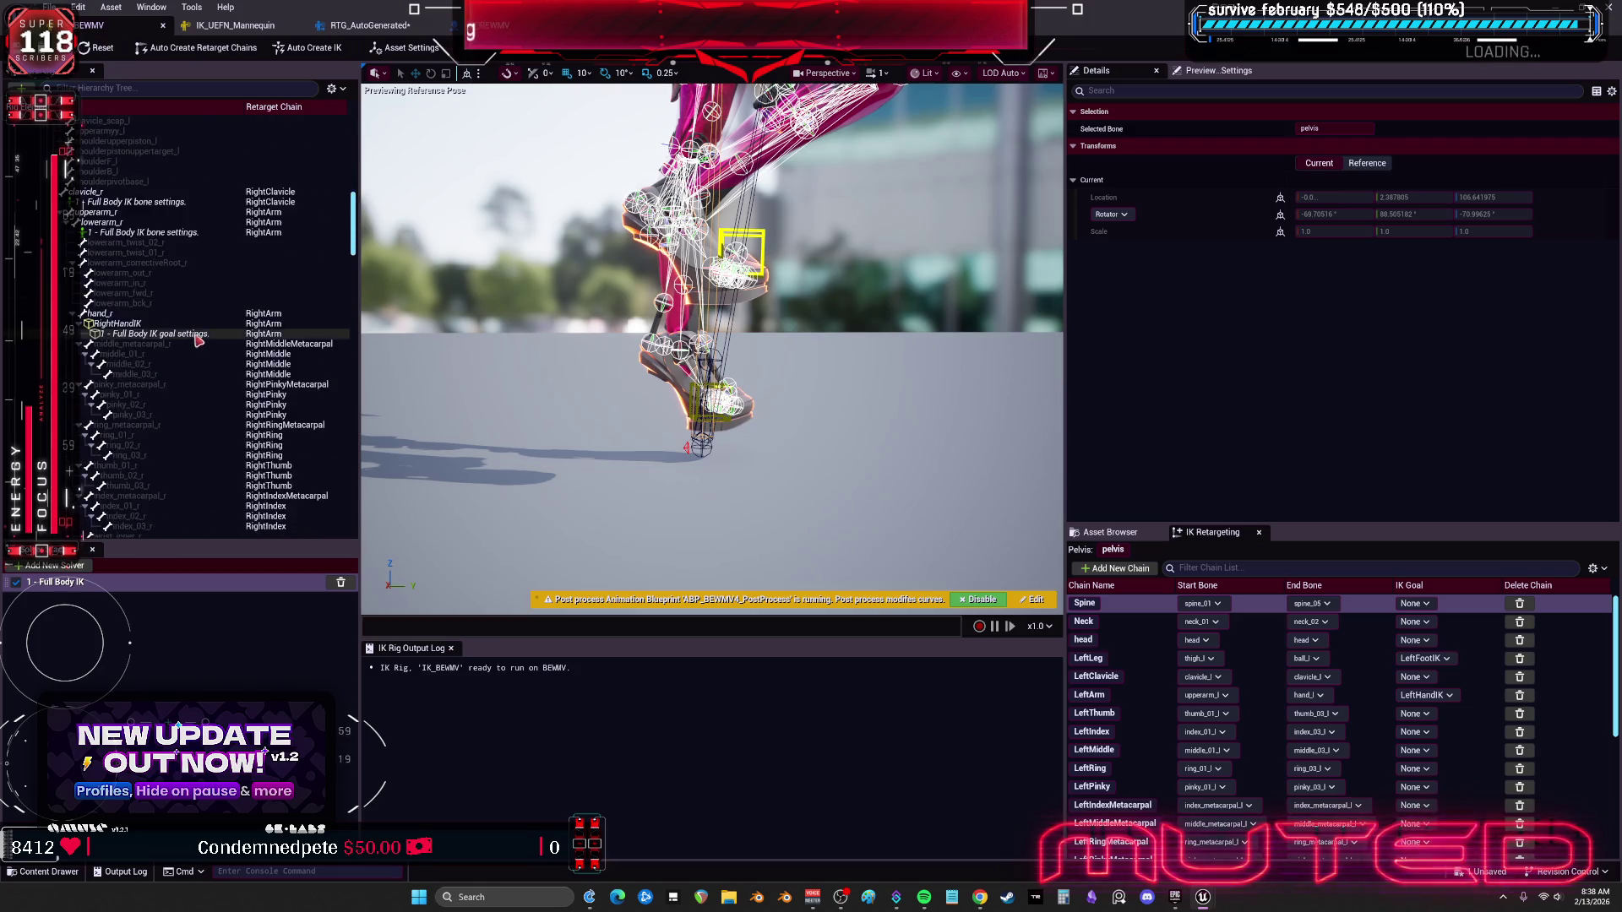
pyautogui.scroll(-10, 195, 325)
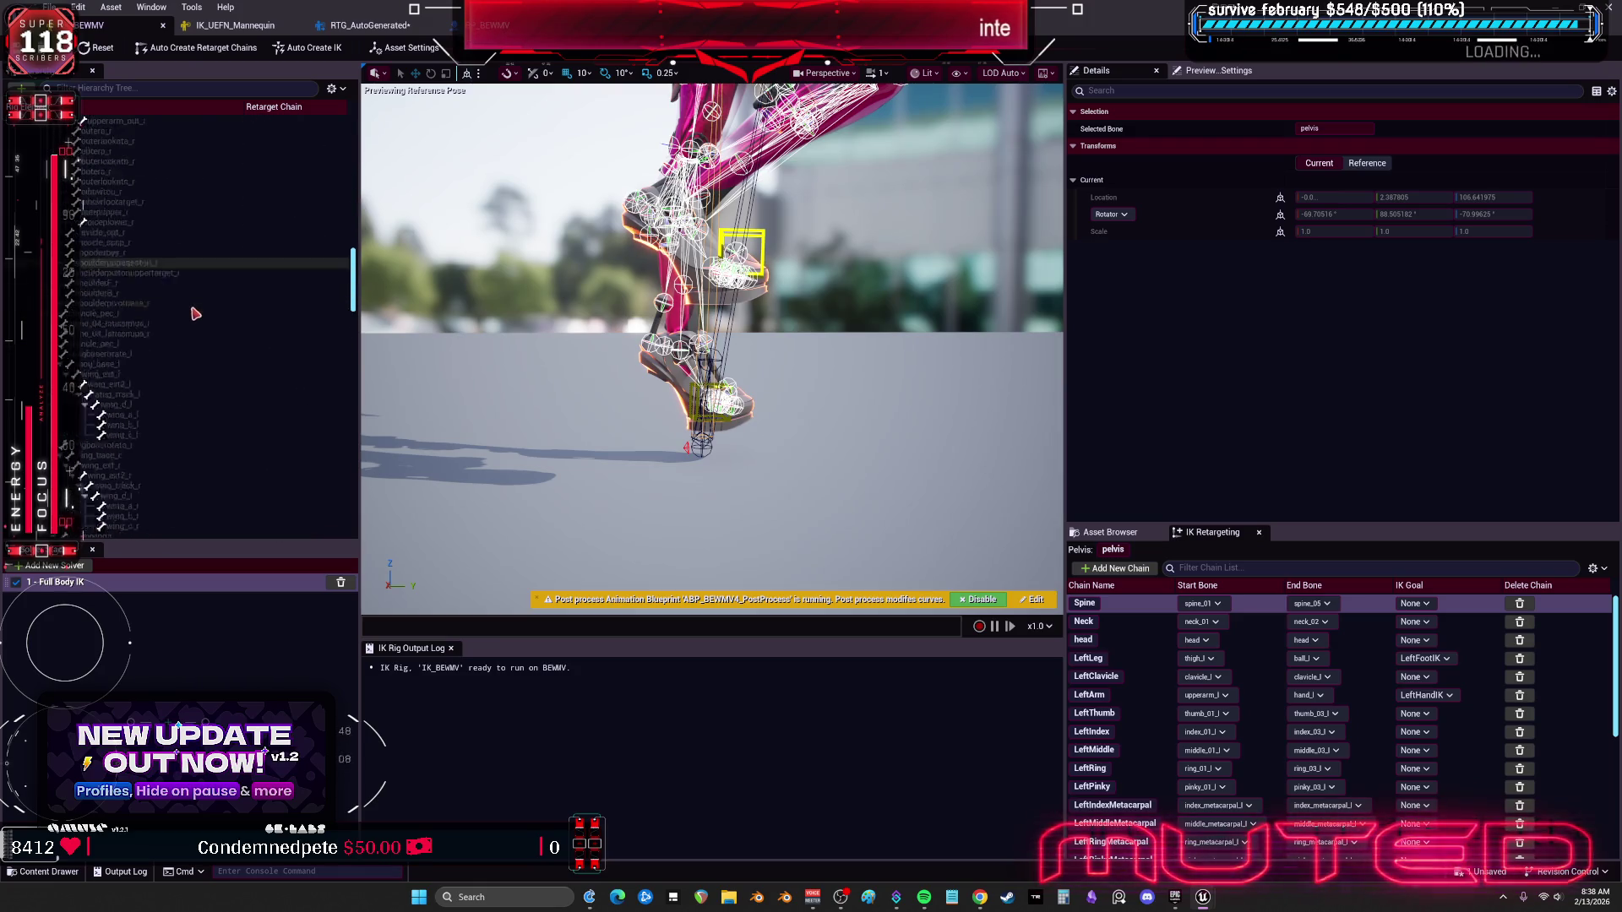
pyautogui.scroll(-10, 195, 325)
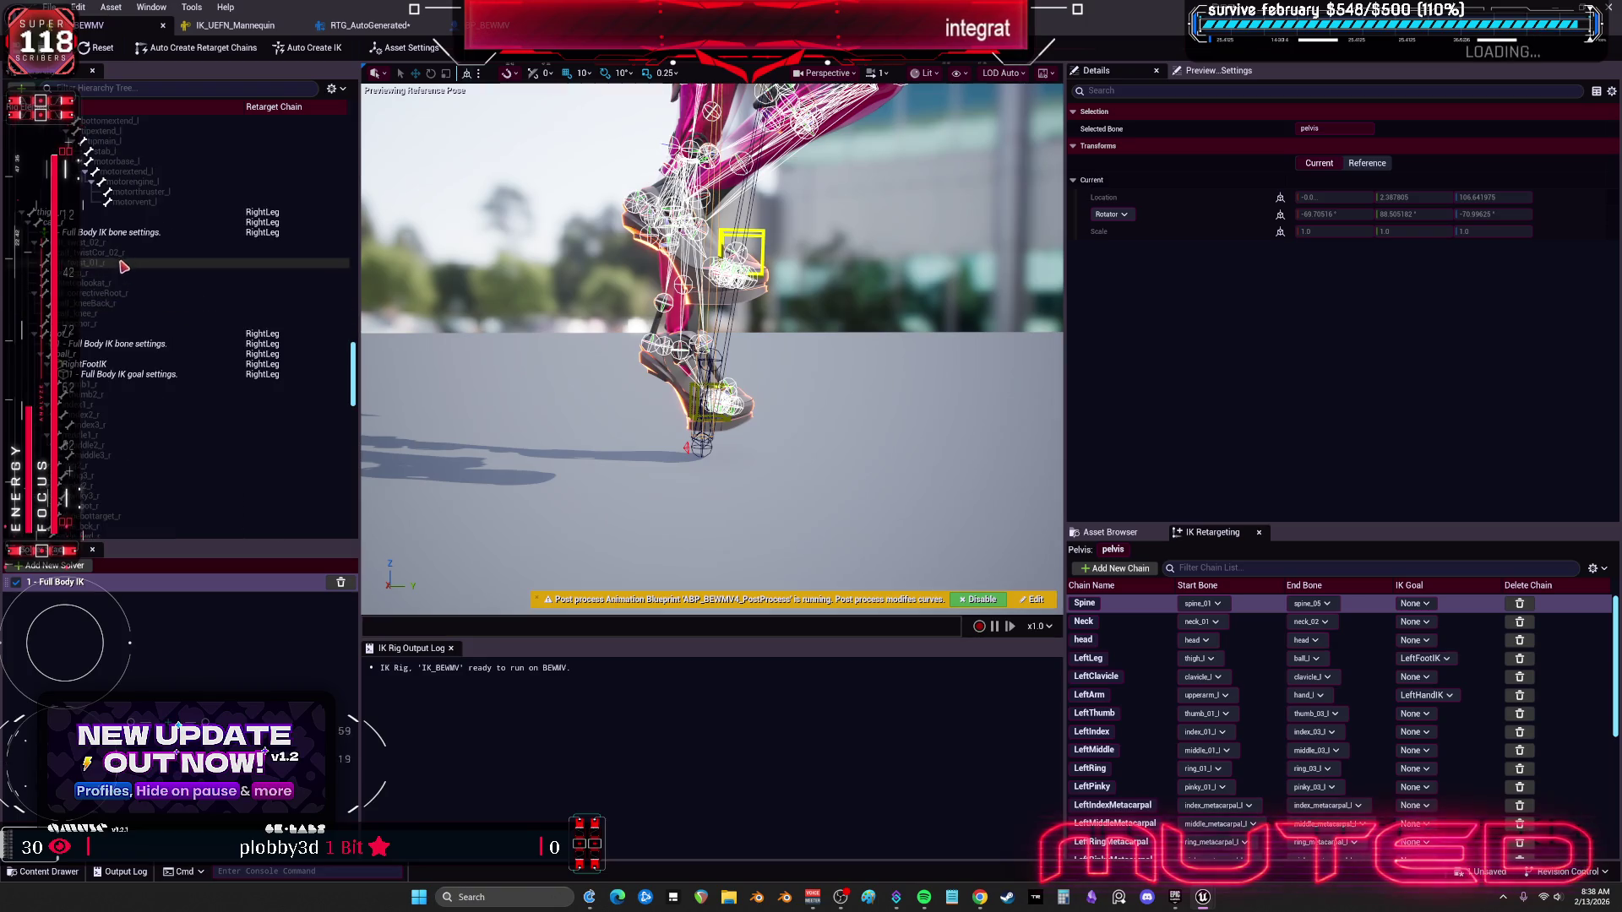
pyautogui.click(122, 231)
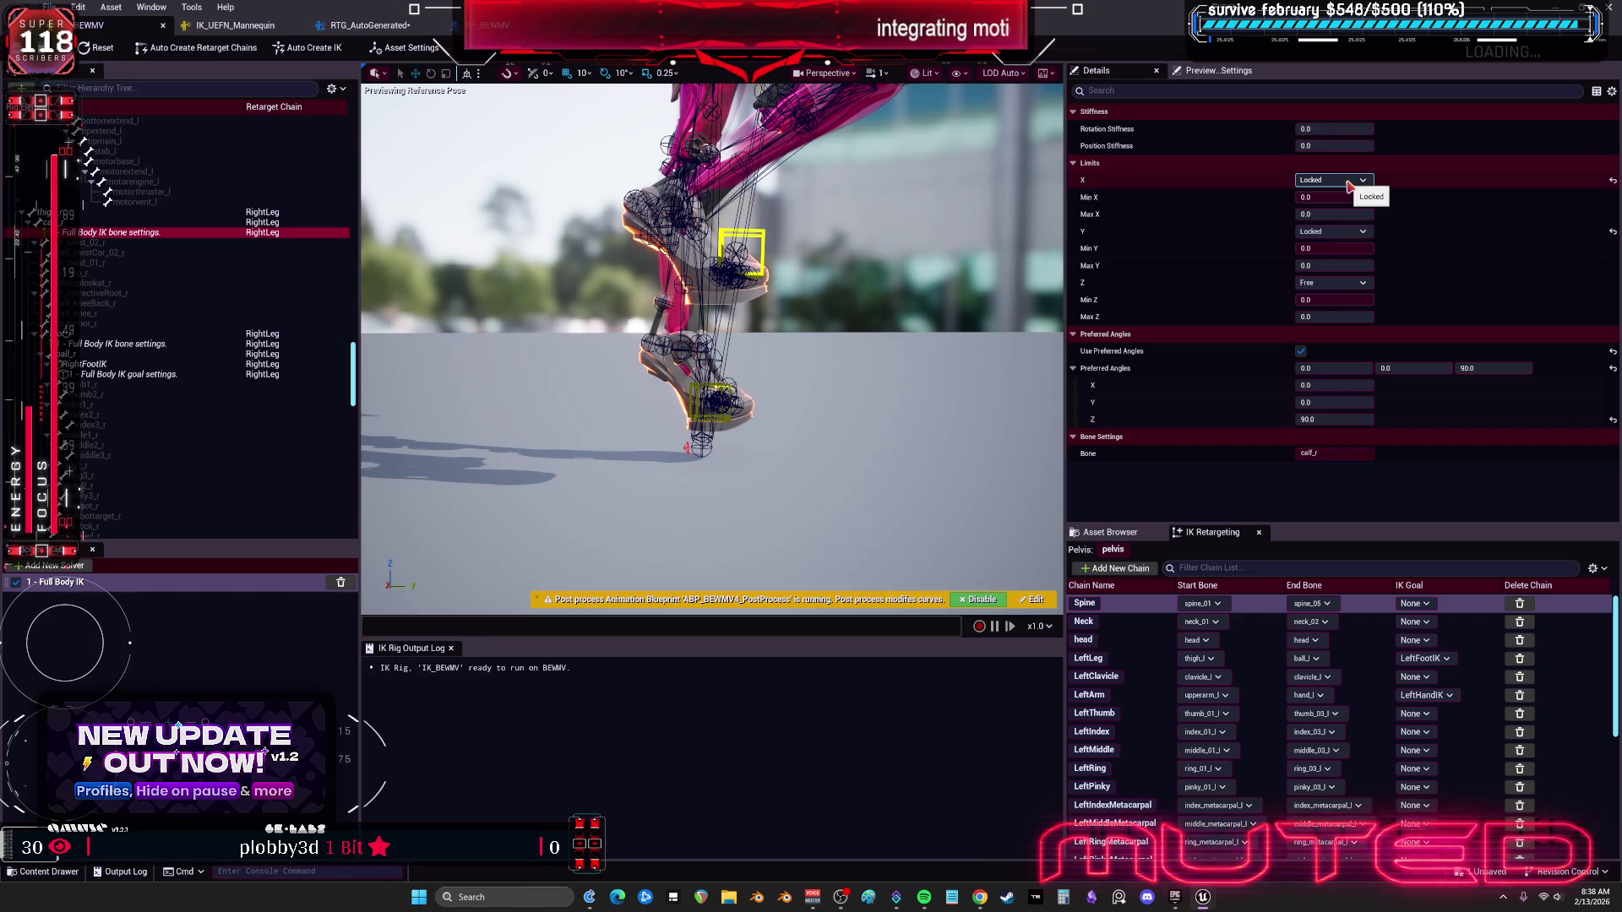
pyautogui.click(1300, 352)
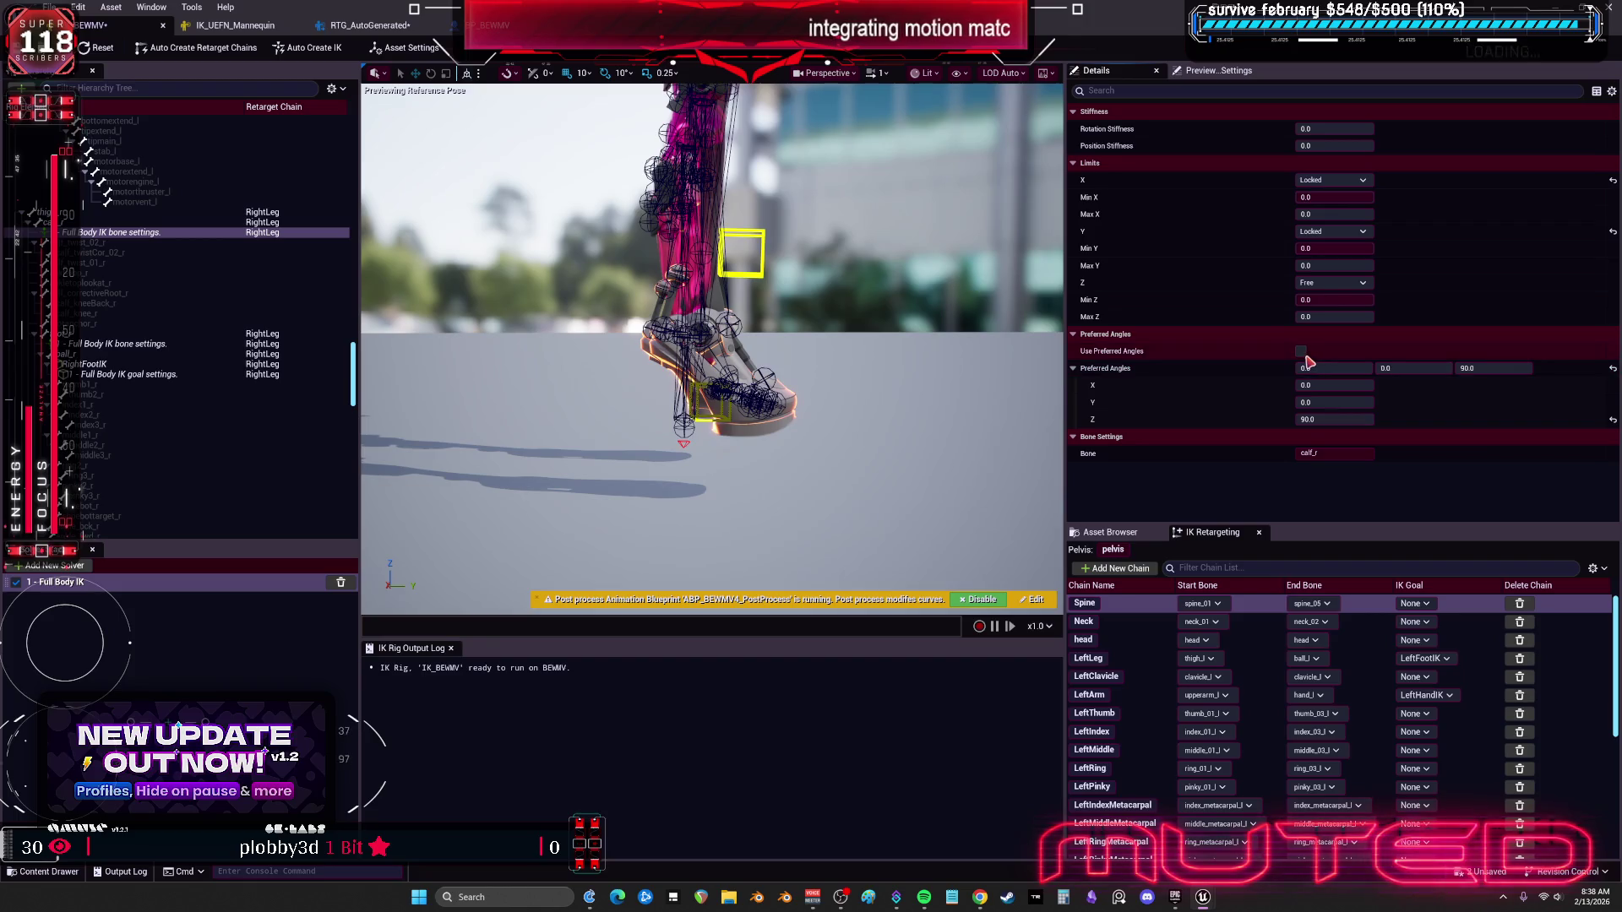
pyautogui.click(1301, 352)
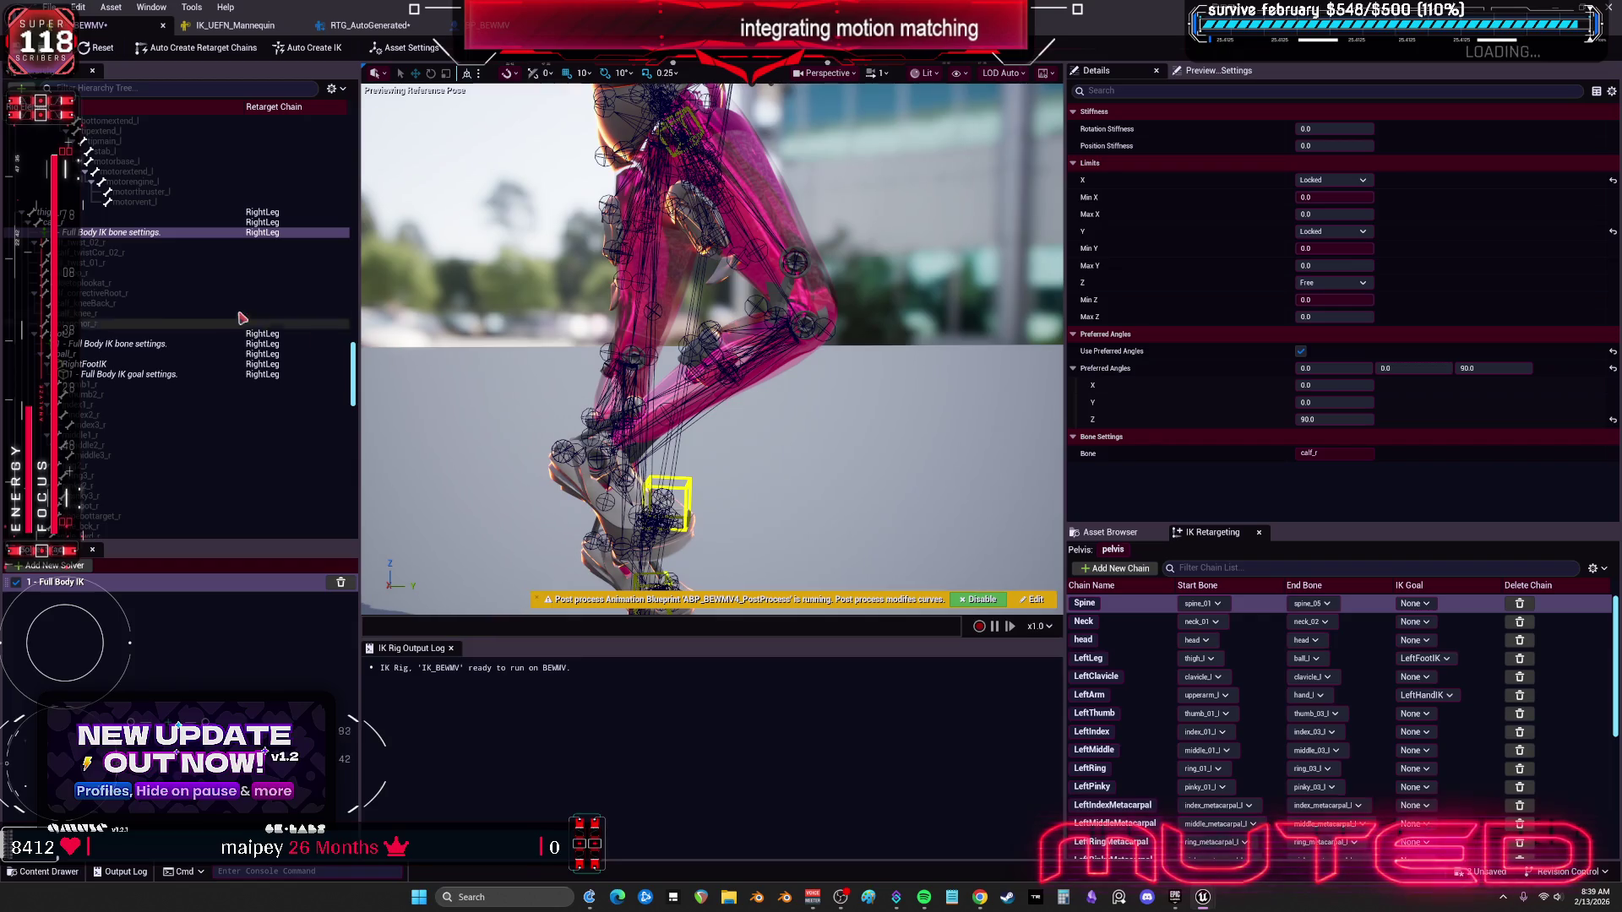
# Step: Lower foot_r's Rotation Stiffness toward 0.0
pyautogui.click(112, 345)
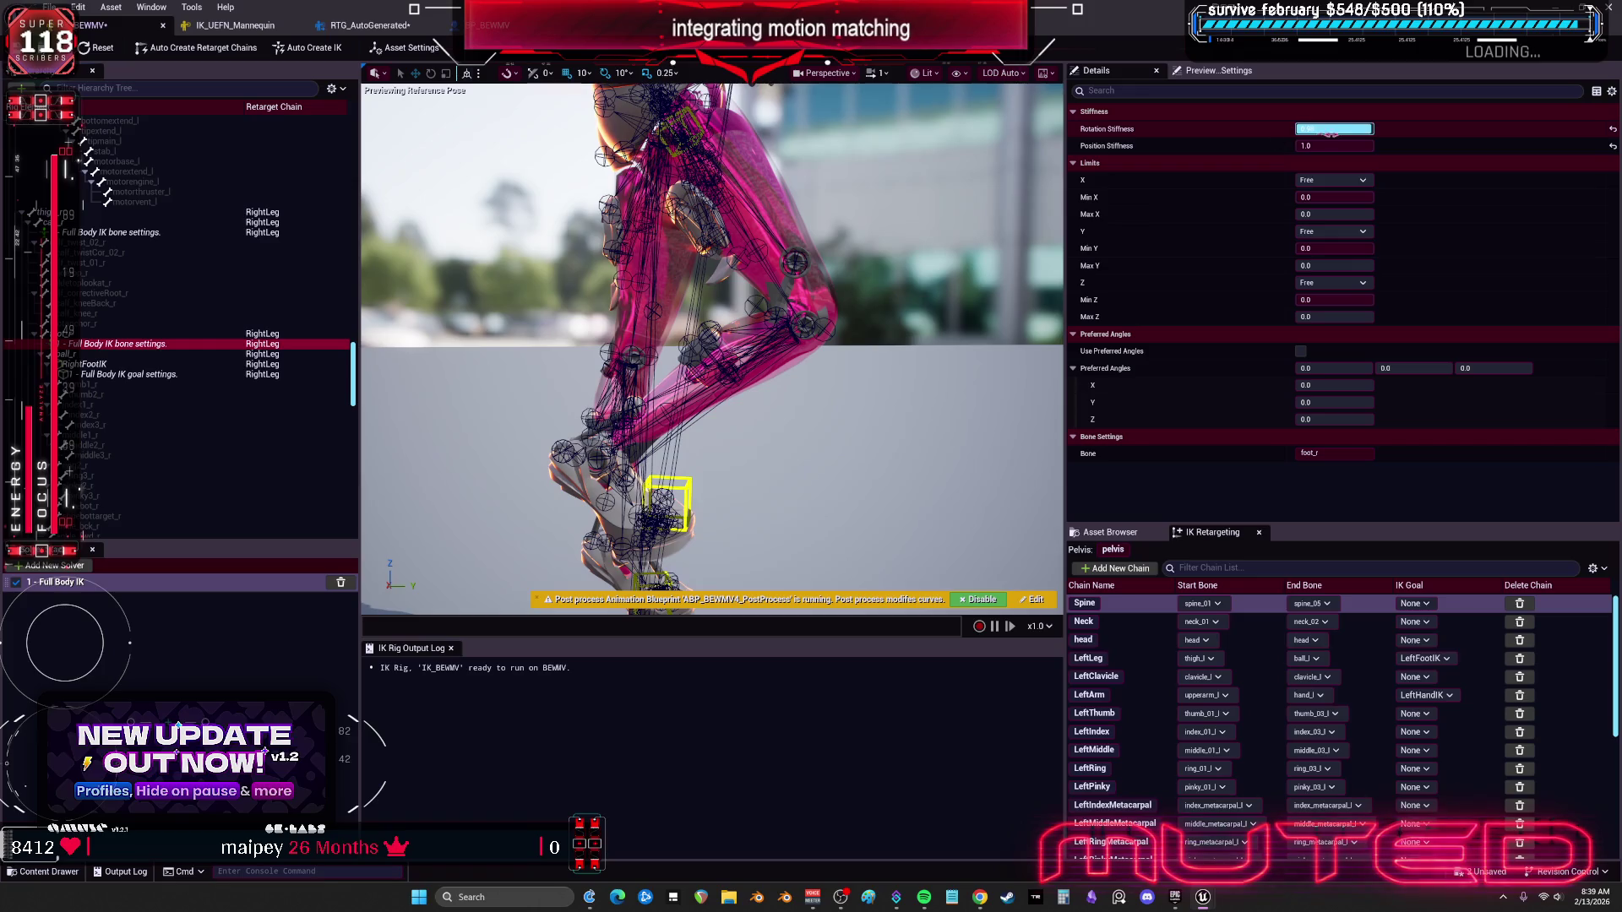
pyautogui.moveTo(1335, 128)
pyautogui.mouseDown()
pyautogui.moveTo(1301, 128)
pyautogui.moveTo(1324, 145)
pyautogui.moveTo(1287, 148)
pyautogui.mouseUp()
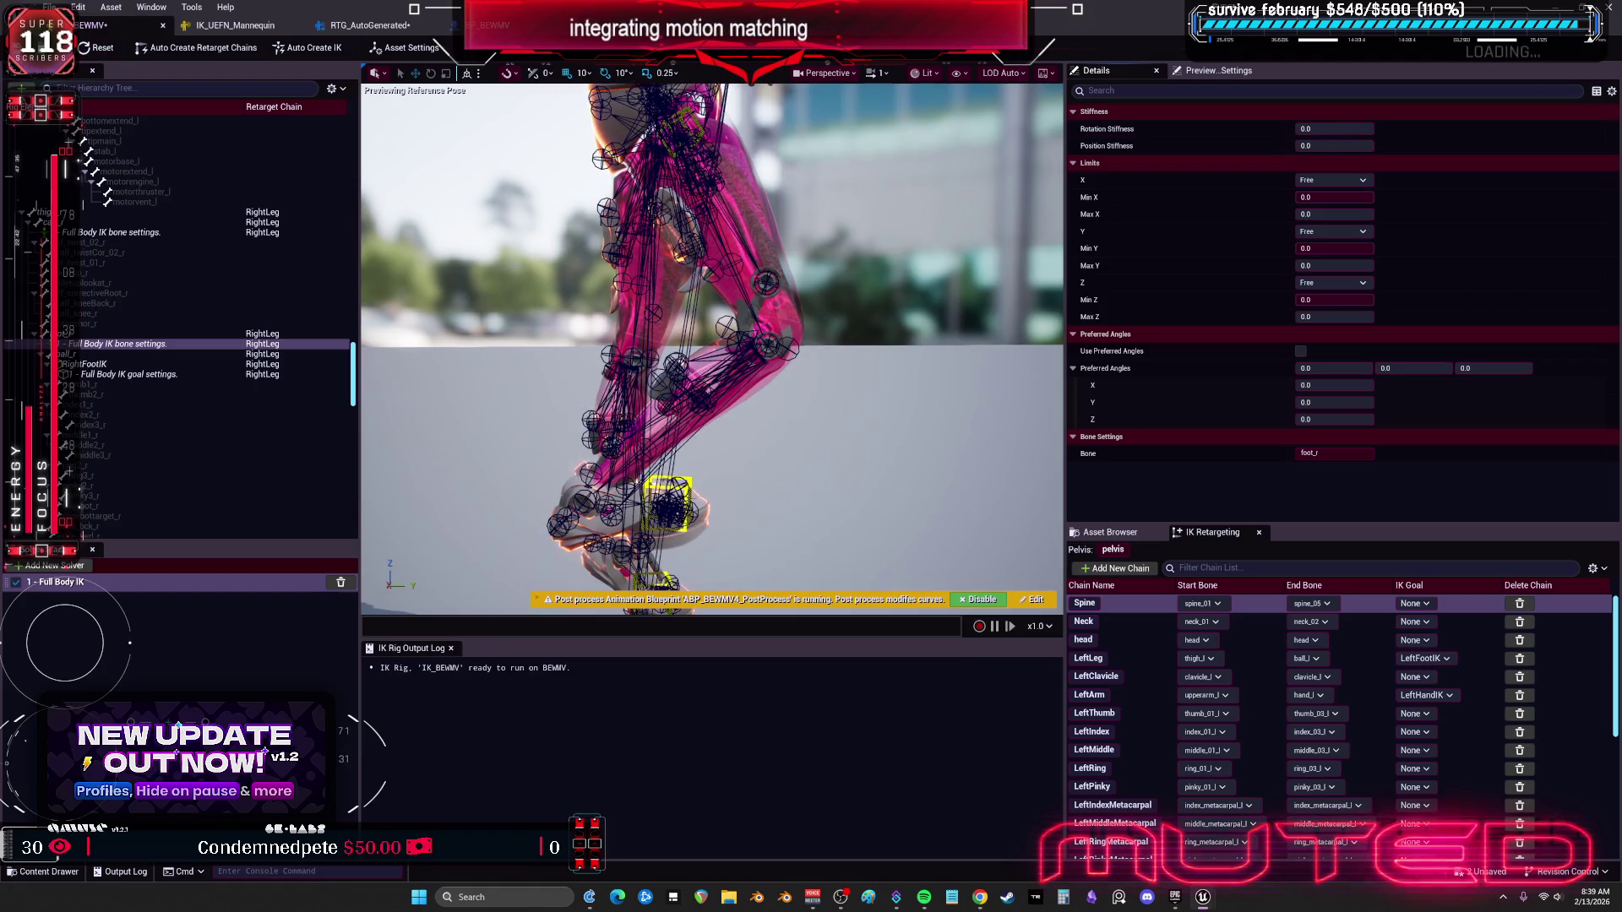
pyautogui.click(367, 26)
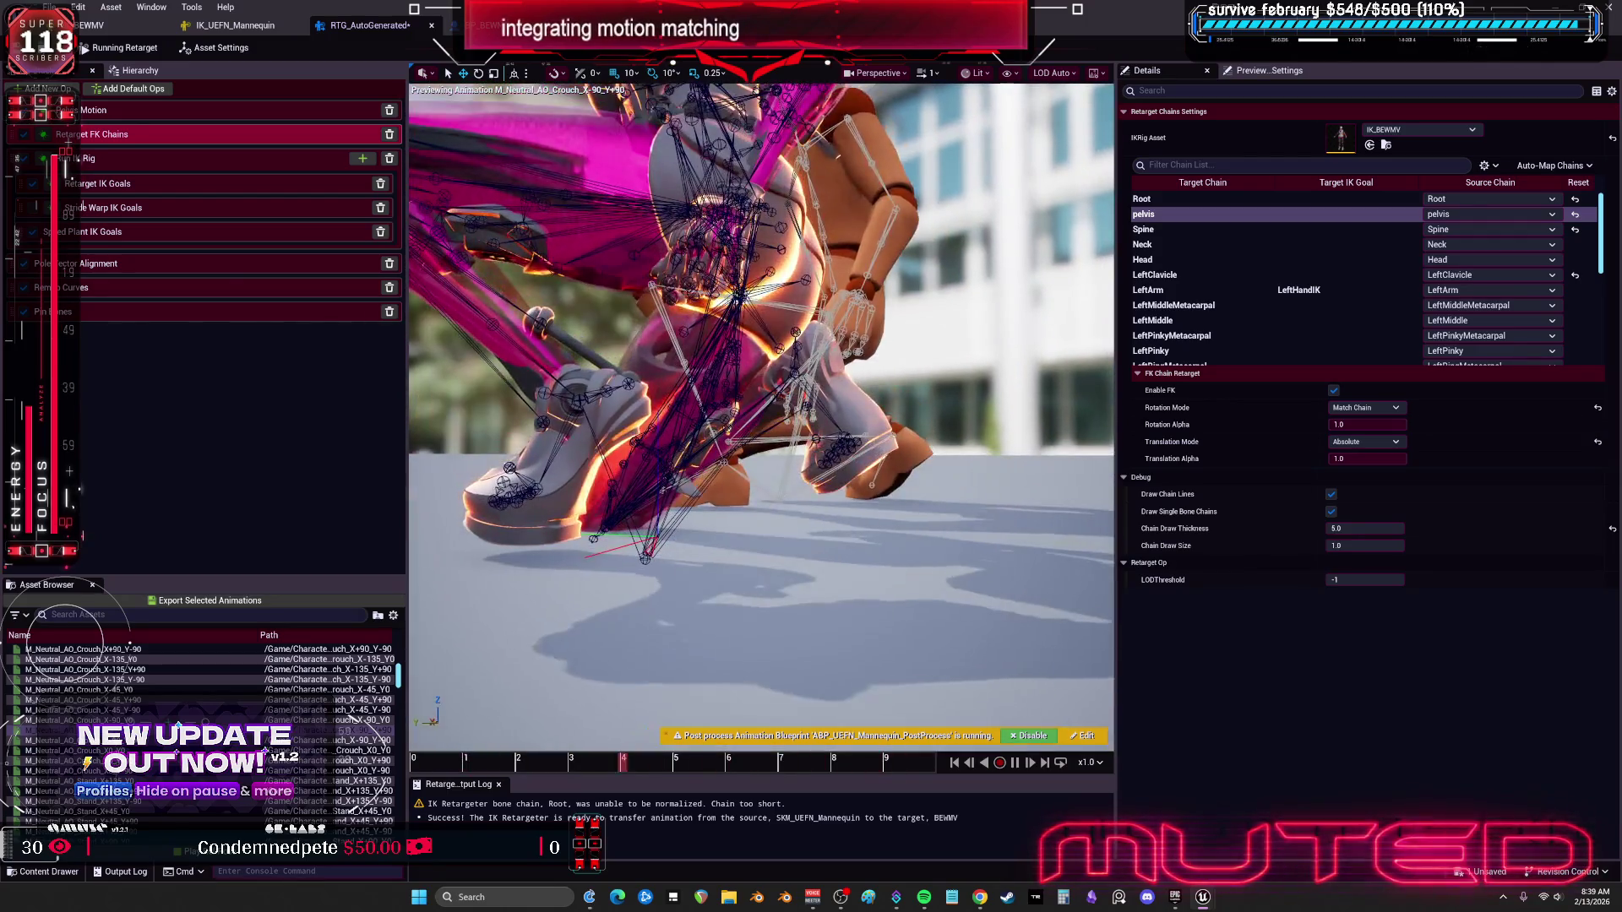
# Step: Map the retargeter's pelvis chain to the pelvis source chain
pyautogui.click(1440, 215)
pyautogui.click(1451, 242)
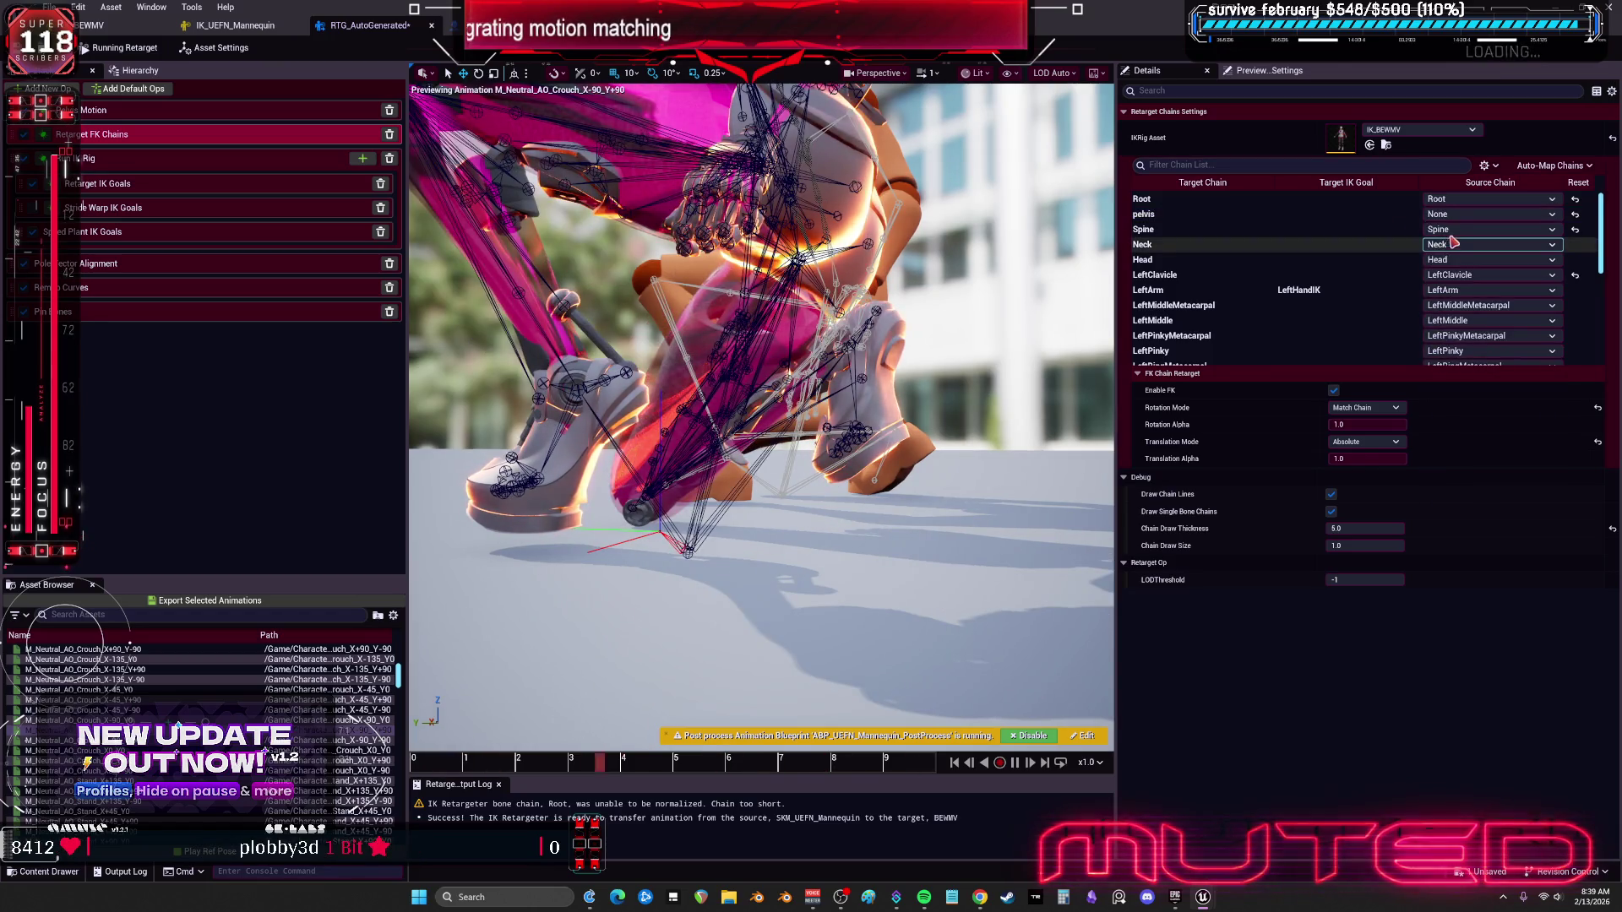
pyautogui.click(1453, 243)
pyautogui.scroll(-3, 1480, 433)
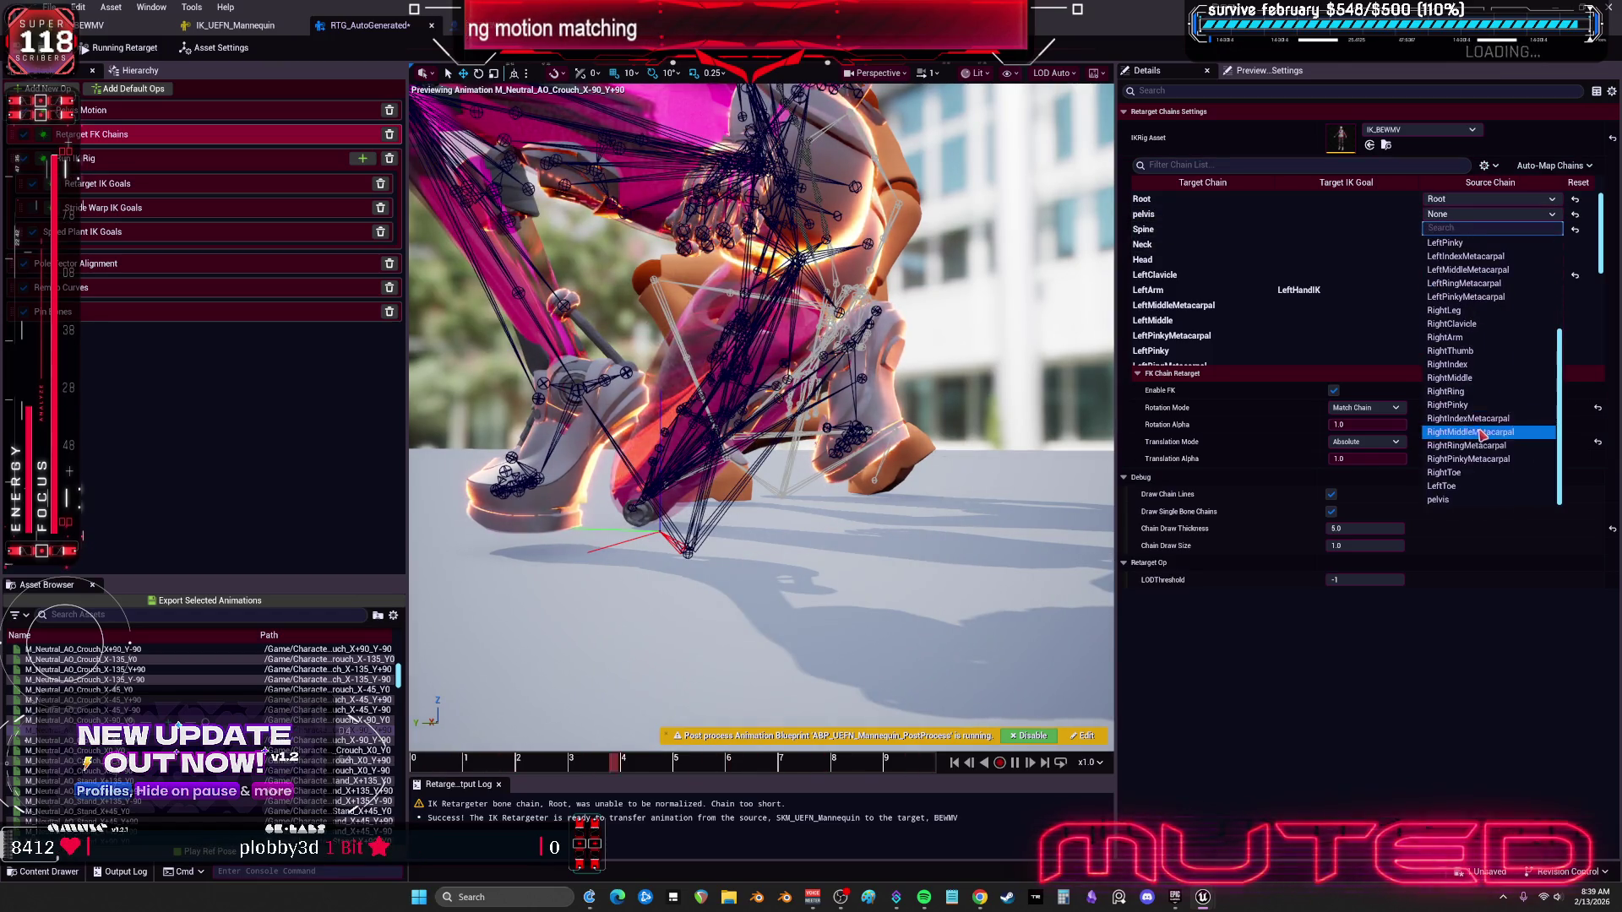
pyautogui.click(1466, 501)
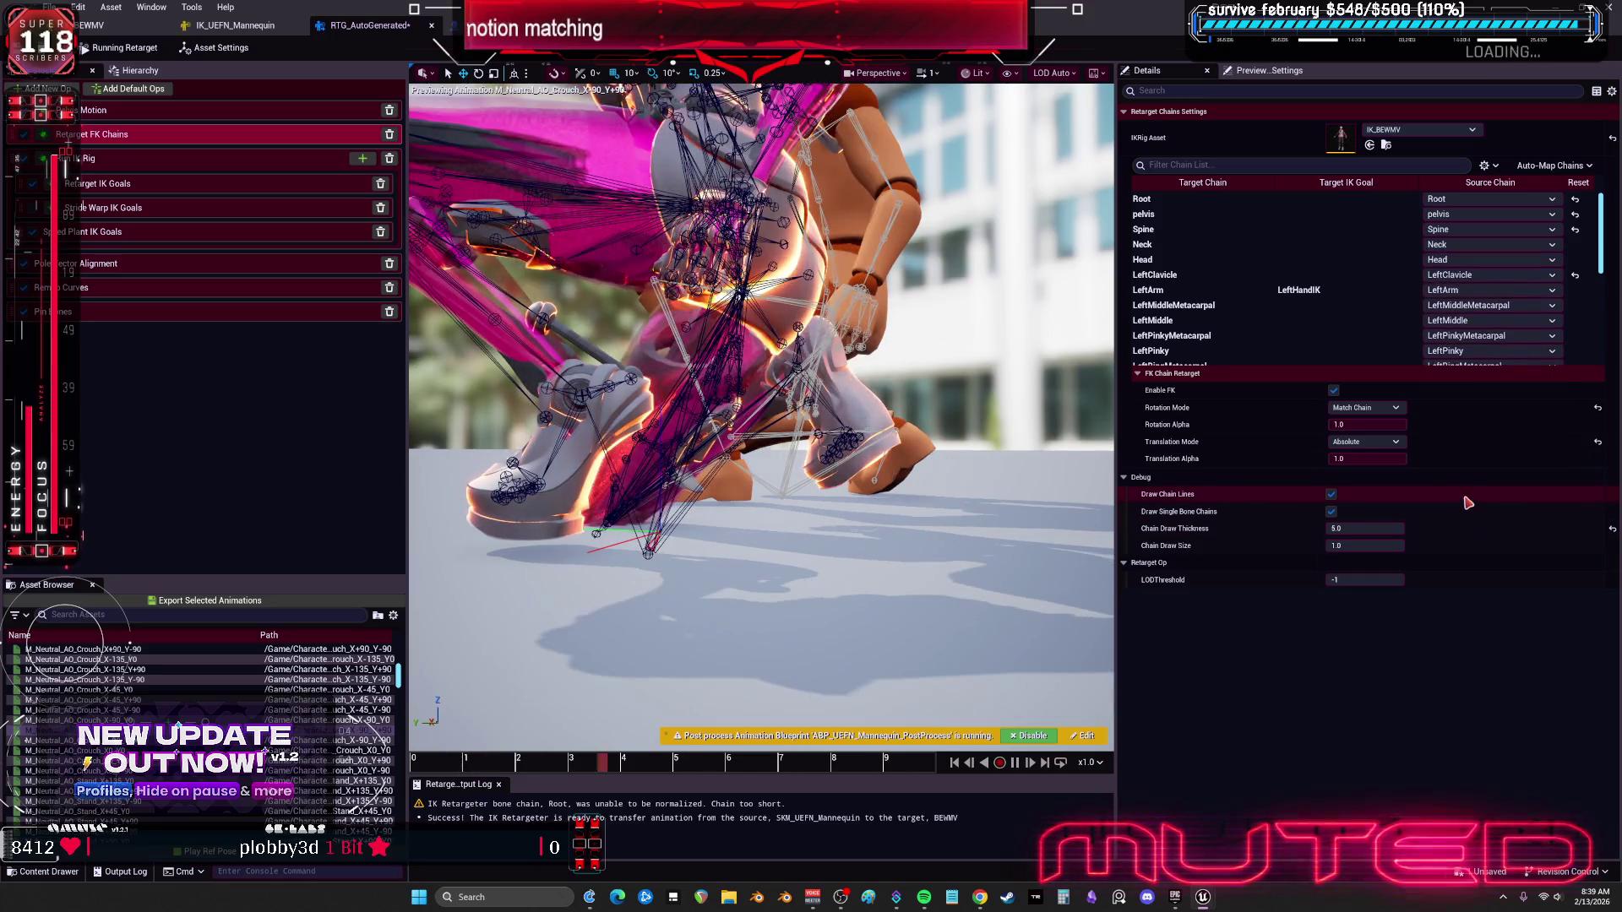
# Step: Set the pelvis chain's Rotation Mode to Interpolated
pyautogui.click(1366, 407)
pyautogui.click(1386, 419)
pyautogui.click(1368, 407)
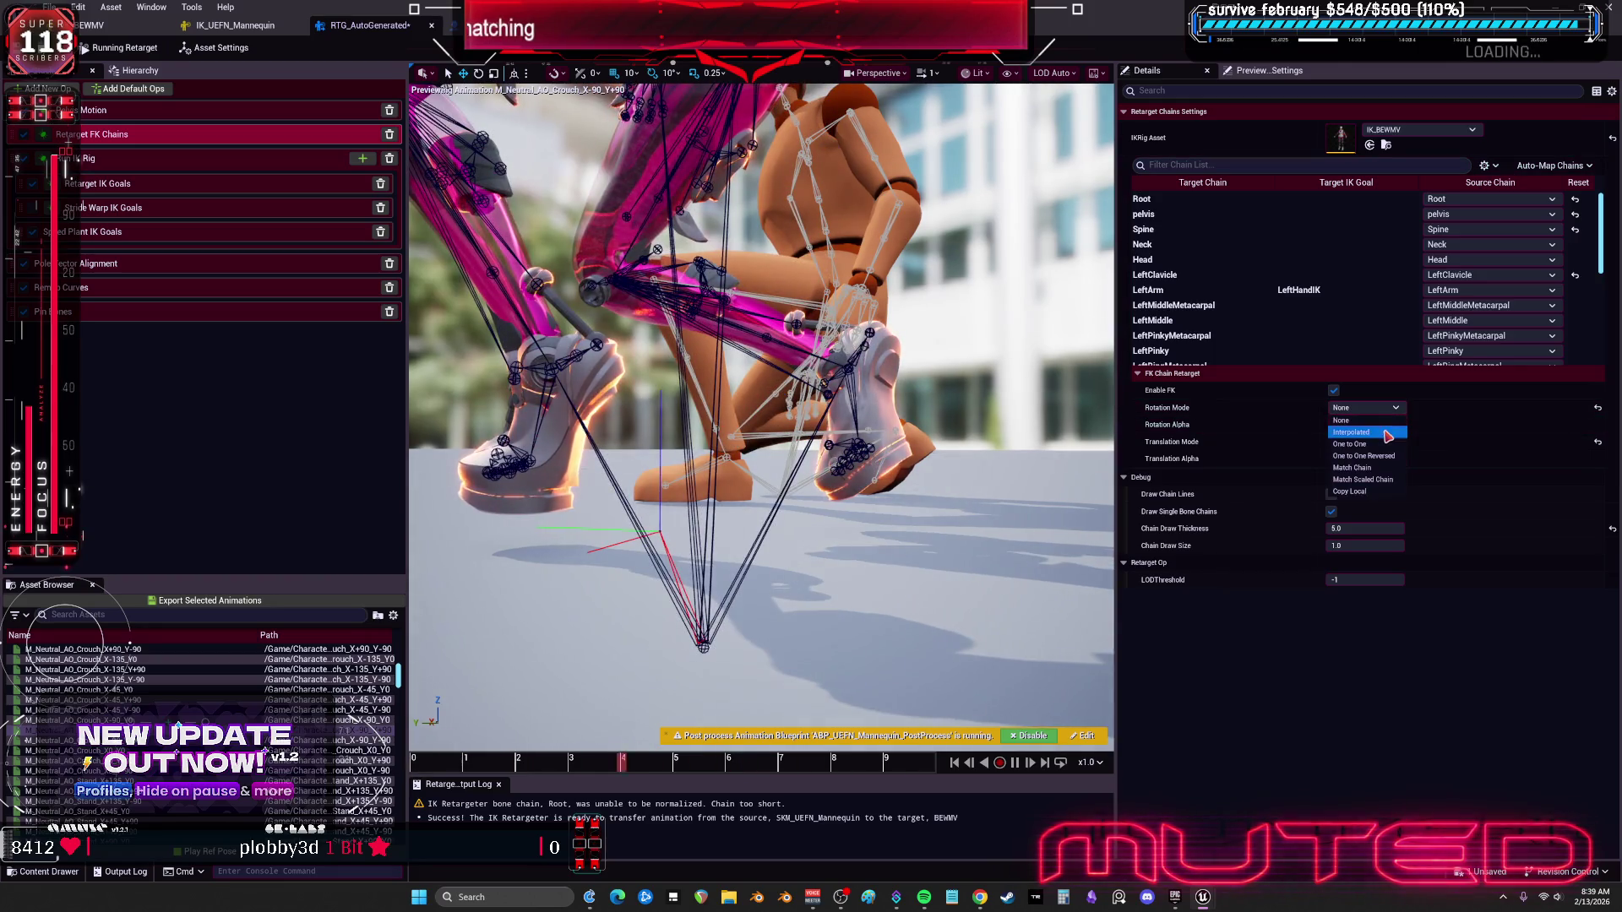
pyautogui.click(1377, 422)
pyautogui.click(1369, 407)
pyautogui.click(1381, 421)
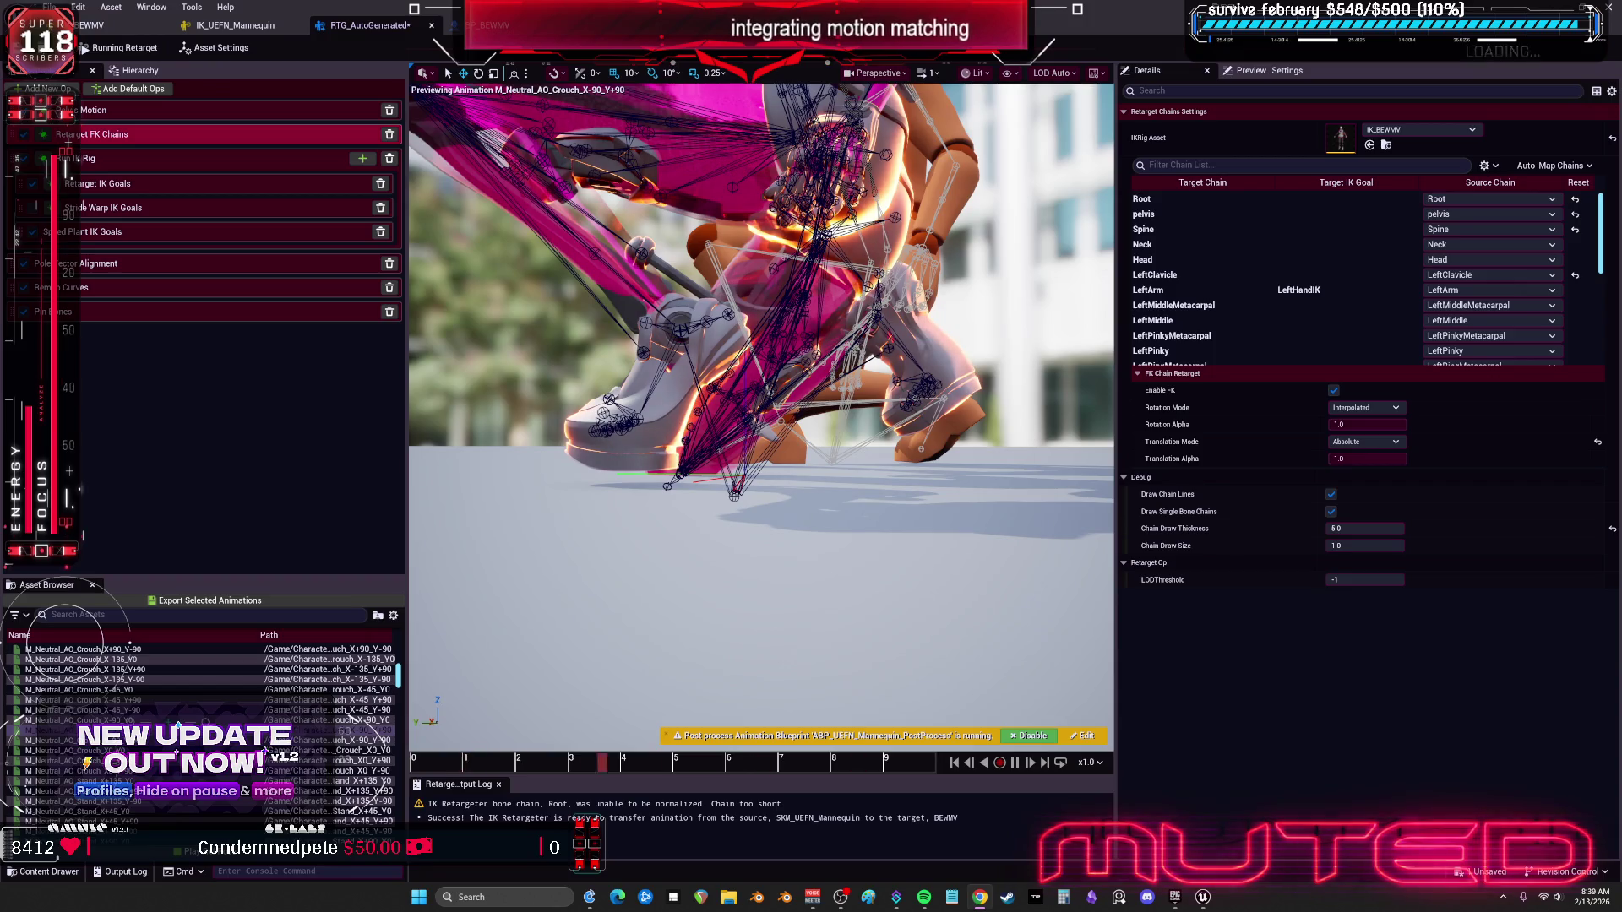
# Step: Set the pelvis chain's Translation Mode to None and show the Pelvis Motion settings
pyautogui.click(1364, 442)
pyautogui.click(1359, 499)
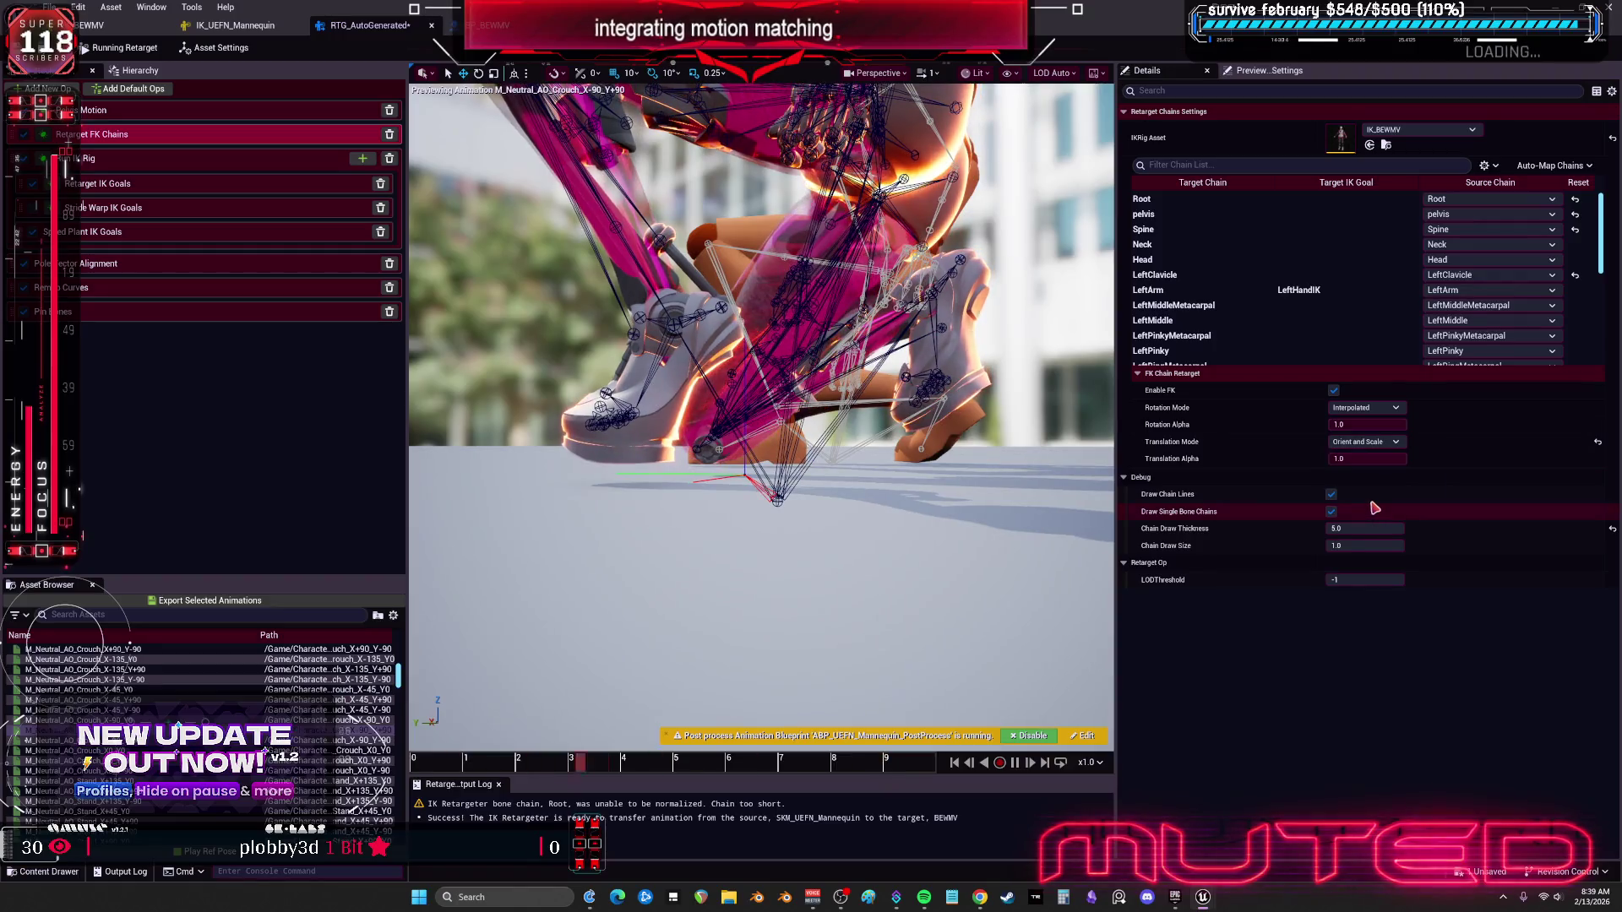
pyautogui.click(1597, 442)
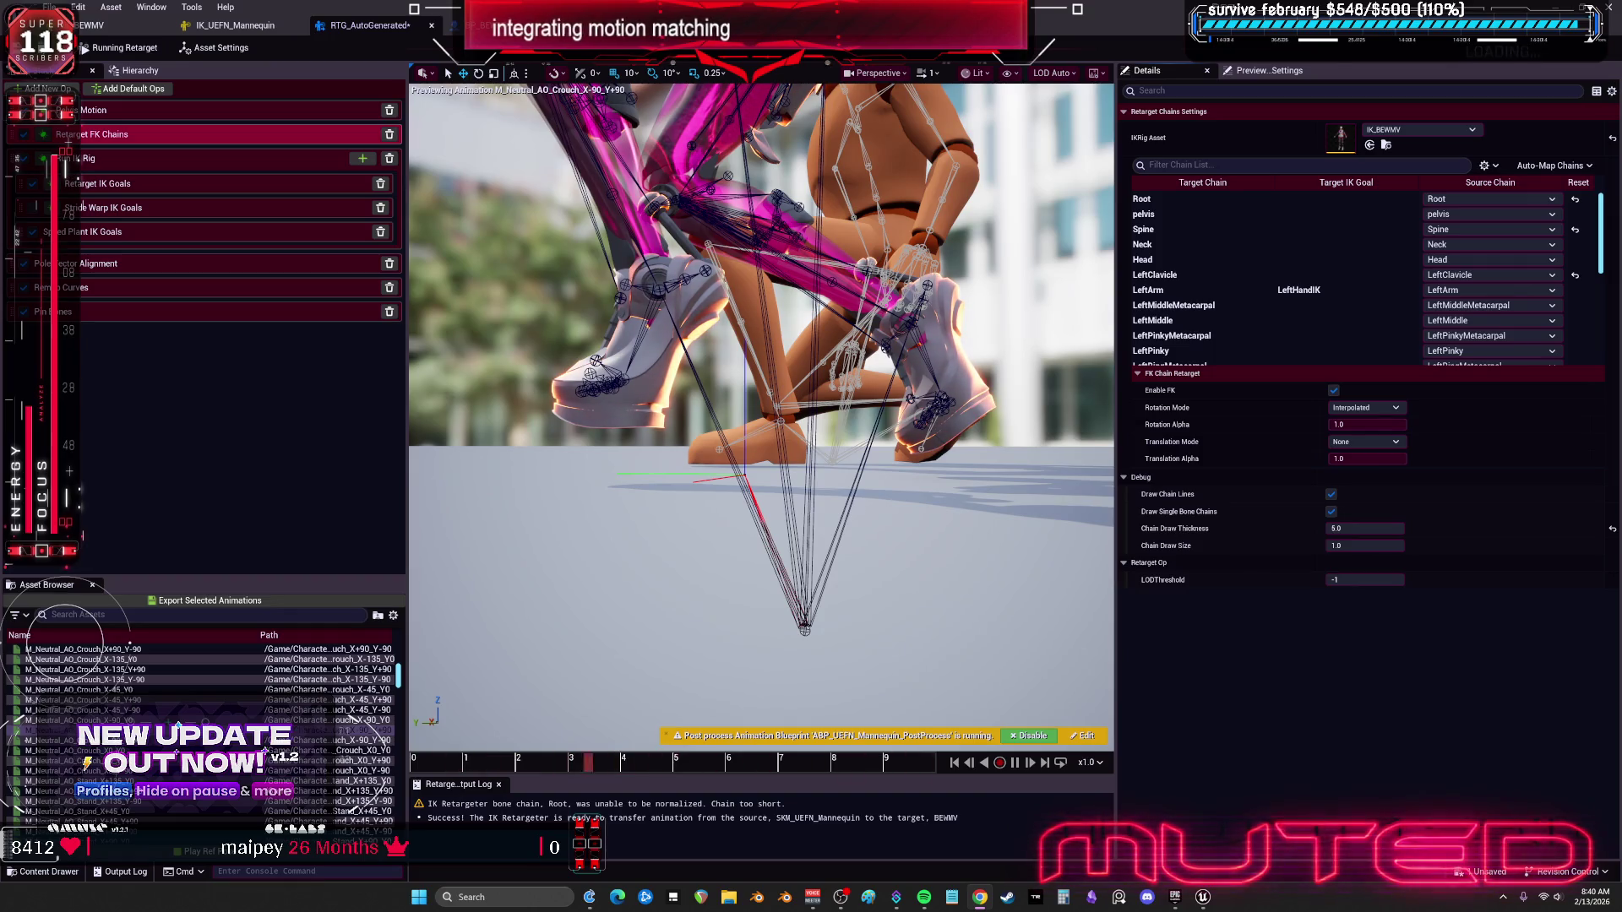
pyautogui.click(152, 112)
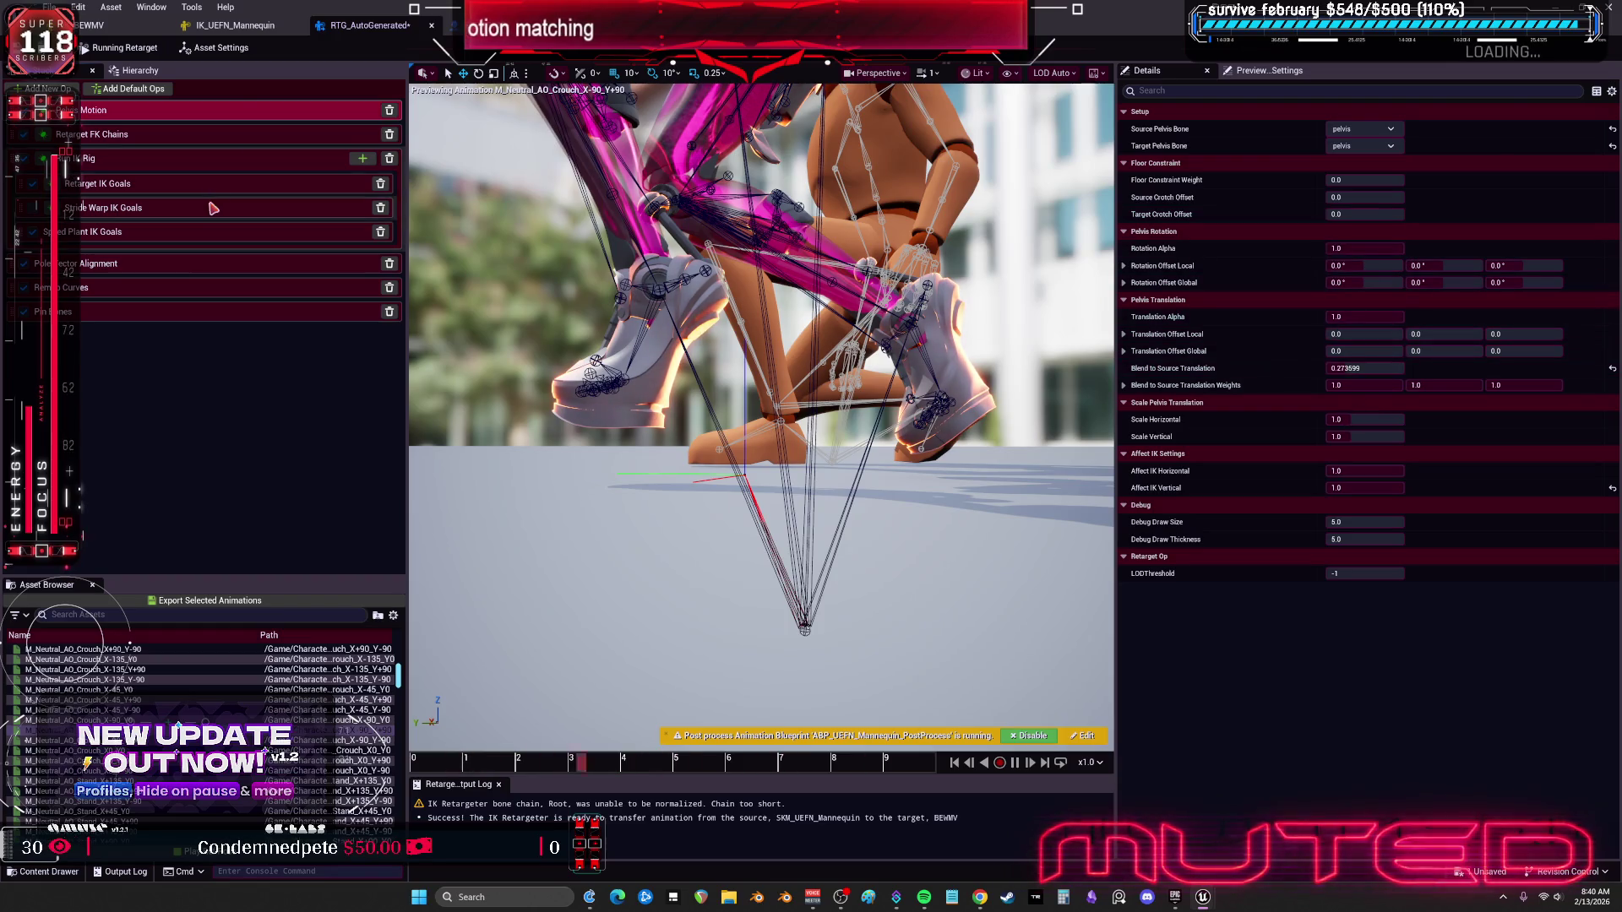
# Step: Delete the pelvis chain from the IK_UEFN_Mannequin rig
pyautogui.click(228, 25)
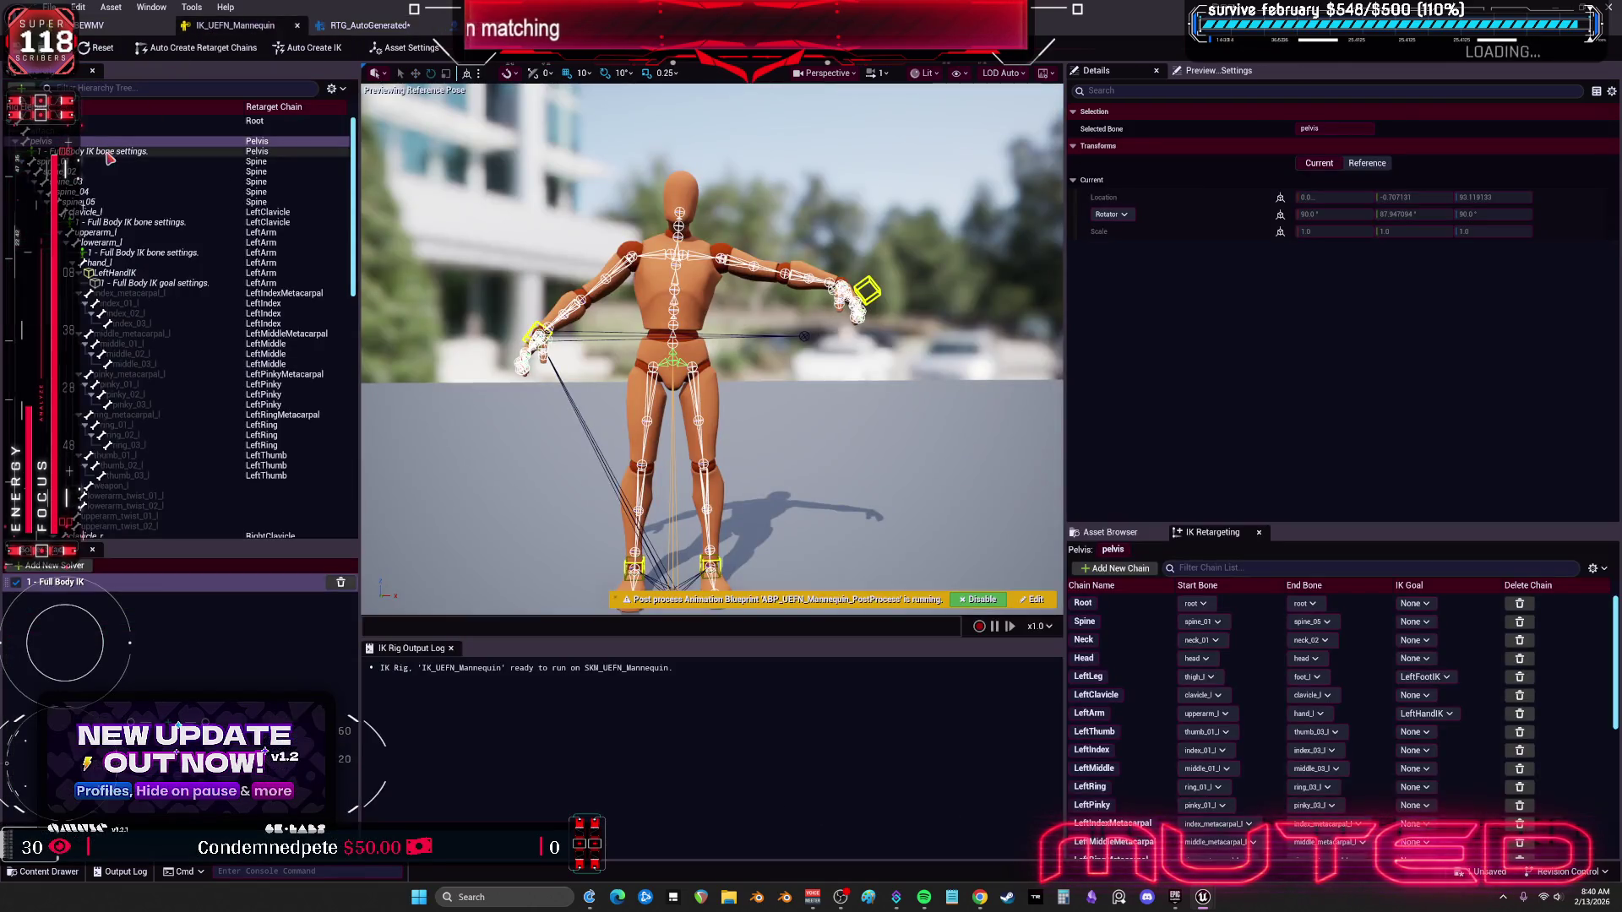
pyautogui.scroll(-5, 1196, 807)
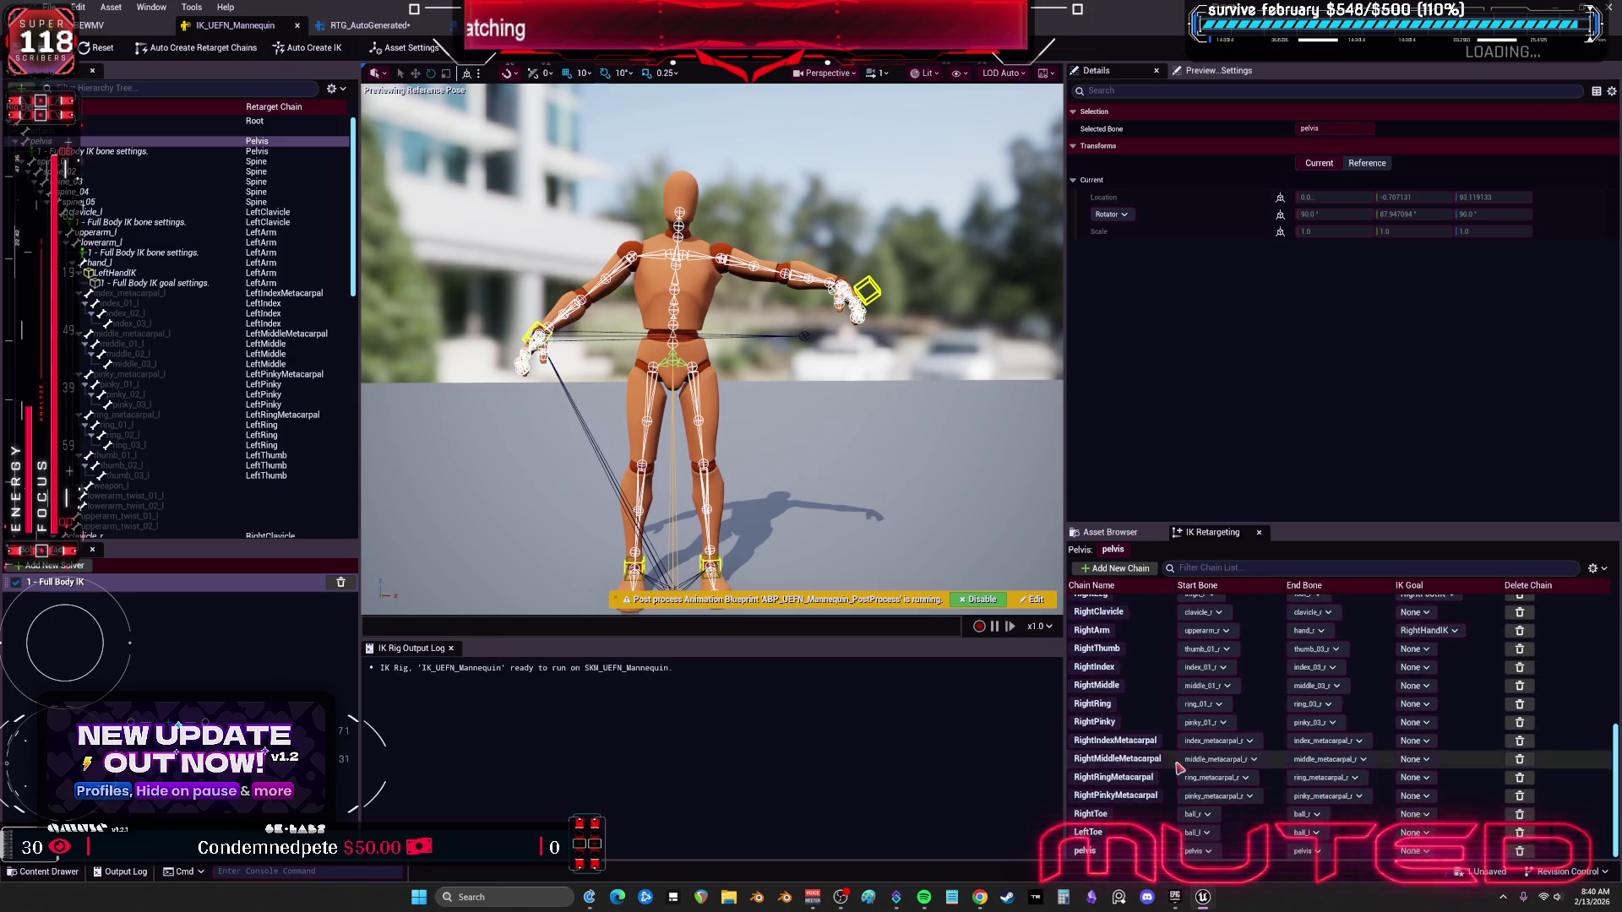
pyautogui.click(1520, 849)
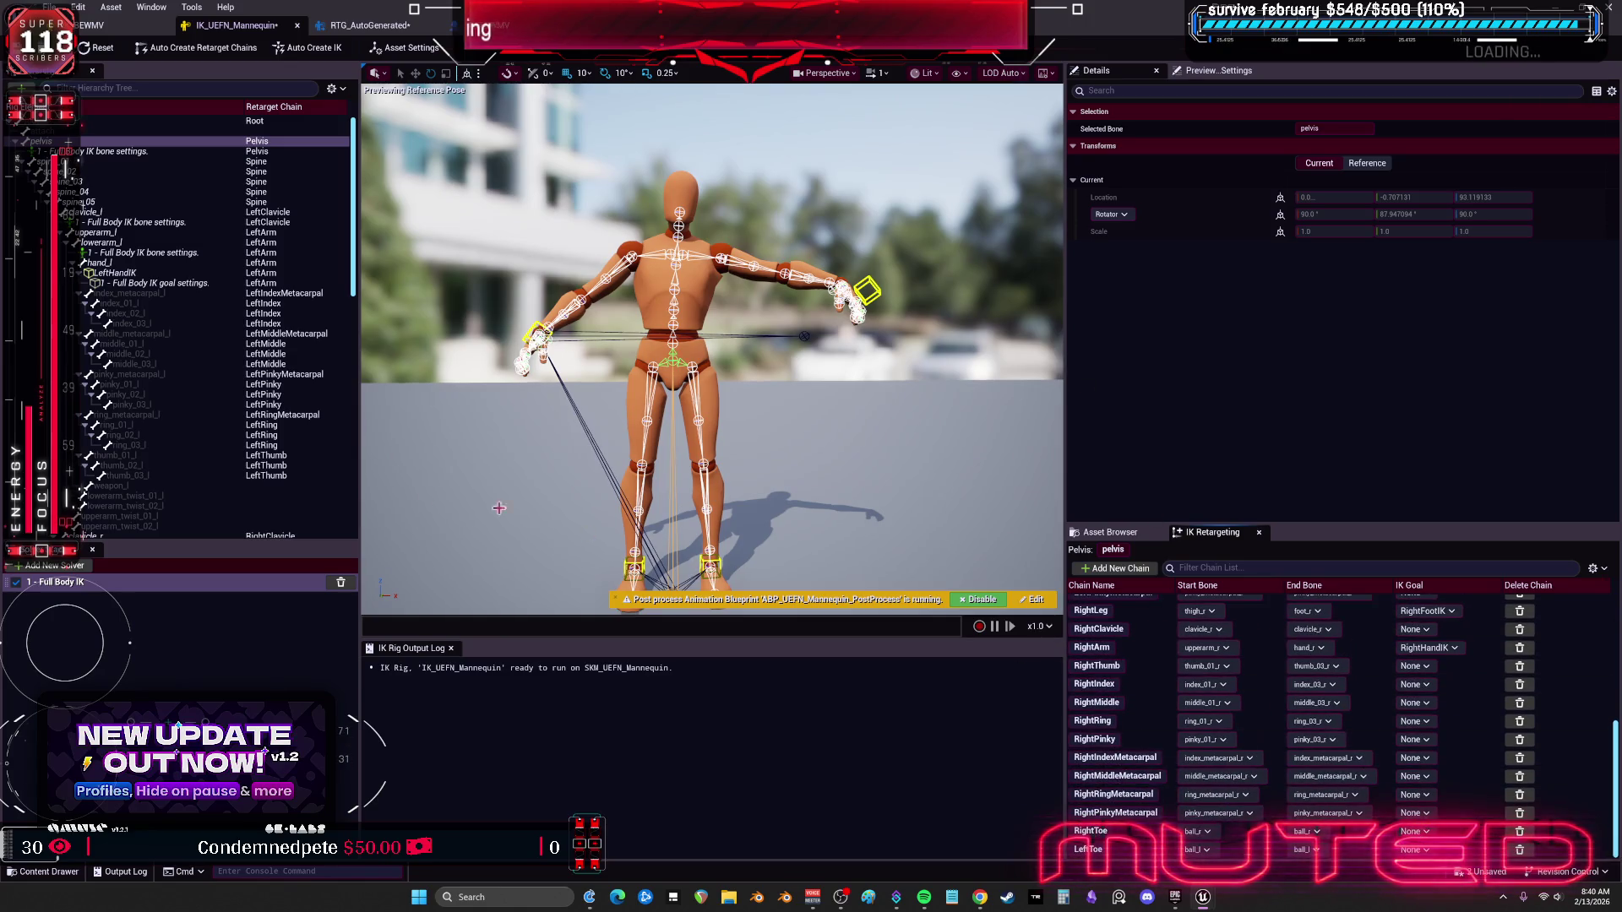
pyautogui.click(98, 25)
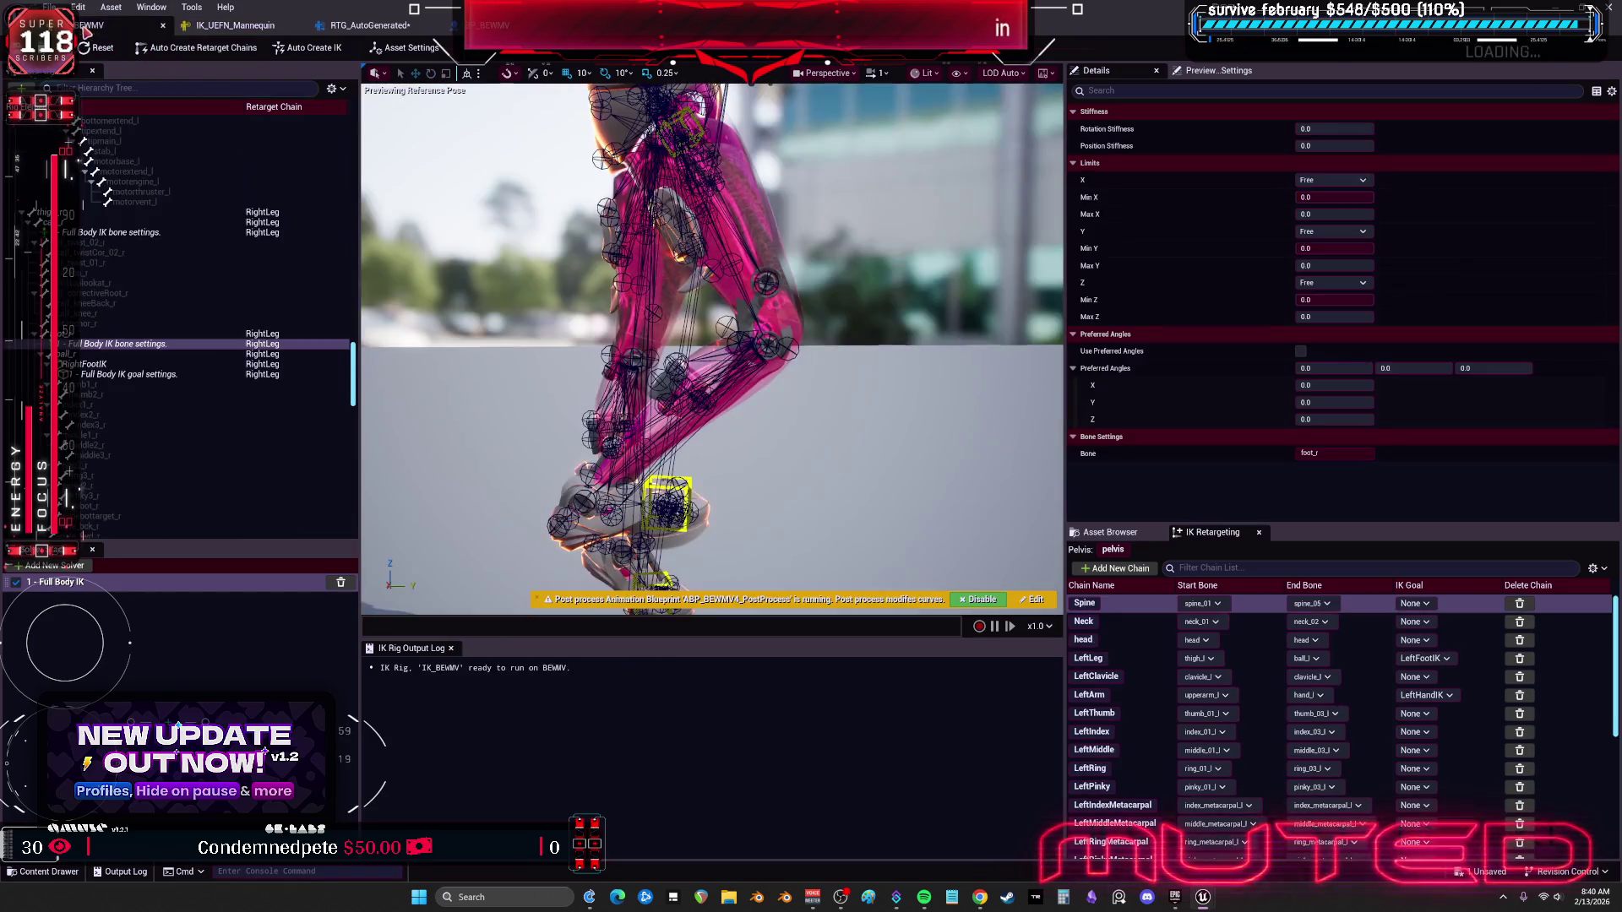
# Step: Delete the IK_BEWMV rig's pelvis chain and raise foot_r's Position Stiffness
pyautogui.scroll(-6, 1151, 847)
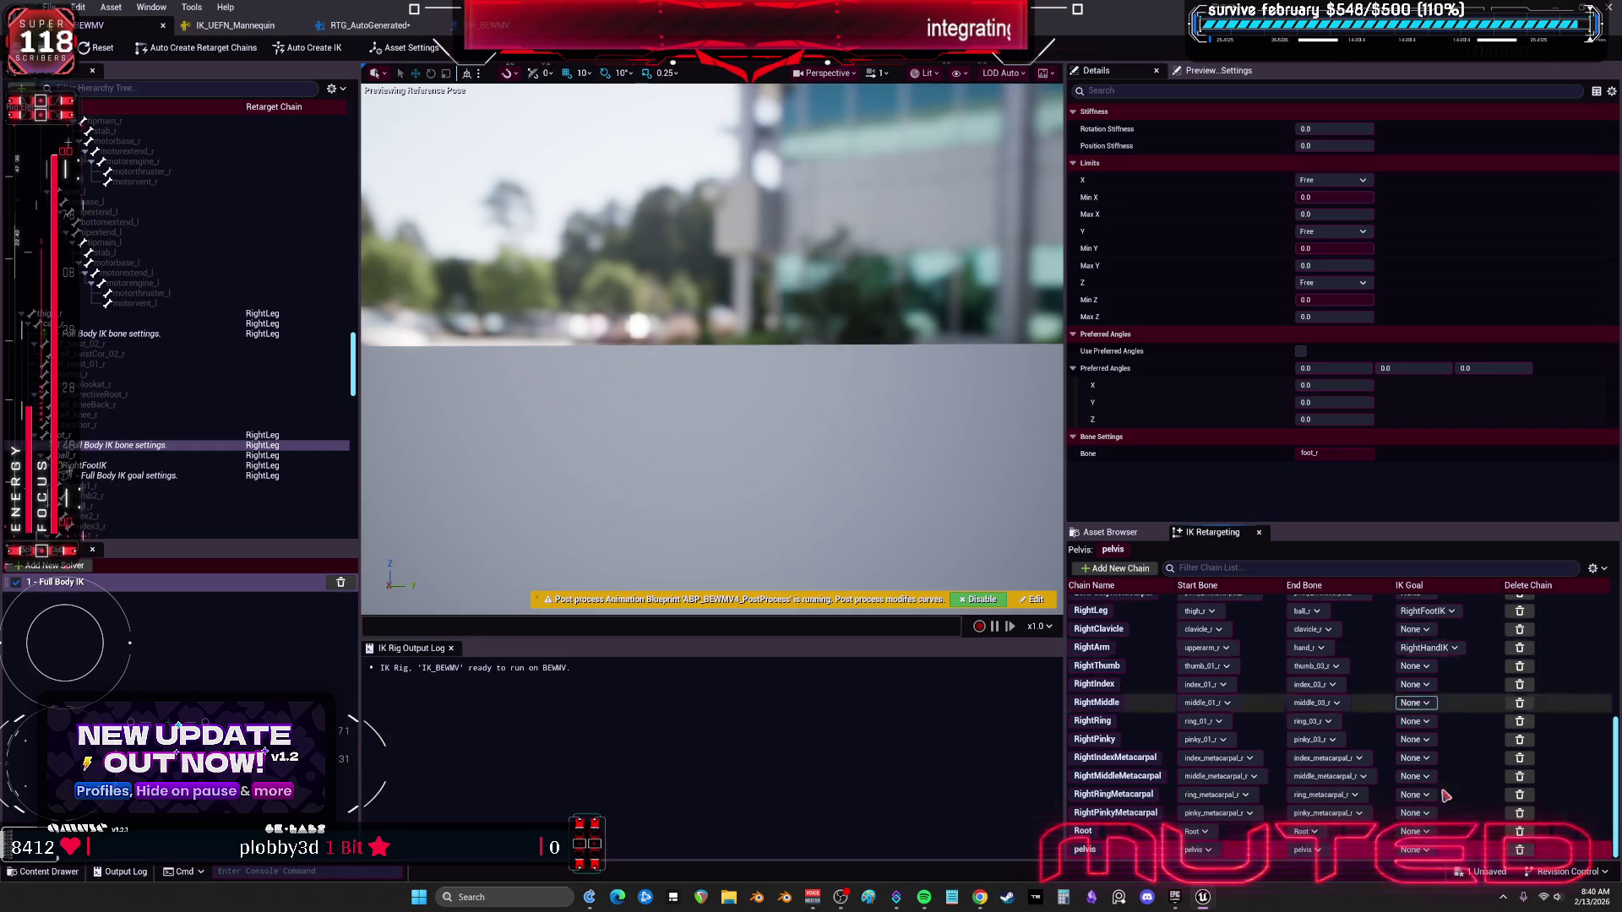
pyautogui.click(1520, 851)
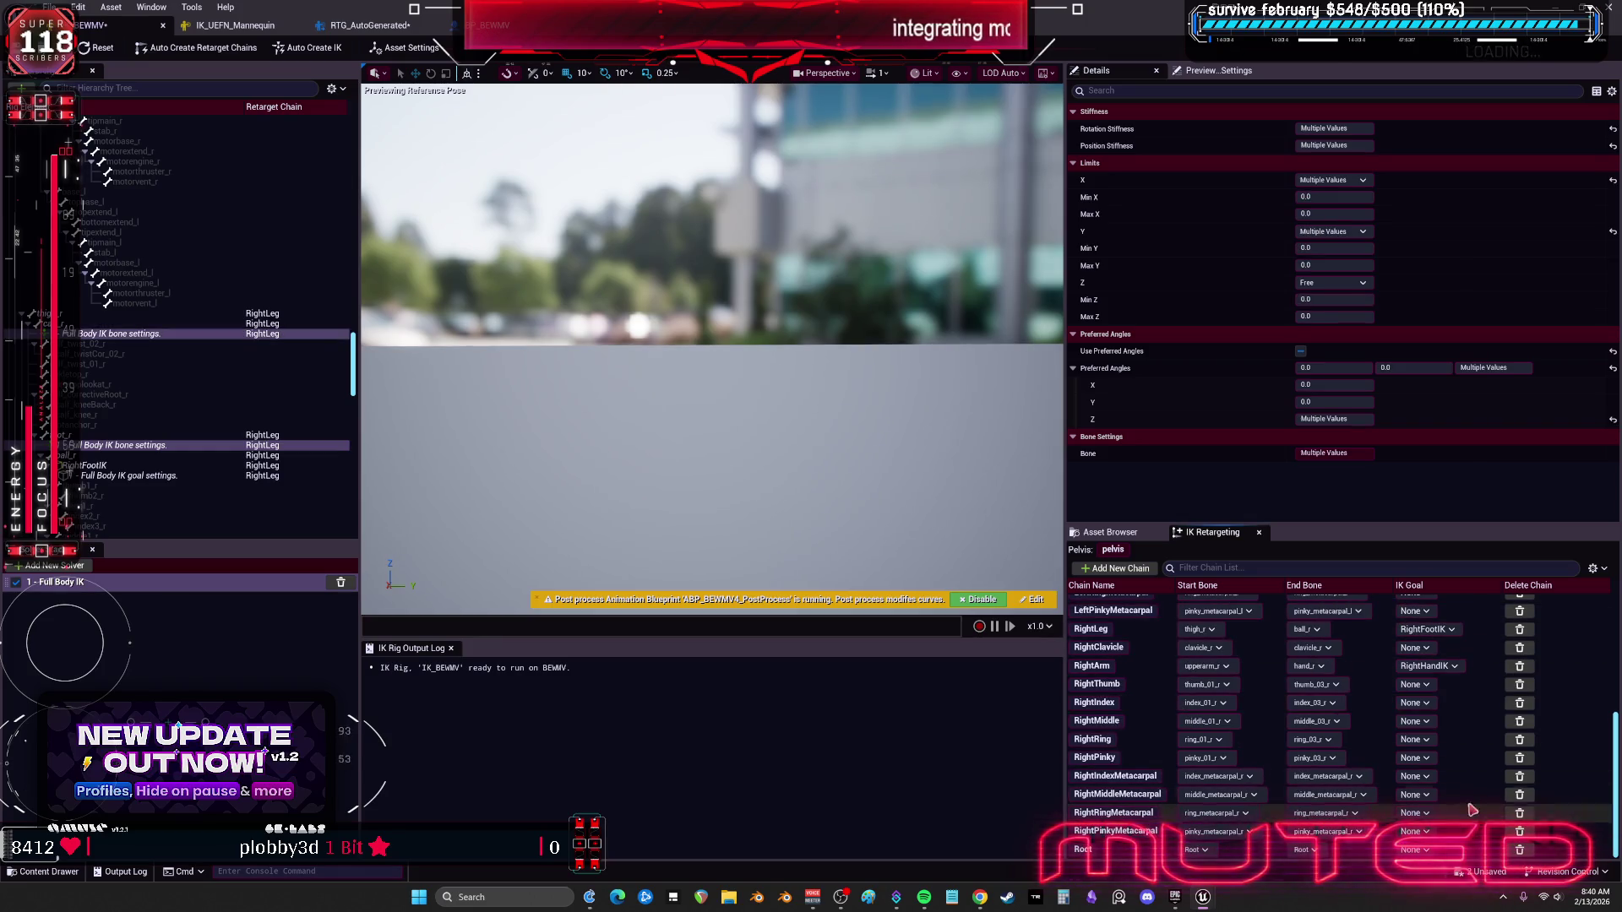
pyautogui.scroll(-3, 156, 303)
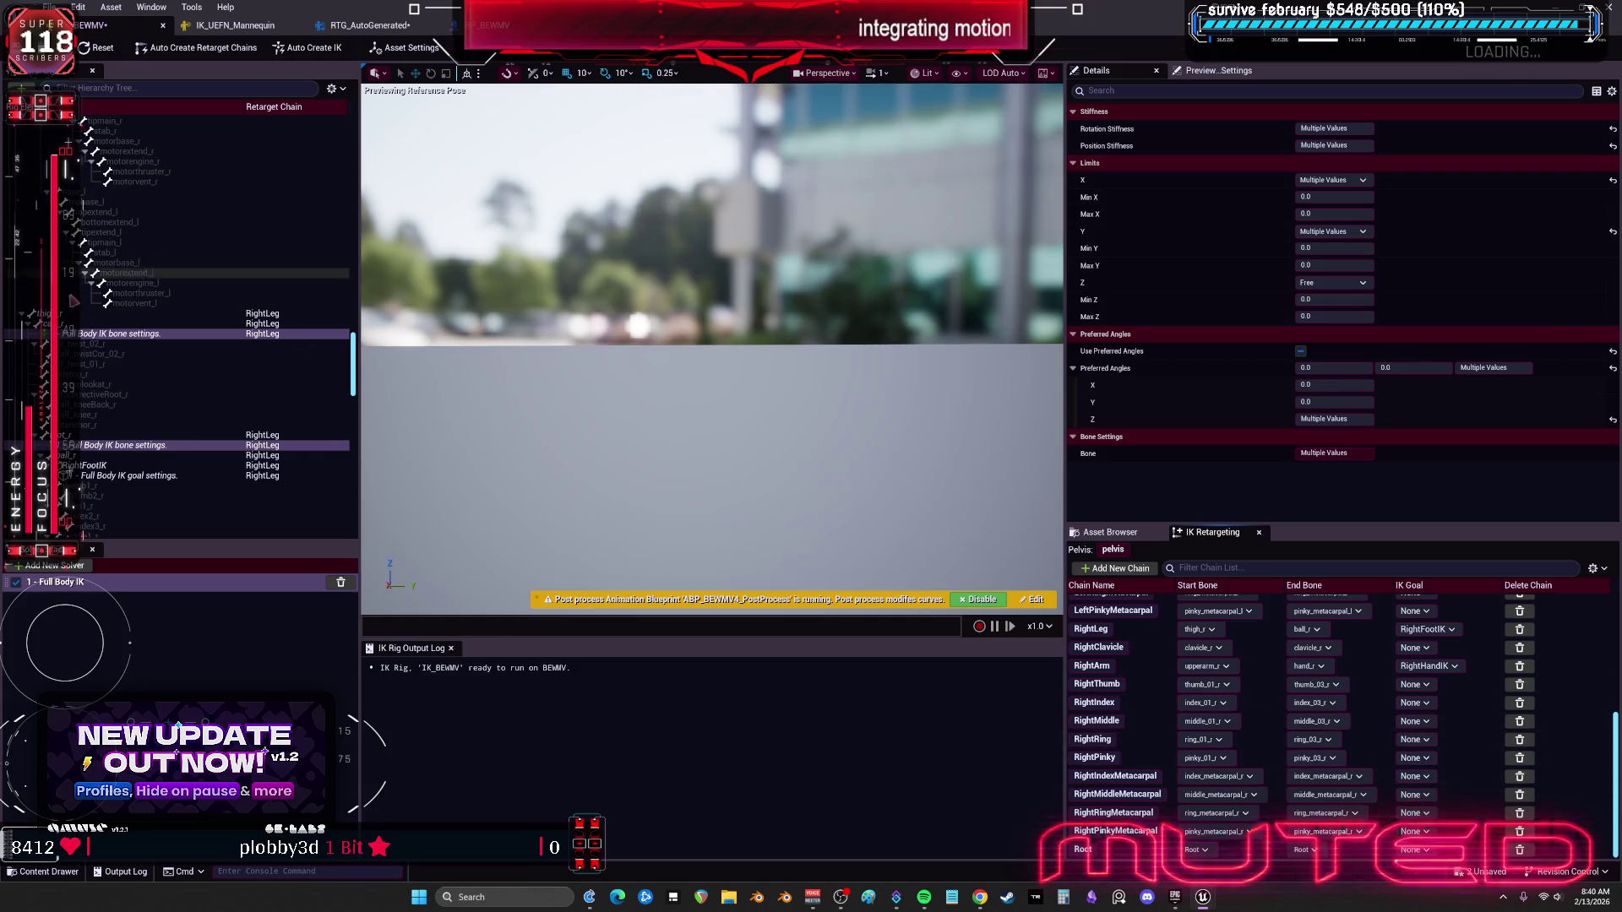
pyautogui.click(136, 415)
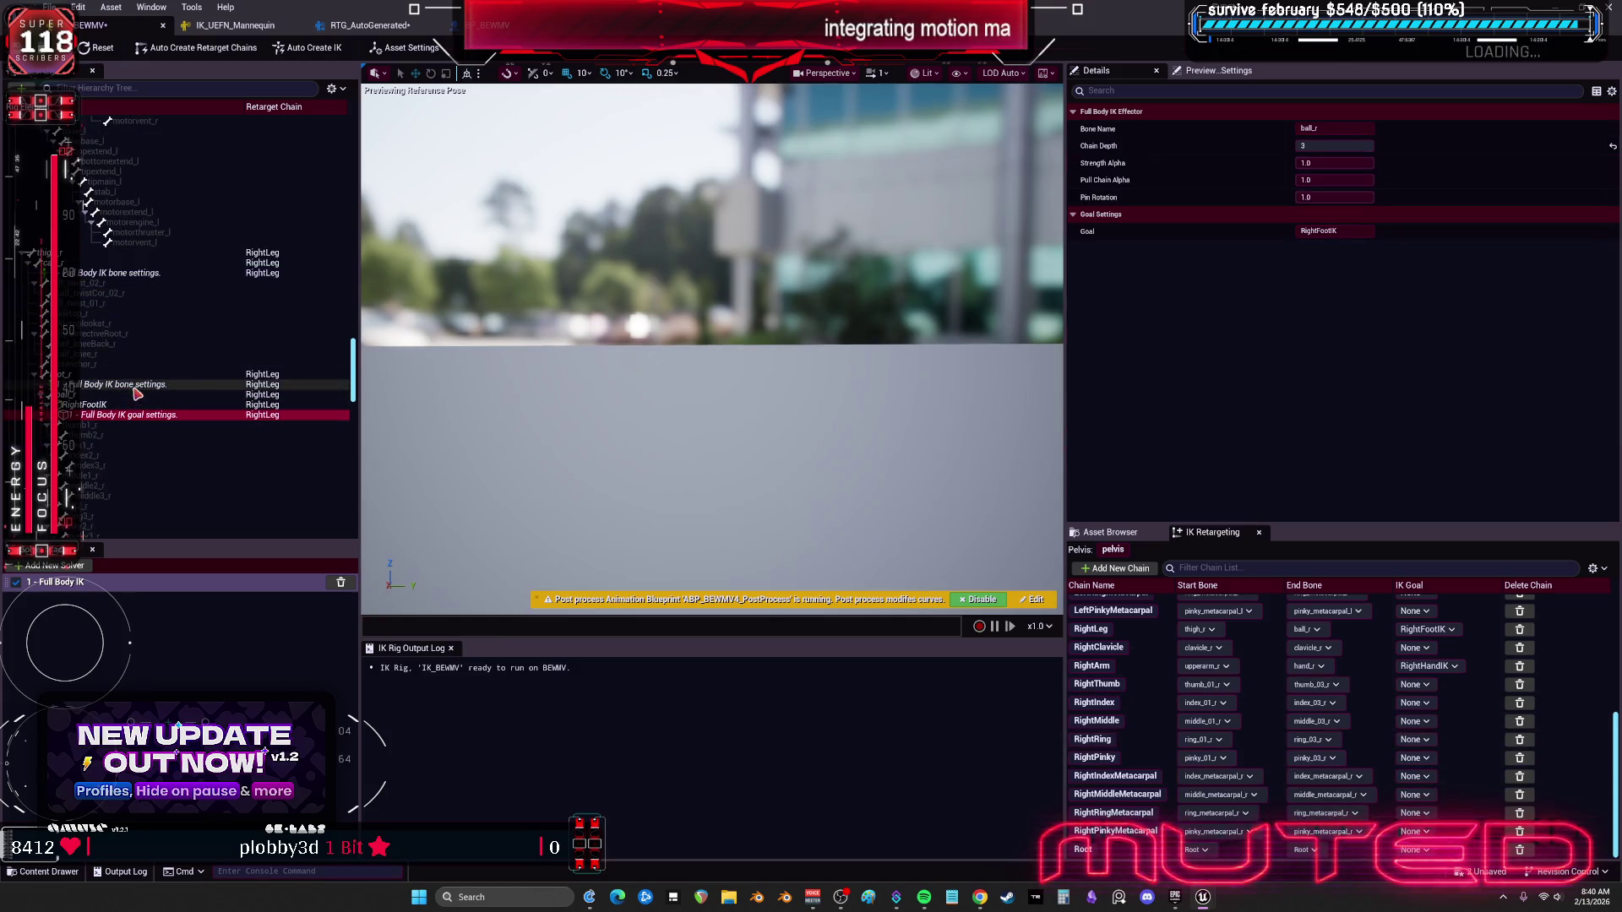
pyautogui.click(135, 387)
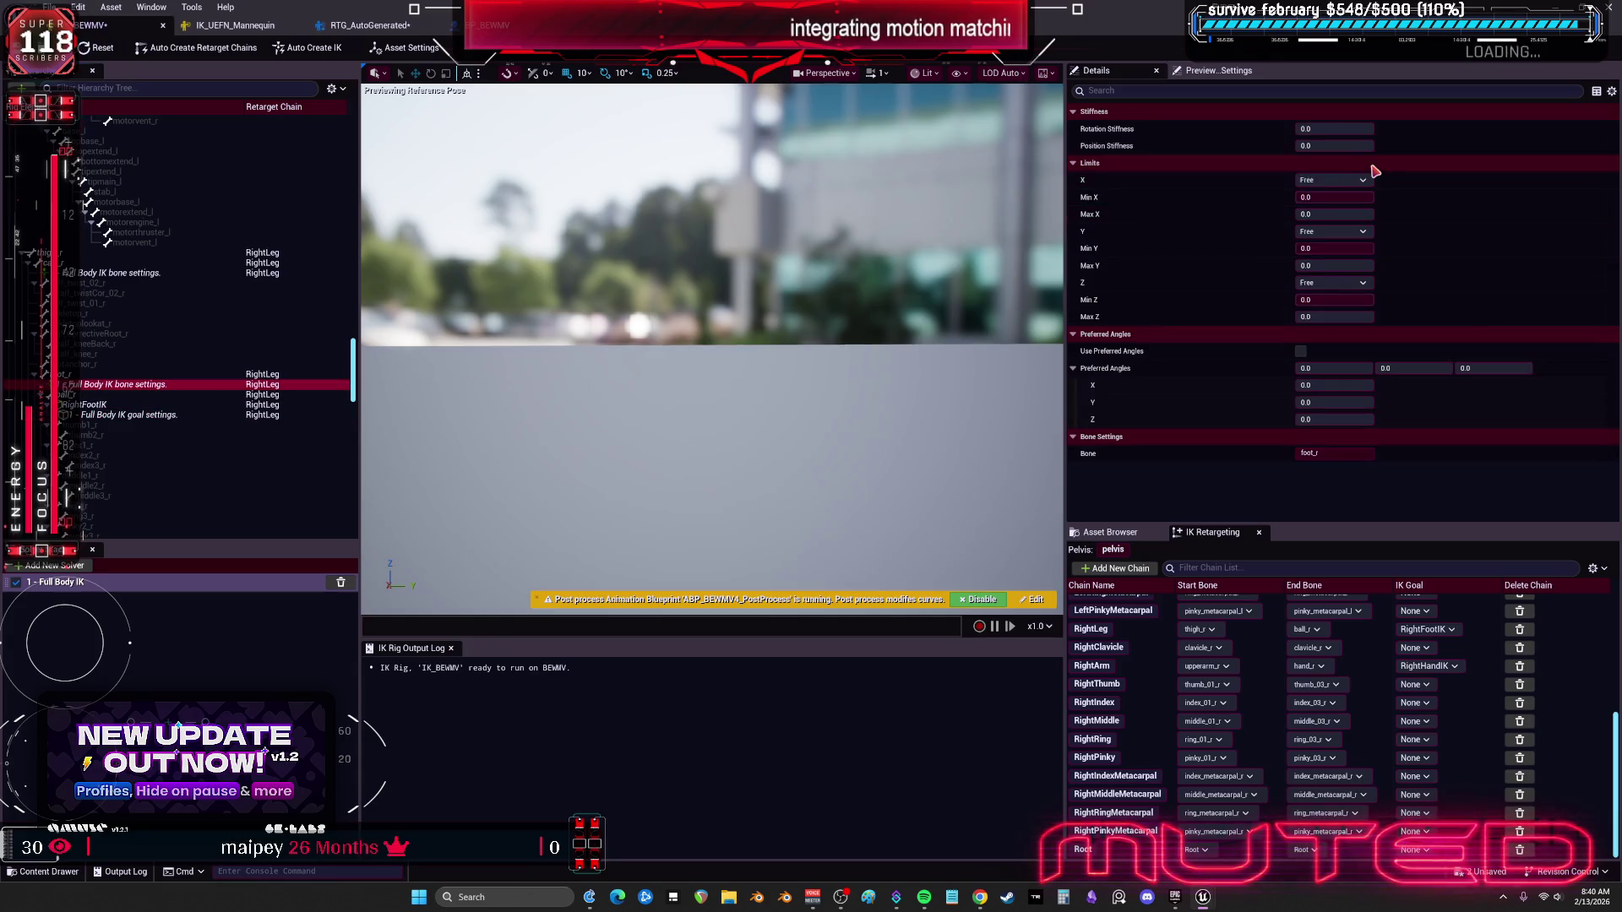
pyautogui.moveTo(1334, 145); pyautogui.dragTo(1355, 128)
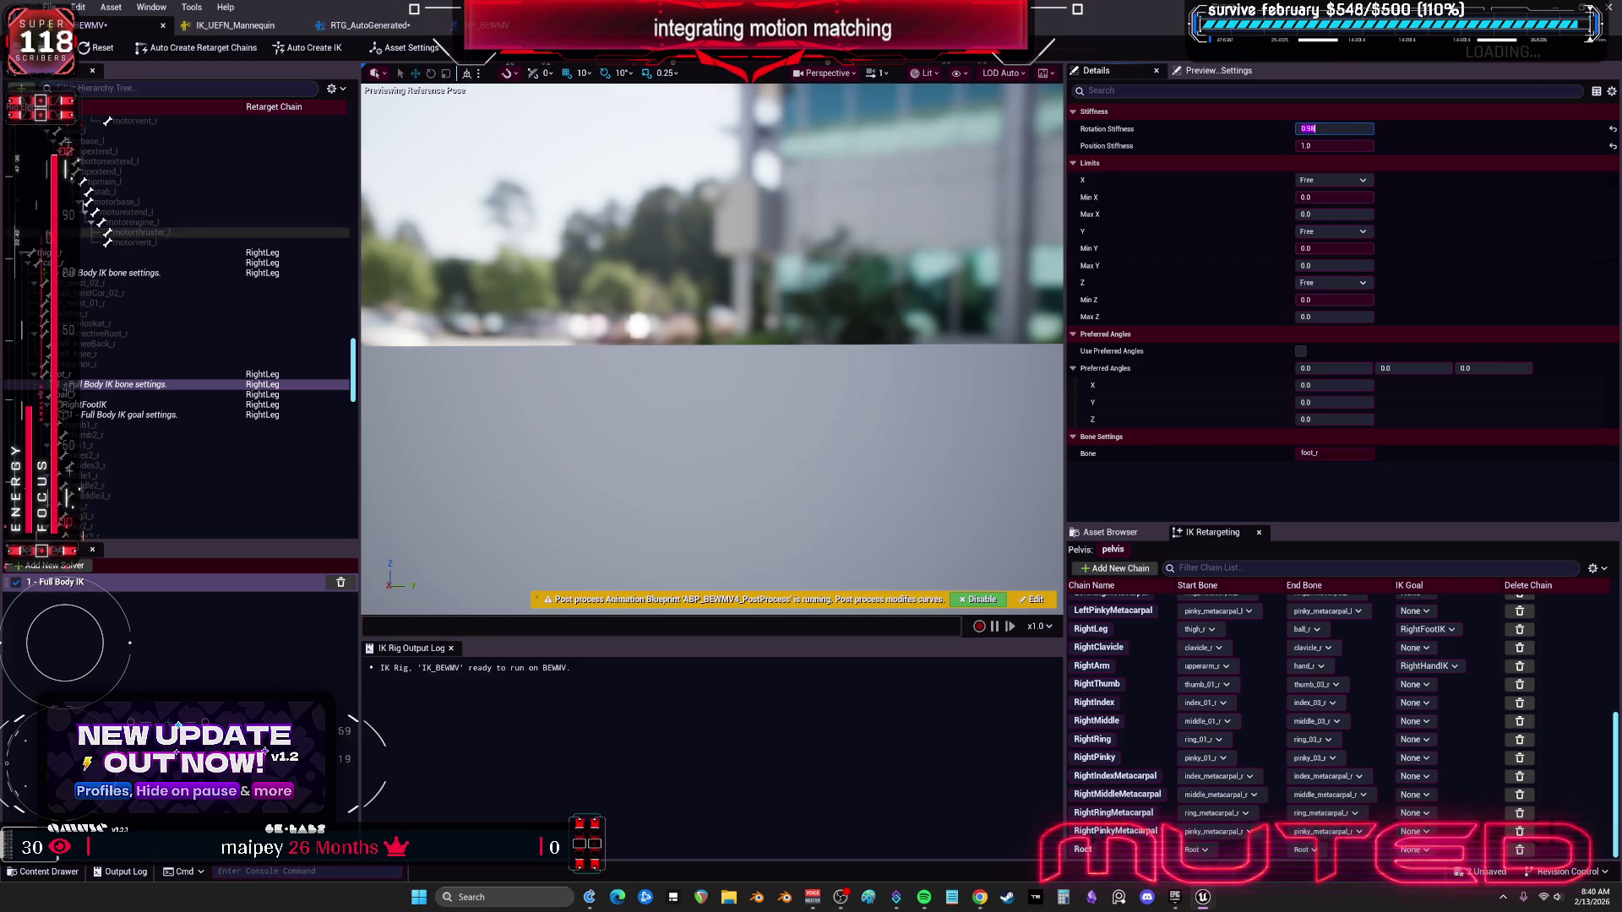
# Step: Inspect ball_l, foot_l and calf_l IK settings and orbit to view the legs and feet
pyautogui.scroll(-5, 216, 325)
pyautogui.scroll(-5, 215, 325)
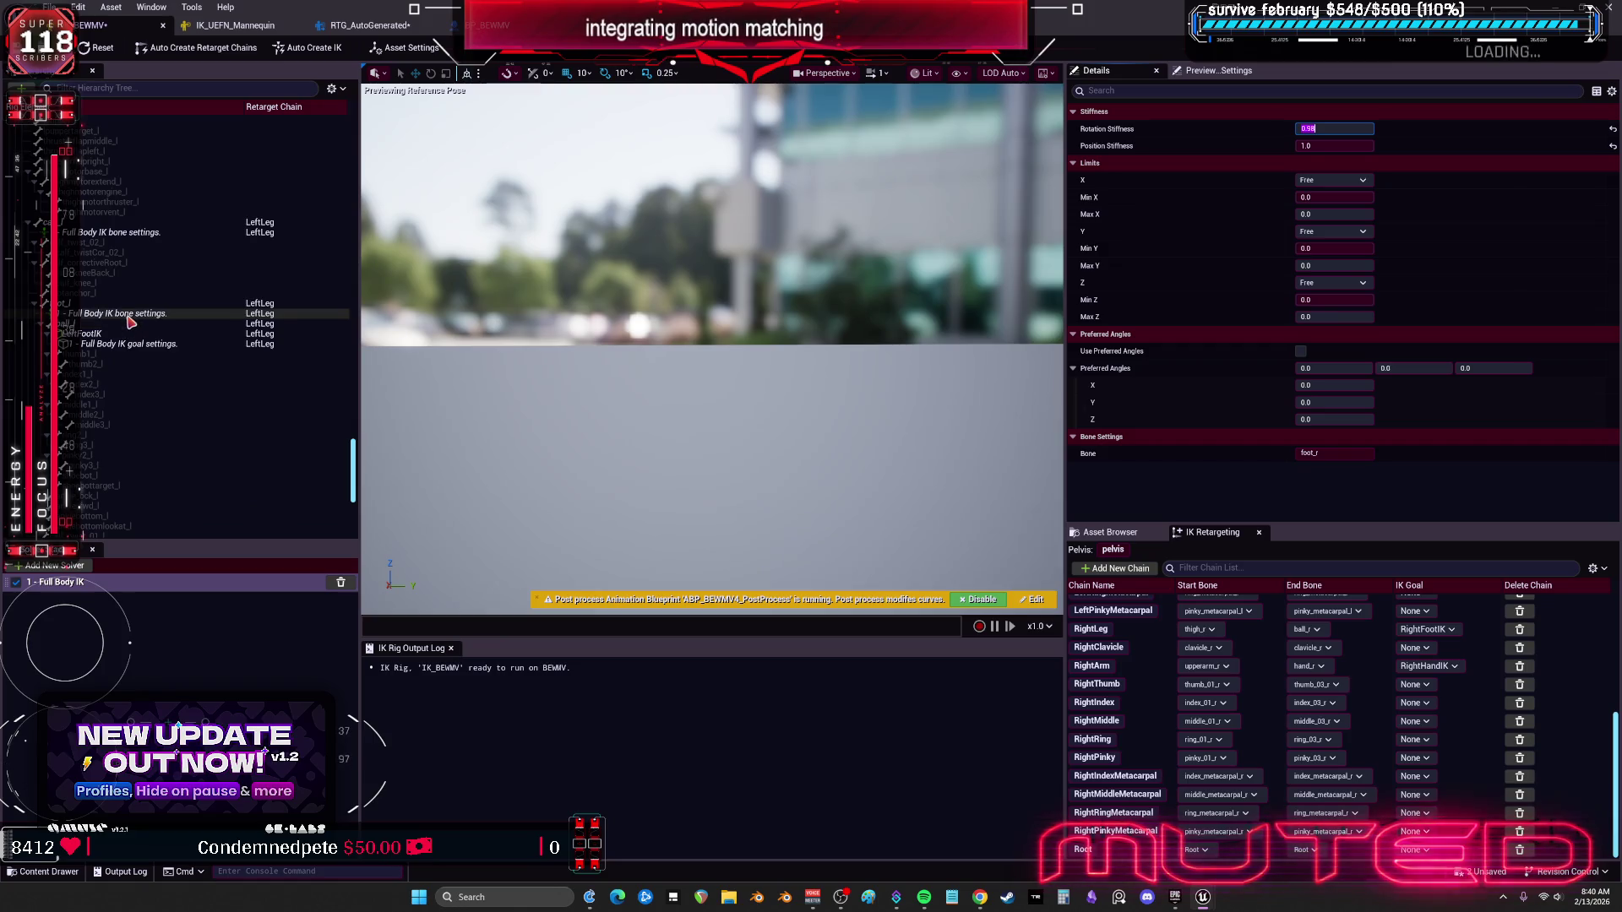
pyautogui.click(131, 324)
pyautogui.rightClick(131, 326)
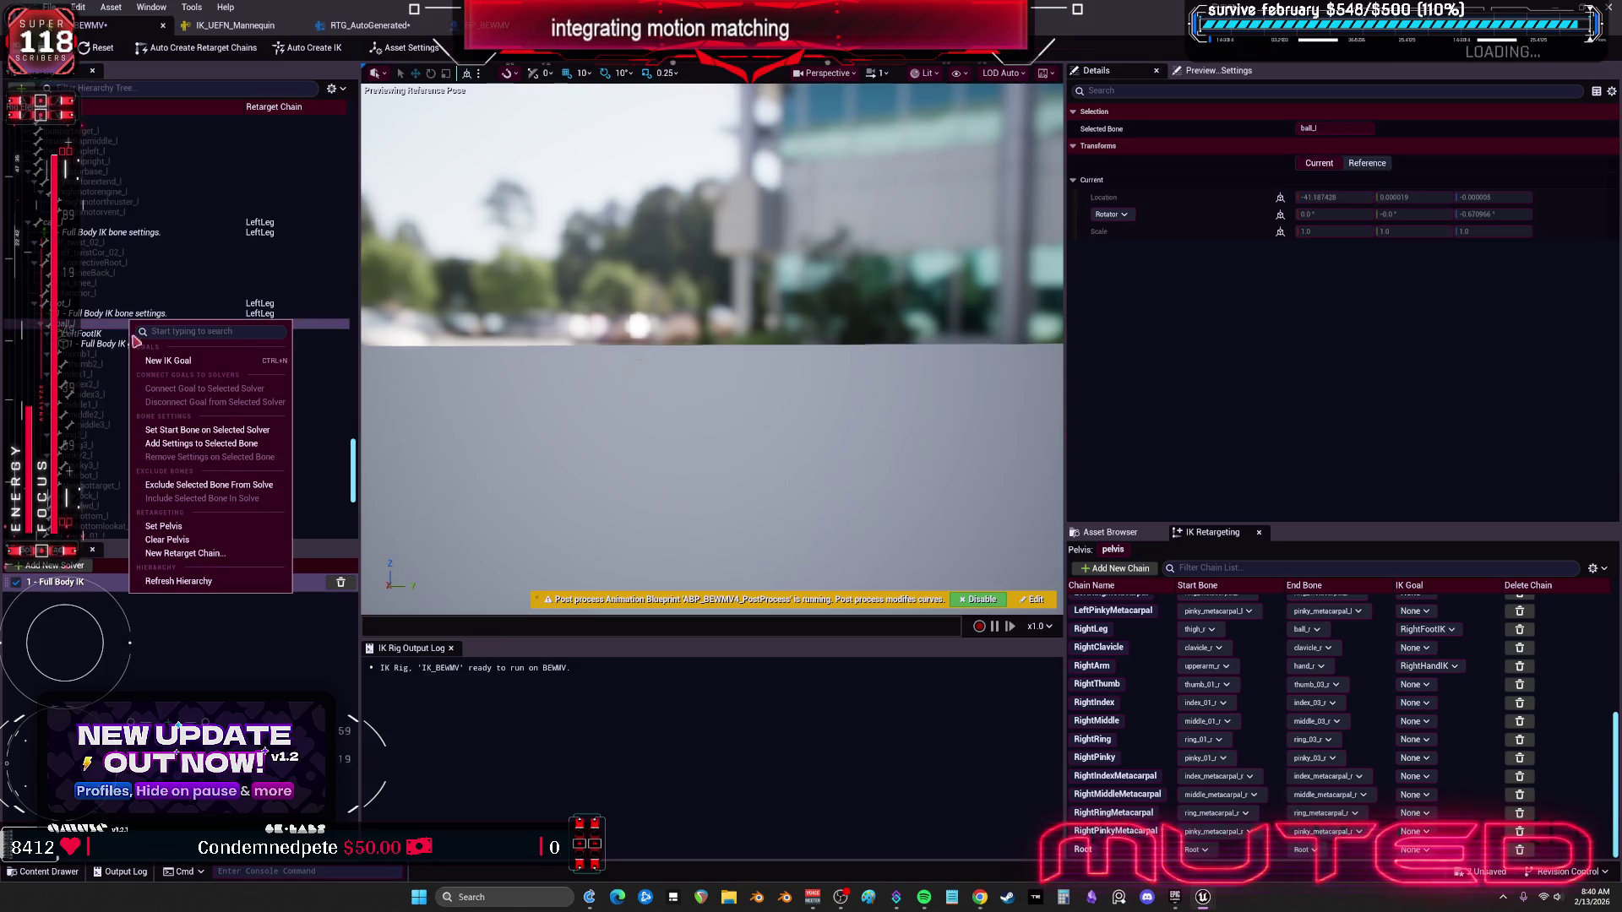
pyautogui.click(101, 313)
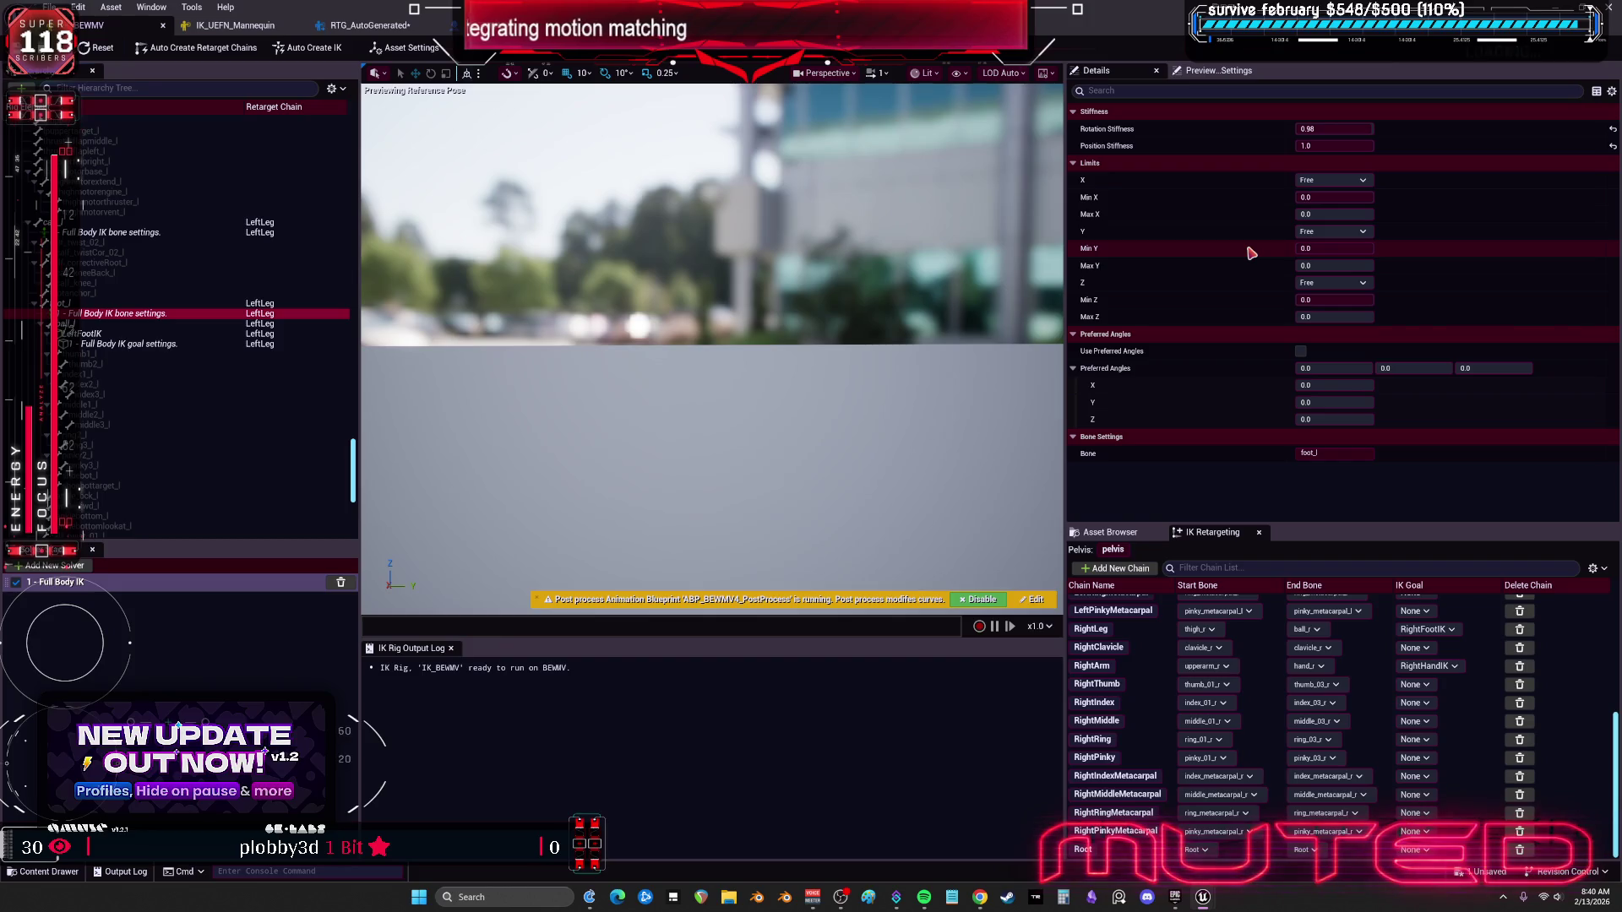
pyautogui.click(118, 234)
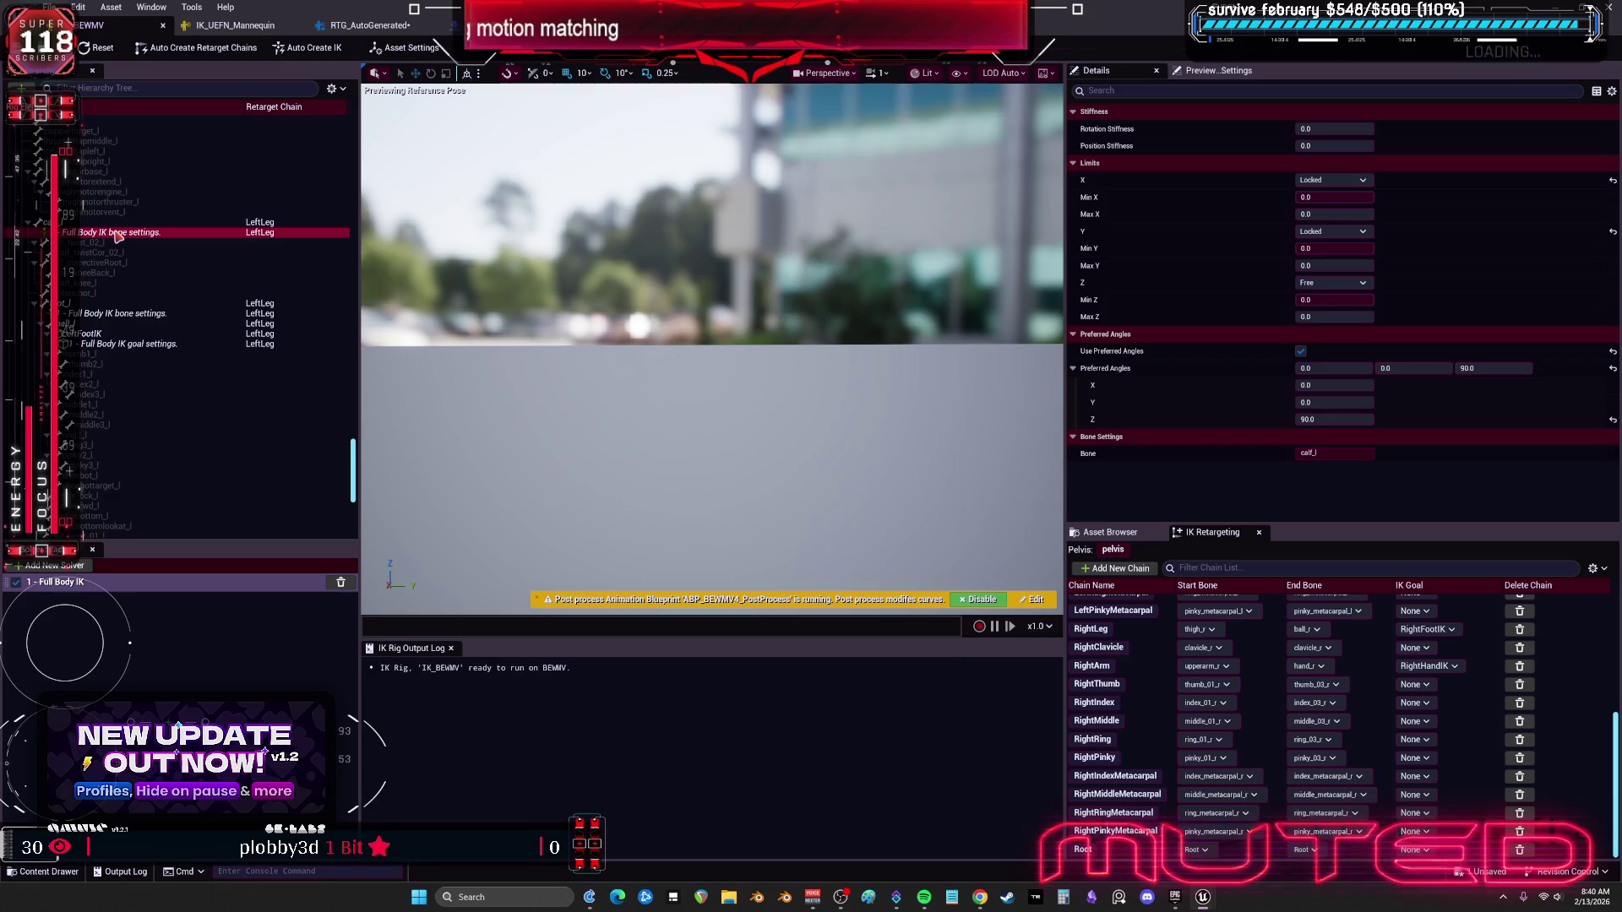
pyautogui.scroll(5, 207, 236)
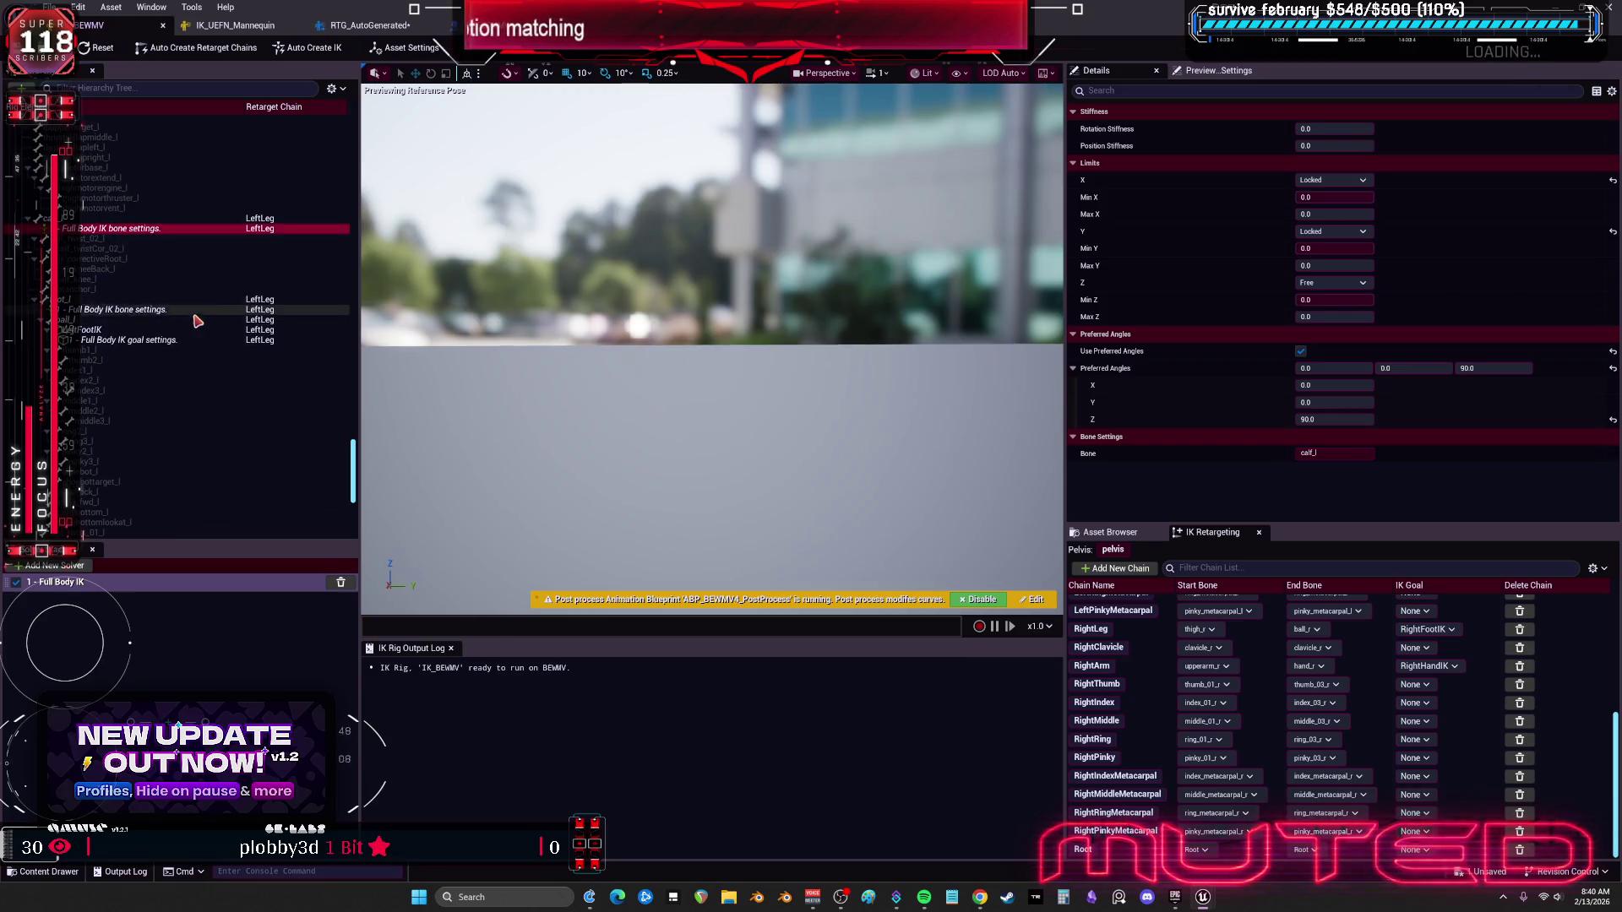
pyautogui.scroll(6, 207, 235)
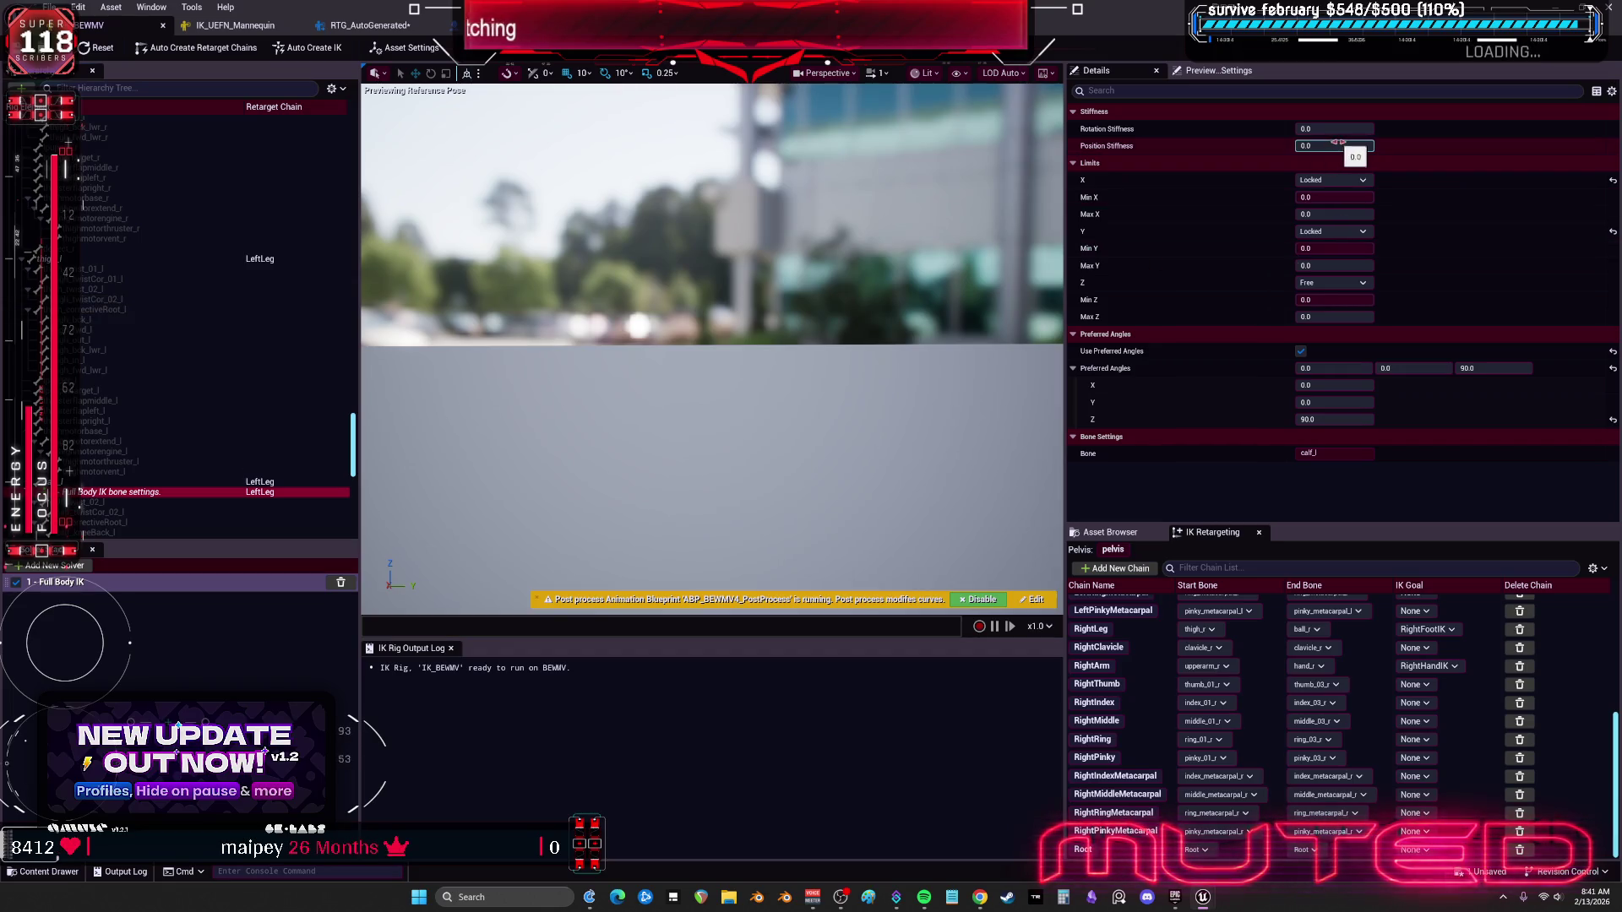
pyautogui.moveTo(709, 422); pyautogui.dragTo(752, 397)
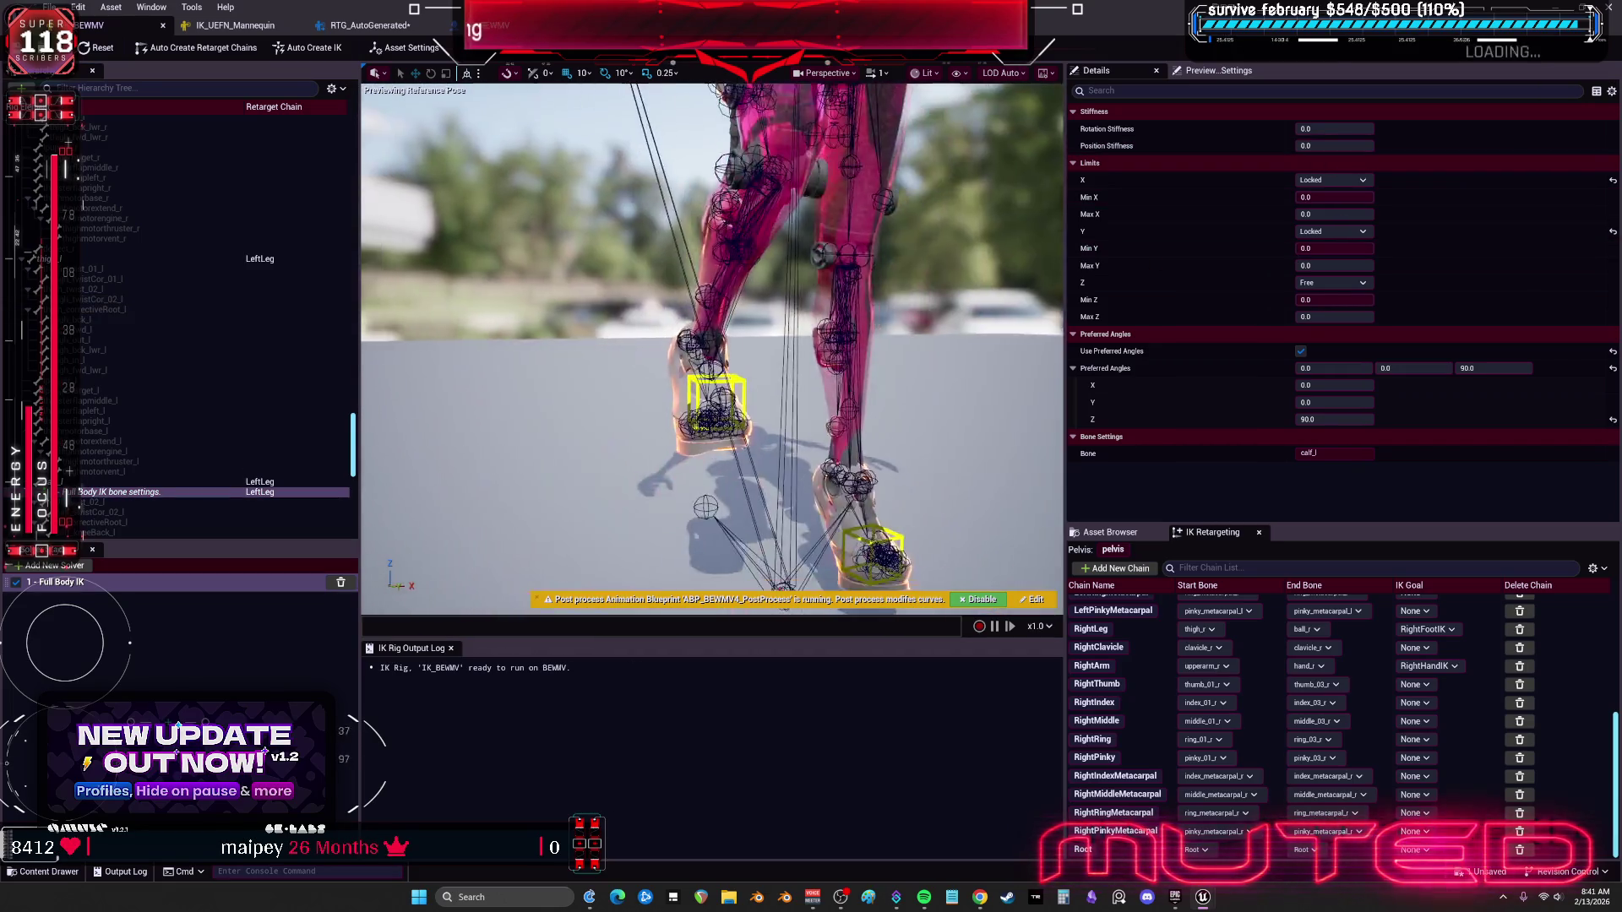
# Step: Set the pelvis bone's Rotation Stiffness to about 0.2
pyautogui.moveTo(1324, 147)
pyautogui.mouseDown()
pyautogui.moveTo(1369, 146)
pyautogui.moveTo(1305, 146)
pyautogui.moveTo(1372, 128)
pyautogui.moveTo(1305, 128)
pyautogui.moveTo(1330, 128)
pyautogui.mouseUp()
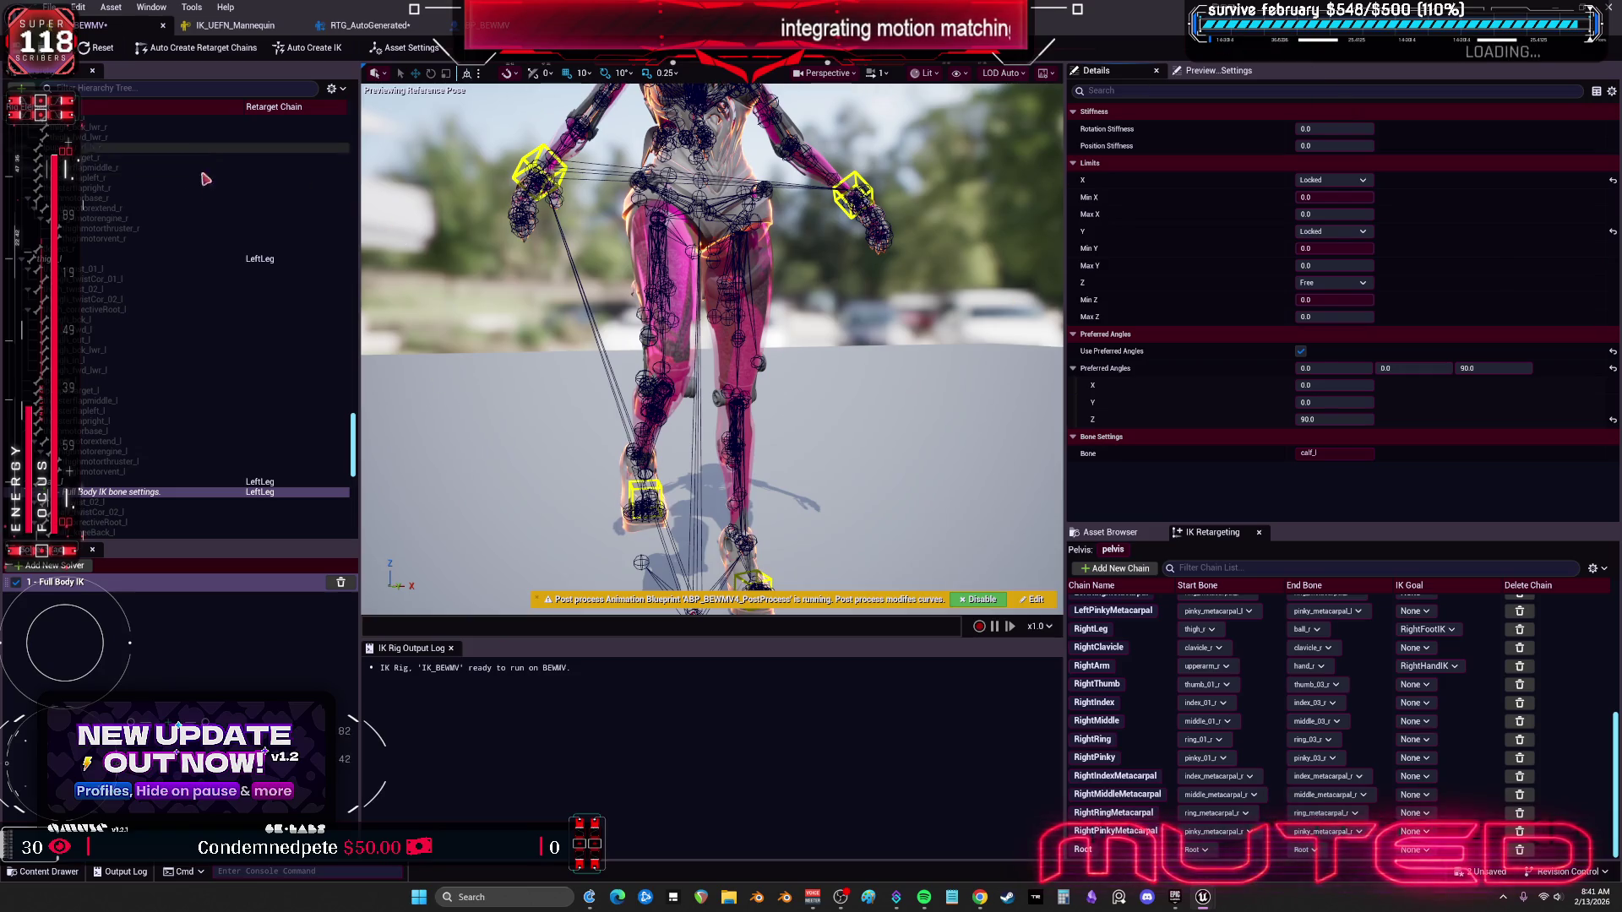
pyautogui.scroll(5, 210, 320)
pyautogui.scroll(5, 209, 321)
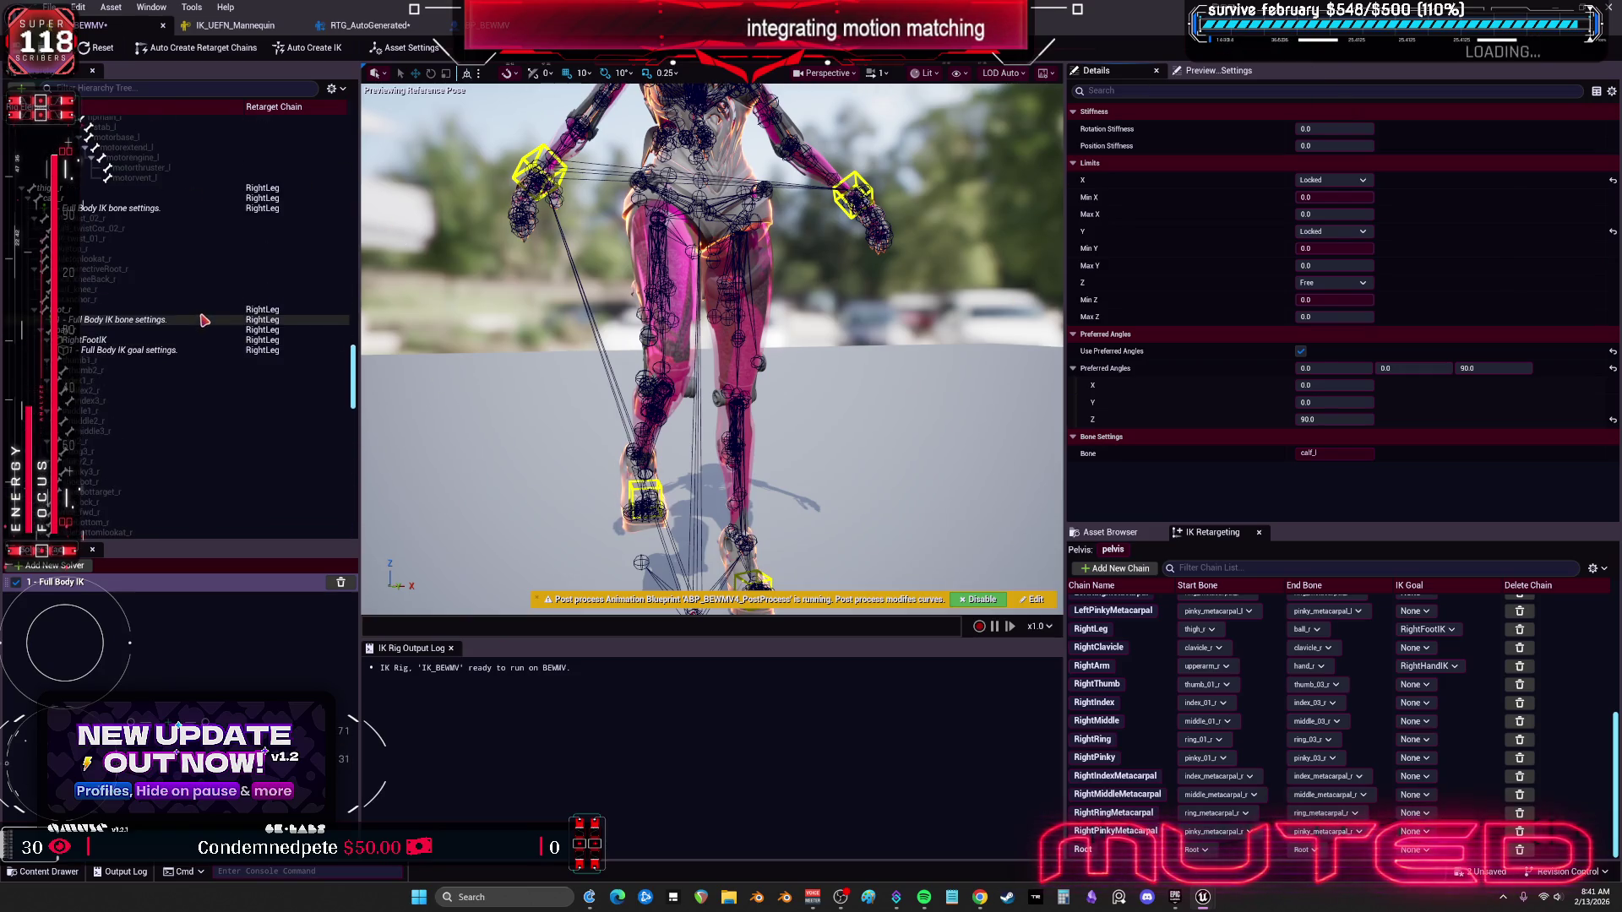
pyautogui.scroll(10, 145, 136)
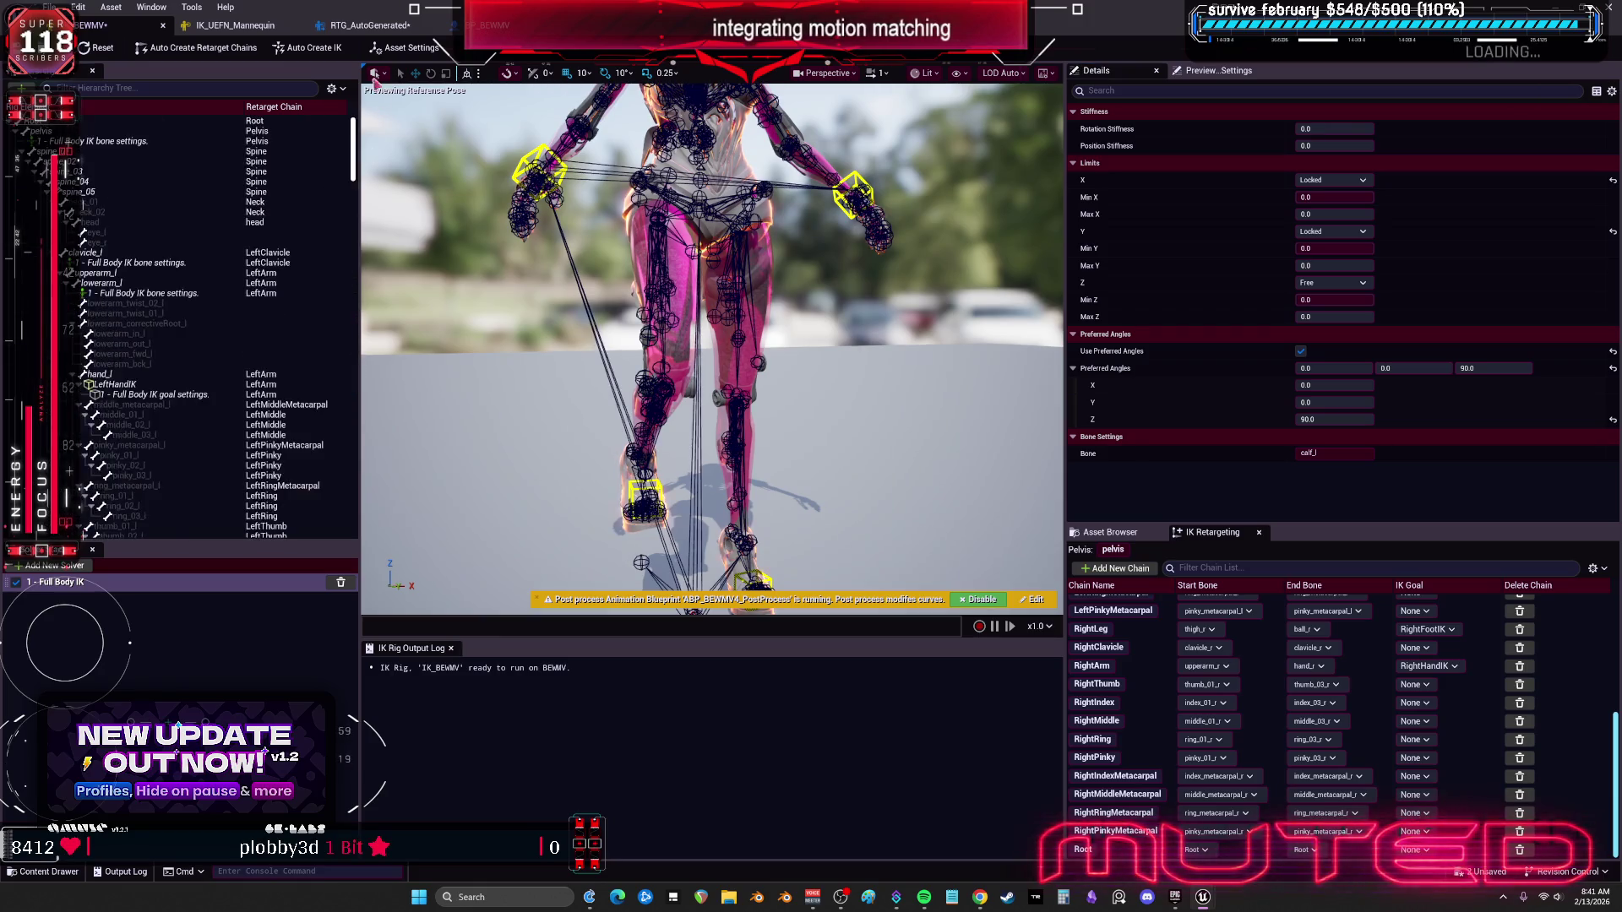
pyautogui.moveTo(1335, 128); pyautogui.dragTo(1305, 128)
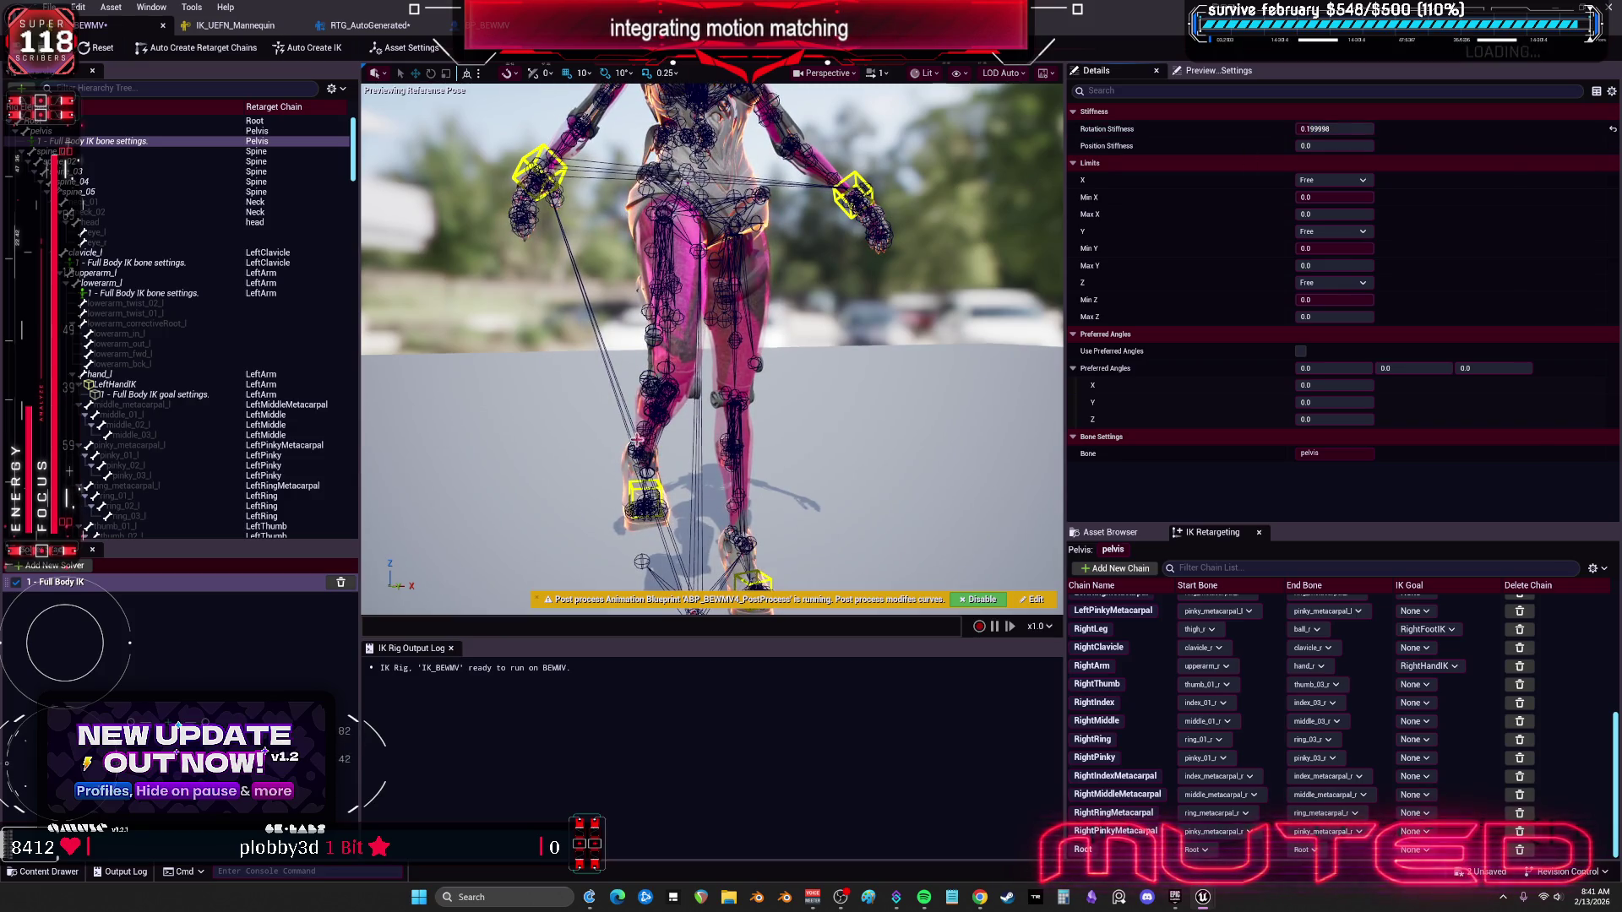
# Step: Set the pelvis bone's Position Stiffness to 0.278401 after checking the RightFootIK goal
pyautogui.click(639, 494)
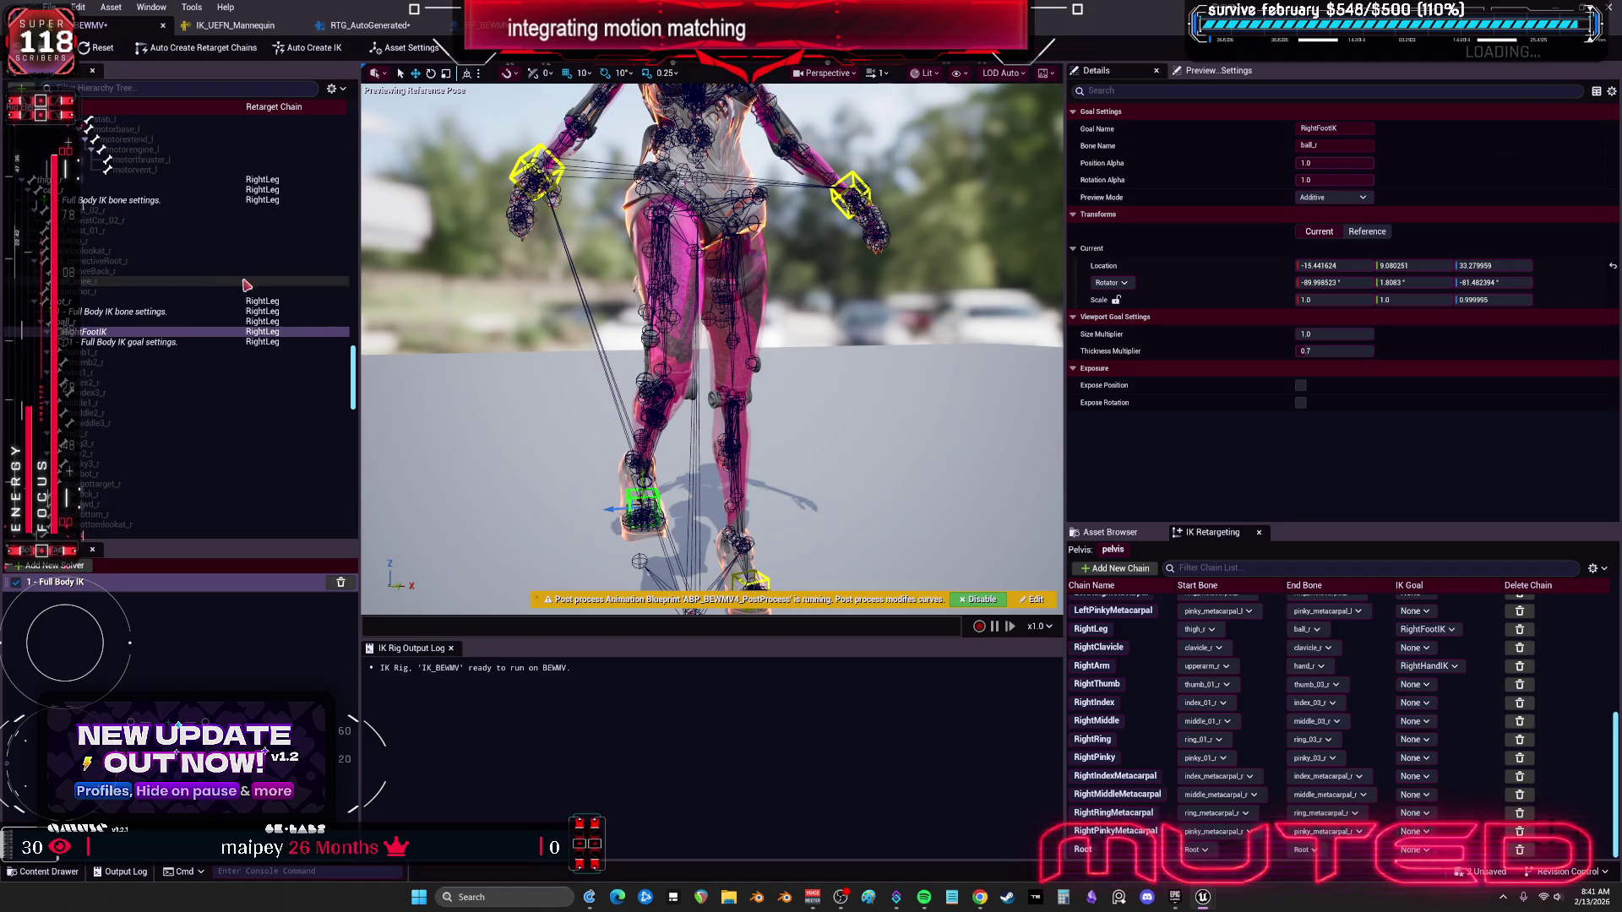
pyautogui.moveTo(353, 392); pyautogui.dragTo(353, 163)
pyautogui.click(127, 141)
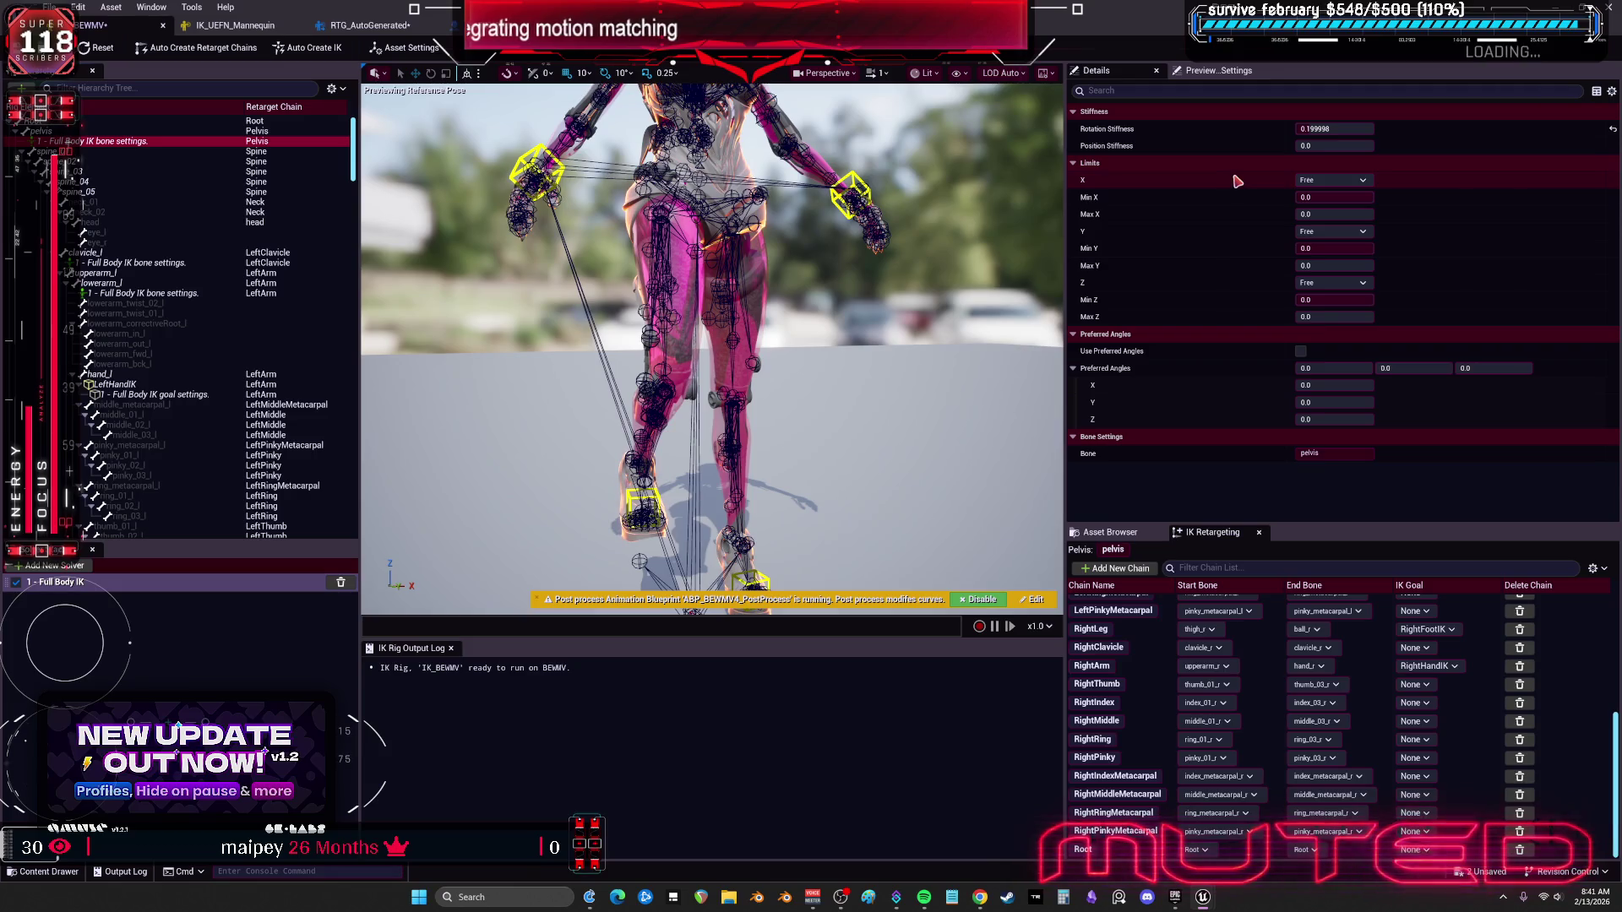
pyautogui.moveTo(1318, 145)
pyautogui.mouseDown()
pyautogui.moveTo(1345, 145)
pyautogui.moveTo(1328, 146)
pyautogui.mouseUp()
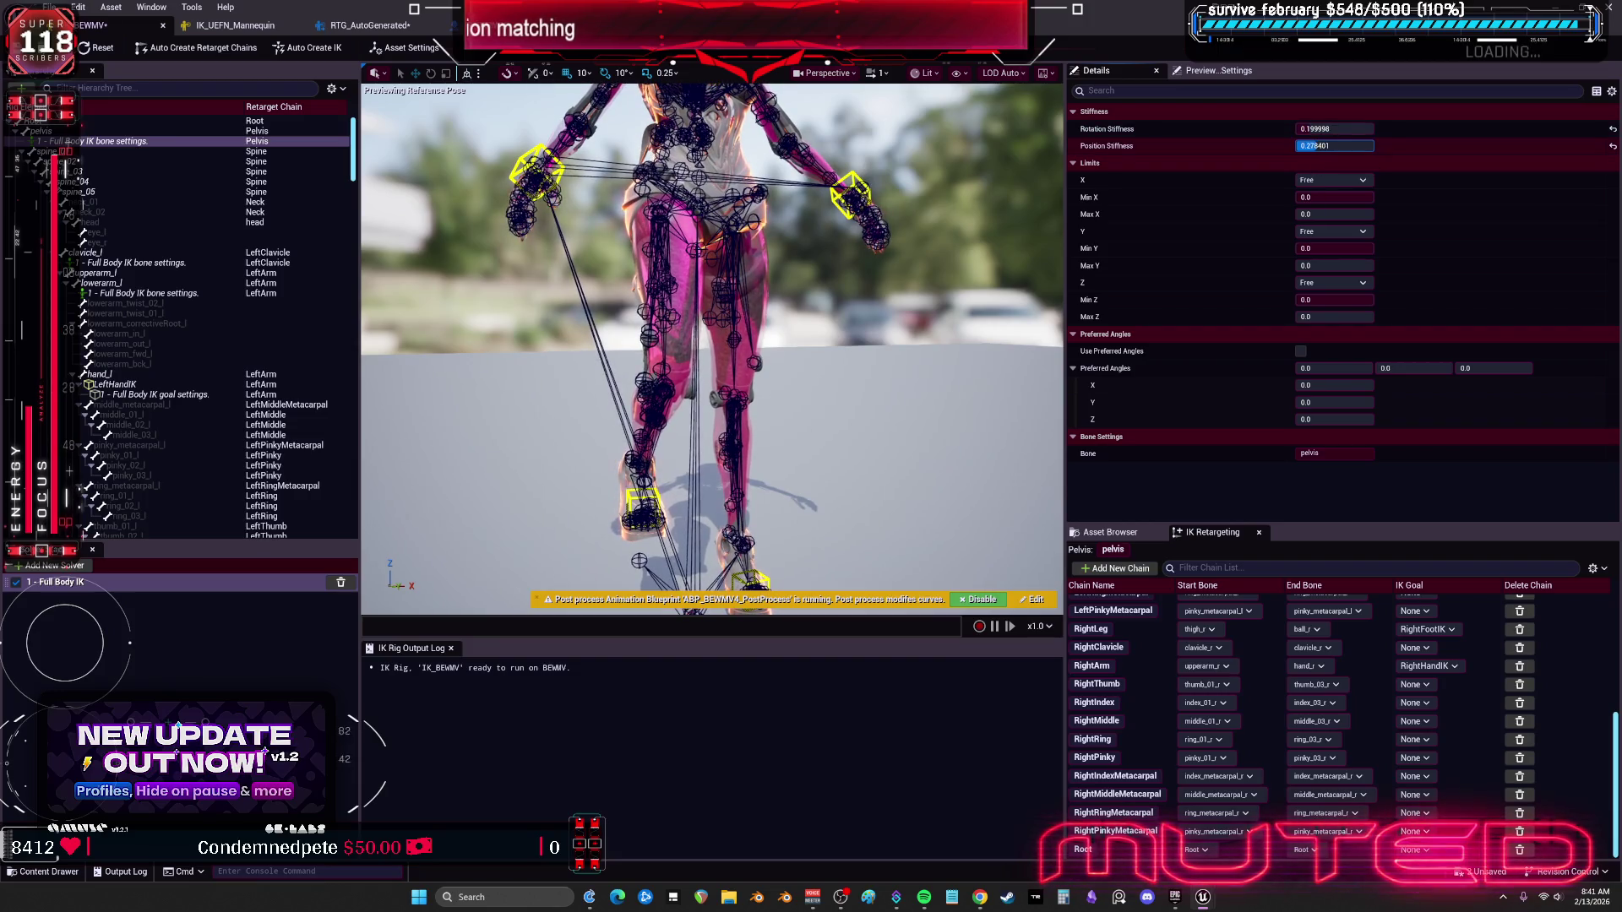
pyautogui.press('Return')
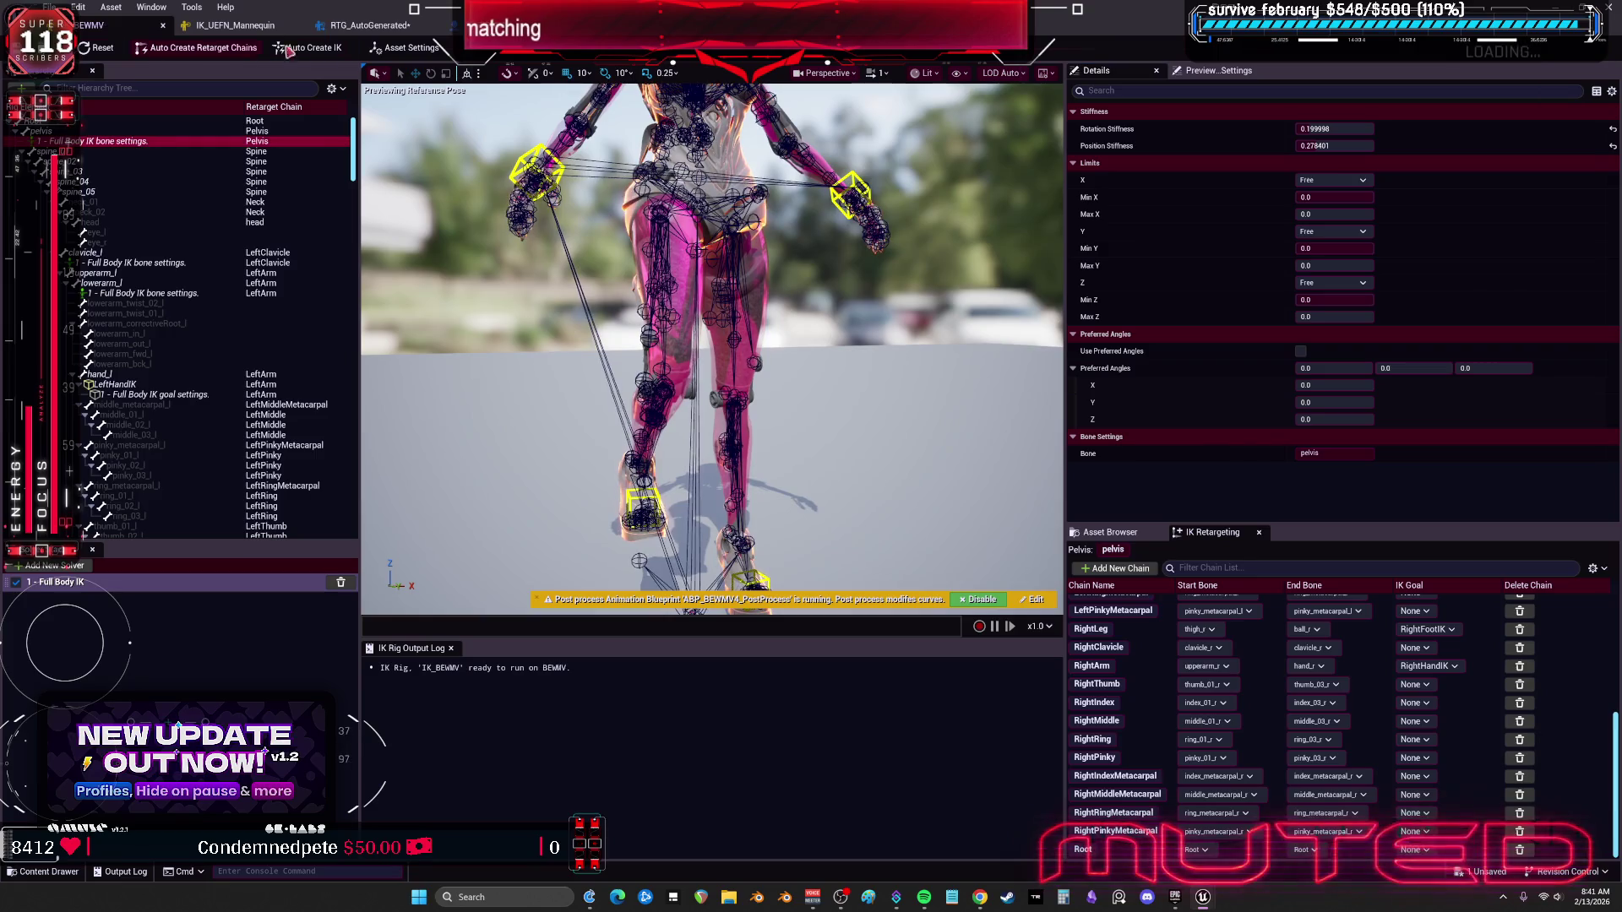
pyautogui.click(370, 25)
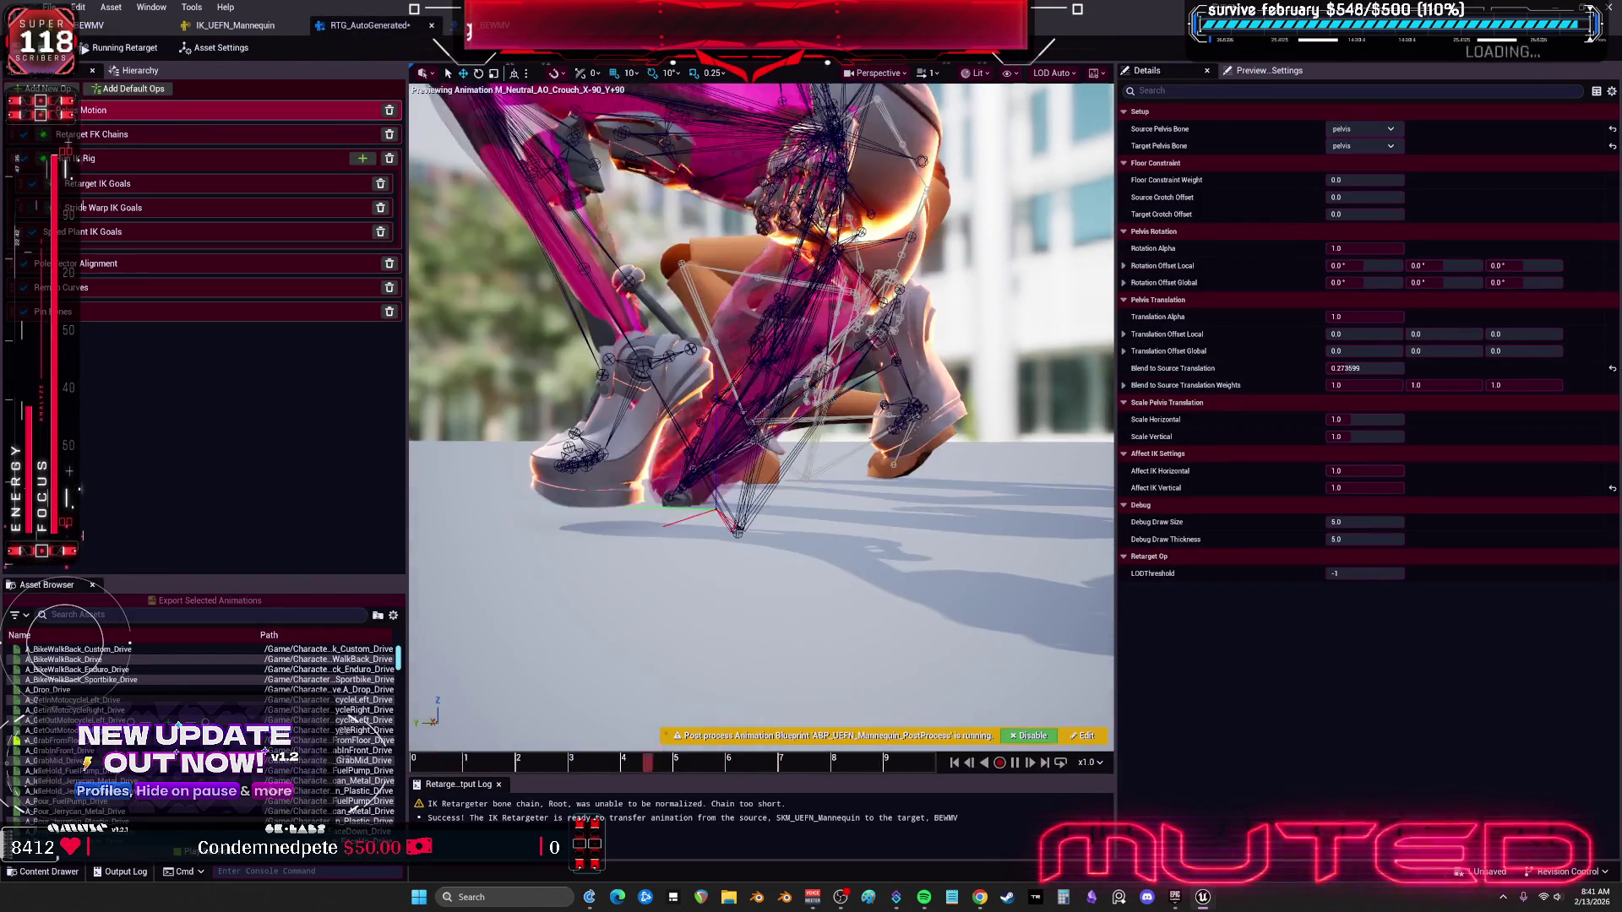
# Step: Set pelvis Blend to Source Translation to about 0.71, keeping Affect IK at 1.0
pyautogui.moveTo(1364, 368); pyautogui.dragTo(1394, 369)
pyautogui.click(1385, 420)
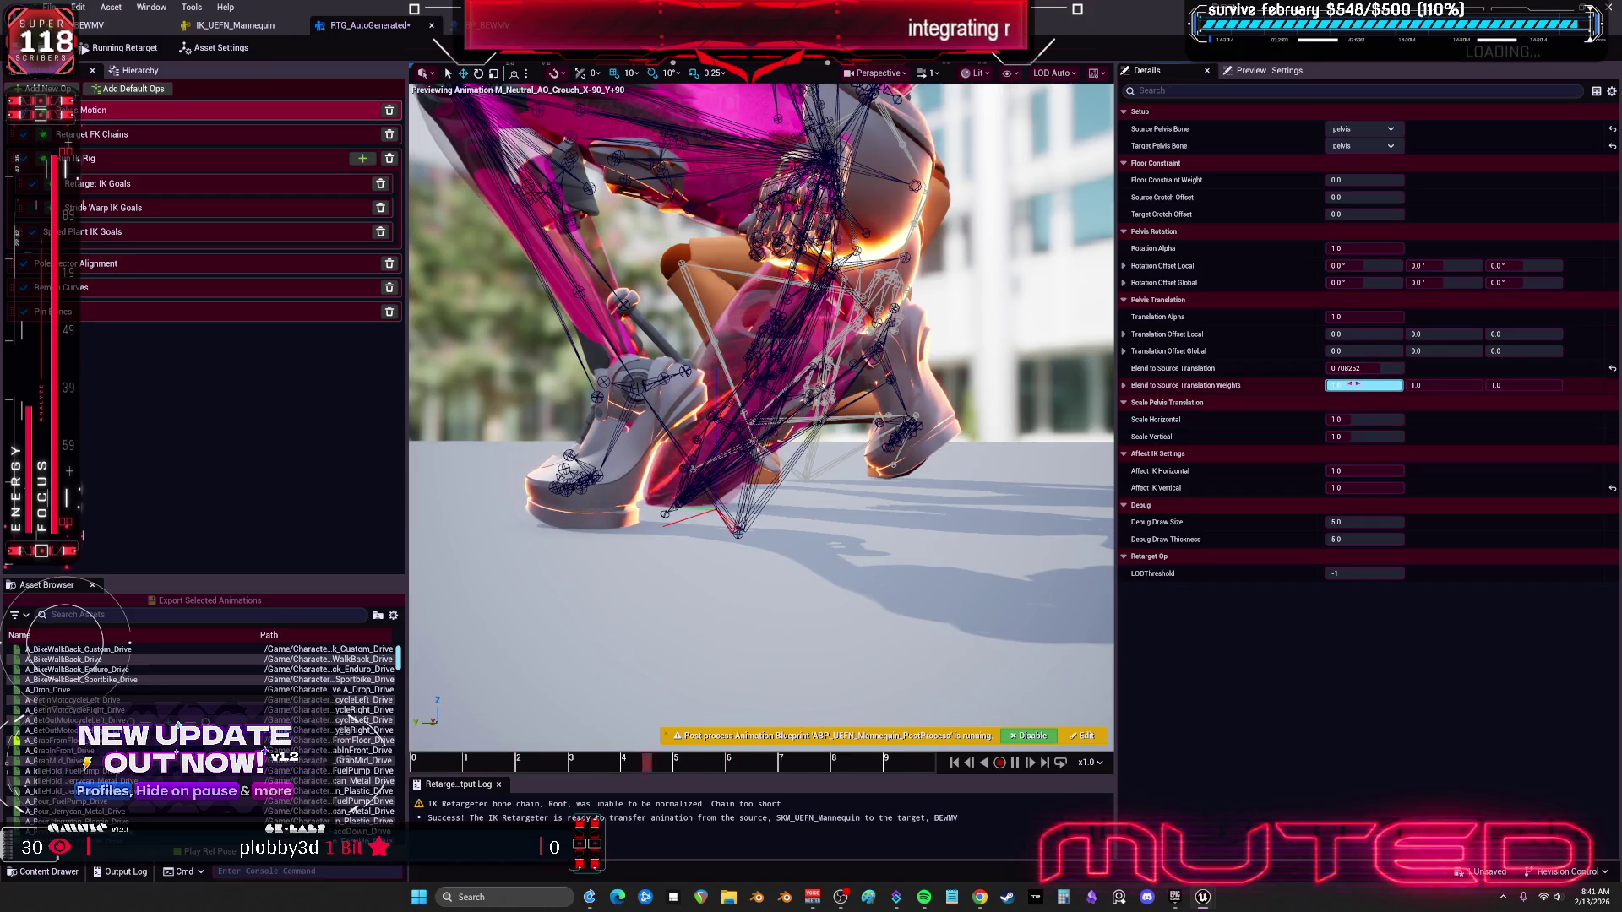
pyautogui.moveTo(1364, 470); pyautogui.dragTo(1334, 471)
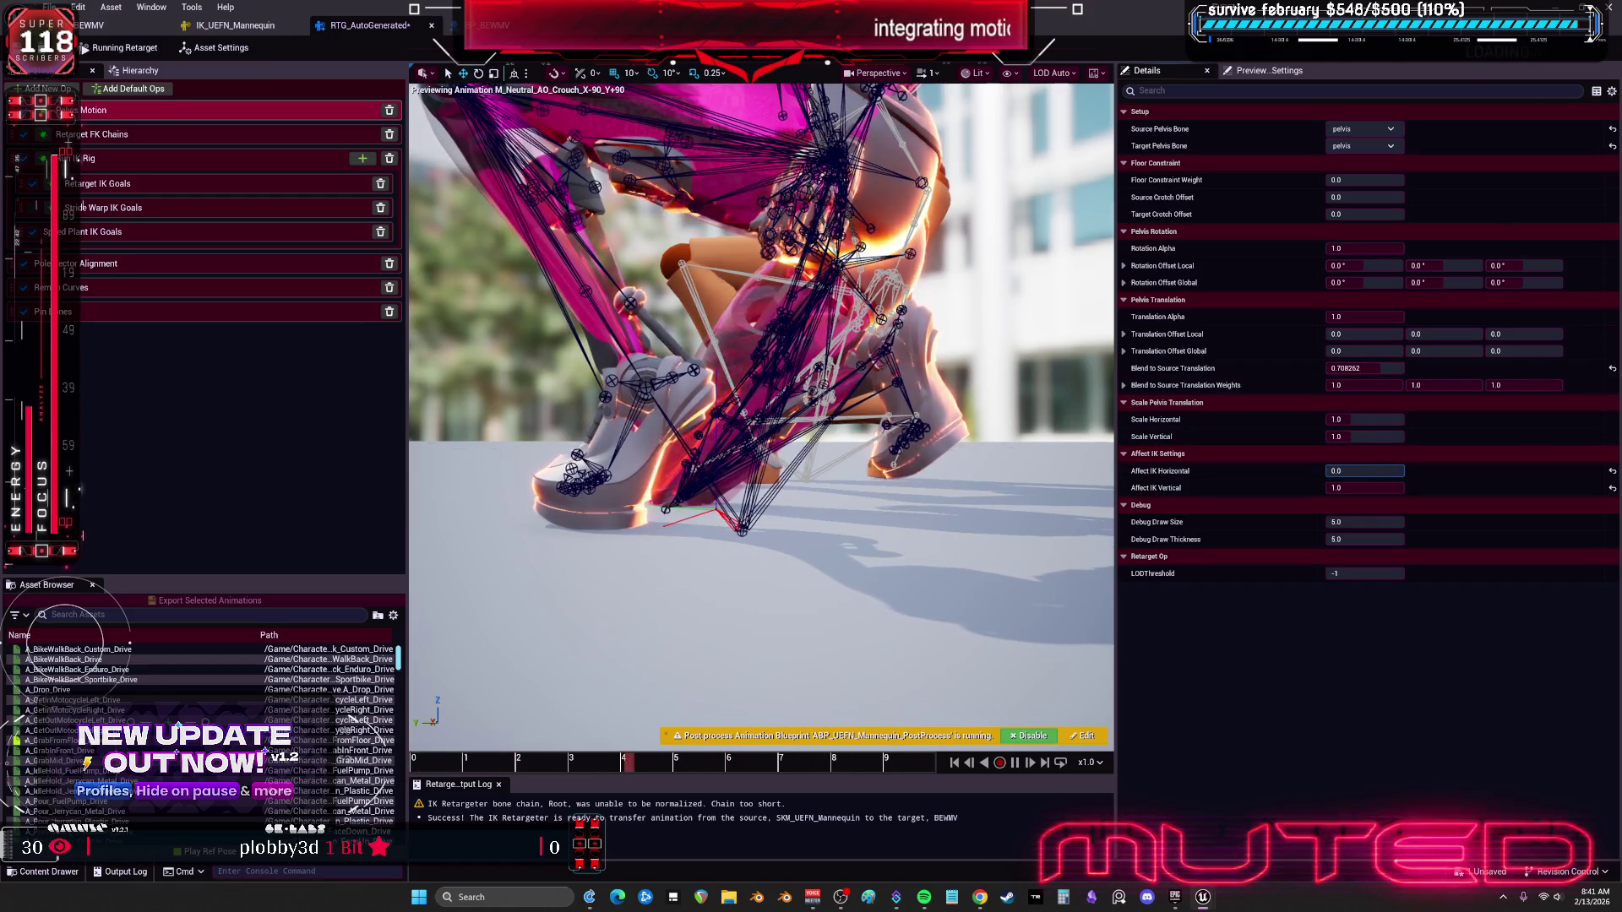
pyautogui.write('1')
pyautogui.click(1345, 488)
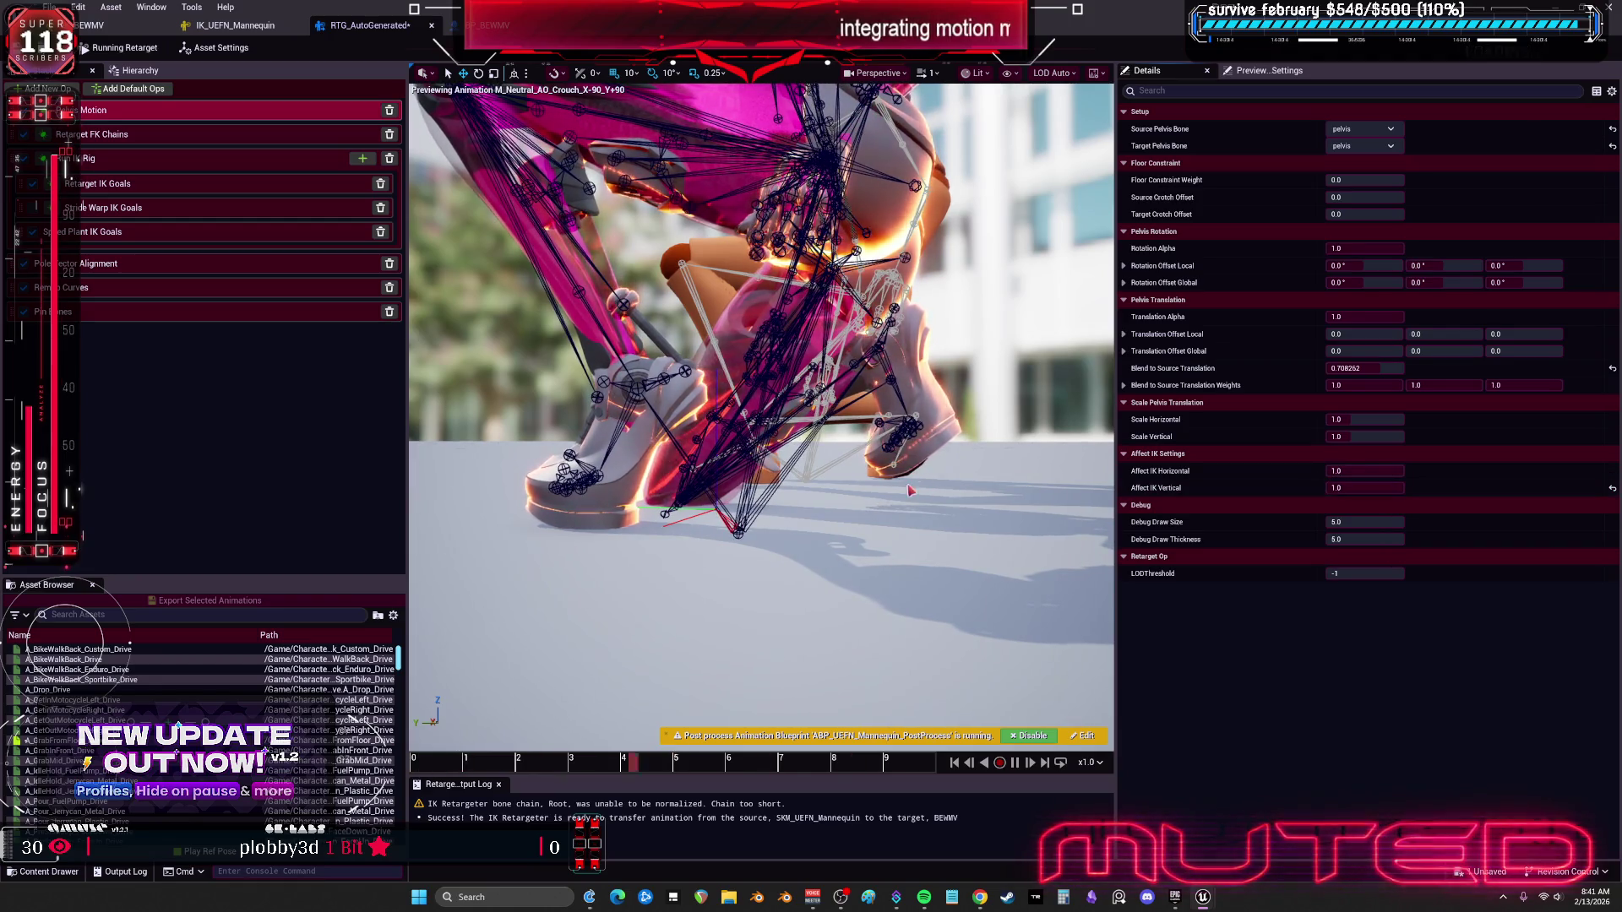
pyautogui.moveTo(1345, 488)
pyautogui.mouseDown()
pyautogui.moveTo(1330, 488)
pyautogui.moveTo(1489, 493)
pyautogui.mouseUp()
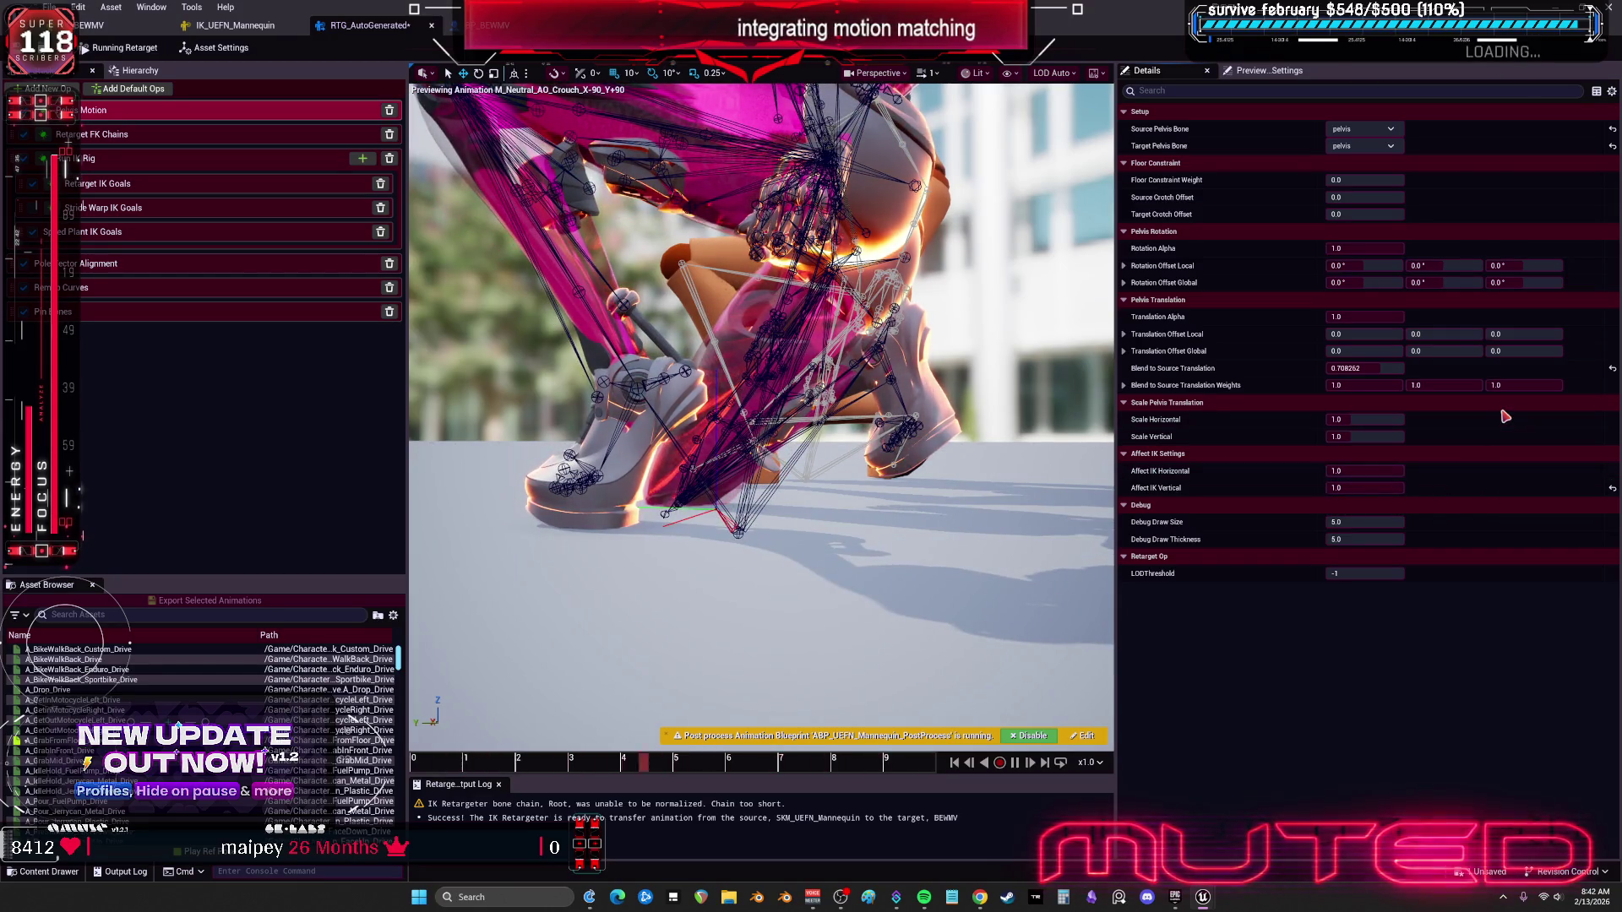
pyautogui.moveTo(1391, 389); pyautogui.dragTo(1360, 387)
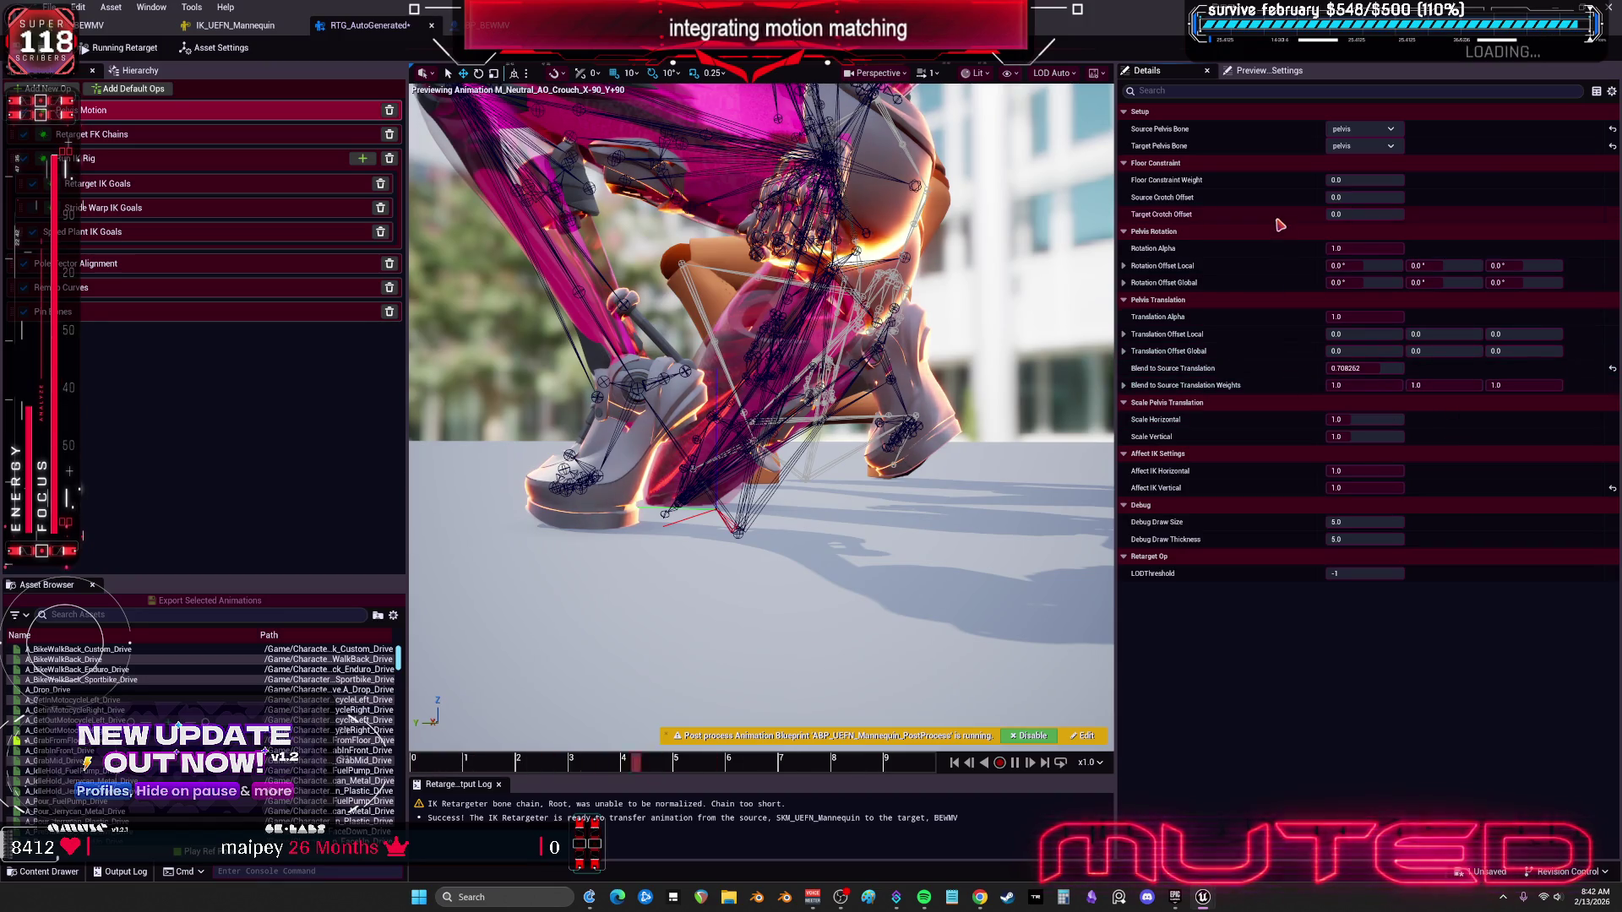
# Step: Reset the Source and Target Crotch Offsets to 0
pyautogui.moveTo(1364, 249)
pyautogui.mouseDown()
pyautogui.moveTo(1326, 248)
pyautogui.moveTo(1364, 248)
pyautogui.moveTo(1385, 197)
pyautogui.moveTo(1419, 197)
pyautogui.moveTo(1335, 197)
pyautogui.moveTo(1364, 180)
pyautogui.moveTo(1335, 180)
pyautogui.moveTo(1352, 214)
pyautogui.mouseUp()
pyautogui.click(1611, 196)
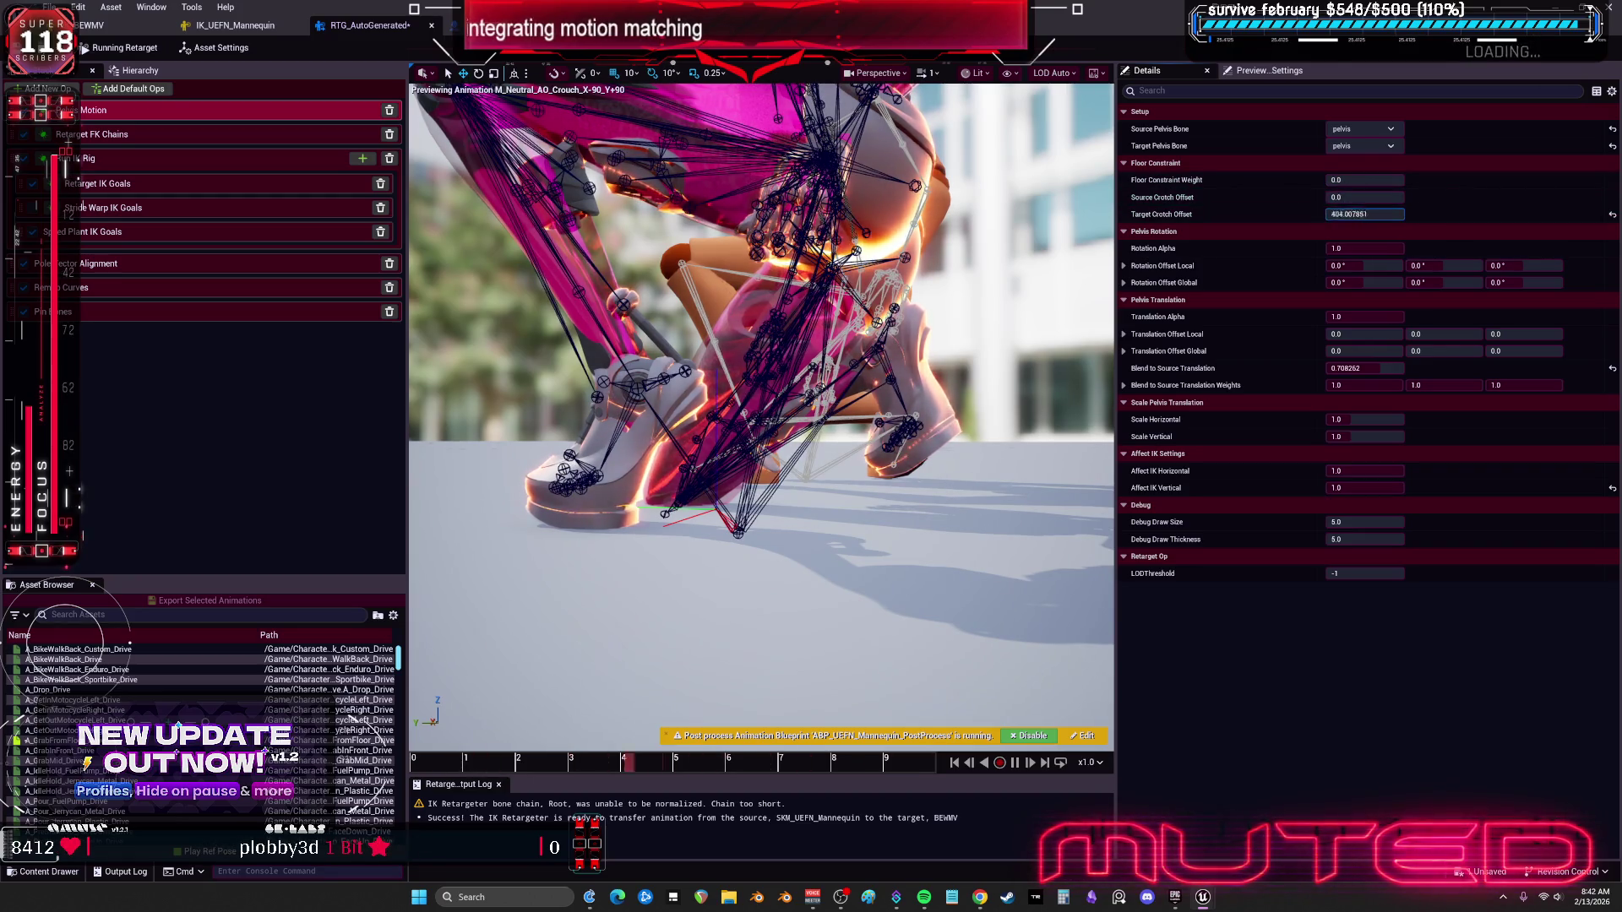
pyautogui.click(1612, 214)
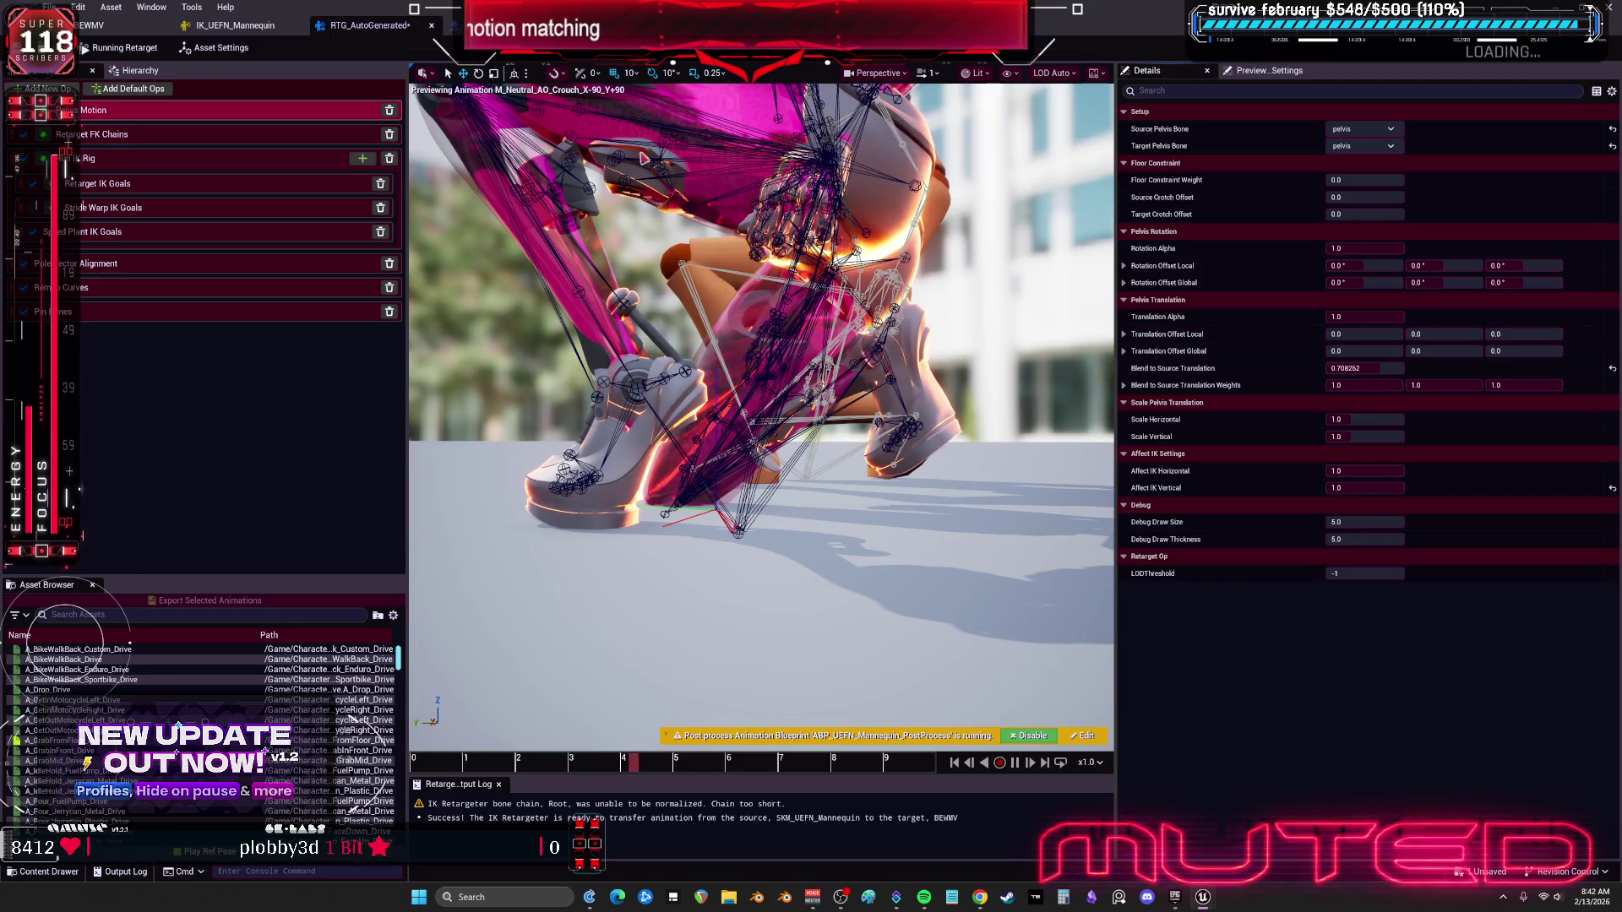
# Step: Show the RightLeg chain's FK retarget settings with Interpolated rotation
pyautogui.click(186, 138)
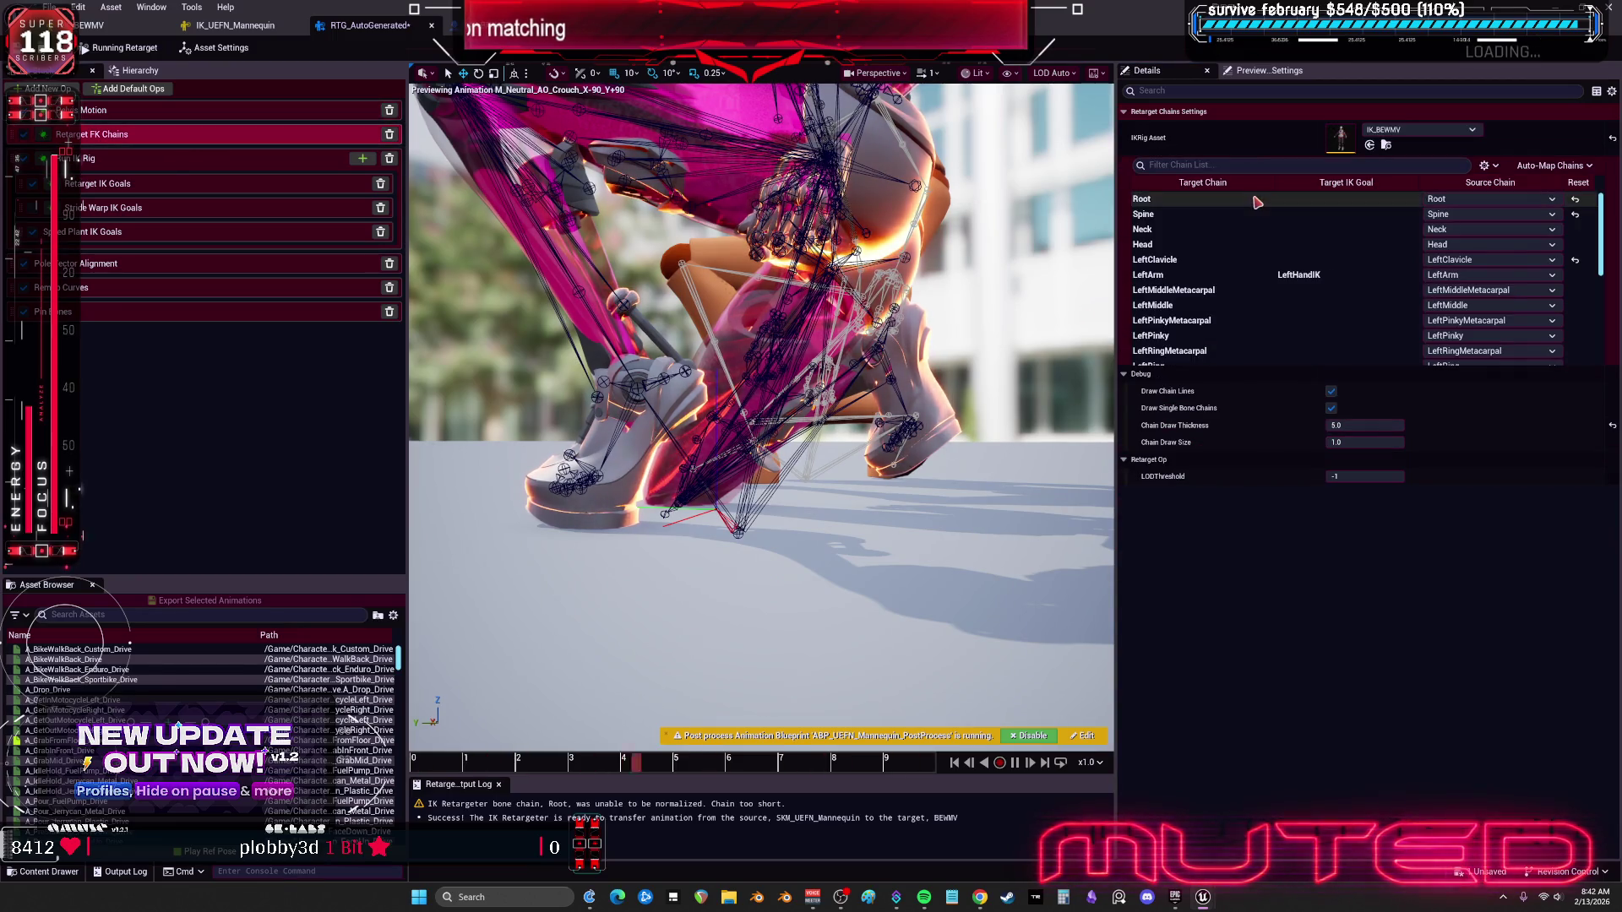
pyautogui.scroll(-6, 1342, 245)
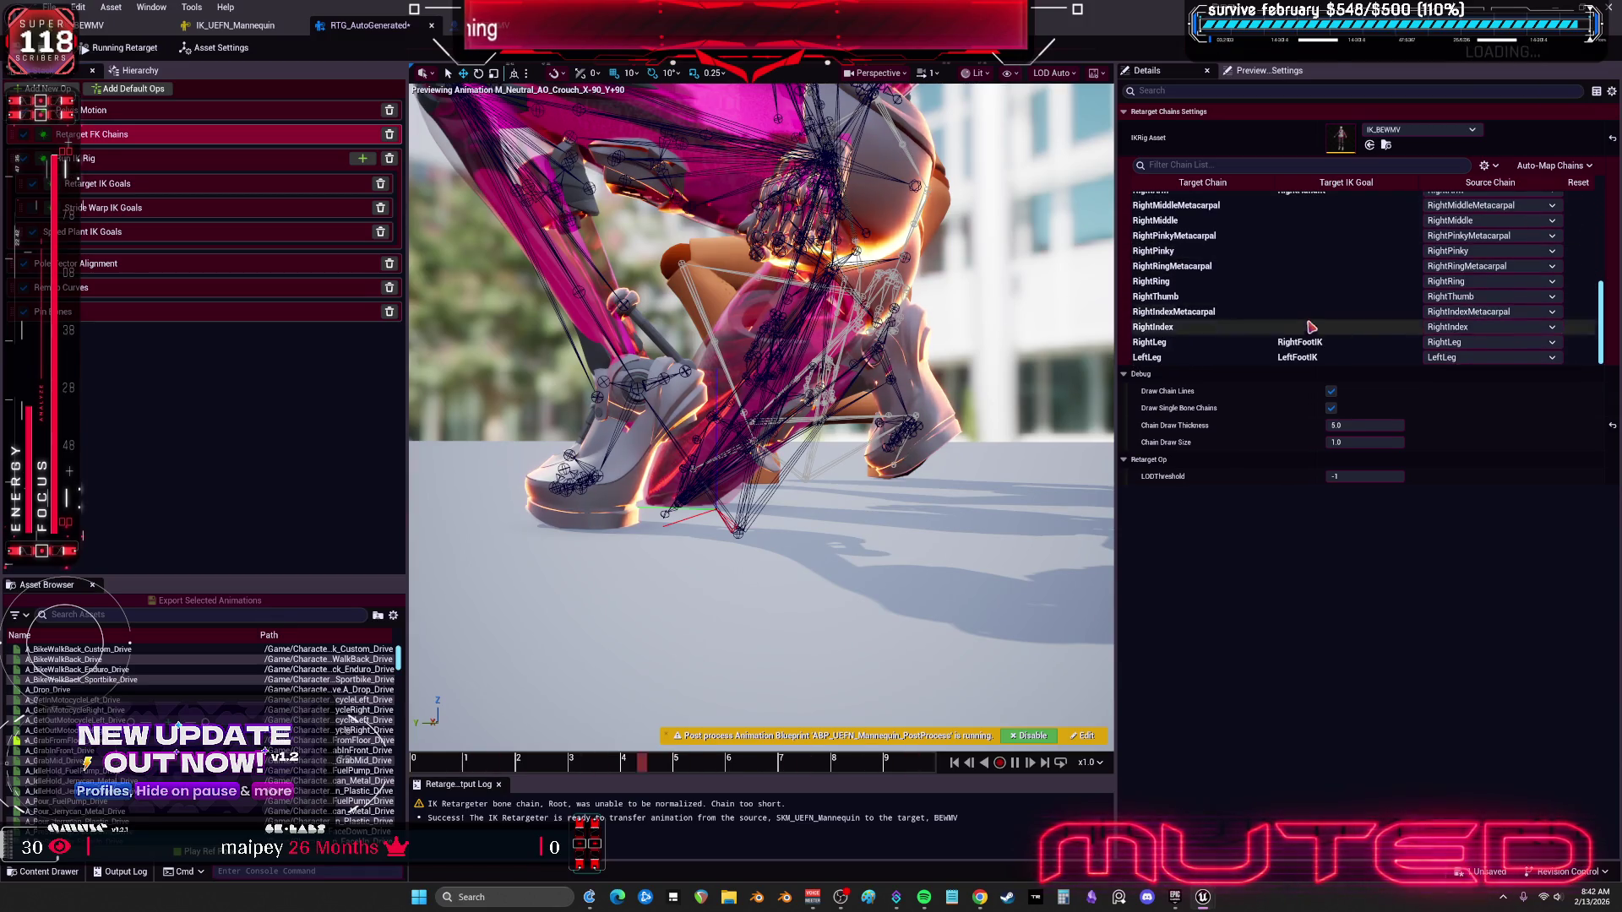
pyautogui.click(1322, 345)
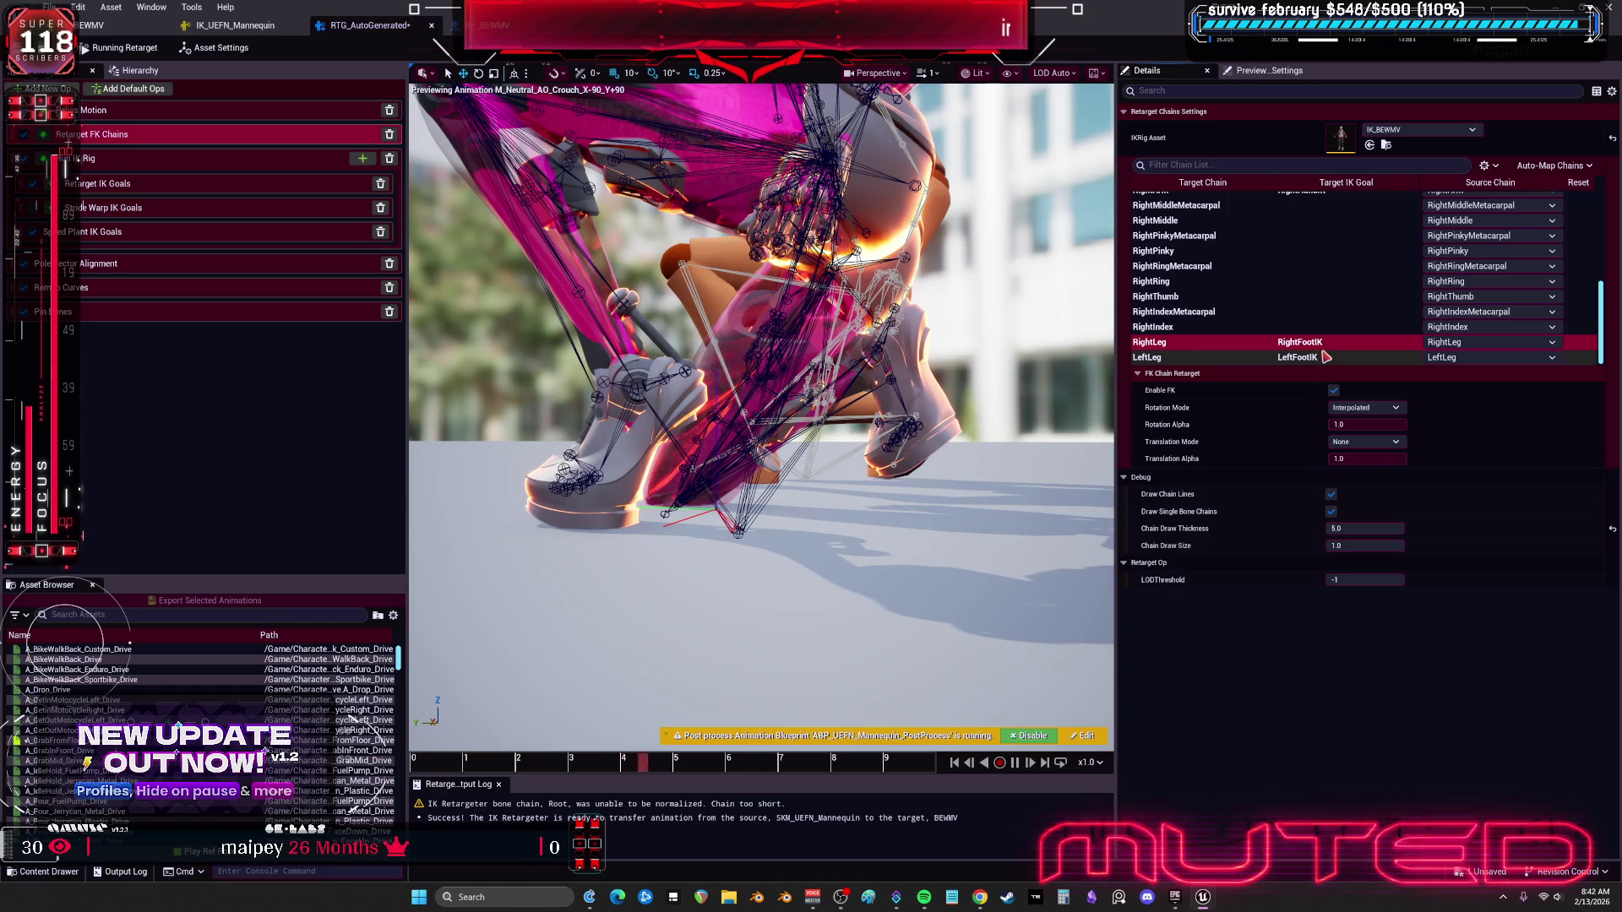
pyautogui.click(1357, 408)
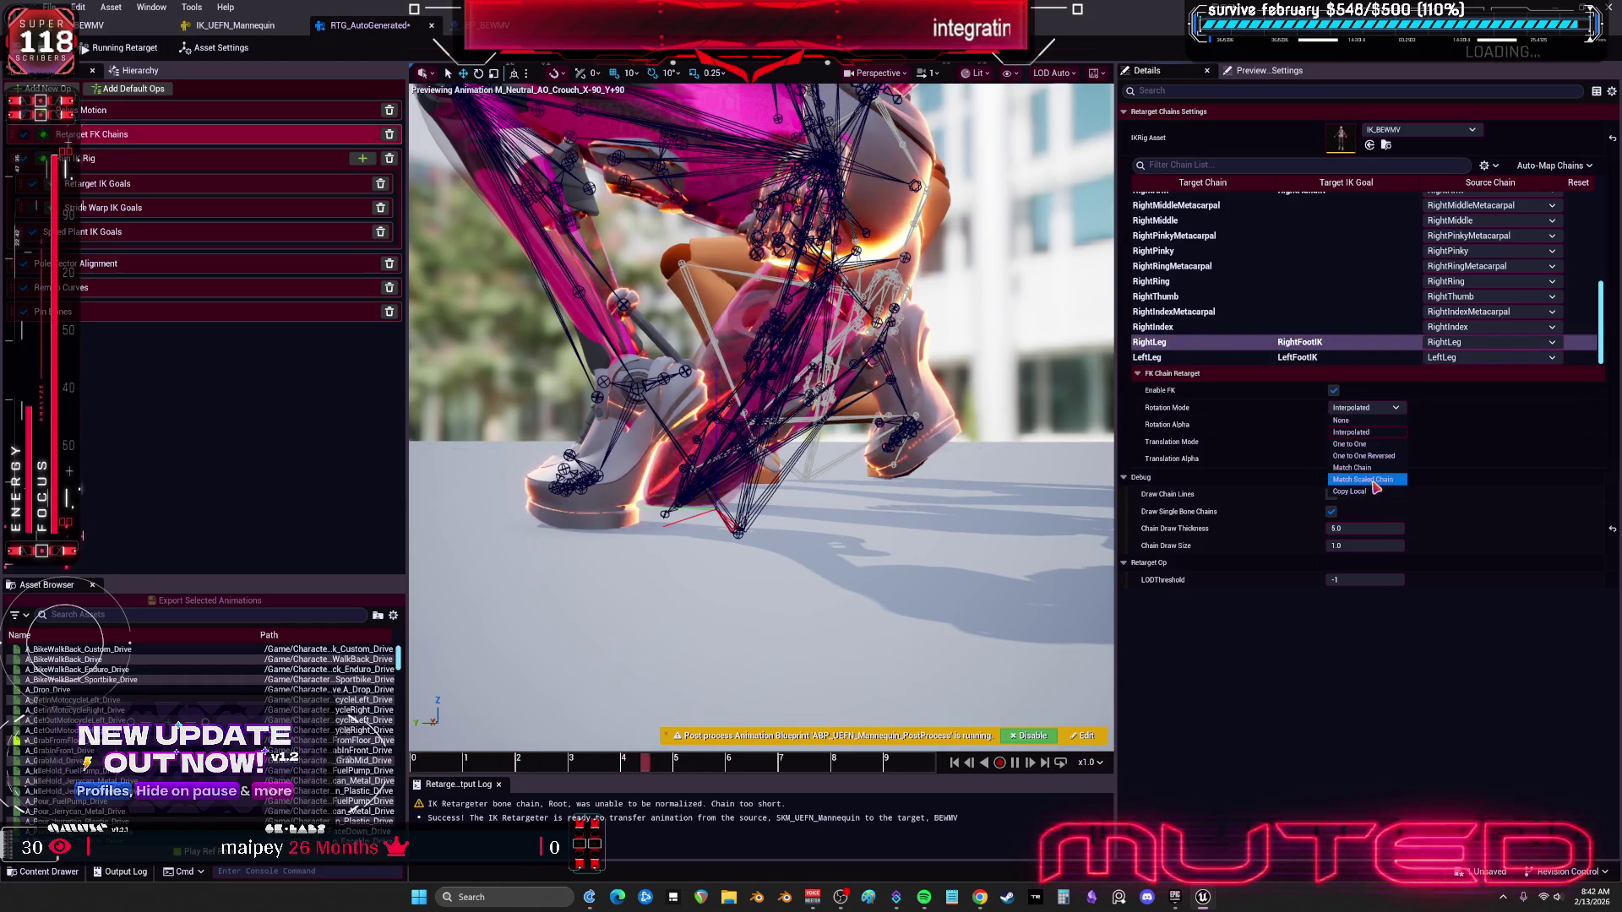
# Step: Try RightLeg Translation Mode Absolute, then revert it to None
pyautogui.click(1351, 432)
pyautogui.click(1364, 441)
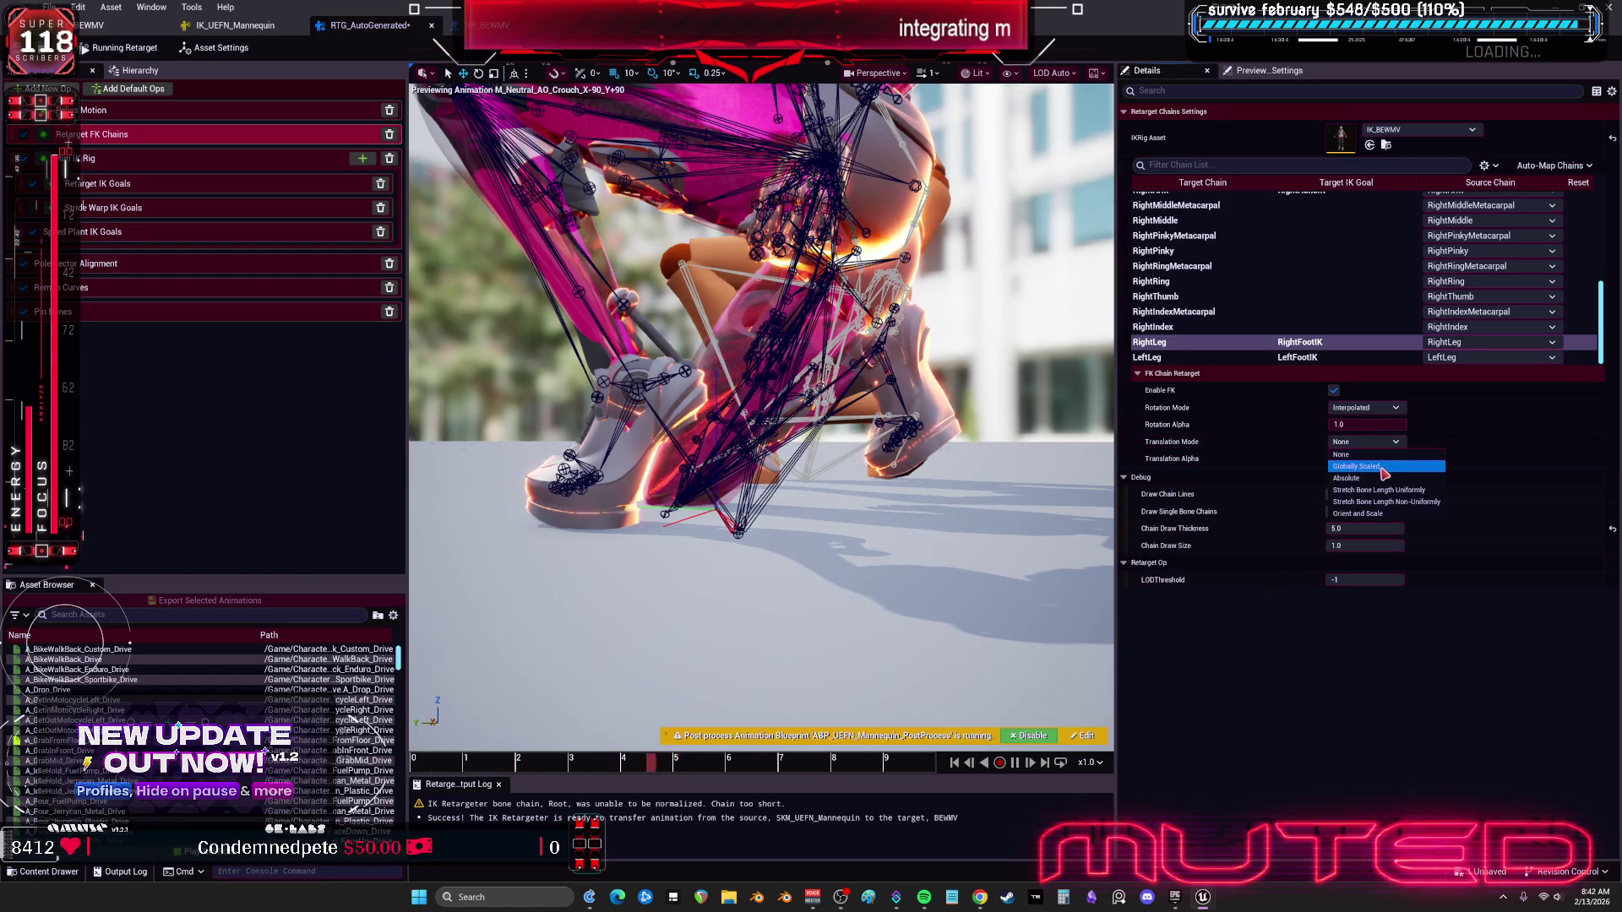
pyautogui.click(1352, 453)
pyautogui.click(1364, 441)
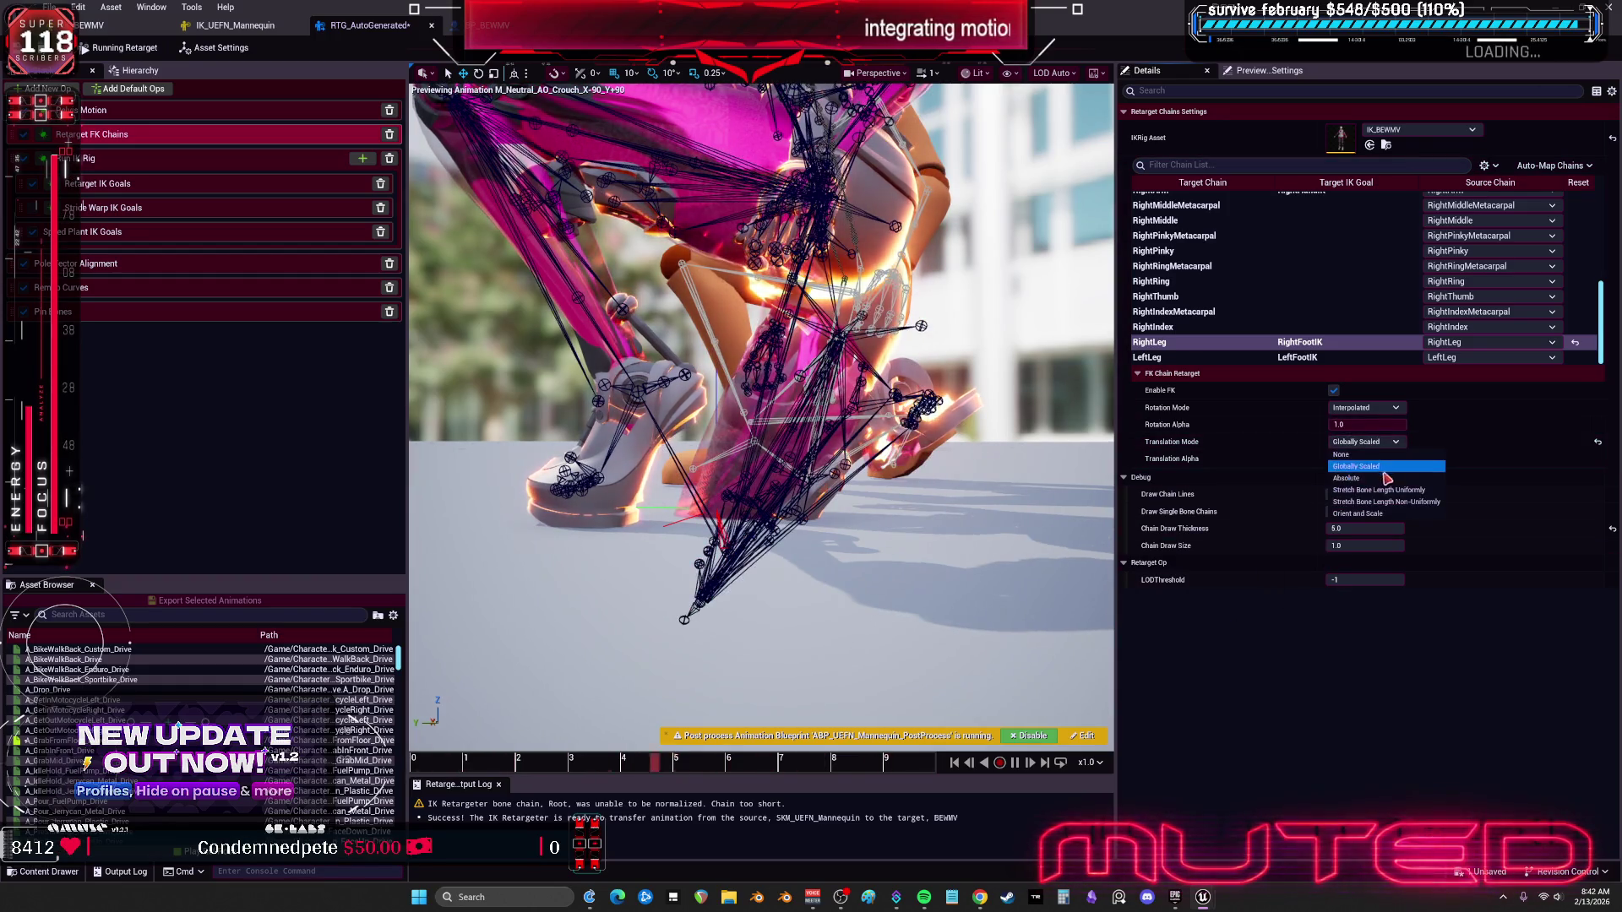
pyautogui.click(1387, 478)
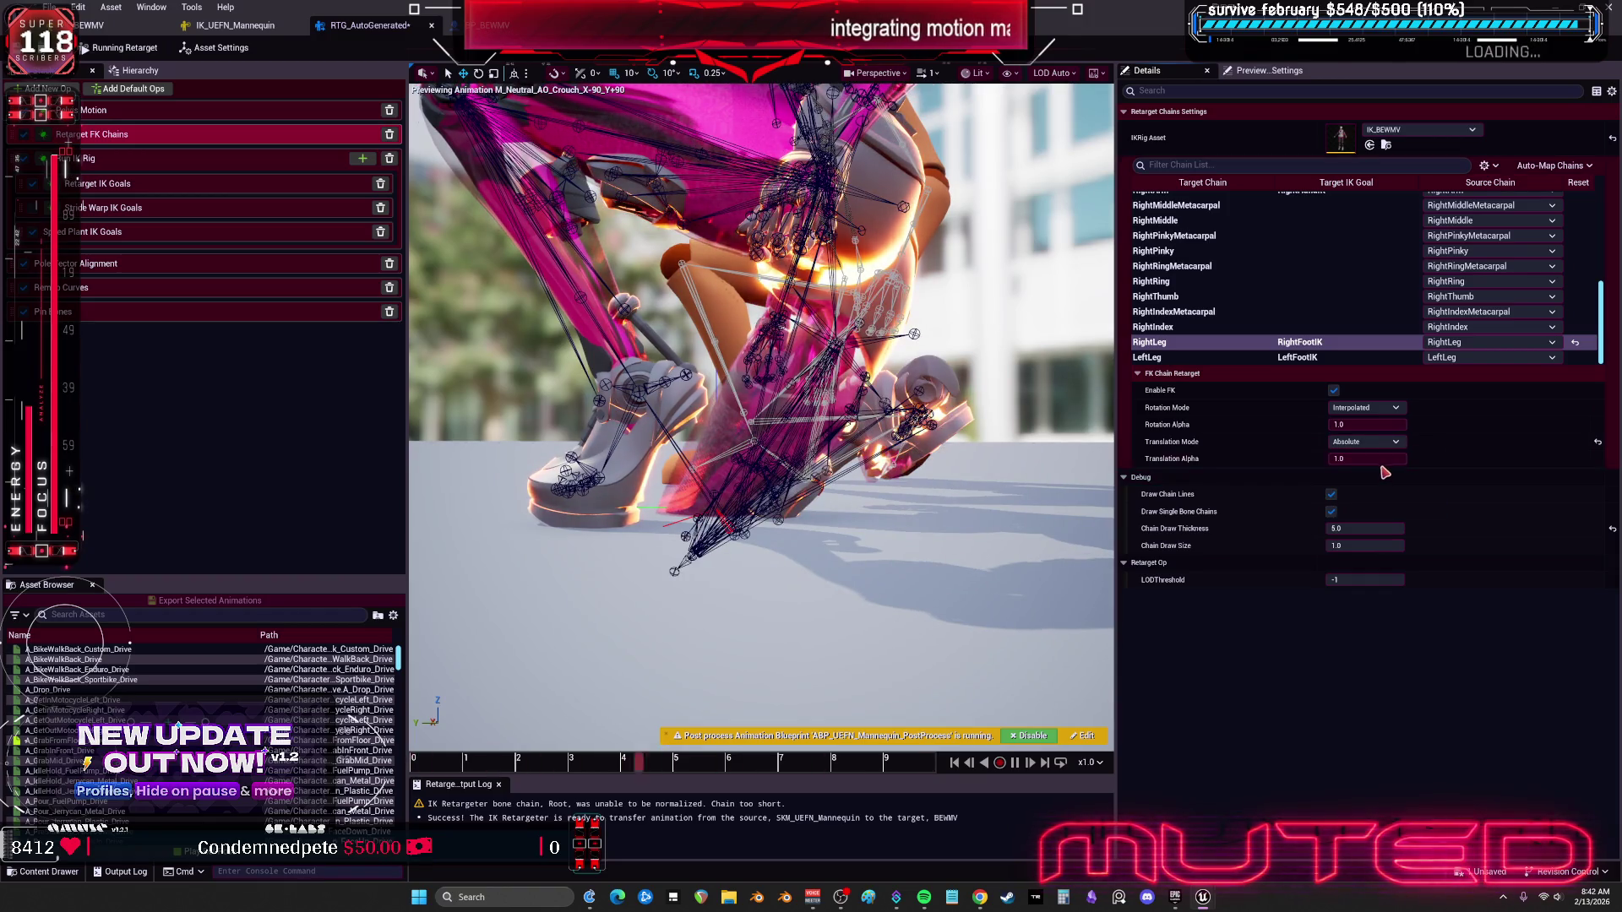
pyautogui.moveTo(1378, 462); pyautogui.dragTo(1392, 450)
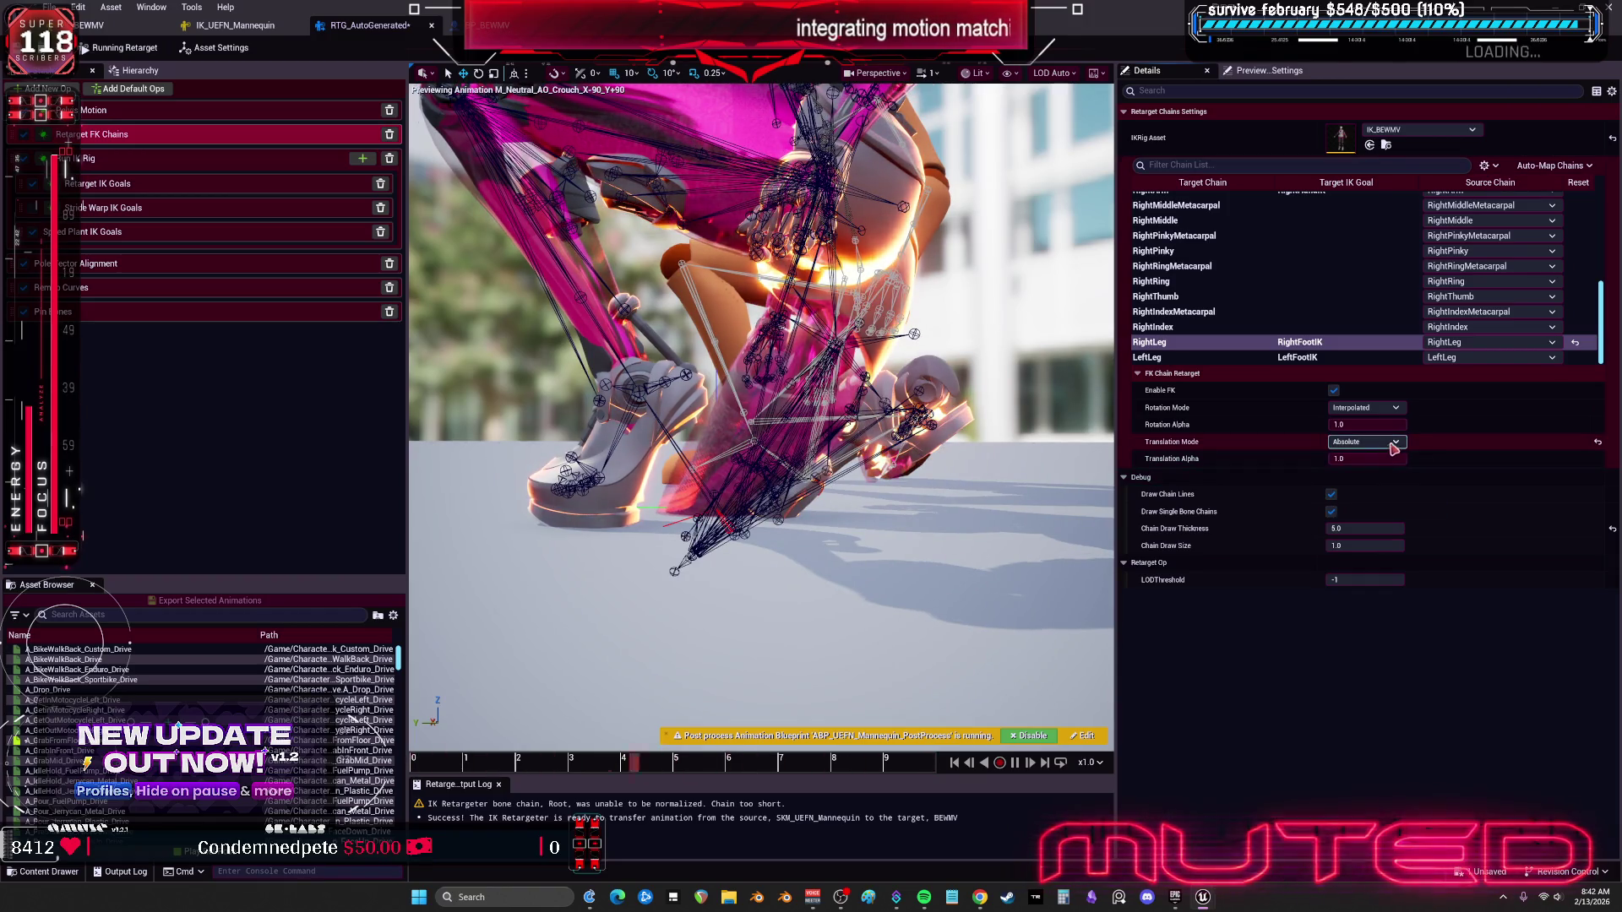
pyautogui.click(1597, 443)
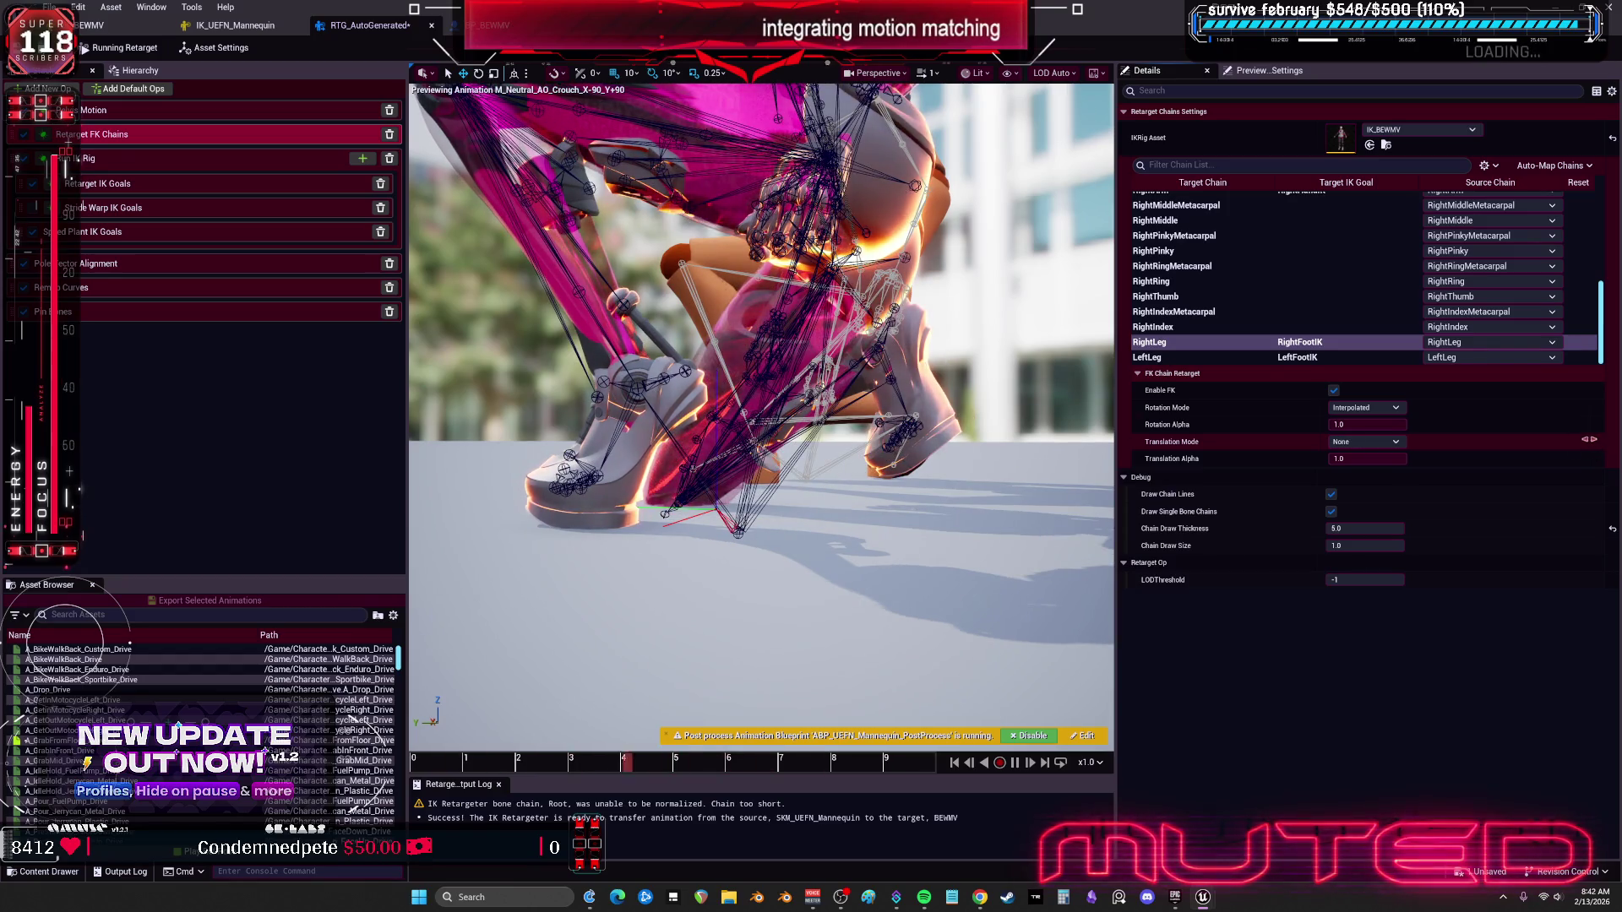
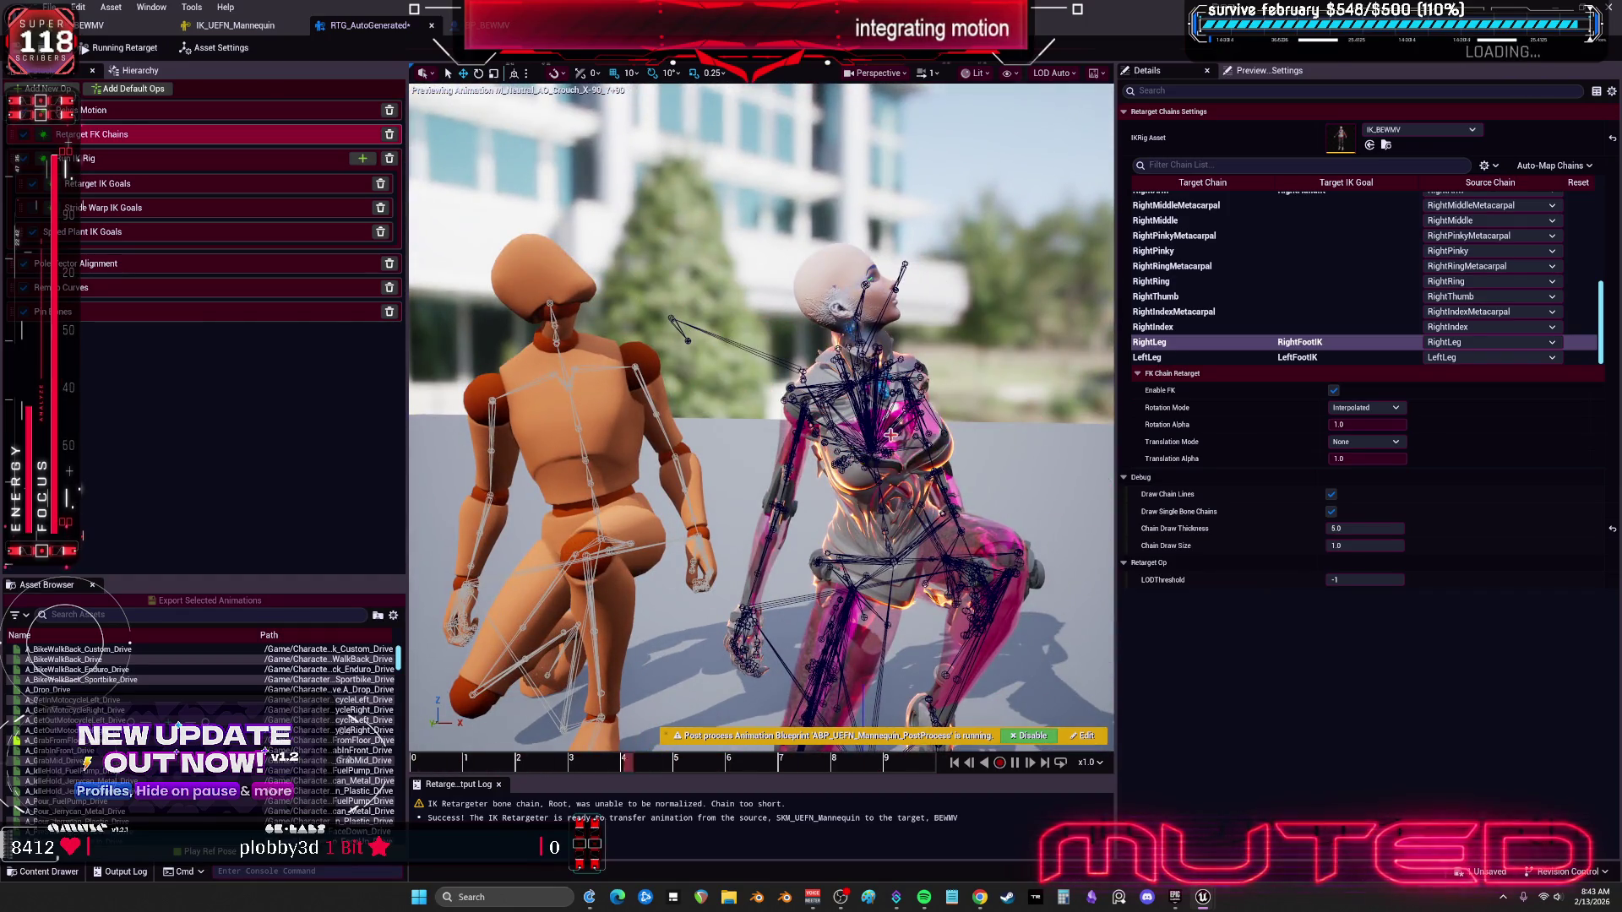
# Step: In Edit Retarget Pose mode, zero the Source Mesh Offset and scale the target mesh to about 0.91
pyautogui.scroll(-3, 202, 718)
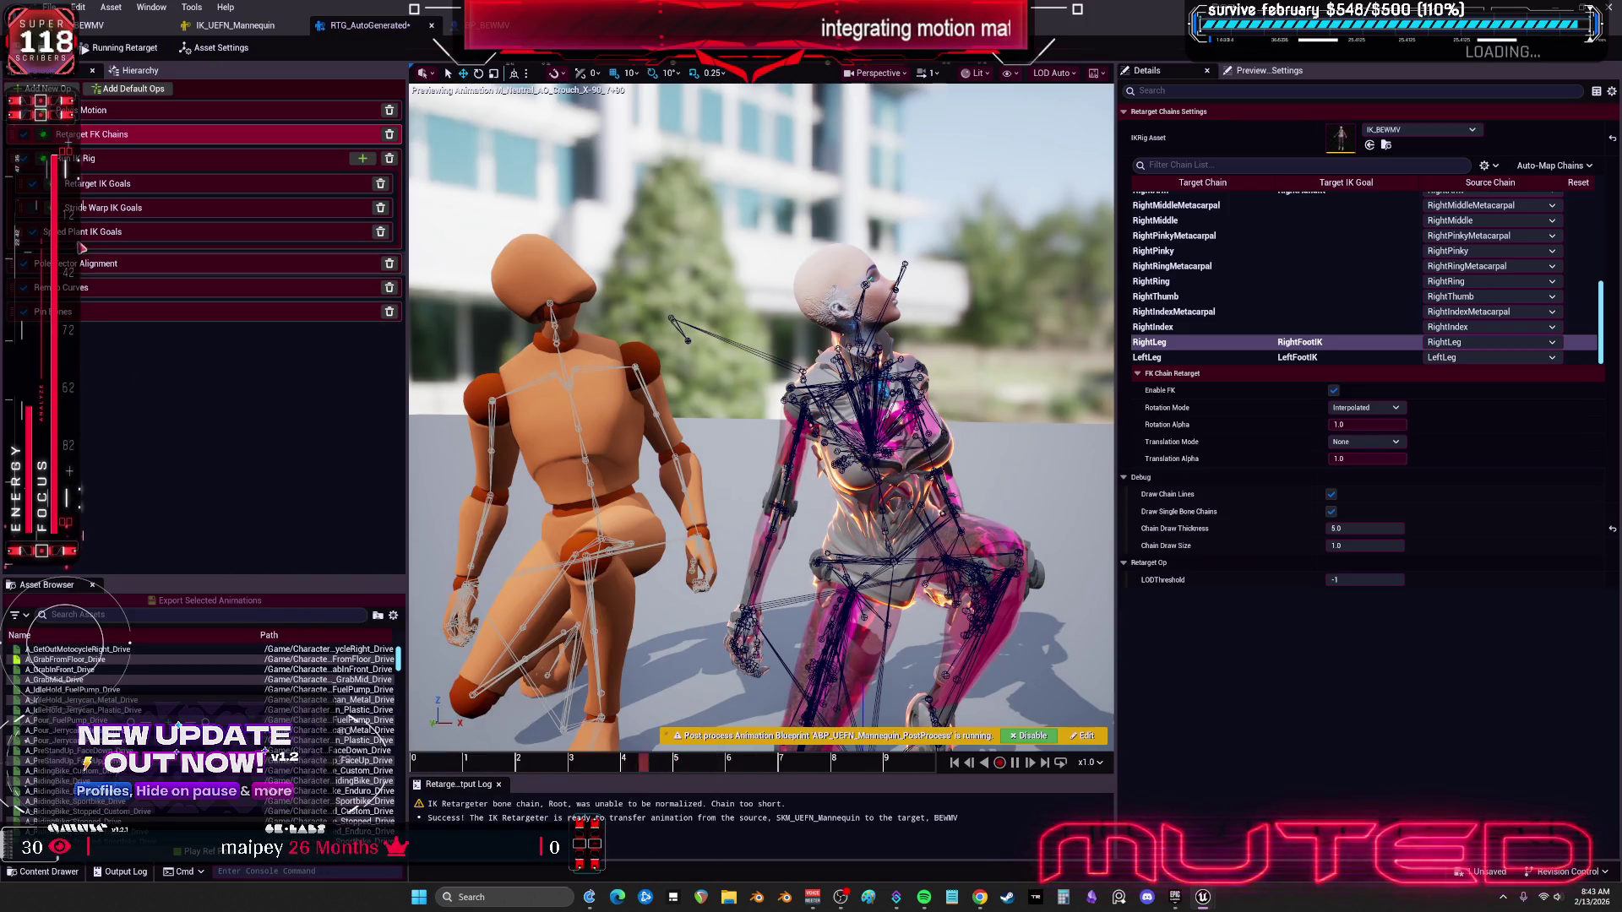
pyautogui.scroll(5, 776, 364)
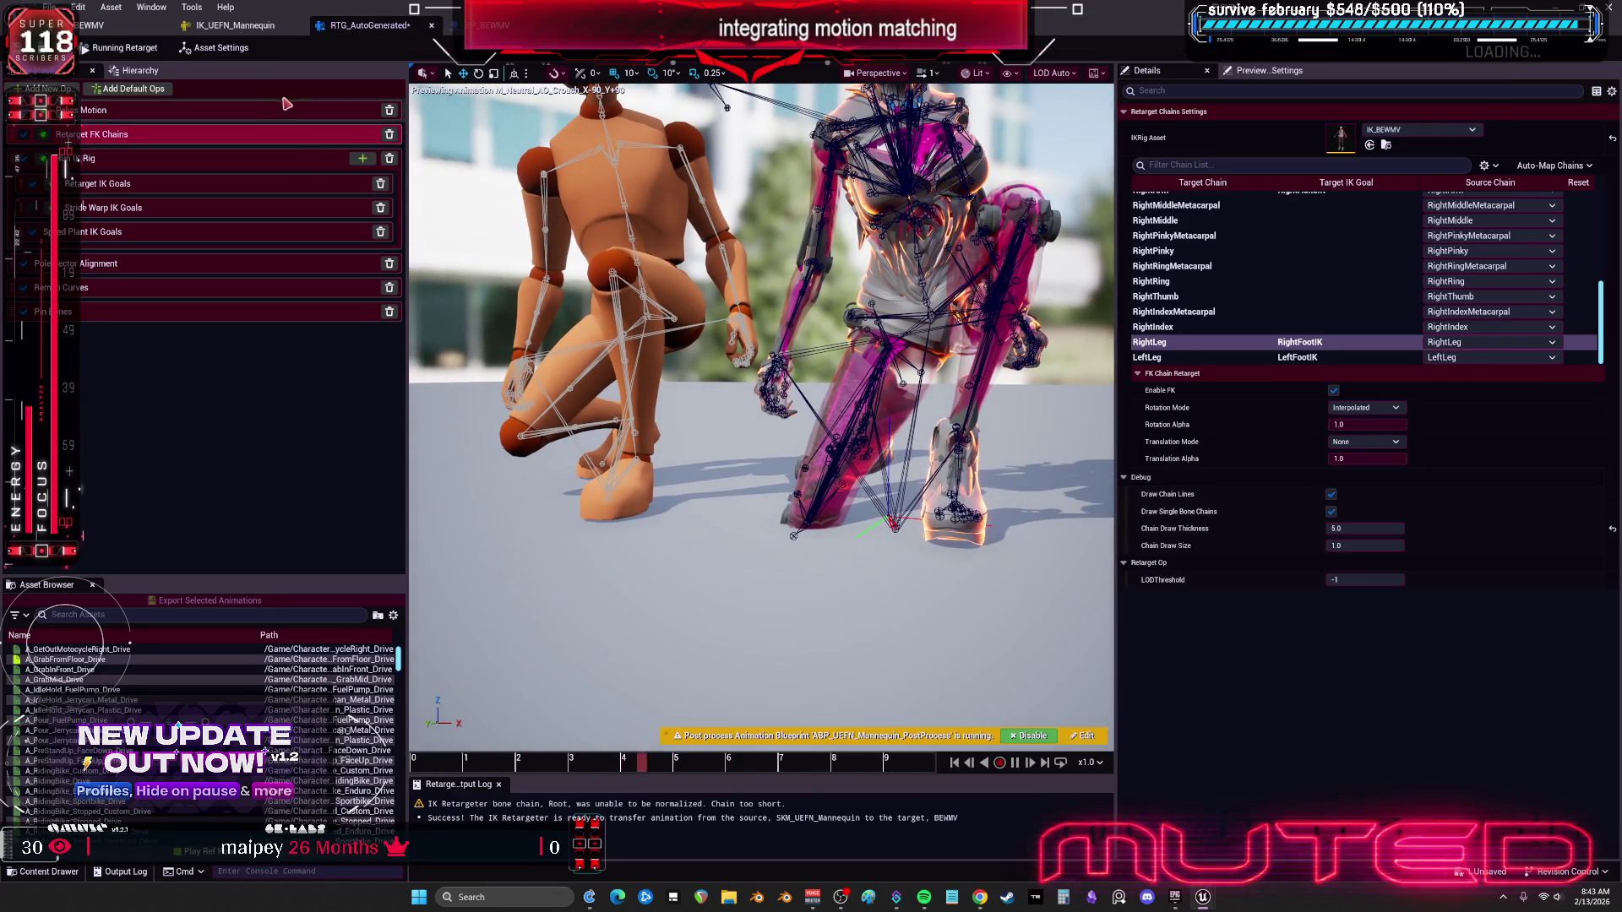
pyautogui.click(110, 51)
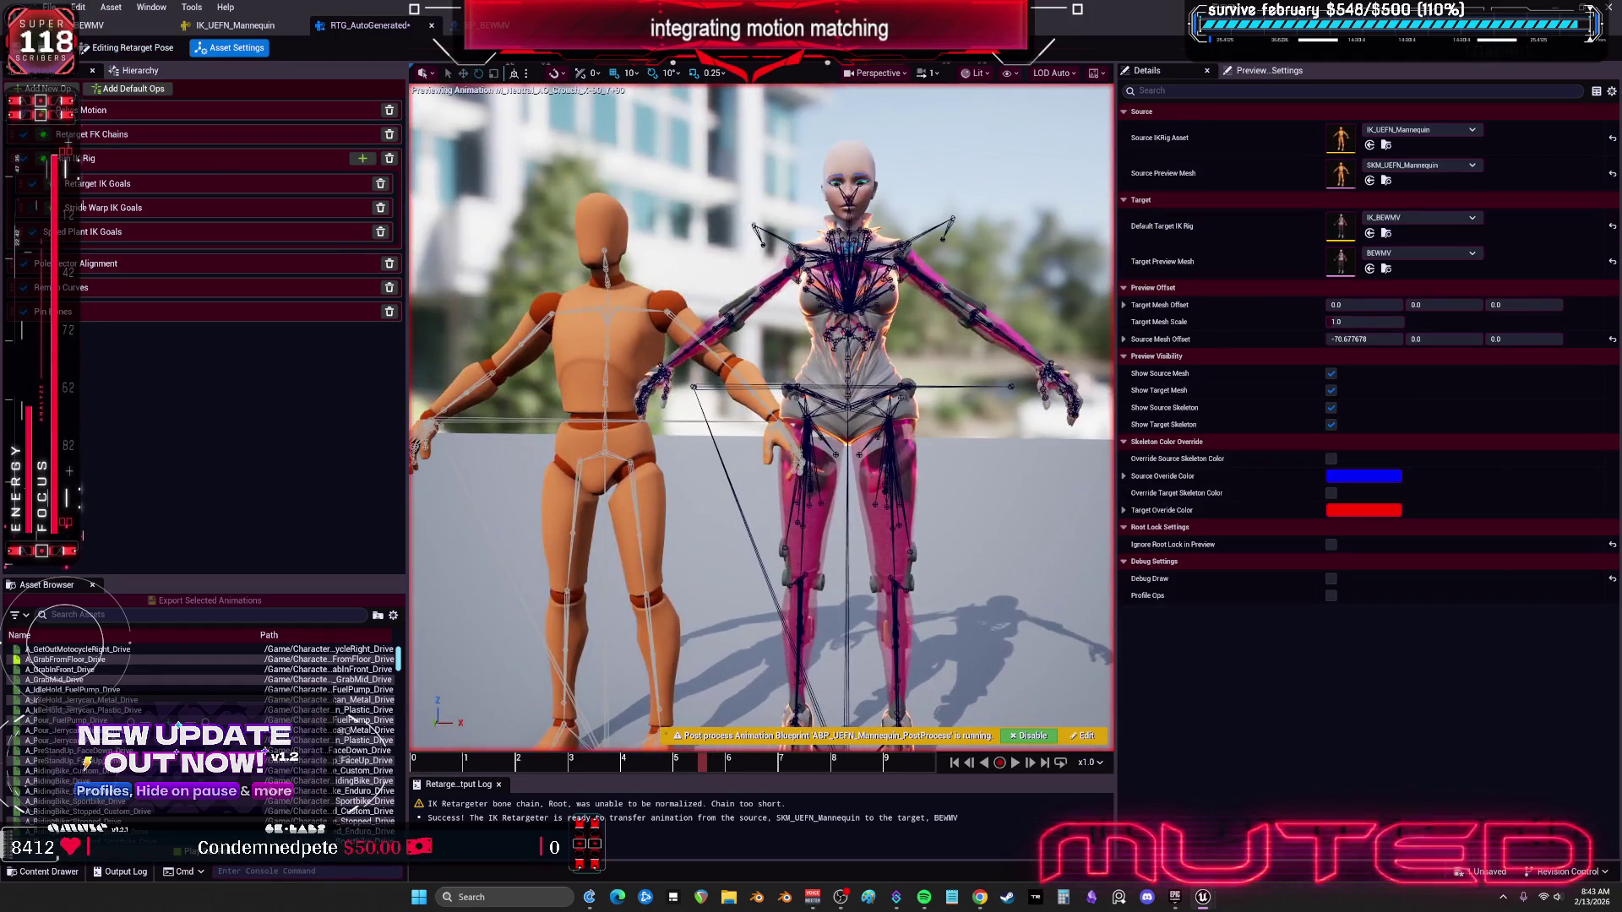
pyautogui.click(1613, 347)
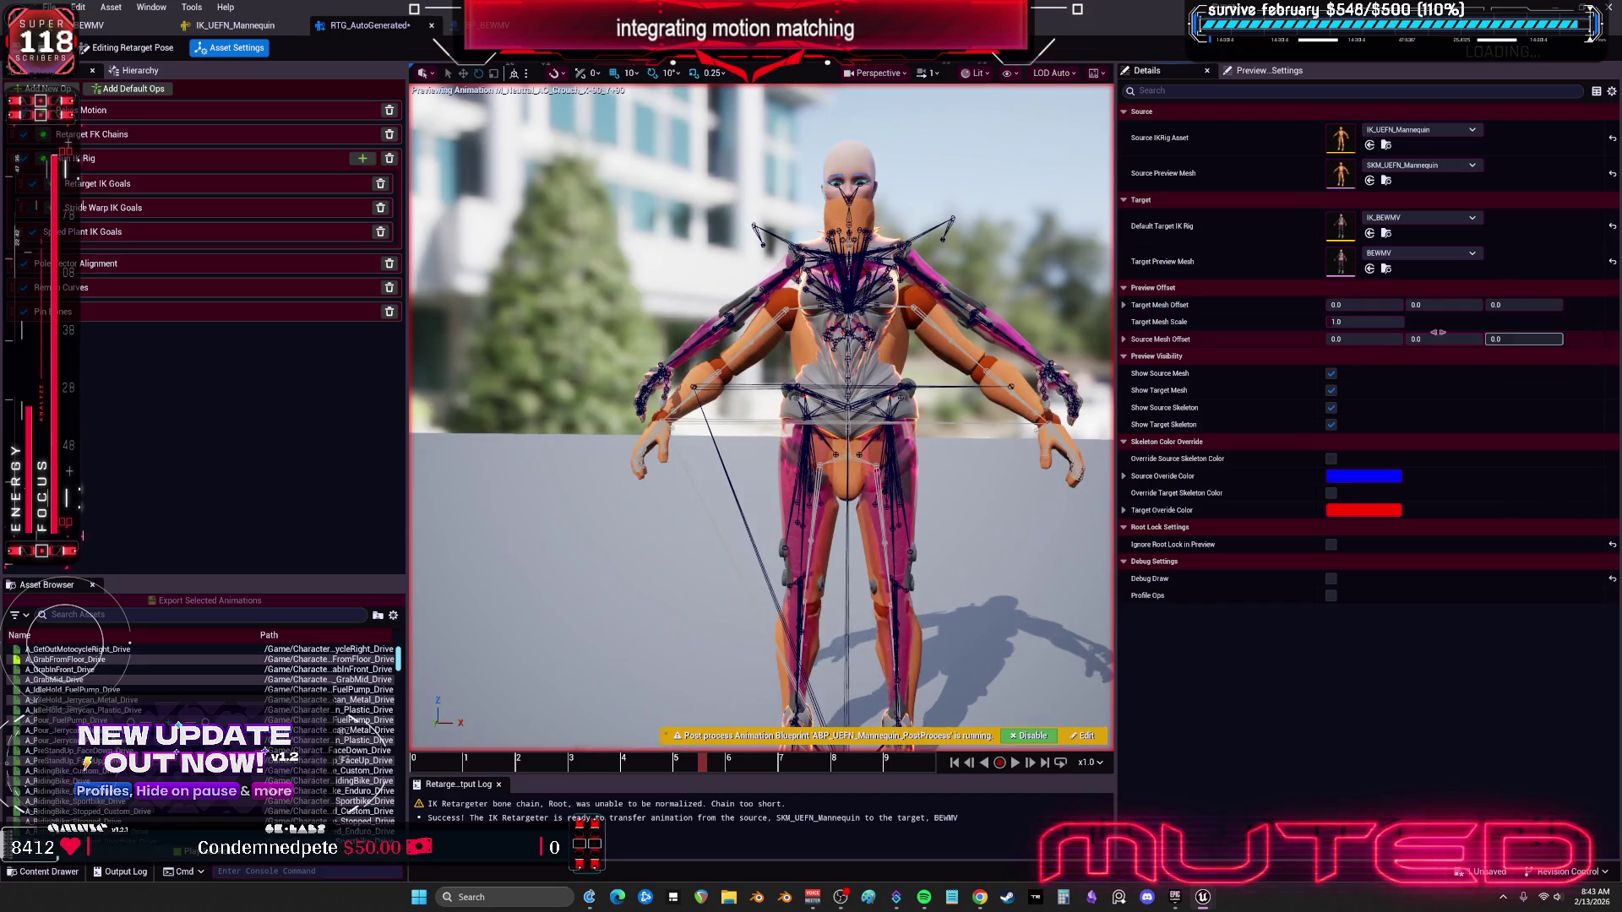
pyautogui.moveTo(1364, 322); pyautogui.dragTo(1339, 322)
pyautogui.moveTo(945, 443); pyautogui.dragTo(944, 442)
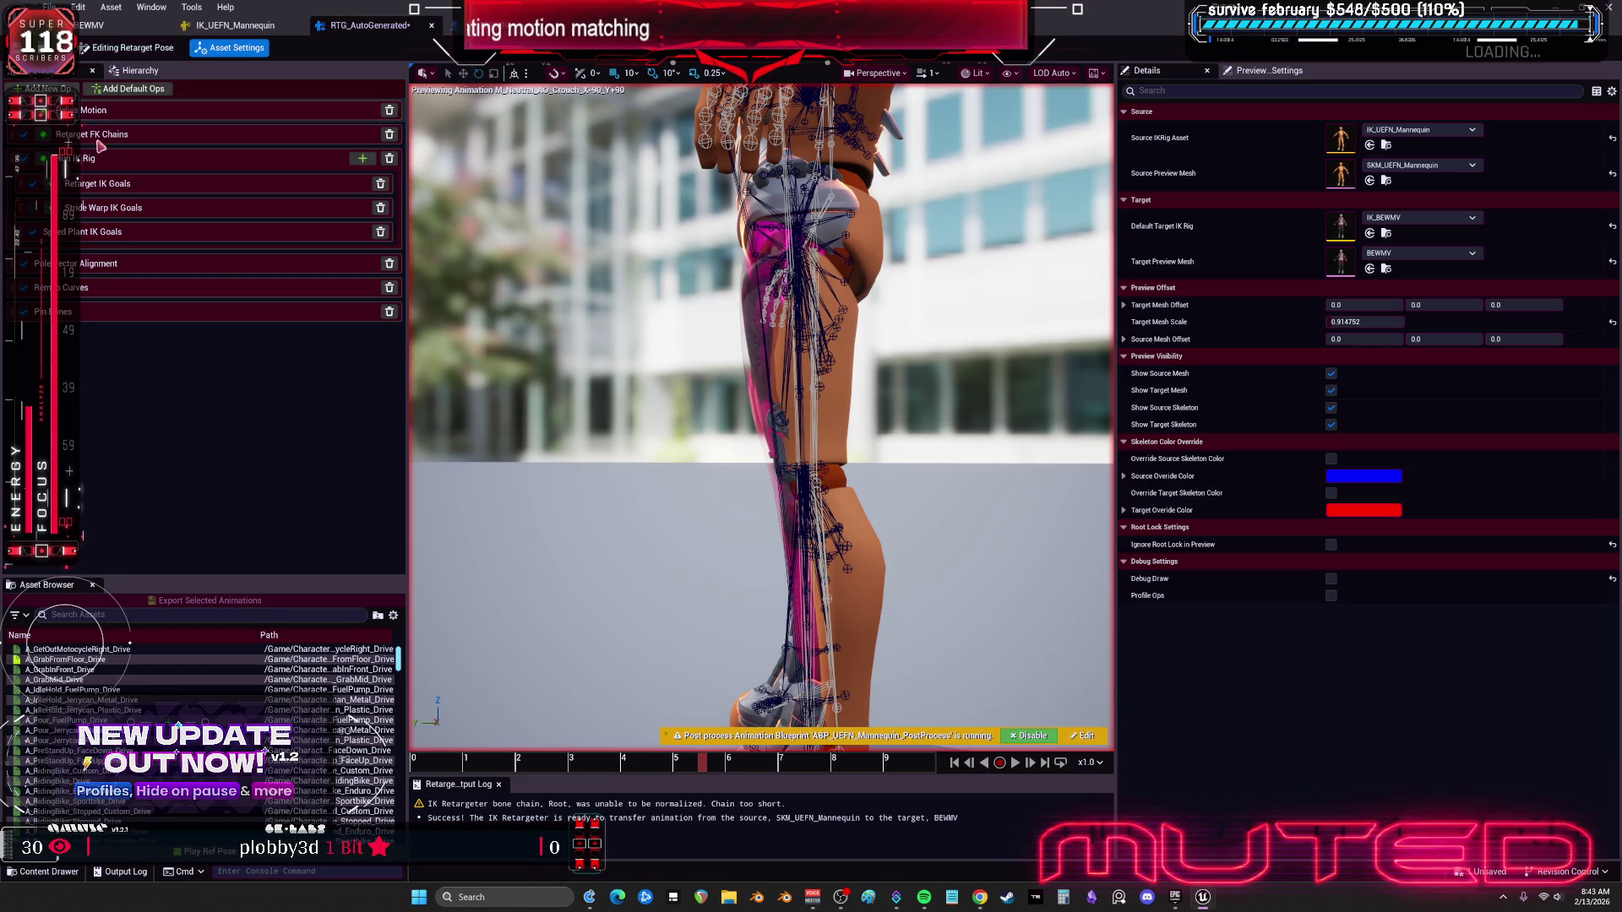
pyautogui.click(139, 52)
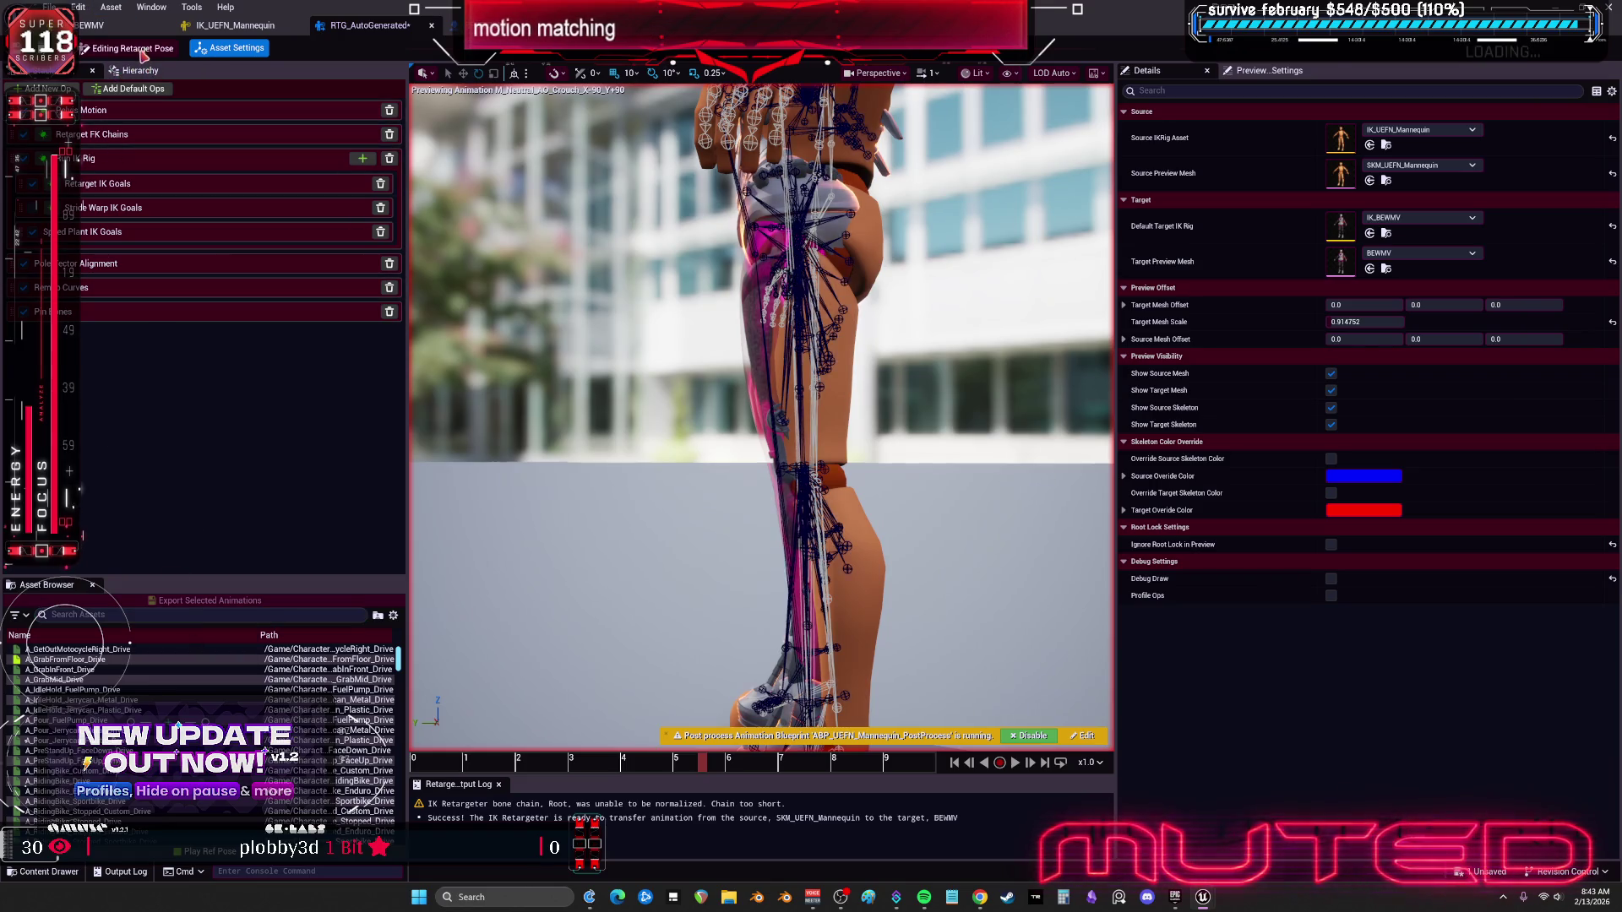
# Step: Auto-align BEWMV's pelvis bone to the mannequin with Align Selected
pyautogui.click(139, 52)
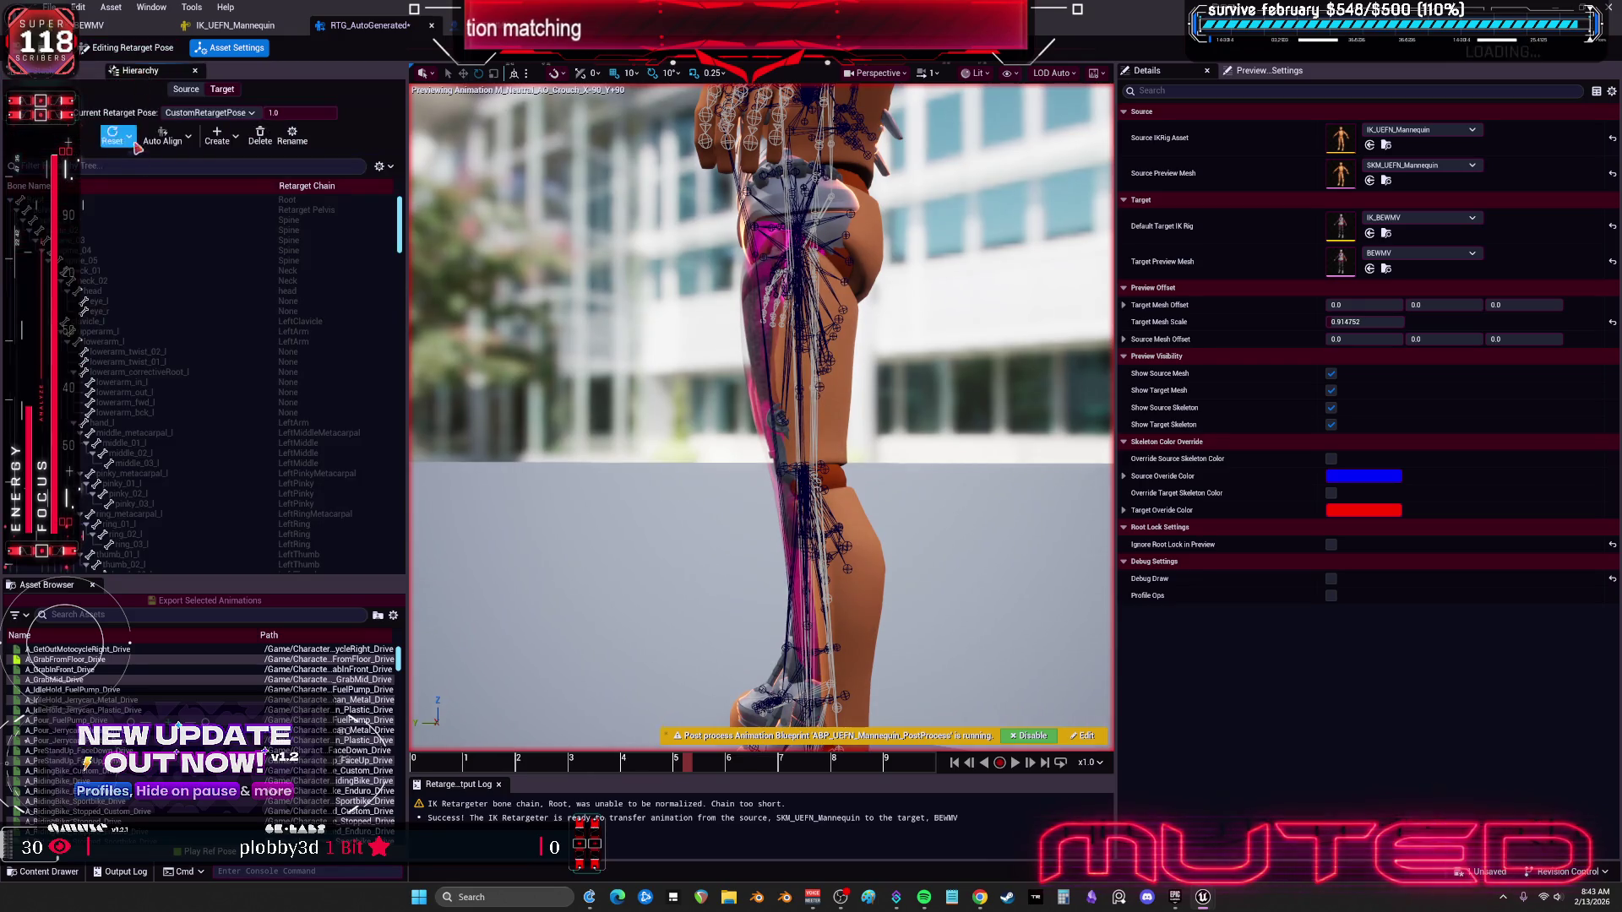
pyautogui.click(105, 209)
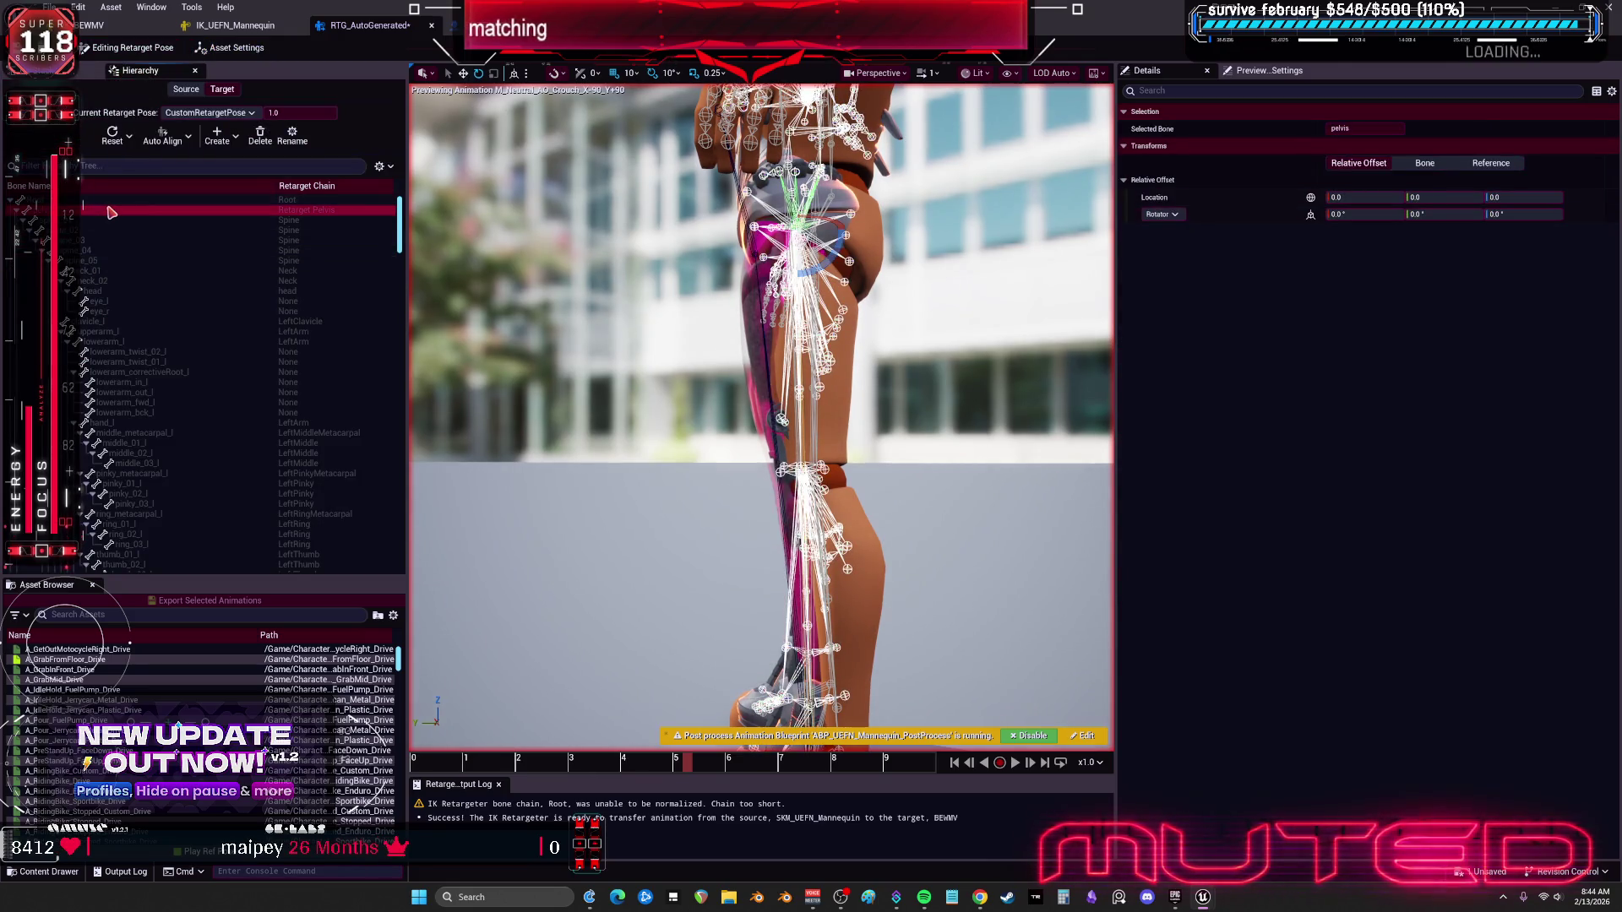
pyautogui.click(165, 141)
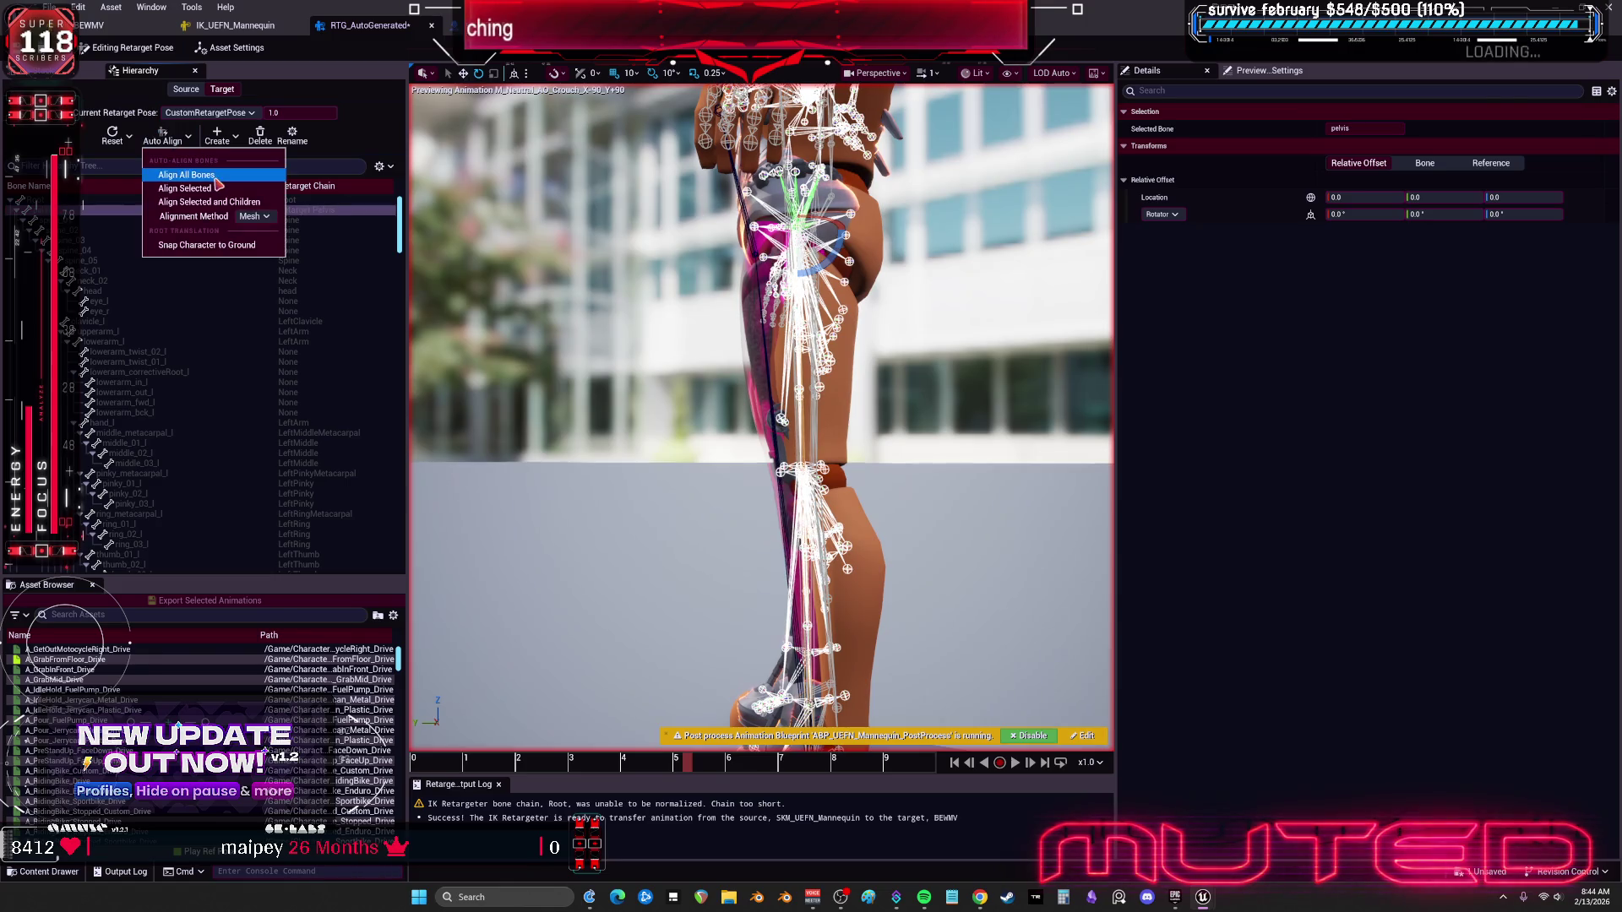
pyautogui.click(213, 191)
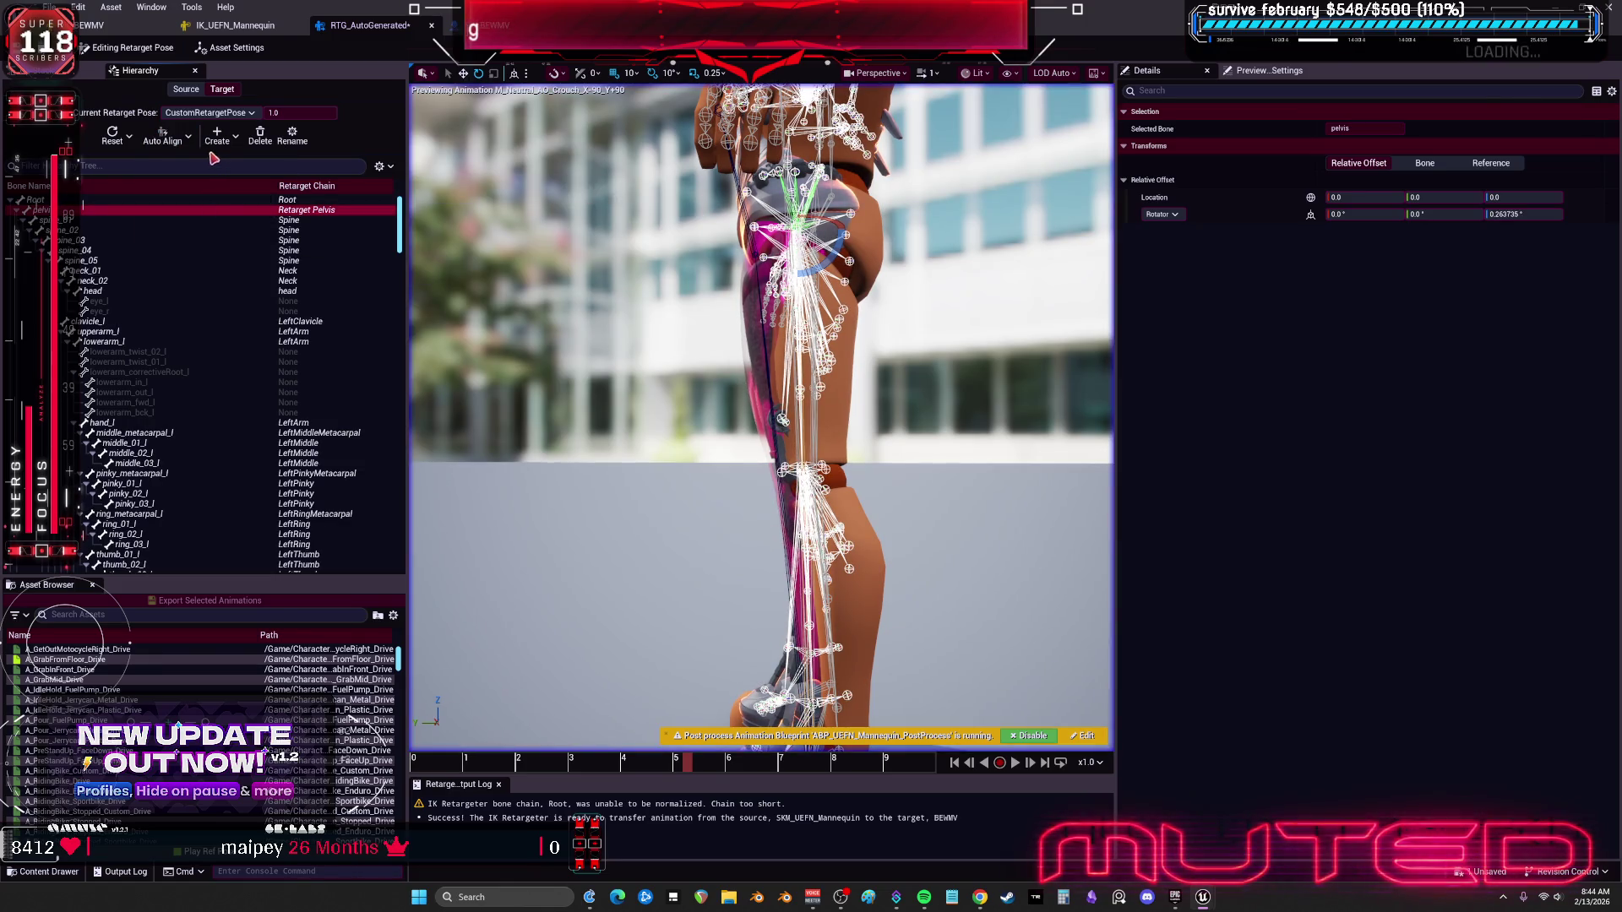
# Step: Select the bones from Root down to head and auto-align them
pyautogui.click(165, 141)
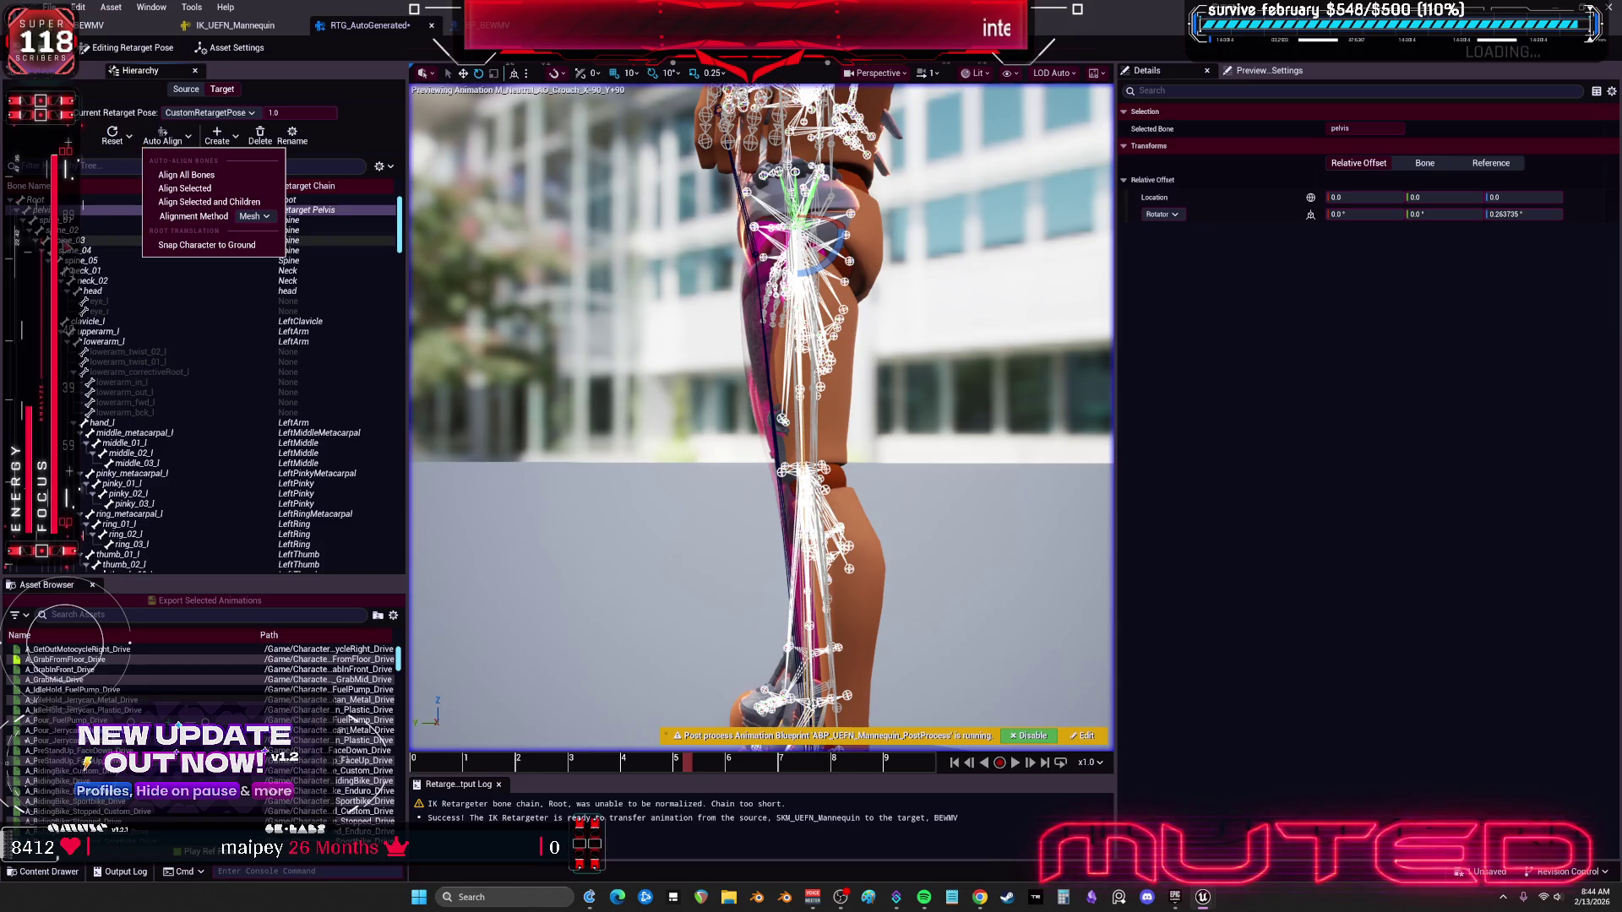
pyautogui.click(118, 199)
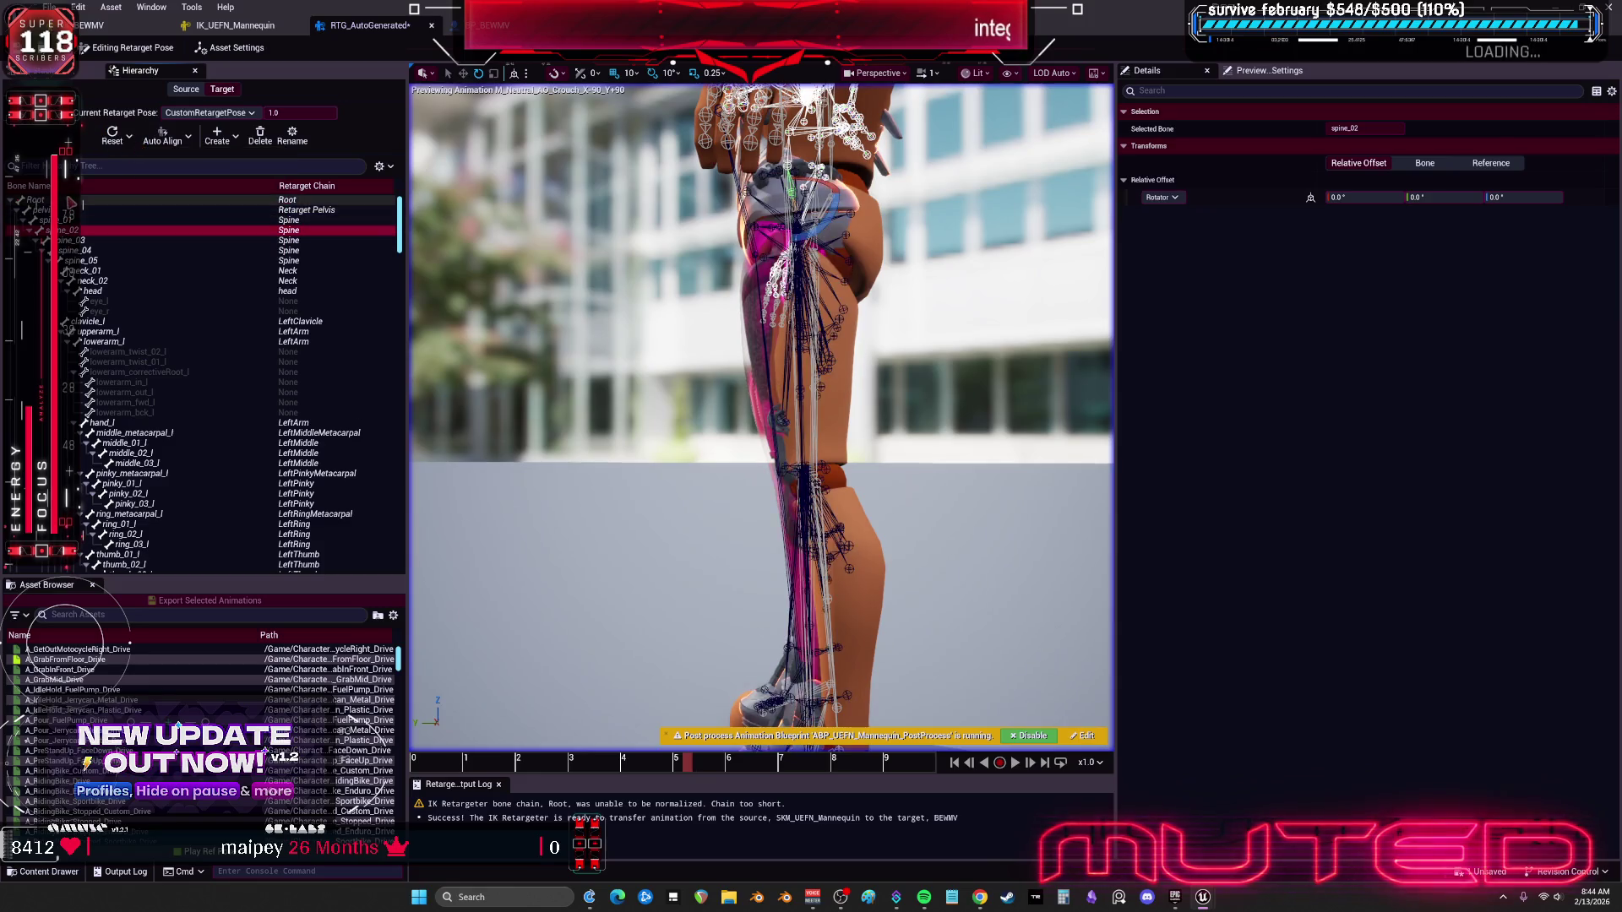
pyautogui.keyDown('shift'); pyautogui.click(127, 290); pyautogui.keyUp('shift')
pyautogui.click(162, 137)
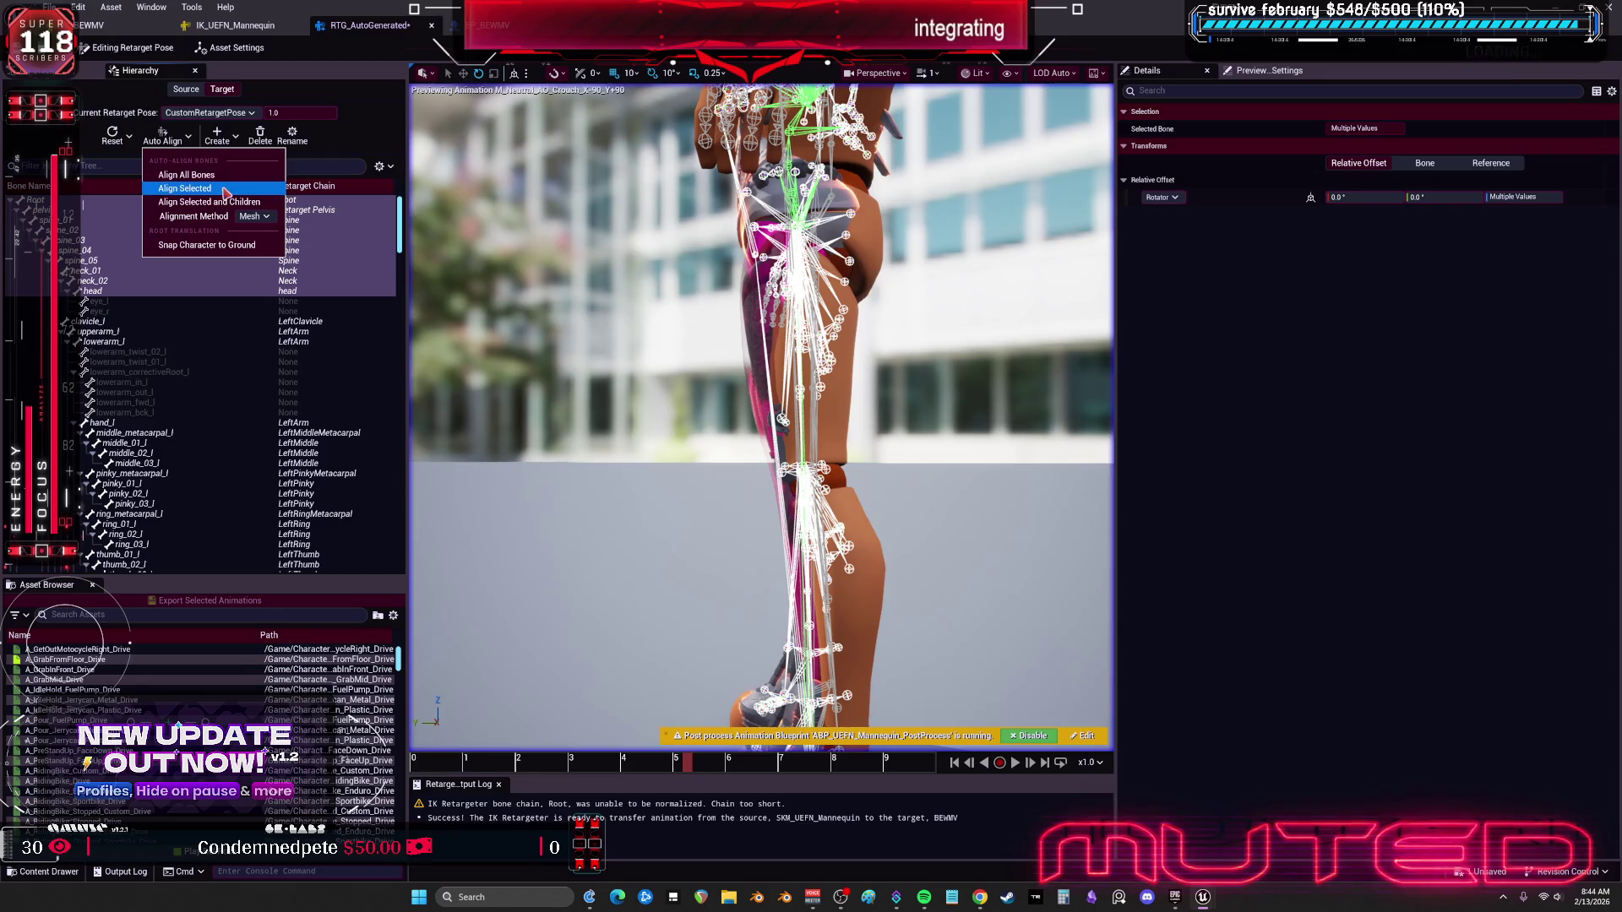
pyautogui.click(226, 190)
pyautogui.moveTo(475, 241)
pyautogui.mouseDown()
pyautogui.moveTo(693, 267)
pyautogui.moveTo(578, 287)
pyautogui.mouseUp()
pyautogui.scroll(10, 760, 414)
# Step: Re-align the Root-to-head bones using the Direction alignment method
pyautogui.click(162, 137)
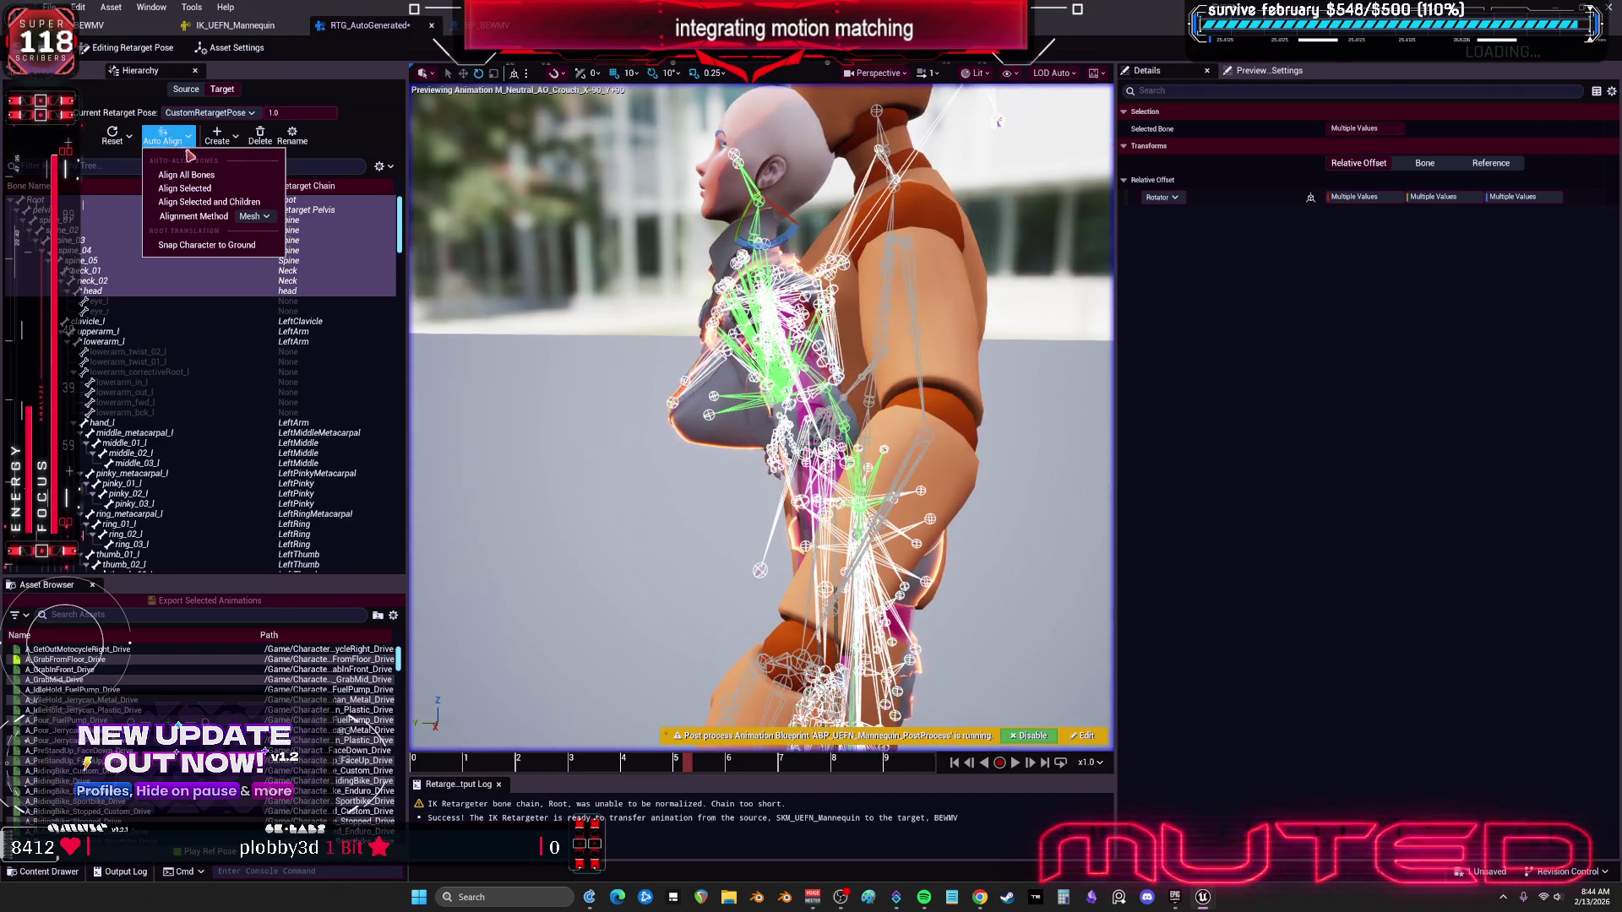
pyautogui.click(267, 218)
pyautogui.click(262, 229)
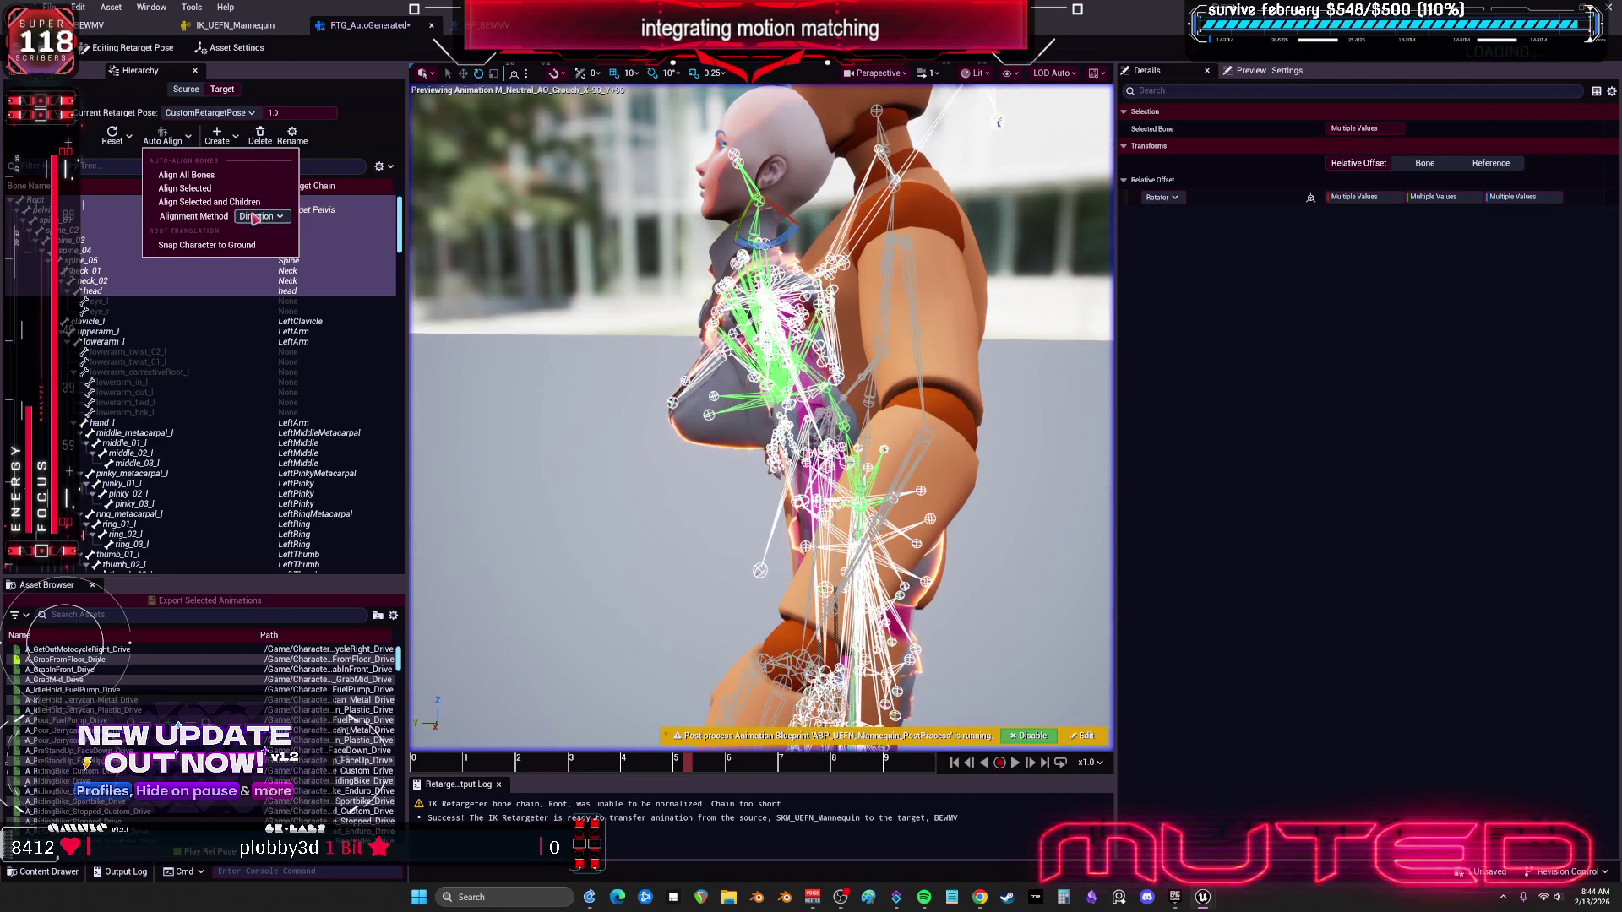
pyautogui.click(218, 190)
pyautogui.scroll(-5, 858, 286)
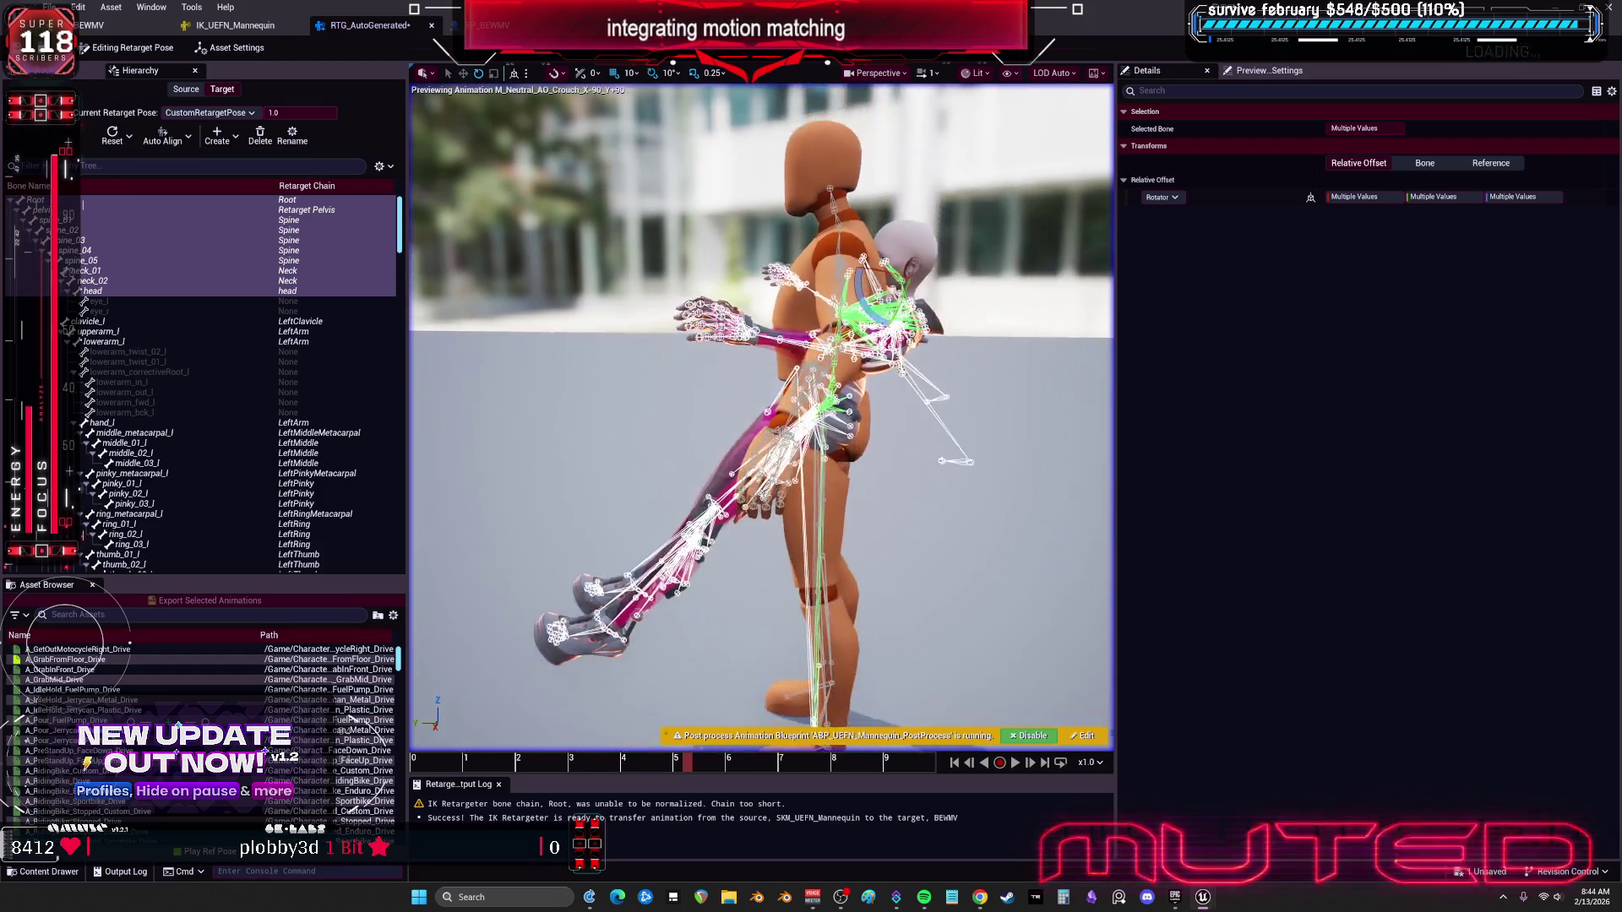
# Step: Re-align those bones using Local Rotation Axes, then reselect only the pelvis
pyautogui.click(176, 142)
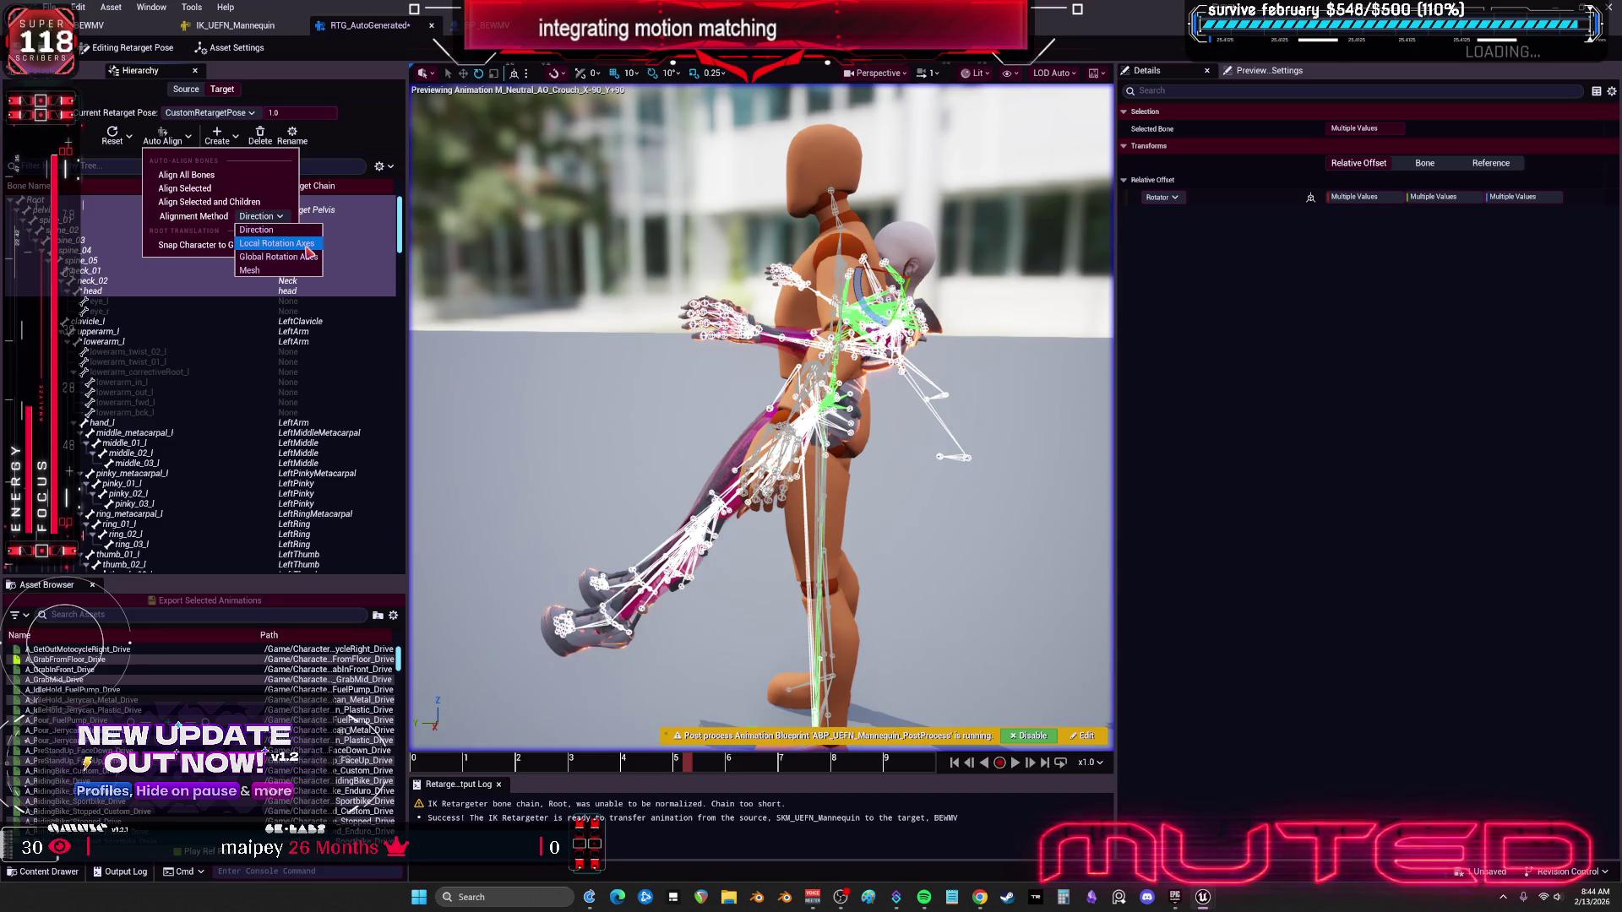
pyautogui.click(308, 245)
pyautogui.click(185, 188)
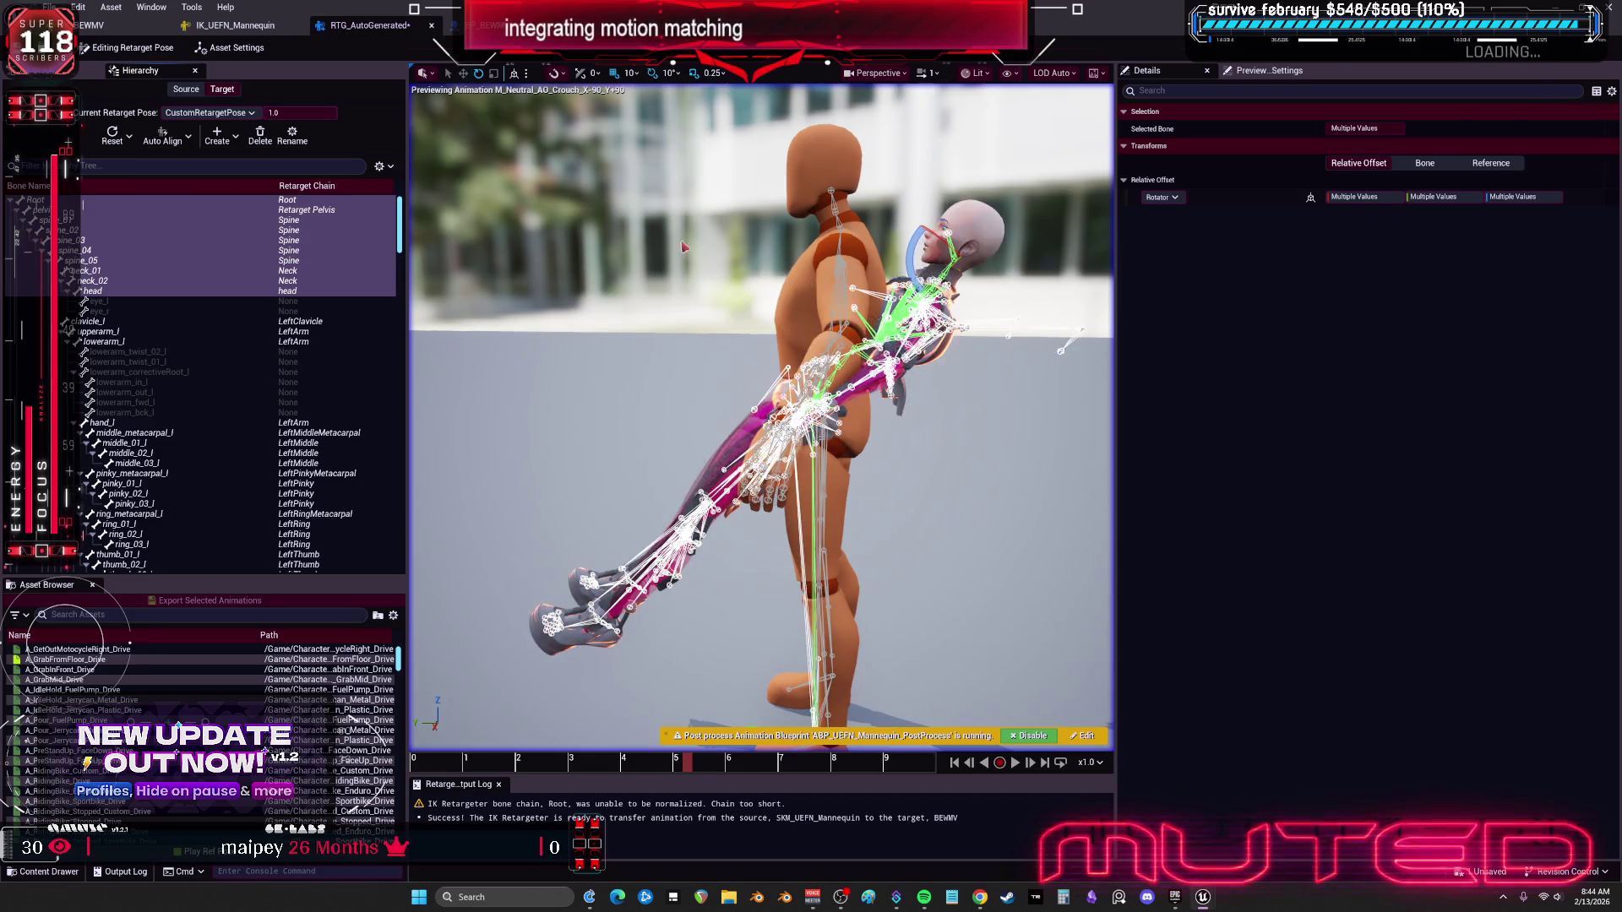
pyautogui.click(258, 210)
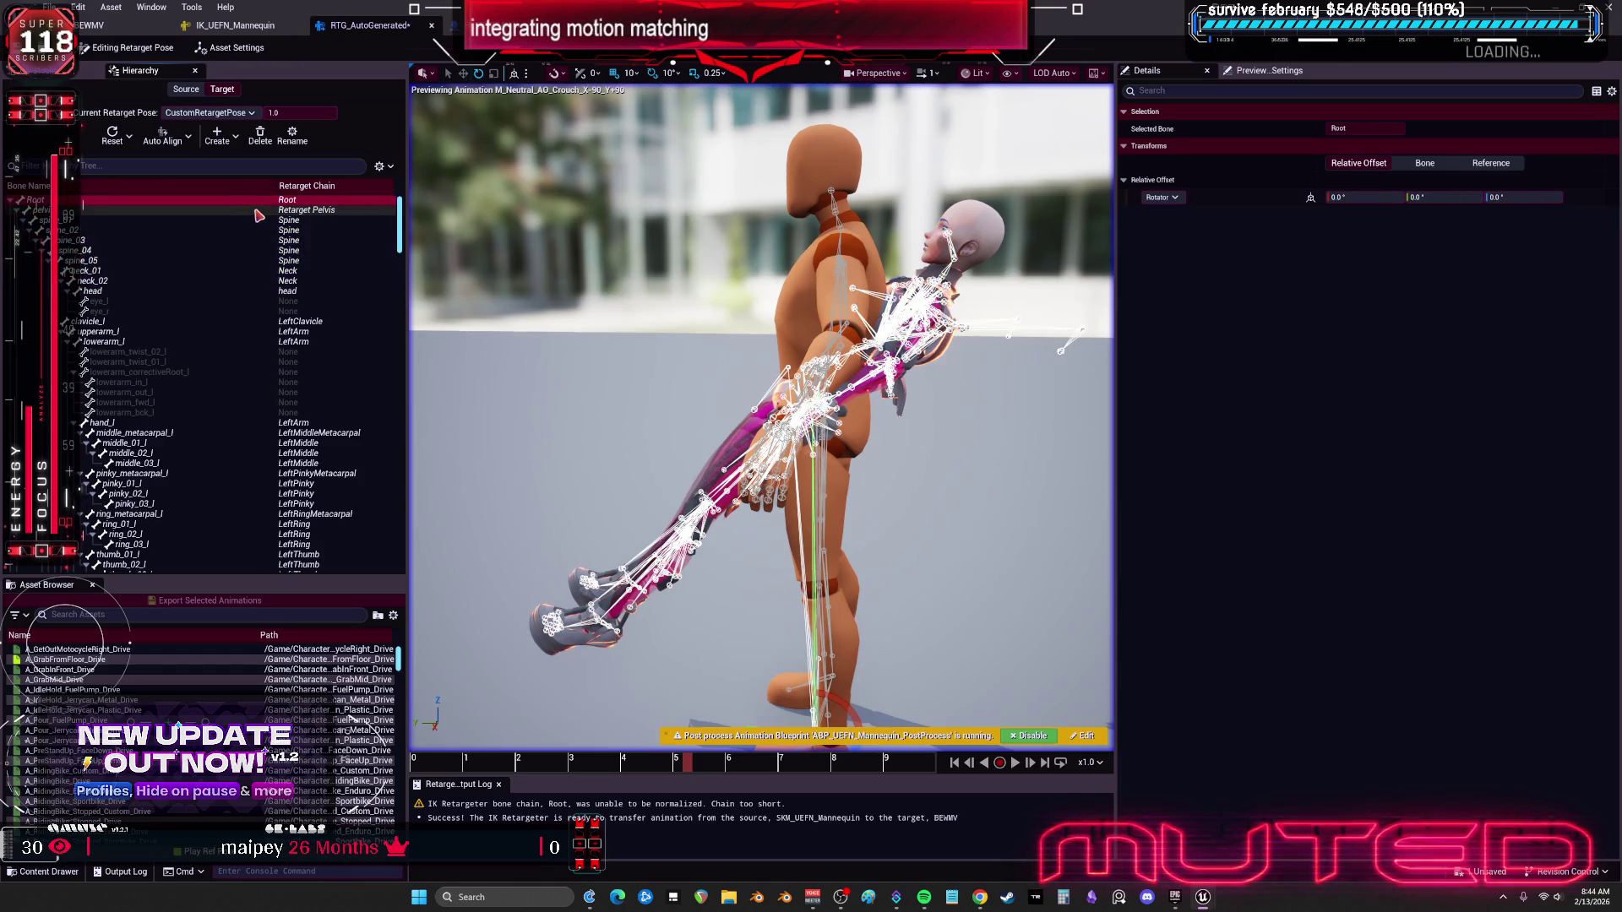
# Step: Rotate the pelvis so the character stands upright, checking it from front and side views
pyautogui.moveTo(813, 367); pyautogui.dragTo(855, 377)
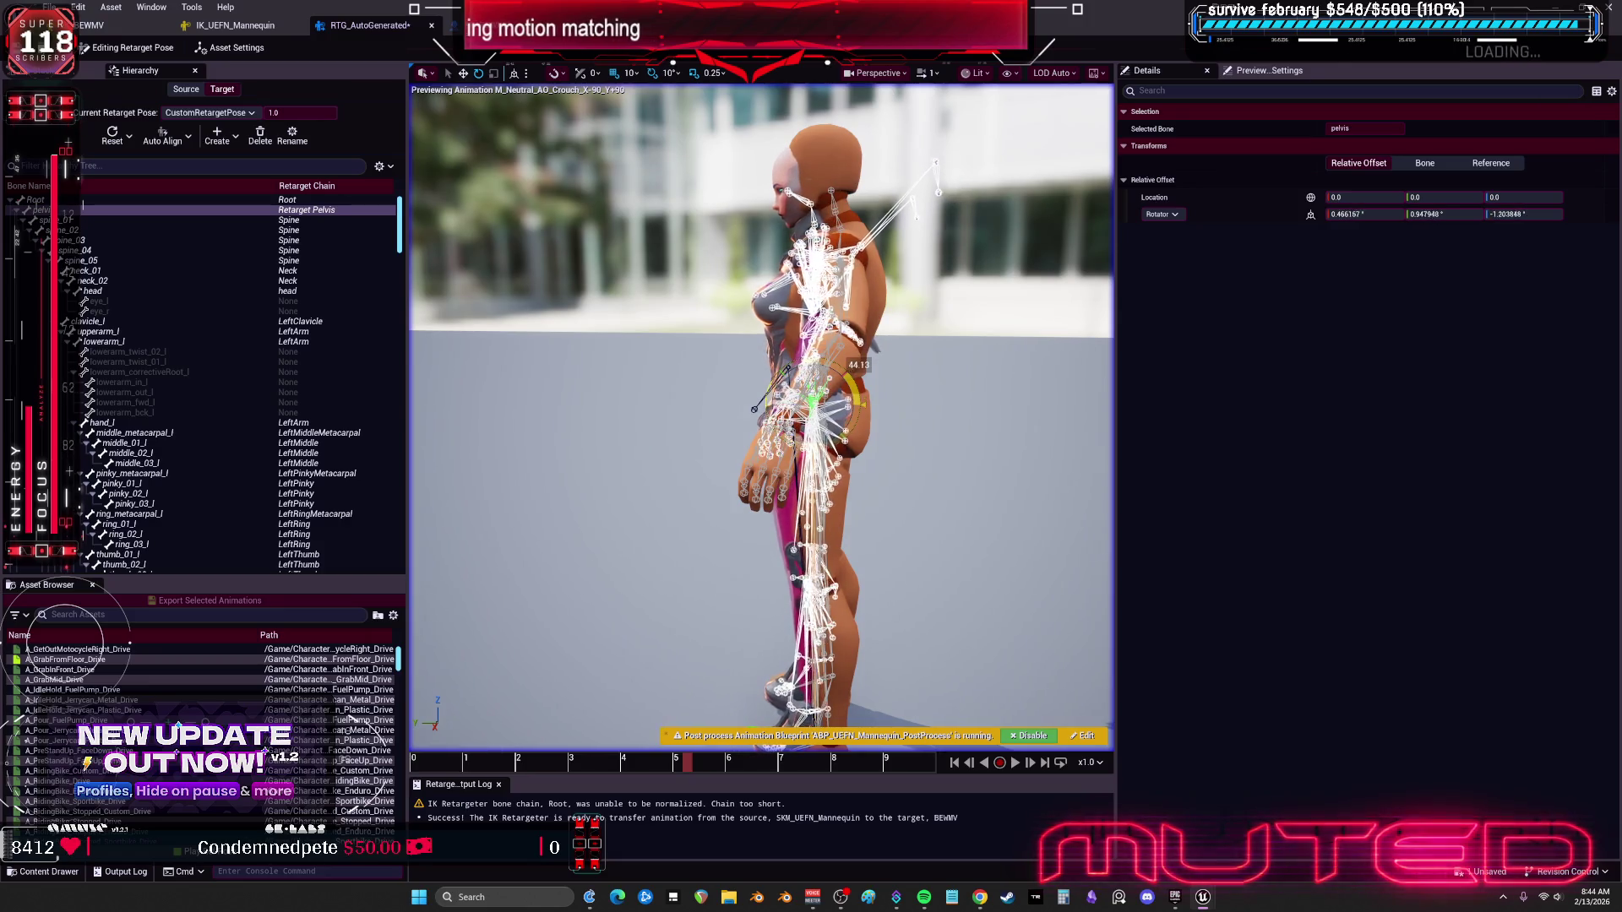
pyautogui.moveTo(971, 524); pyautogui.dragTo(971, 473)
pyautogui.moveTo(1030, 397); pyautogui.dragTo(1030, 387)
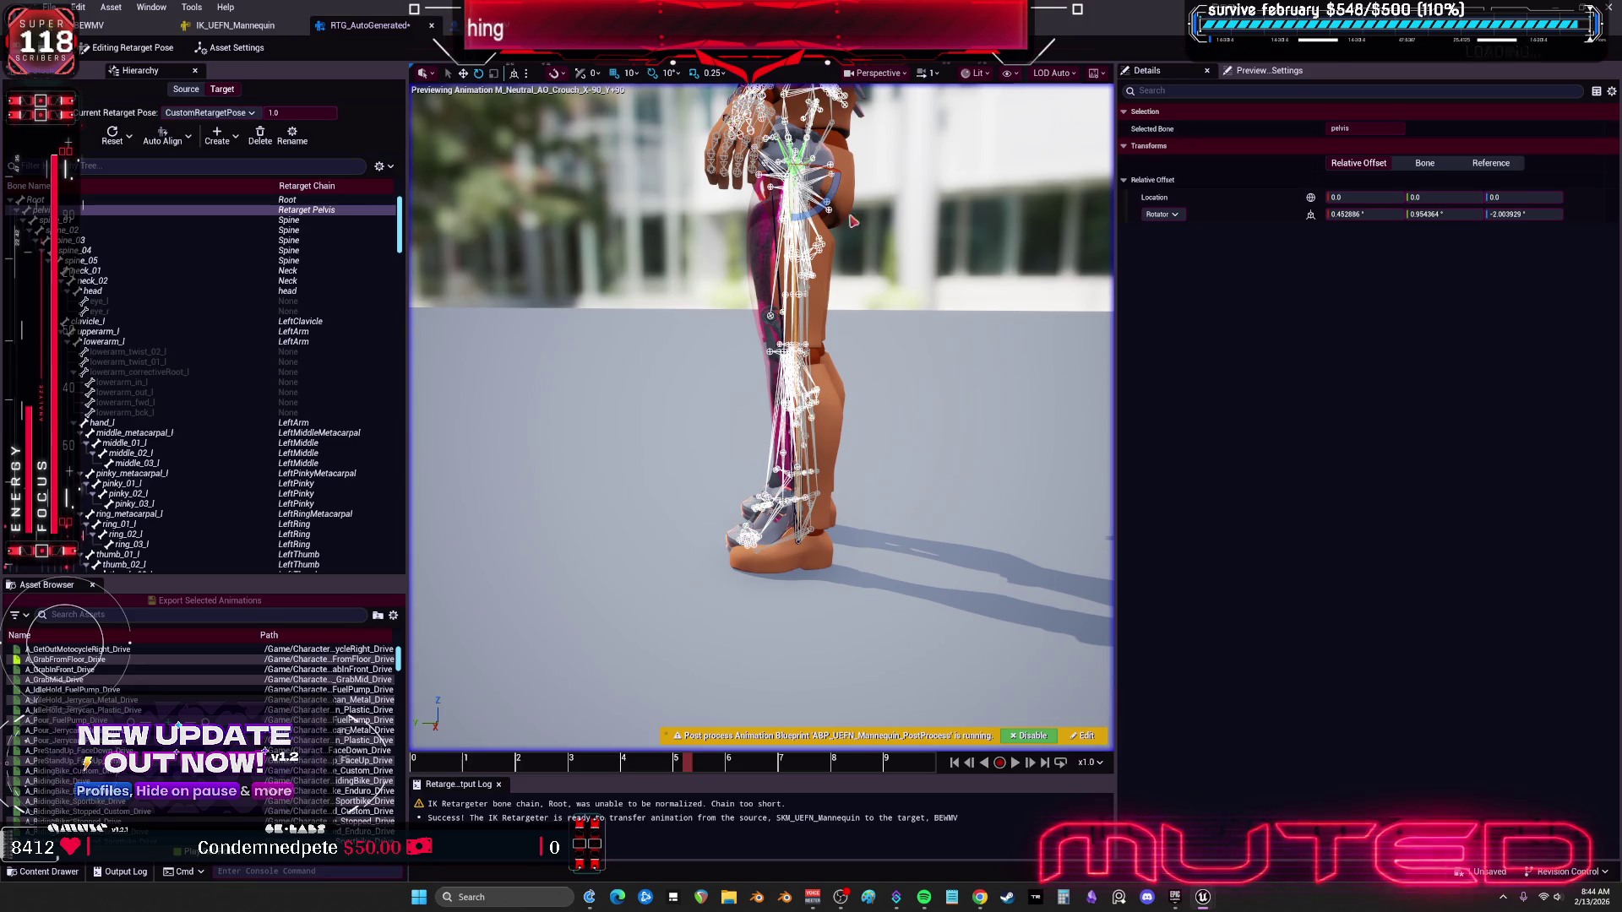
pyautogui.moveTo(459, 89)
pyautogui.mouseDown()
pyautogui.moveTo(524, 109)
pyautogui.moveTo(709, 114)
pyautogui.mouseUp()
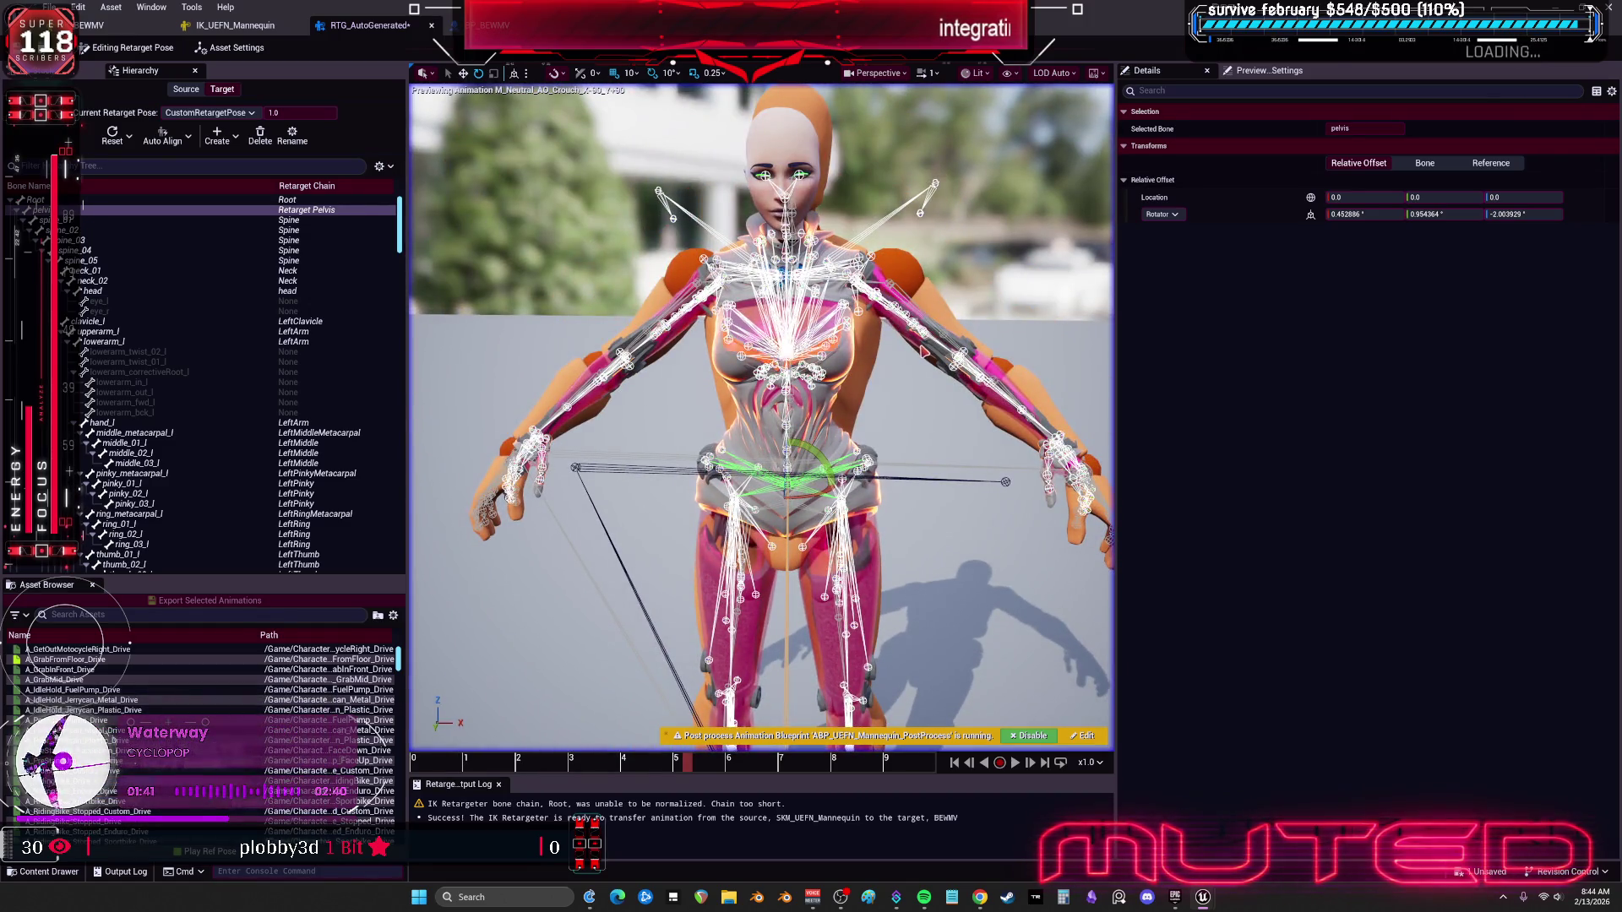
pyautogui.moveTo(726, 118); pyautogui.dragTo(1026, 135)
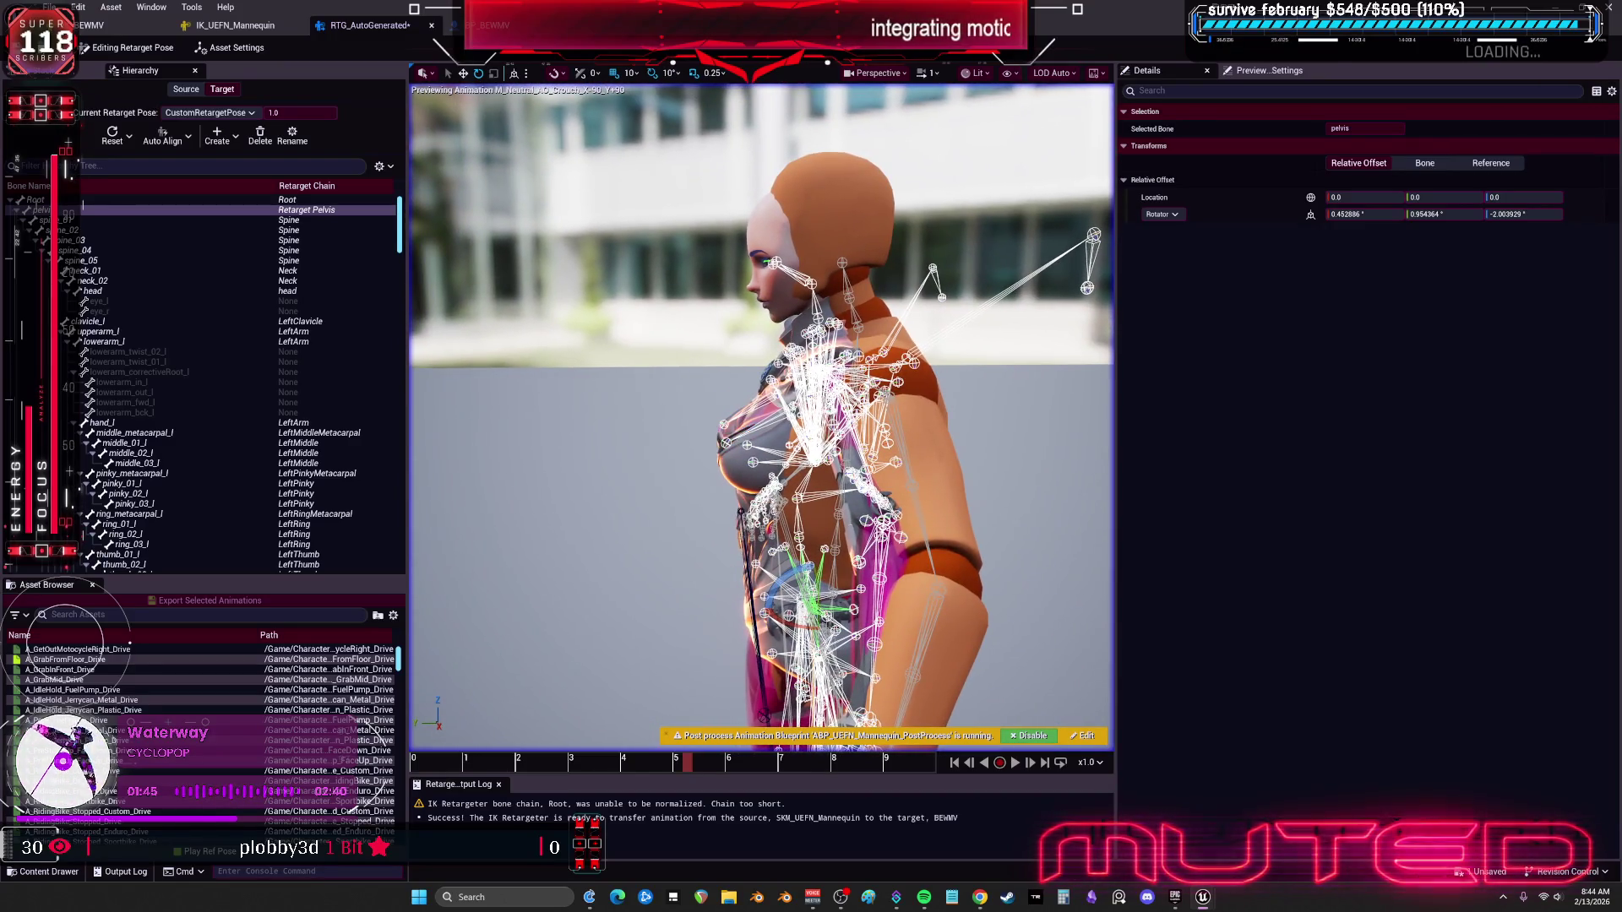
pyautogui.moveTo(760, 422); pyautogui.dragTo(773, 354)
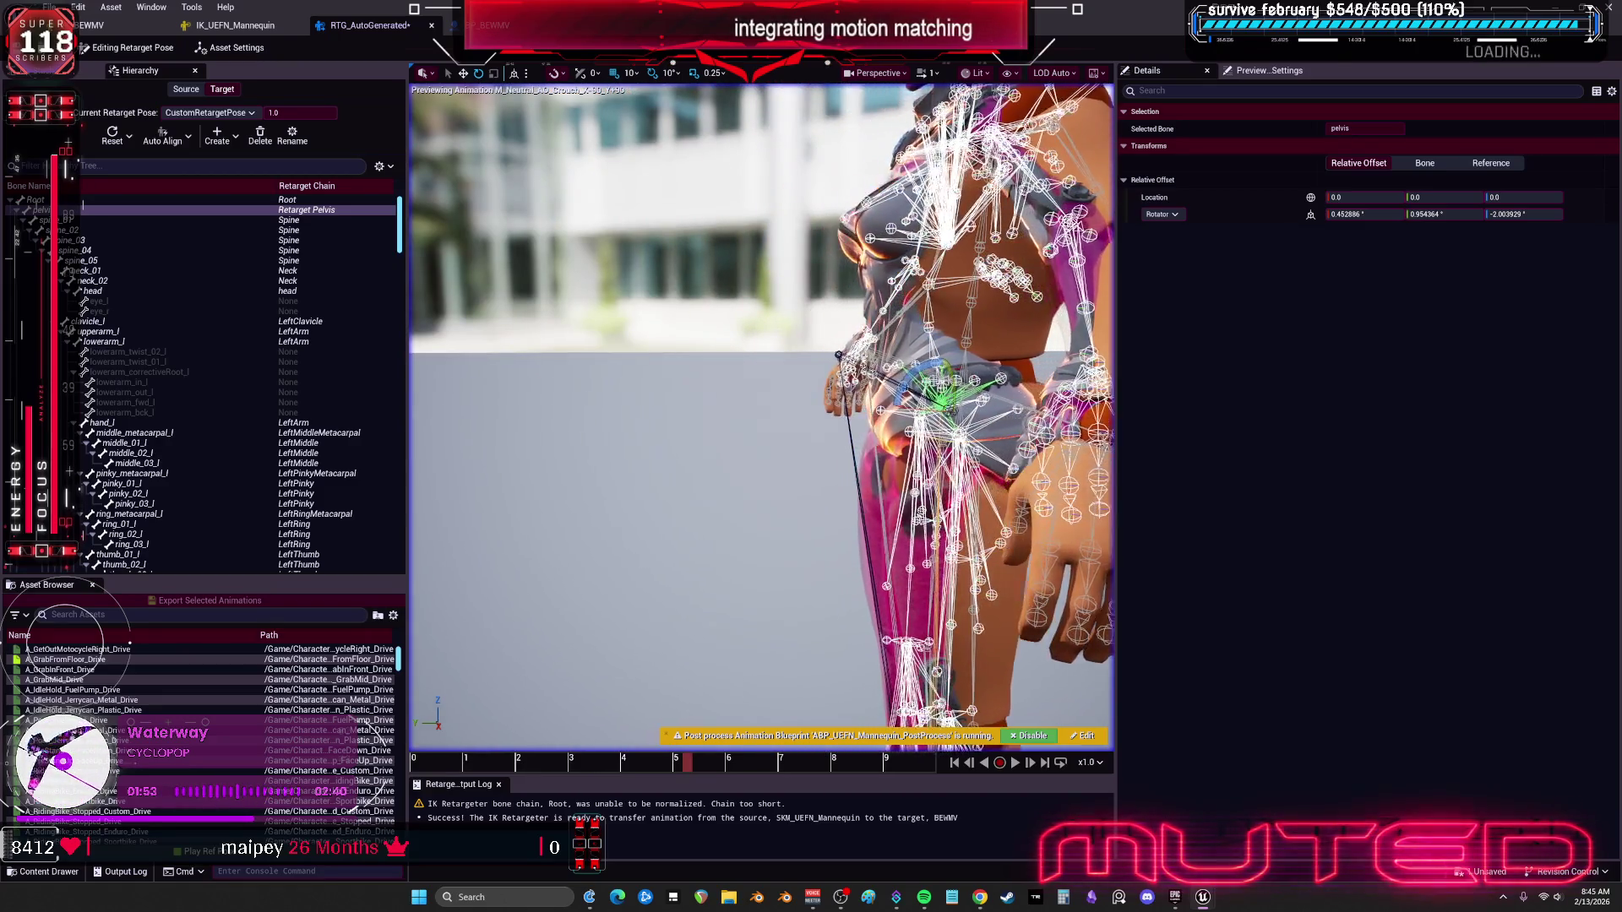
pyautogui.moveTo(761, 422); pyautogui.dragTo(726, 397)
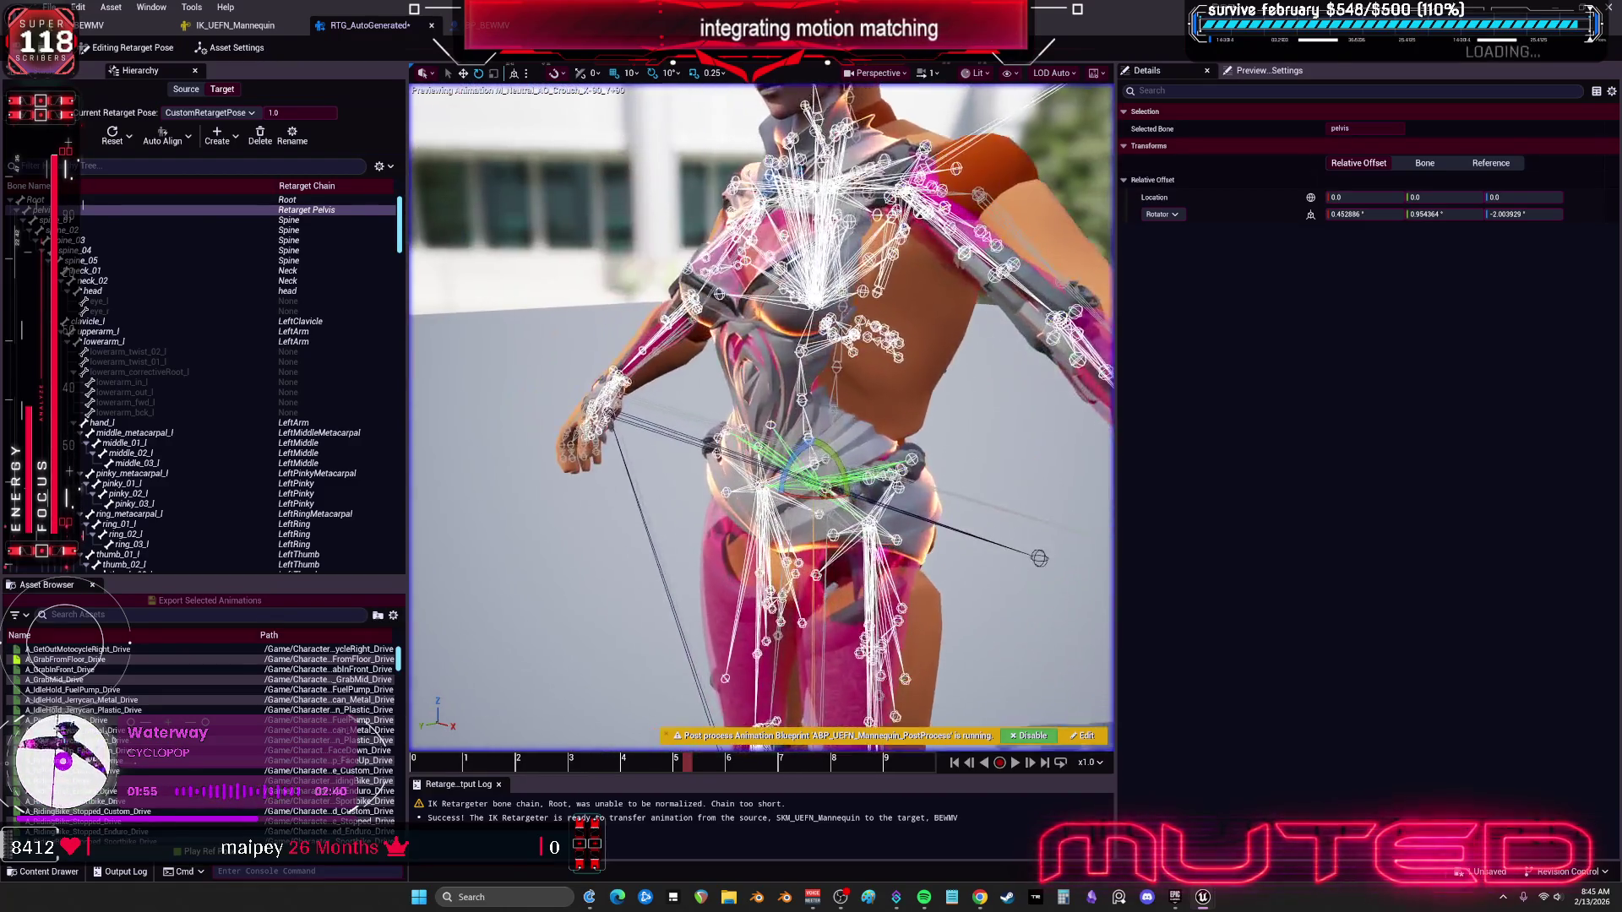
# Step: Select spine_05 and collapse the clavicle_l, wing and paicenter bone branches
pyautogui.click(75, 250)
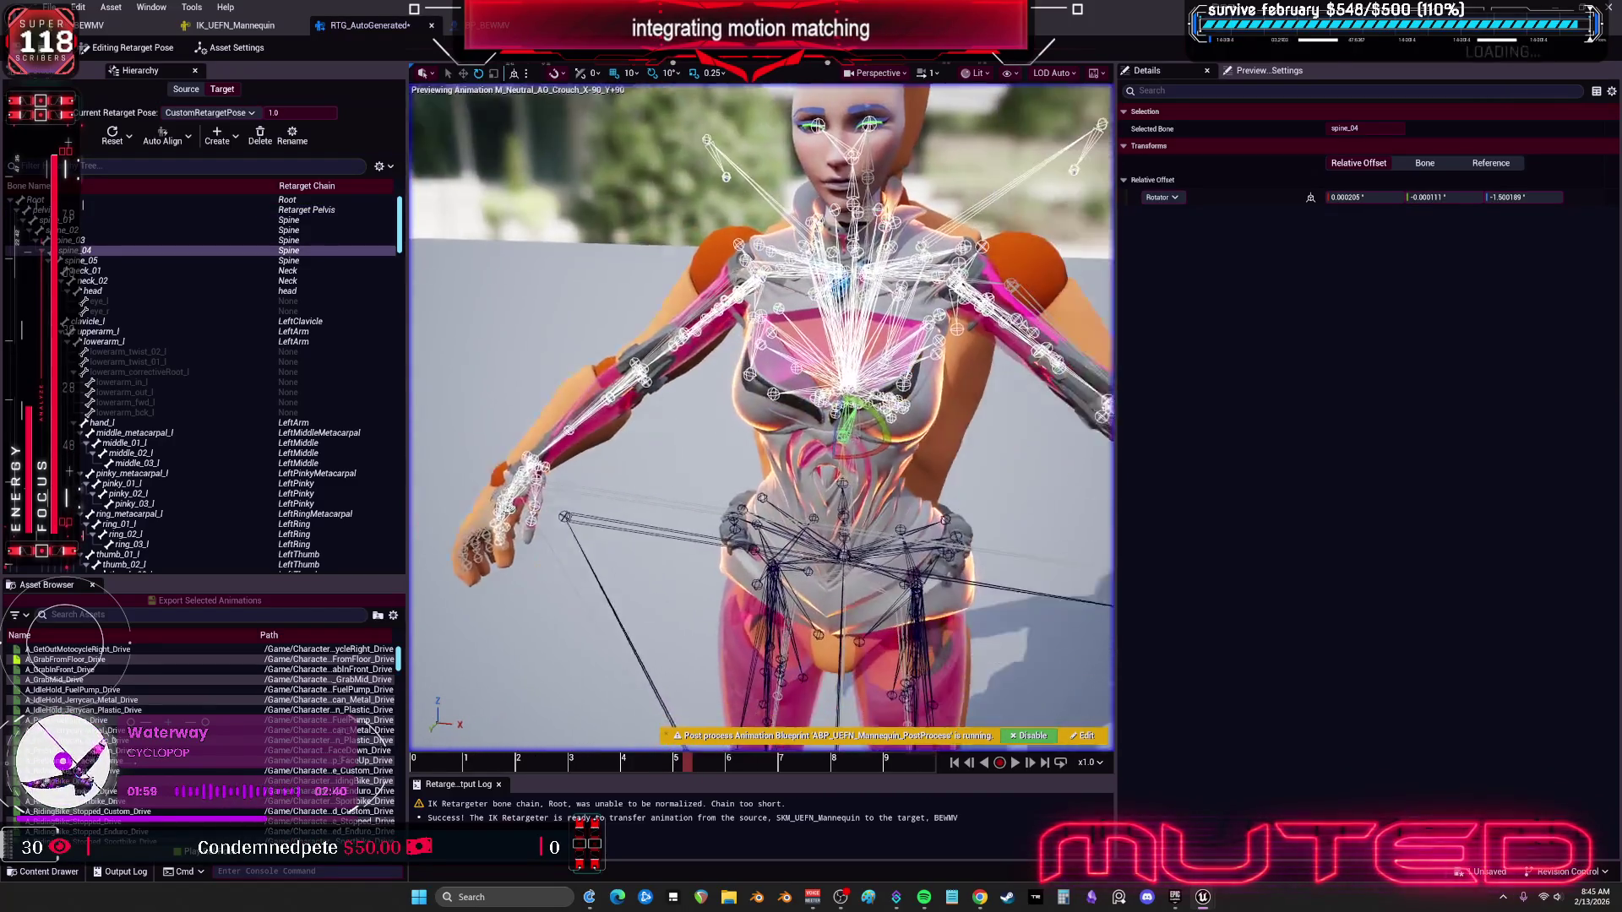
pyautogui.click(81, 260)
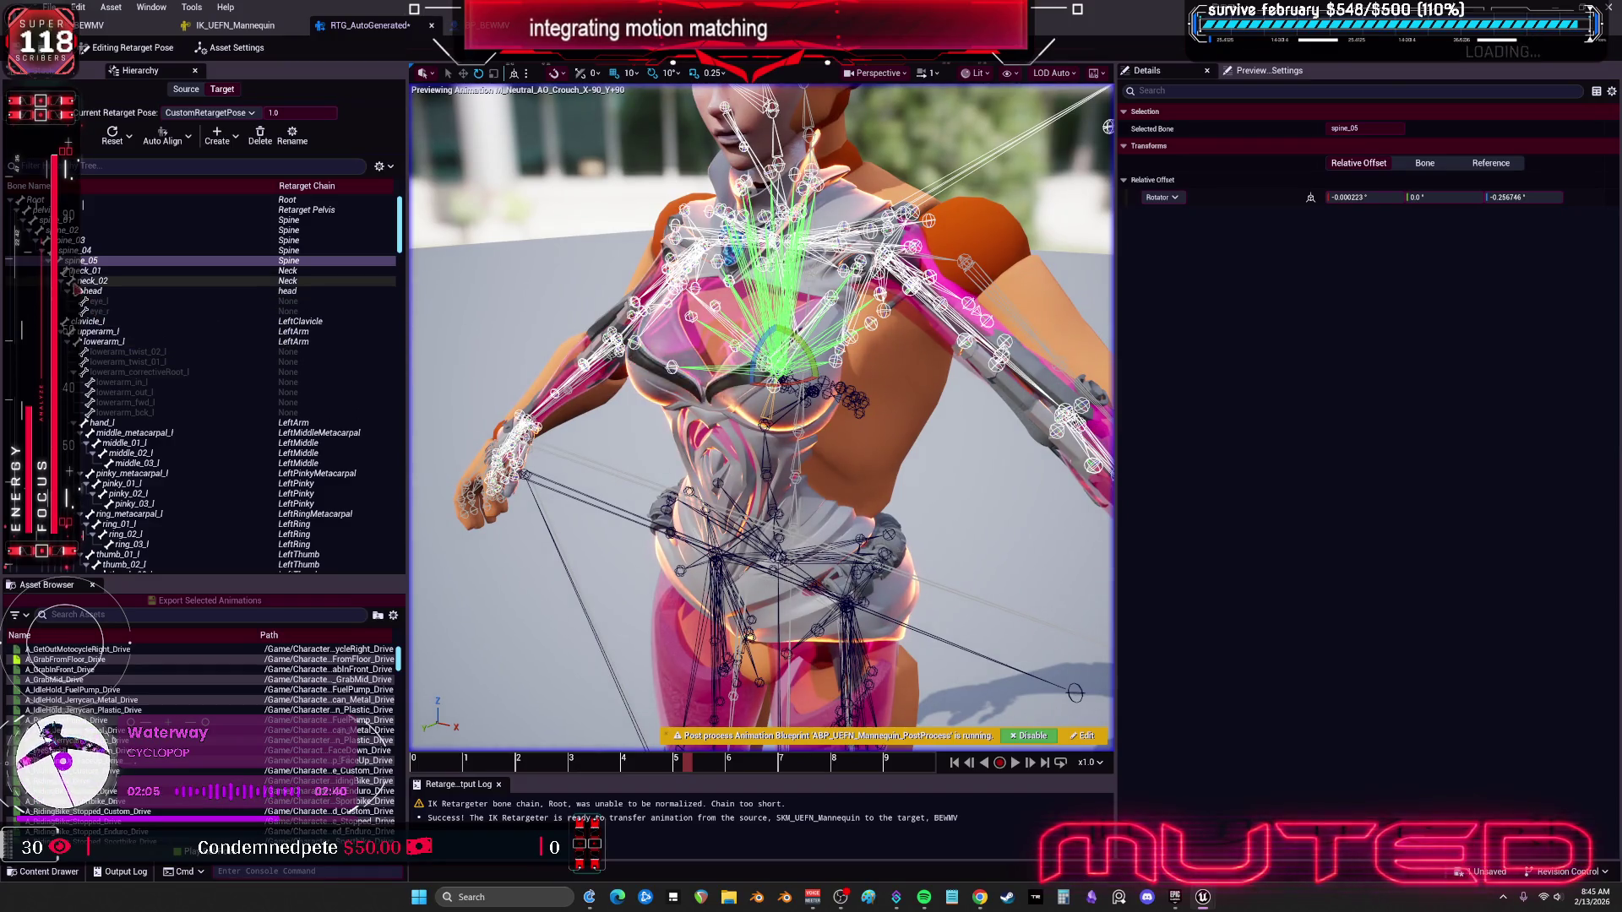
pyautogui.scroll(-1, 211, 355)
pyautogui.click(65, 285)
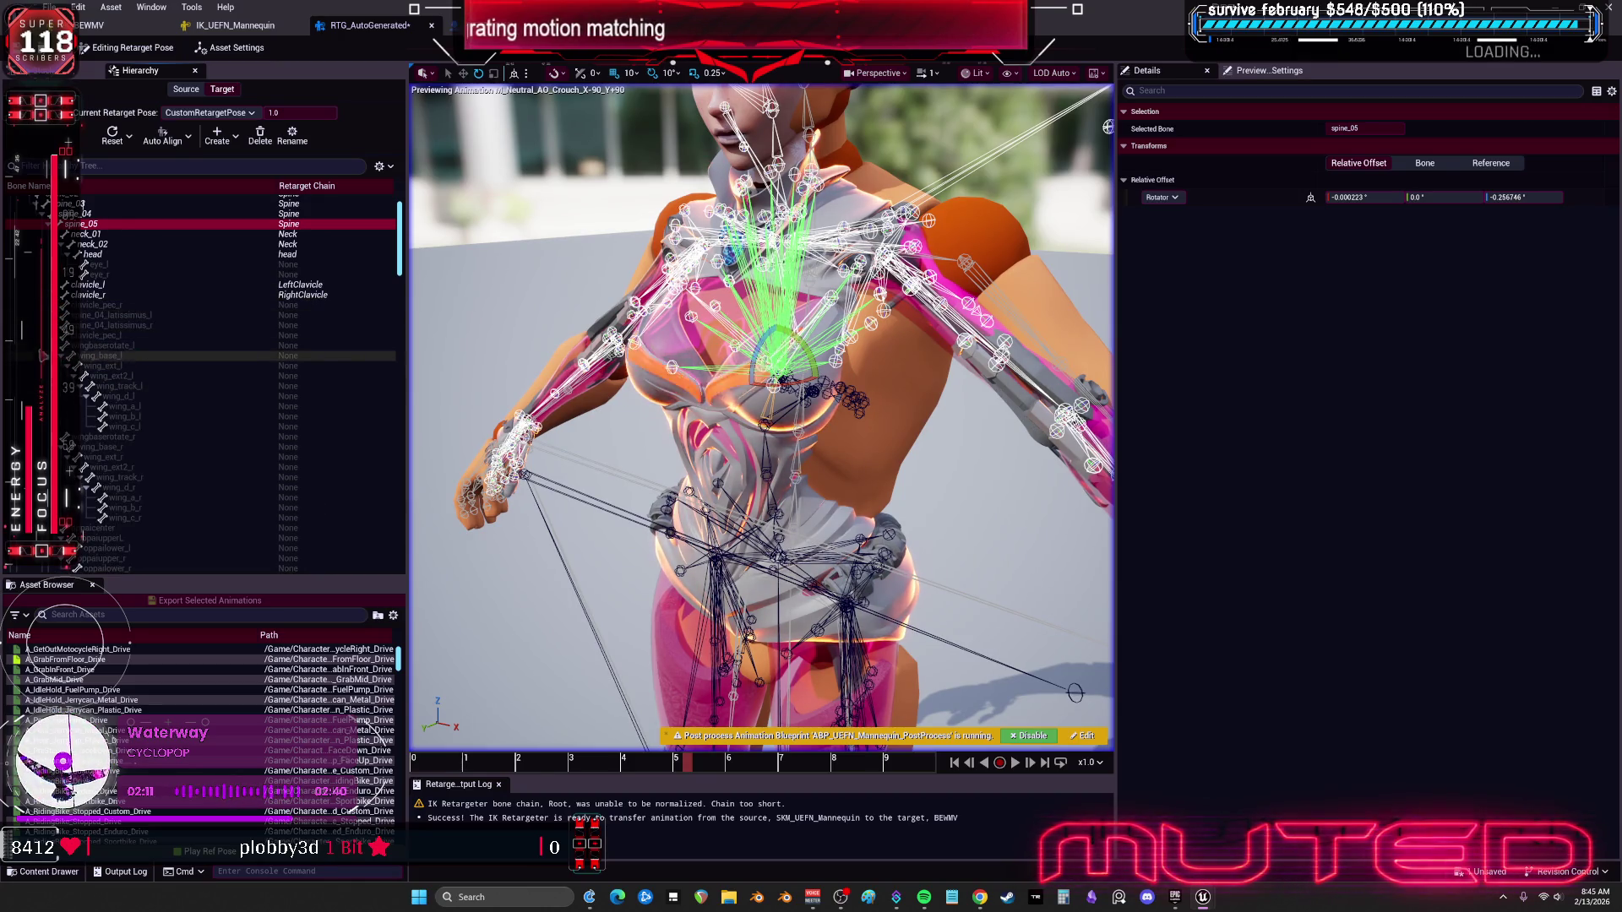
pyautogui.click(67, 346)
pyautogui.click(68, 355)
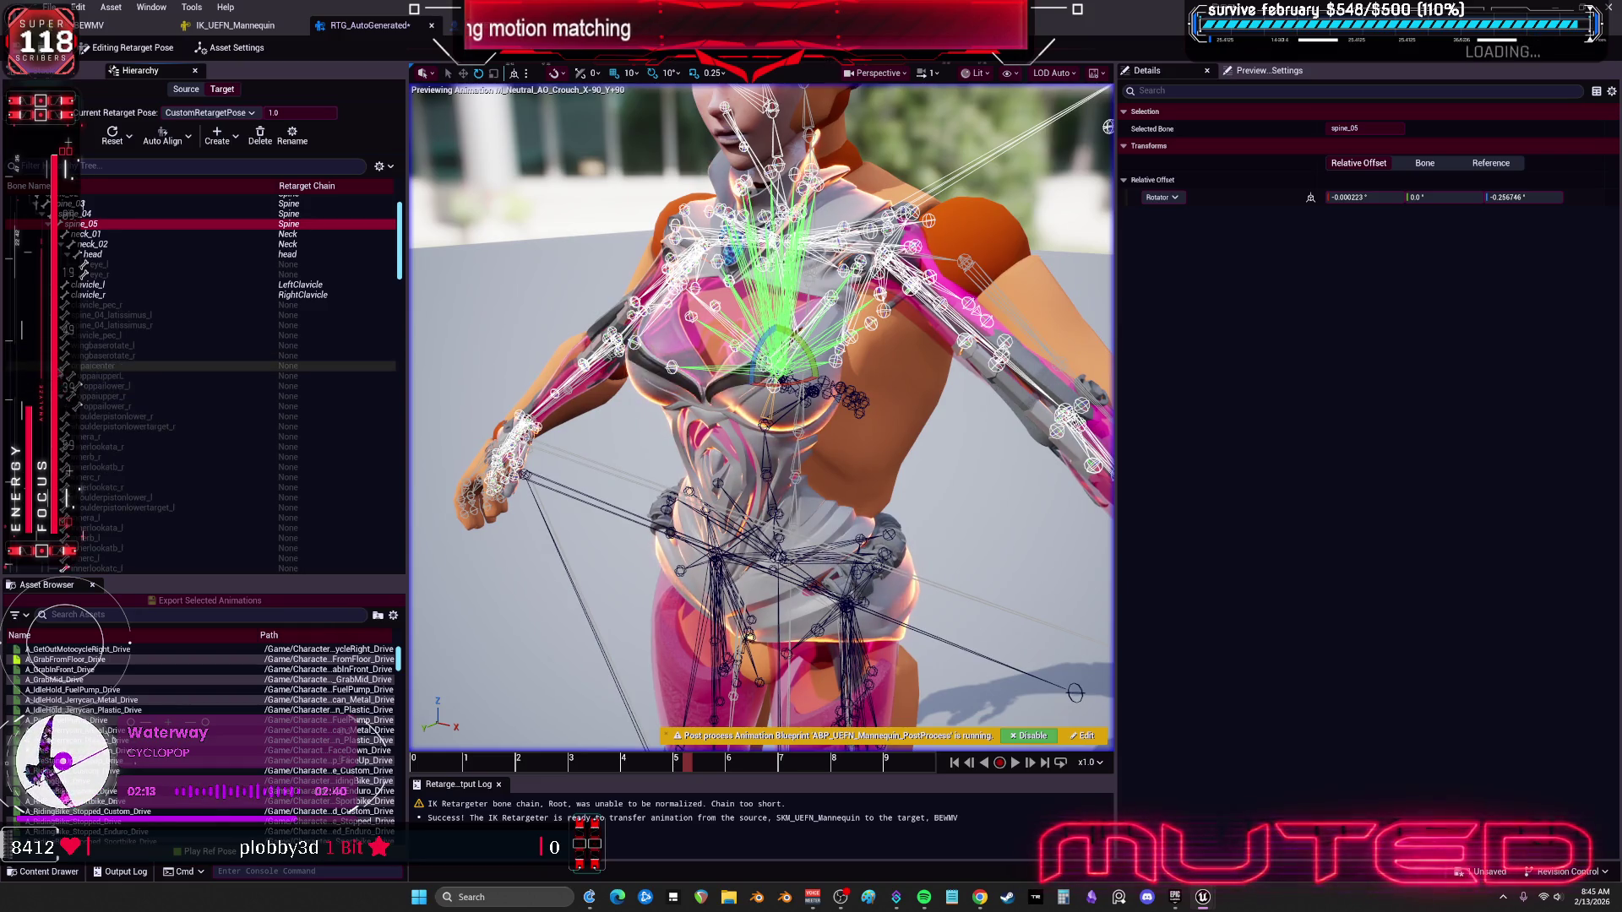
pyautogui.click(67, 365)
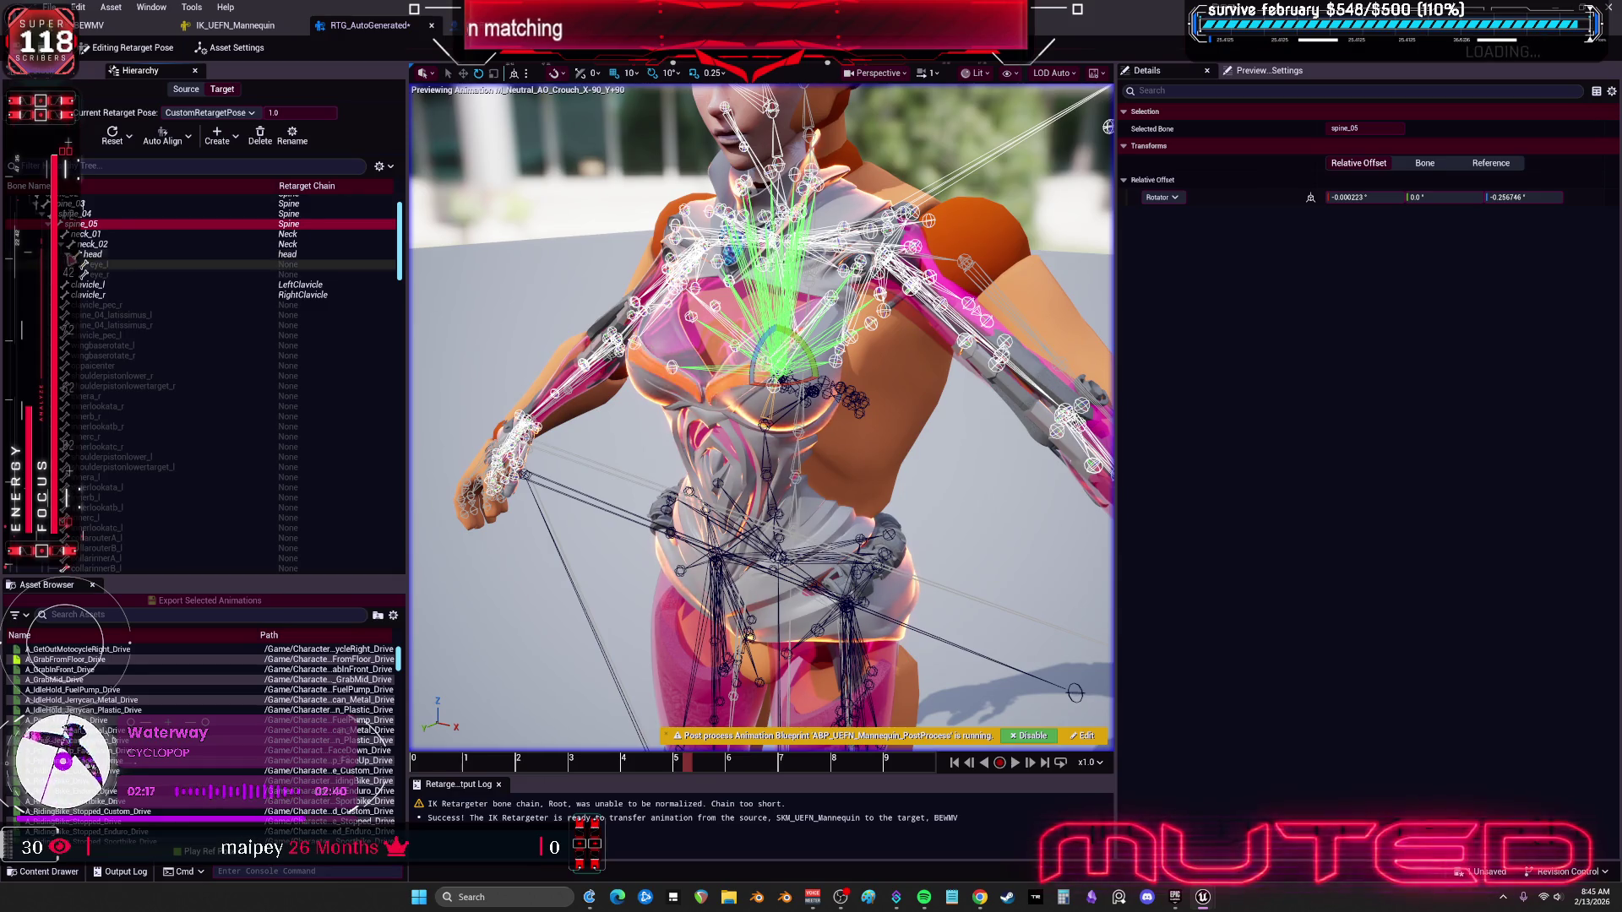
# Step: Collapse the neck_01, spine_05 and bottombase_r branches and bring the legs into view
pyautogui.click(67, 234)
pyautogui.click(59, 224)
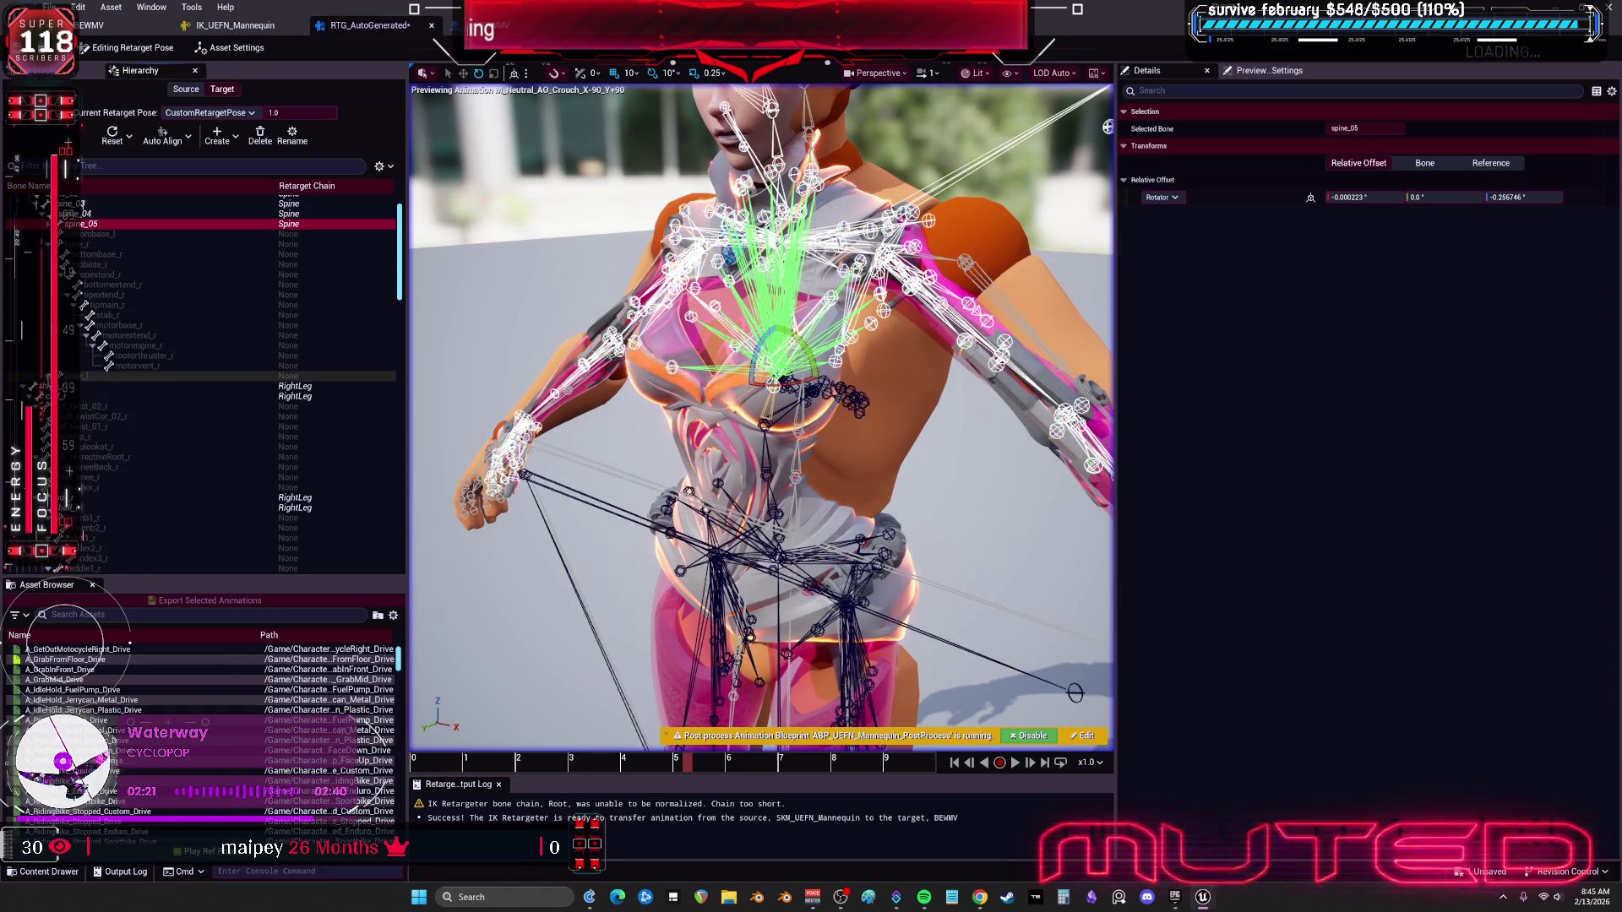
pyautogui.click(61, 254)
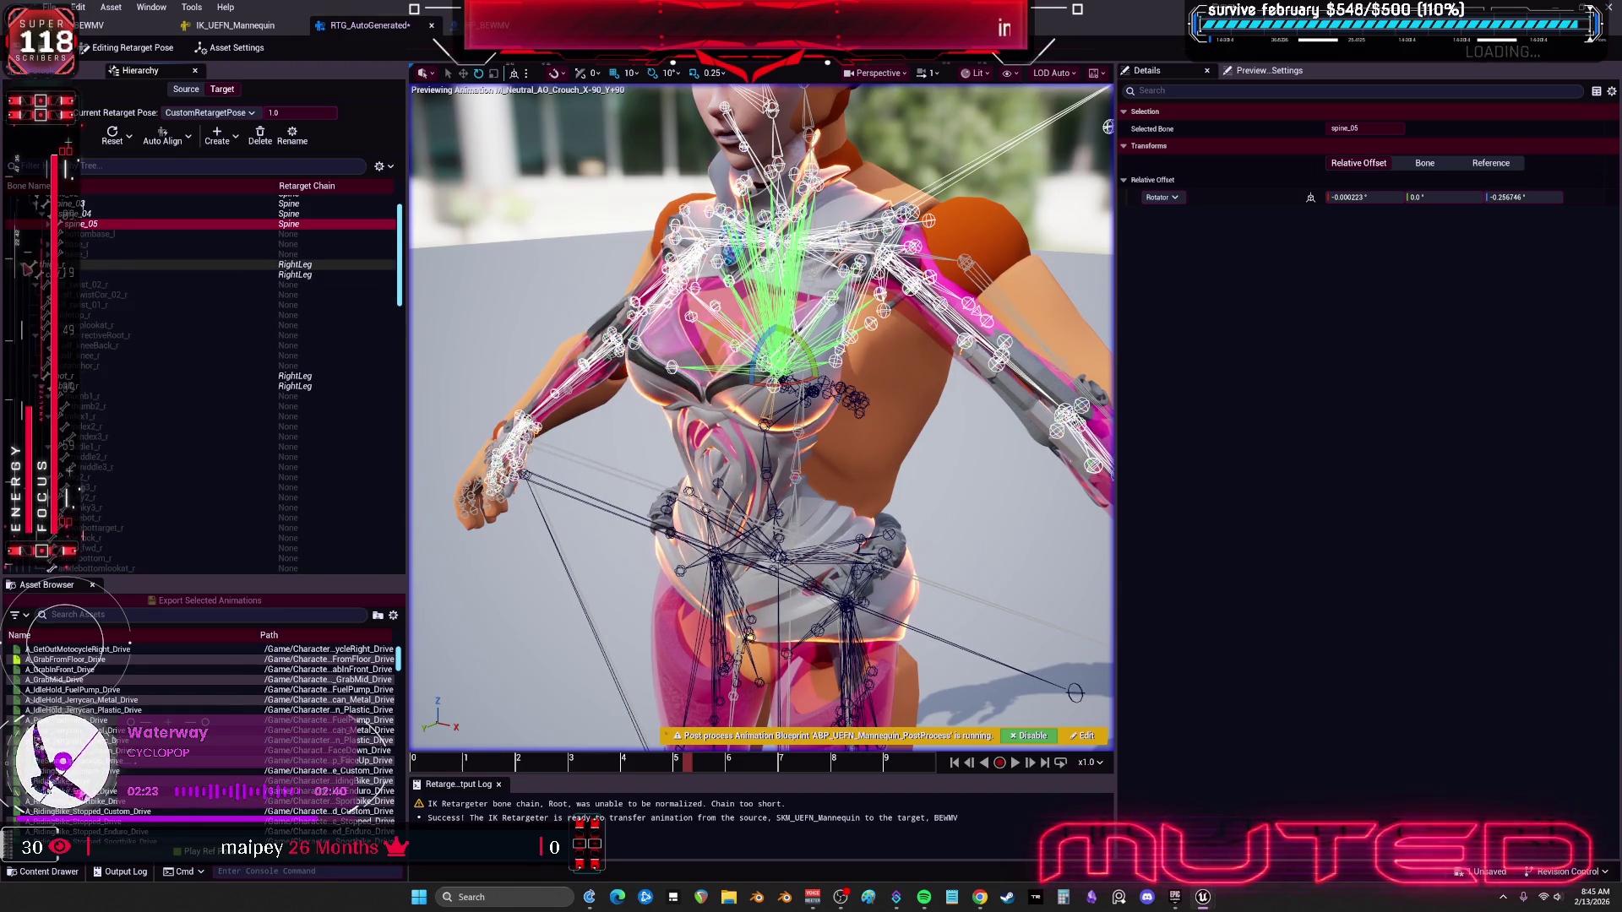
pyautogui.moveTo(926, 436)
pyautogui.mouseDown()
pyautogui.moveTo(908, 494)
pyautogui.moveTo(853, 500)
pyautogui.moveTo(869, 501)
pyautogui.moveTo(853, 503)
pyautogui.moveTo(853, 558)
pyautogui.moveTo(948, 445)
pyautogui.mouseUp()
pyautogui.scroll(2, 236, 338)
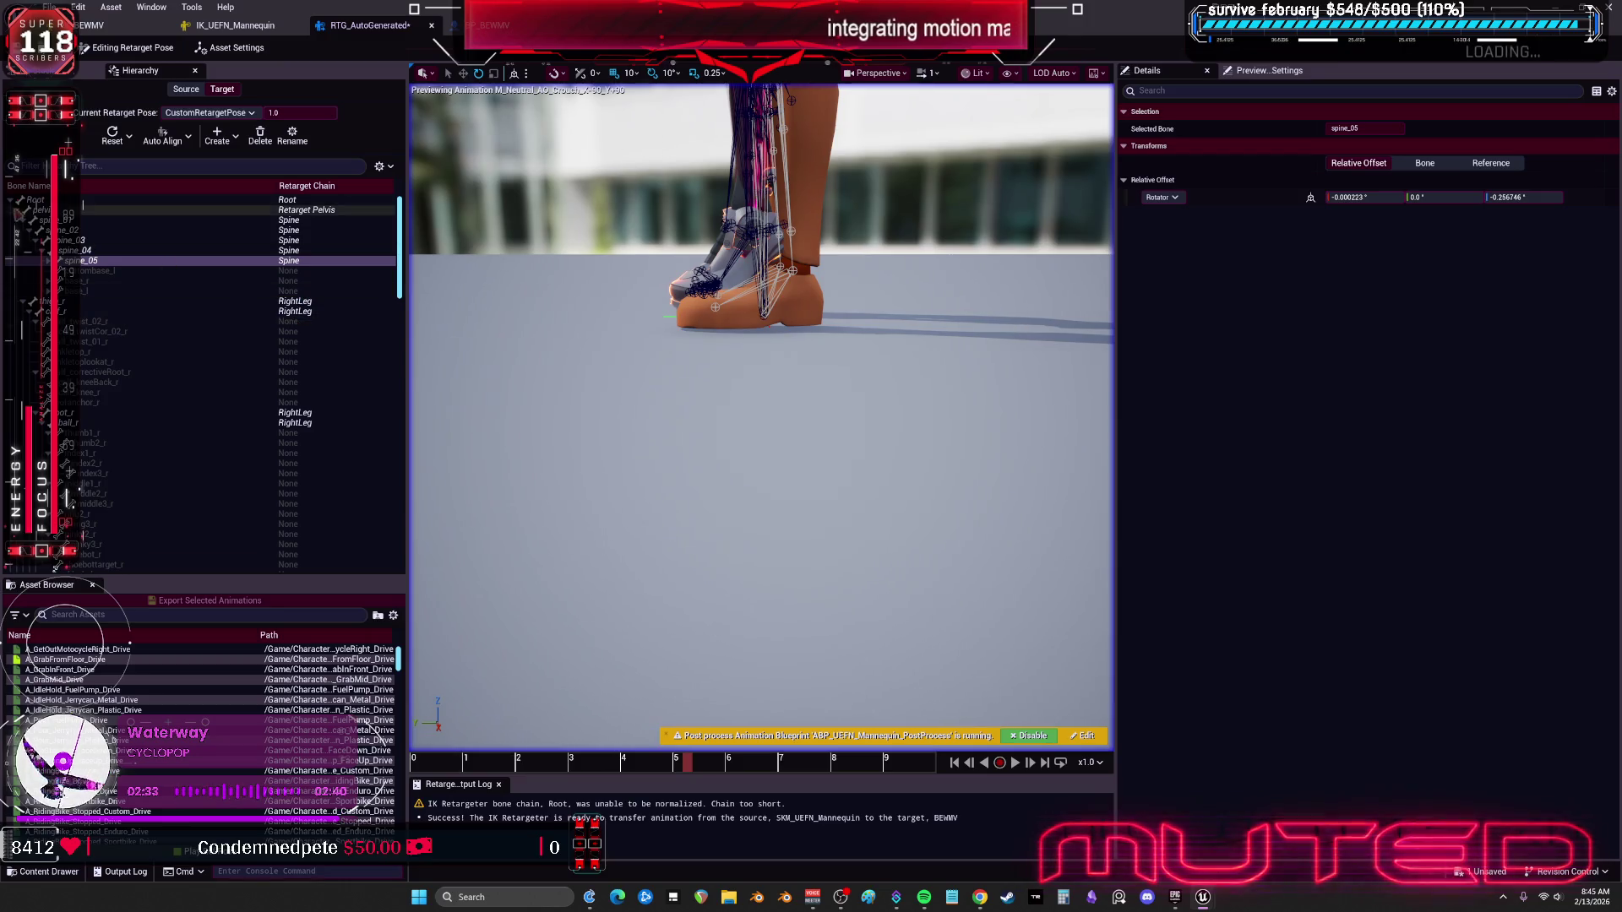
# Step: Give the pelvis a Relative Offset Location Z of -2.95, then return to Running Retarget
pyautogui.click(89, 209)
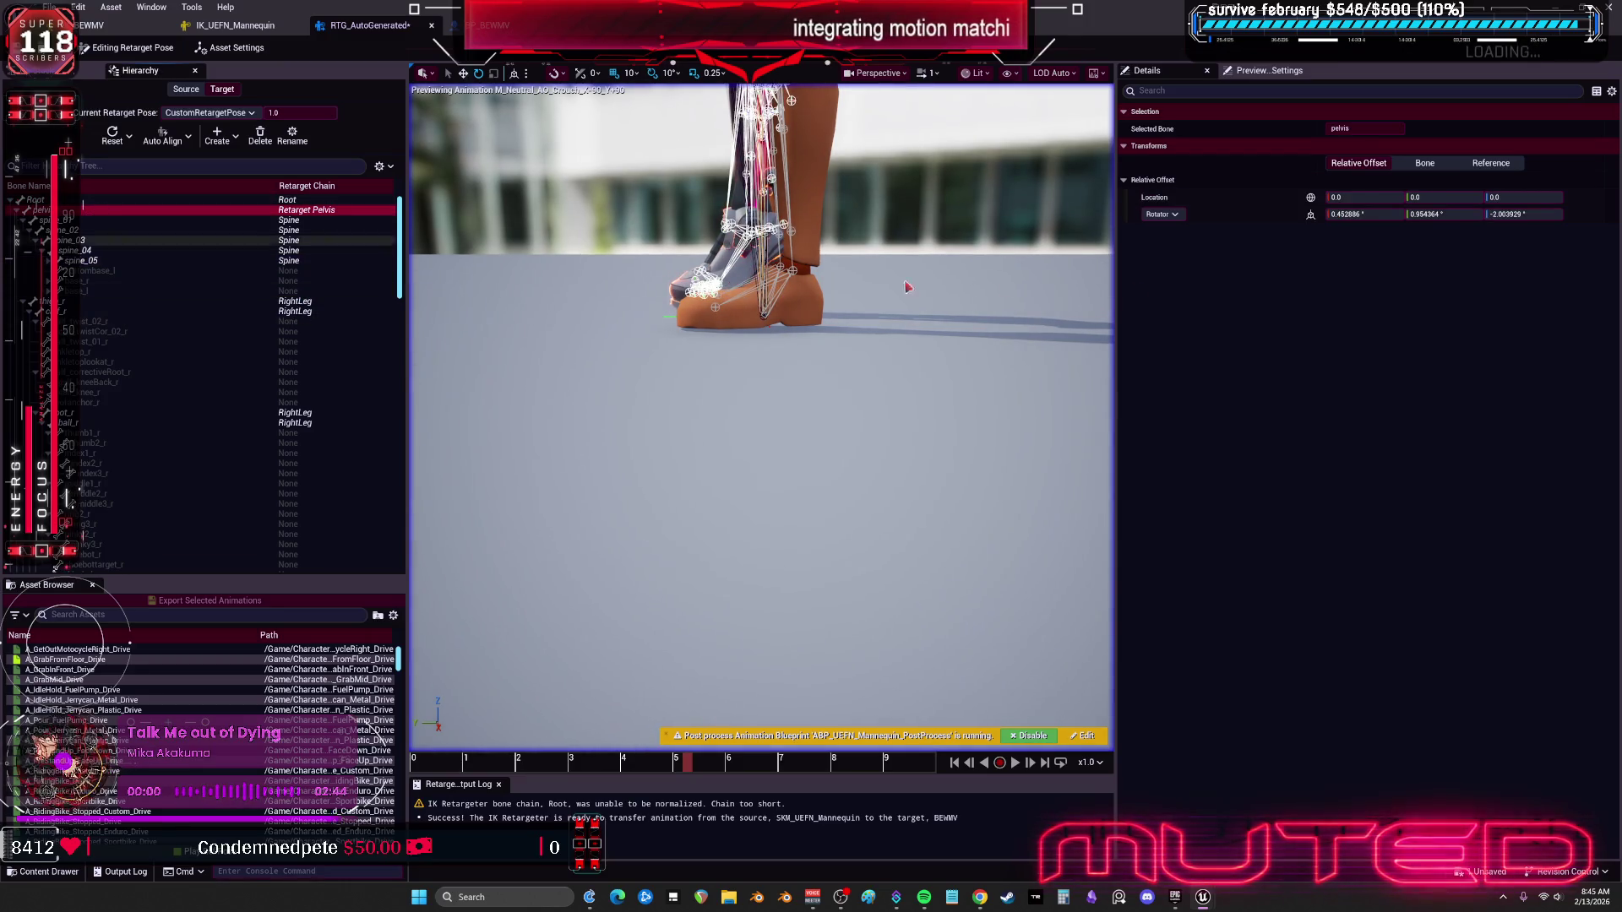
pyautogui.moveTo(887, 269)
pyautogui.mouseDown()
pyautogui.moveTo(887, 334)
pyautogui.moveTo(887, 269)
pyautogui.mouseUp()
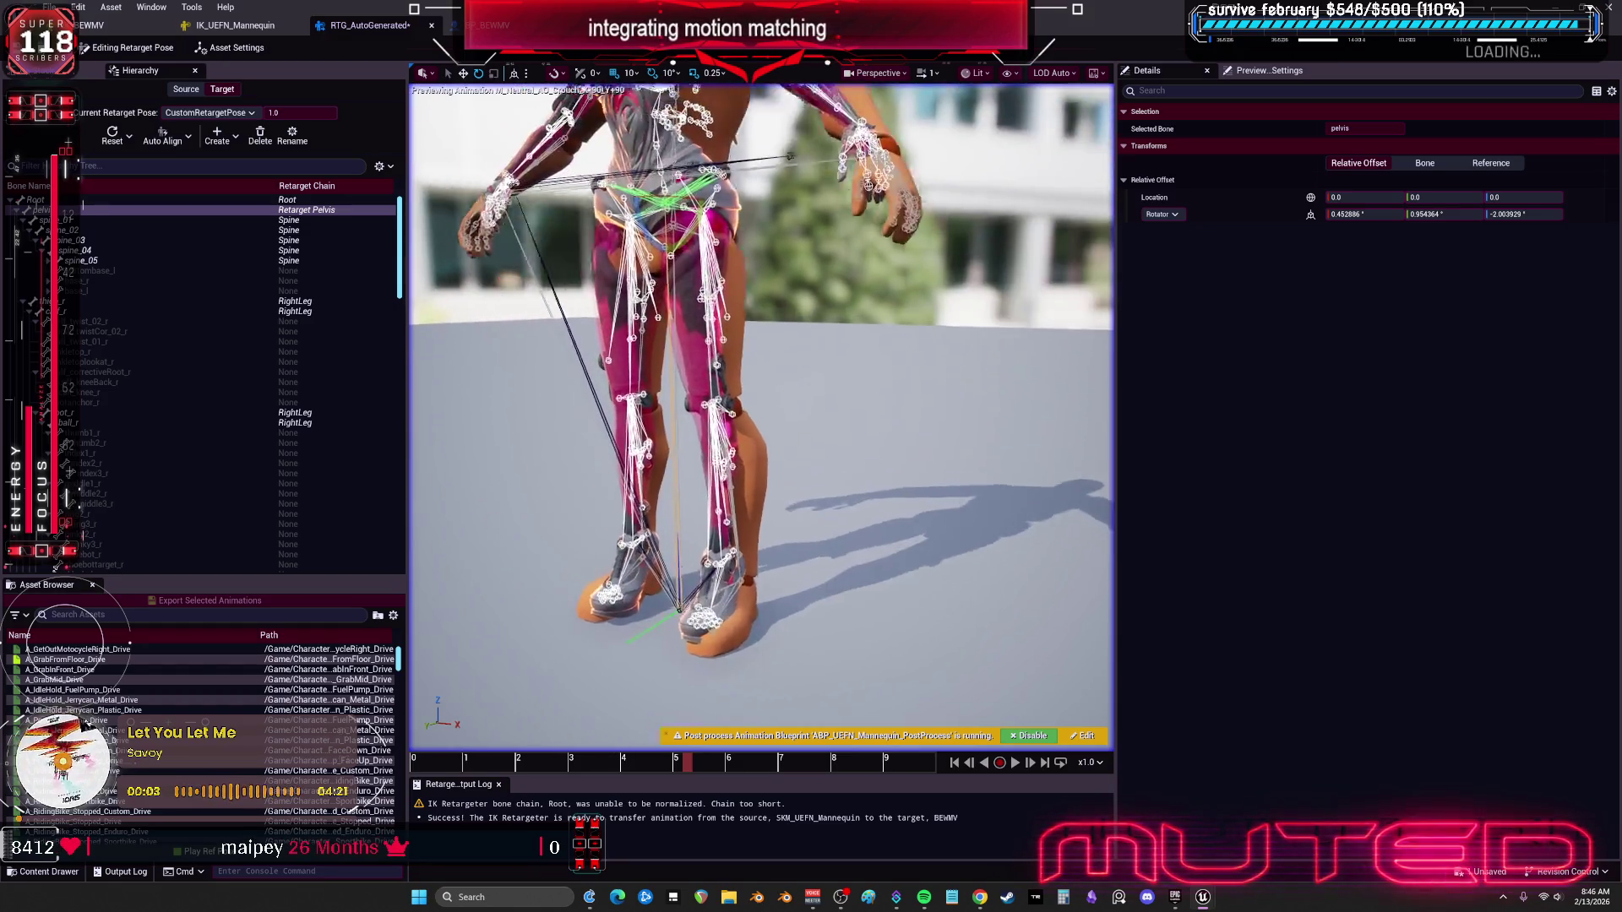
pyautogui.write('-0.95')
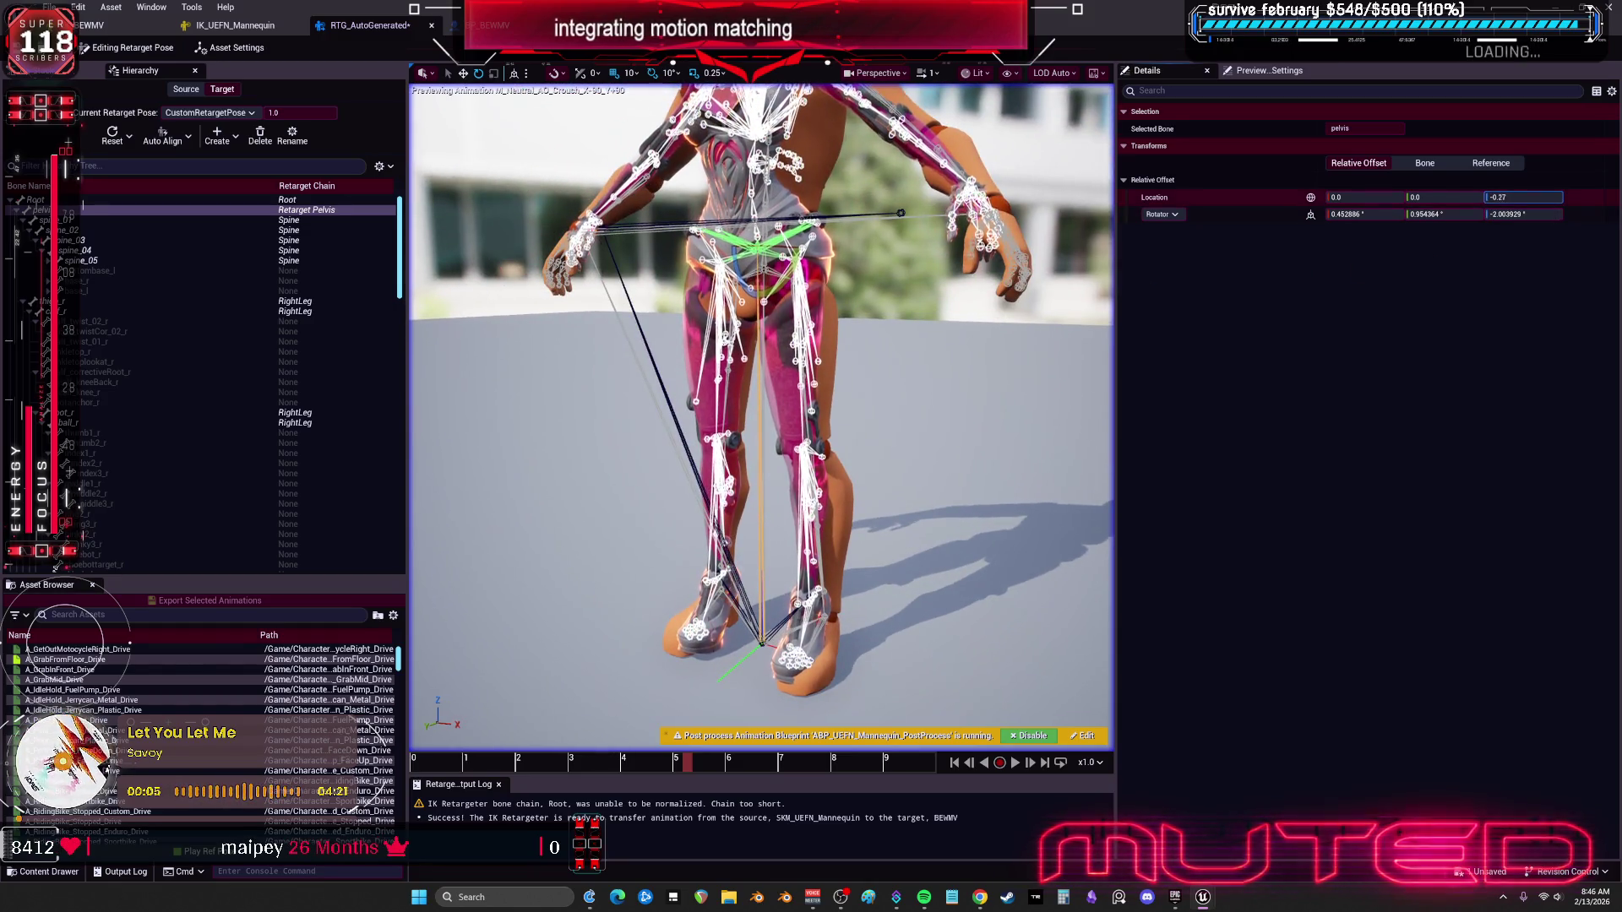
pyautogui.press('BackSpace')
pyautogui.press('BackSpace')
pyautogui.press('BackSpace')
pyautogui.write('2.95')
pyautogui.press('Return')
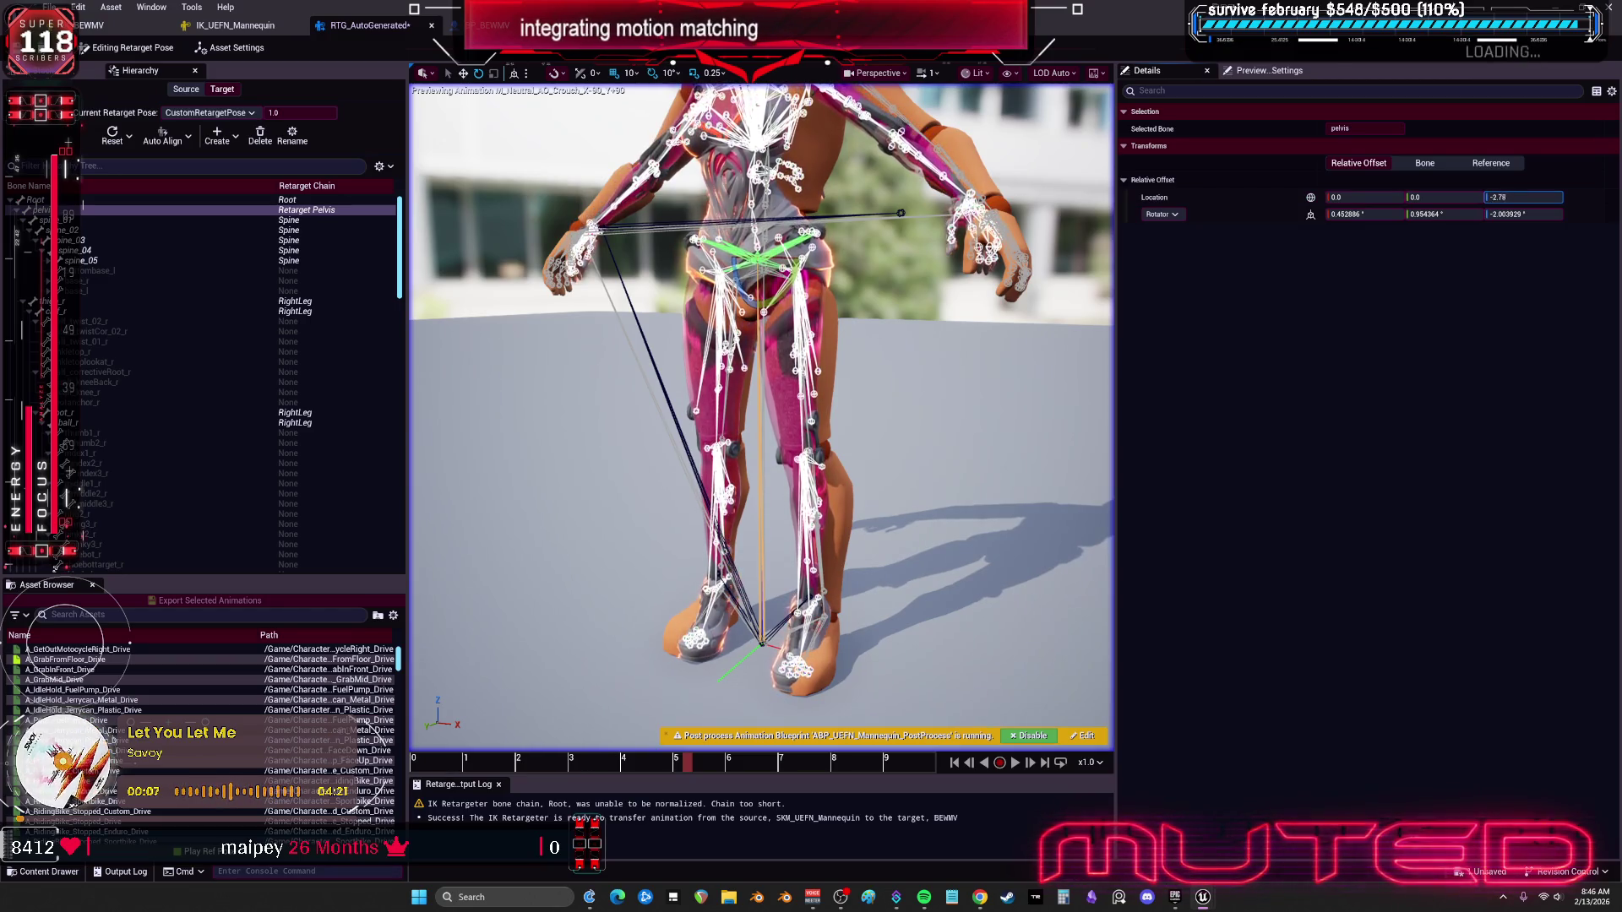
pyautogui.scroll(5, 972, 322)
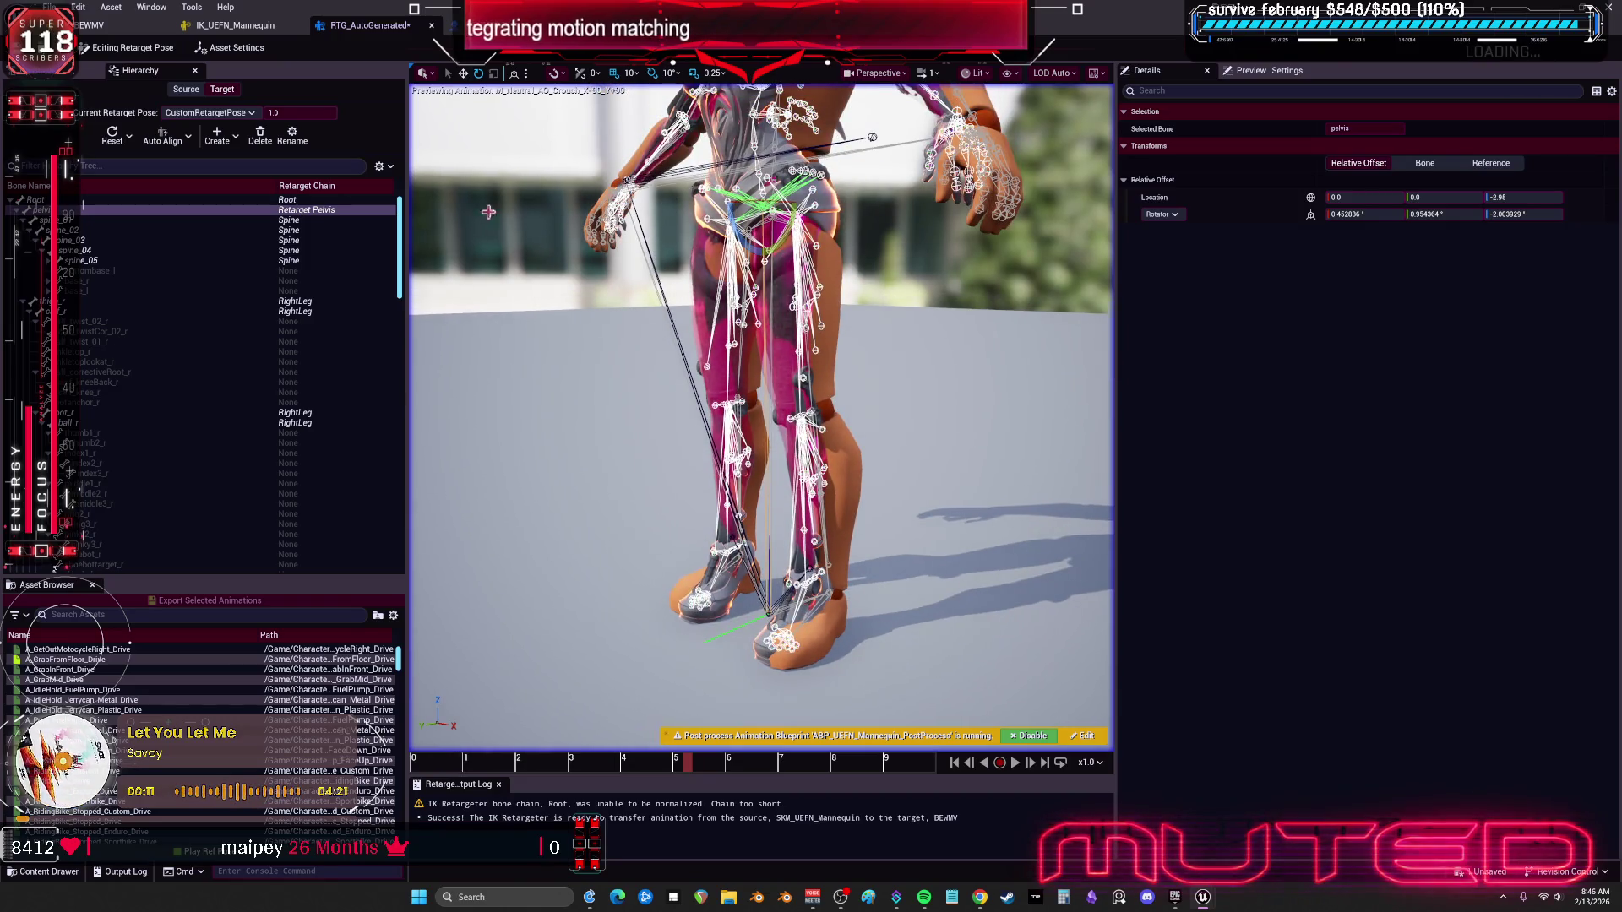
pyautogui.click(101, 49)
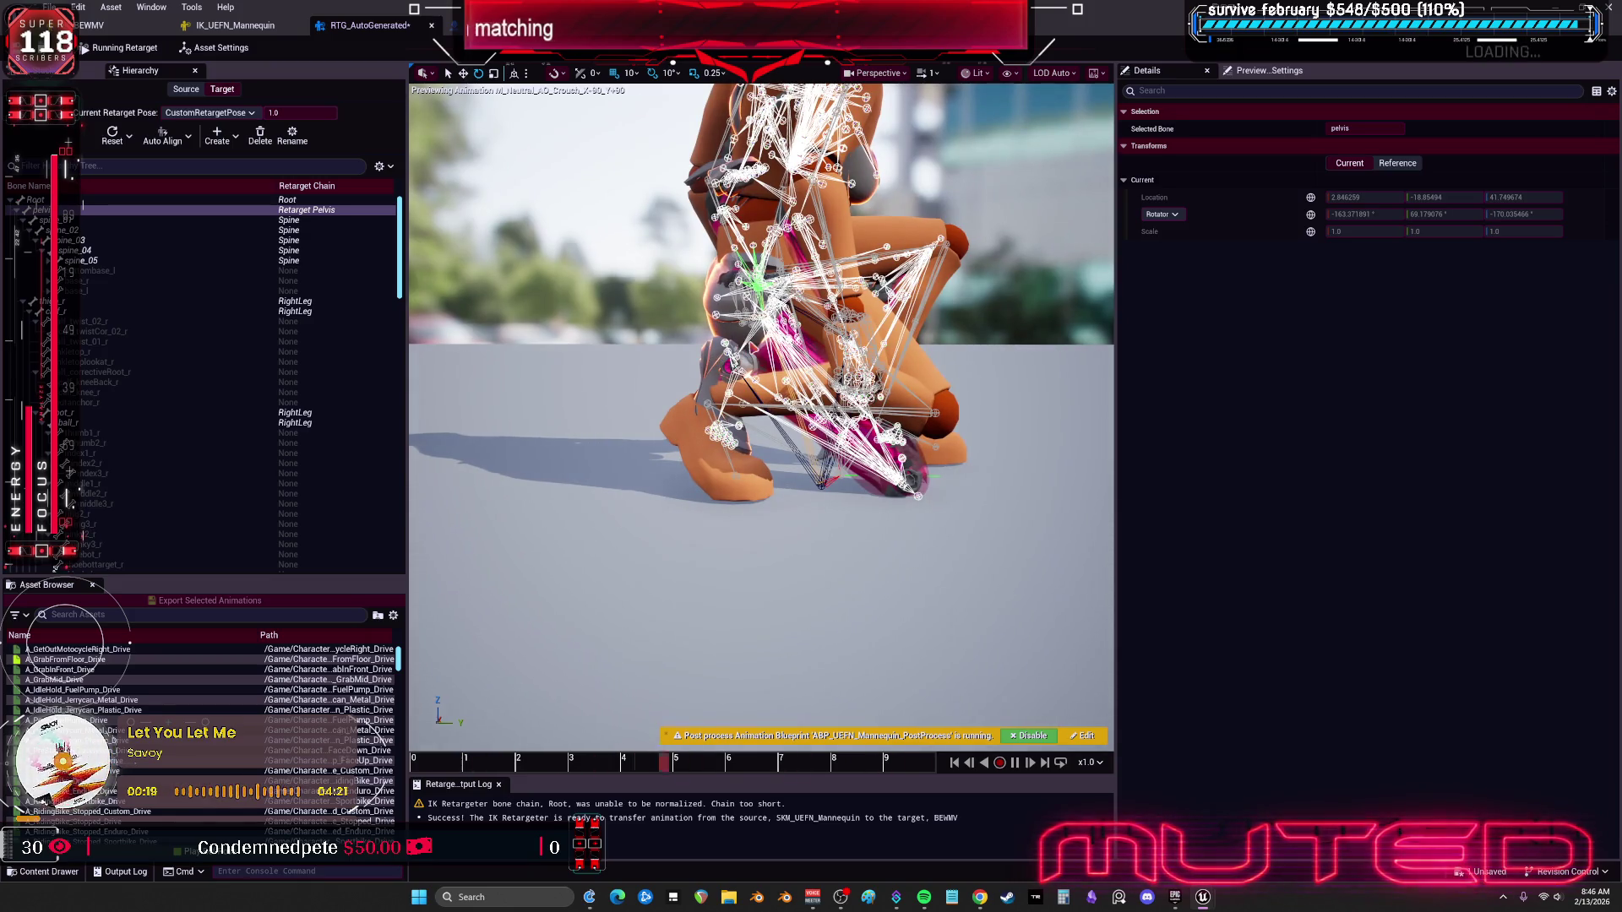
# Step: Select thigh_r, then bring up the Stride Warp IK Goals op from the Op Stack
pyautogui.click(162, 302)
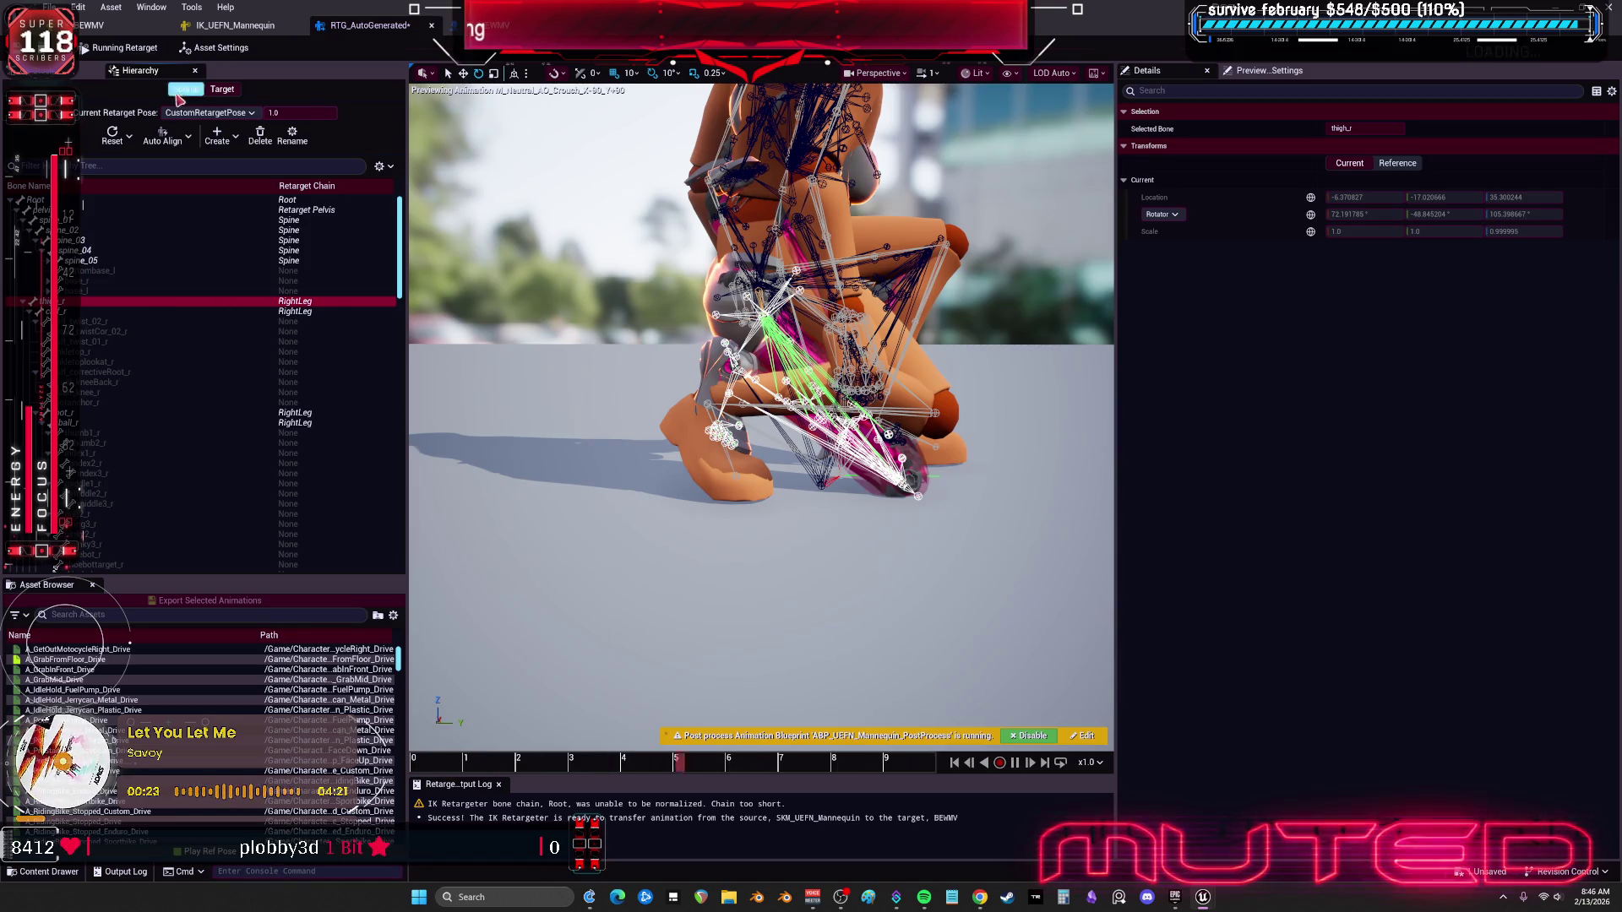
pyautogui.click(80, 70)
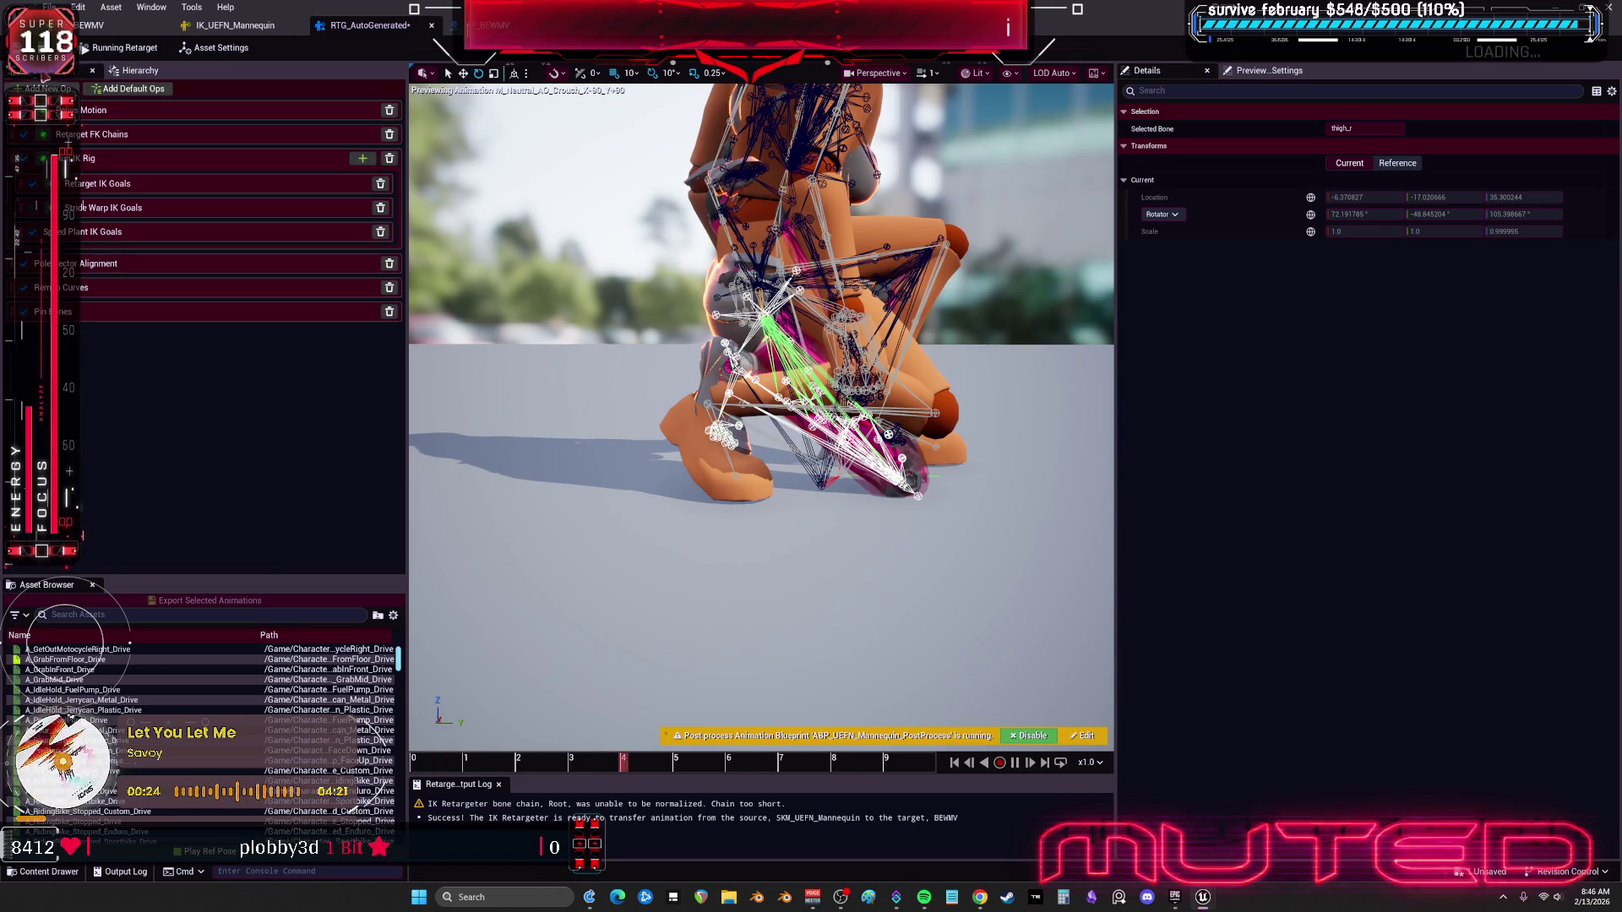
pyautogui.click(100, 237)
pyautogui.click(127, 208)
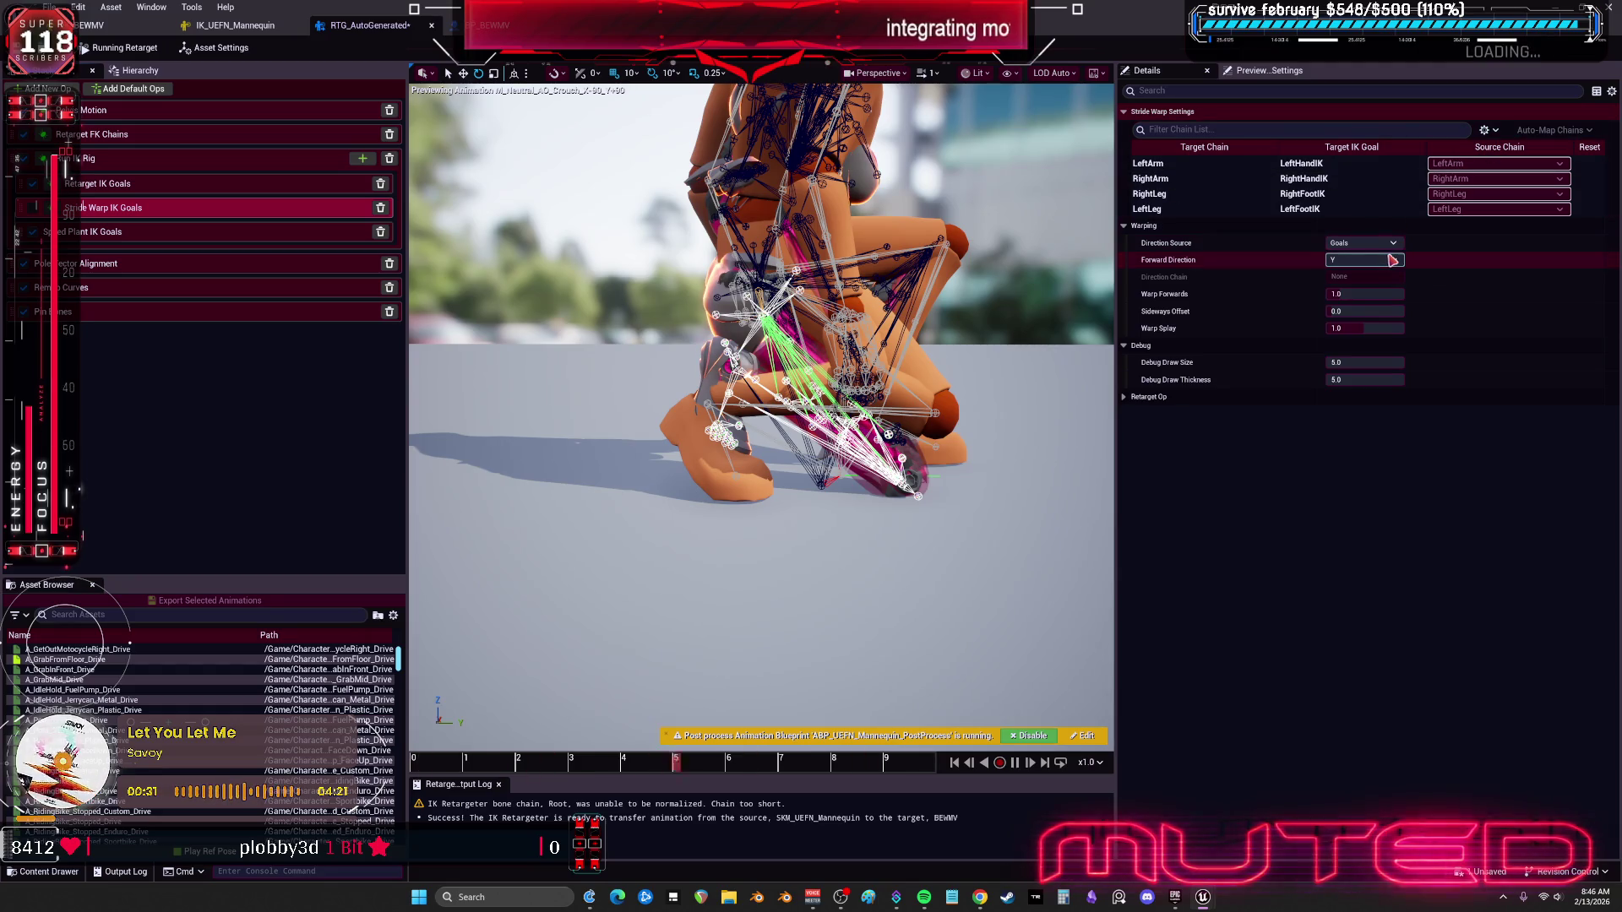
# Step: Experiment with Sideways Offset -10, Chain and Root Bone direction sources, and Warp Forwards around 0.24
pyautogui.click(1364, 329)
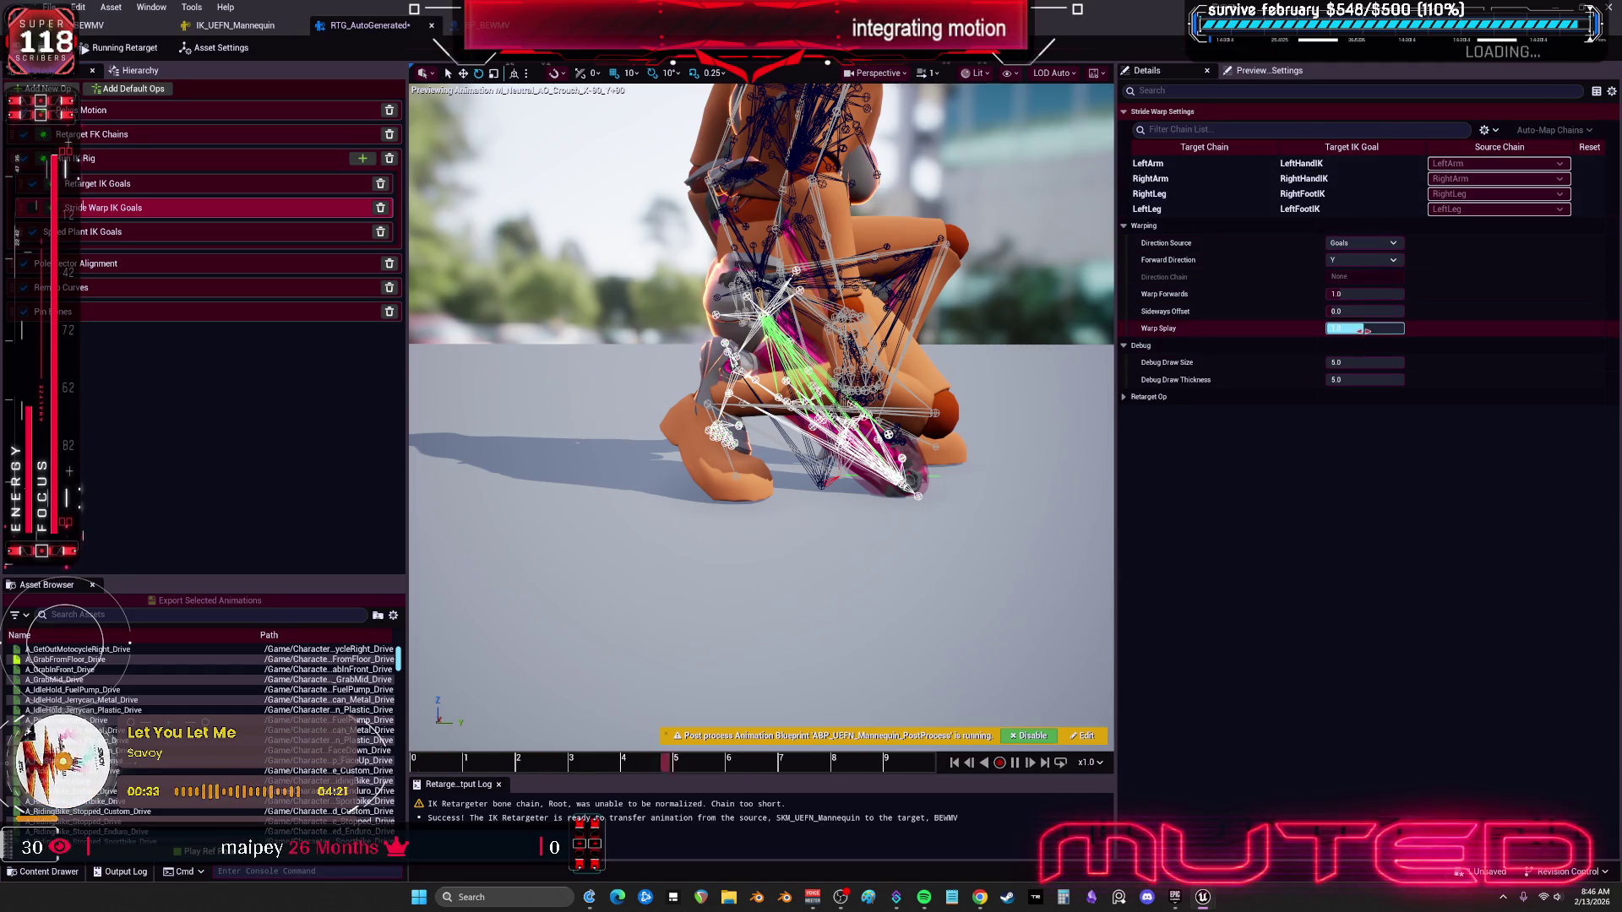
pyautogui.hotkey('ctrl', 'z')
pyautogui.hotkey('ctrl', 'z')
pyautogui.click(1364, 311)
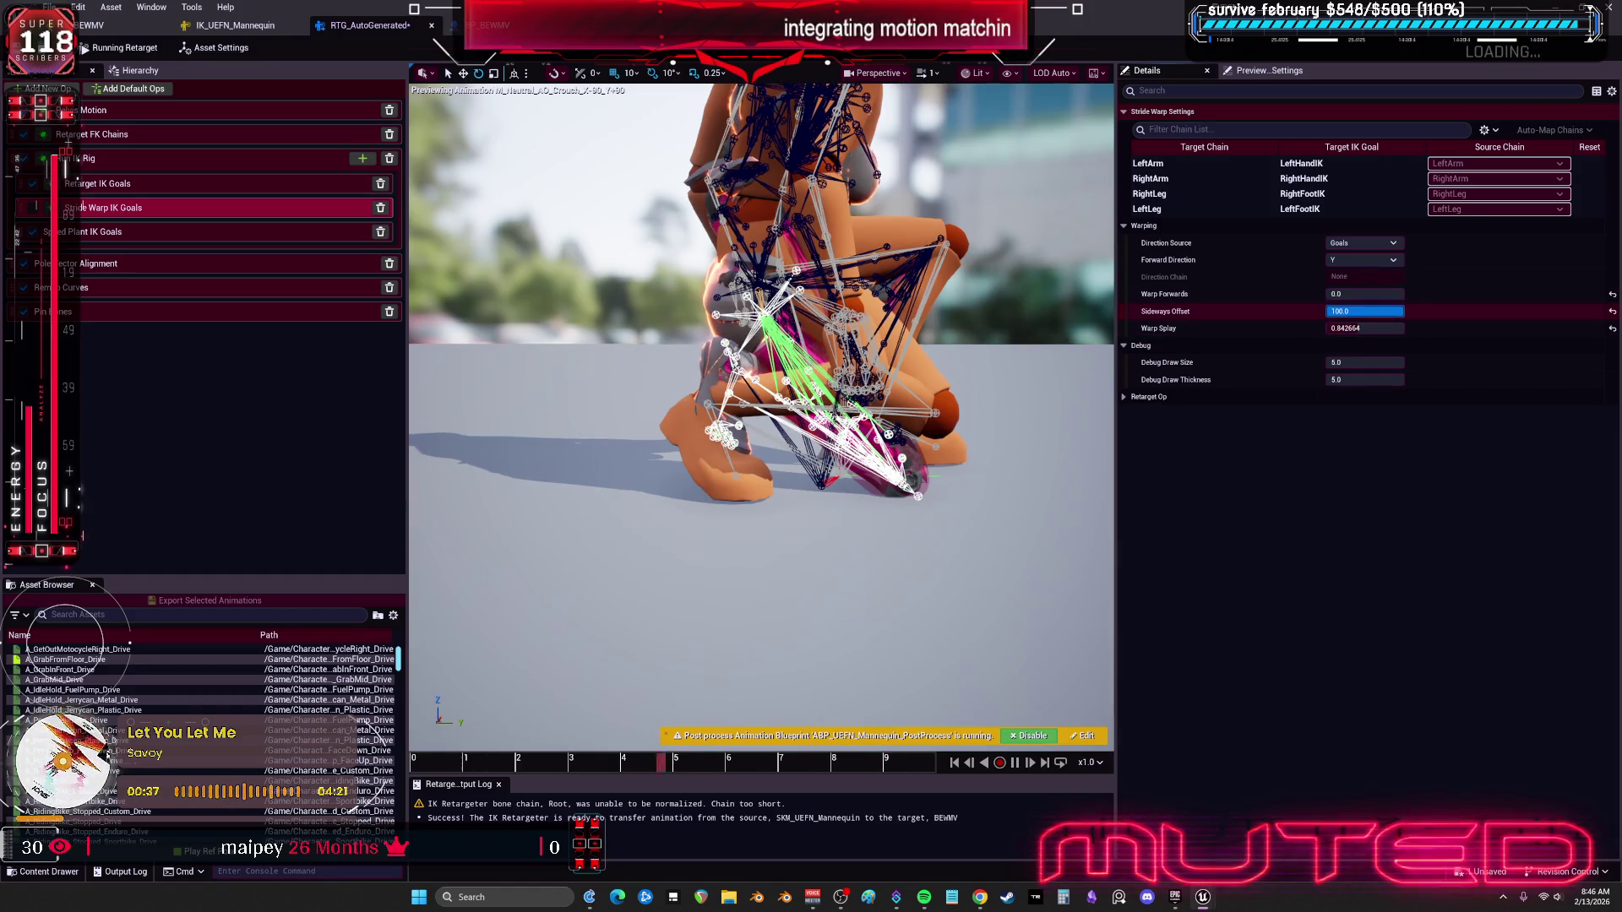
pyautogui.write('-10')
pyautogui.click(1147, 397)
pyautogui.click(1400, 245)
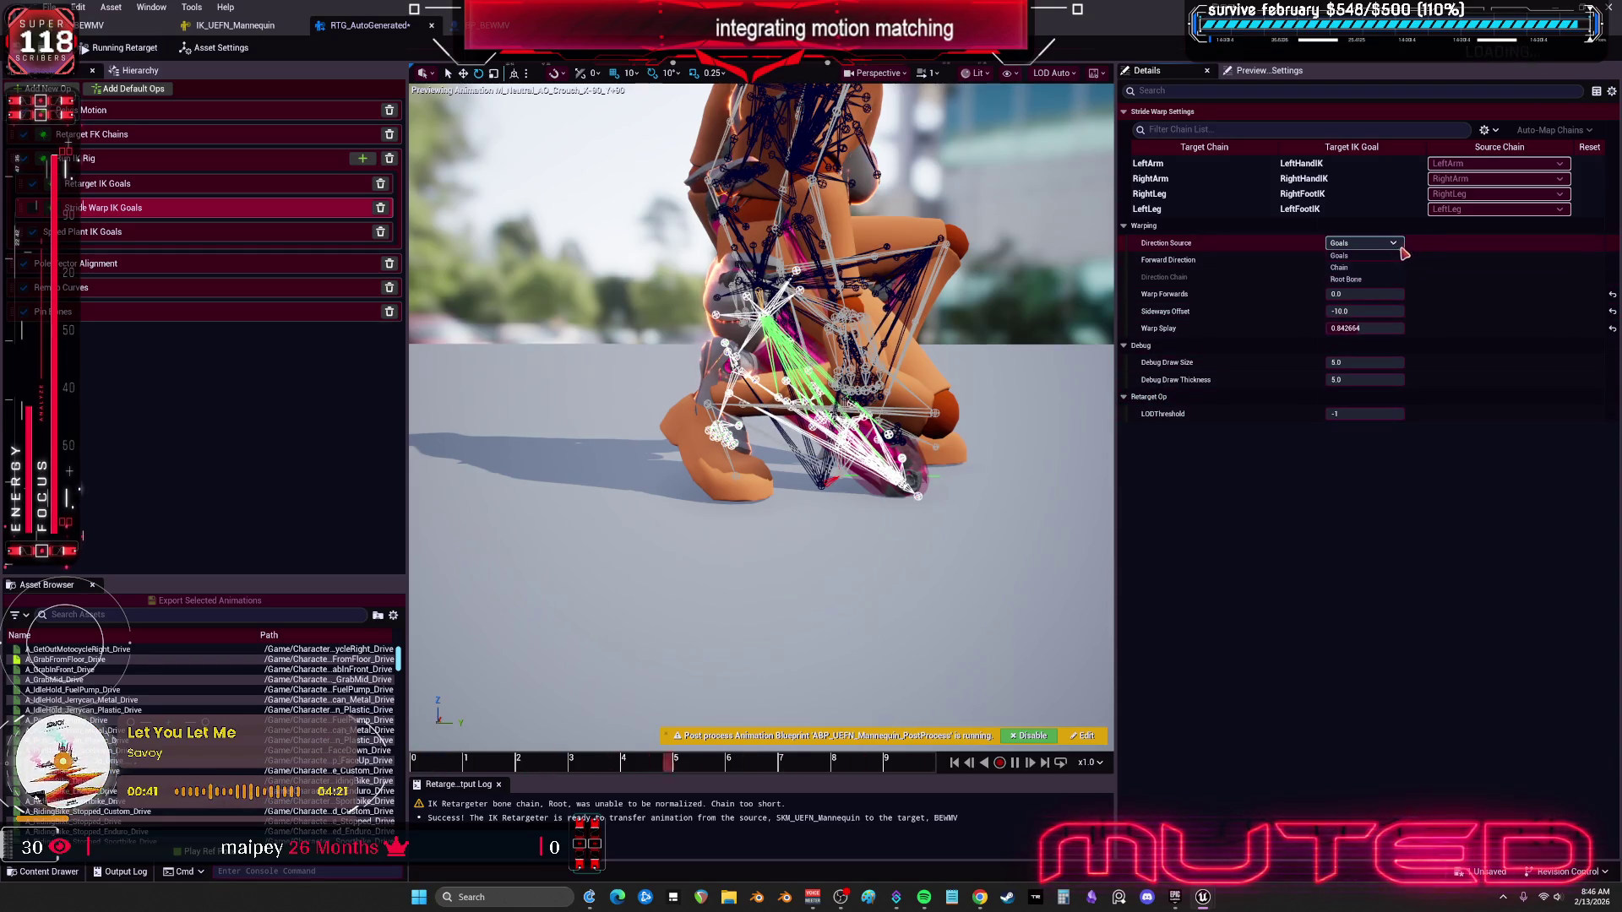
pyautogui.click(1376, 267)
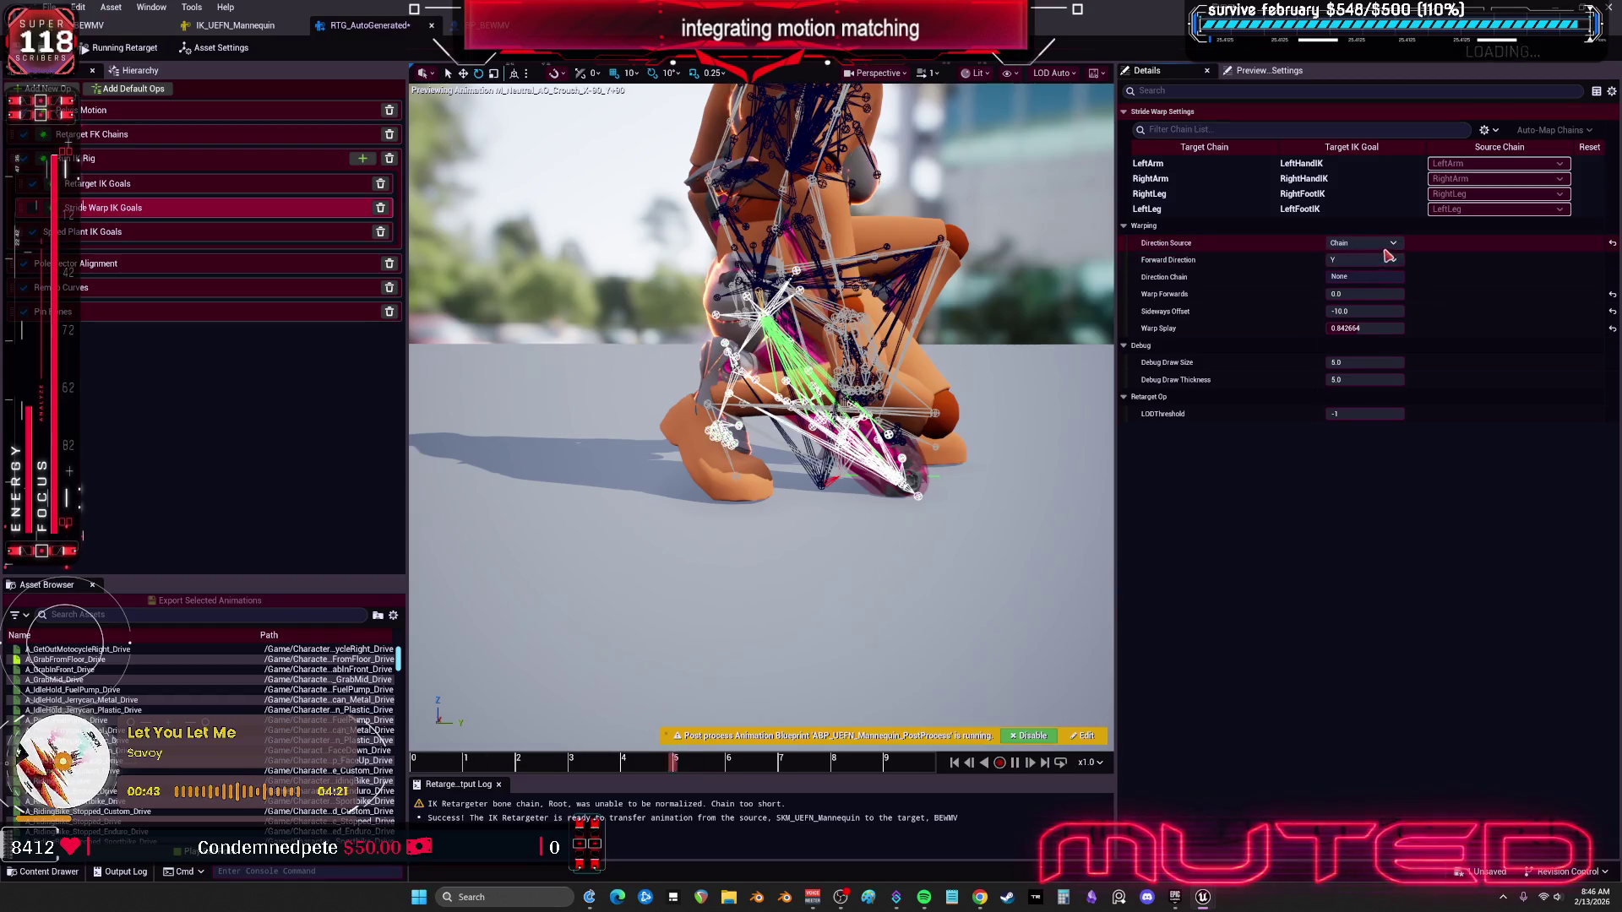
pyautogui.click(1379, 281)
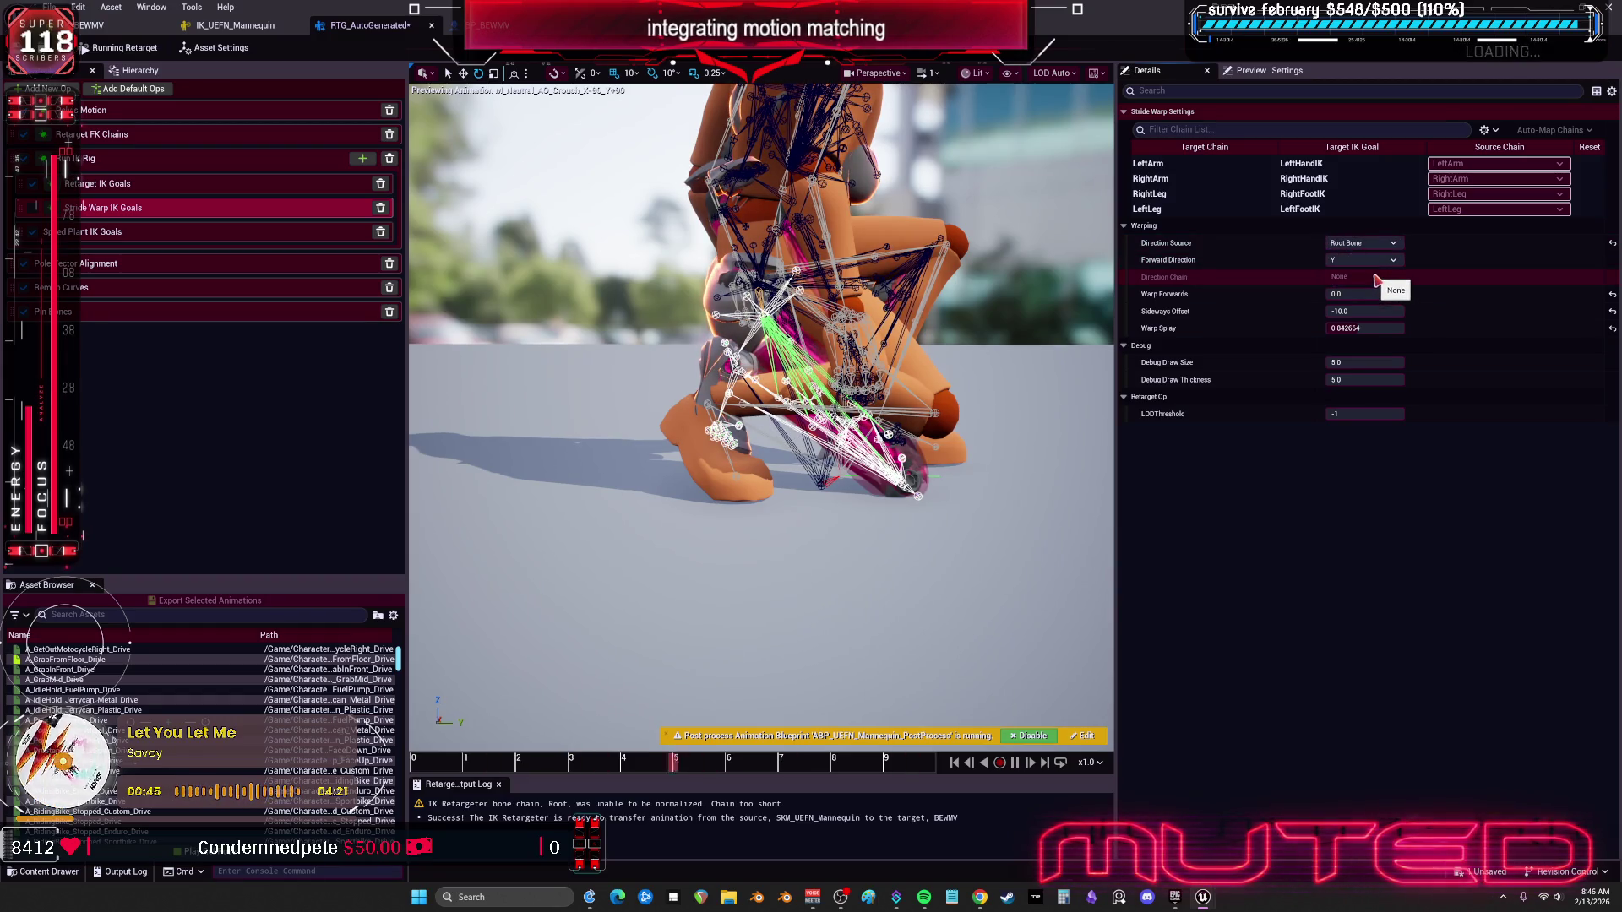
pyautogui.moveTo(1375, 295); pyautogui.dragTo(1402, 310)
# Step: Reset Warp Splay, Sideways Offset, Warp Forwards and Direction Source to their defaults
pyautogui.click(1612, 328)
pyautogui.click(1612, 311)
pyautogui.click(1611, 293)
pyautogui.click(1612, 243)
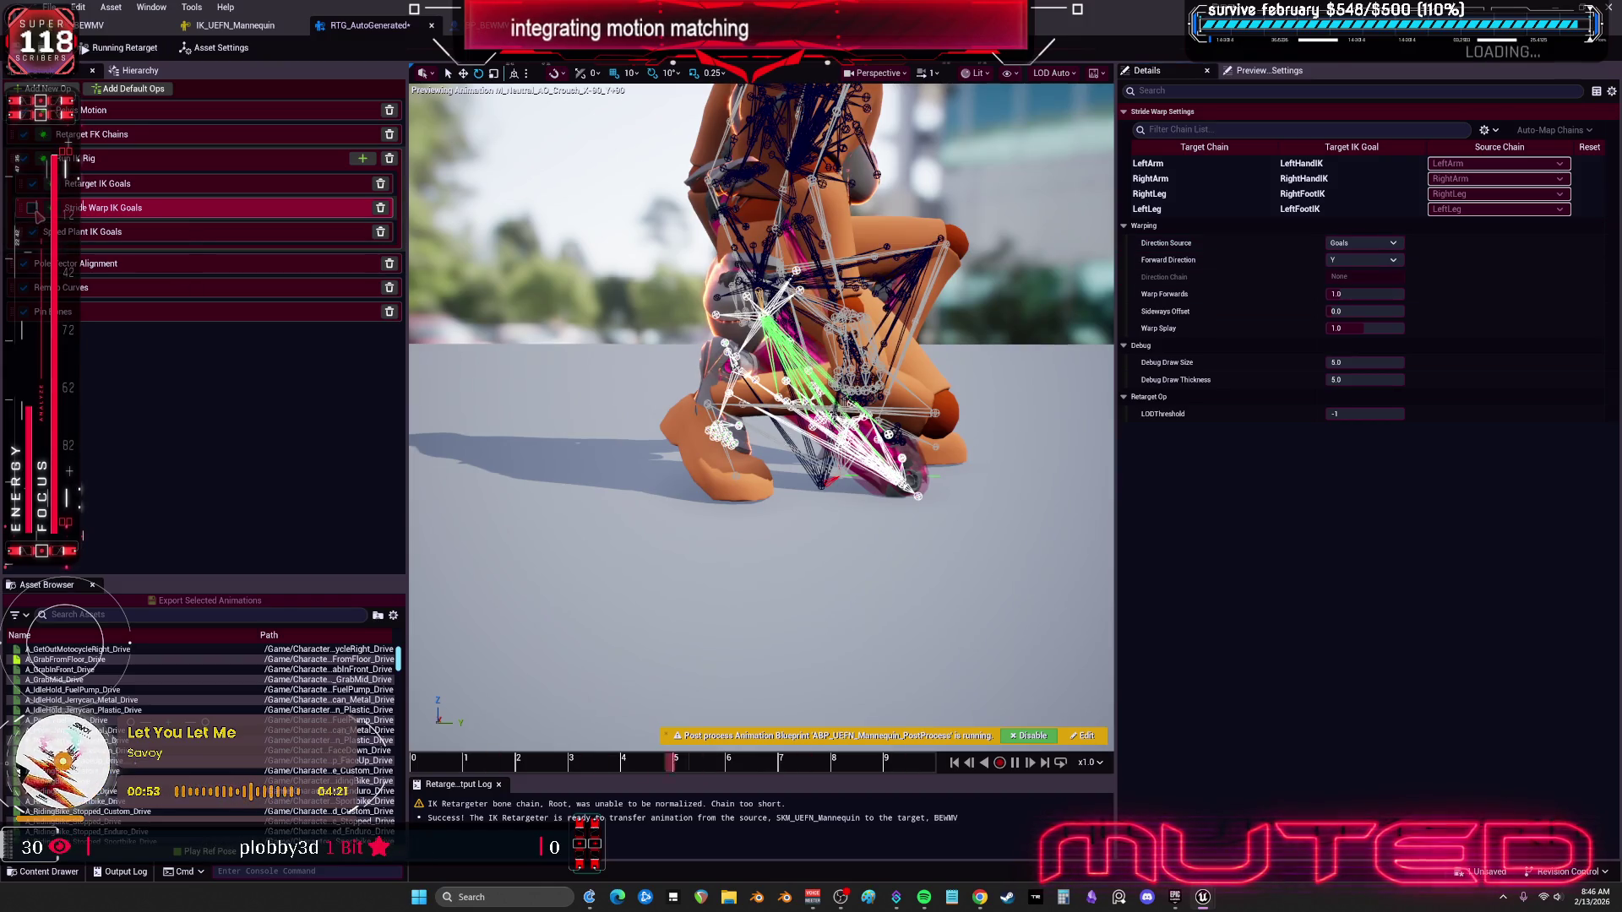
pyautogui.click(1375, 294)
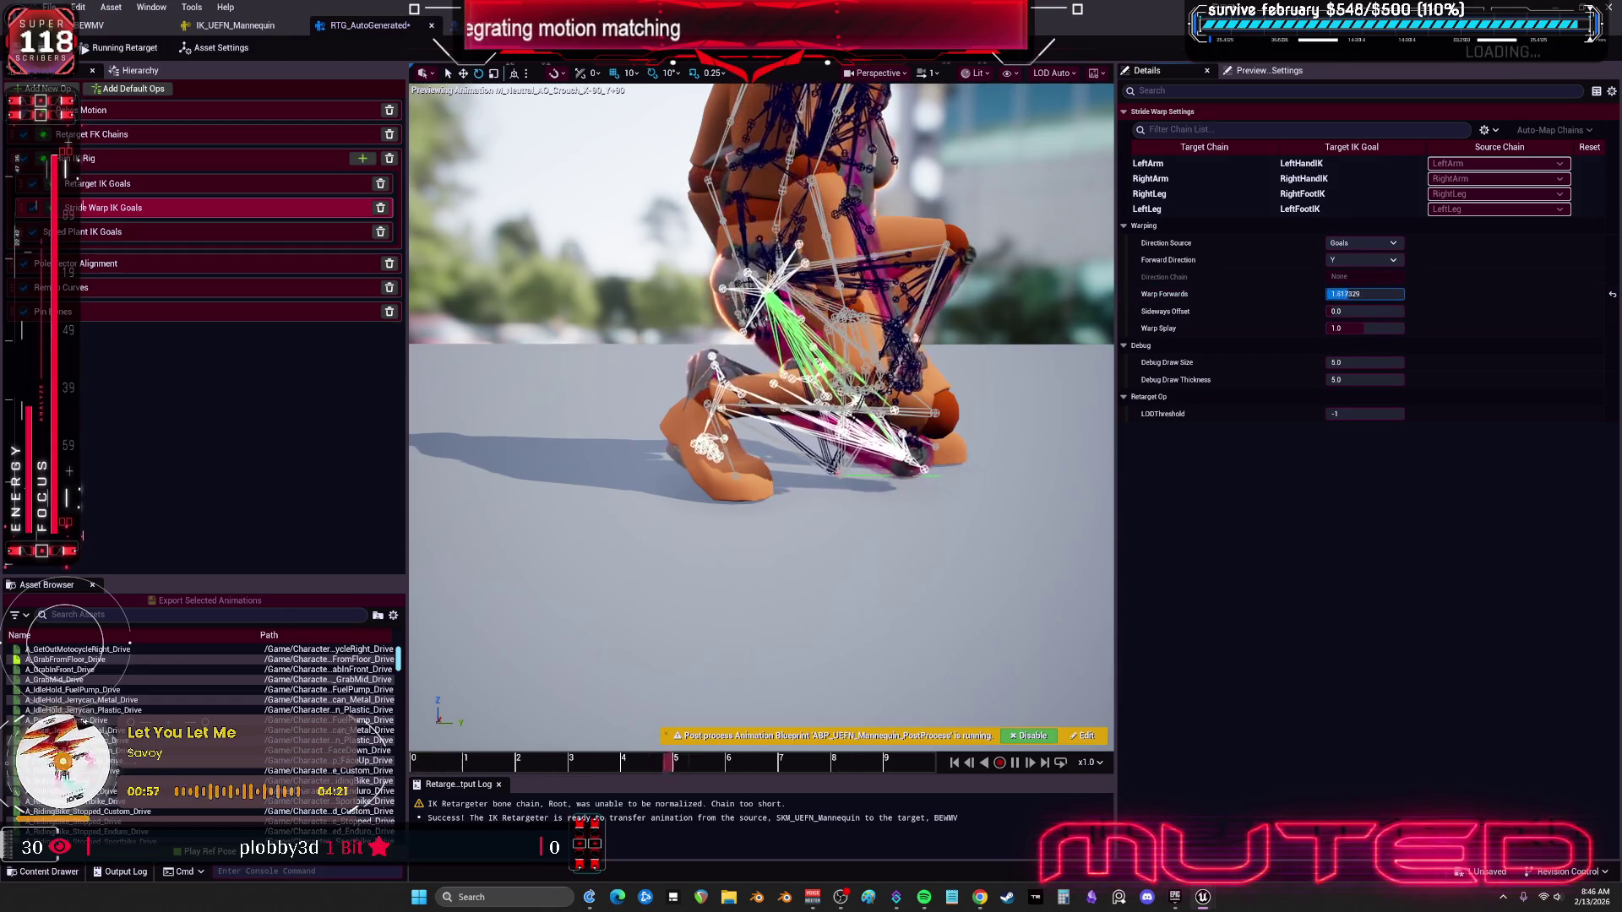
pyautogui.press('Return')
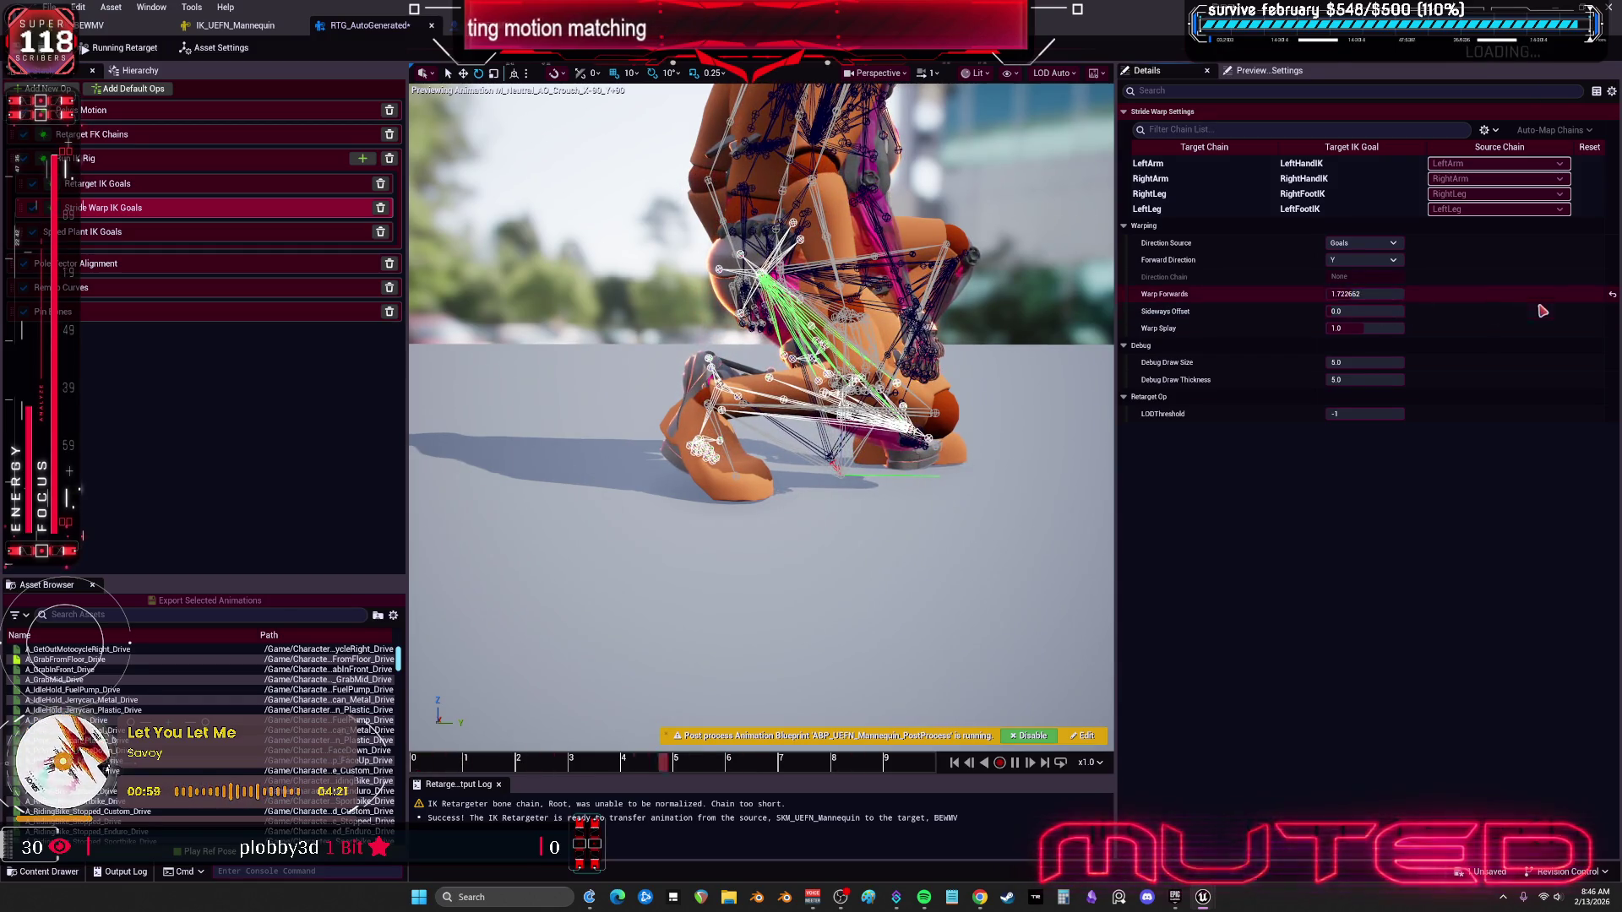
pyautogui.click(1612, 299)
# Step: Raise Warp Splay to about 1.38 and view the crouching legs from below
pyautogui.click(1361, 329)
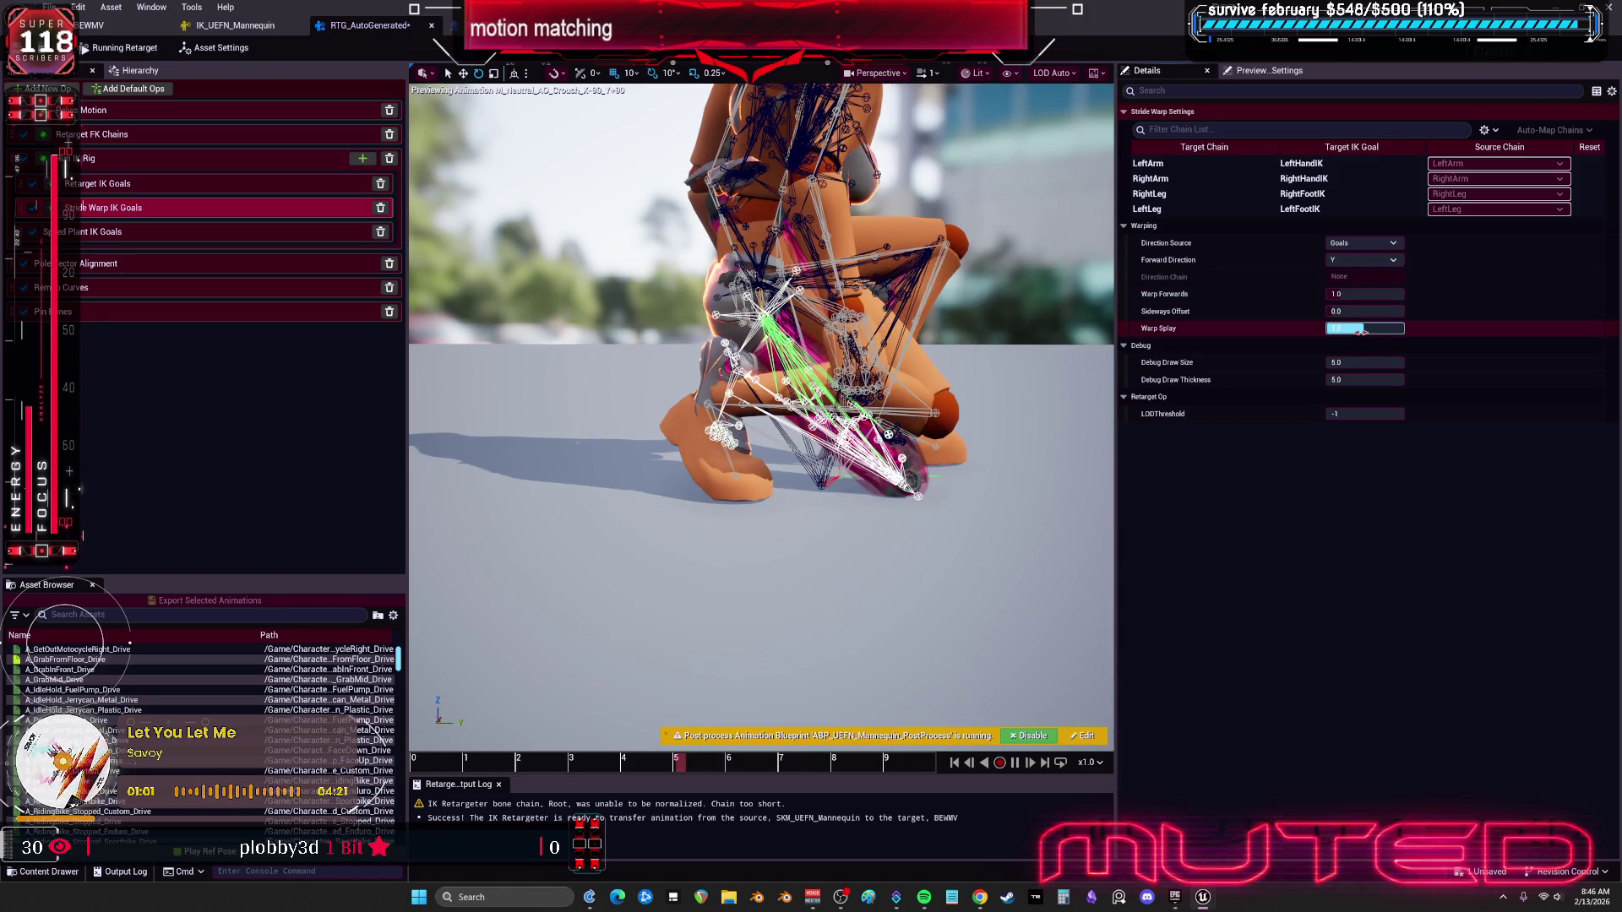
pyautogui.moveTo(1364, 328); pyautogui.dragTo(1381, 328)
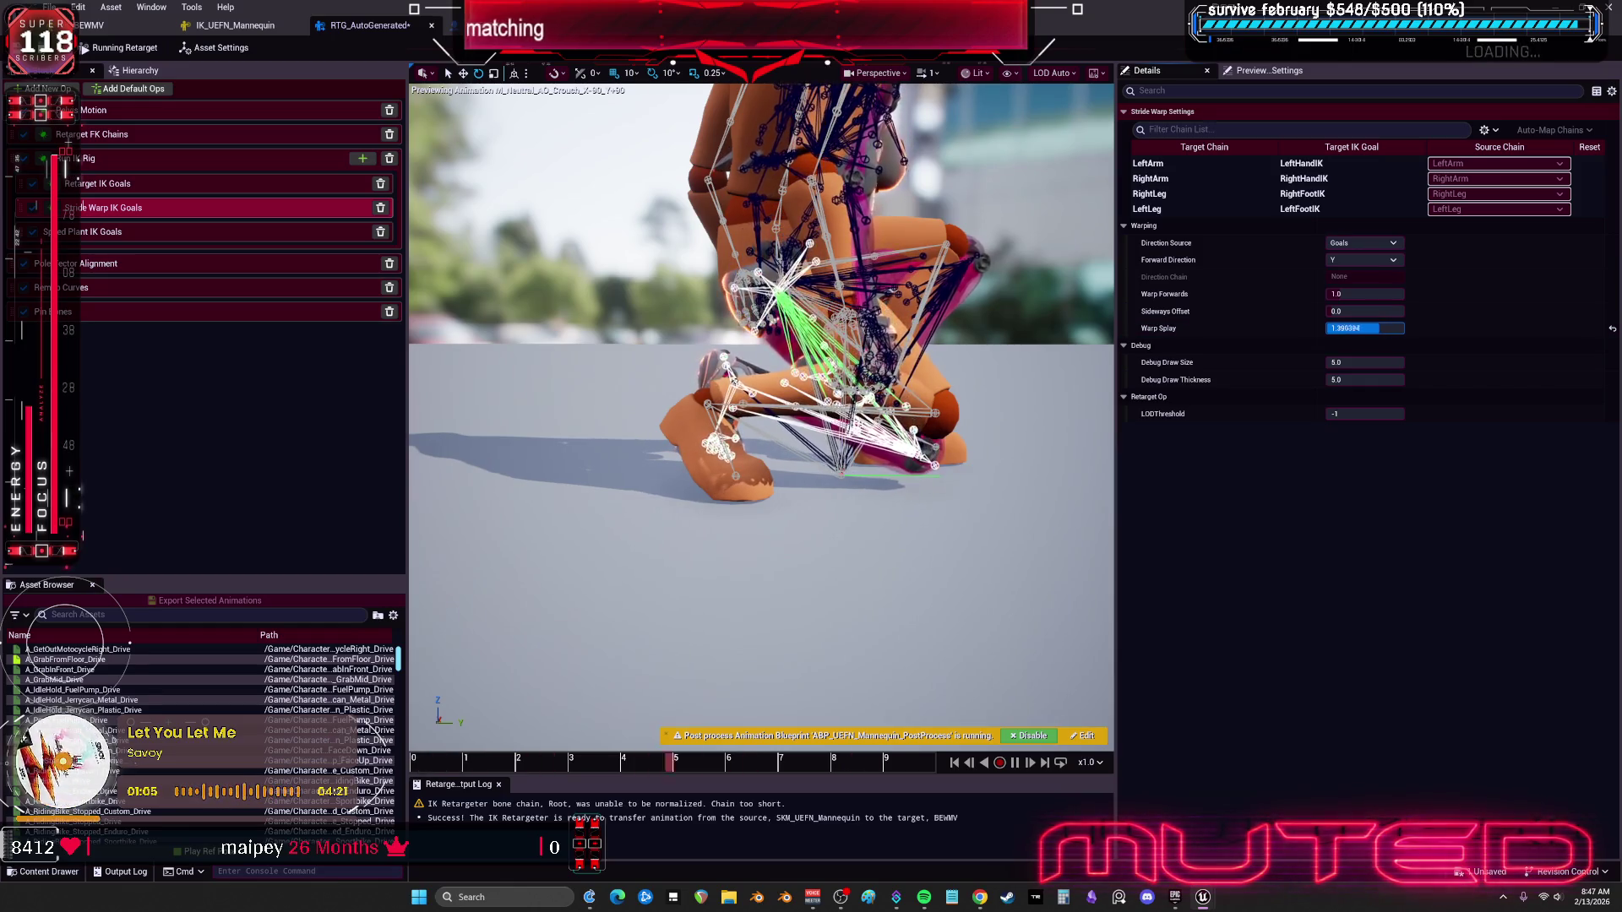
pyautogui.moveTo(760, 422); pyautogui.dragTo(637, 308)
pyautogui.moveTo(680, 373); pyautogui.dragTo(680, 373)
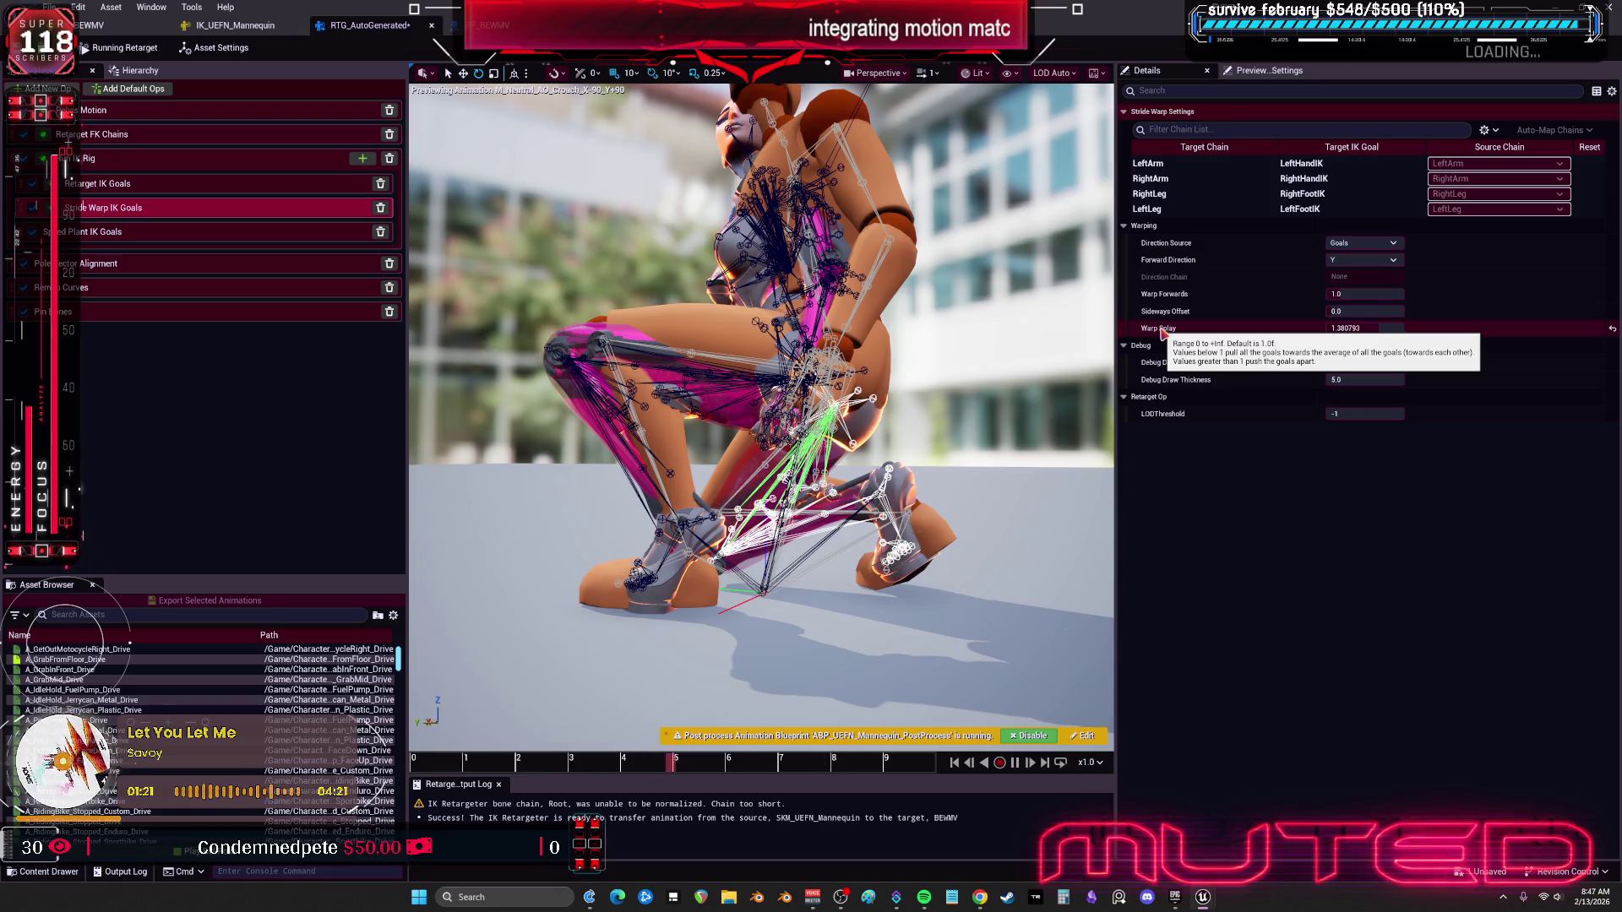
# Step: Set Stride Warp's Warp Splay to 1.2
pyautogui.click(1366, 329)
pyautogui.write('1.0')
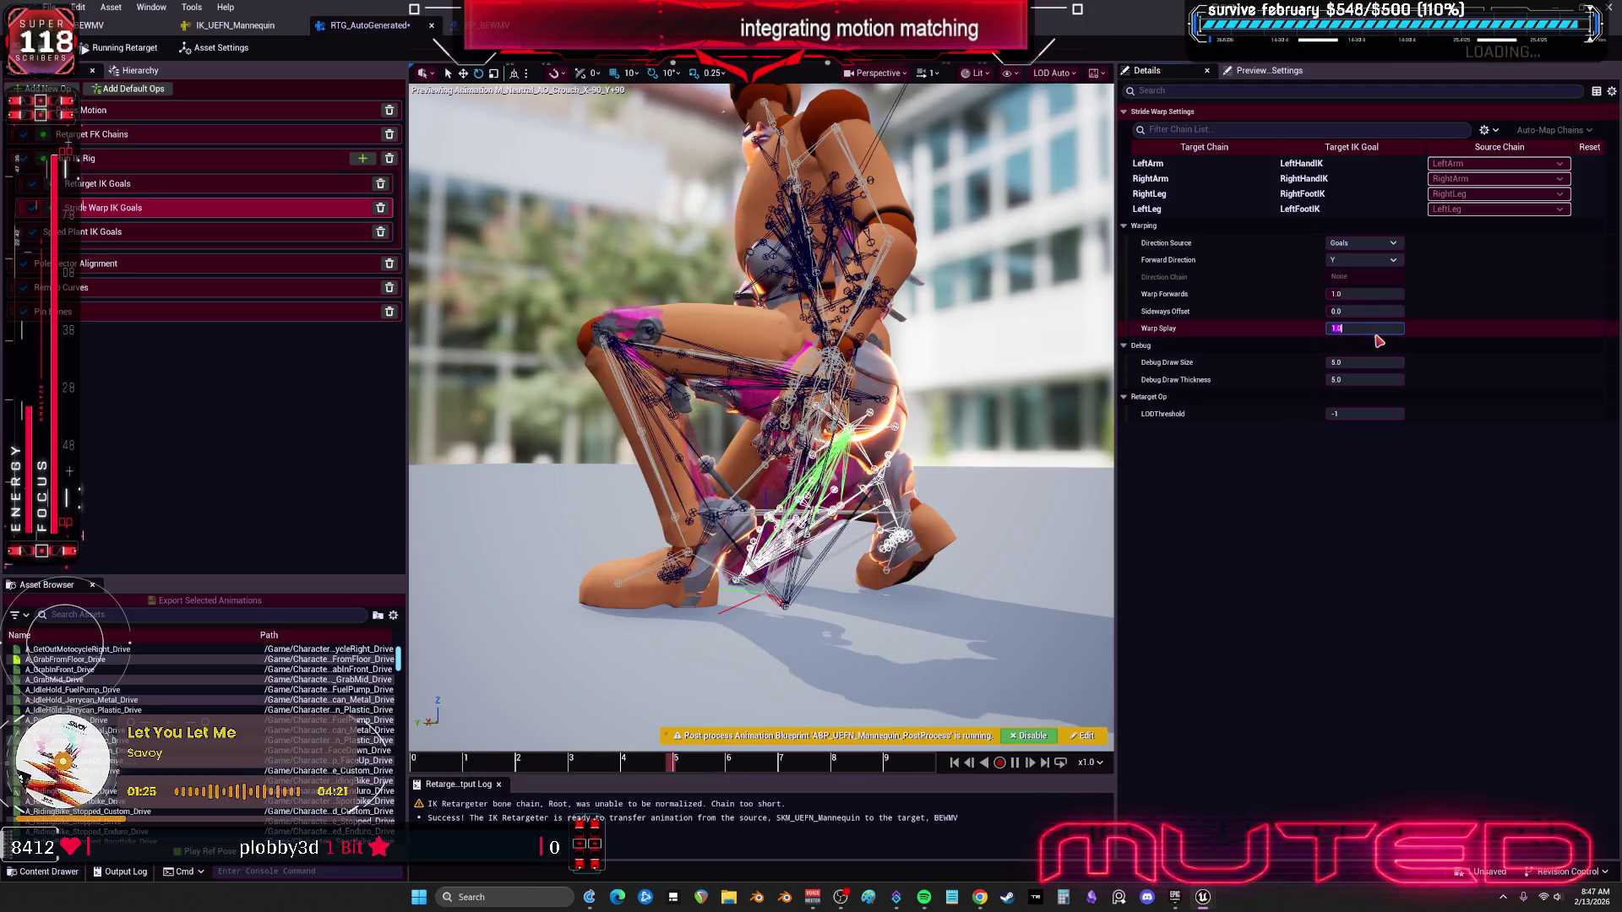
pyautogui.moveTo(1375, 330)
pyautogui.mouseDown()
pyautogui.moveTo(1360, 330)
pyautogui.moveTo(1395, 326)
pyautogui.mouseUp()
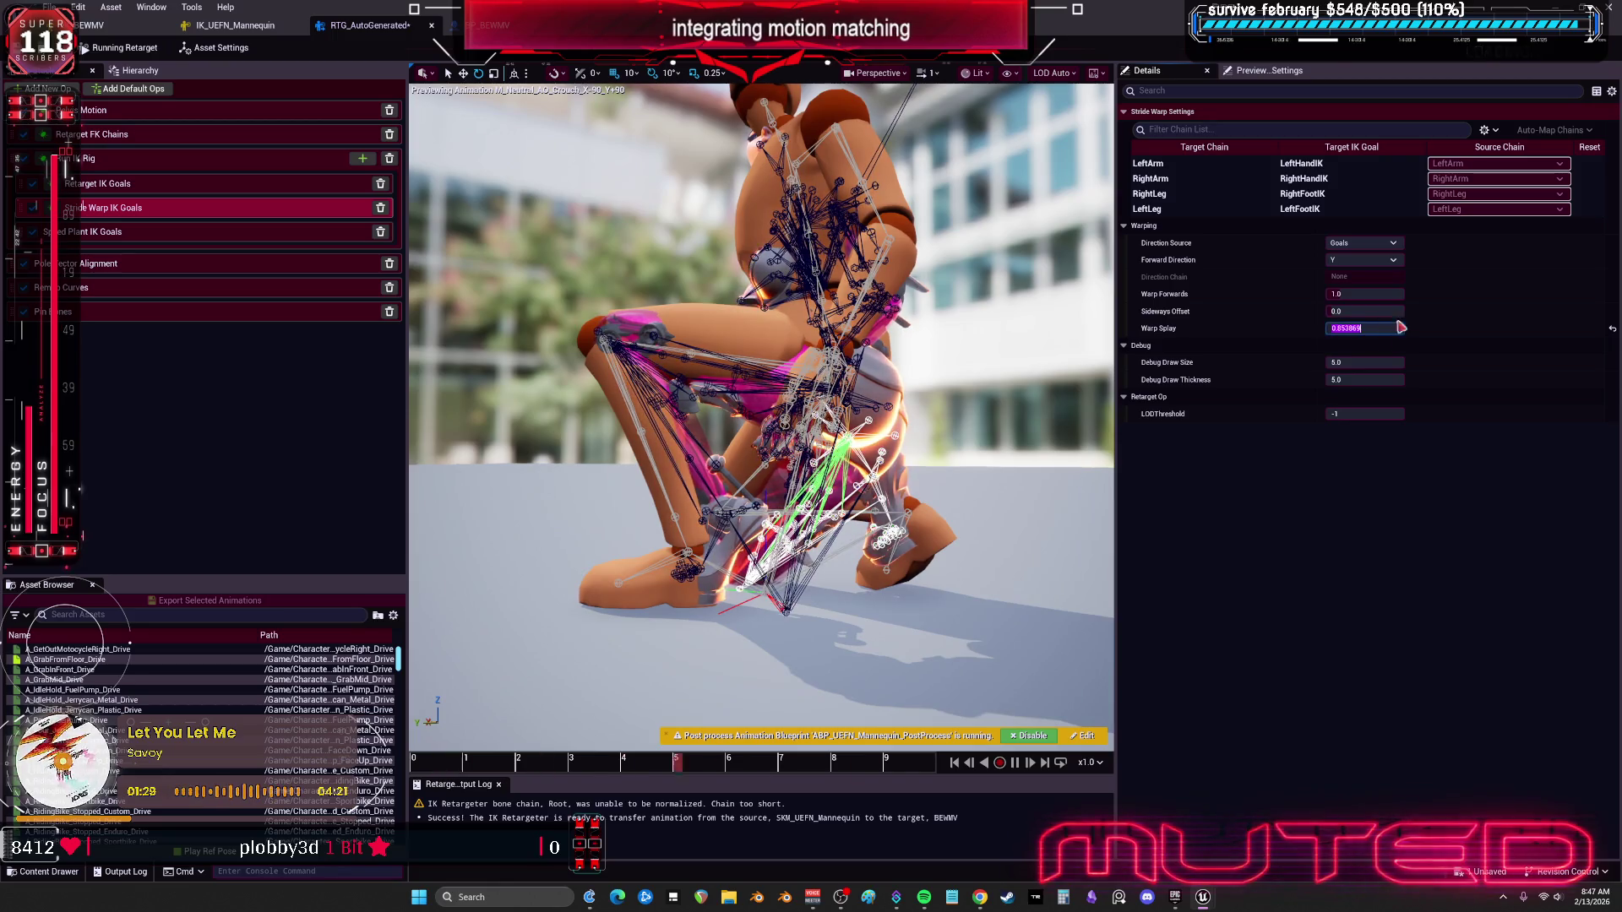
pyautogui.write('.2')
pyautogui.press('Return')
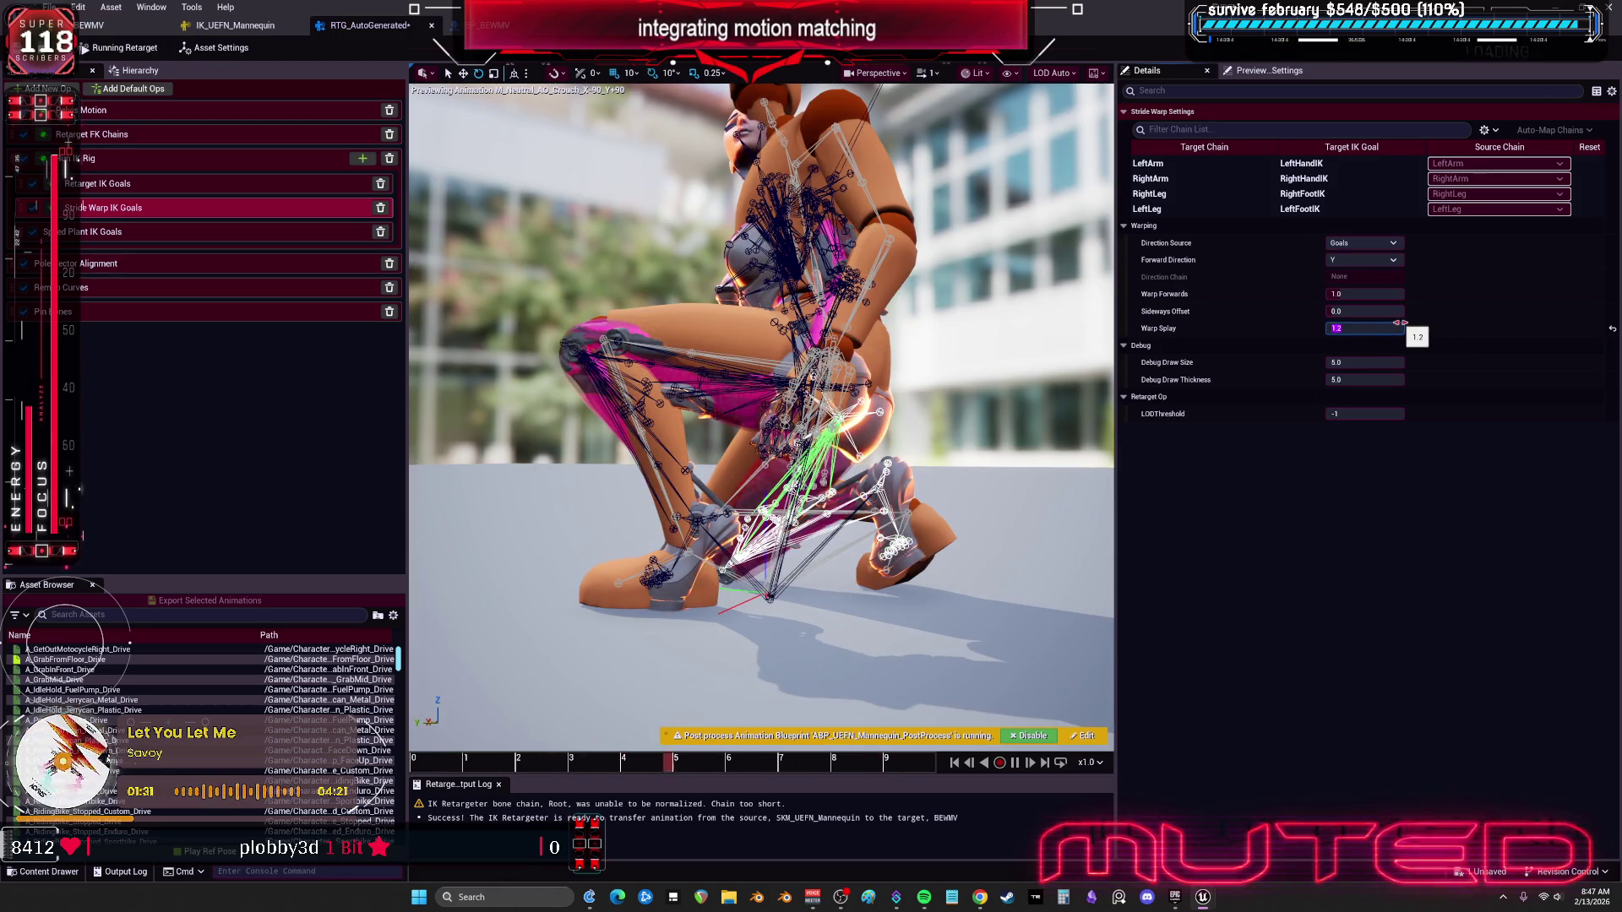
# Step: Raise Sideways Offset and start scaling the target mesh back toward 1.0 in Asset Settings
pyautogui.moveTo(1352, 310)
pyautogui.mouseDown()
pyautogui.moveTo(1410, 310)
pyautogui.moveTo(1343, 311)
pyautogui.moveTo(1368, 294)
pyautogui.mouseUp()
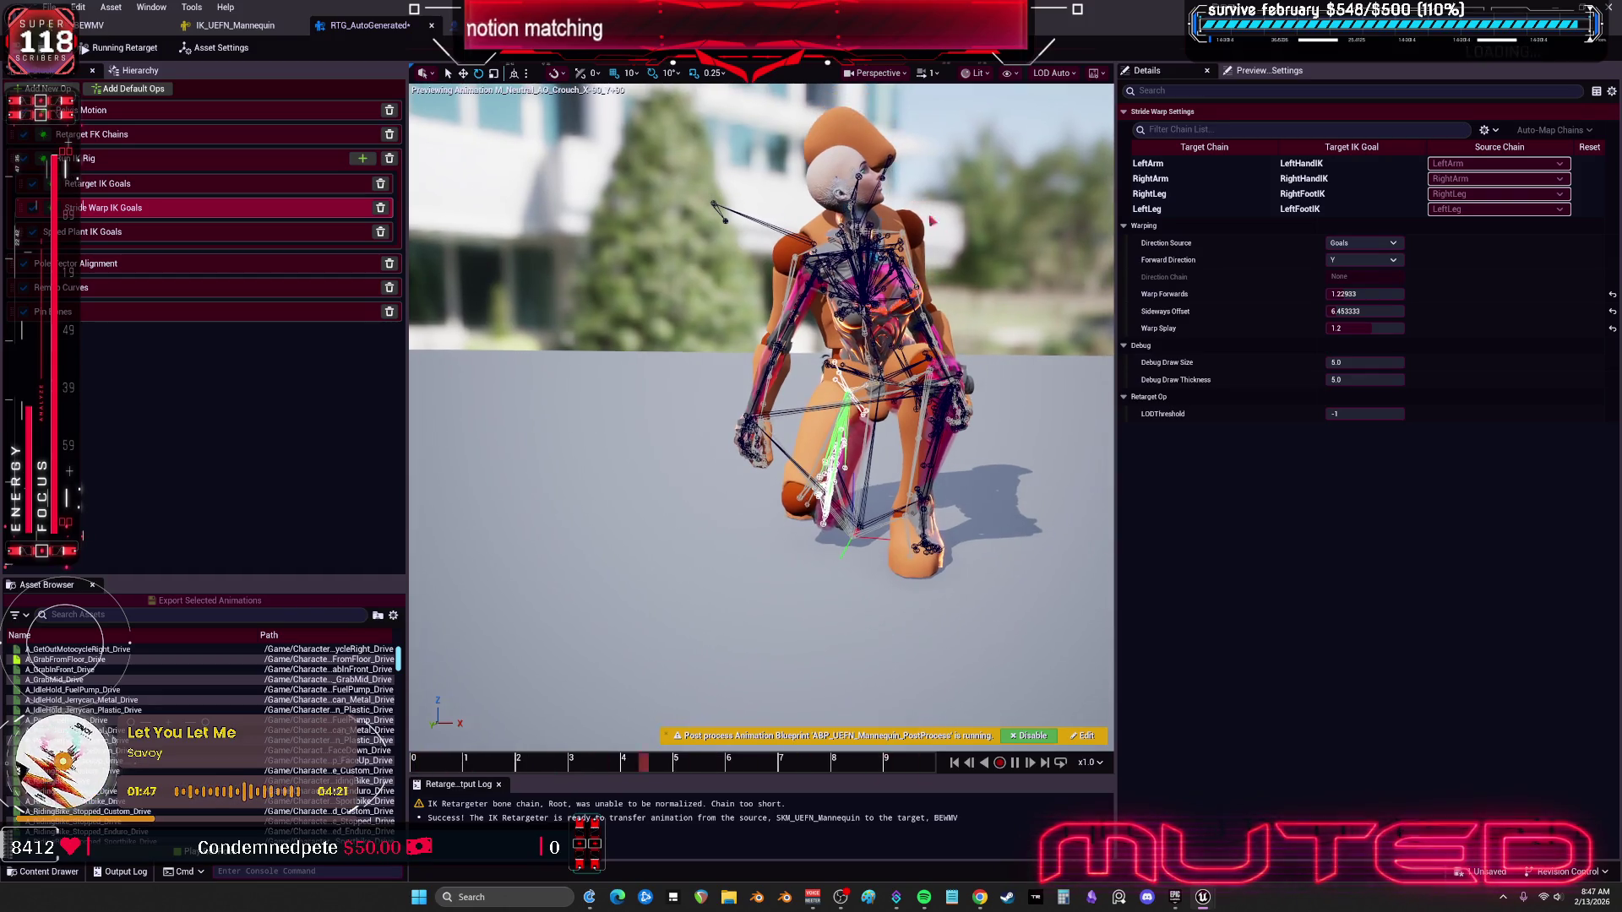
pyautogui.click(215, 47)
pyautogui.moveTo(1365, 322); pyautogui.dragTo(1570, 331)
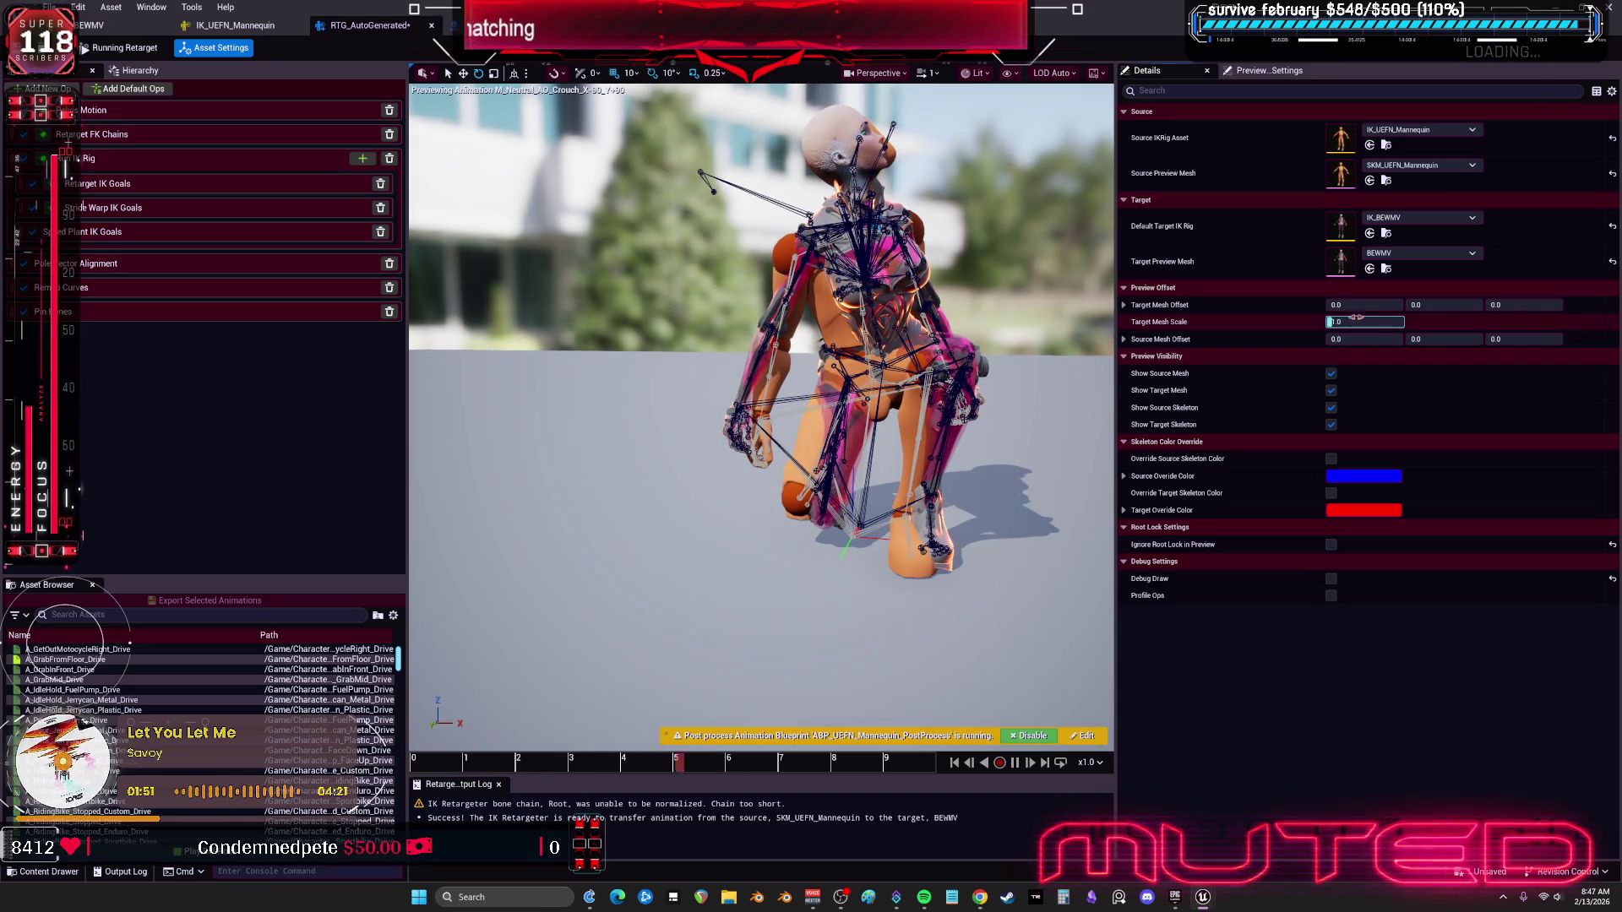
# Step: Set the target mesh scale to 1.0 and offset BEWMV beside the source mannequin
pyautogui.press('Return')
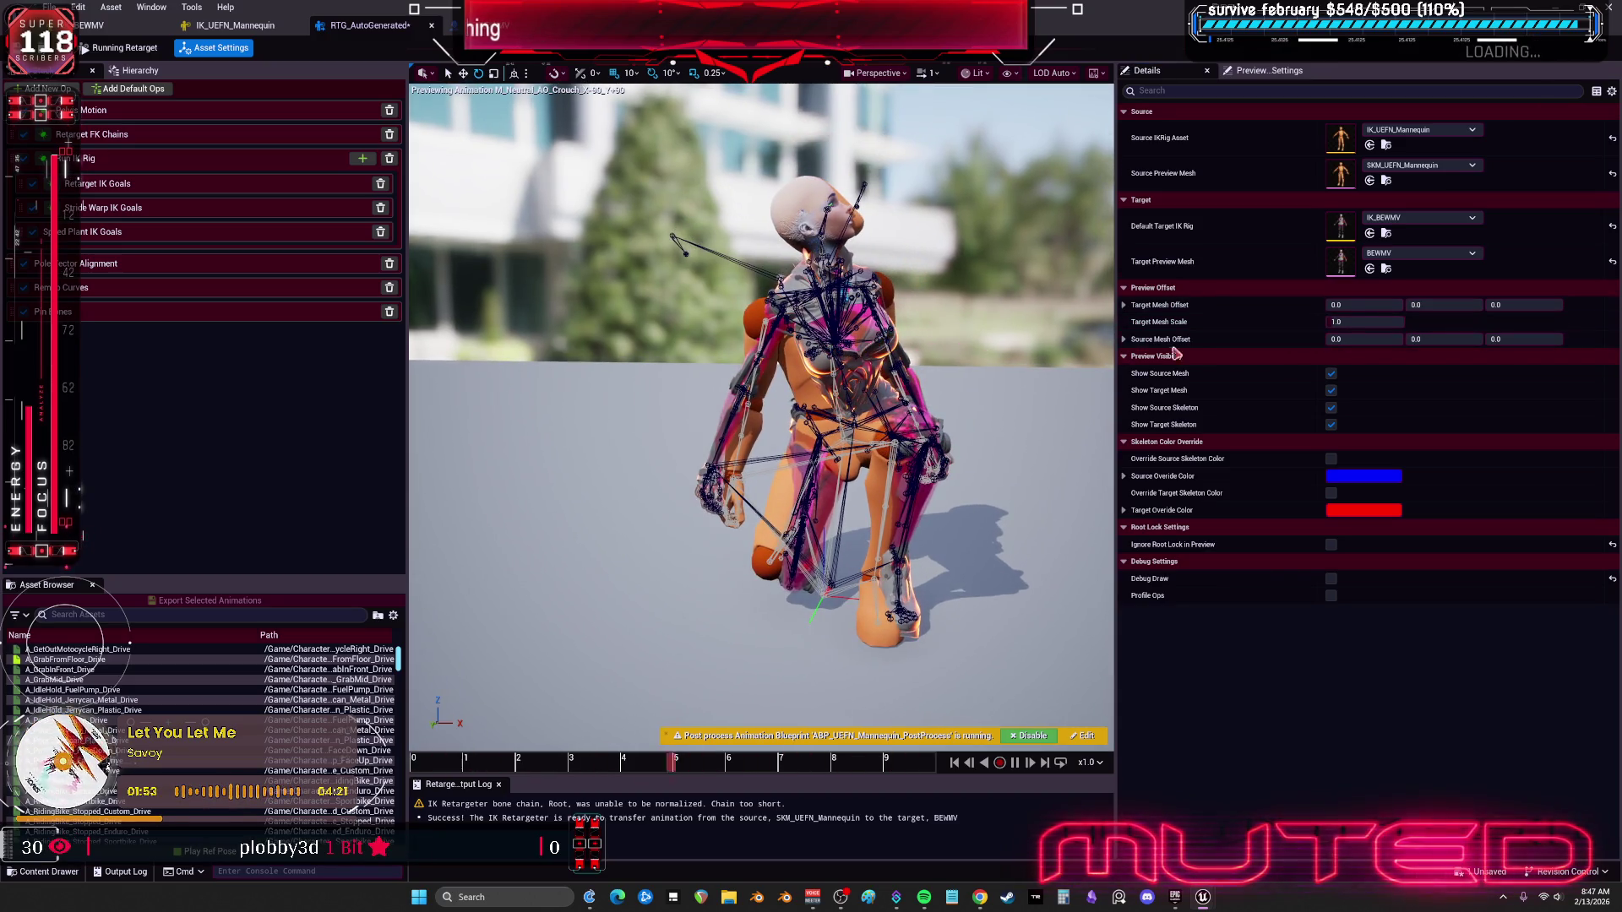
pyautogui.moveTo(1364, 305); pyautogui.dragTo(1562, 305)
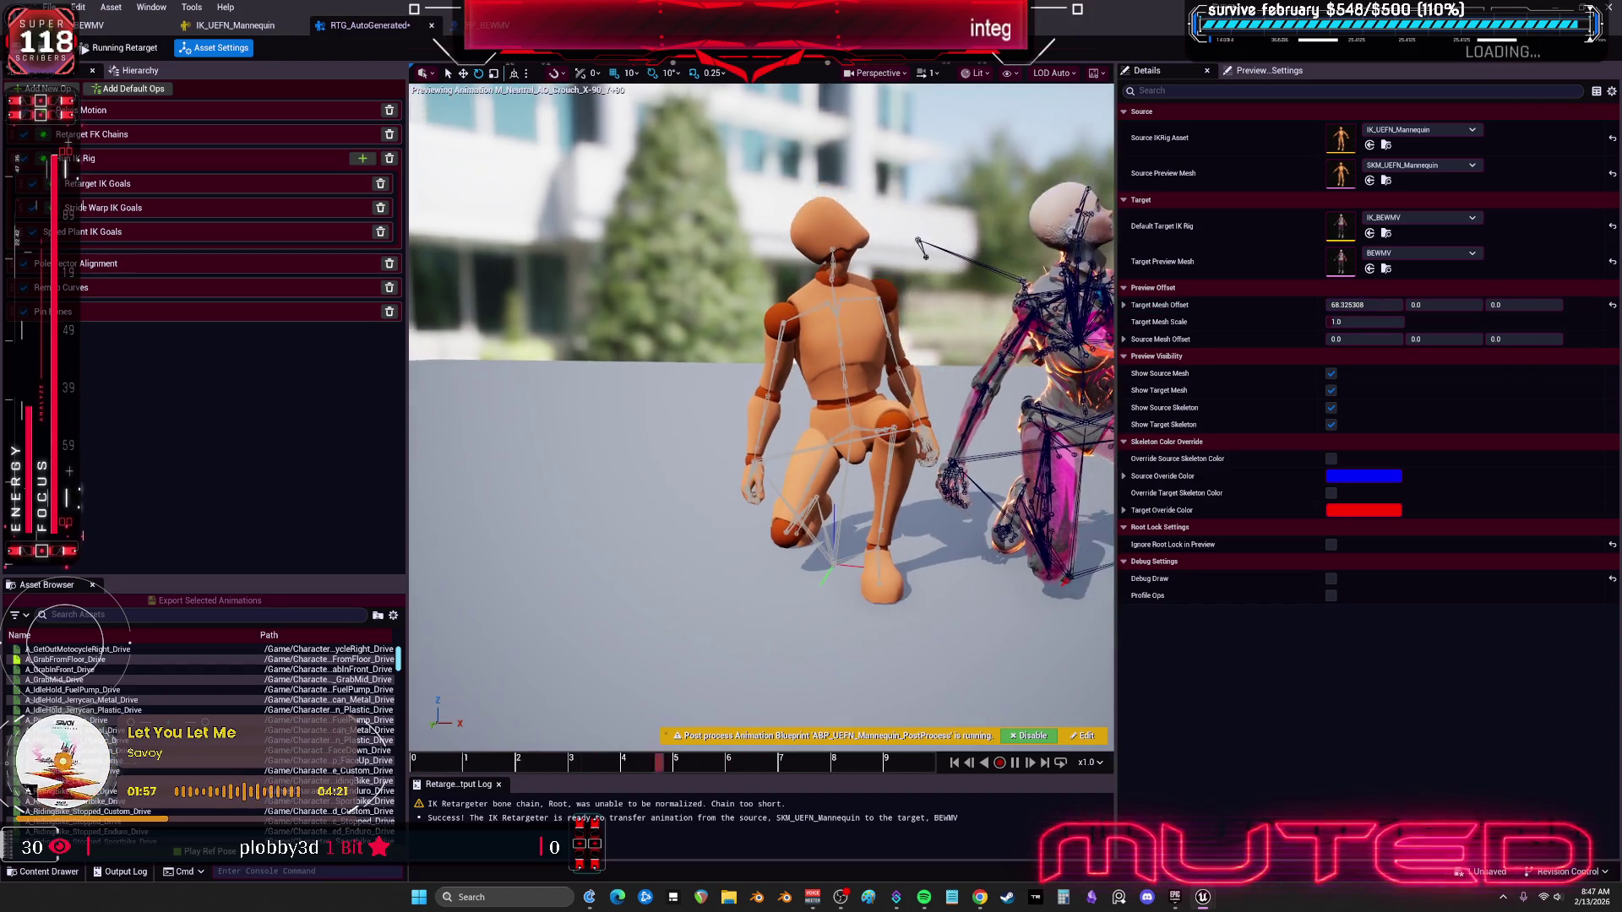
pyautogui.scroll(-10, 168, 698)
pyautogui.scroll(-10, 168, 698)
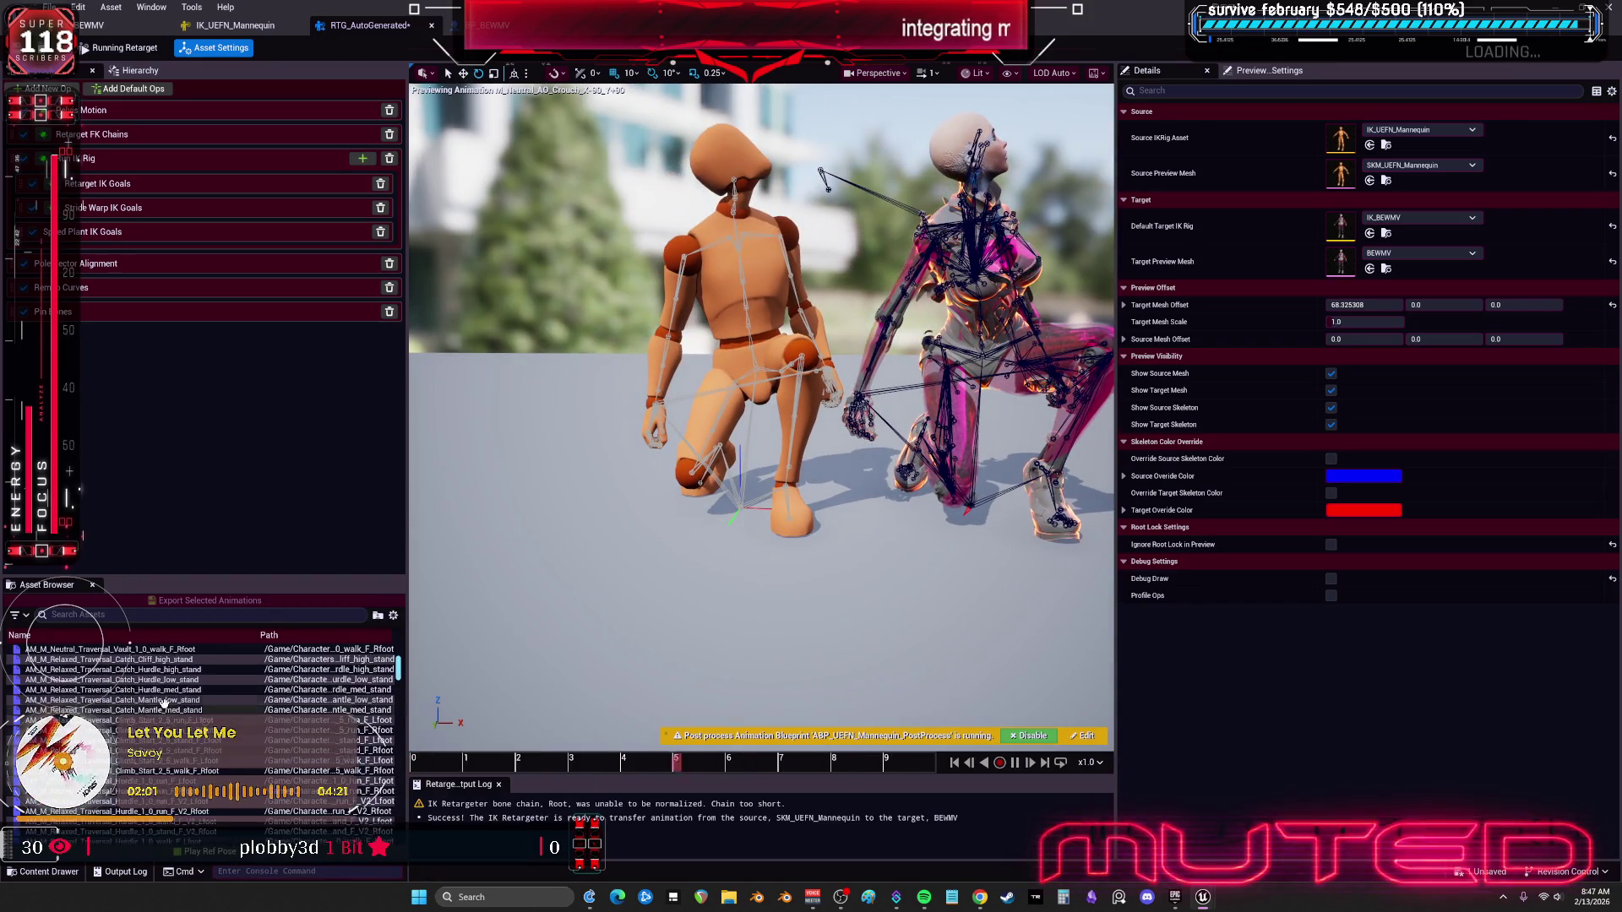
# Step: Preview the mantle, bench, crouch aim-offset and M_Neutral_AO_Stand_X+135_Y0 animations, viewing BEWMV's legs
pyautogui.click(110, 720)
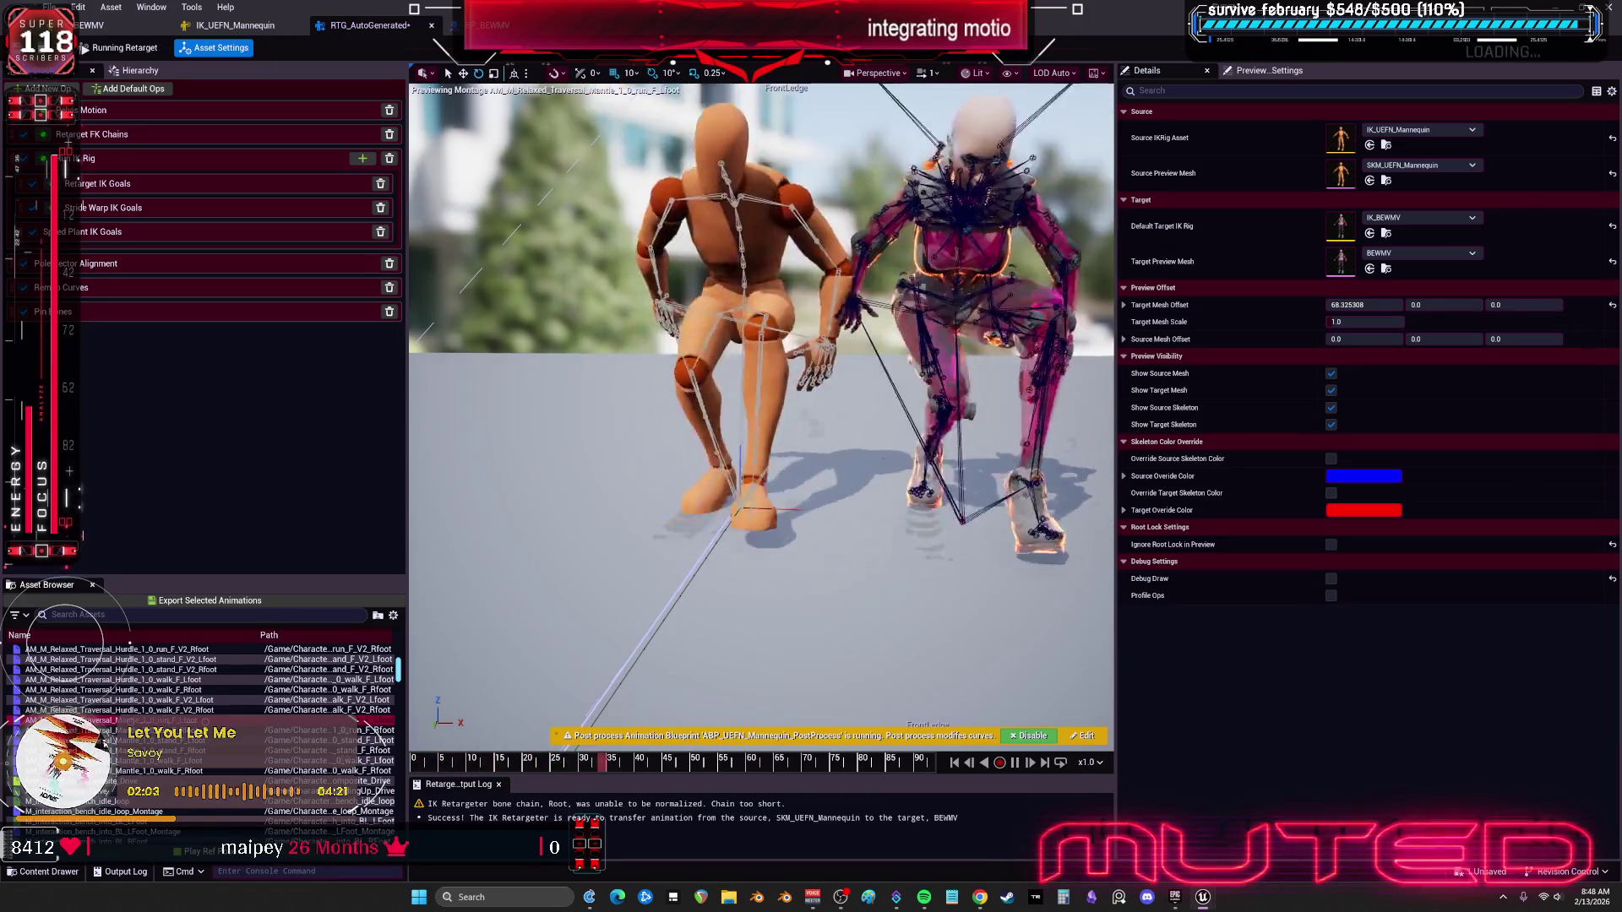
pyautogui.scroll(-10, 132, 735)
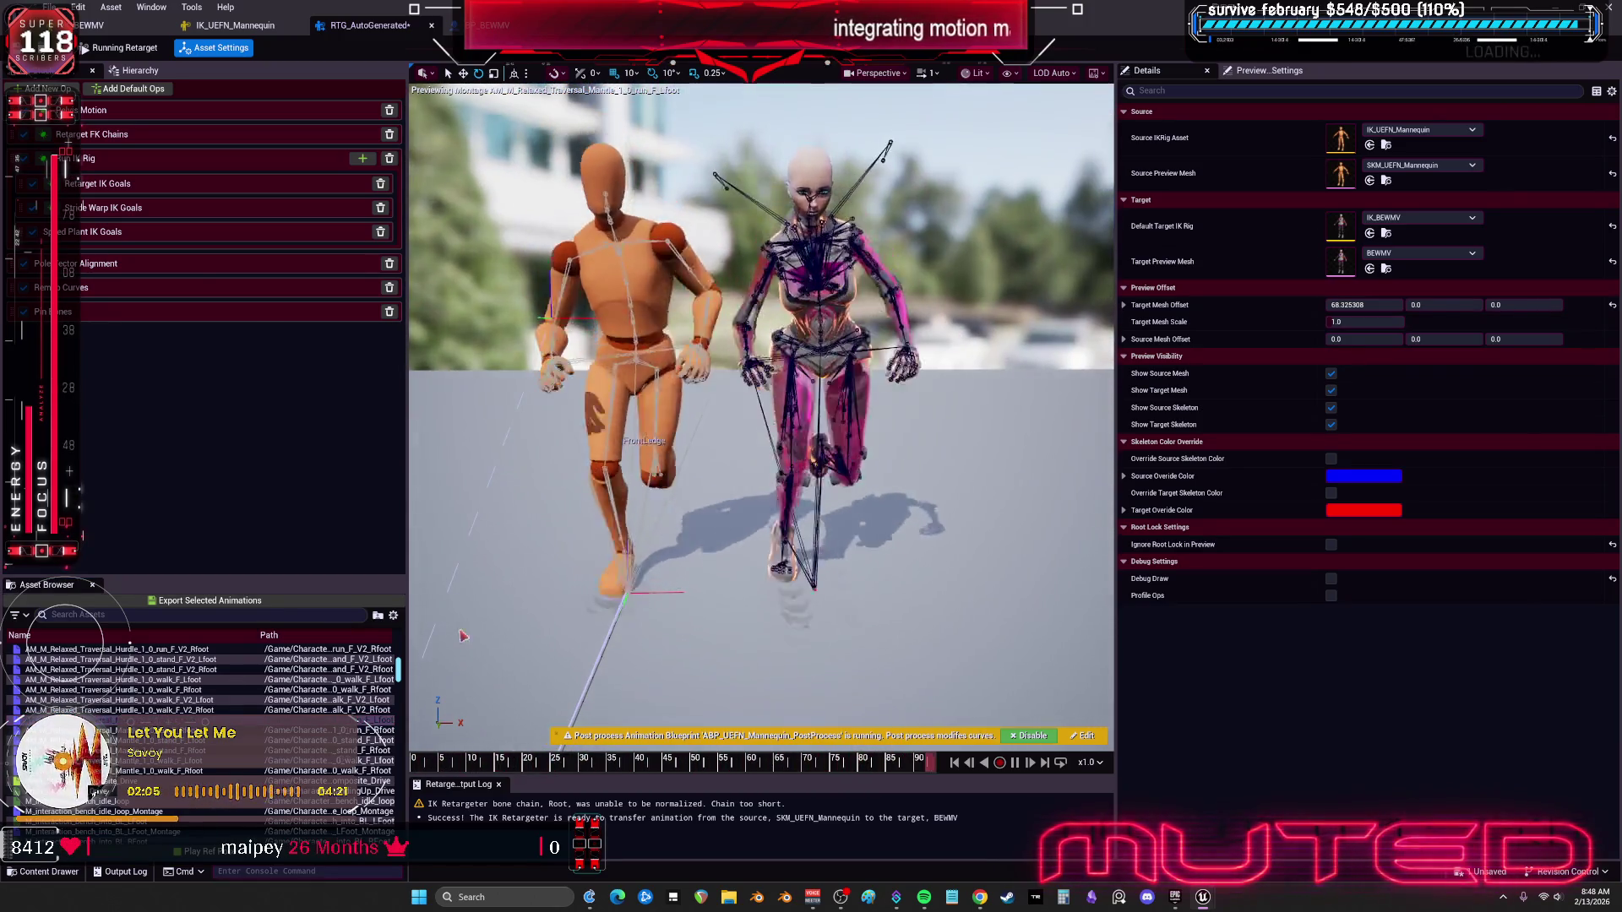
pyautogui.click(133, 750)
pyautogui.scroll(-3, 133, 763)
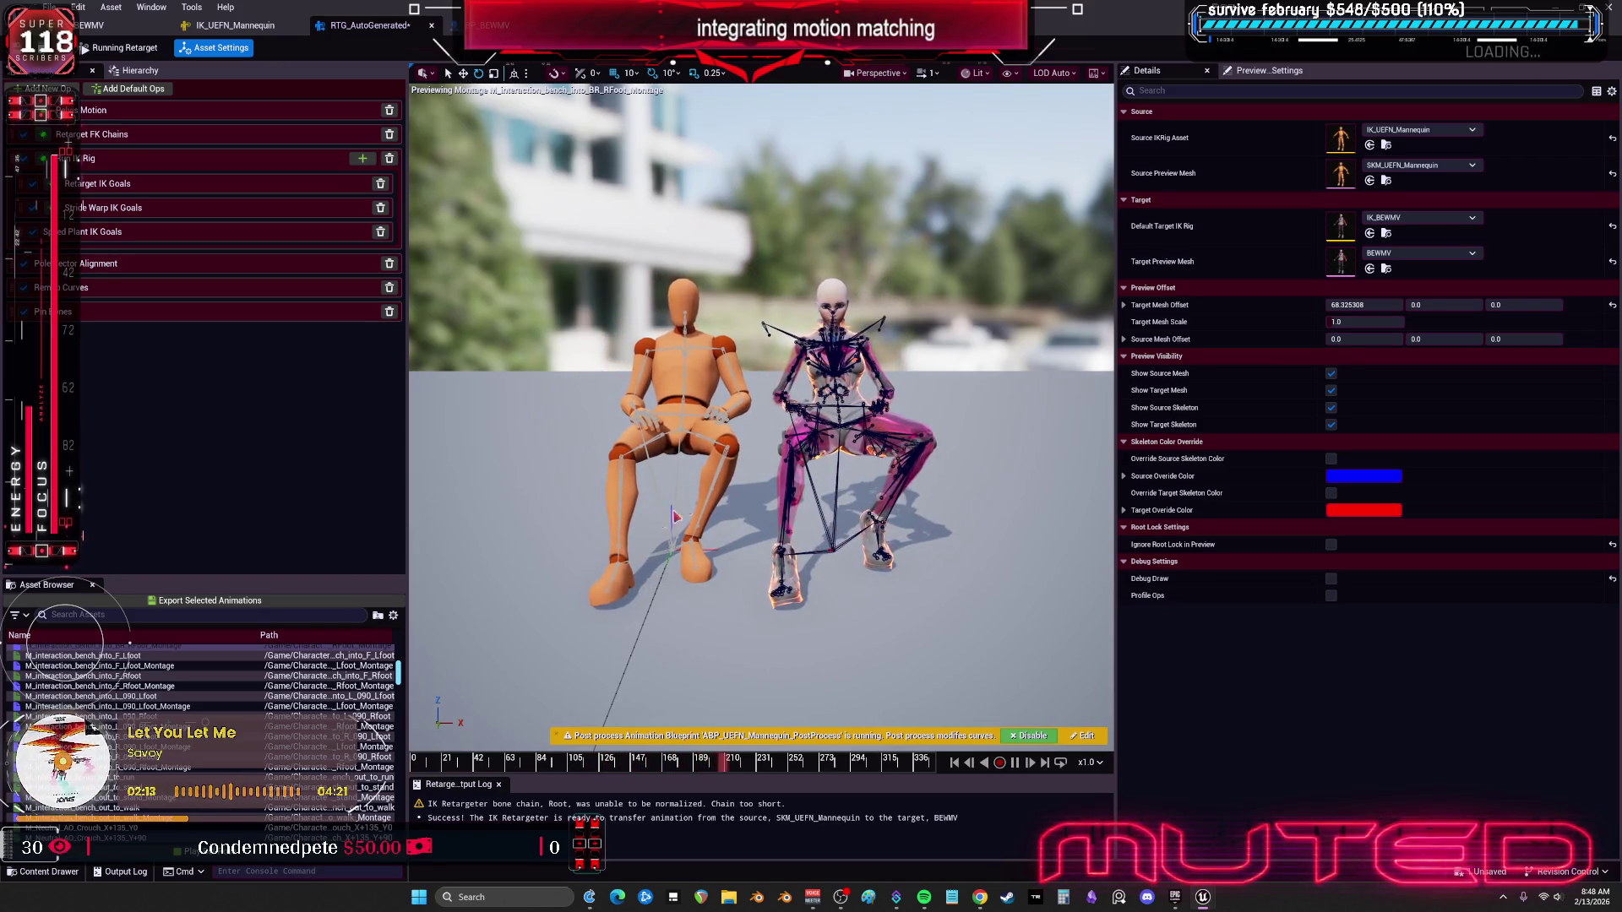
pyautogui.scroll(-6, 274, 754)
pyautogui.click(127, 656)
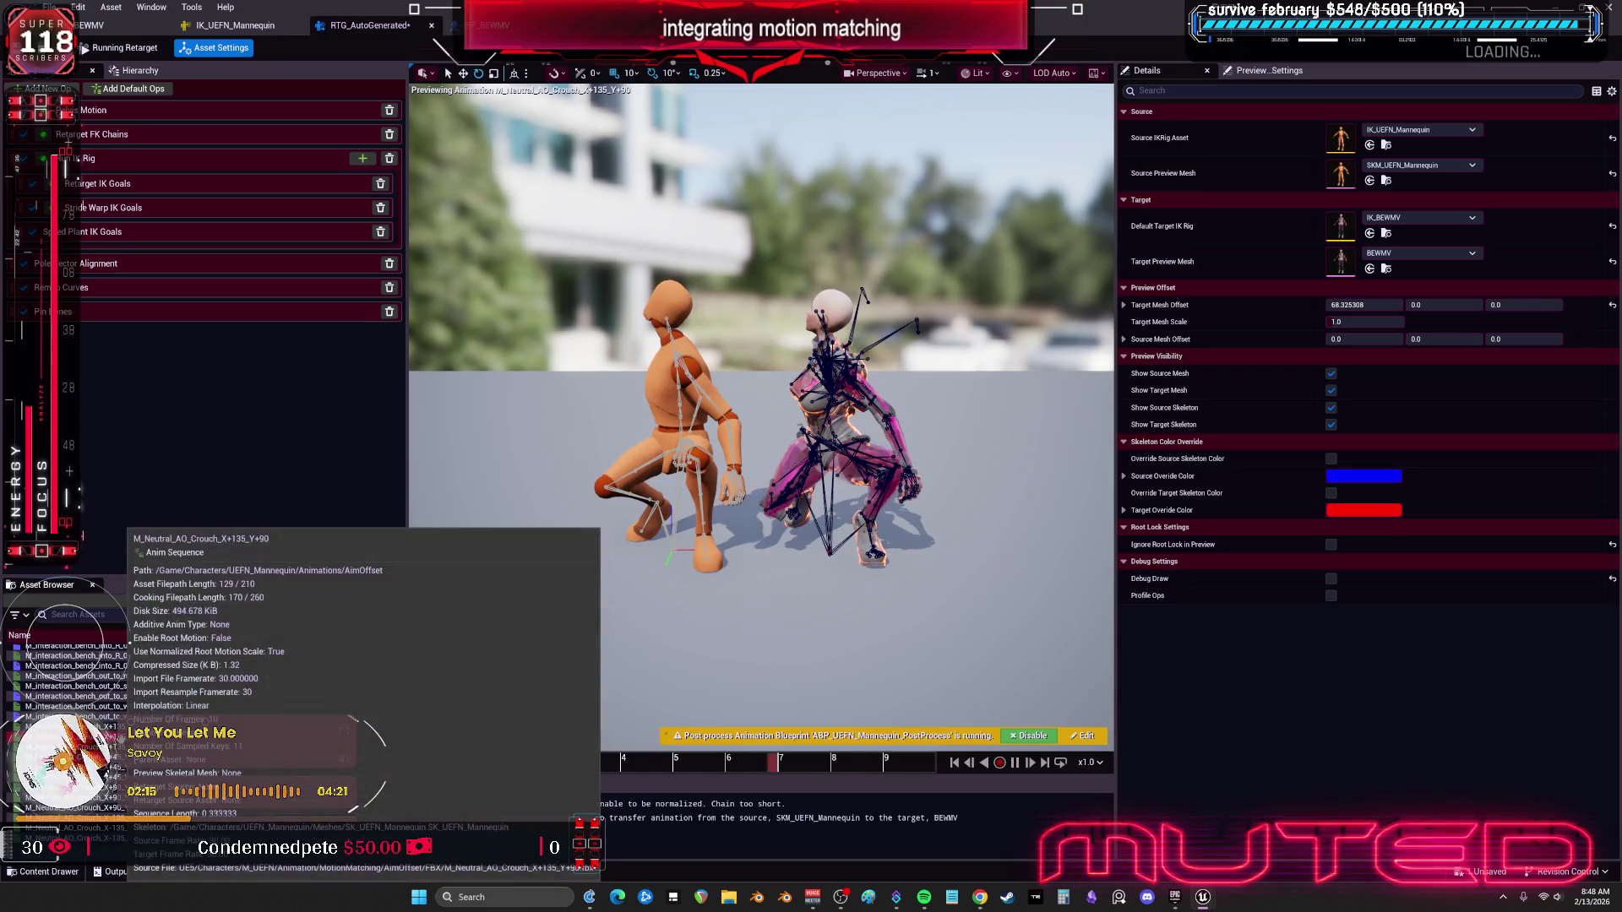
pyautogui.scroll(-3, 203, 735)
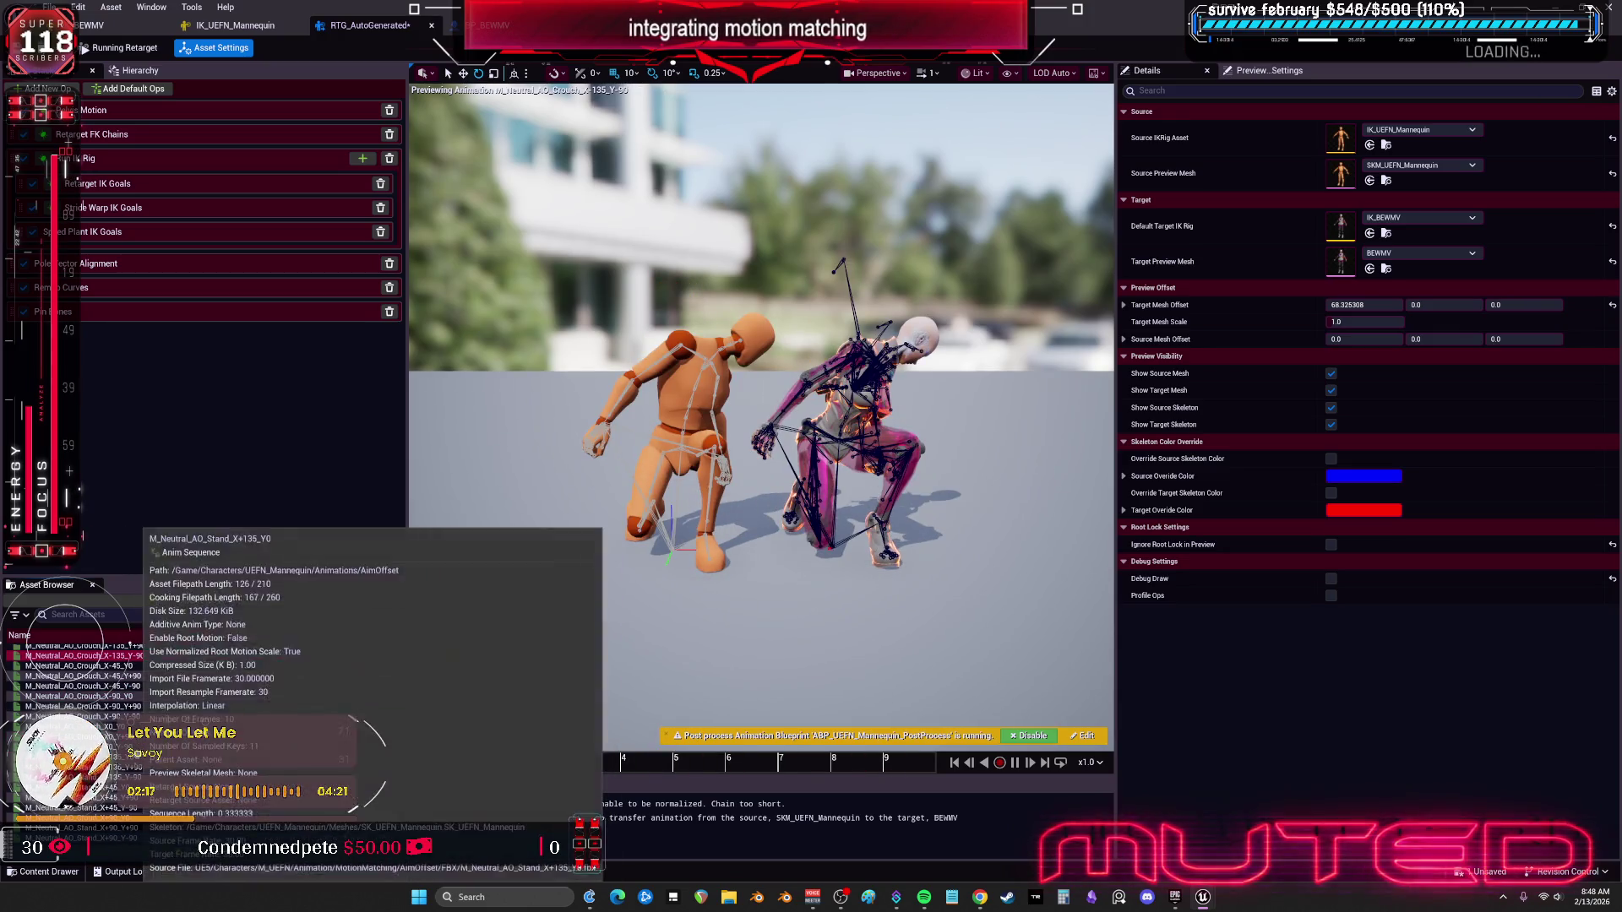
pyautogui.click(127, 756)
pyautogui.moveTo(709, 521)
pyautogui.mouseDown()
pyautogui.moveTo(743, 490)
pyautogui.moveTo(747, 397)
pyautogui.moveTo(726, 406)
pyautogui.moveTo(747, 431)
pyautogui.moveTo(700, 503)
pyautogui.mouseUp()
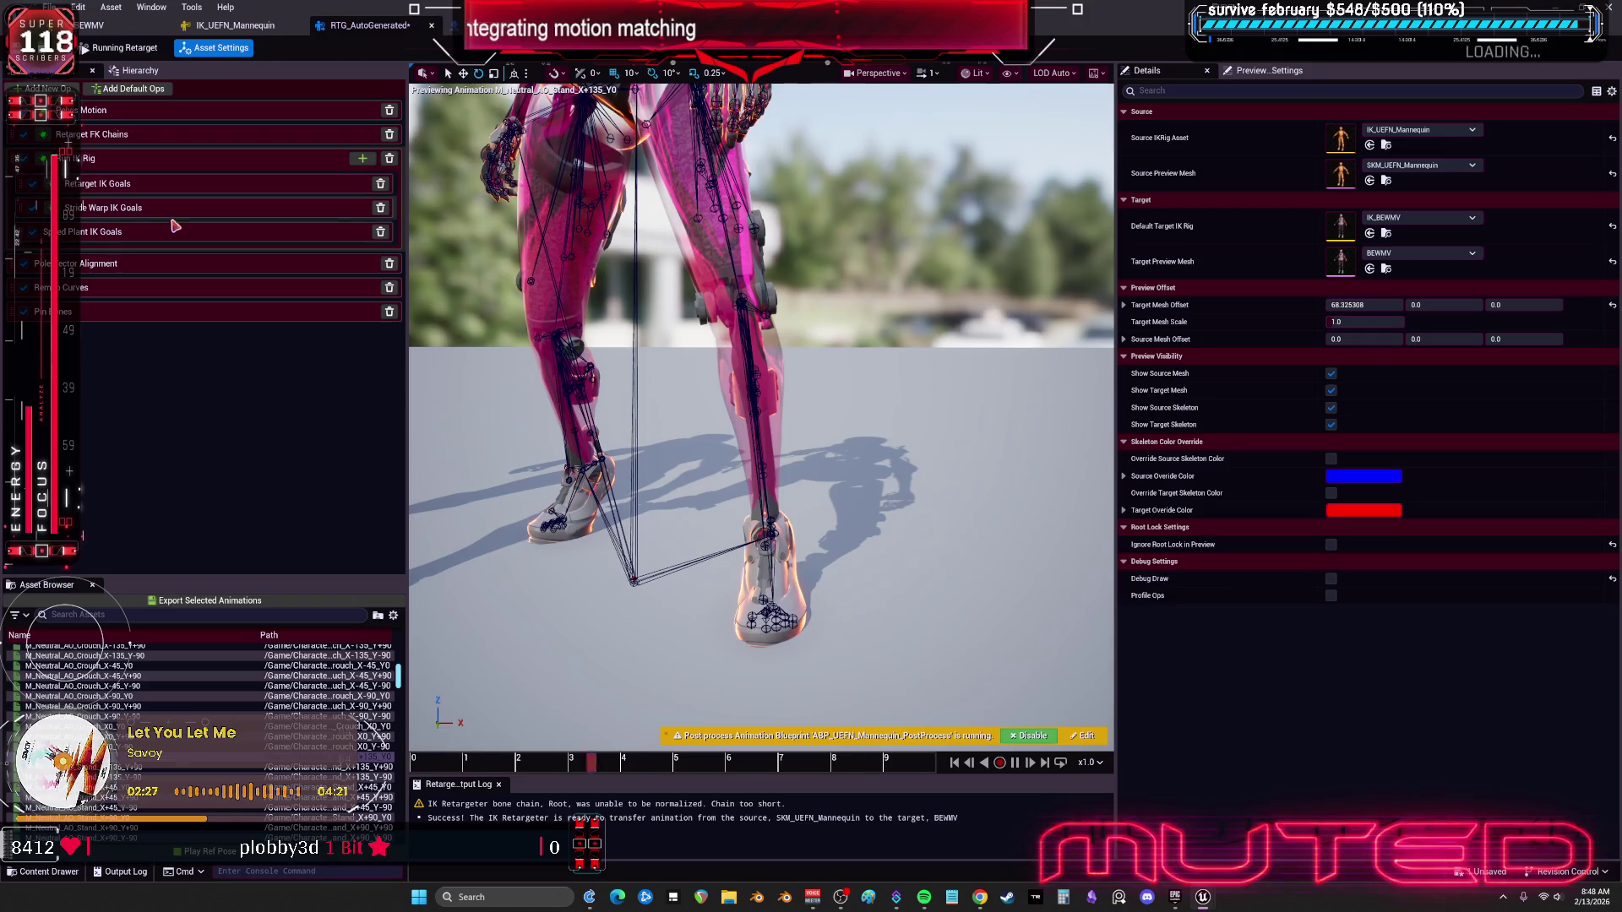
# Step: Try moving Speed Plant IK Goals above Retarget IK Goals, undo it, and edit its Stiffness
pyautogui.click(143, 238)
pyautogui.moveTo(97, 236)
pyautogui.mouseDown()
pyautogui.moveTo(108, 181)
pyautogui.moveTo(119, 193)
pyautogui.moveTo(116, 124)
pyautogui.mouseUp()
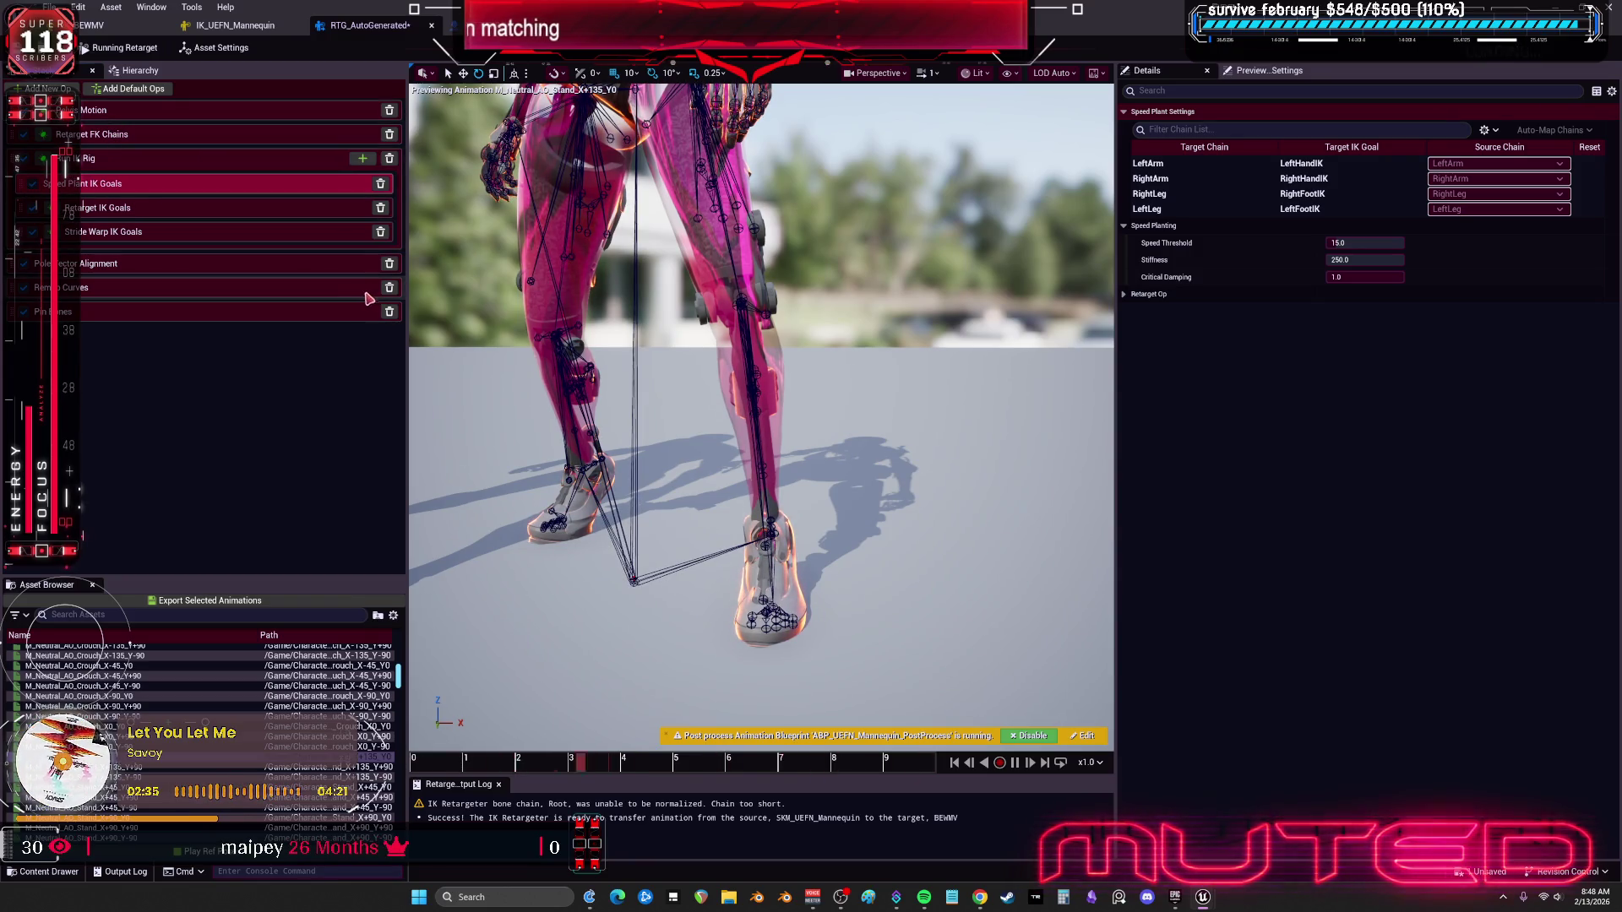
pyautogui.hotkey('ctrl', 'z')
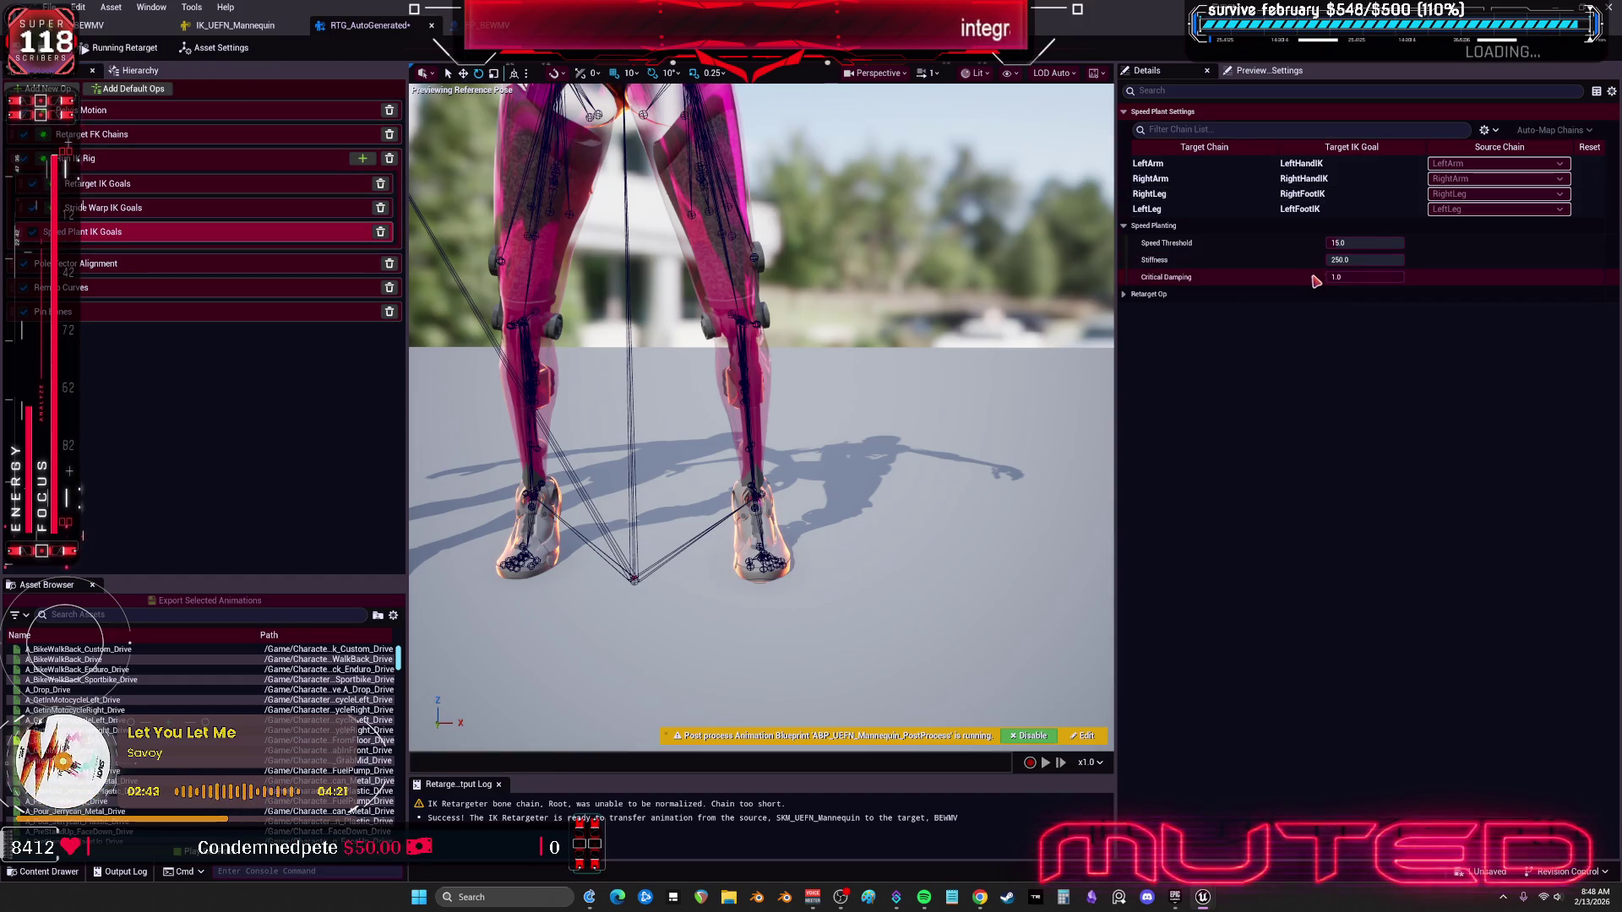
pyautogui.click(1374, 260)
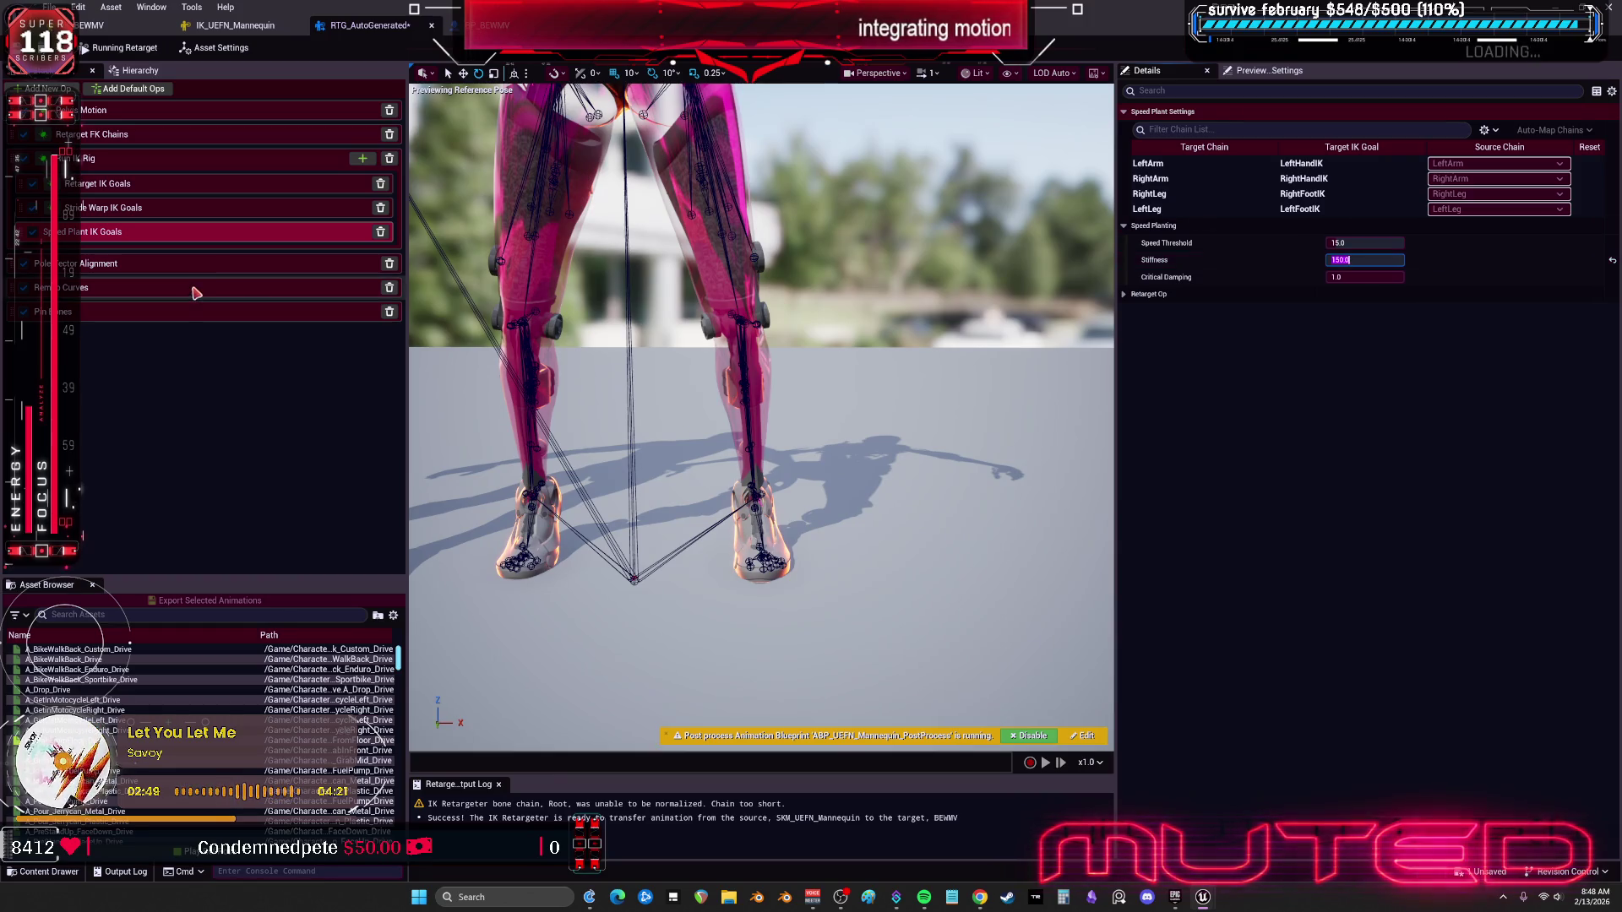
pyautogui.click(102, 208)
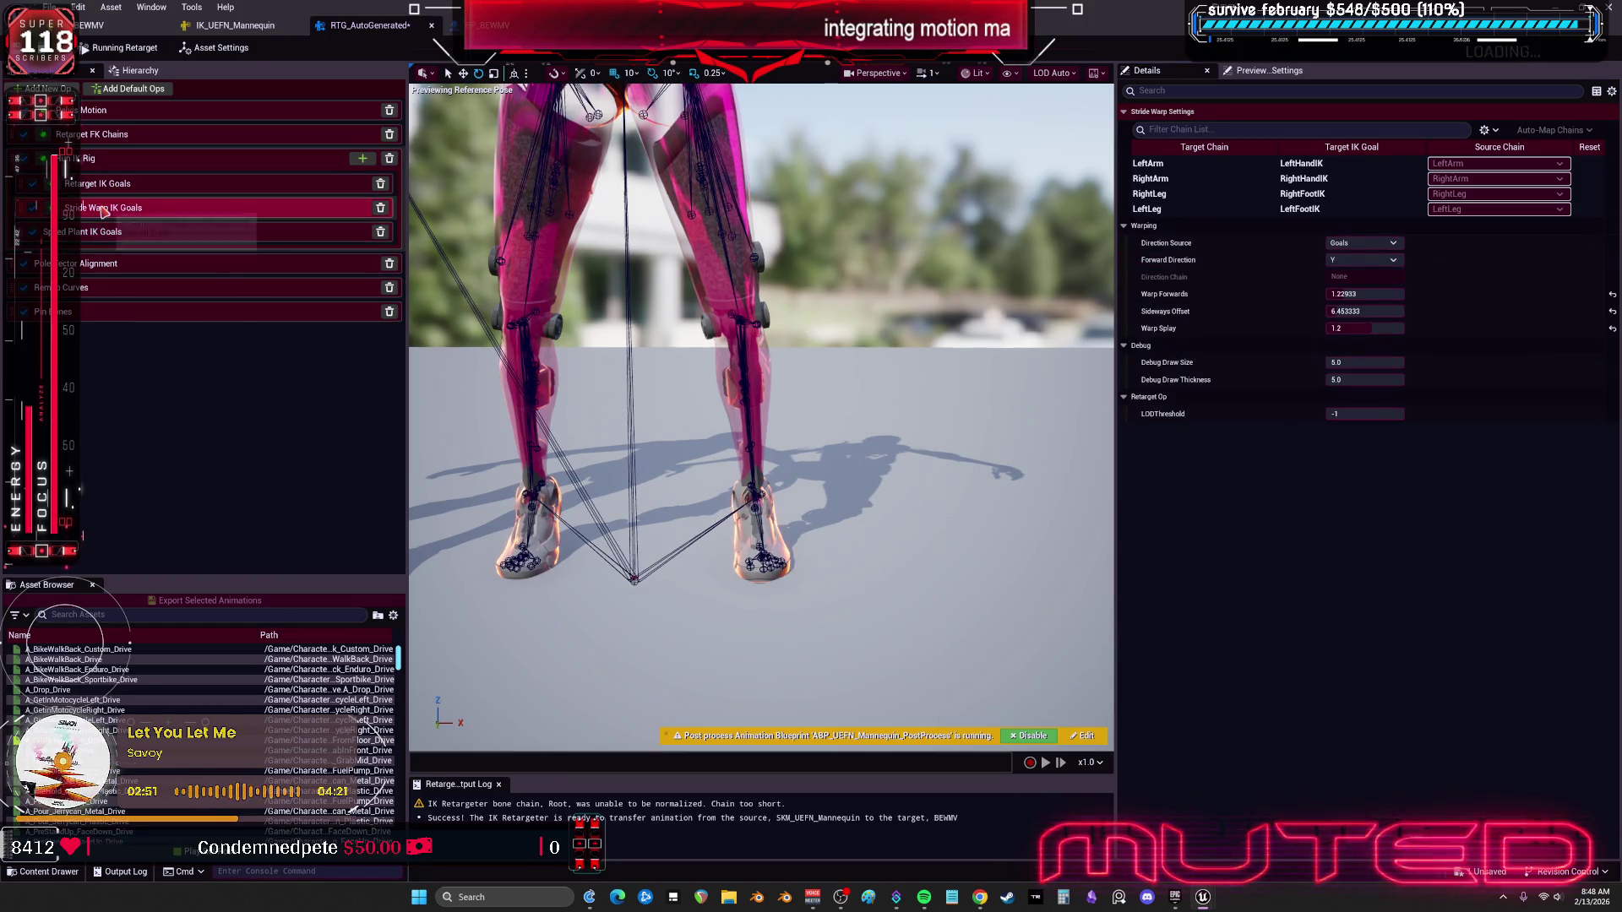
# Step: Set Warp Splay to 1.14 and drag Sideways Offset up to about 33.41
pyautogui.click(1352, 311)
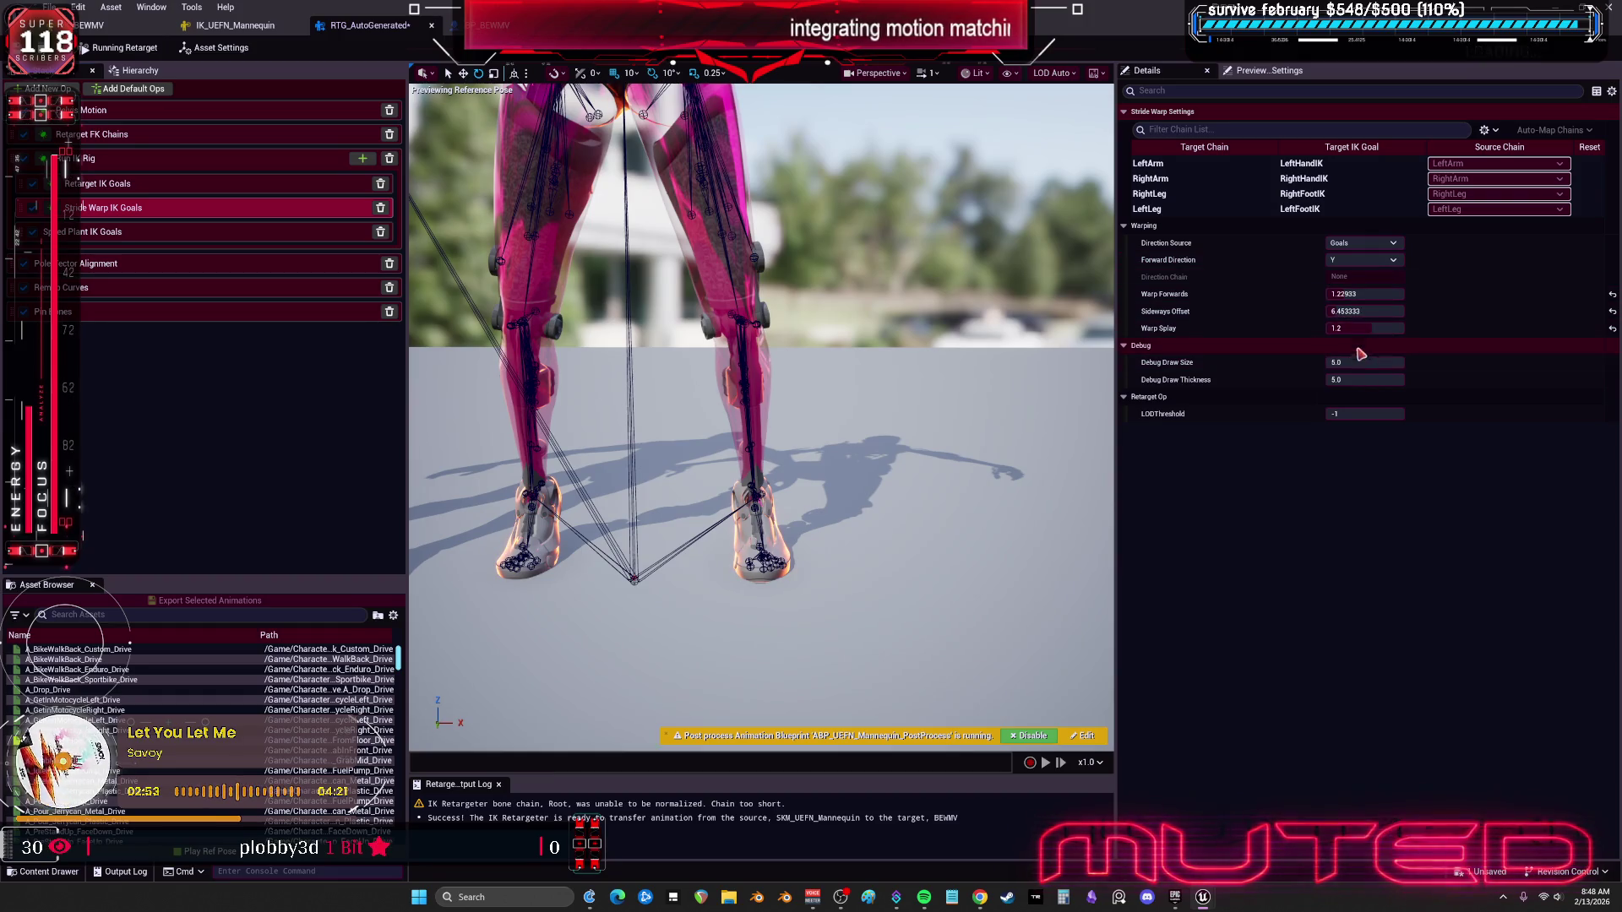
pyautogui.click(1381, 328)
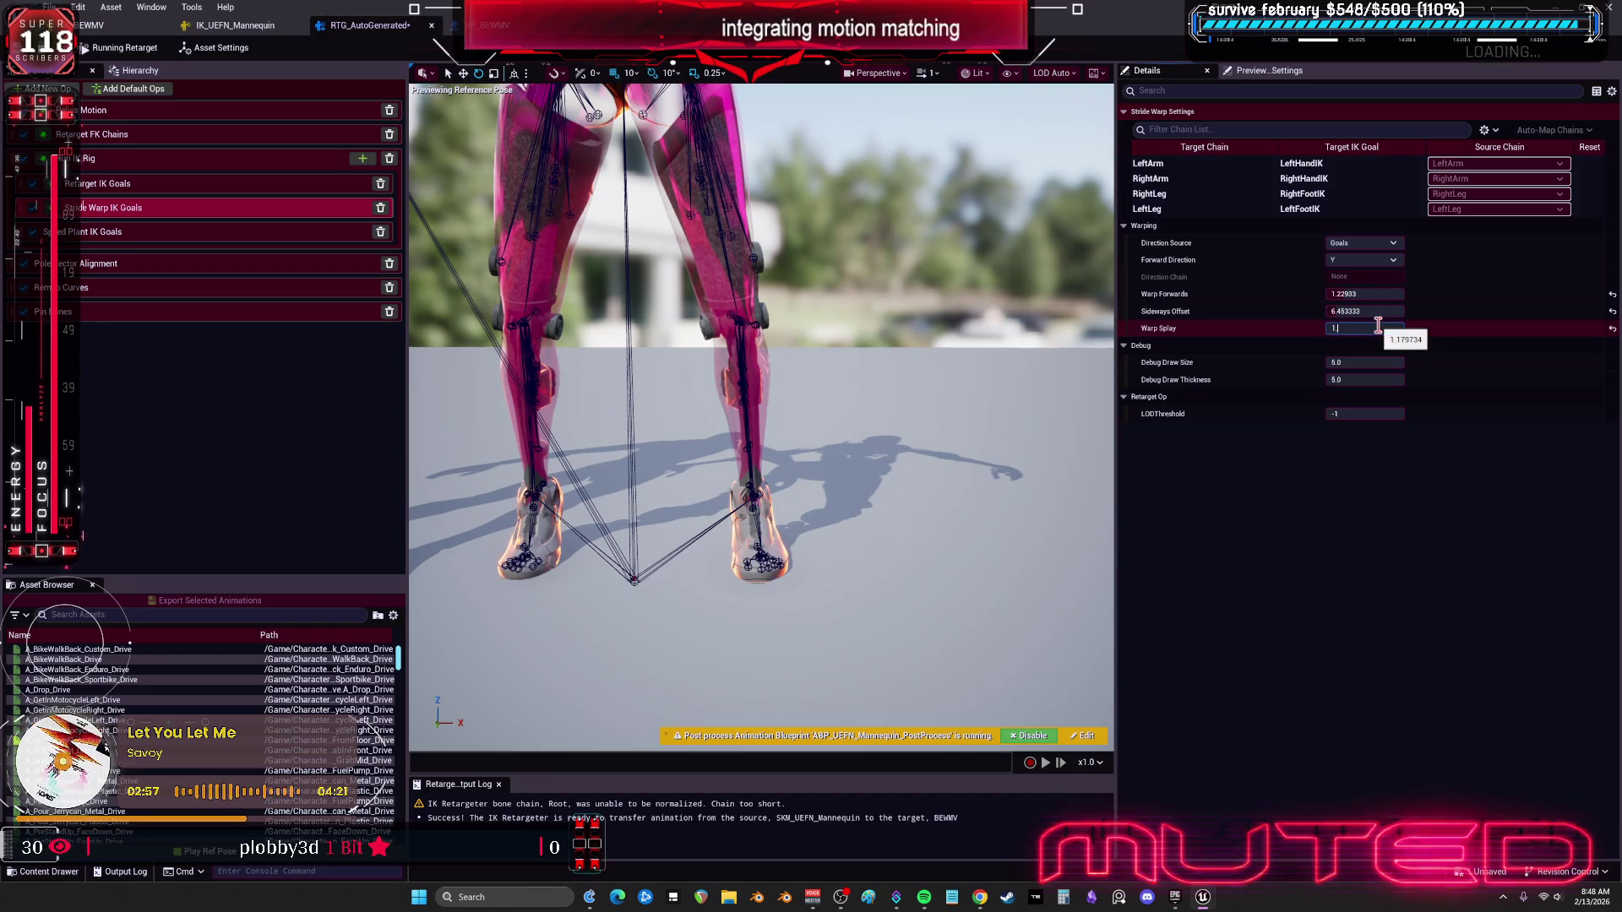
pyautogui.write('.11')
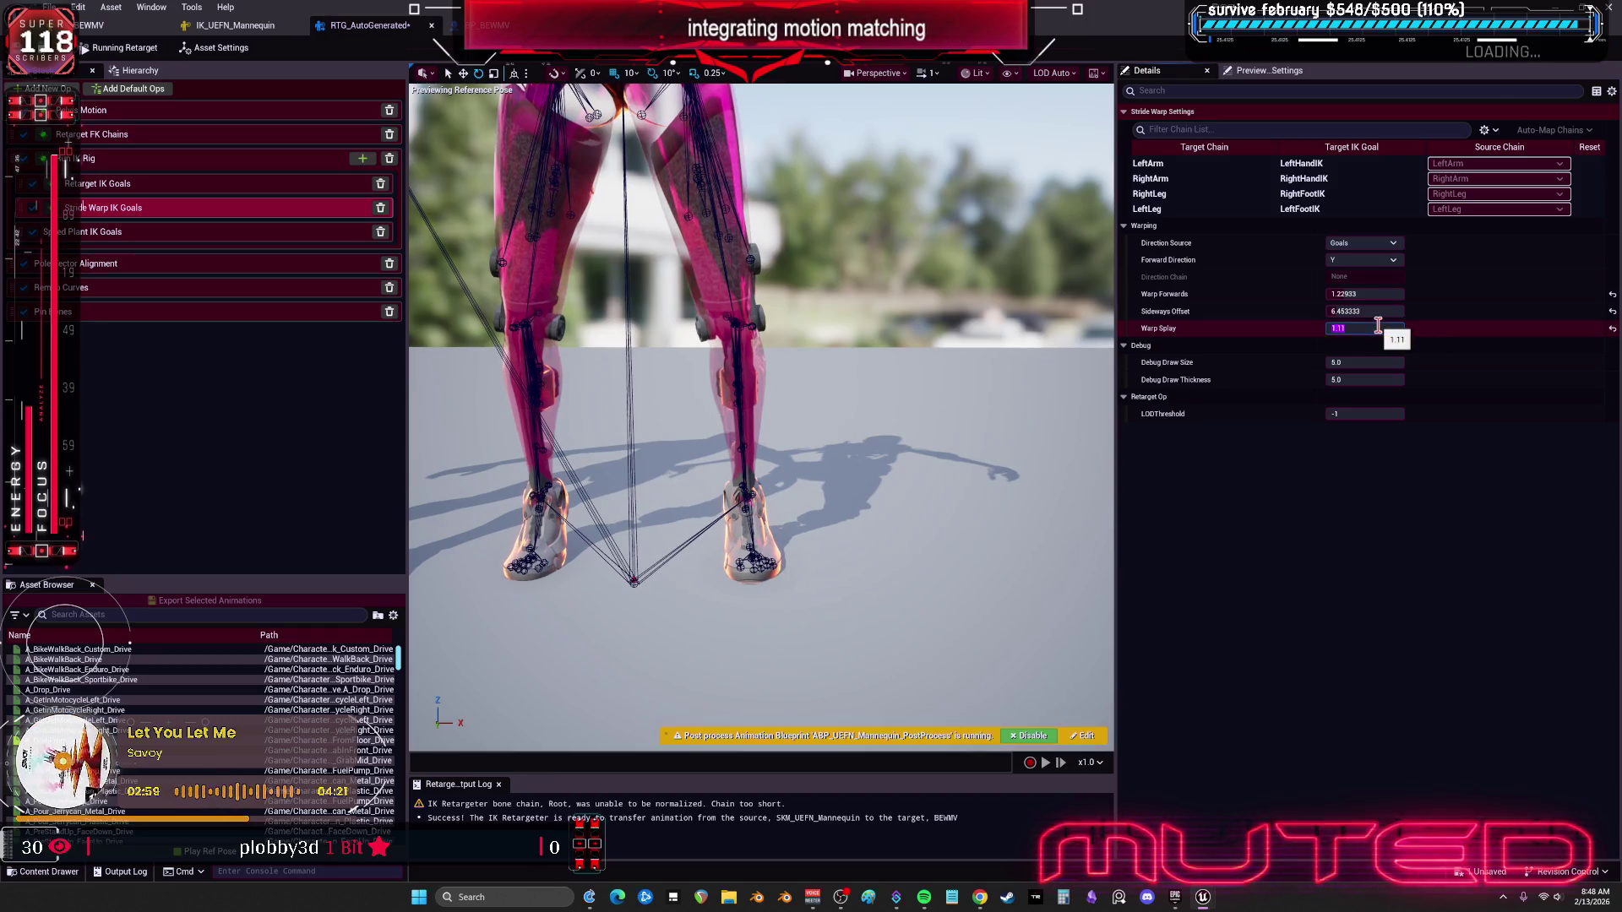
pyautogui.click(1377, 326)
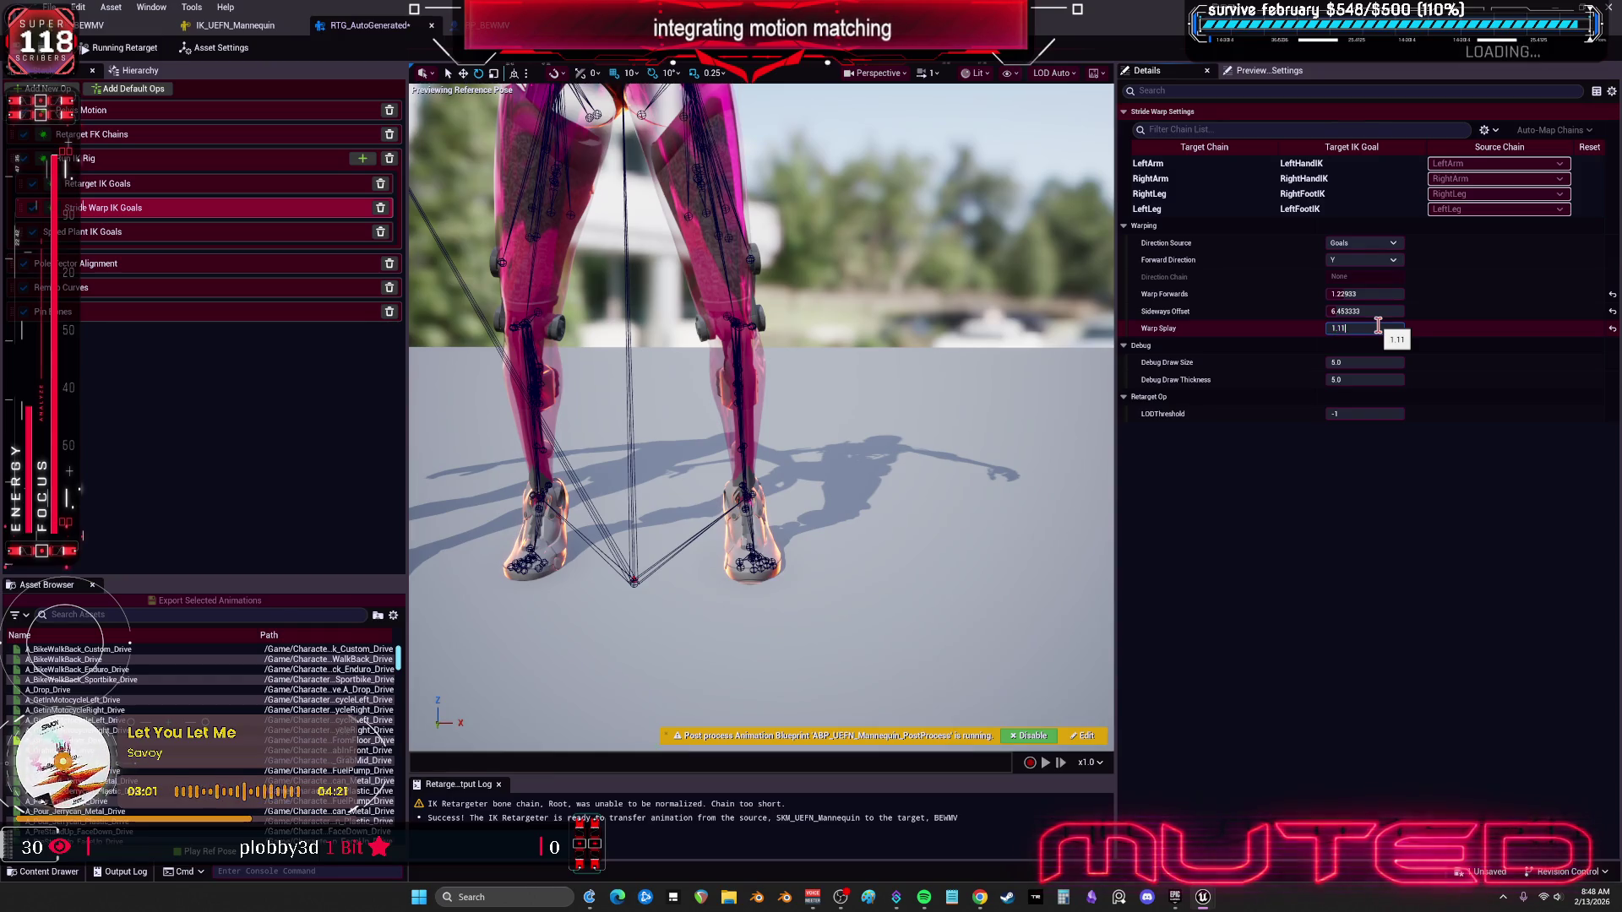
pyautogui.write('2')
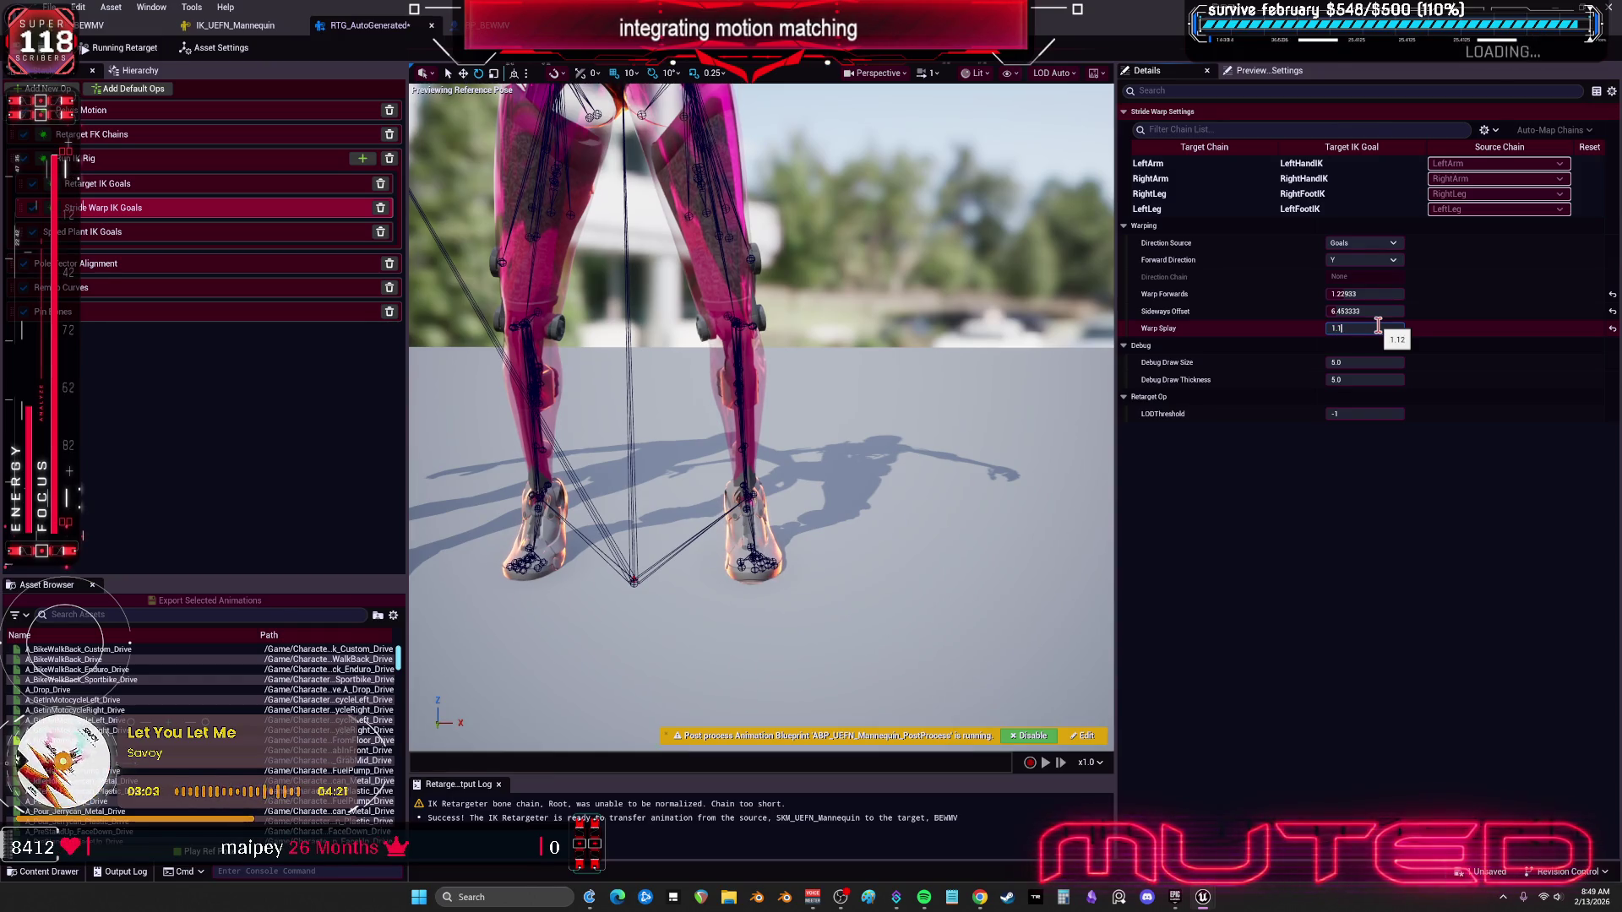
pyautogui.press('BackSpace')
pyautogui.write('4')
pyautogui.press('Return')
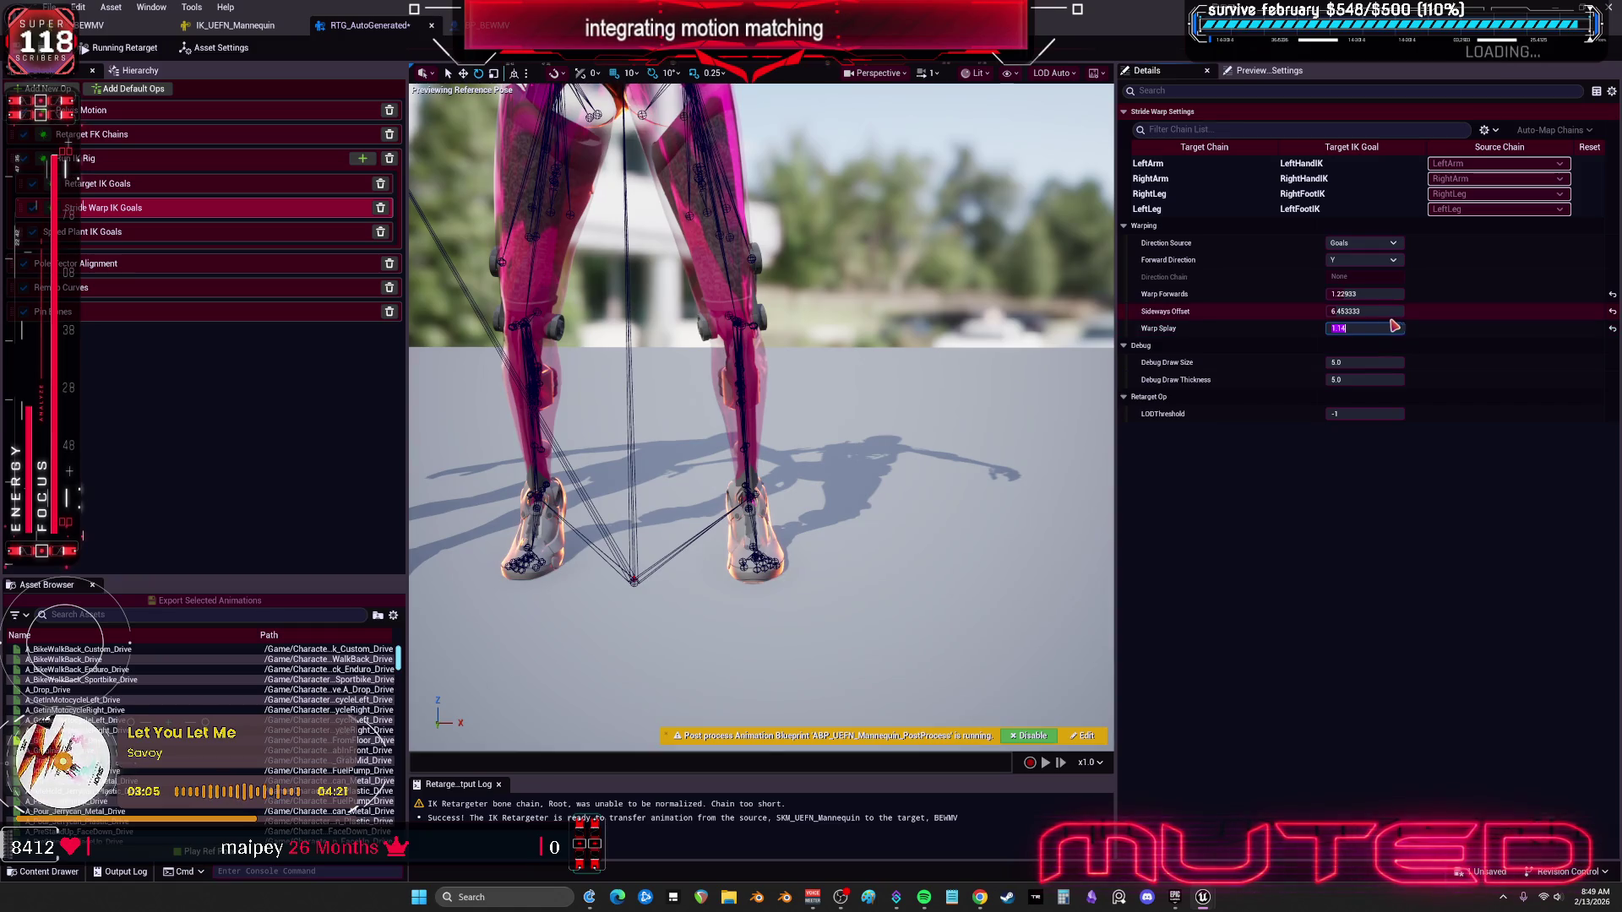
pyautogui.moveTo(1366, 312)
pyautogui.mouseDown()
pyautogui.moveTo(1309, 312)
pyautogui.moveTo(1427, 312)
pyautogui.mouseUp()
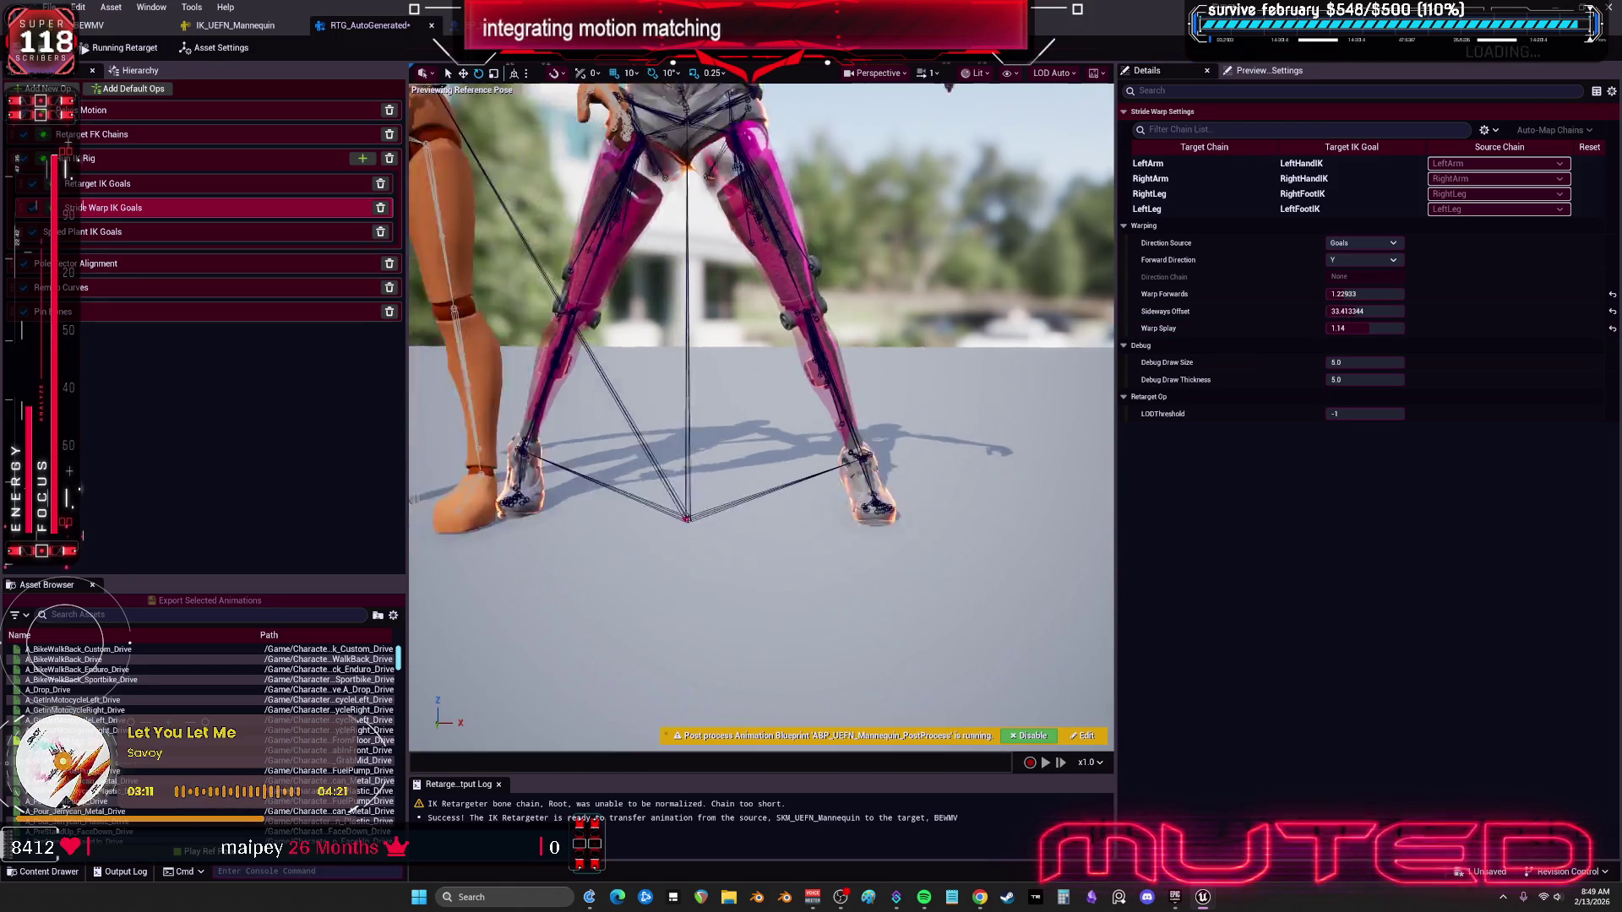
pyautogui.scroll(-3, 368, 676)
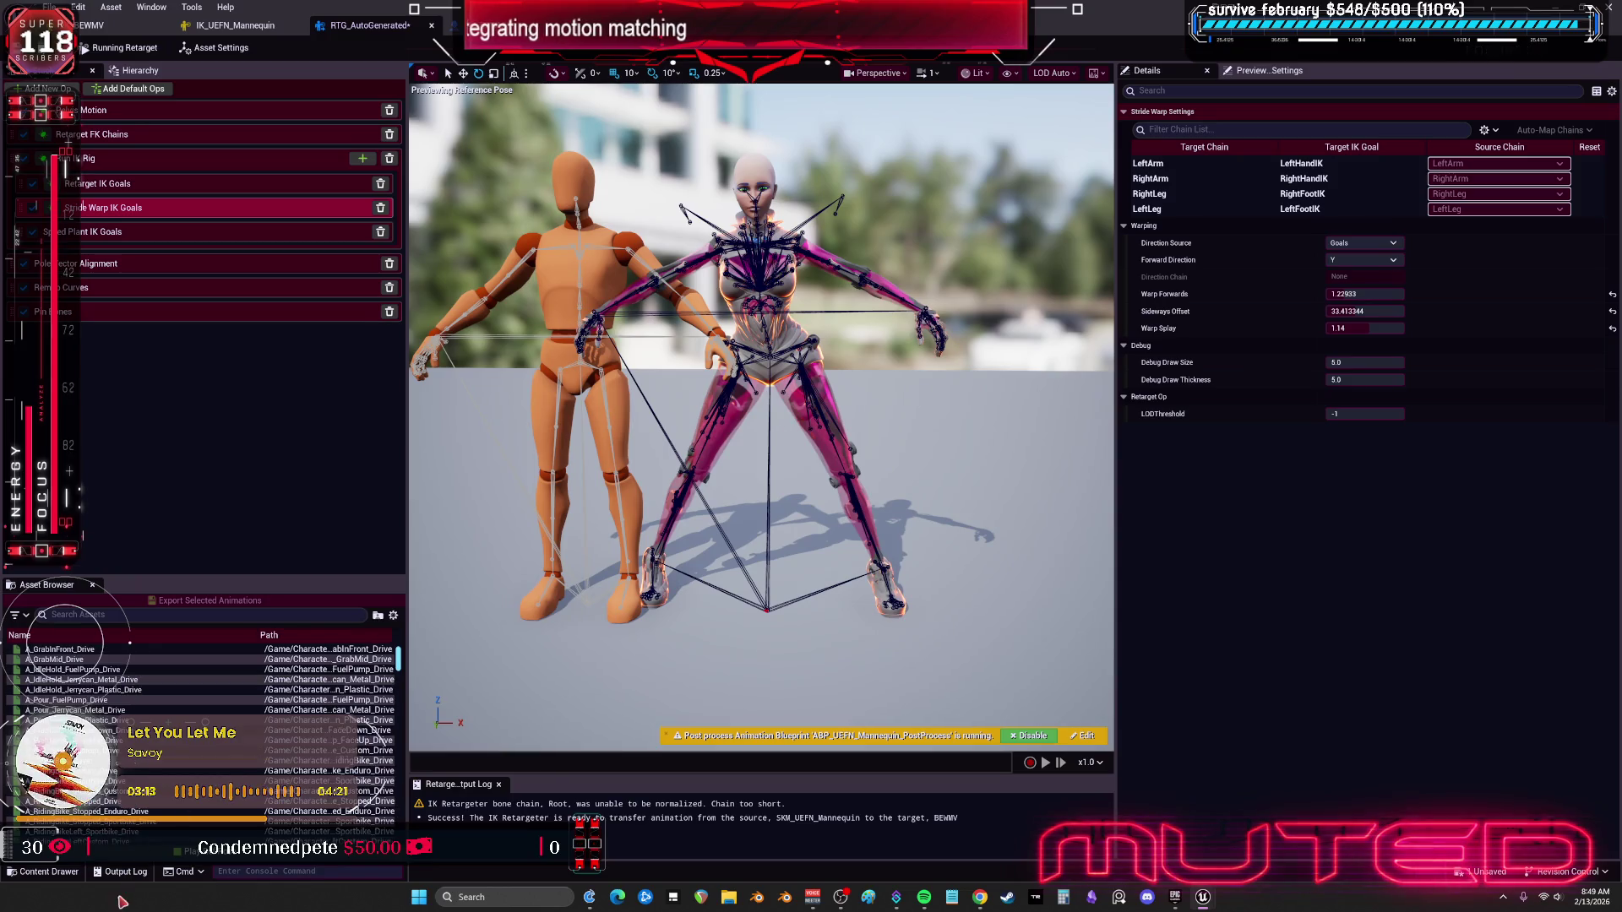
# Step: Preview the jump landing, jump-into-sprint and falling loop animations on both characters
pyautogui.scroll(-5, 368, 673)
pyautogui.click(337, 757)
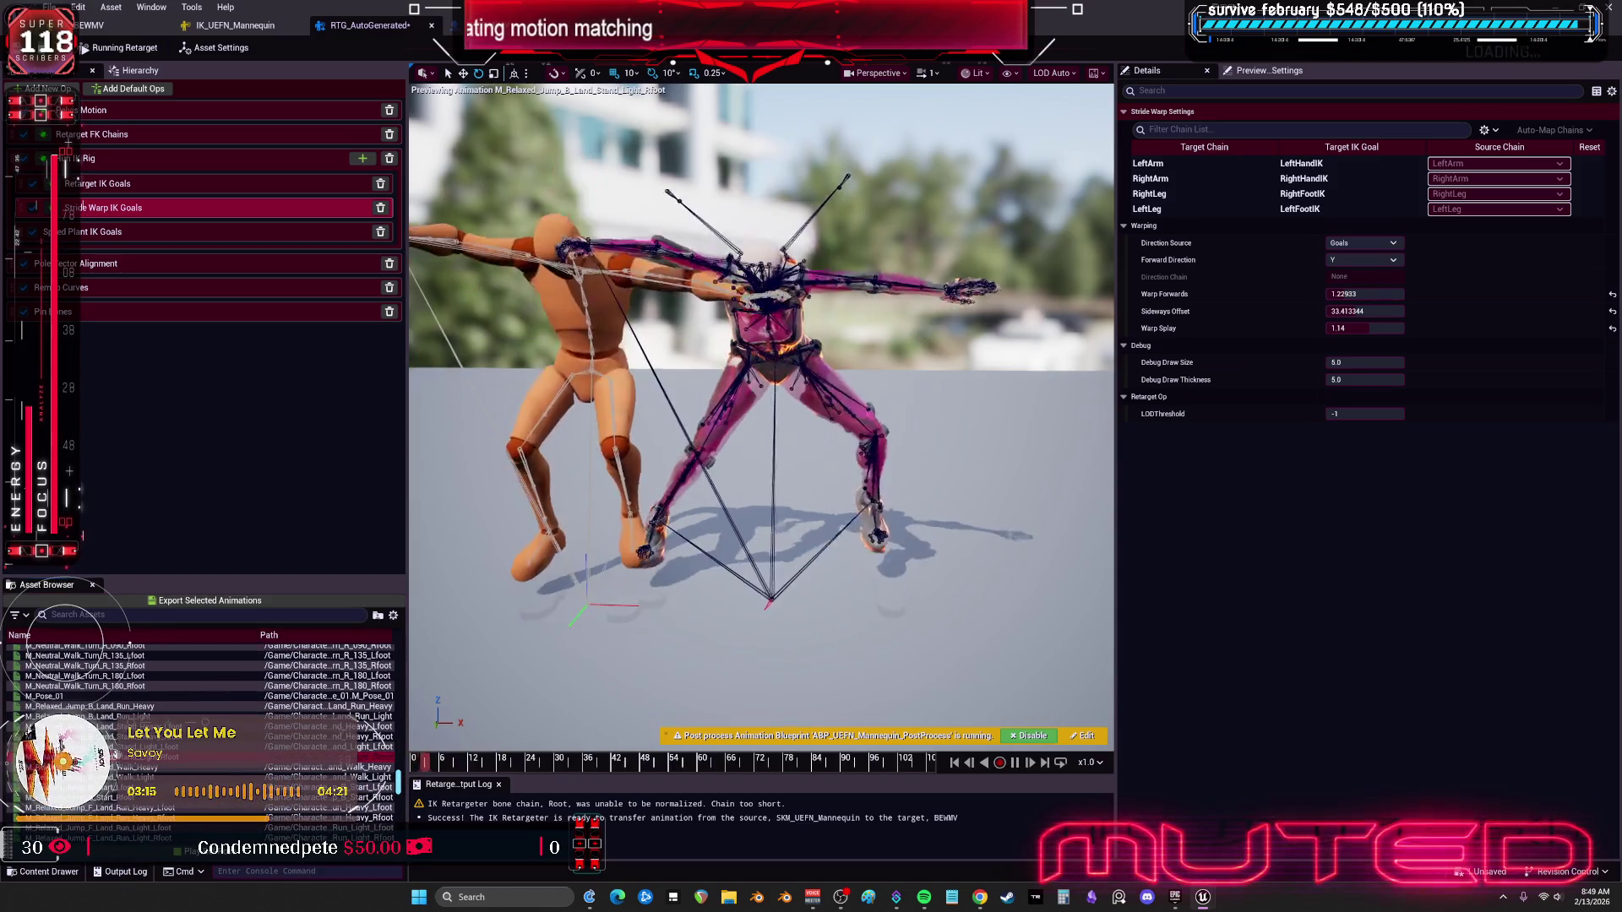
pyautogui.scroll(-3, 338, 726)
pyautogui.click(338, 696)
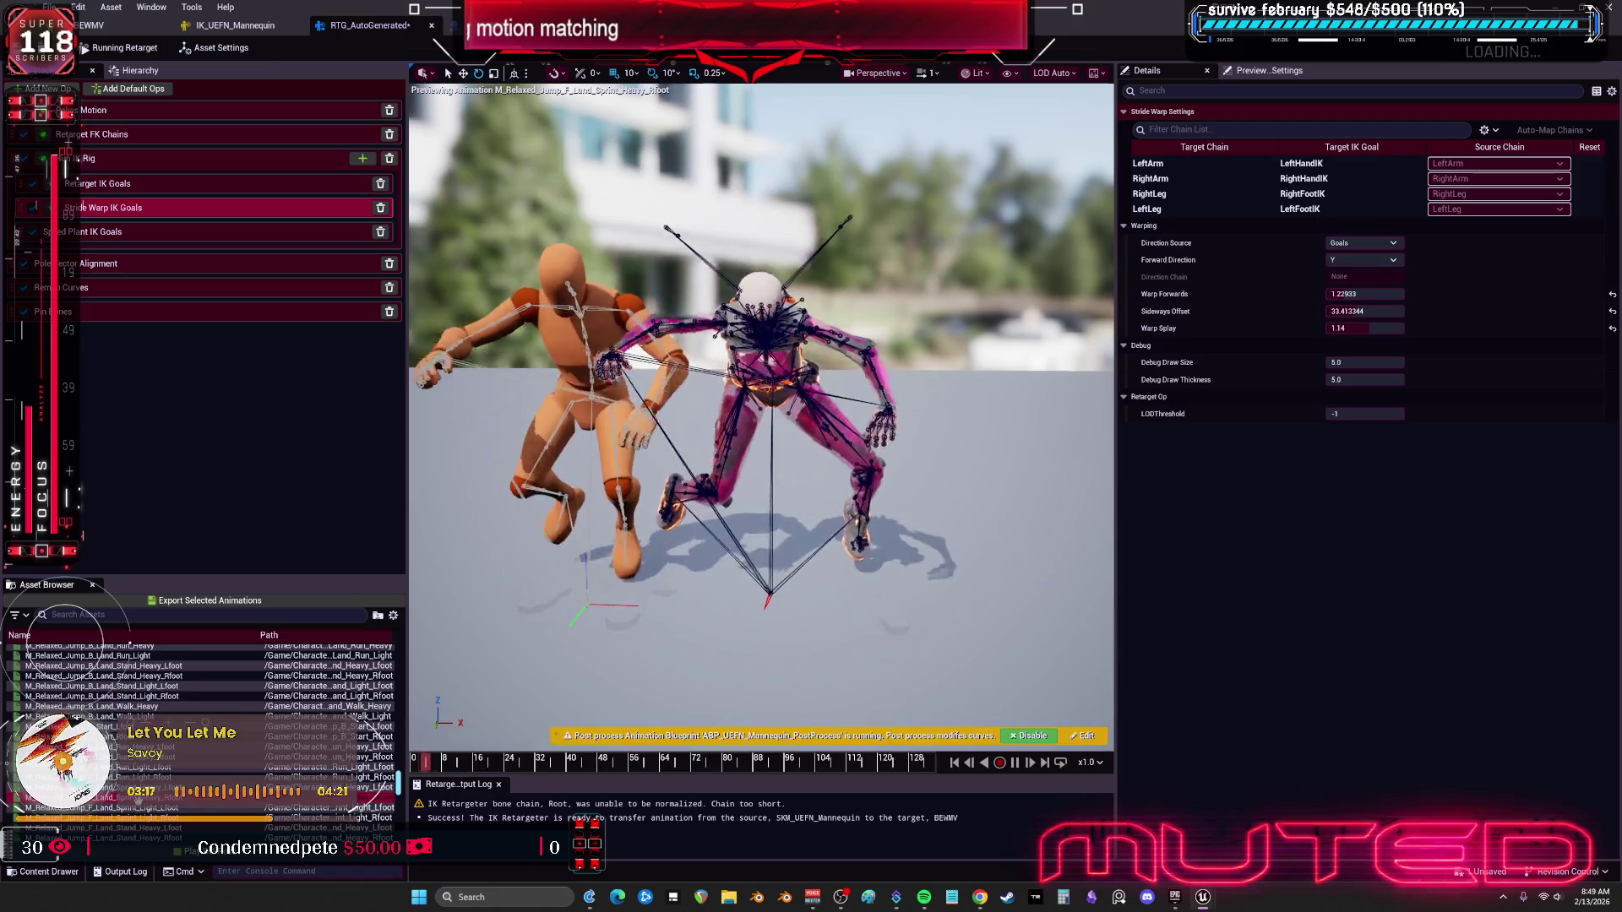
pyautogui.scroll(-4, 337, 696)
pyautogui.click(127, 706)
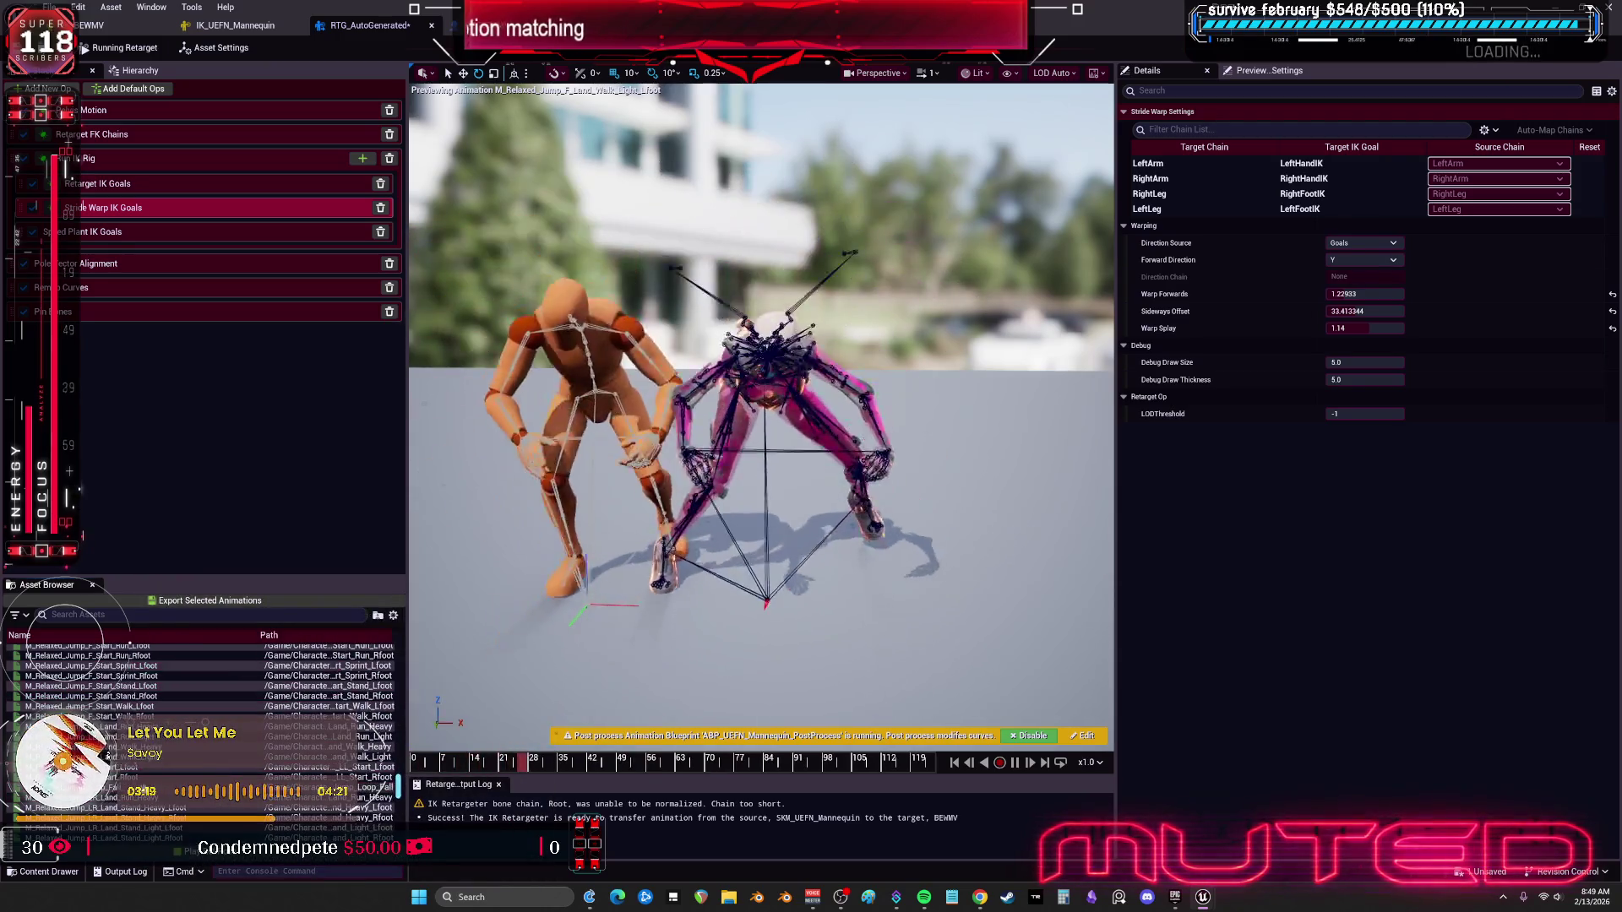
# Step: Preview the run box animation, then the relaxed run spin animation
pyautogui.scroll(-5, 363, 726)
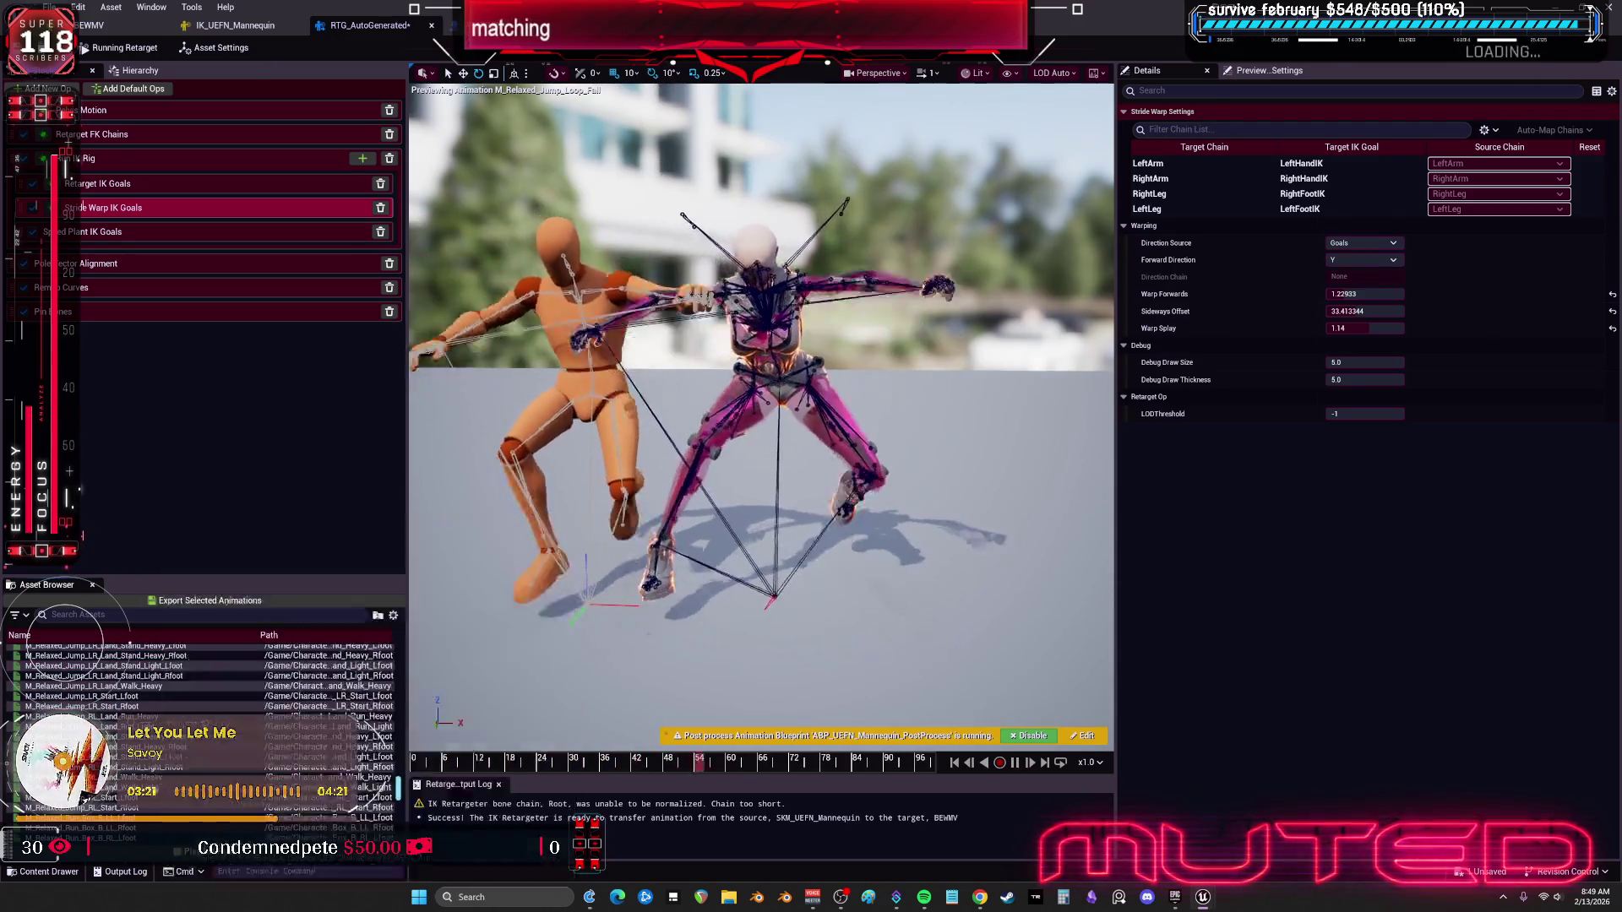
pyautogui.click(363, 757)
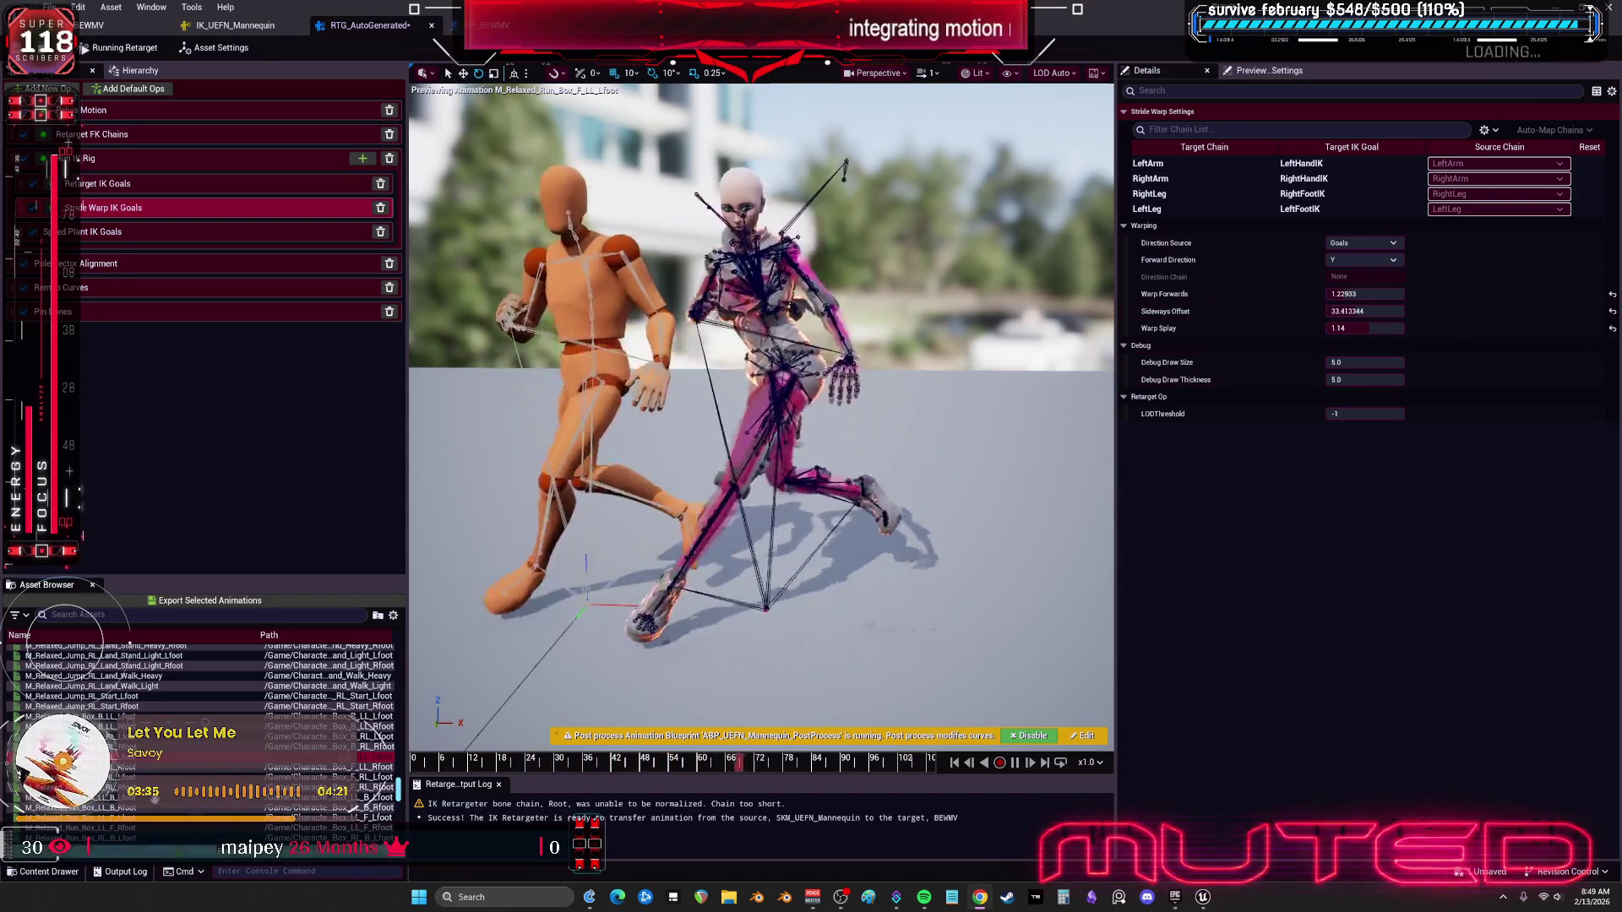
pyautogui.scroll(-5, 119, 701)
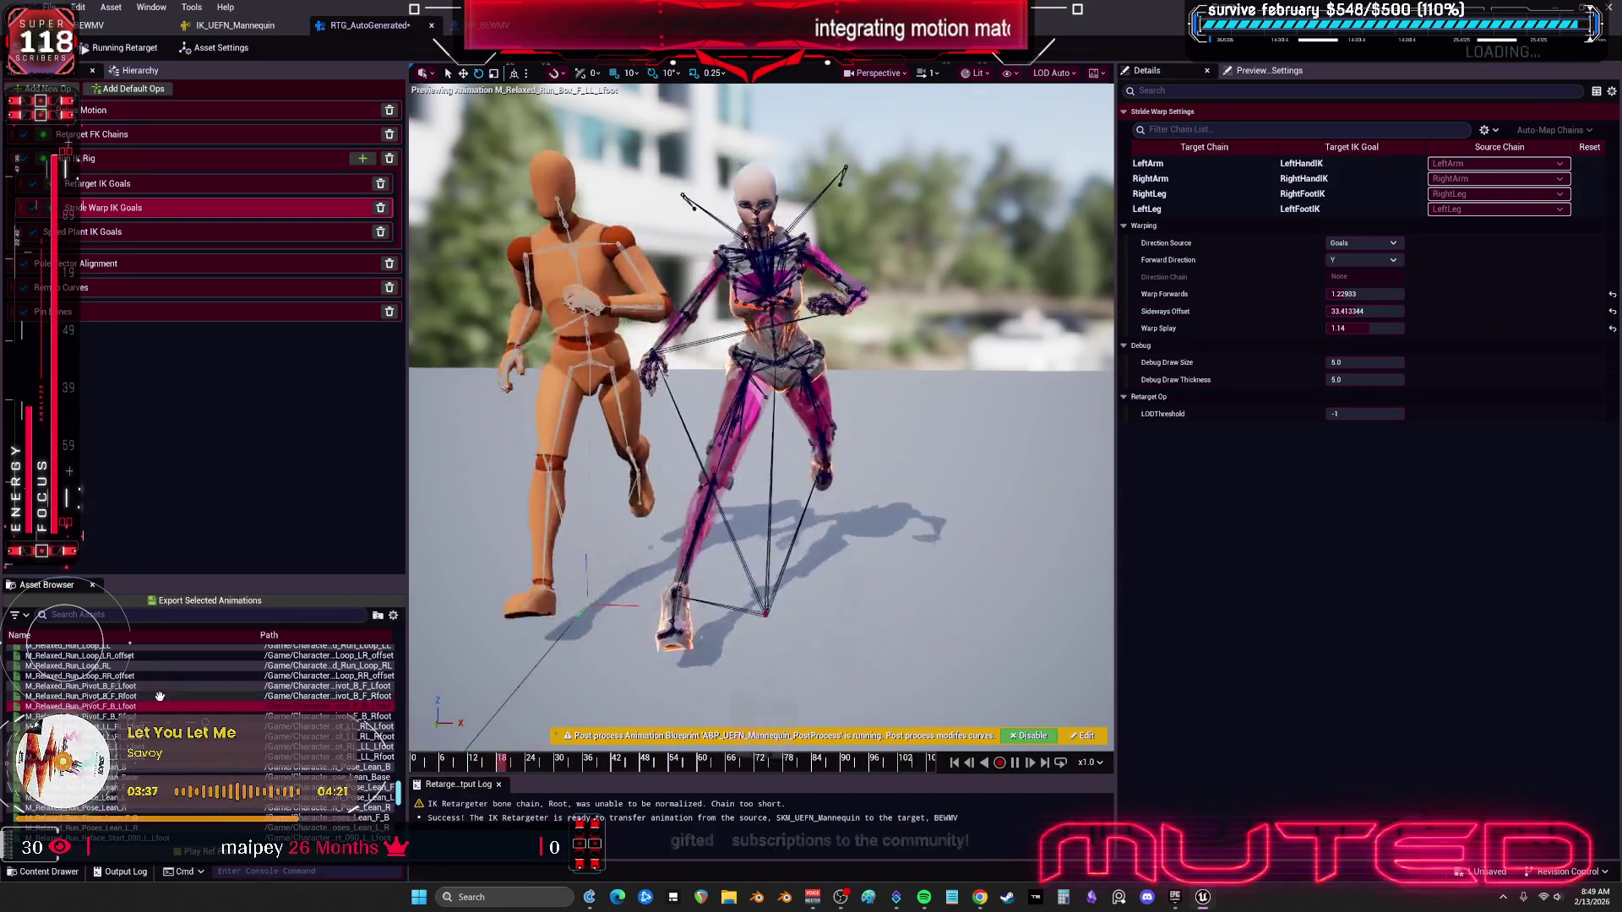
pyautogui.moveTo(153, 711)
pyautogui.scroll(-3, 154, 711)
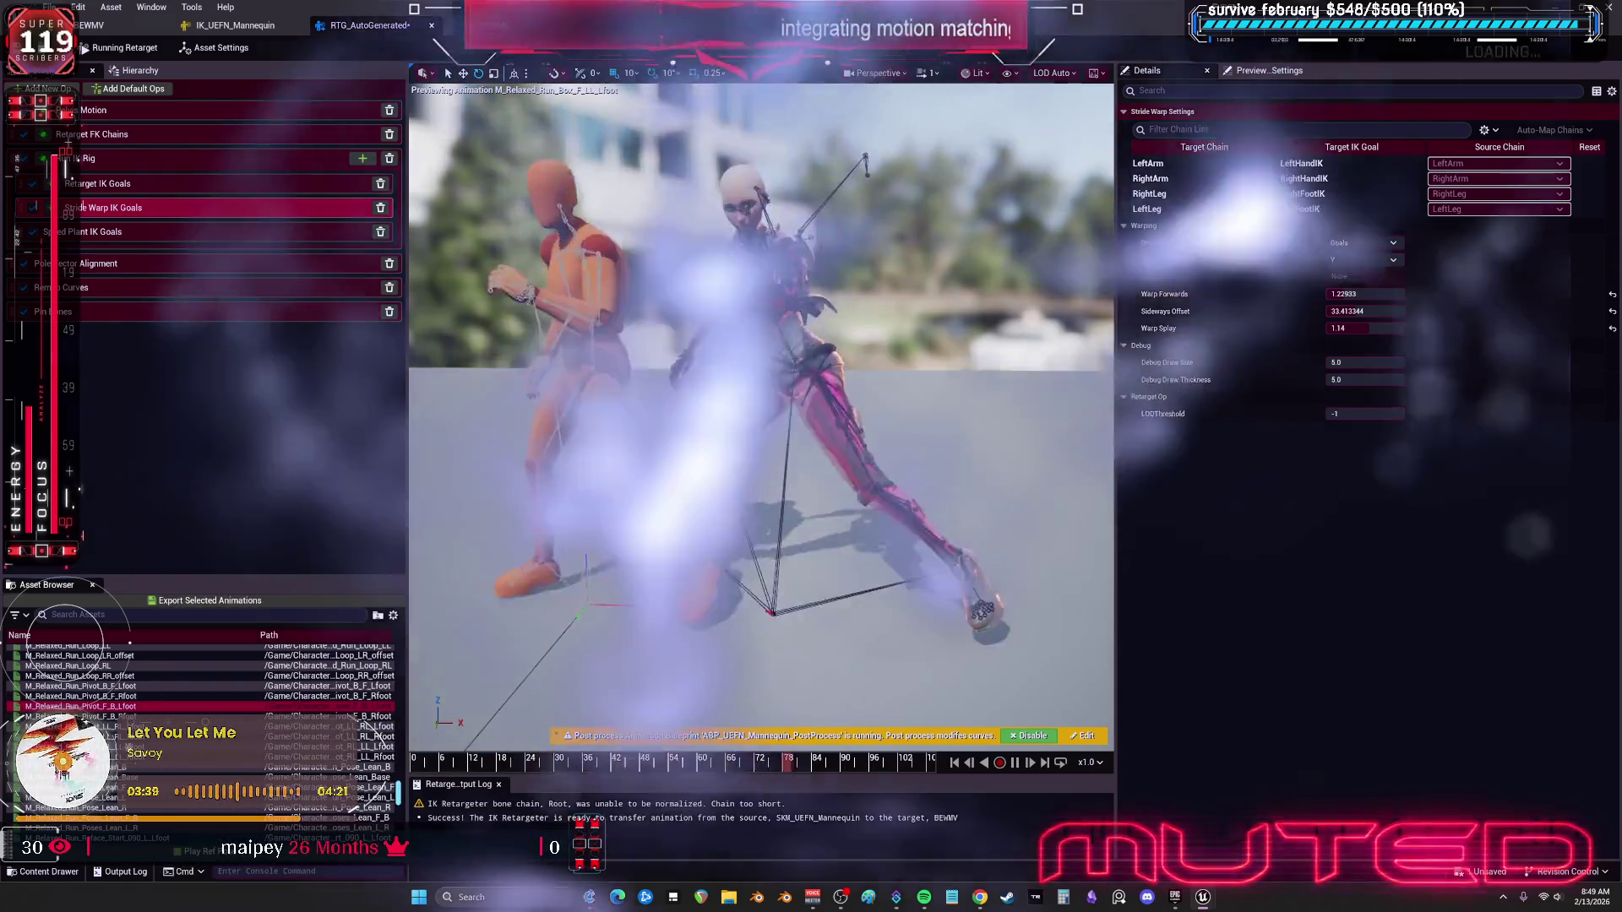
pyautogui.scroll(-3, 115, 743)
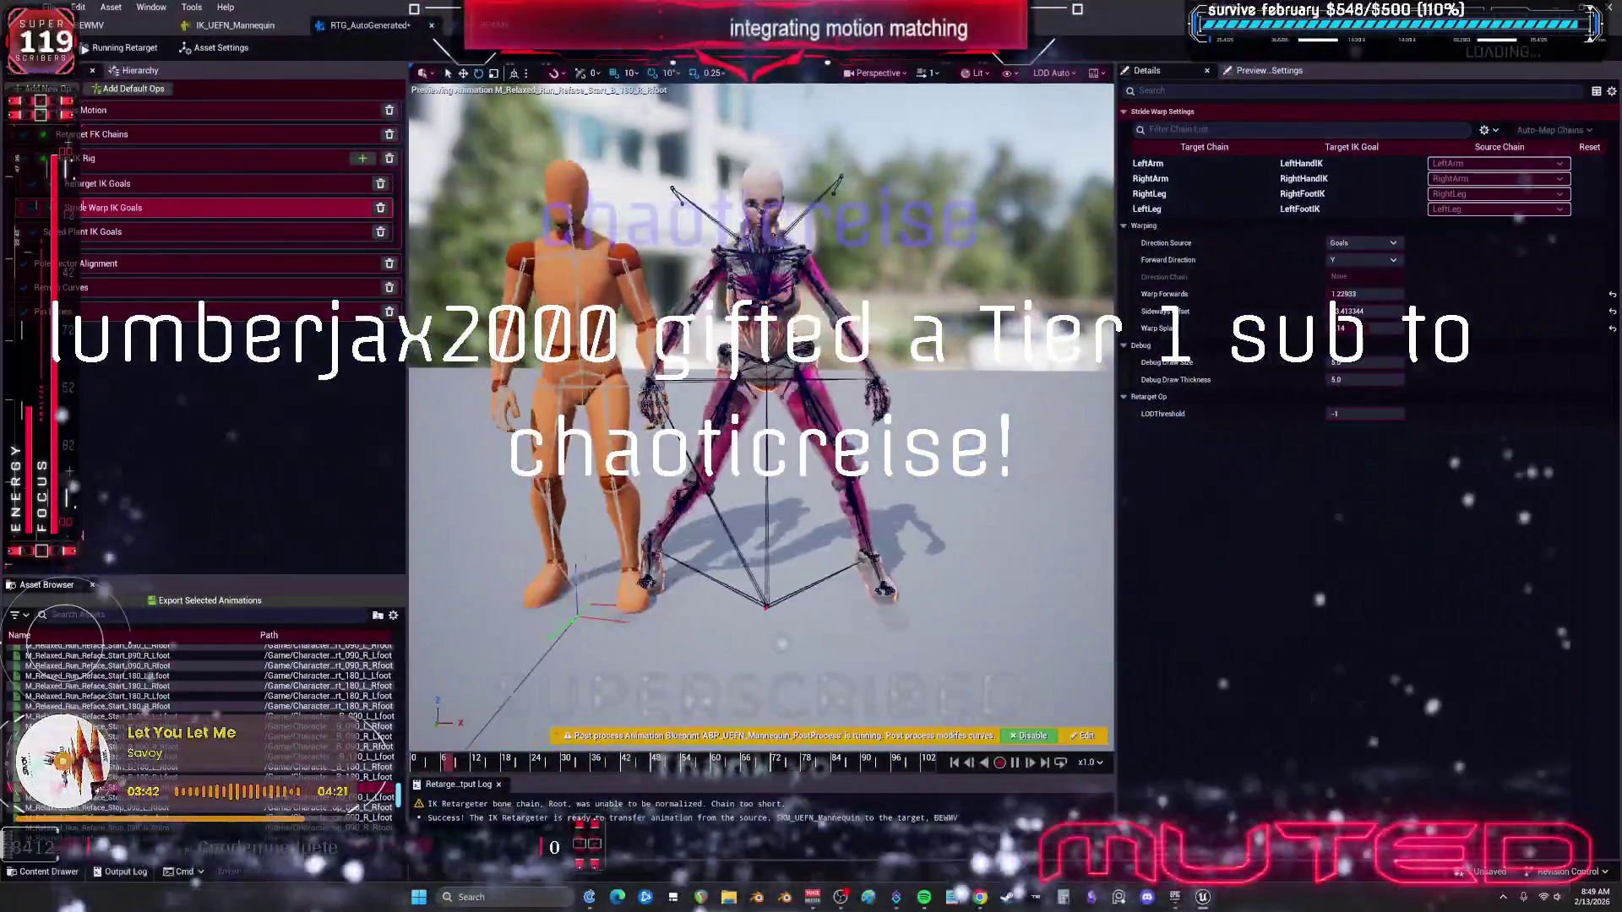
pyautogui.moveTo(119, 773)
pyautogui.scroll(-1, 119, 774)
pyautogui.click(37, 798)
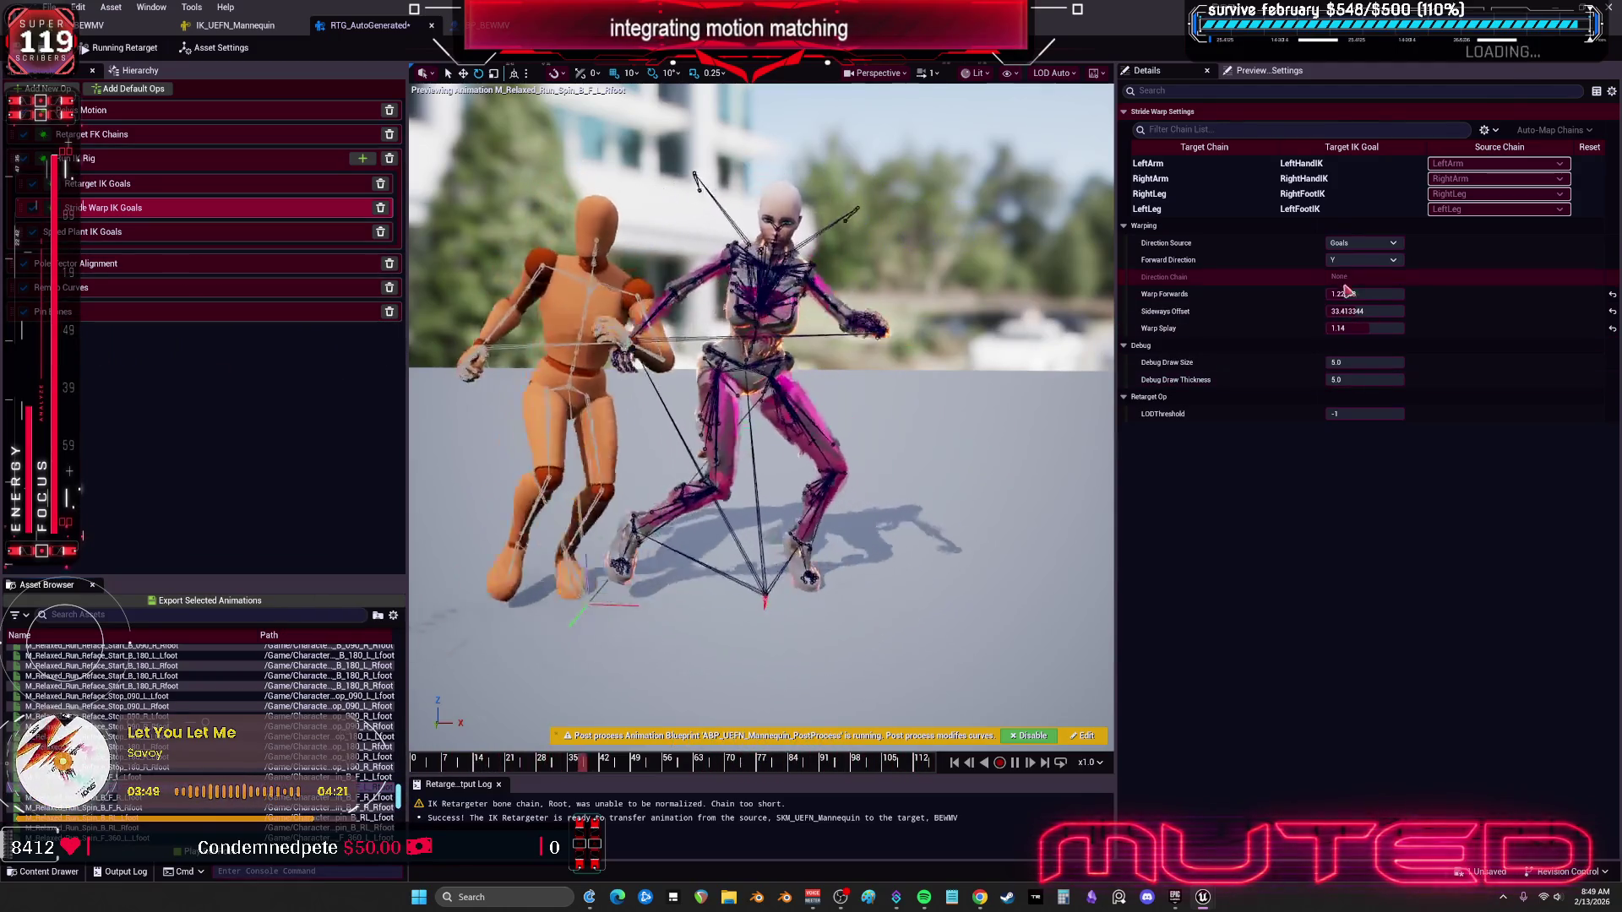
# Step: Set Stride Warp Sideways Offset to about 0.56 and lower Warp Forwards to 0.629336
pyautogui.moveTo(1381, 312); pyautogui.dragTo(1355, 312)
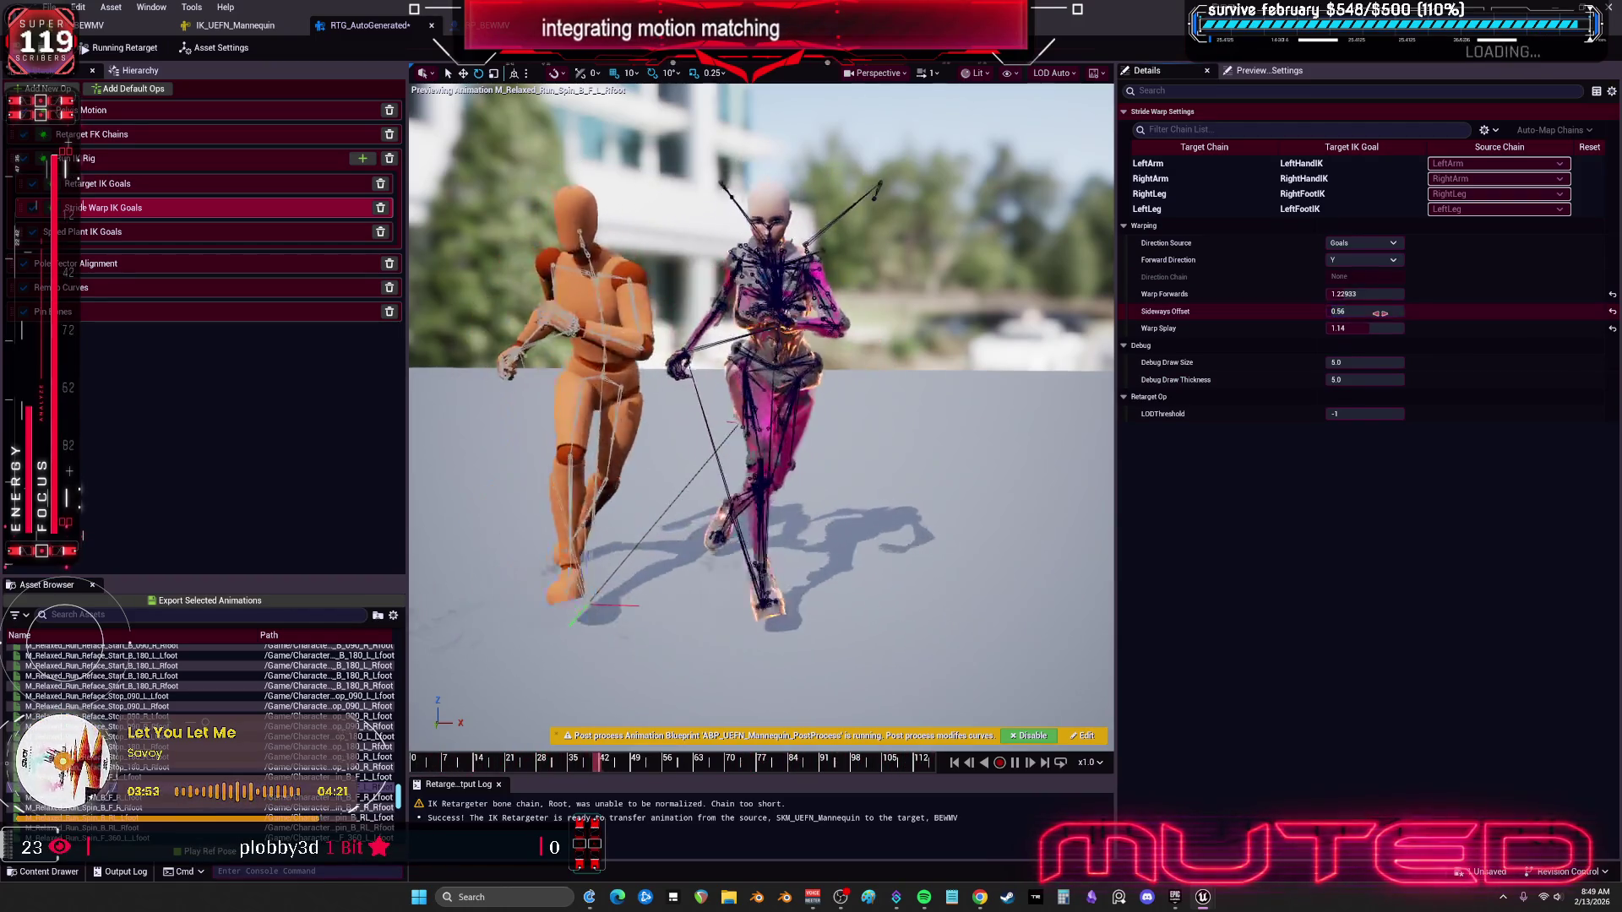
pyautogui.moveTo(1364, 312)
pyautogui.mouseDown()
pyautogui.moveTo(1378, 316)
pyautogui.moveTo(1343, 294)
pyautogui.moveTo(1385, 294)
pyautogui.mouseUp()
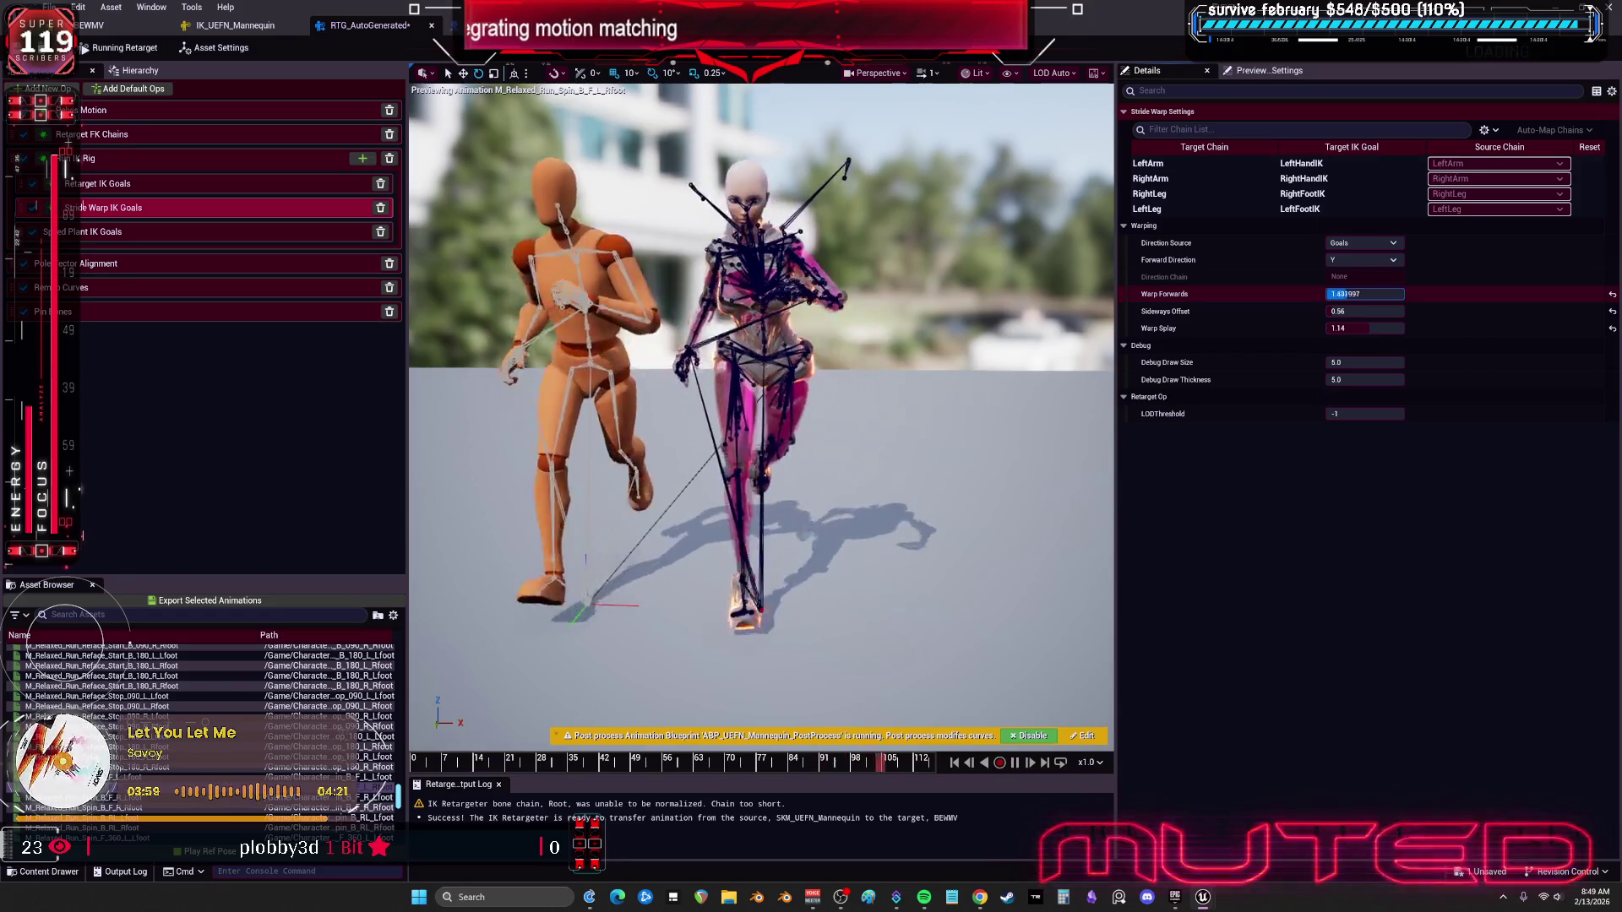
pyautogui.moveTo(1365, 294); pyautogui.dragTo(1339, 294)
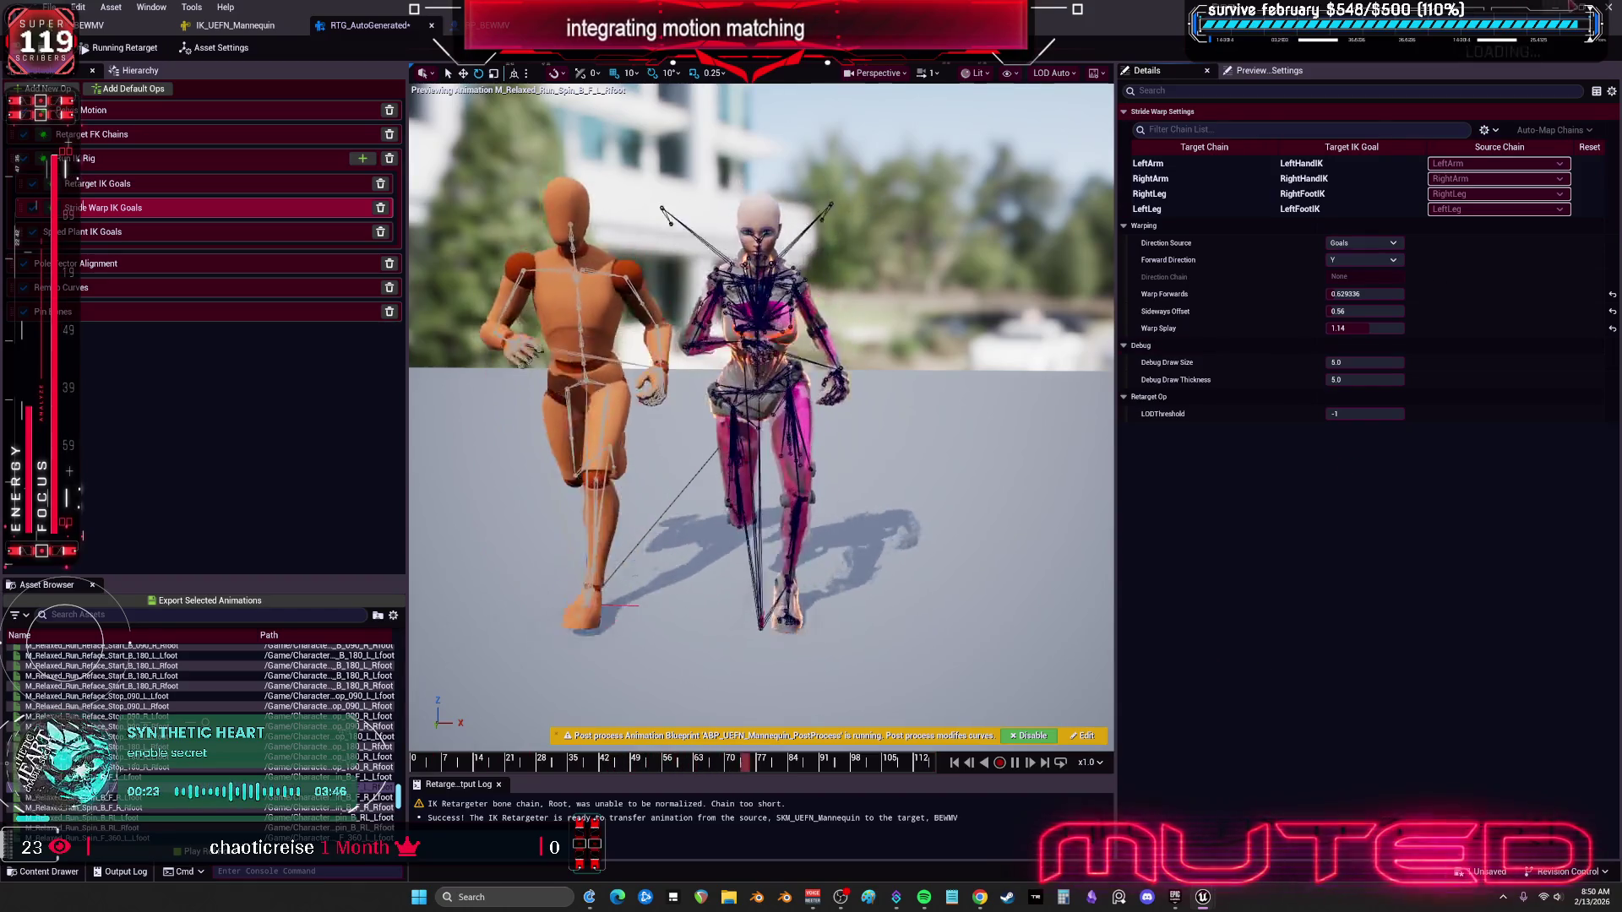
pyautogui.hotkey('alt', 'Tab')
# Step: Quit without saving, relaunch Unreal 5.7.3, and filter Content to IK Retargeter assets
pyautogui.click(1609, 9)
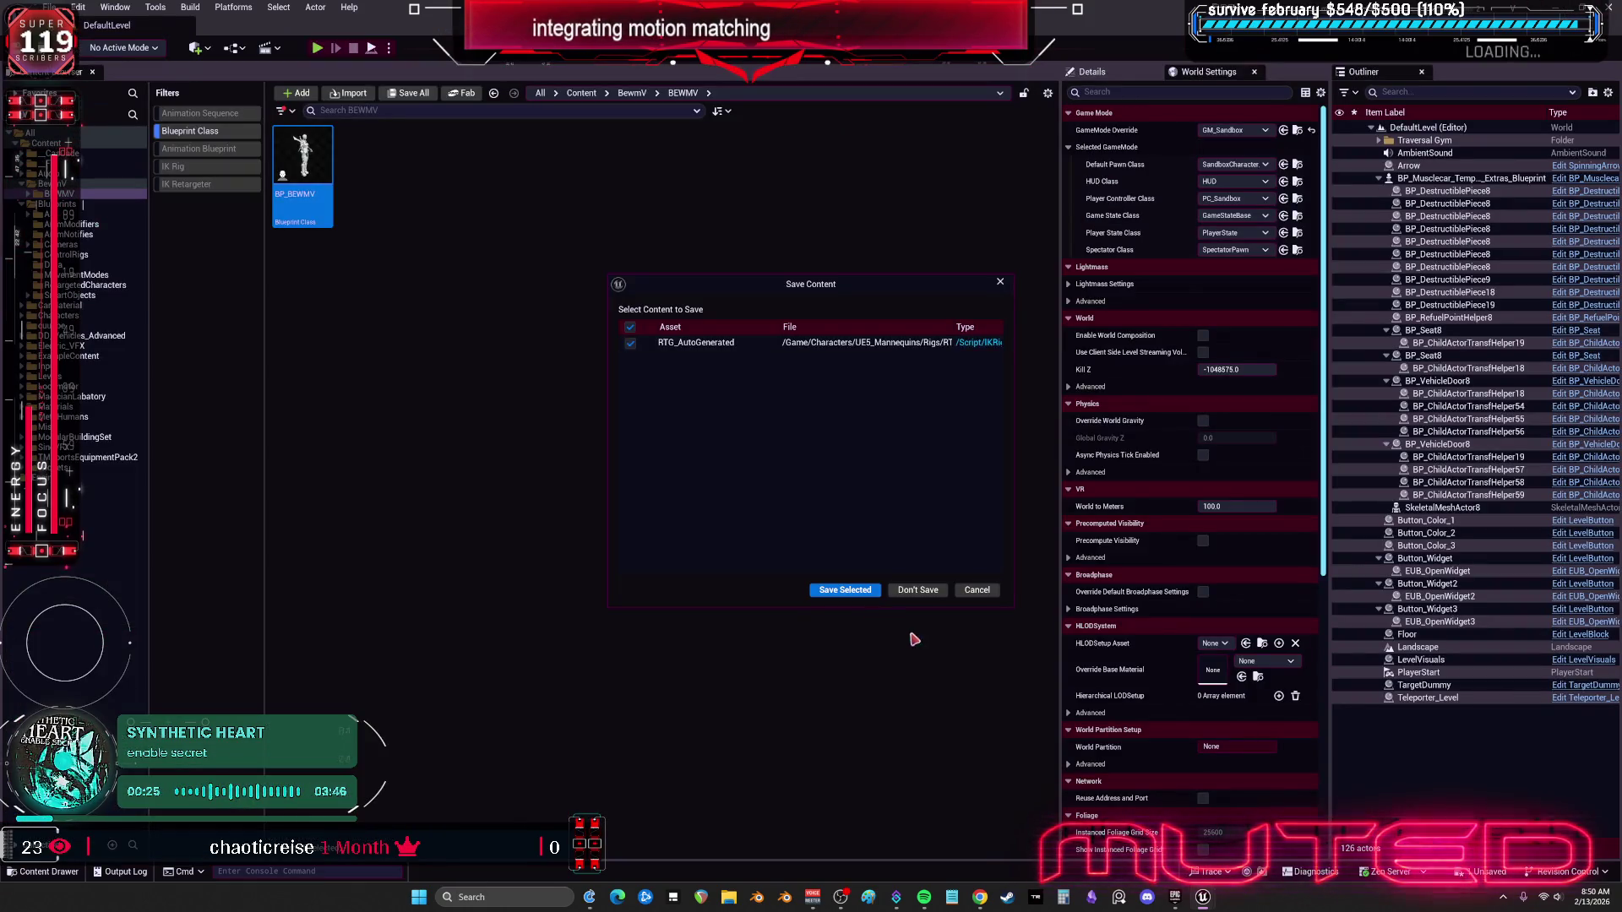
pyautogui.click(916, 591)
pyautogui.doubleClick(656, 605)
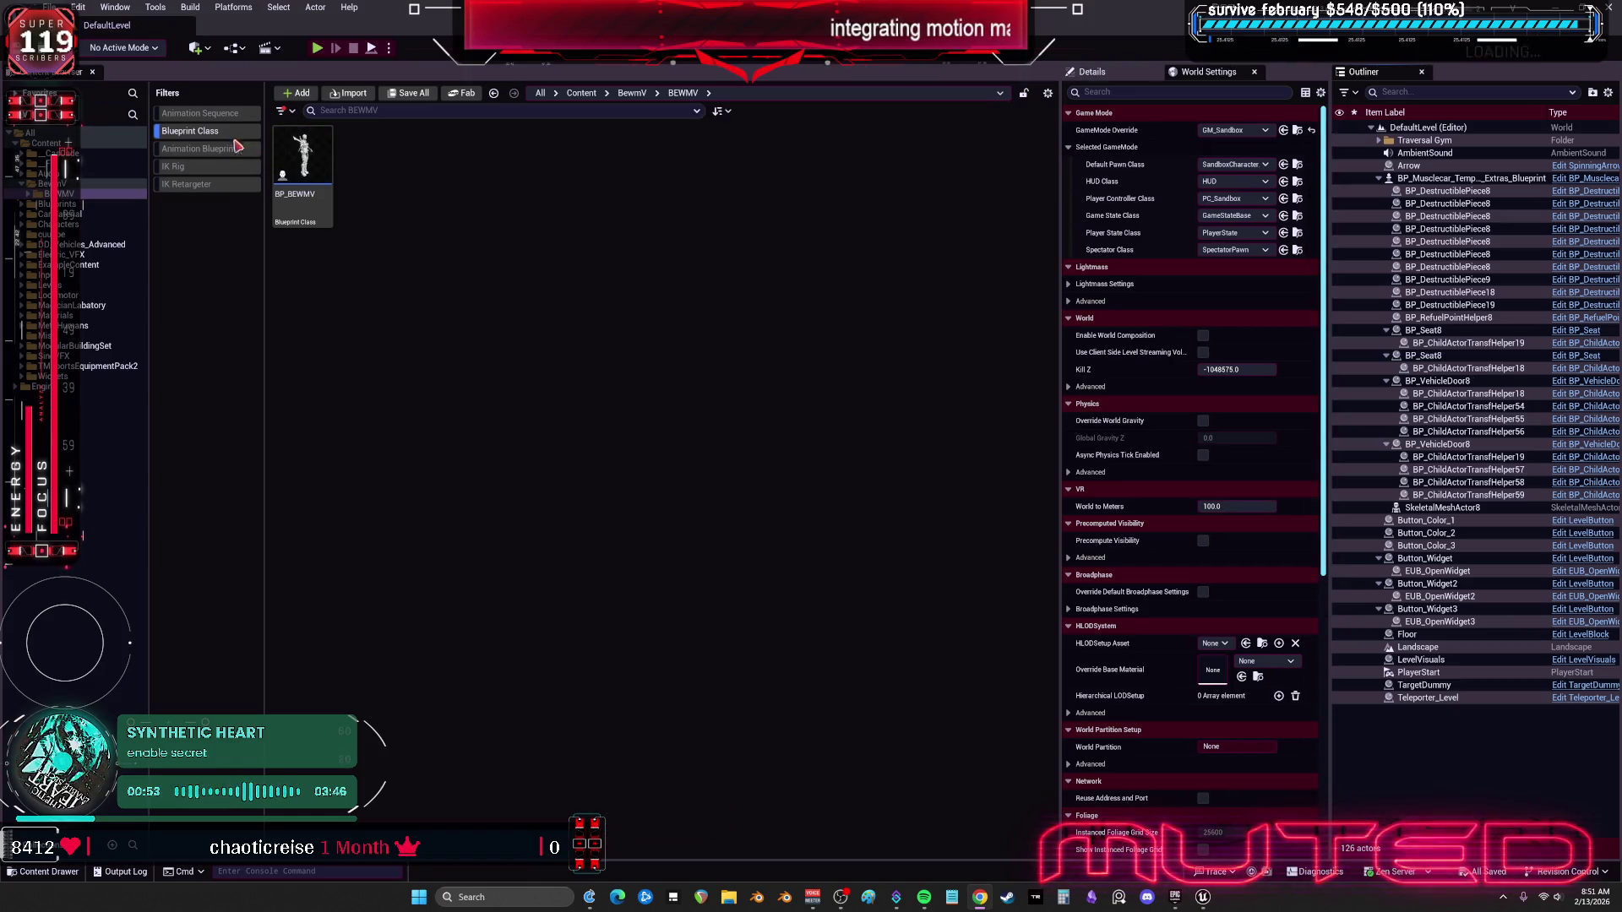
pyautogui.click(187, 184)
pyautogui.click(48, 143)
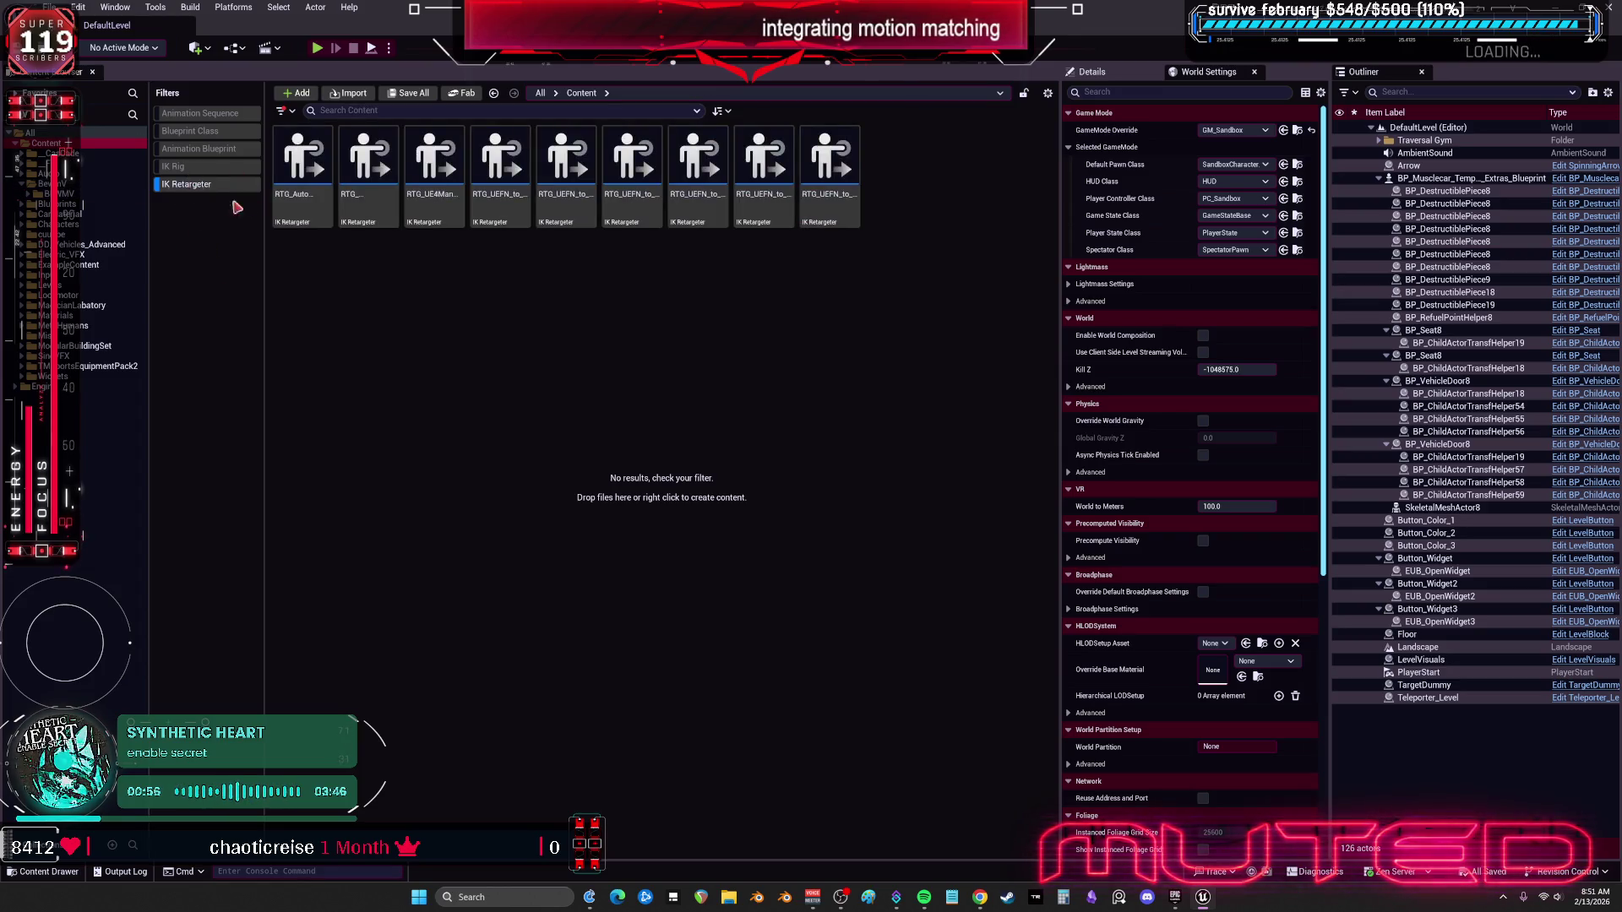
# Step: Open RTG_AutoGenerated and reset Target Mesh Offset to 0 so BEWMV overlaps the mannequin
pyautogui.click(322, 221)
pyautogui.doubleClick(322, 221)
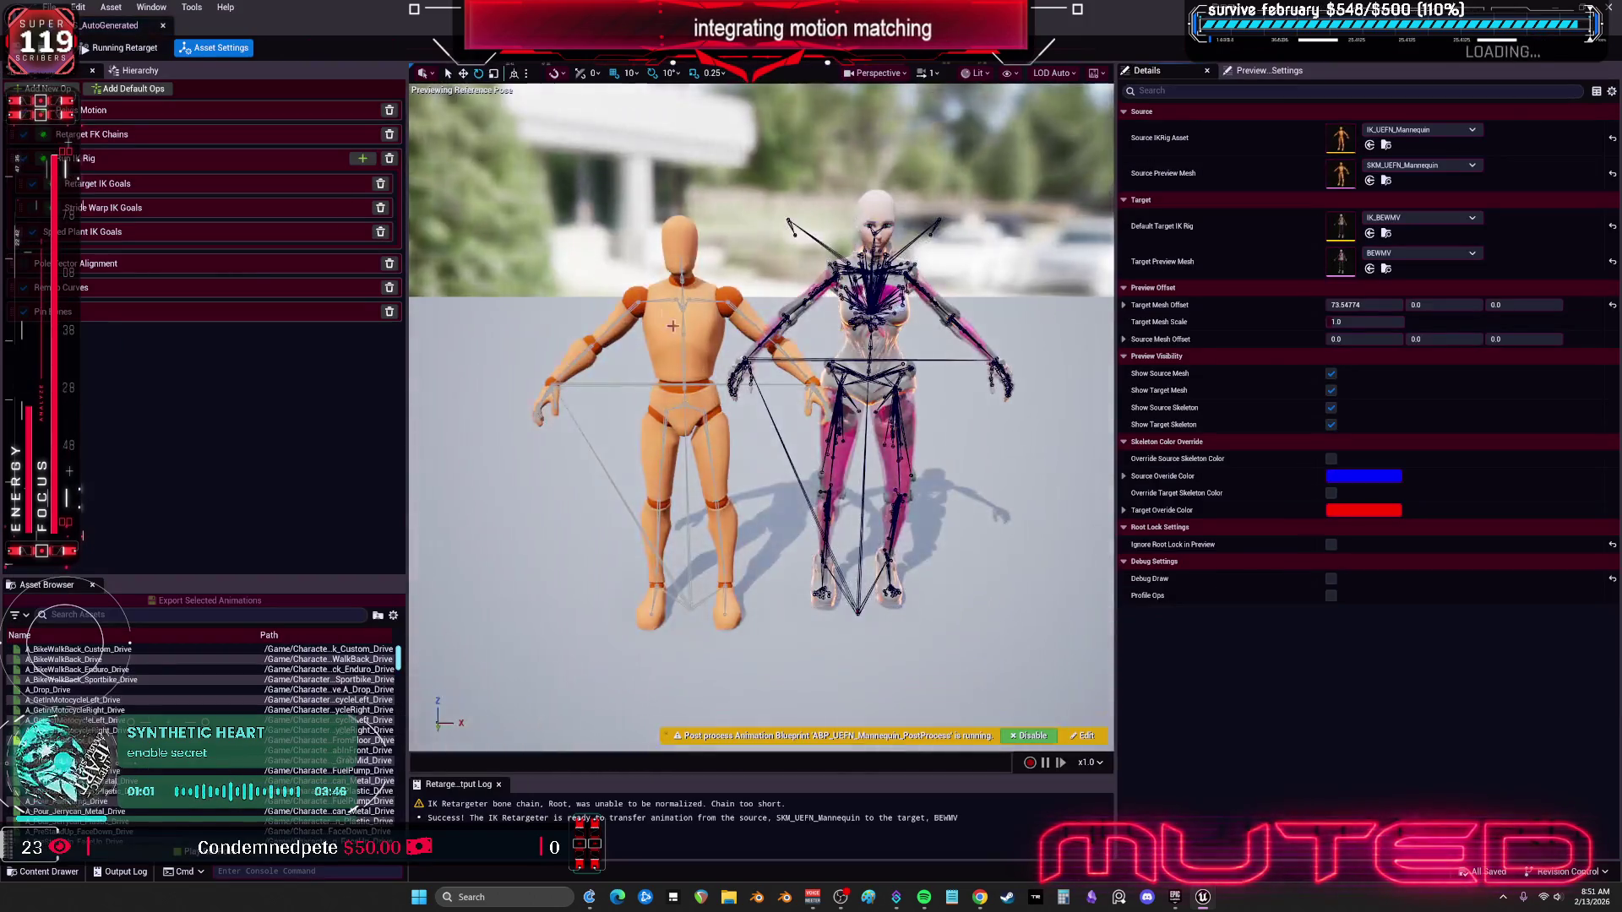
pyautogui.scroll(10, 820, 302)
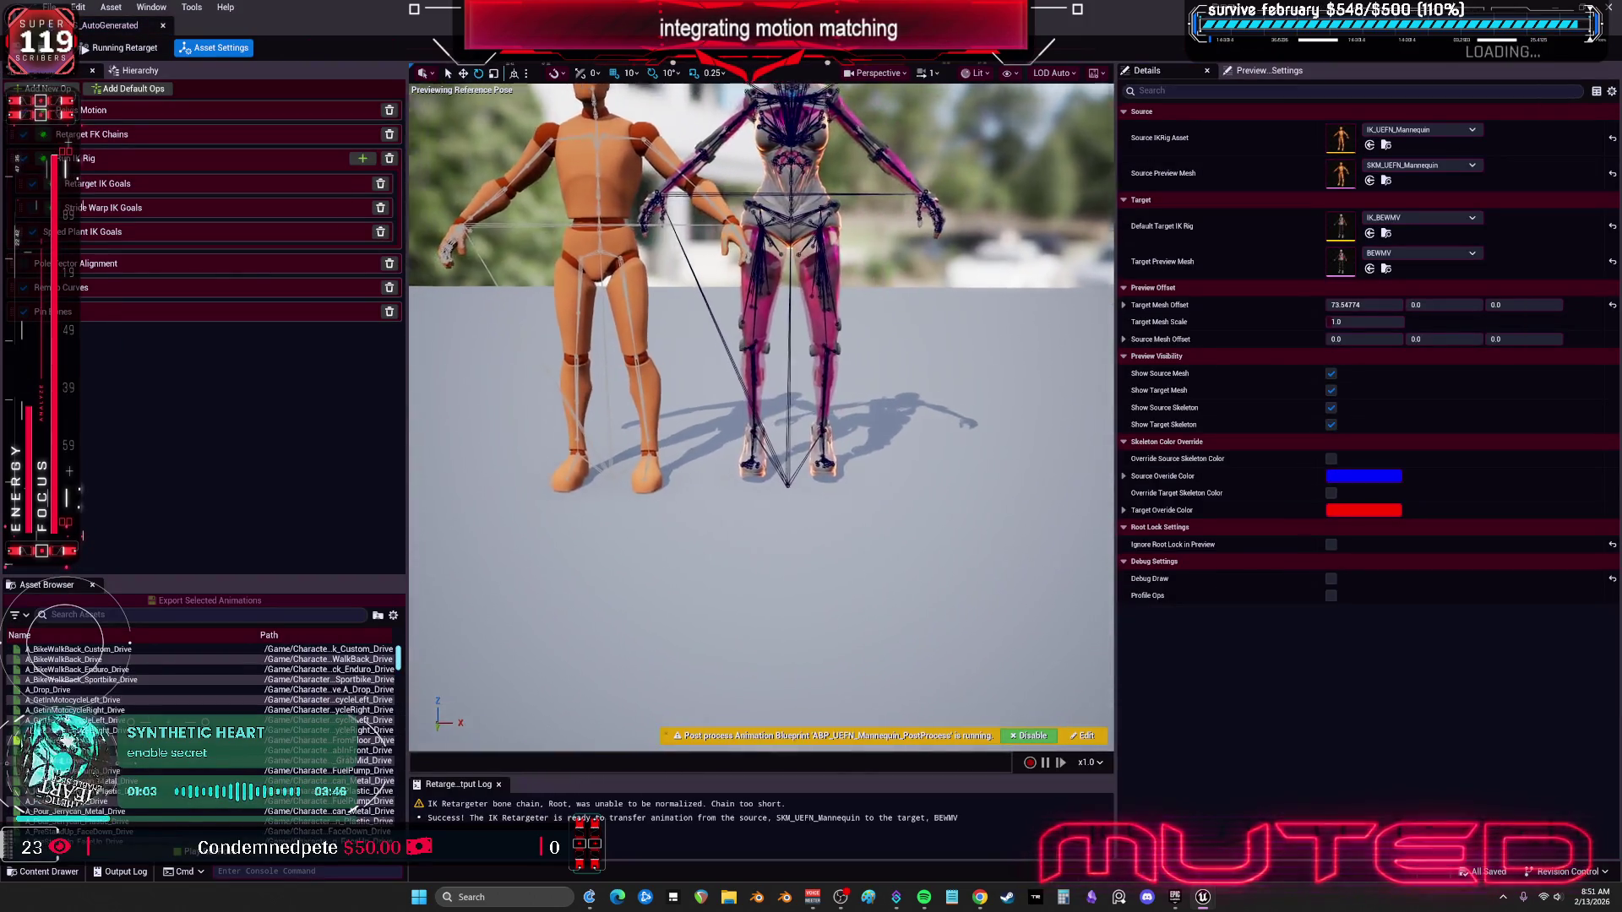
pyautogui.scroll(-10, 797, 287)
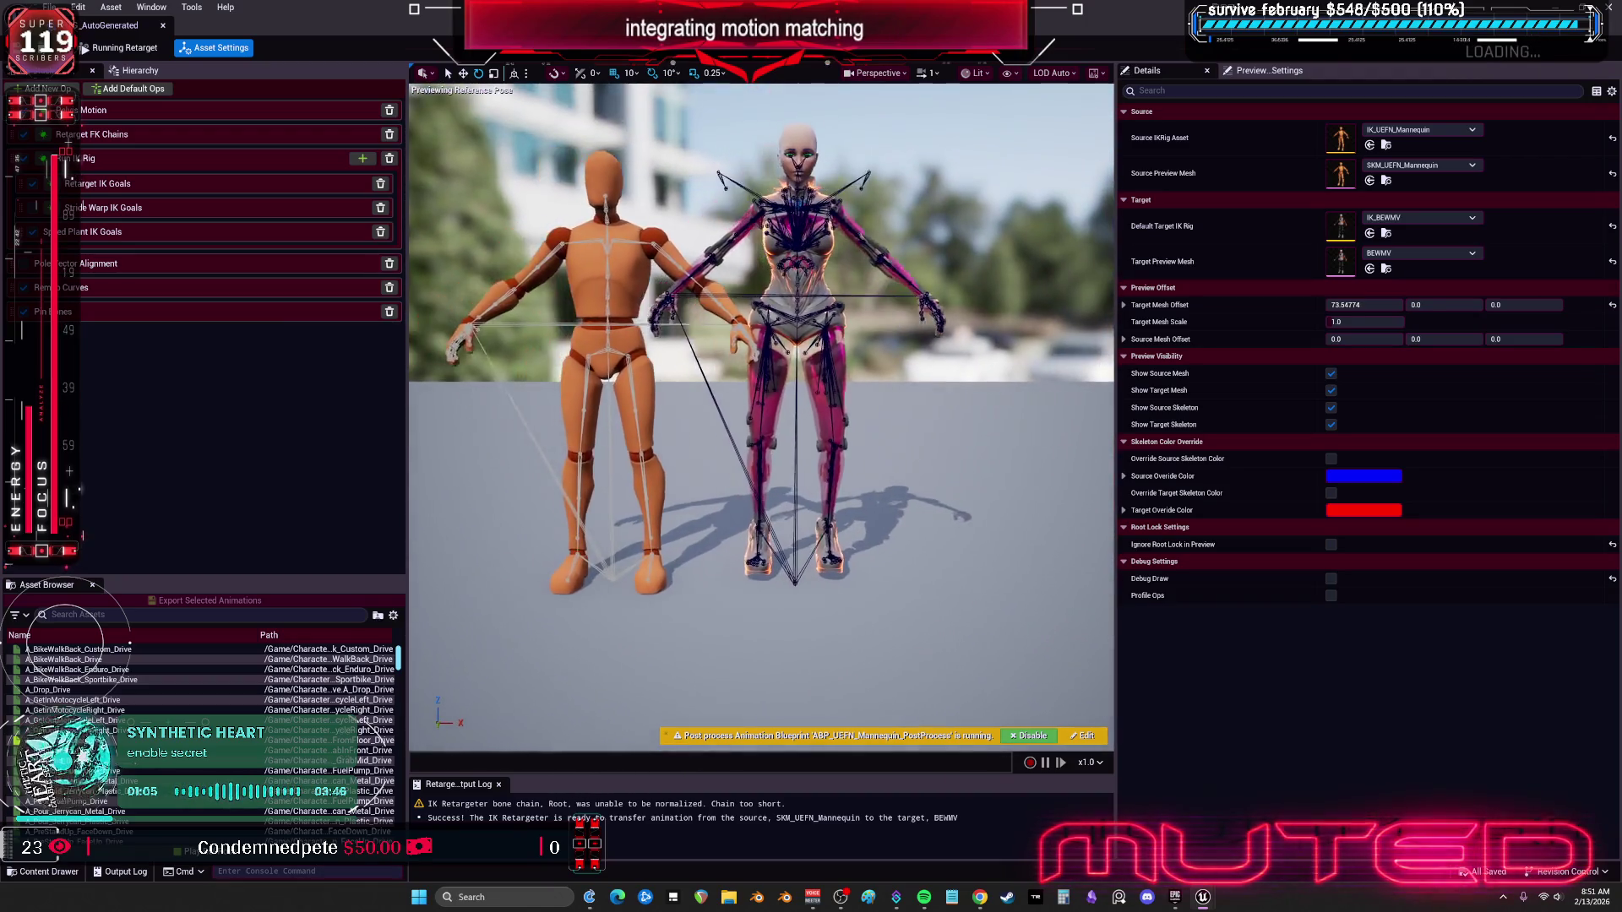
pyautogui.click(1611, 305)
pyautogui.moveTo(803, 465); pyautogui.dragTo(735, 346)
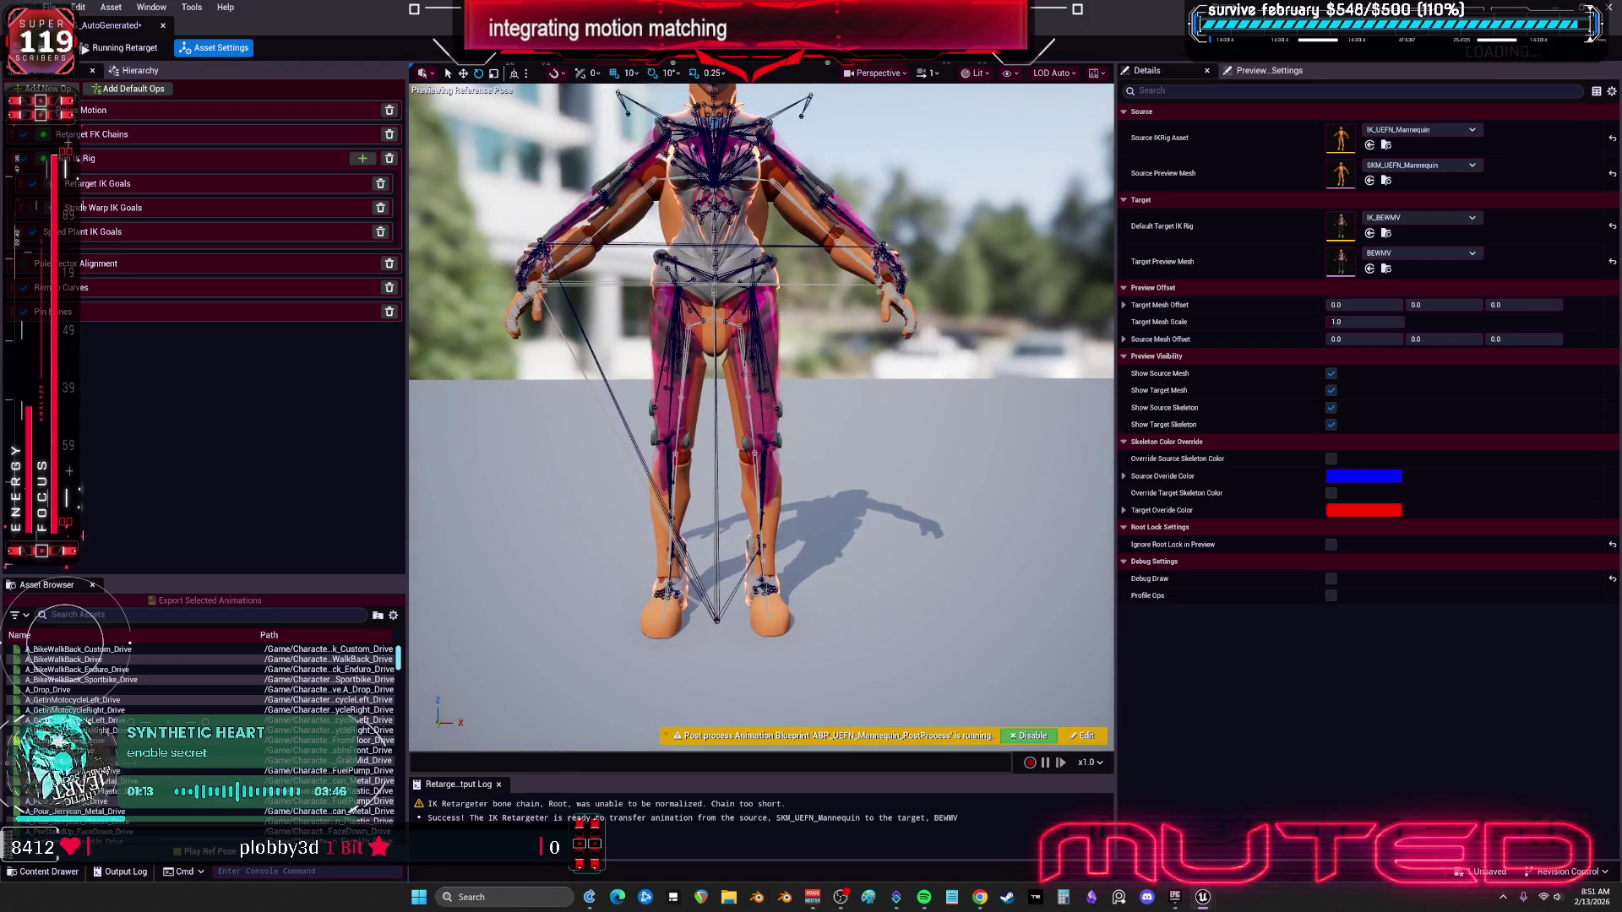
pyautogui.click(254, 110)
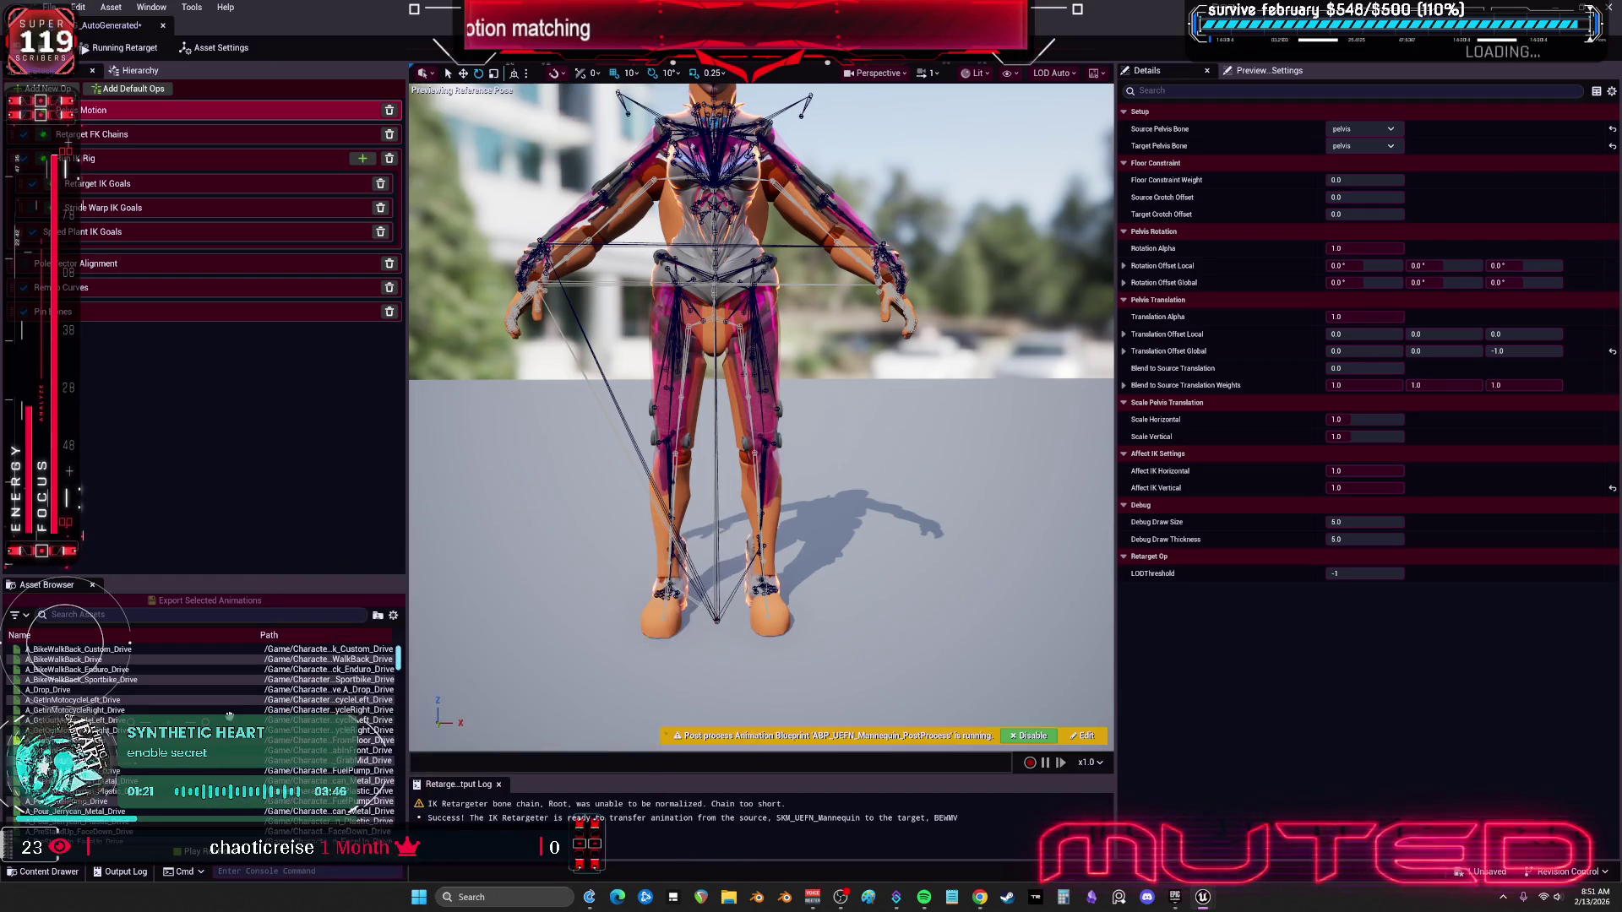
# Step: Recentre the view and shift Source Mesh Offset to about -59.23, placing the mannequin beside BEWMV
pyautogui.scroll(-5, 372, 735)
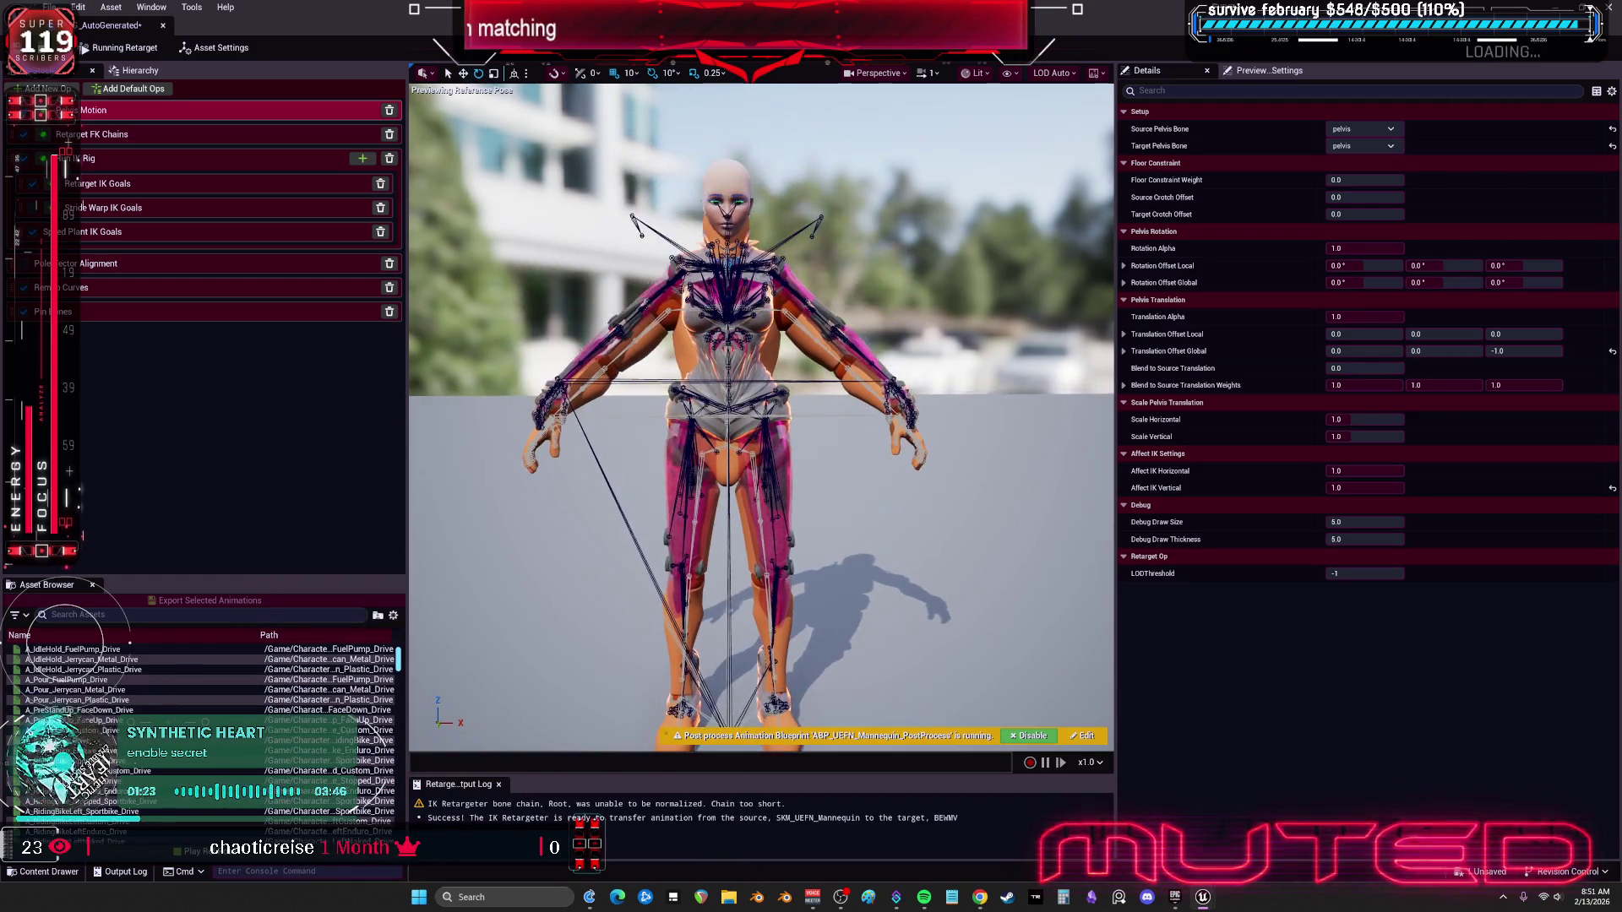
pyautogui.moveTo(723, 499); pyautogui.dragTo(742, 507)
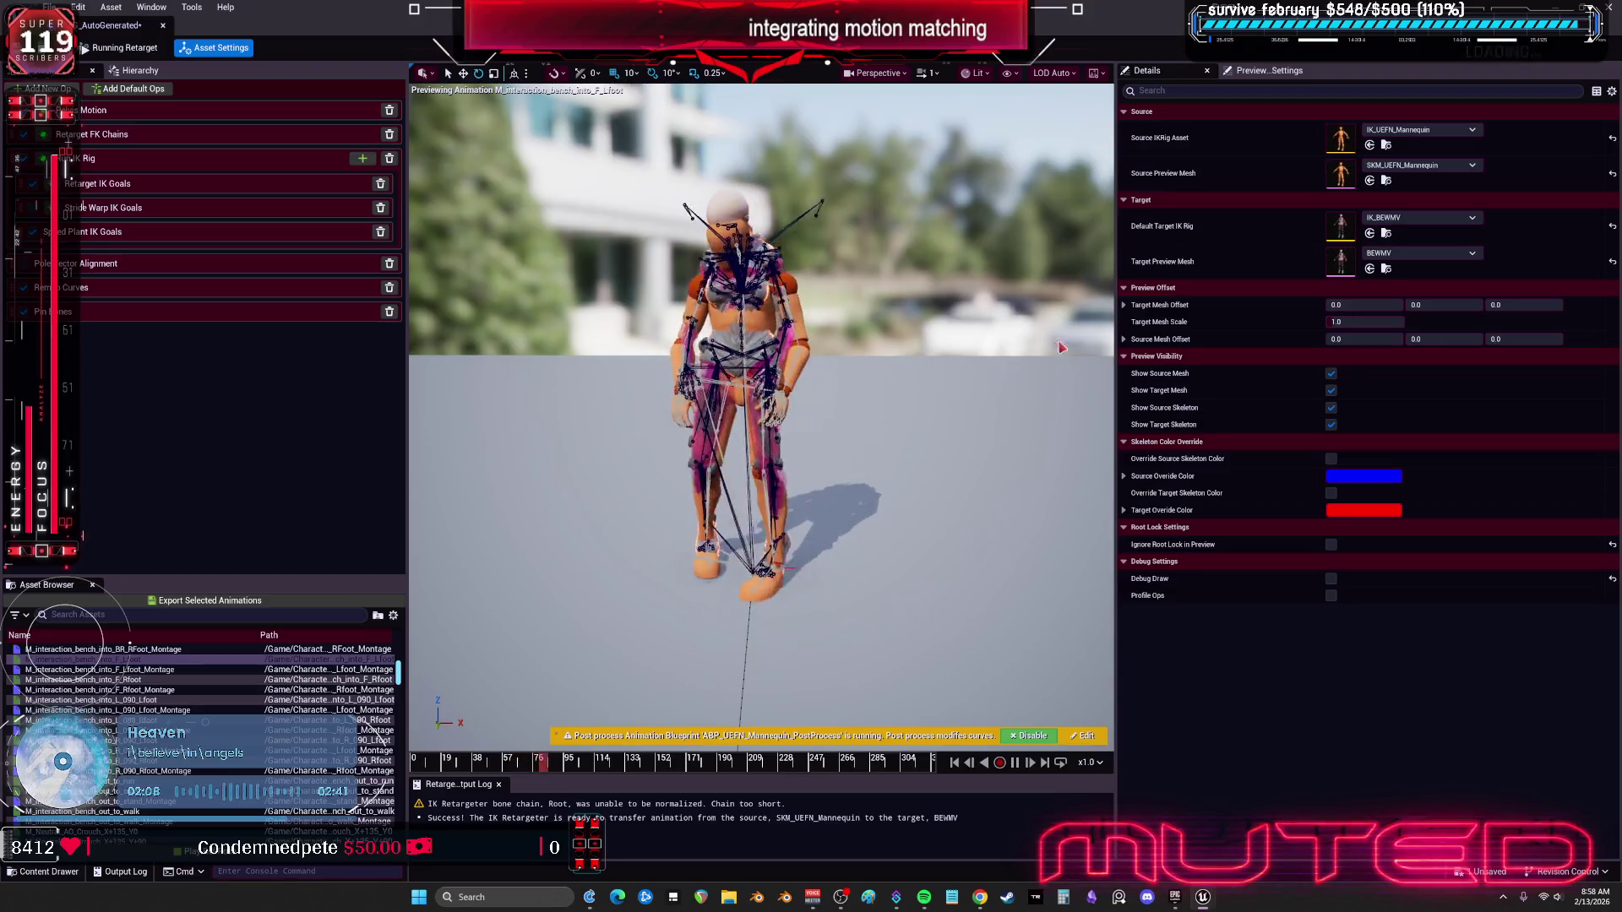
pyautogui.moveTo(1349, 338)
pyautogui.mouseDown()
pyautogui.moveTo(1385, 339)
pyautogui.moveTo(1318, 339)
pyautogui.mouseUp()
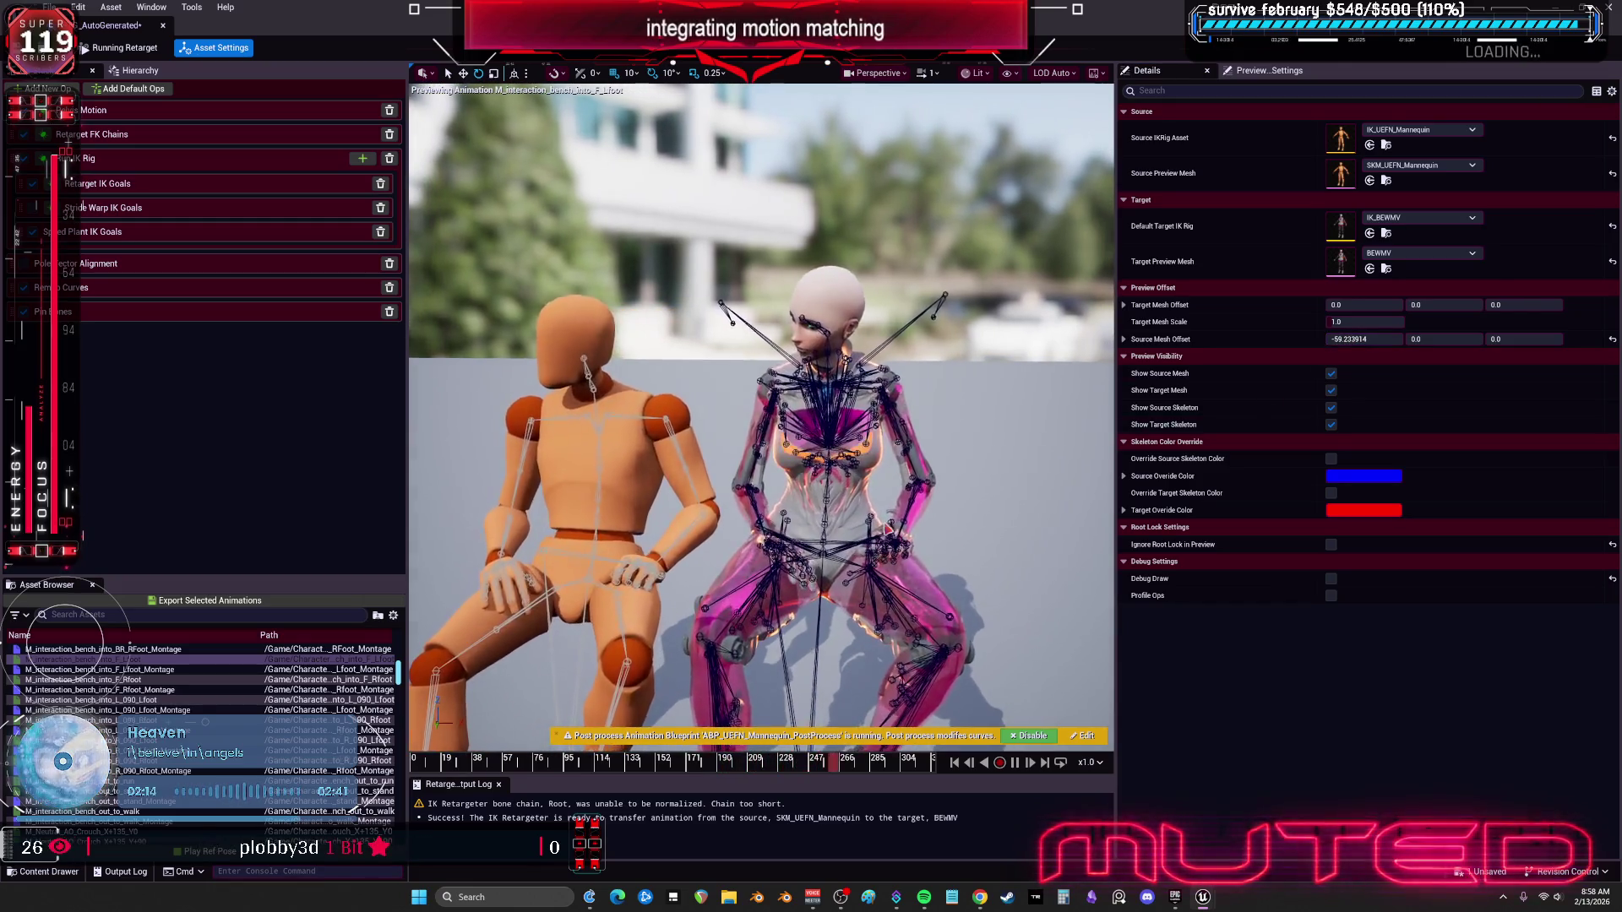
# Step: Preview the M_interaction_bench_into_R_090_Lfoot seated animation on both characters
pyautogui.click(245, 740)
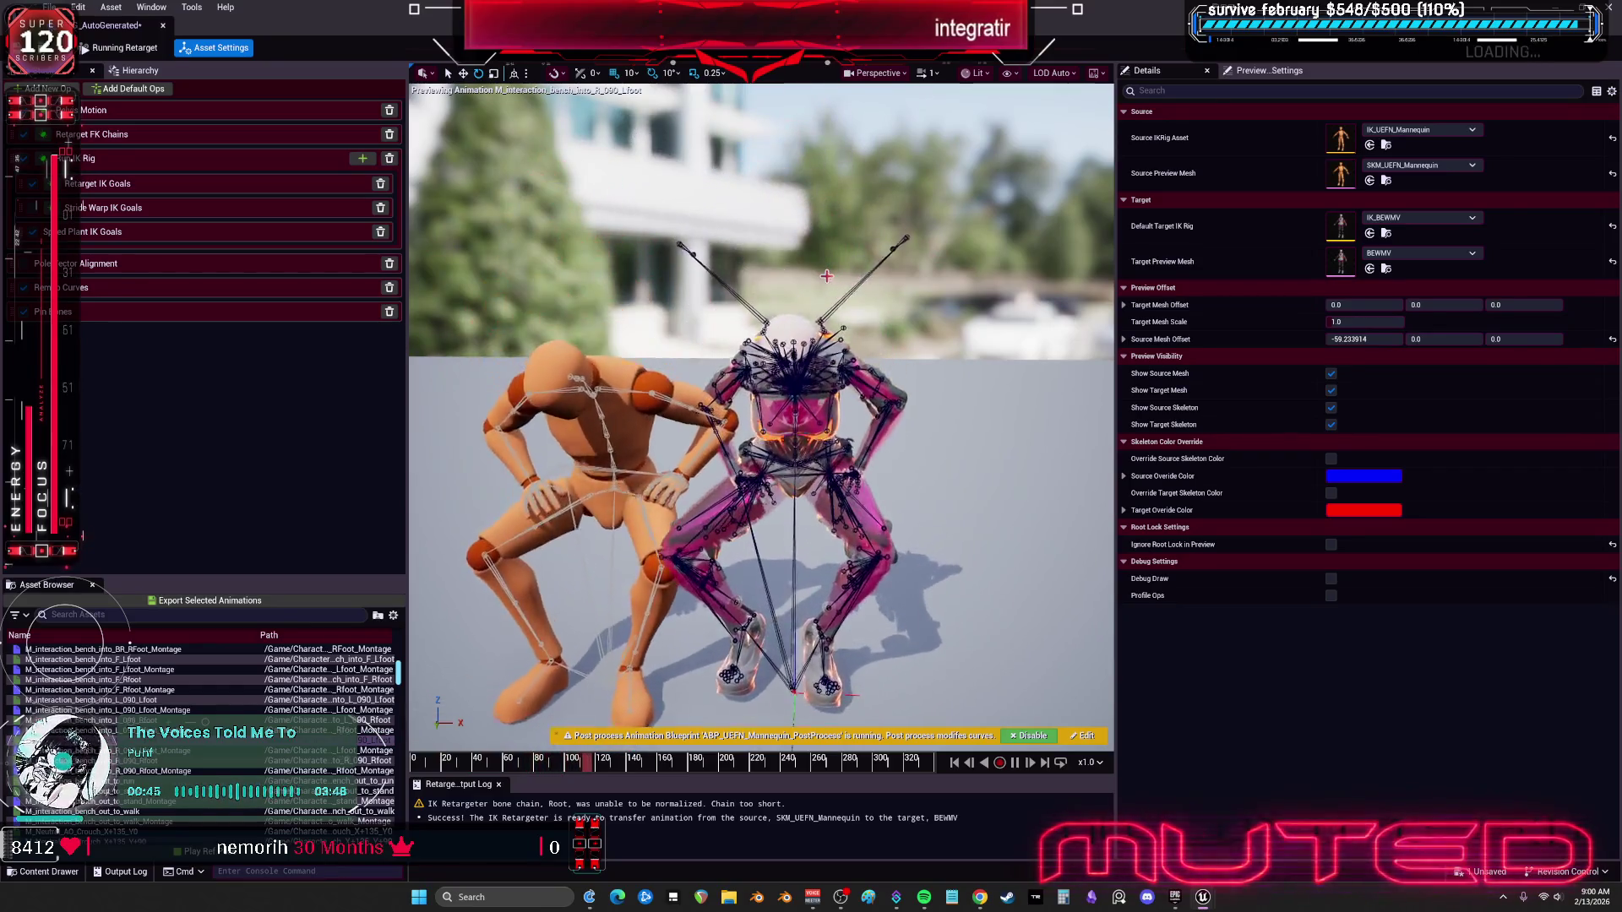
pyautogui.scroll(-5, 203, 727)
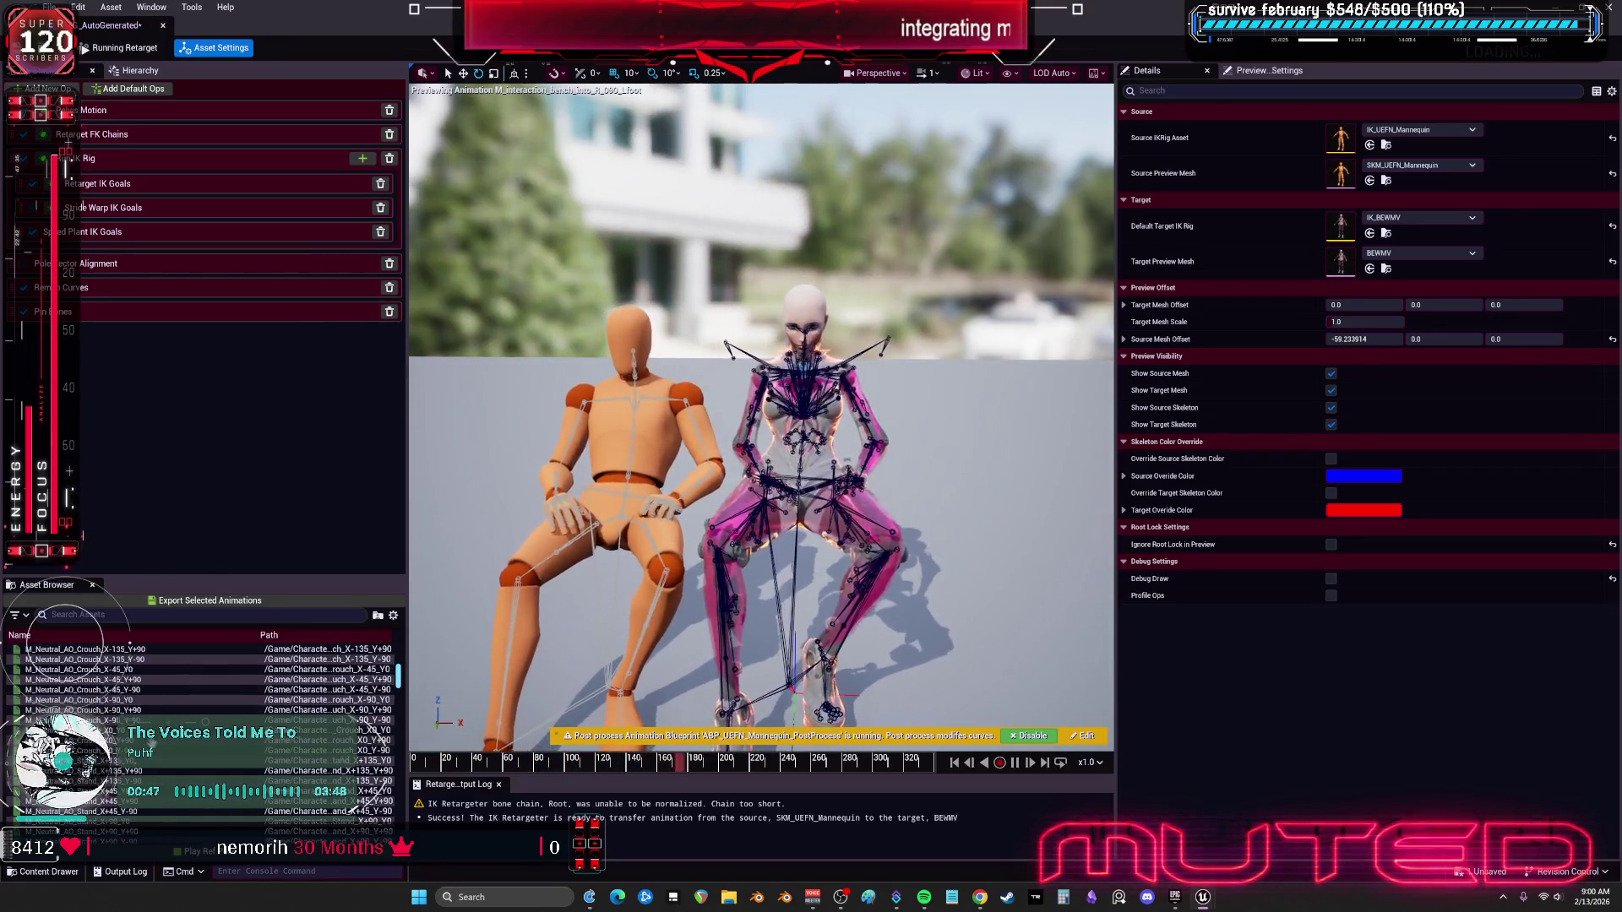
# Step: Preview M_Neutral_AO_Crouch_X0_Y+90, then test Stride Warp's Warp Forwards and reset it to 1.0
pyautogui.click(338, 740)
pyautogui.scroll(-4, 338, 740)
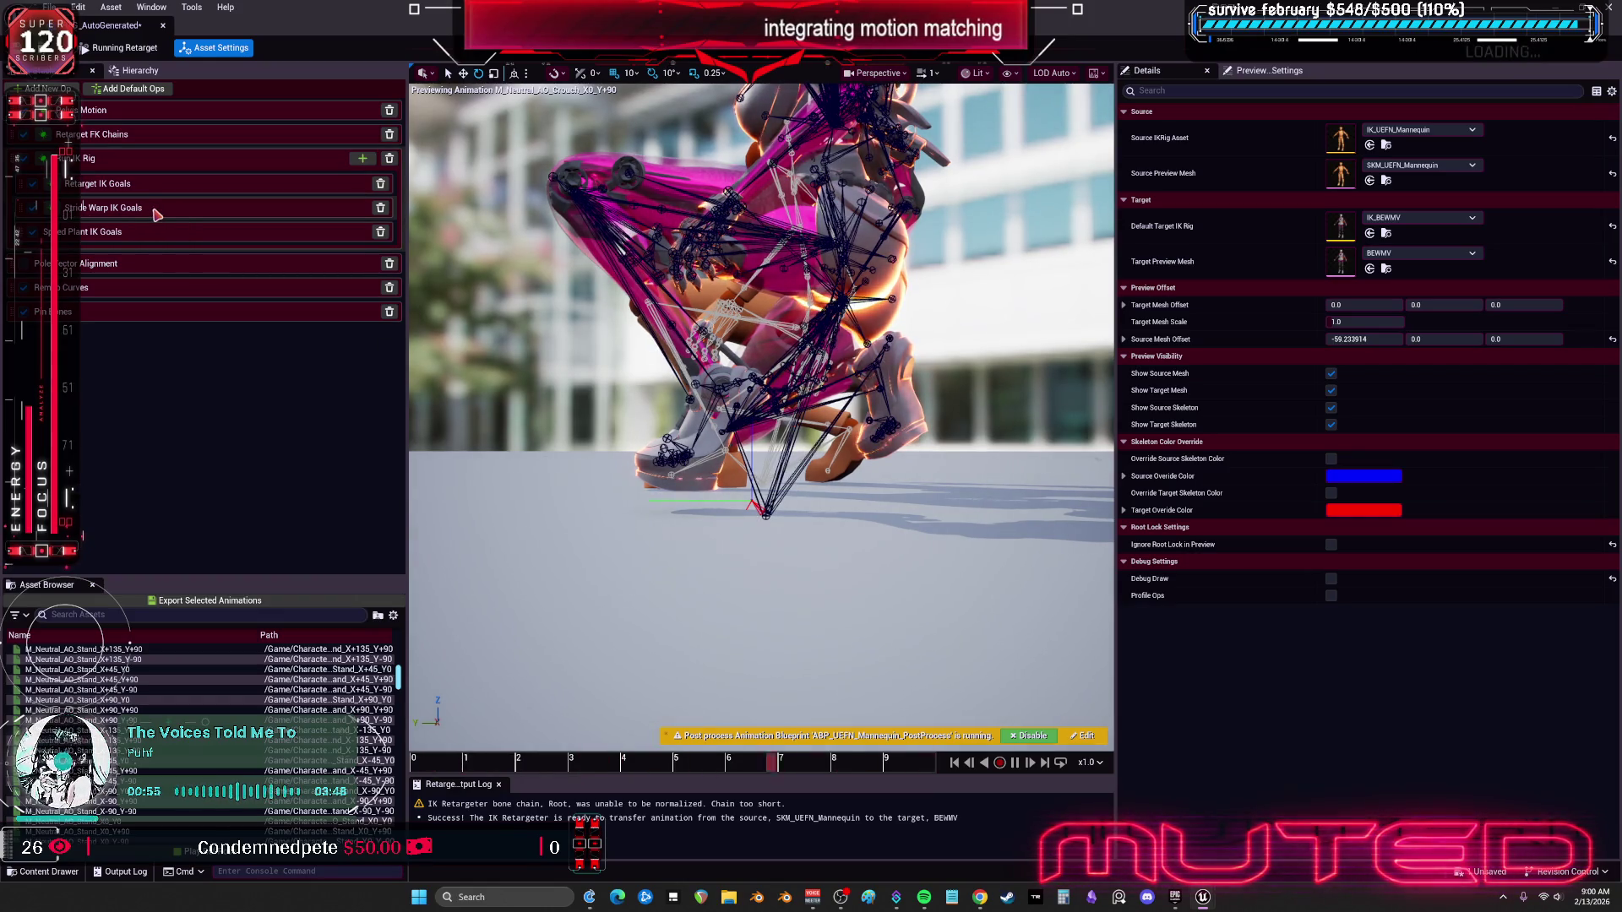
pyautogui.click(157, 213)
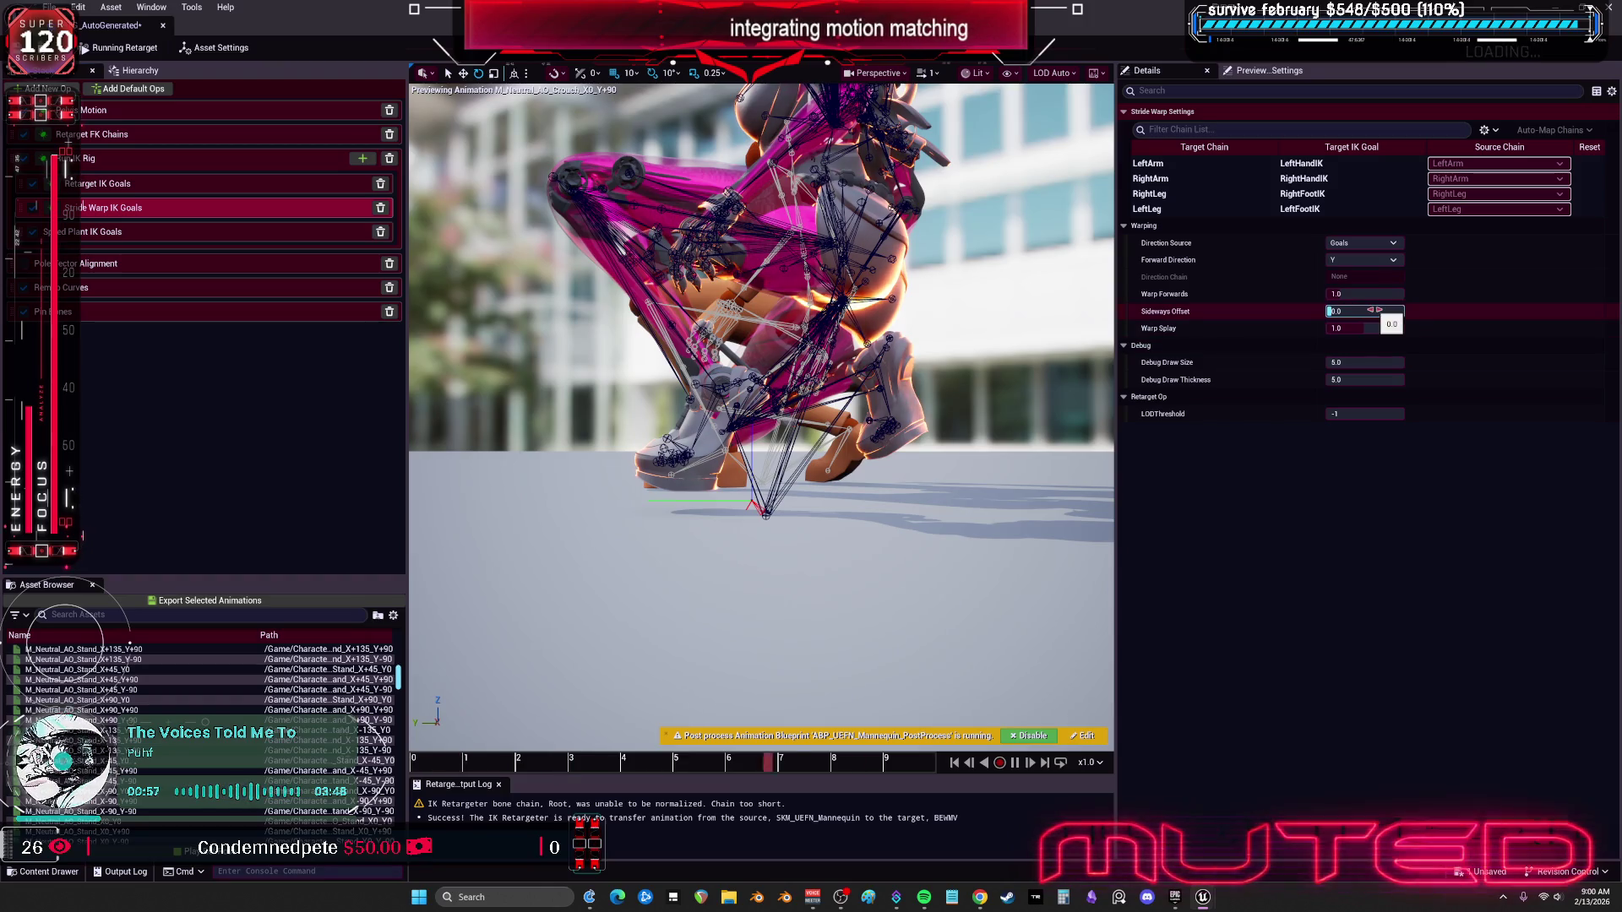
pyautogui.click(1370, 294)
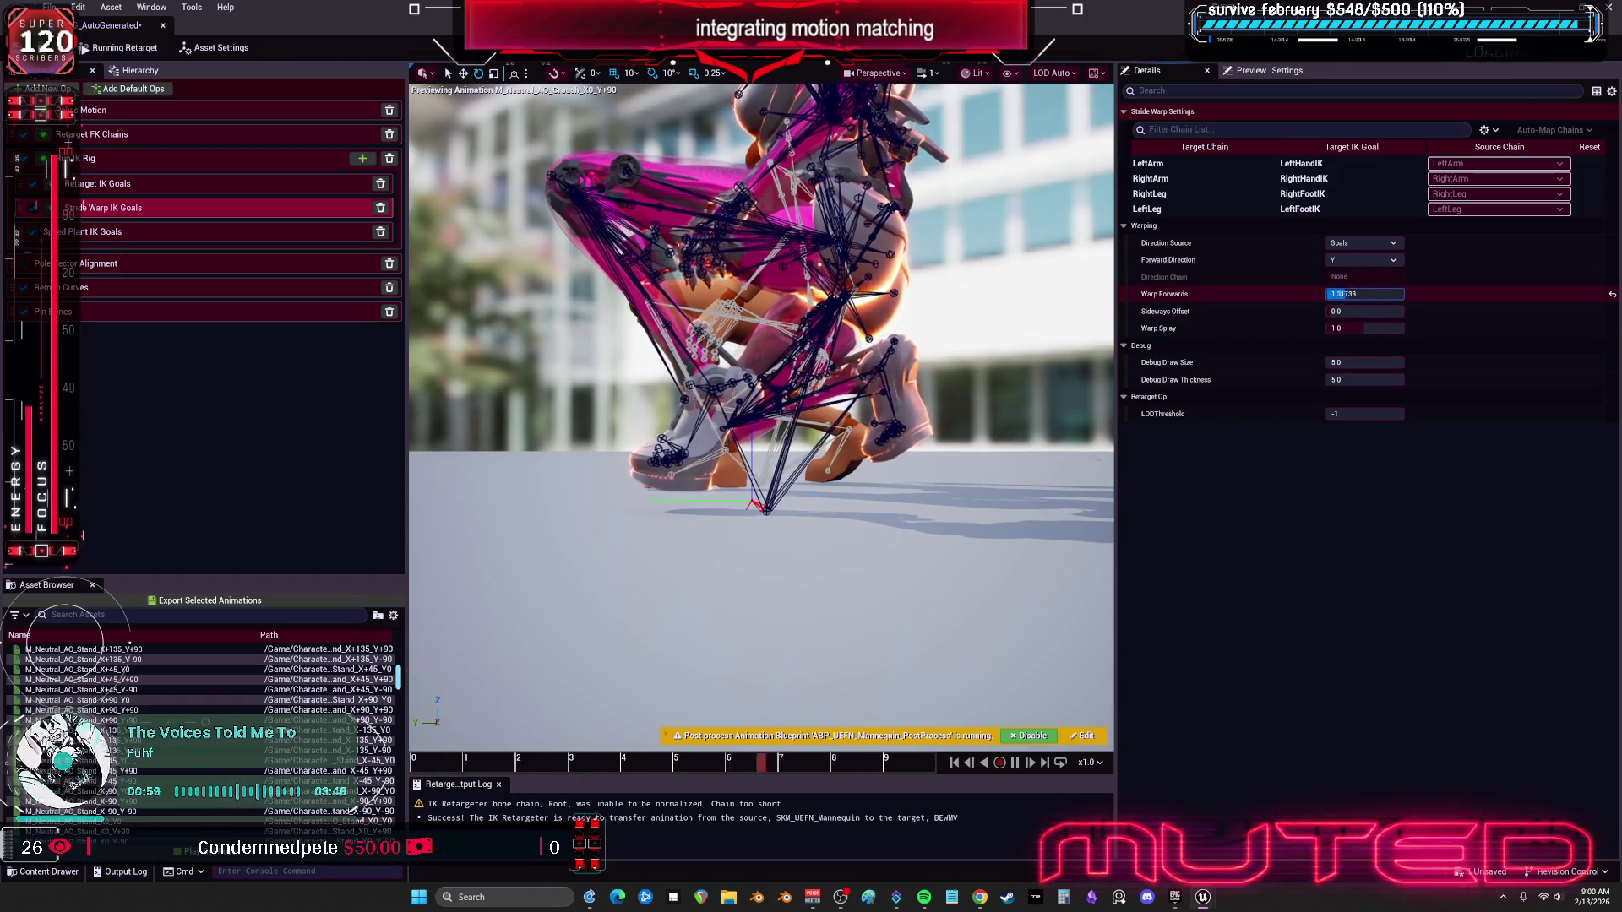
pyautogui.moveTo(1364, 294)
pyautogui.mouseDown()
pyautogui.moveTo(1427, 294)
pyautogui.moveTo(1351, 294)
pyautogui.mouseUp()
pyautogui.click(1612, 294)
# Step: Try Warp Splay around 1.32 and 0.9, then reset Warp Splay and Sideways Offset
pyautogui.moveTo(1372, 332); pyautogui.dragTo(1400, 330)
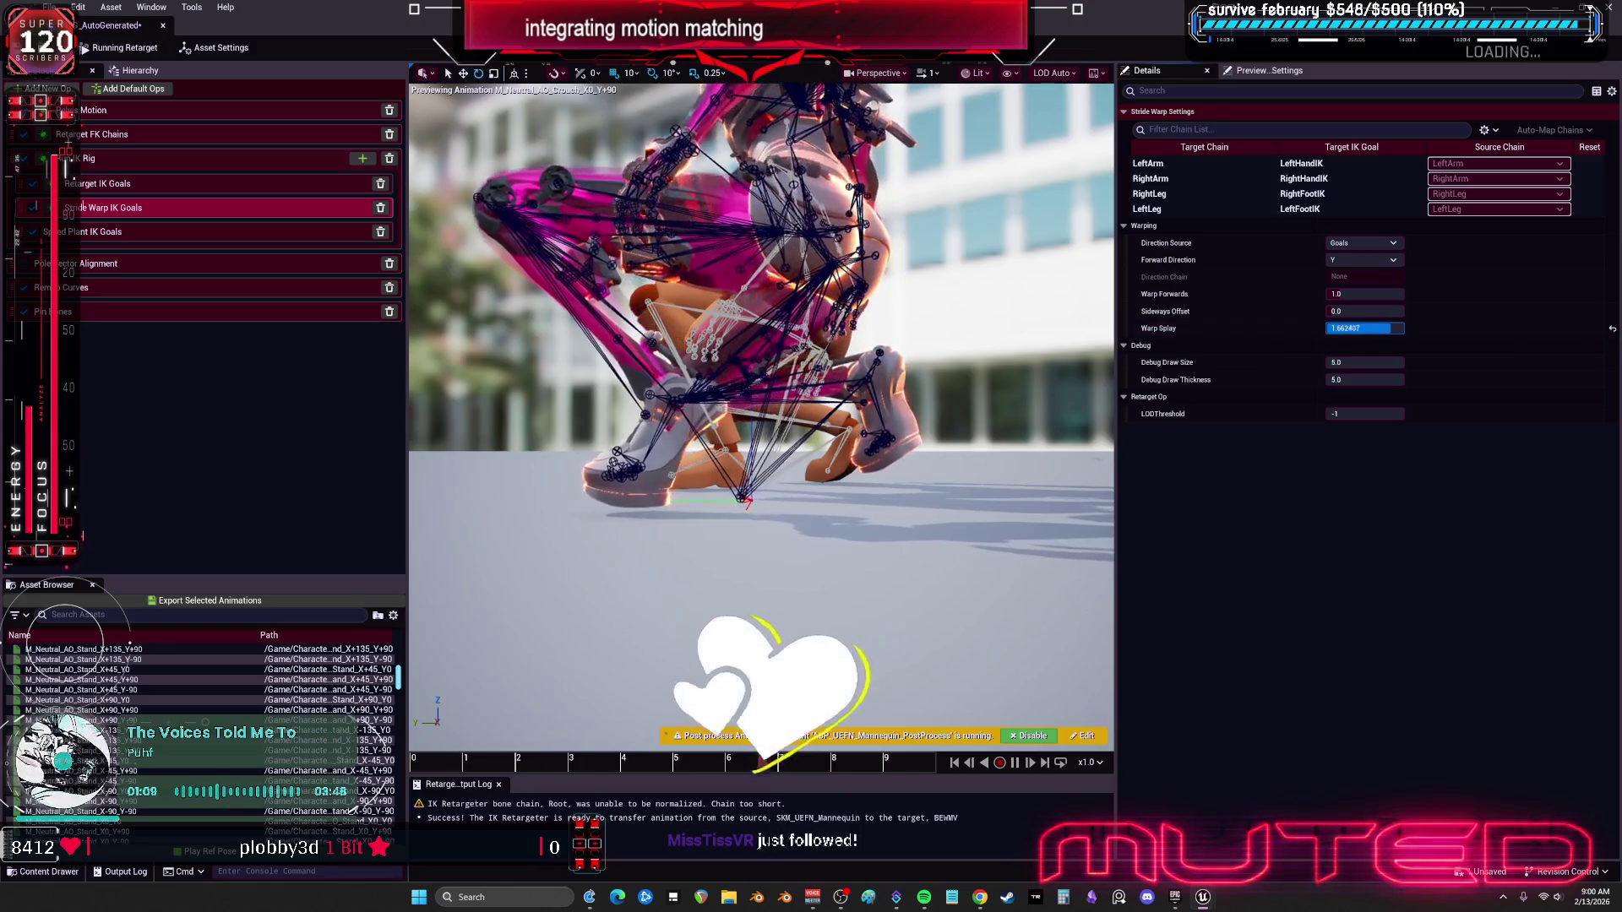
pyautogui.moveTo(798, 411); pyautogui.dragTo(812, 410)
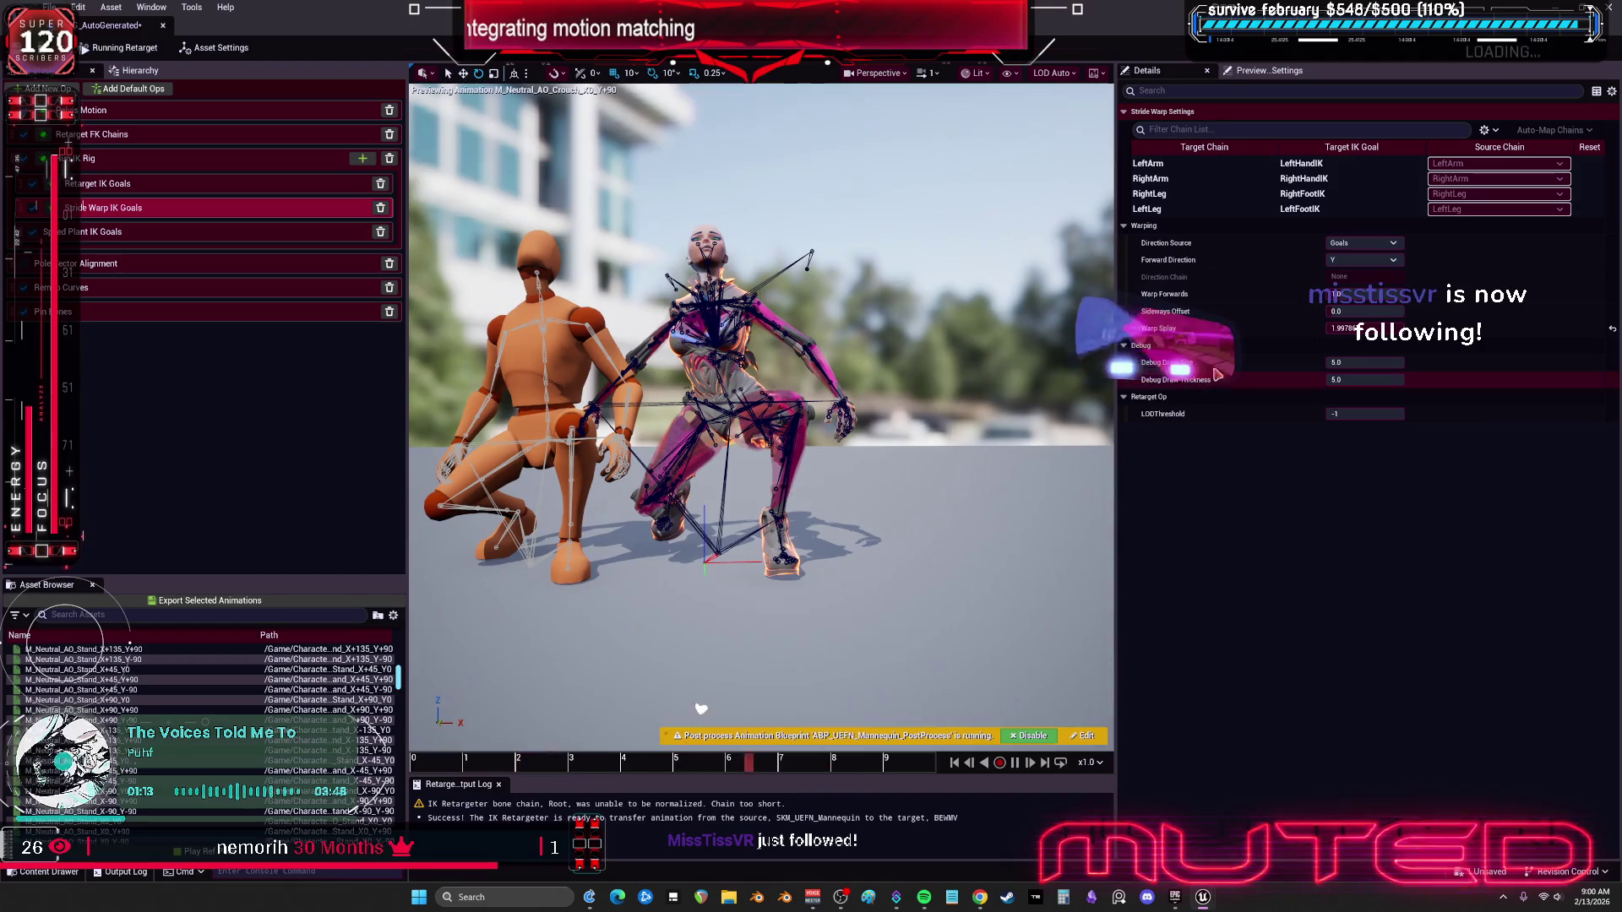
pyautogui.moveTo(1386, 328)
pyautogui.mouseDown()
pyautogui.moveTo(1351, 329)
pyautogui.moveTo(1363, 336)
pyautogui.moveTo(1362, 311)
pyautogui.moveTo(1539, 325)
pyautogui.mouseUp()
pyautogui.click(1351, 329)
pyautogui.click(1611, 330)
pyautogui.click(1613, 312)
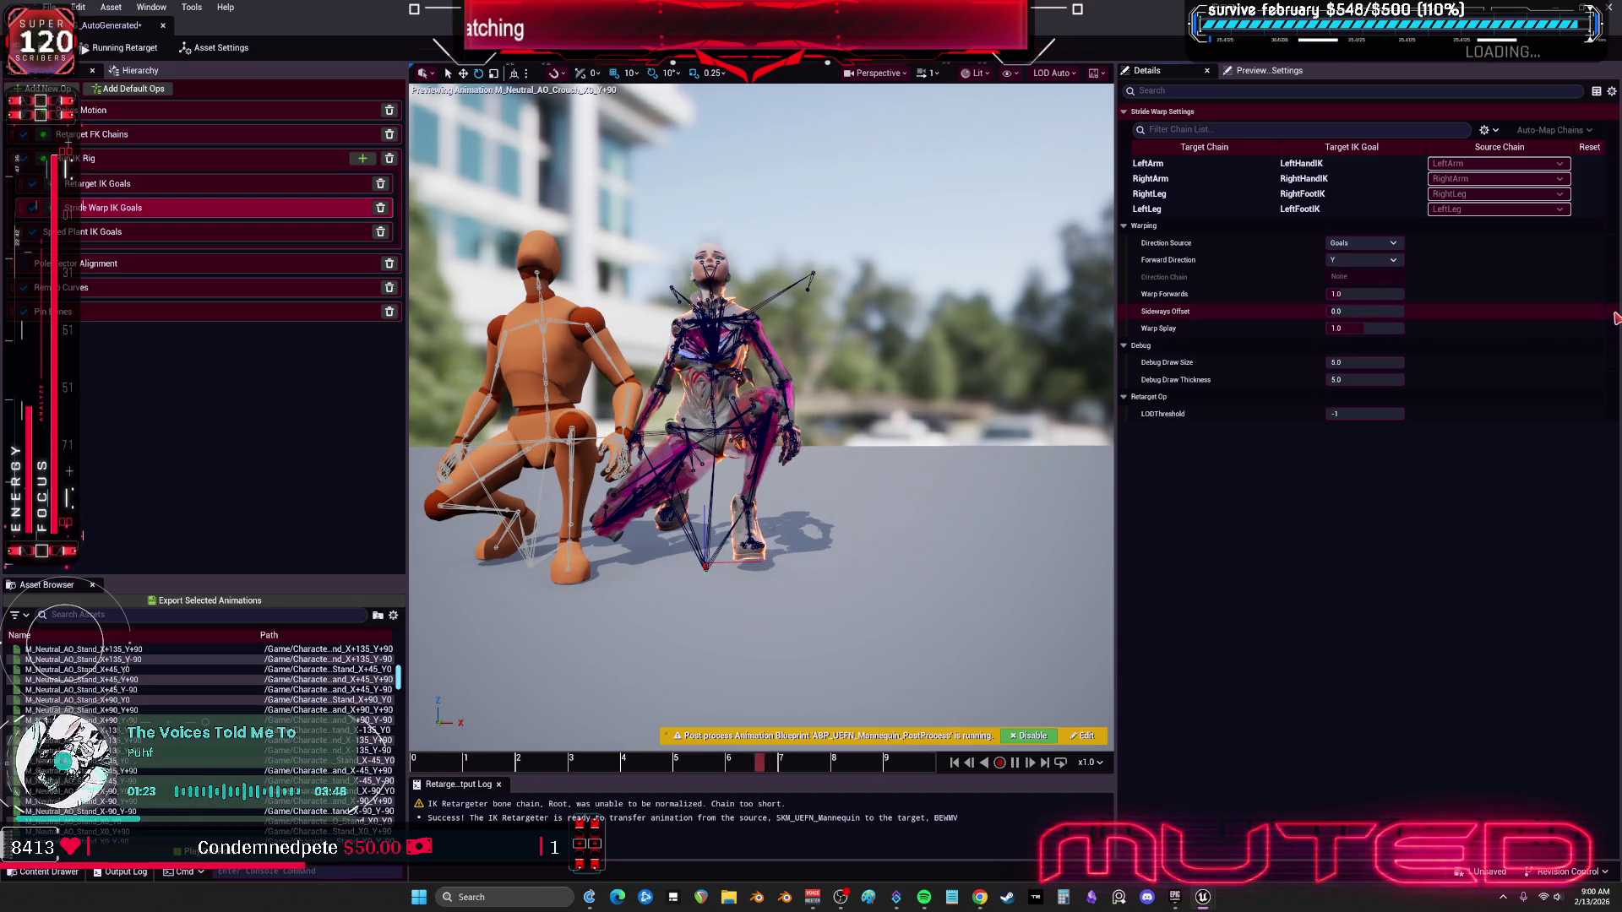
pyautogui.scroll(3, 760, 422)
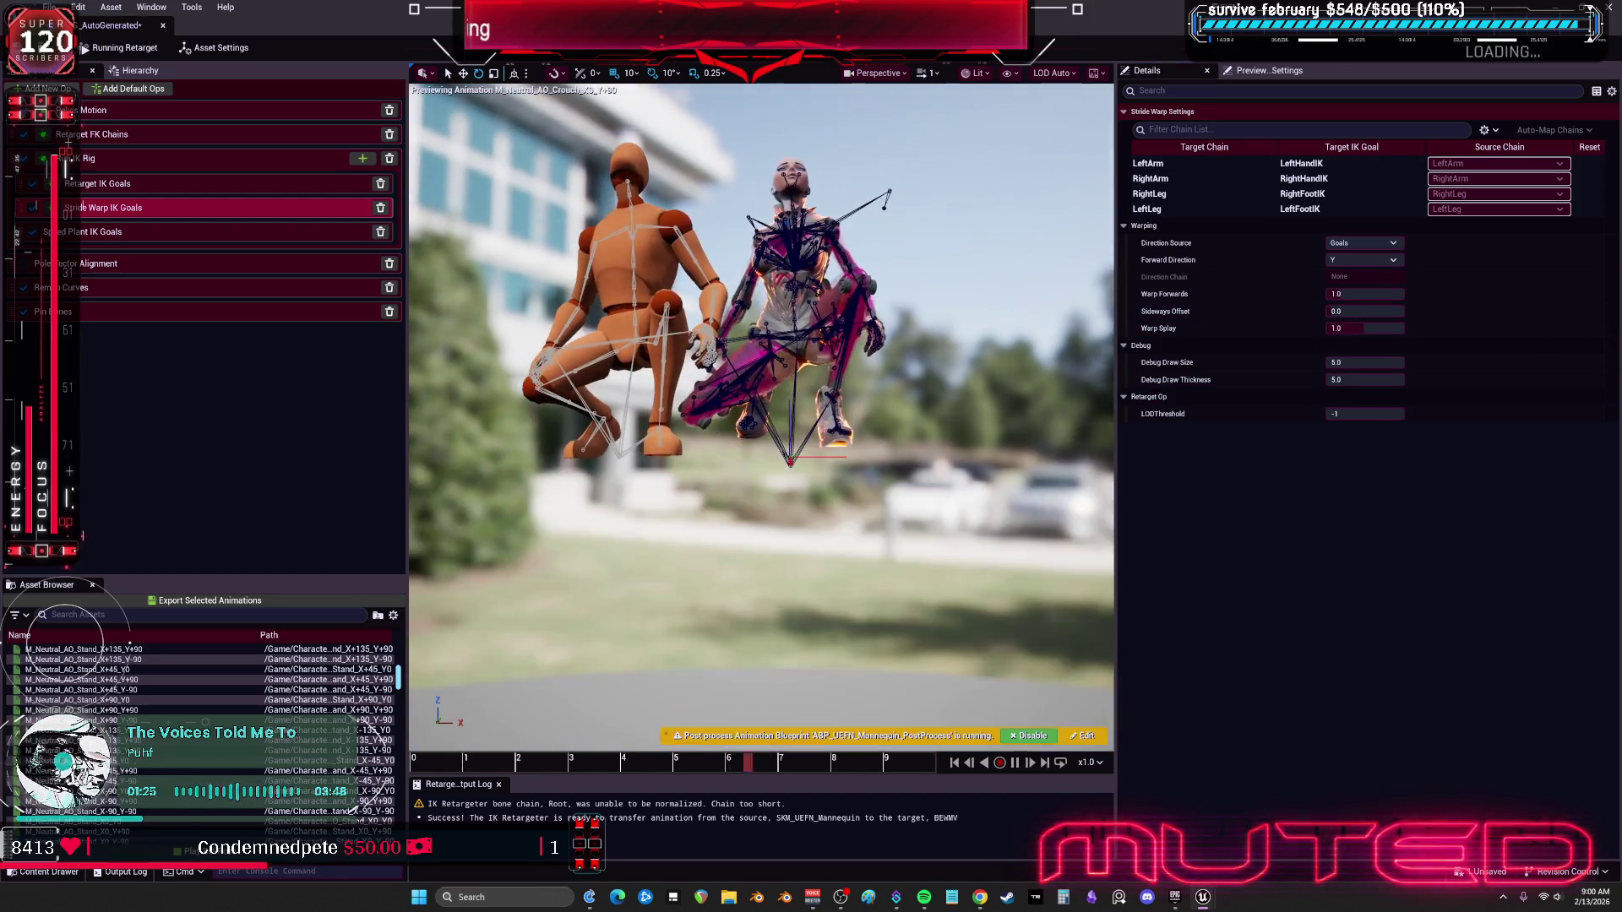
pyautogui.scroll(2, 761, 405)
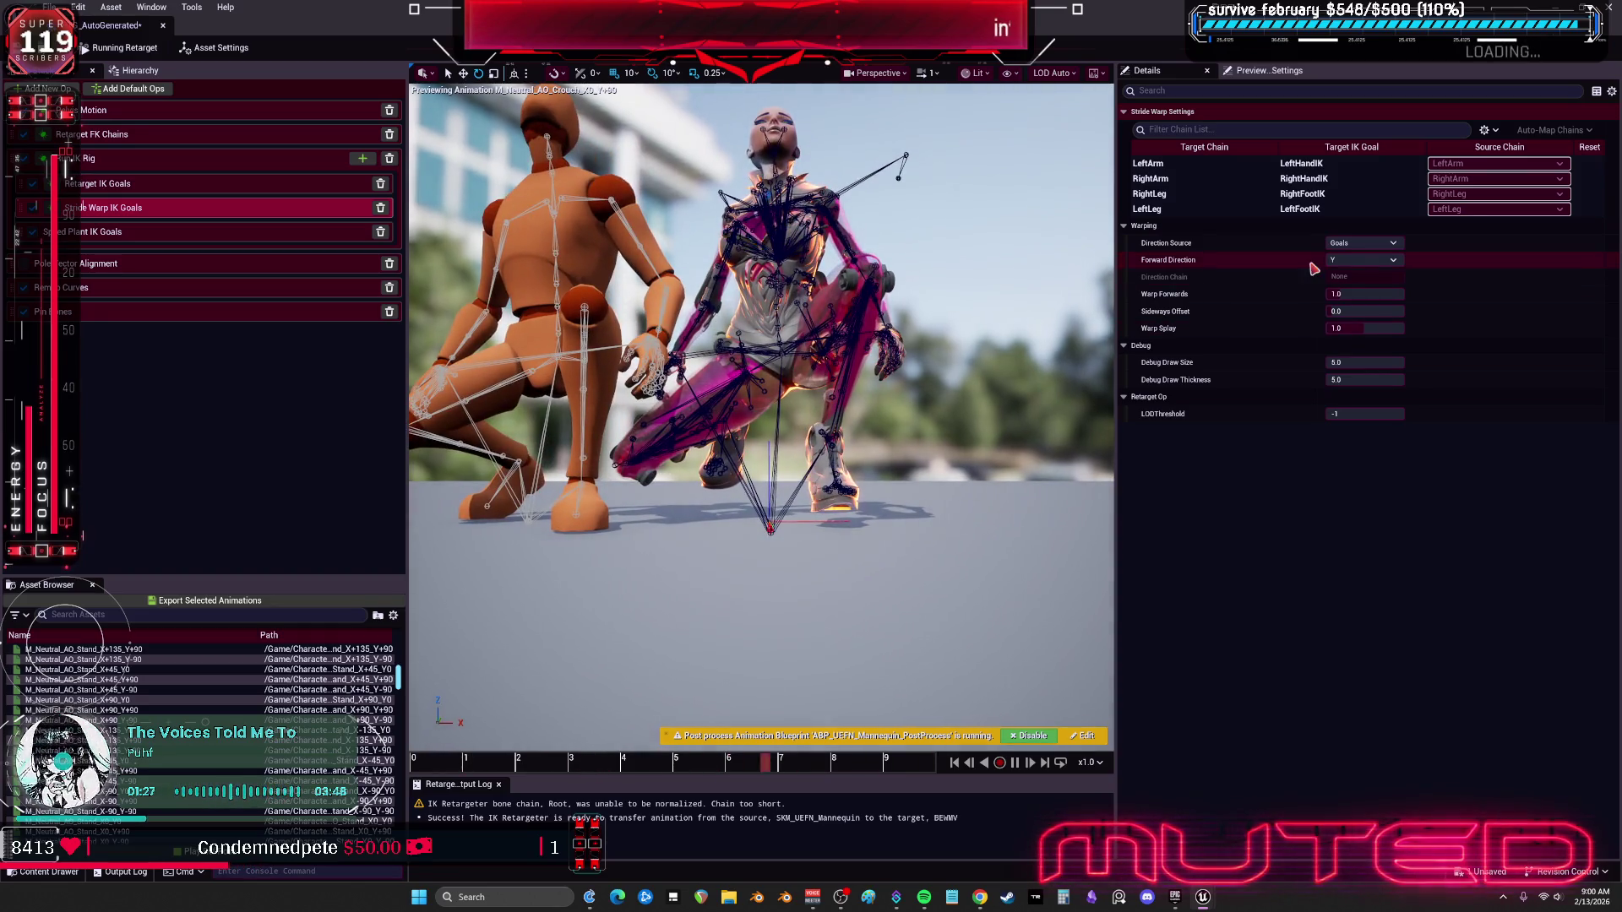
# Step: Test forward direction Z, restore Y and default Splay, and set Direction Source to Chain
pyautogui.click(1375, 262)
pyautogui.click(1333, 296)
pyautogui.moveTo(1351, 328); pyautogui.dragTo(1368, 330)
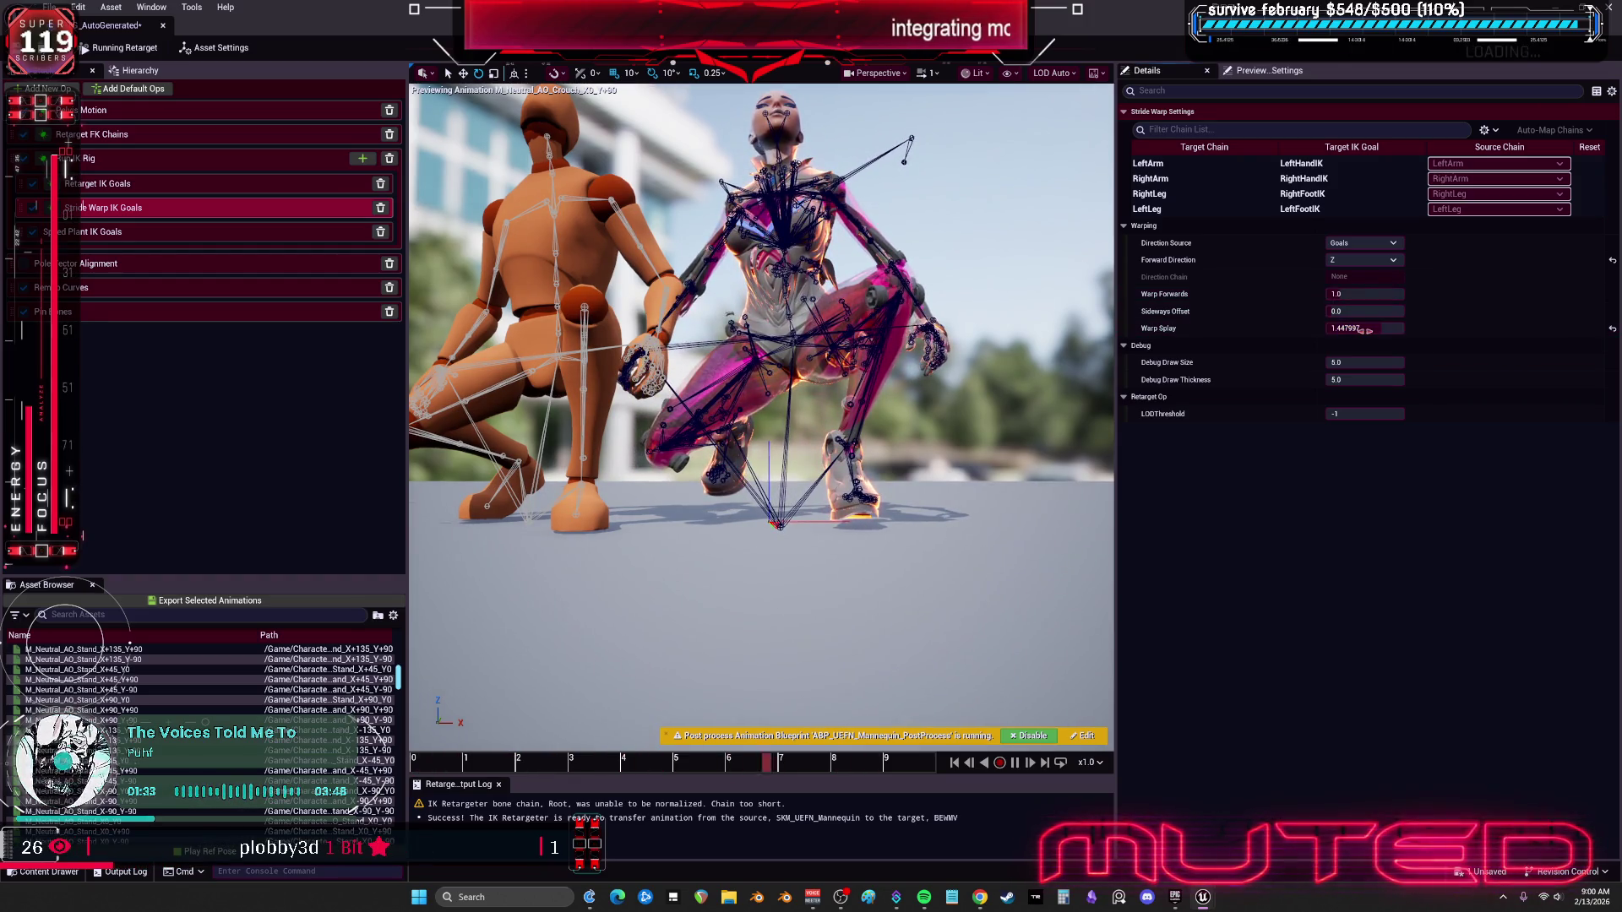
pyautogui.click(1612, 329)
pyautogui.click(1612, 262)
pyautogui.click(1360, 243)
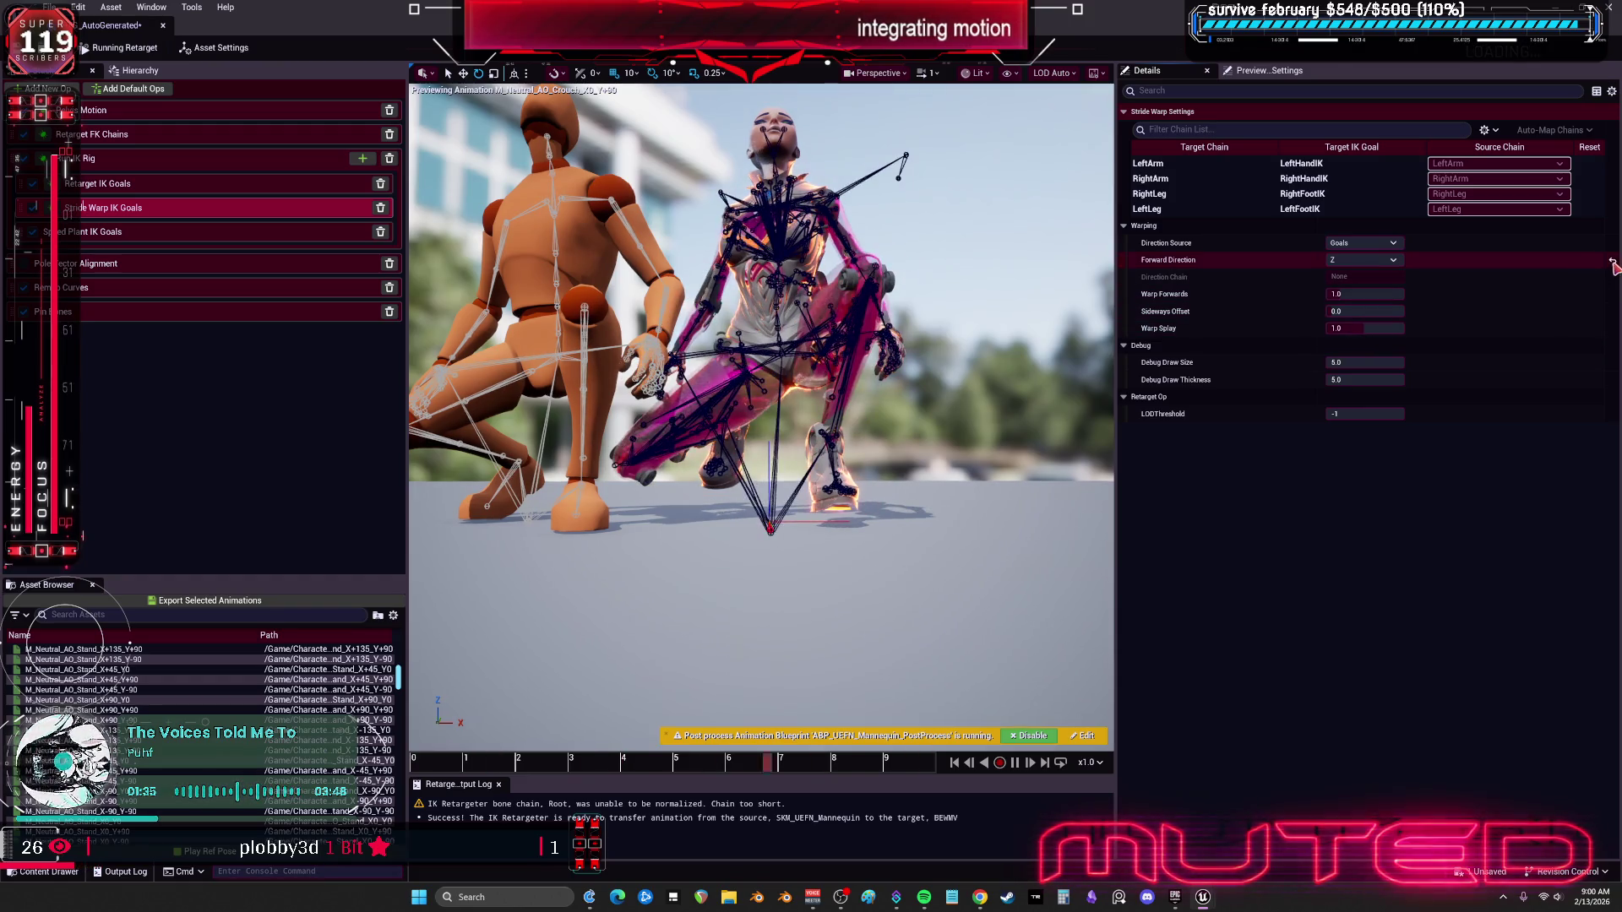
pyautogui.click(1366, 275)
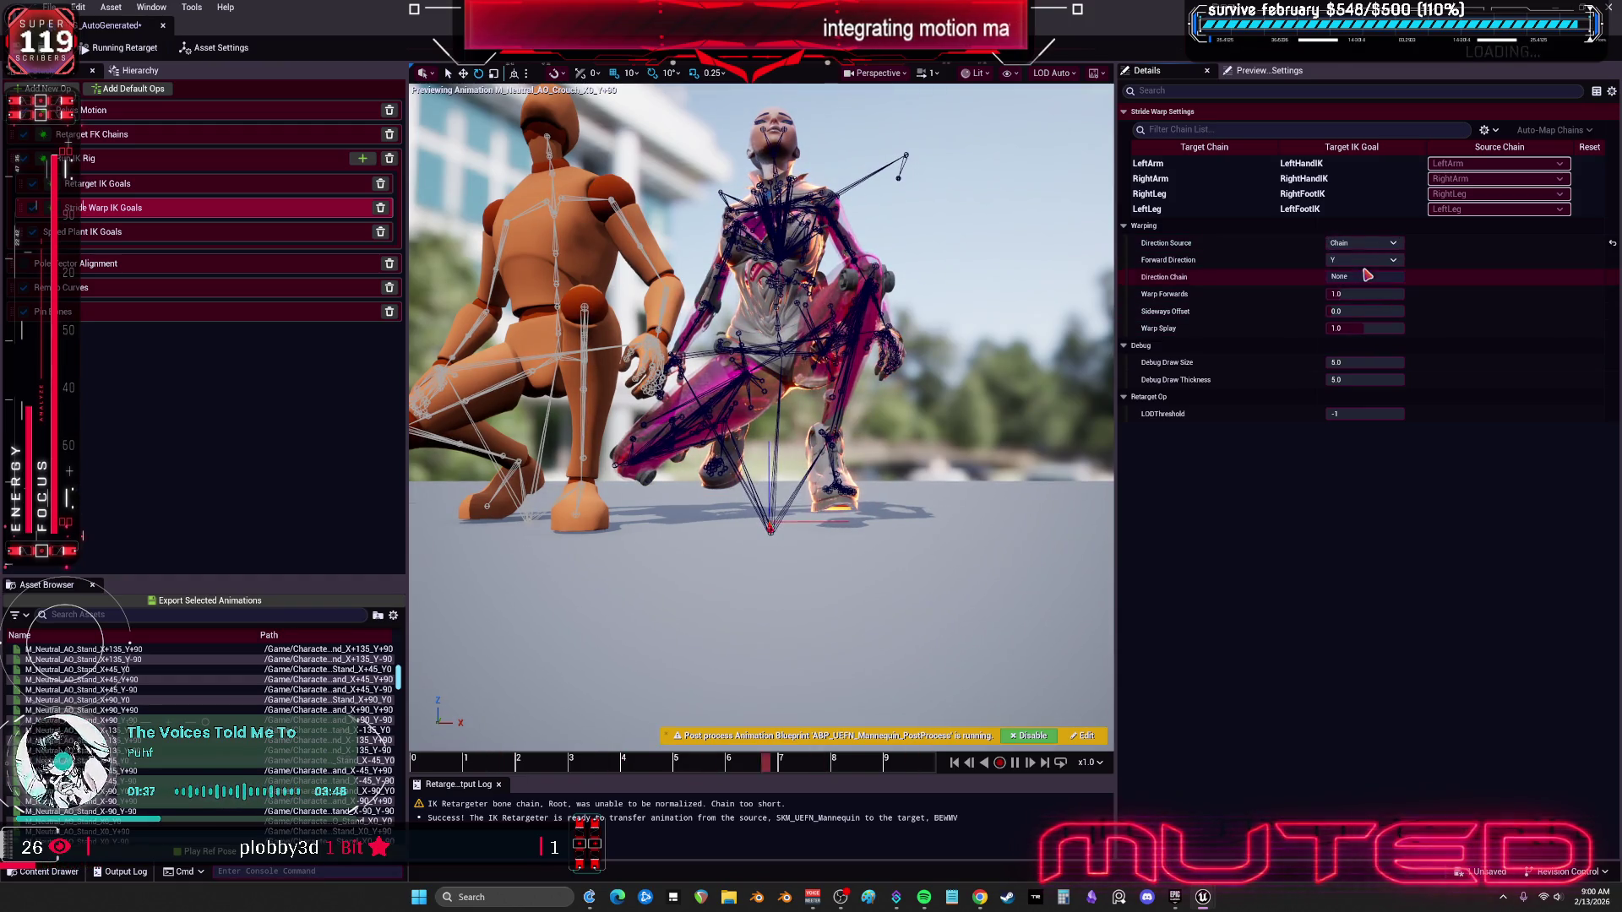
# Step: Experiment with Warp Forwards and Sideways Offset values and set forward direction to Neg Y
pyautogui.click(1360, 294)
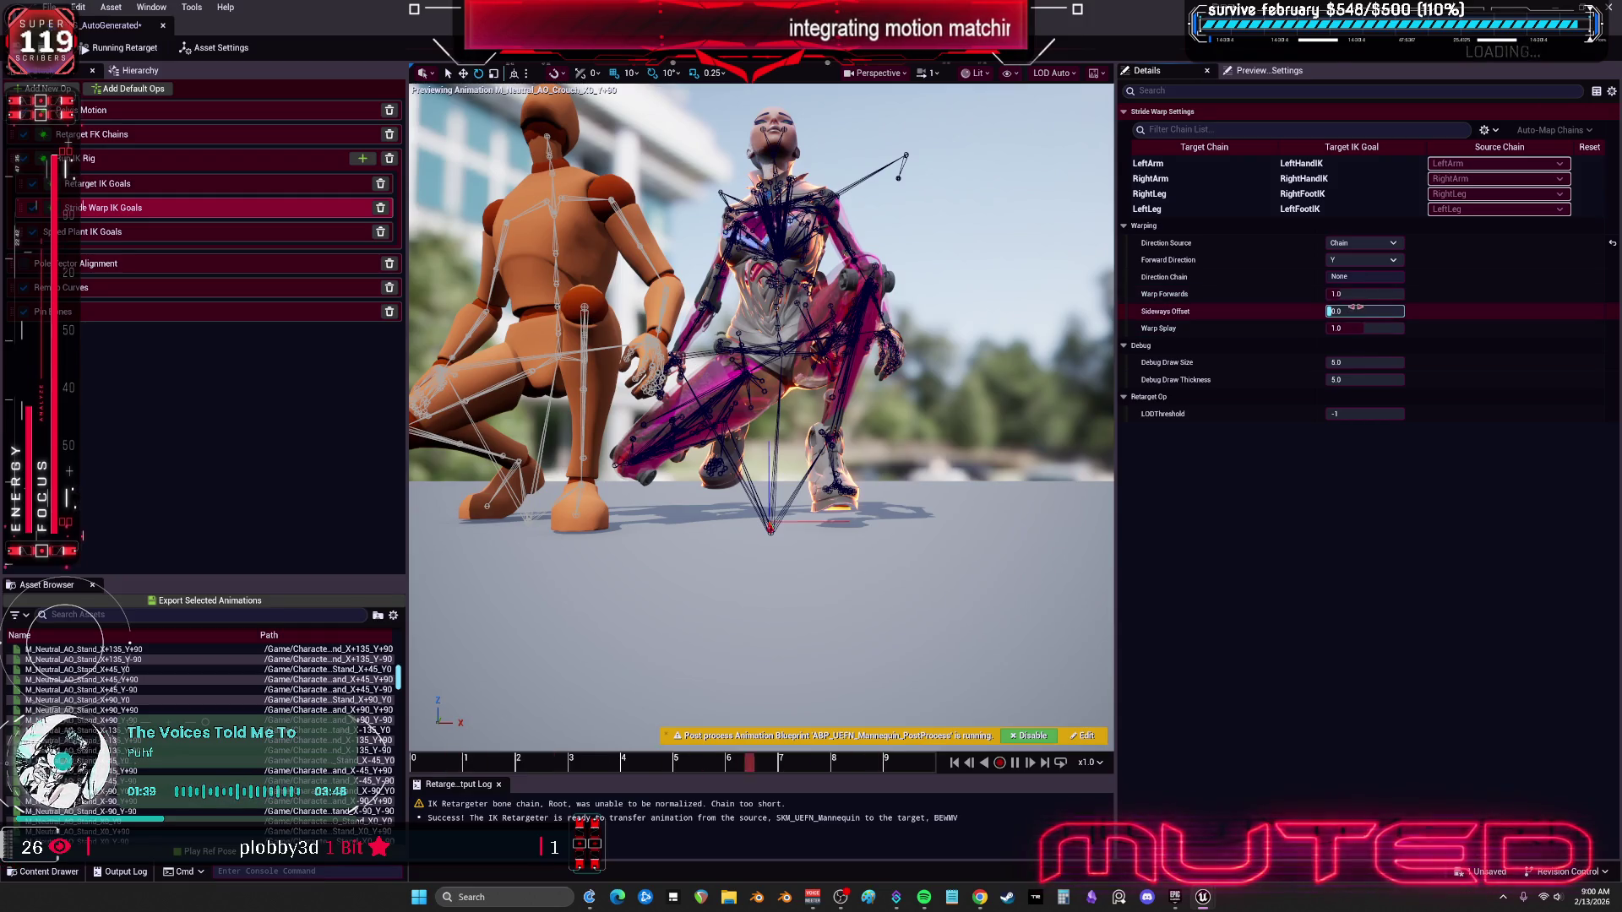
pyautogui.moveTo(1364, 294); pyautogui.dragTo(1389, 294)
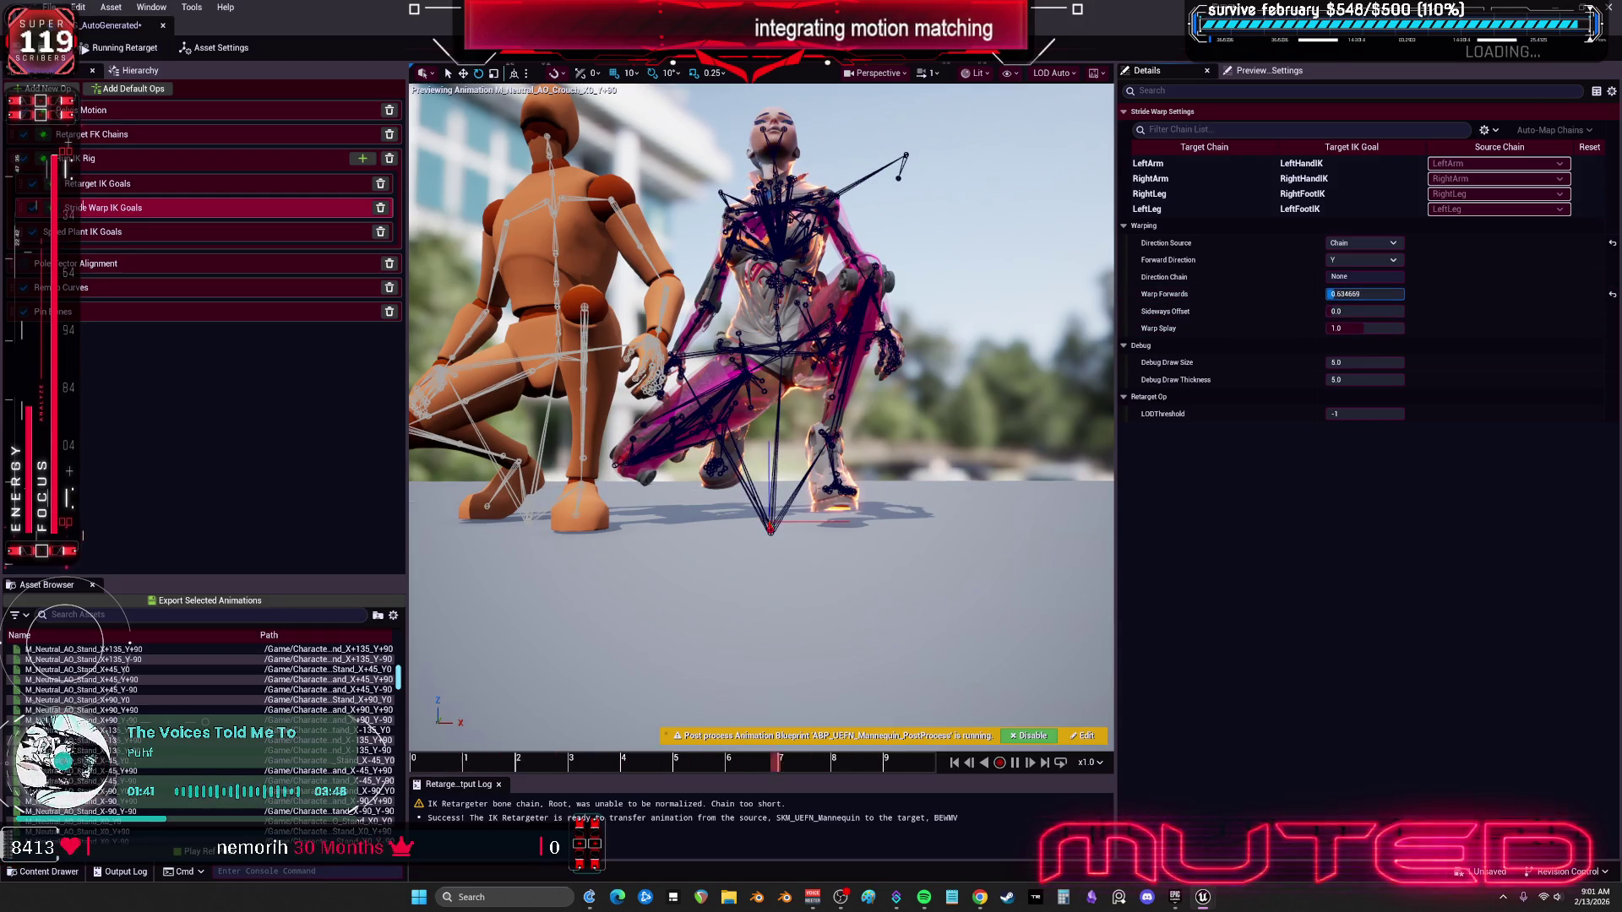
pyautogui.click(1361, 259)
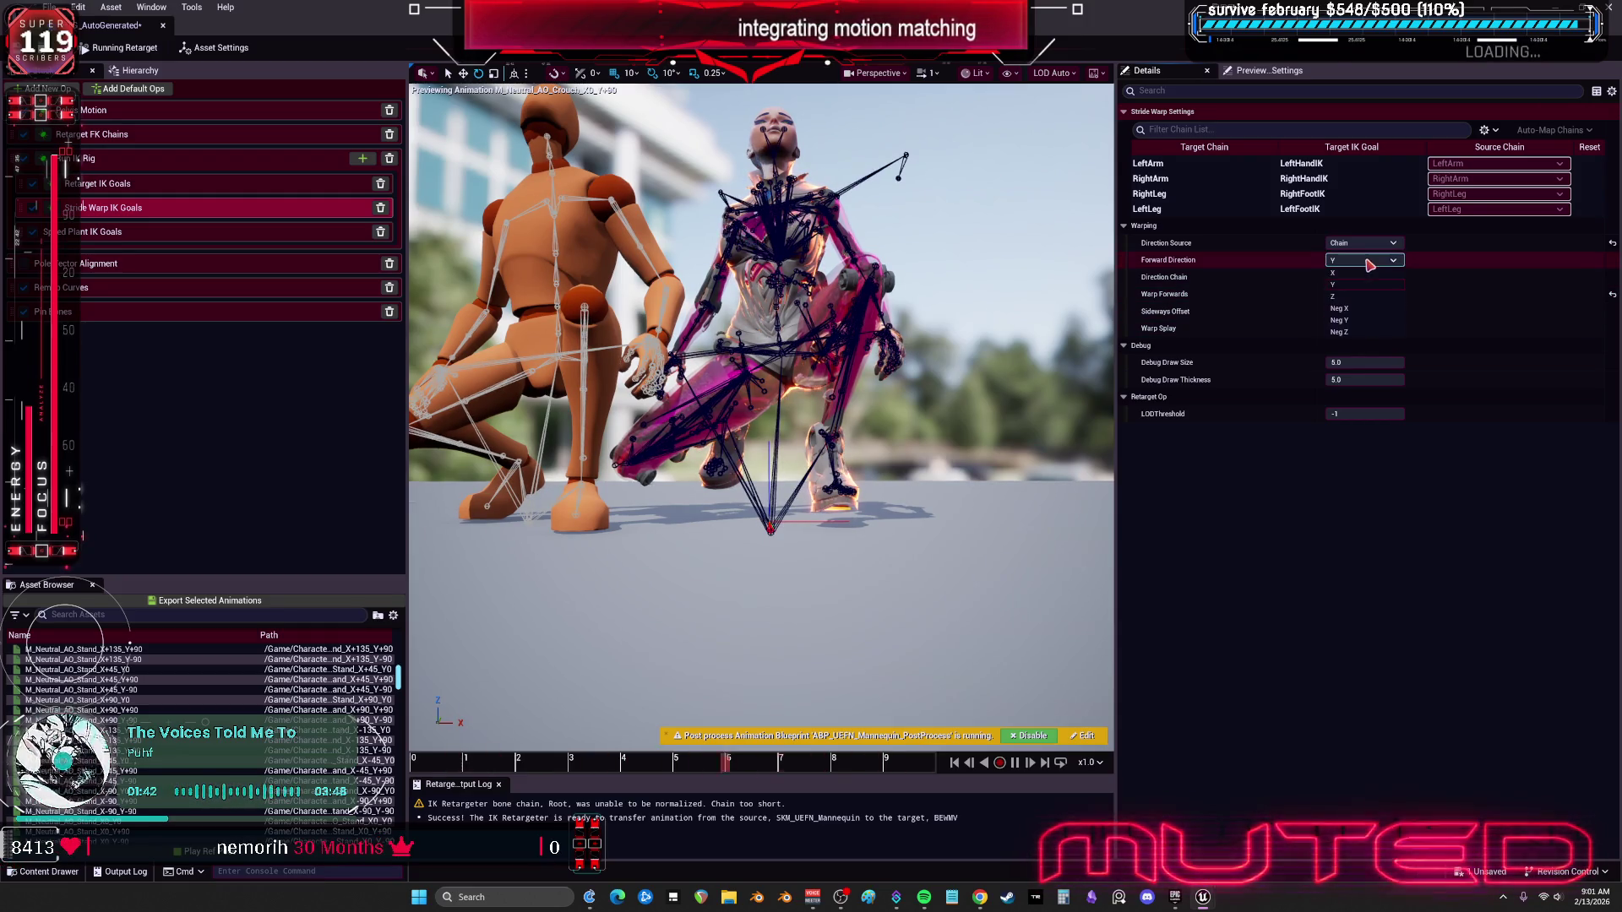
pyautogui.click(1362, 325)
pyautogui.moveTo(1361, 294)
pyautogui.mouseDown()
pyautogui.moveTo(1394, 294)
pyautogui.moveTo(1364, 294)
pyautogui.mouseUp()
pyautogui.click(1364, 310)
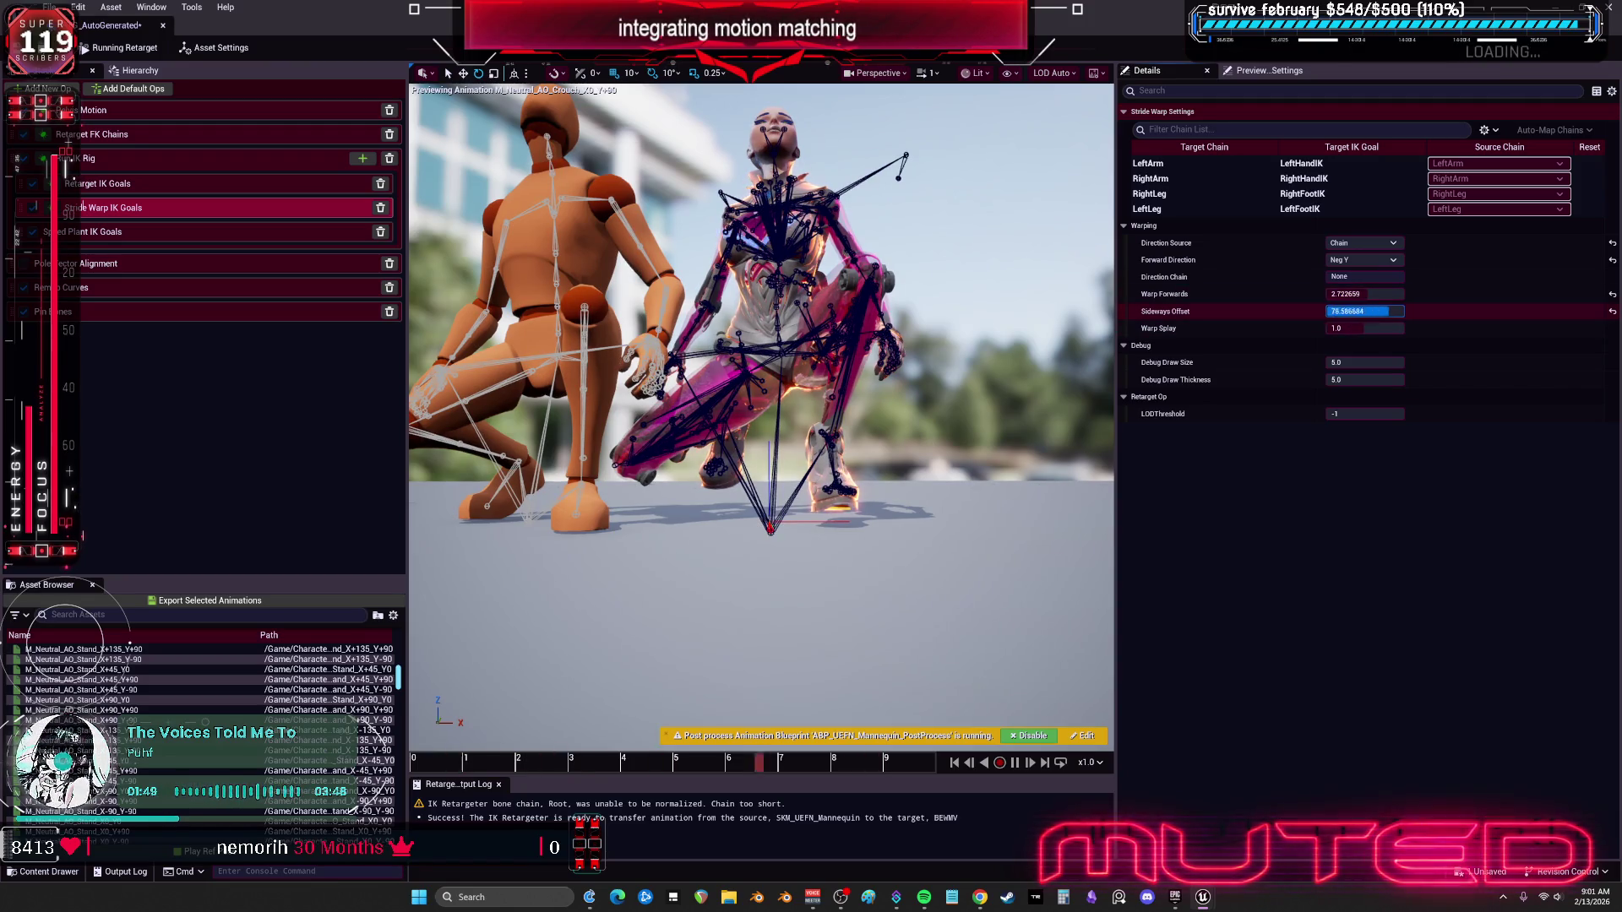
pyautogui.moveTo(1362, 311); pyautogui.dragTo(1376, 311)
# Step: Switch Direction Source to Goals, reset offsets, raise Warp Forwards to 1.568042, and float the retargeter window
pyautogui.click(1386, 244)
pyautogui.click(1385, 255)
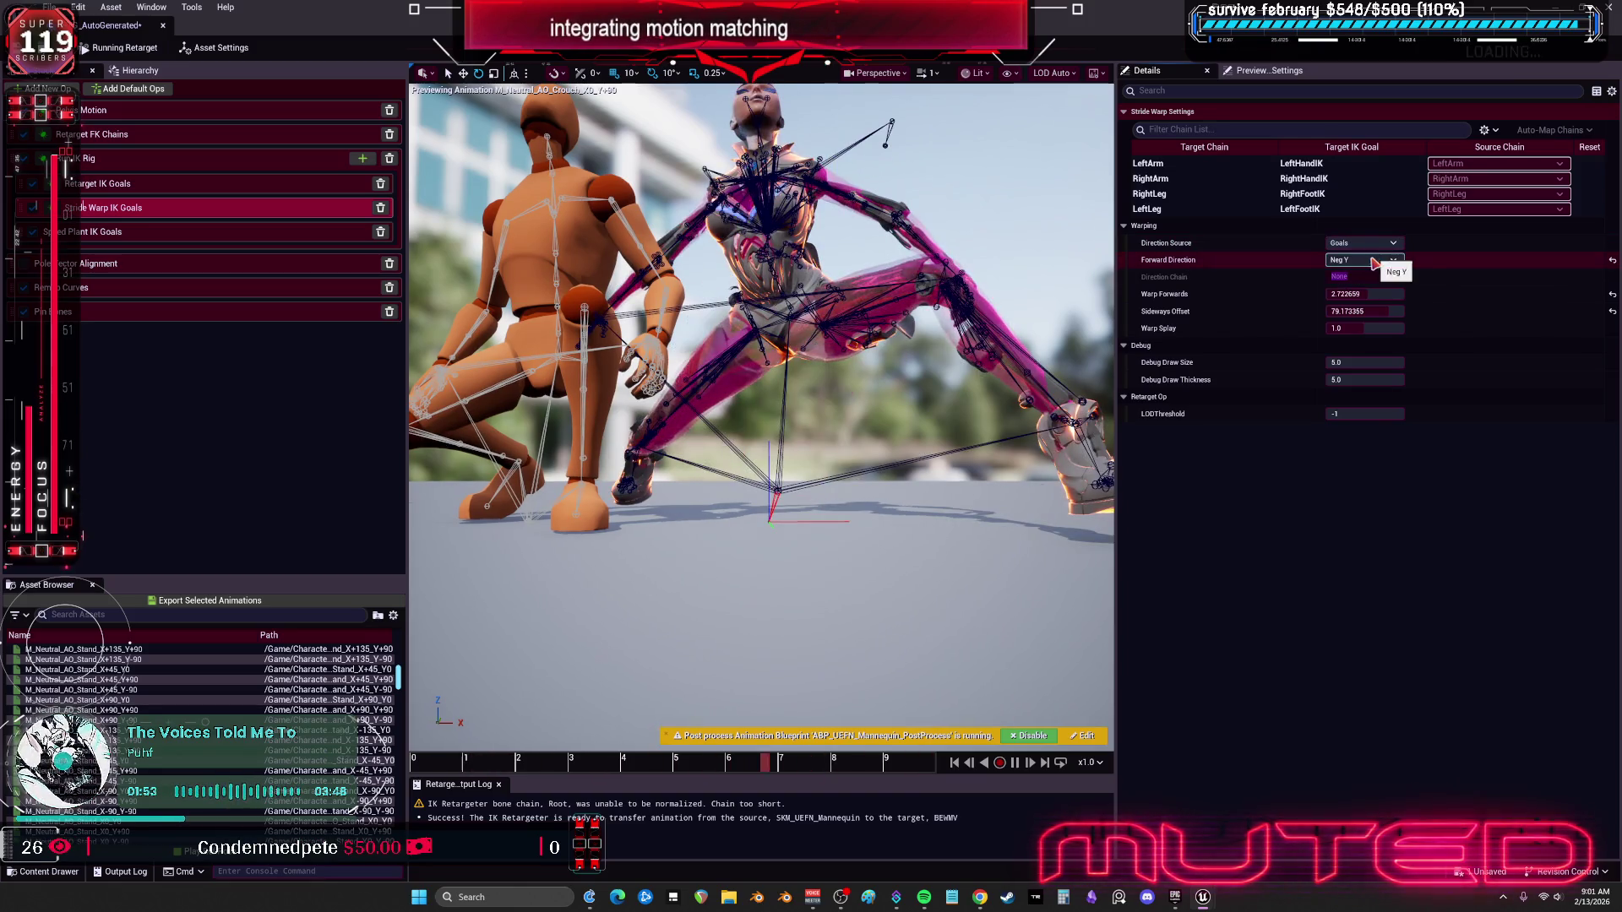
pyautogui.click(1612, 311)
pyautogui.click(1611, 294)
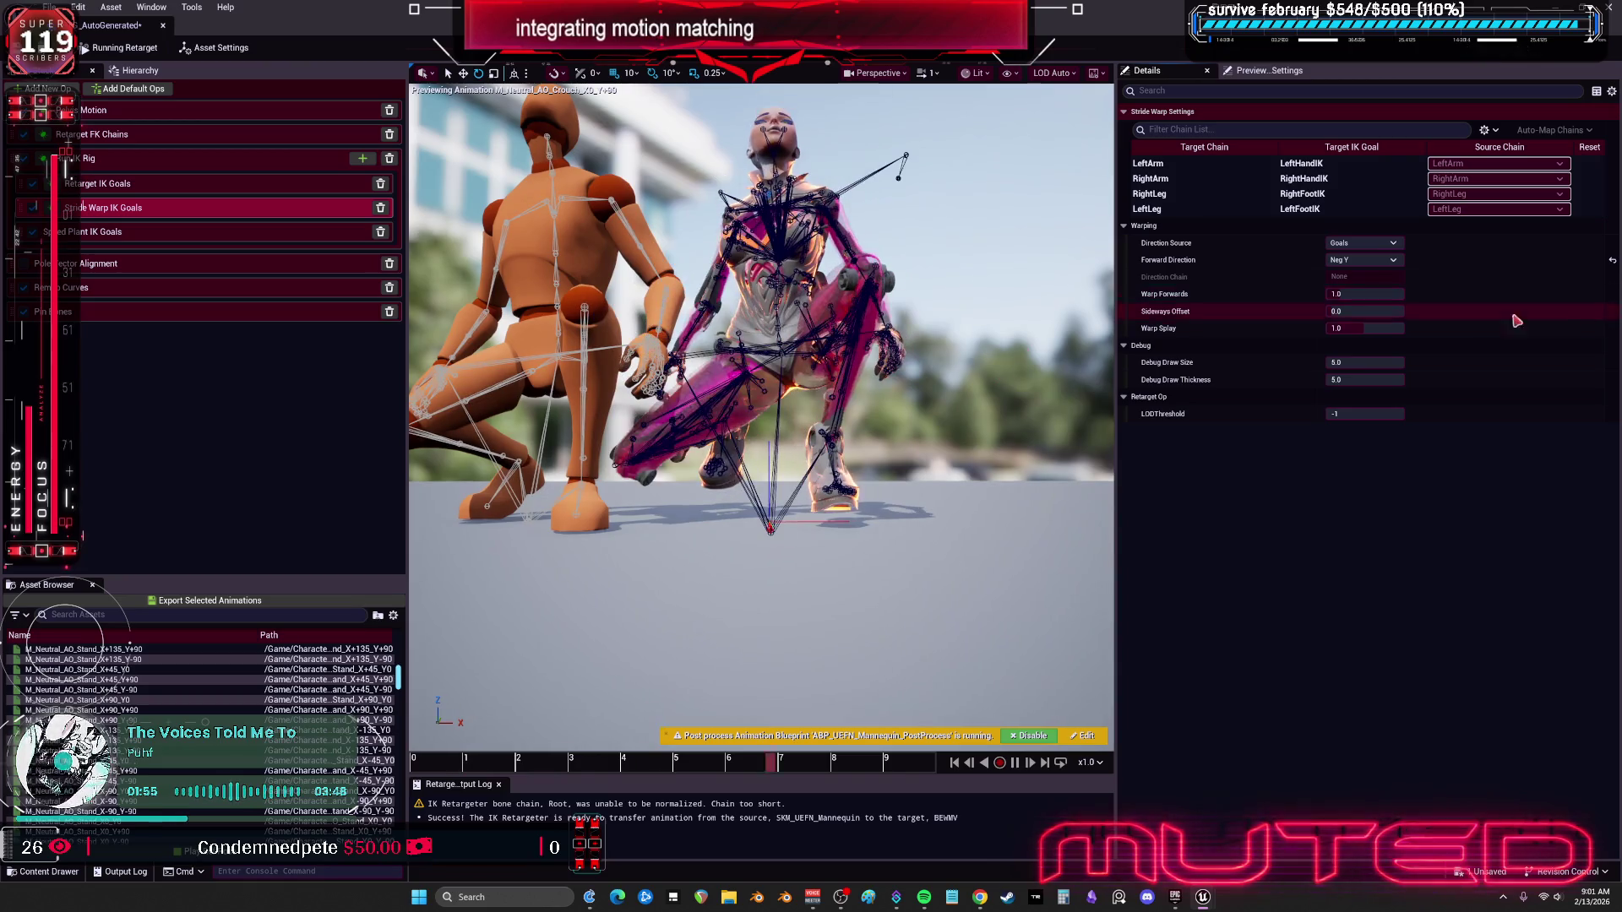
pyautogui.moveTo(1375, 295)
pyautogui.mouseDown()
pyautogui.moveTo(1495, 295)
pyautogui.moveTo(1360, 298)
pyautogui.mouseUp()
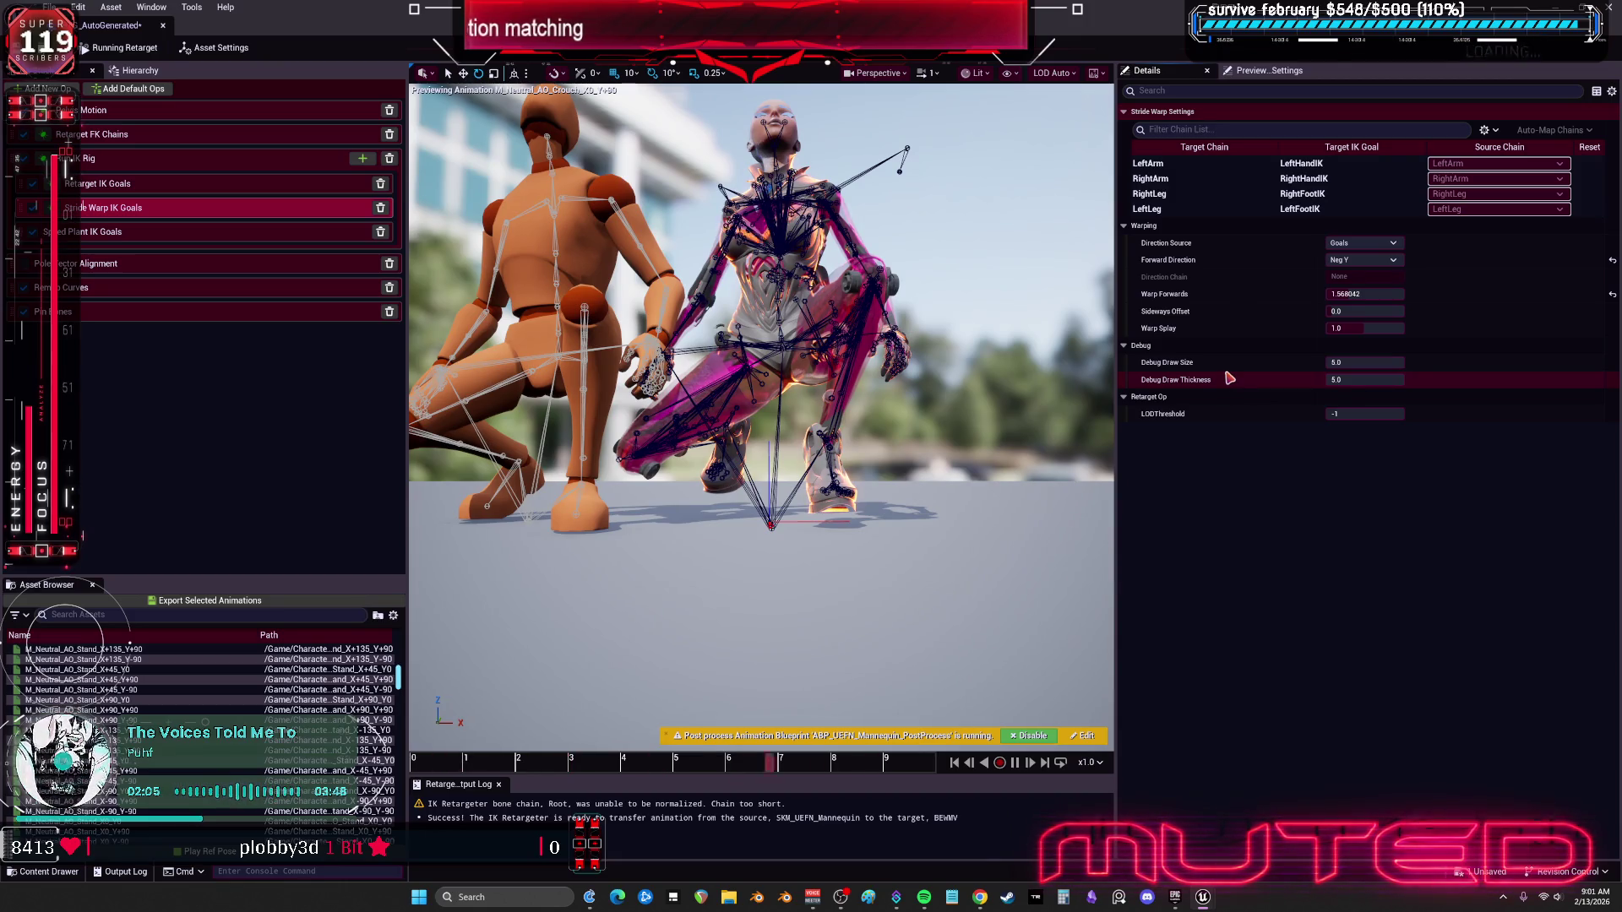
pyautogui.moveTo(568, 61); pyautogui.dragTo(1011, 339)
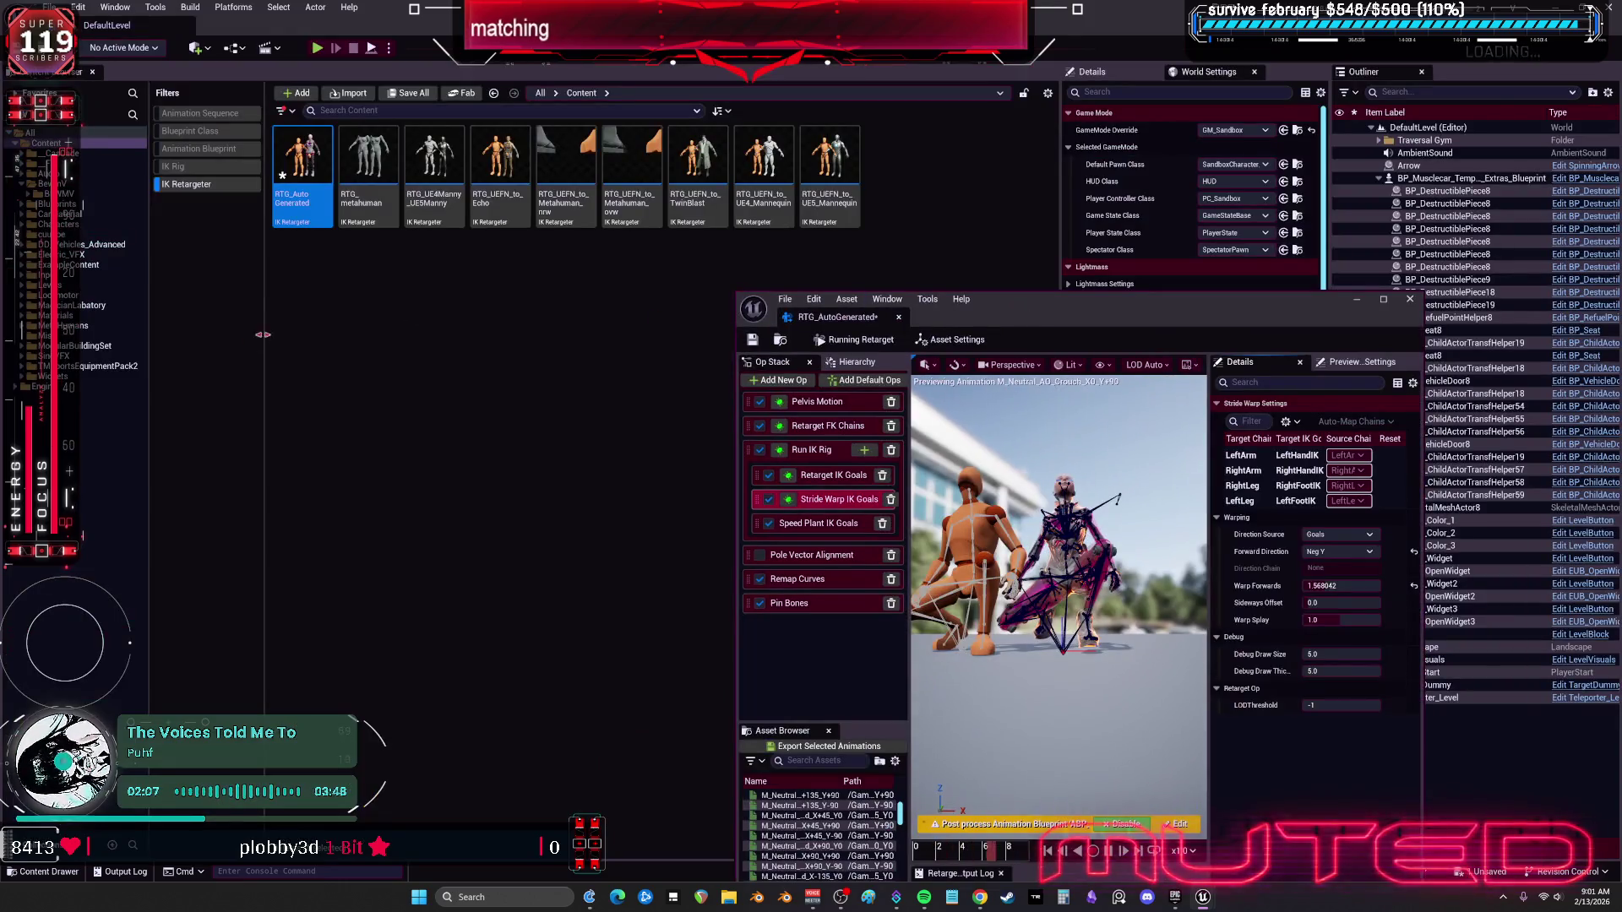
# Step: Open BP_BEWMV from the BEWMV folder using the Blueprint Class filter, then return to RTG_AutoGenerated
pyautogui.click(110, 195)
pyautogui.click(202, 184)
pyautogui.click(190, 131)
pyautogui.doubleClick(302, 164)
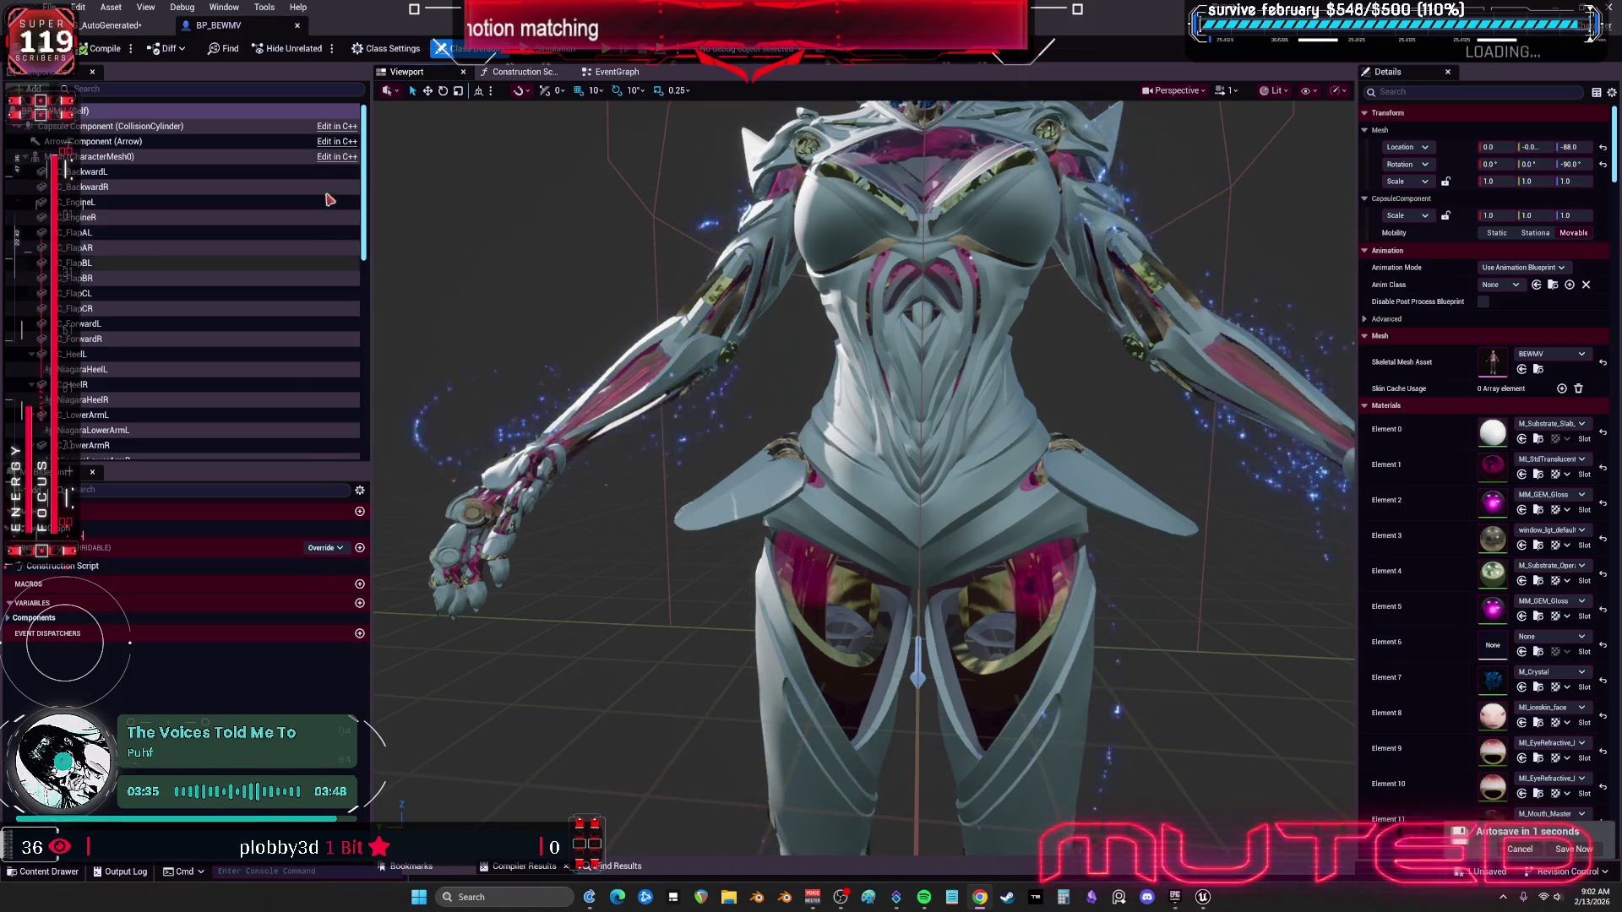
pyautogui.scroll(-5, 930, 351)
pyautogui.click(143, 27)
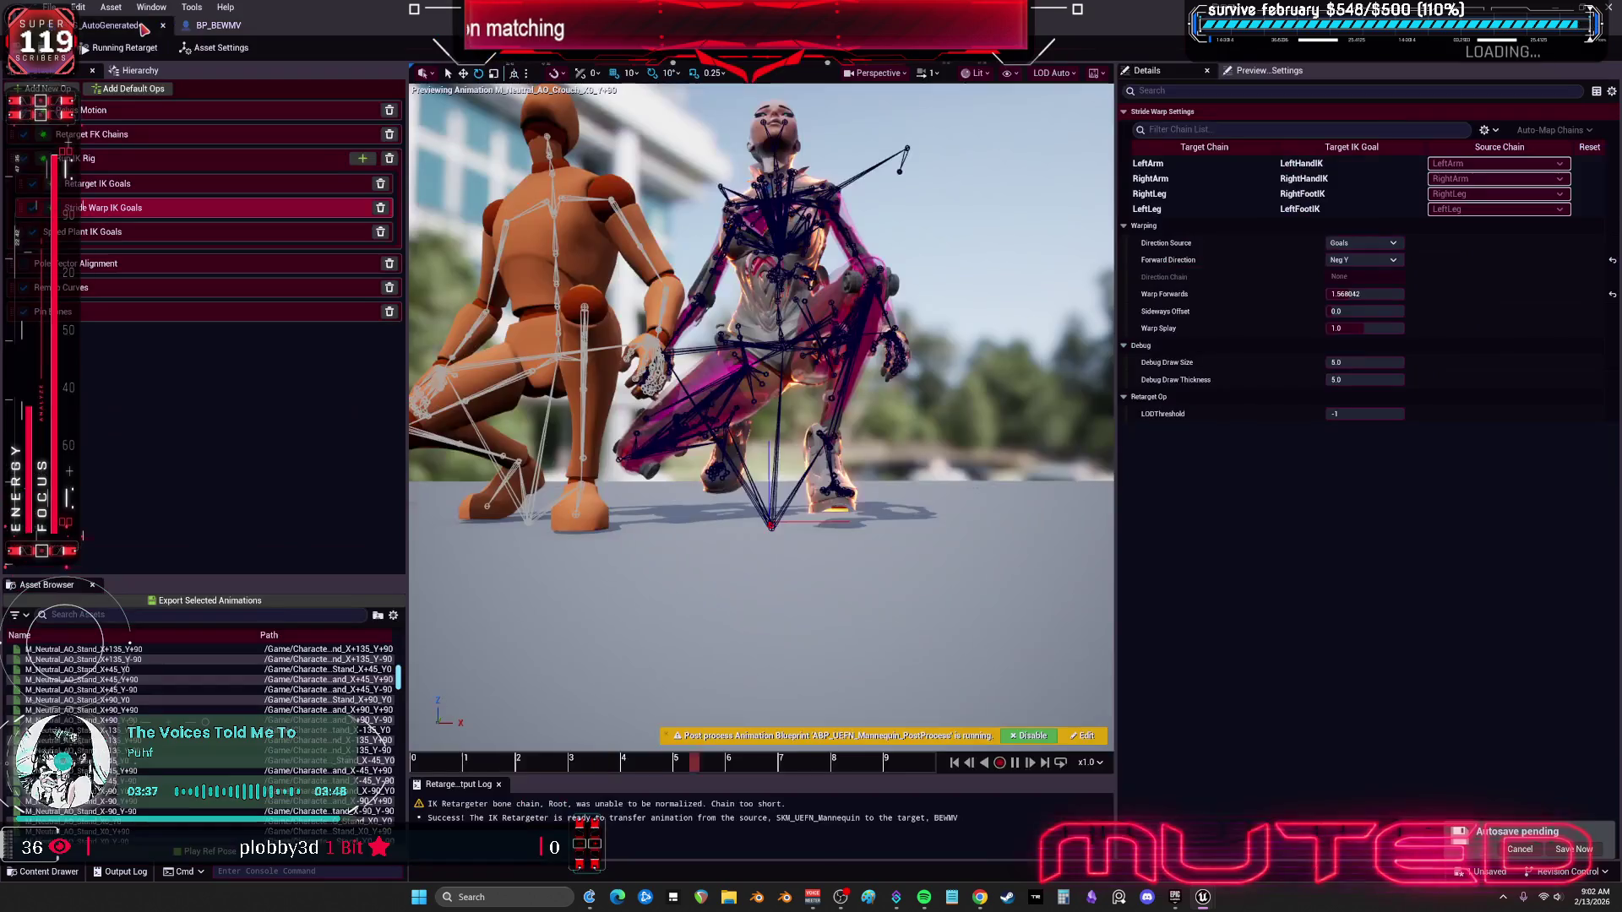
pyautogui.scroll(3, 760, 422)
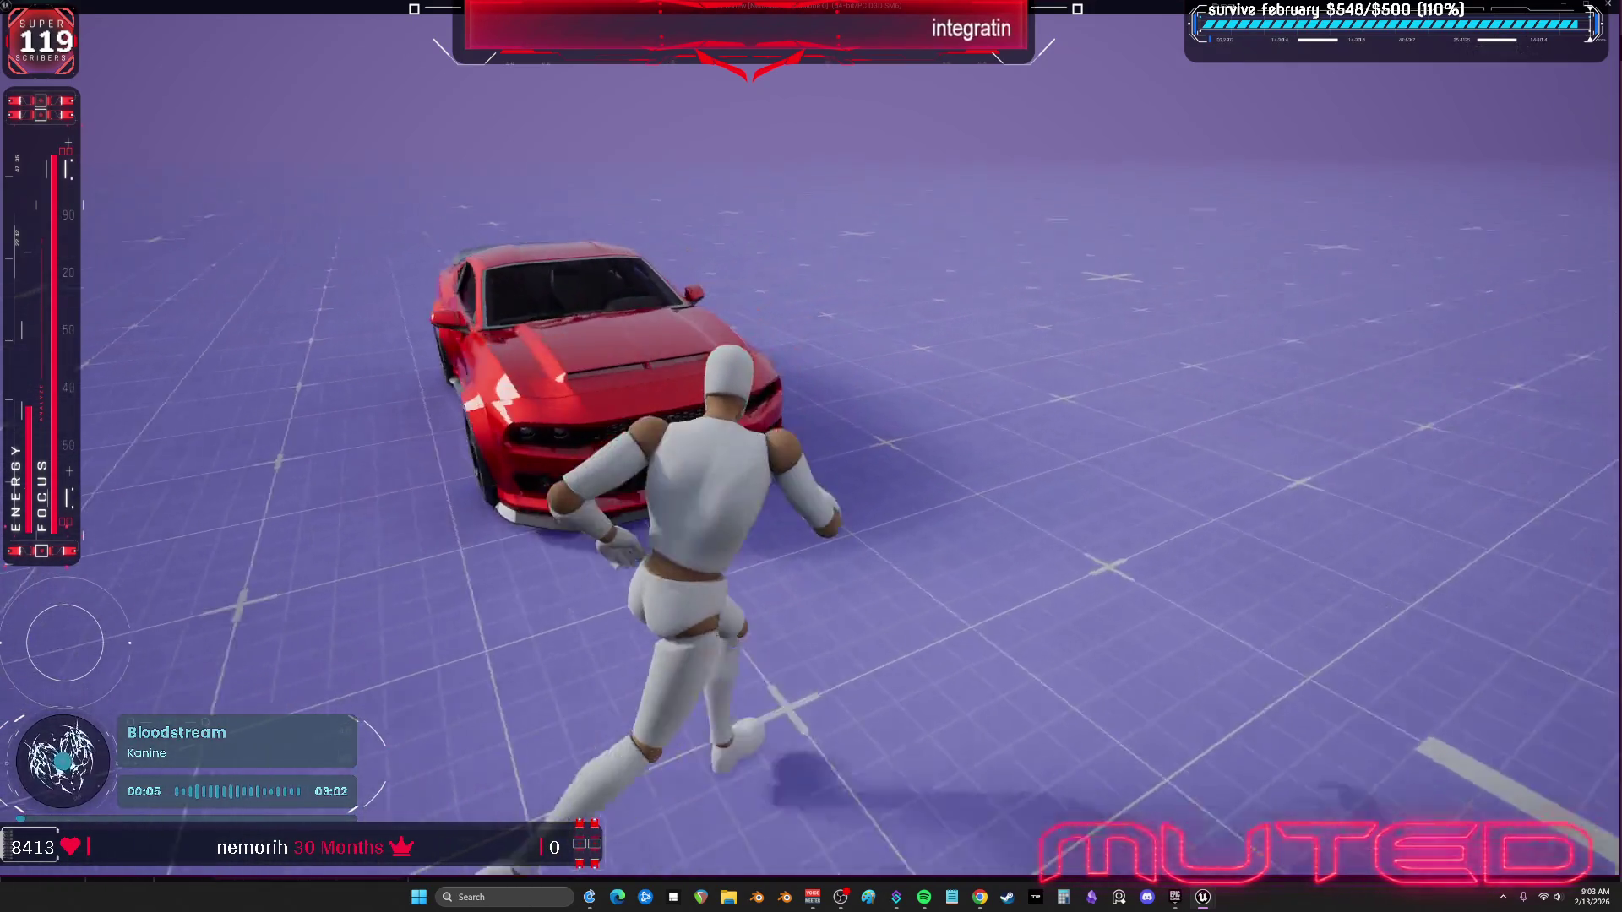
# Step: Enter the red car, drive it with WASD until it crashes, then stop and restart Play
pyautogui.press('e')
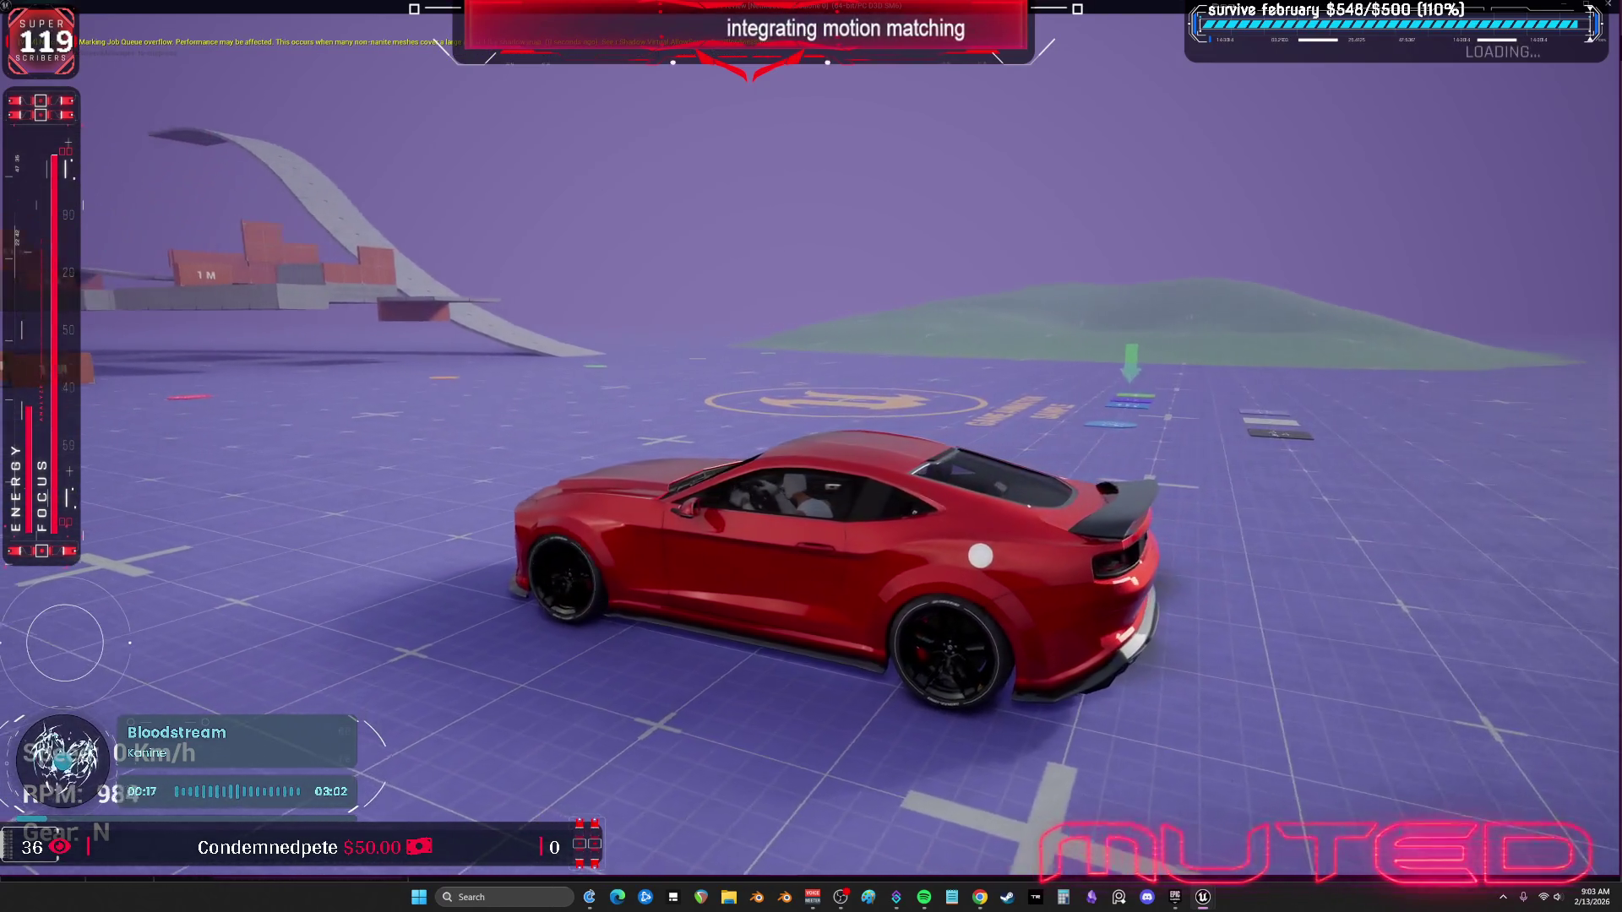
pyautogui.press('w')
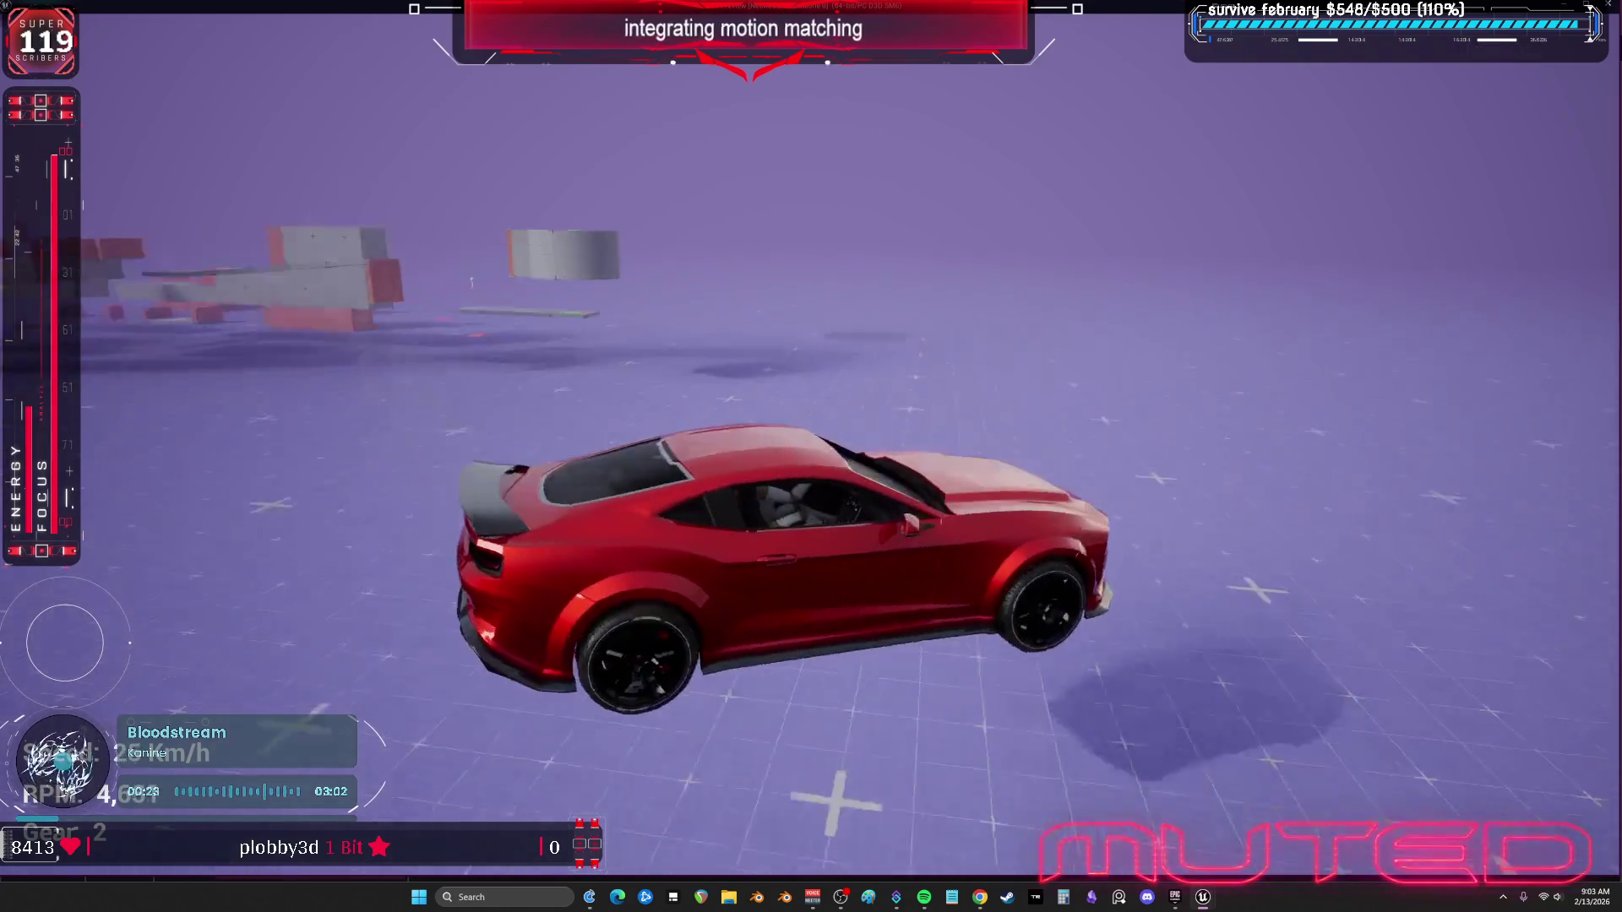
pyautogui.press('w')
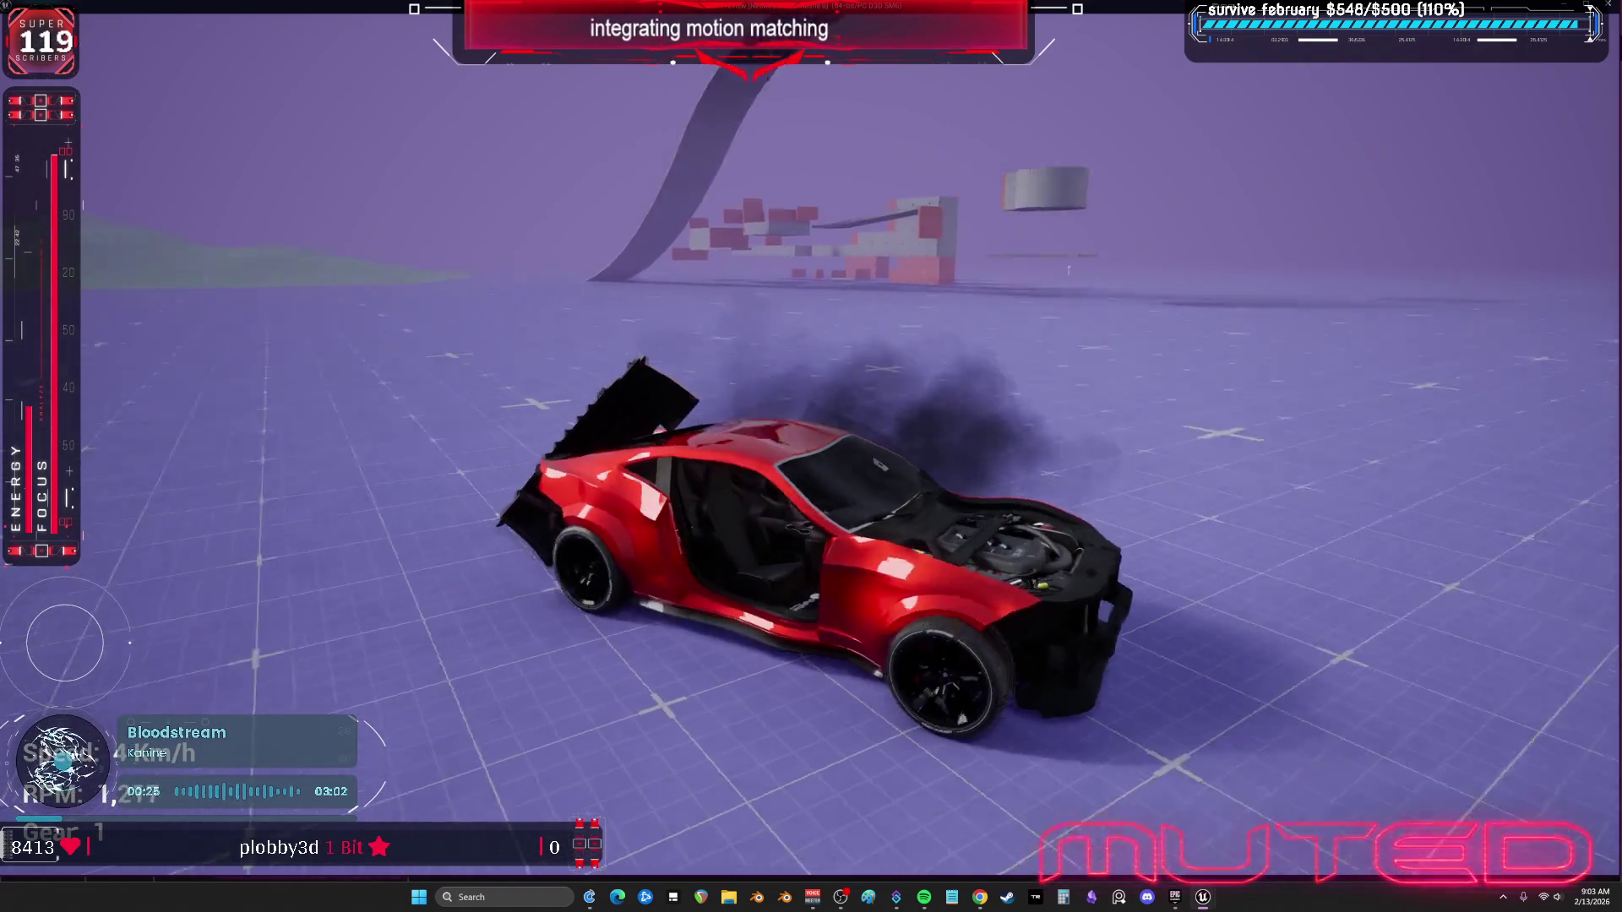
pyautogui.press('w')
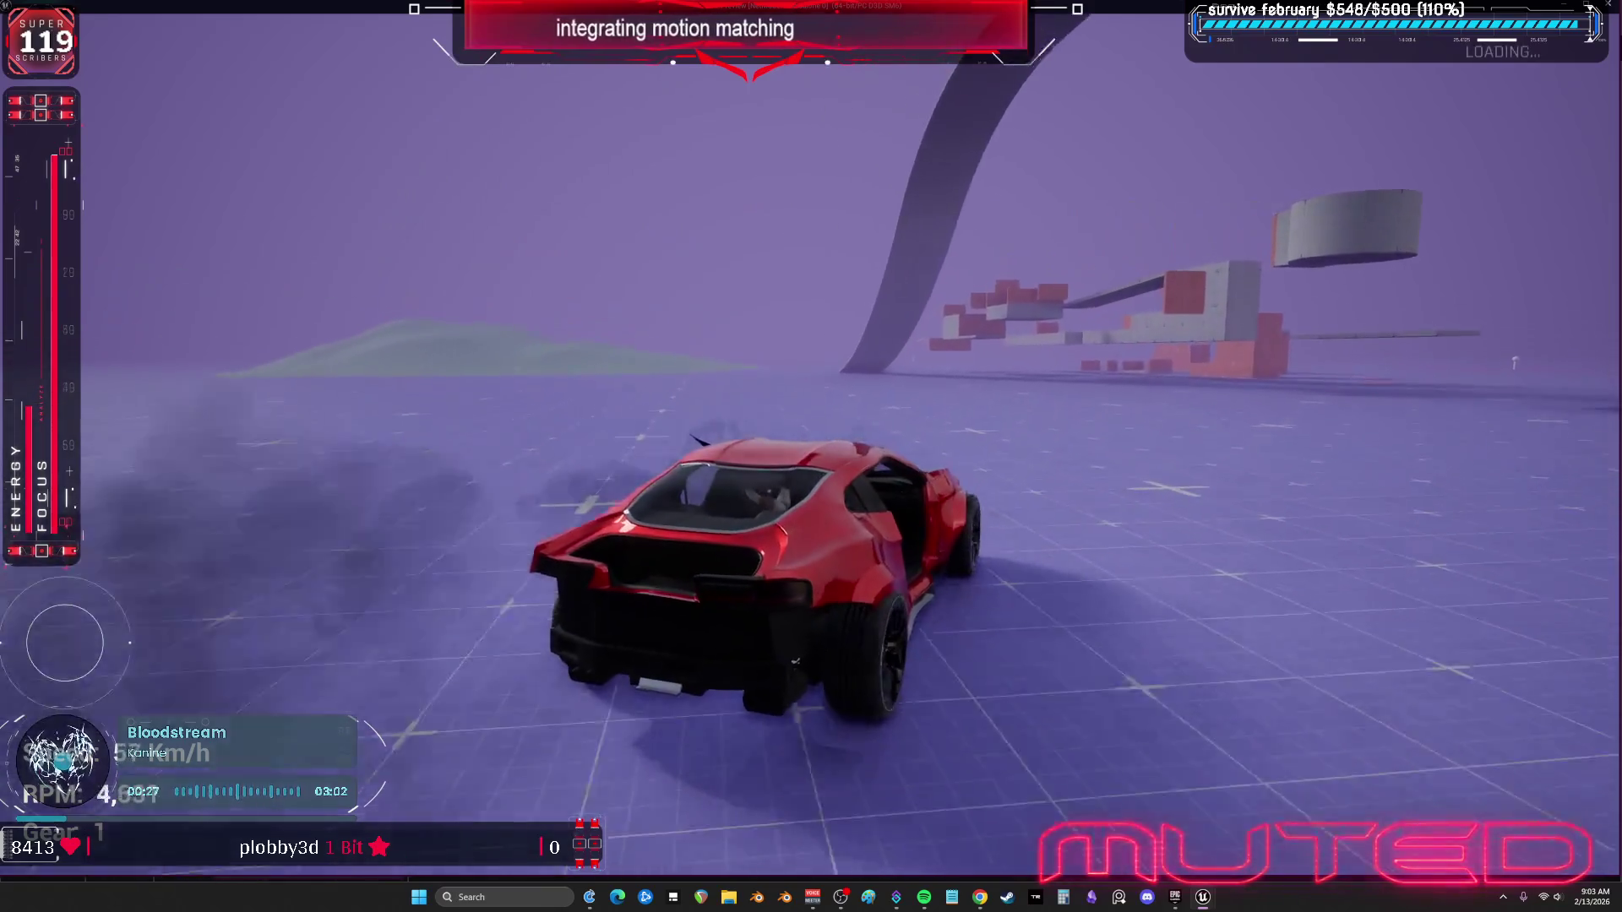
pyautogui.press('a')
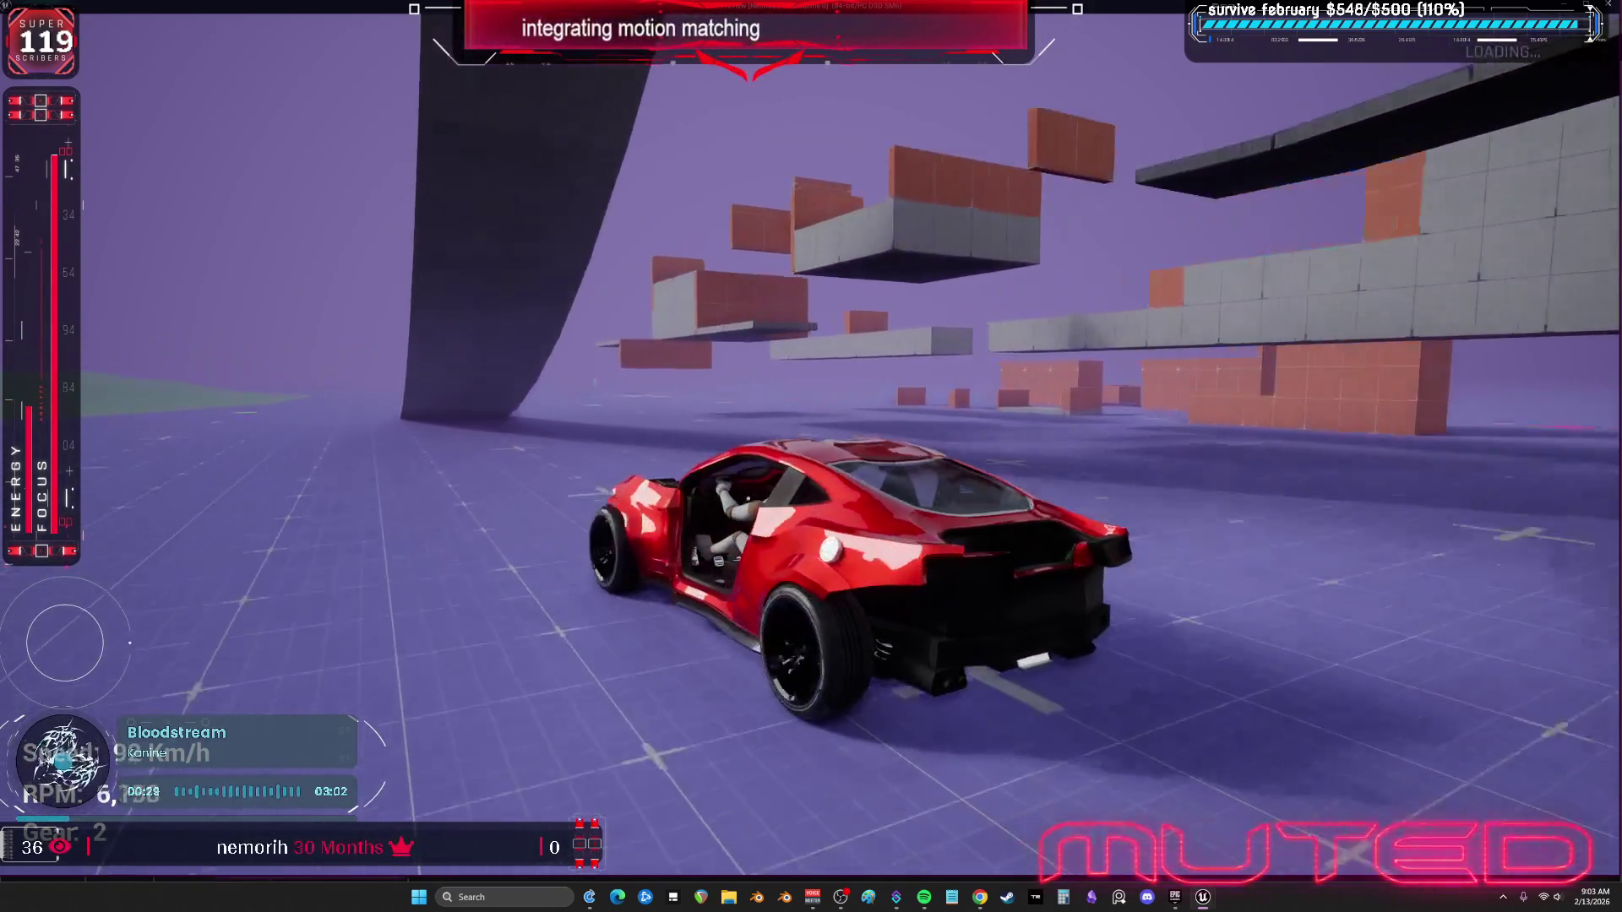
pyautogui.press('s')
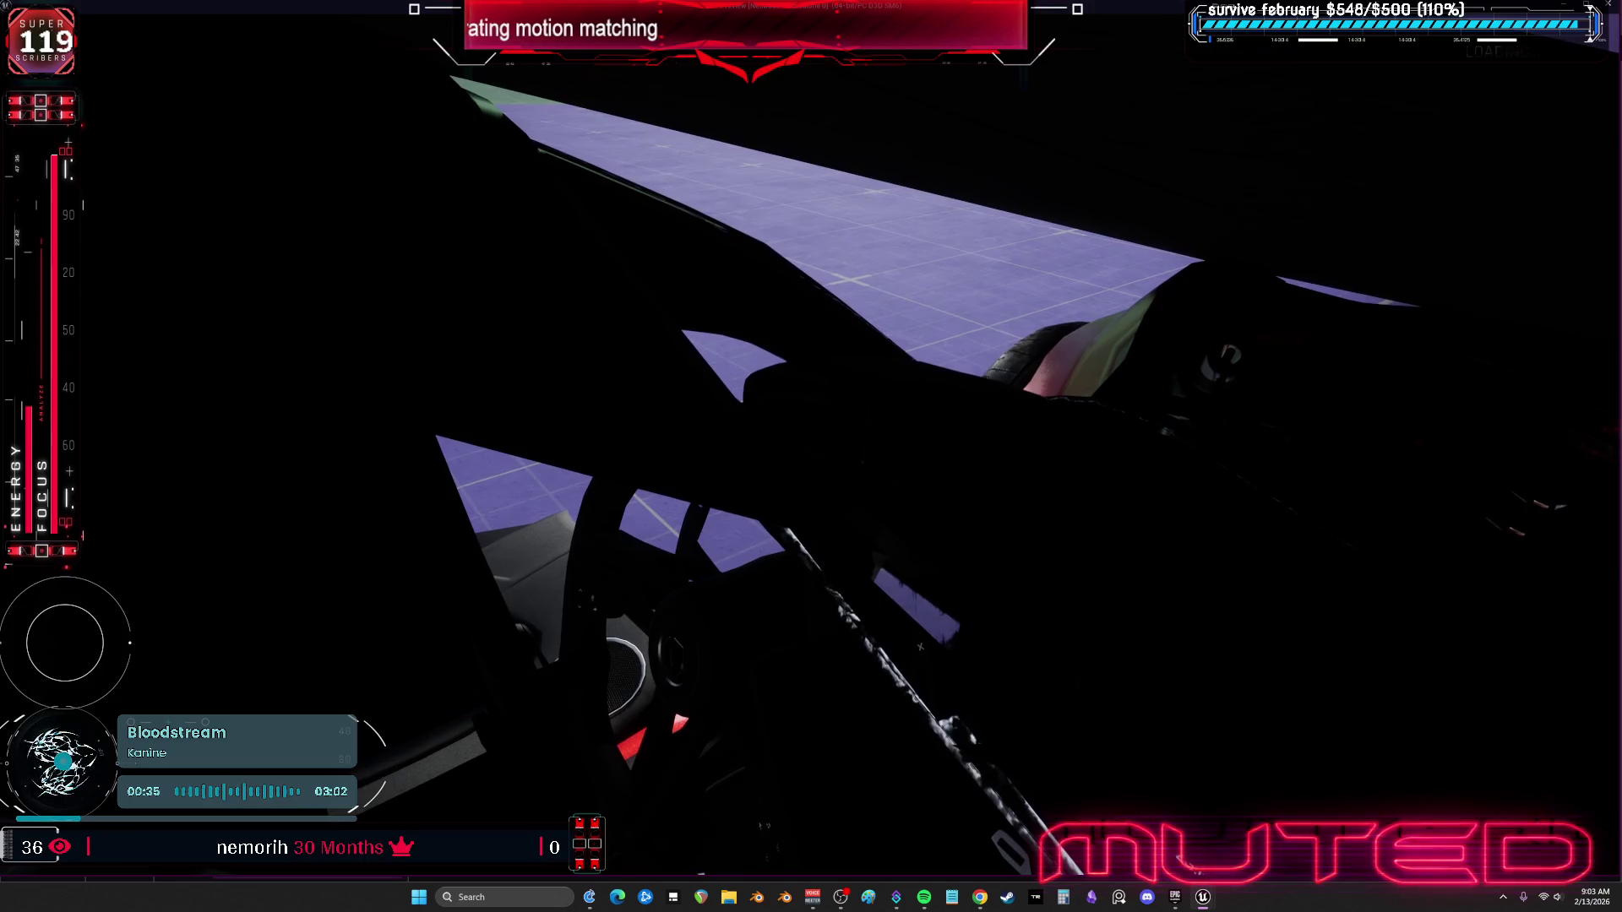
pyautogui.press('Escape')
pyautogui.click(318, 49)
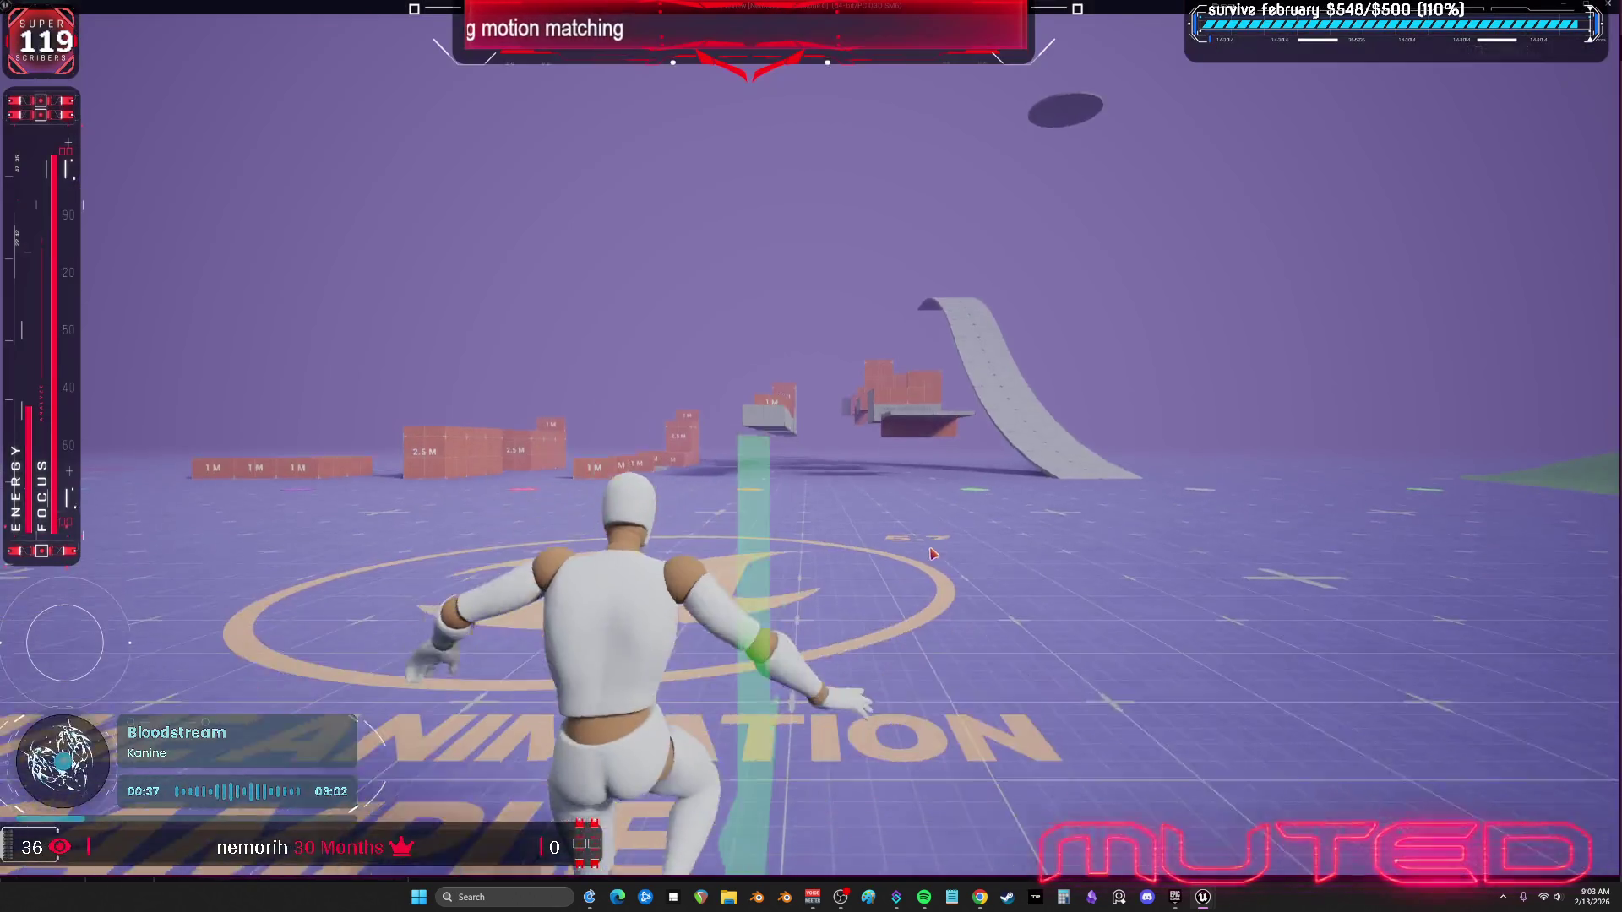
# Step: Run the mannequin over to the red car and get in with E
pyautogui.press('w')
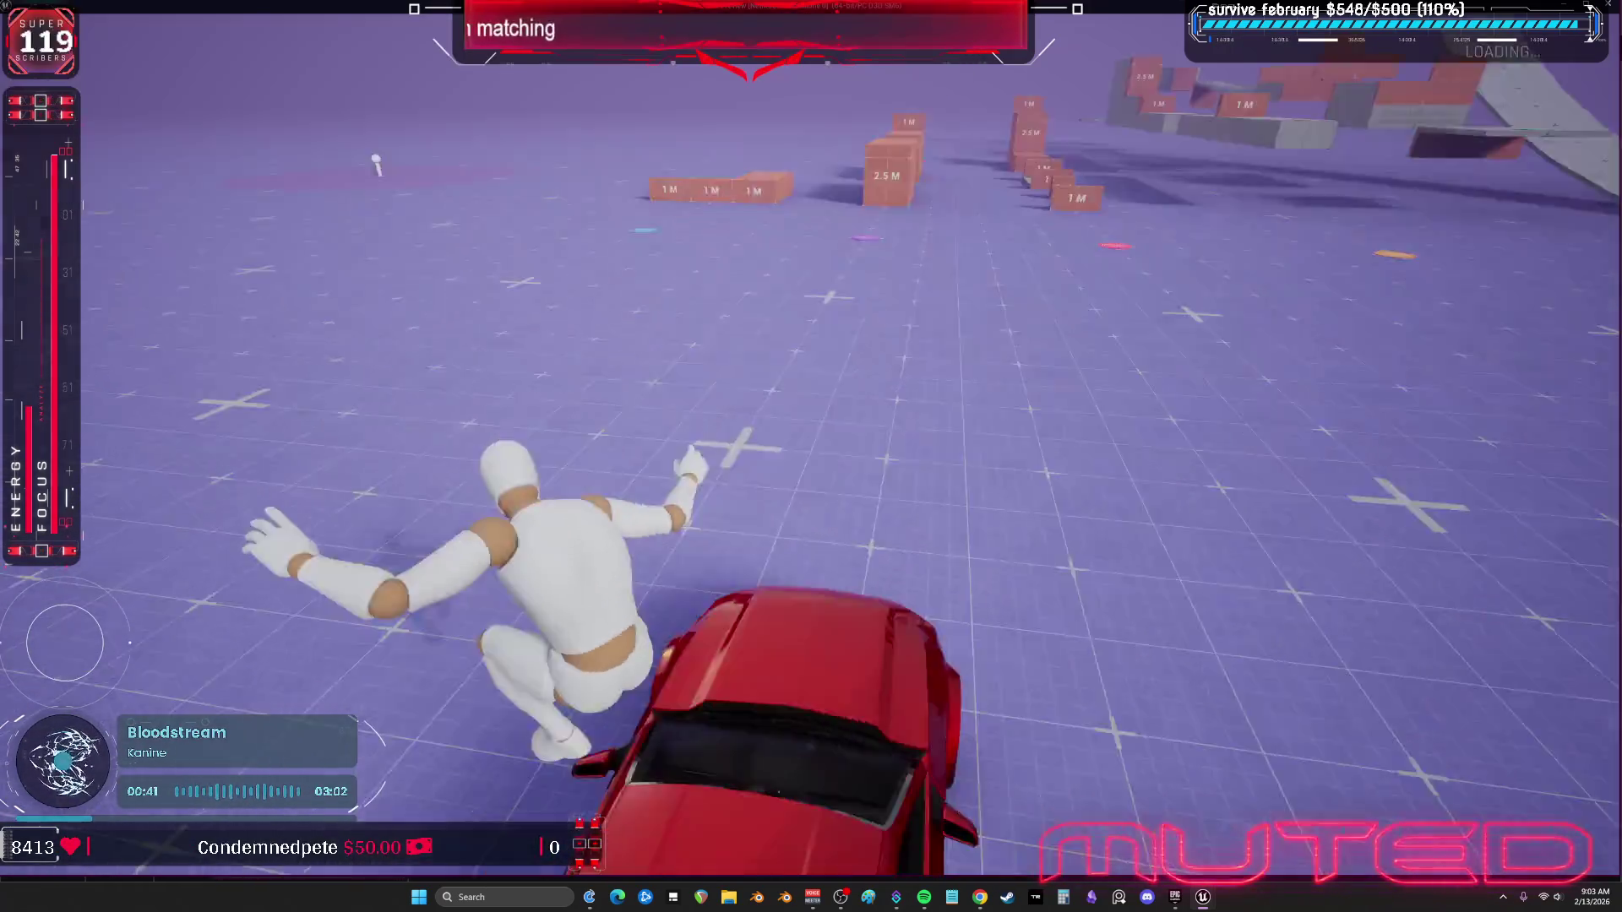
pyautogui.press('w')
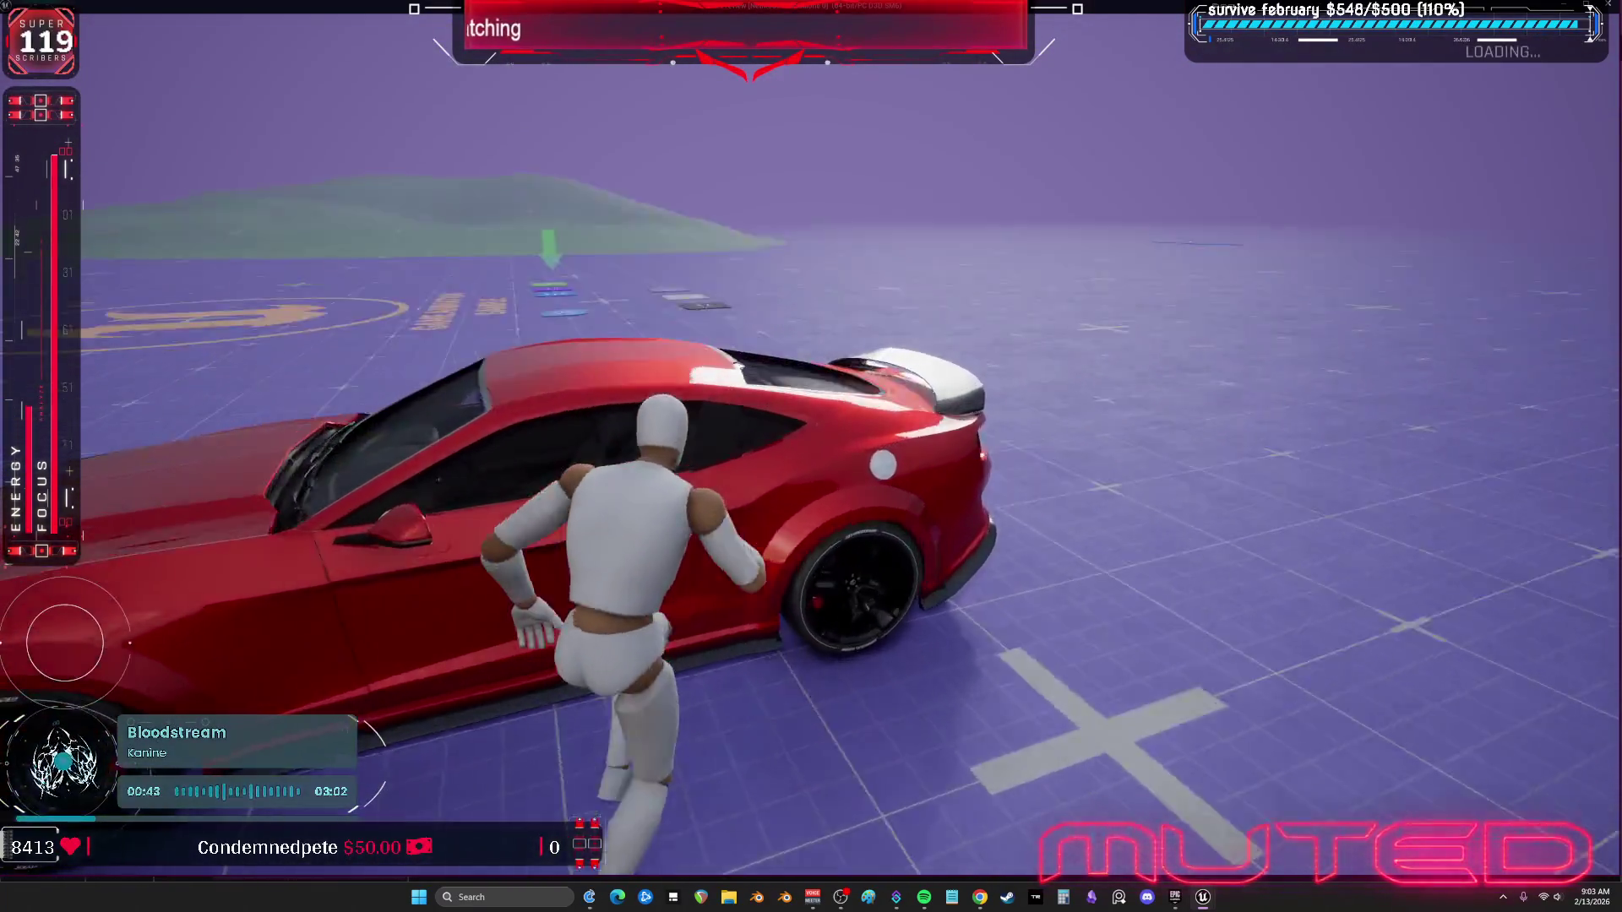
pyautogui.press('e')
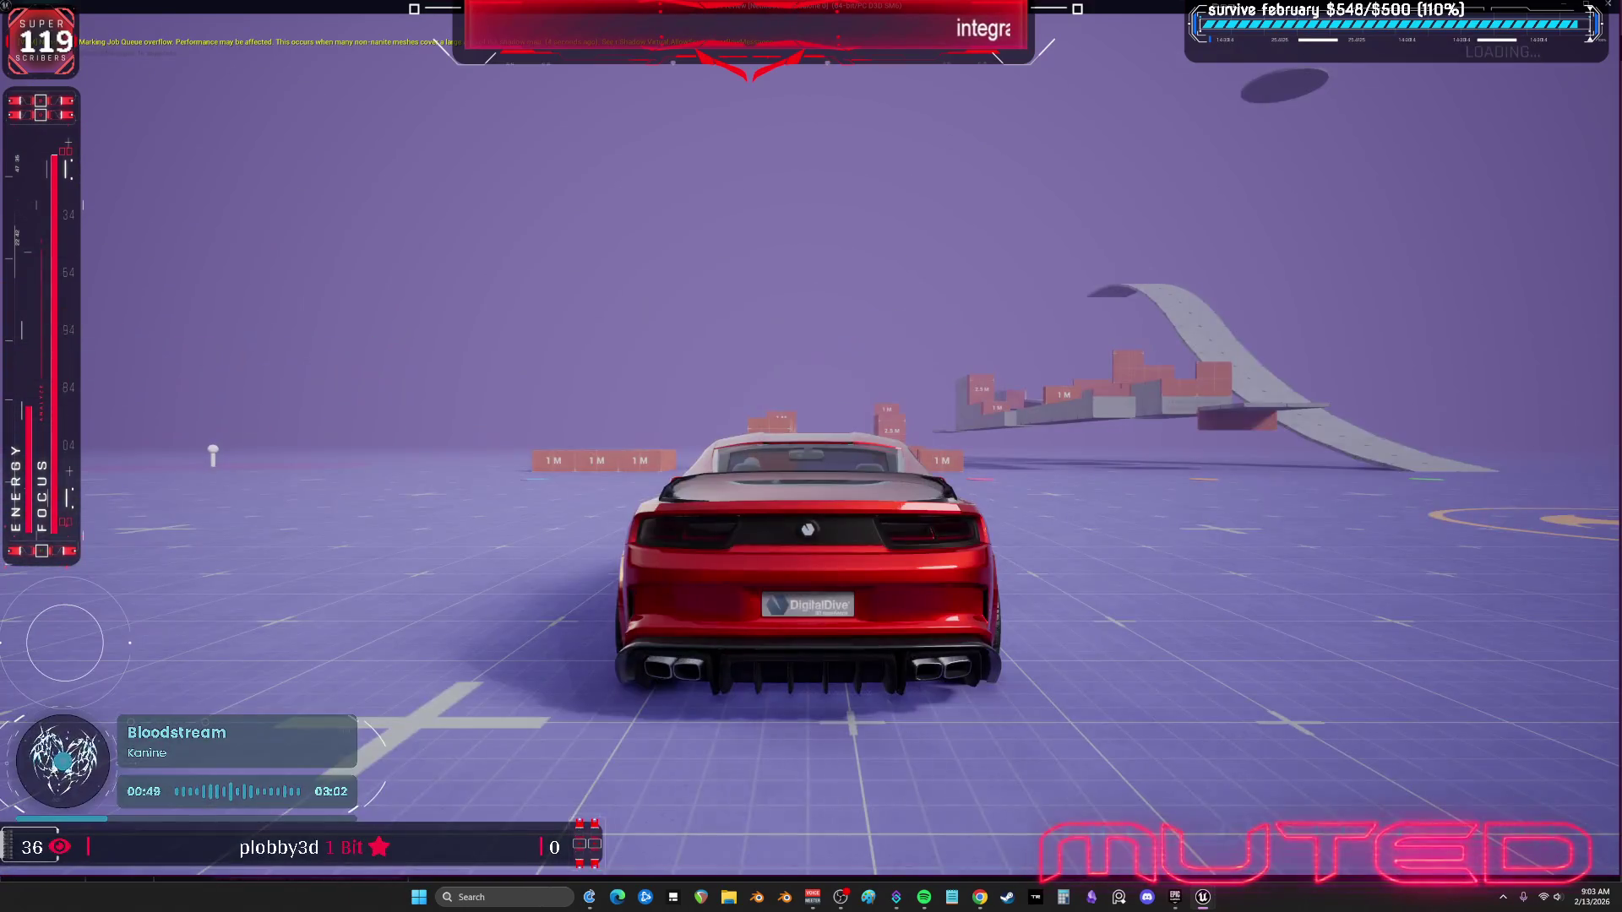
# Step: Drive the car left across open ground and up onto the green hill until it crashes
pyautogui.press('w')
pyautogui.press('a')
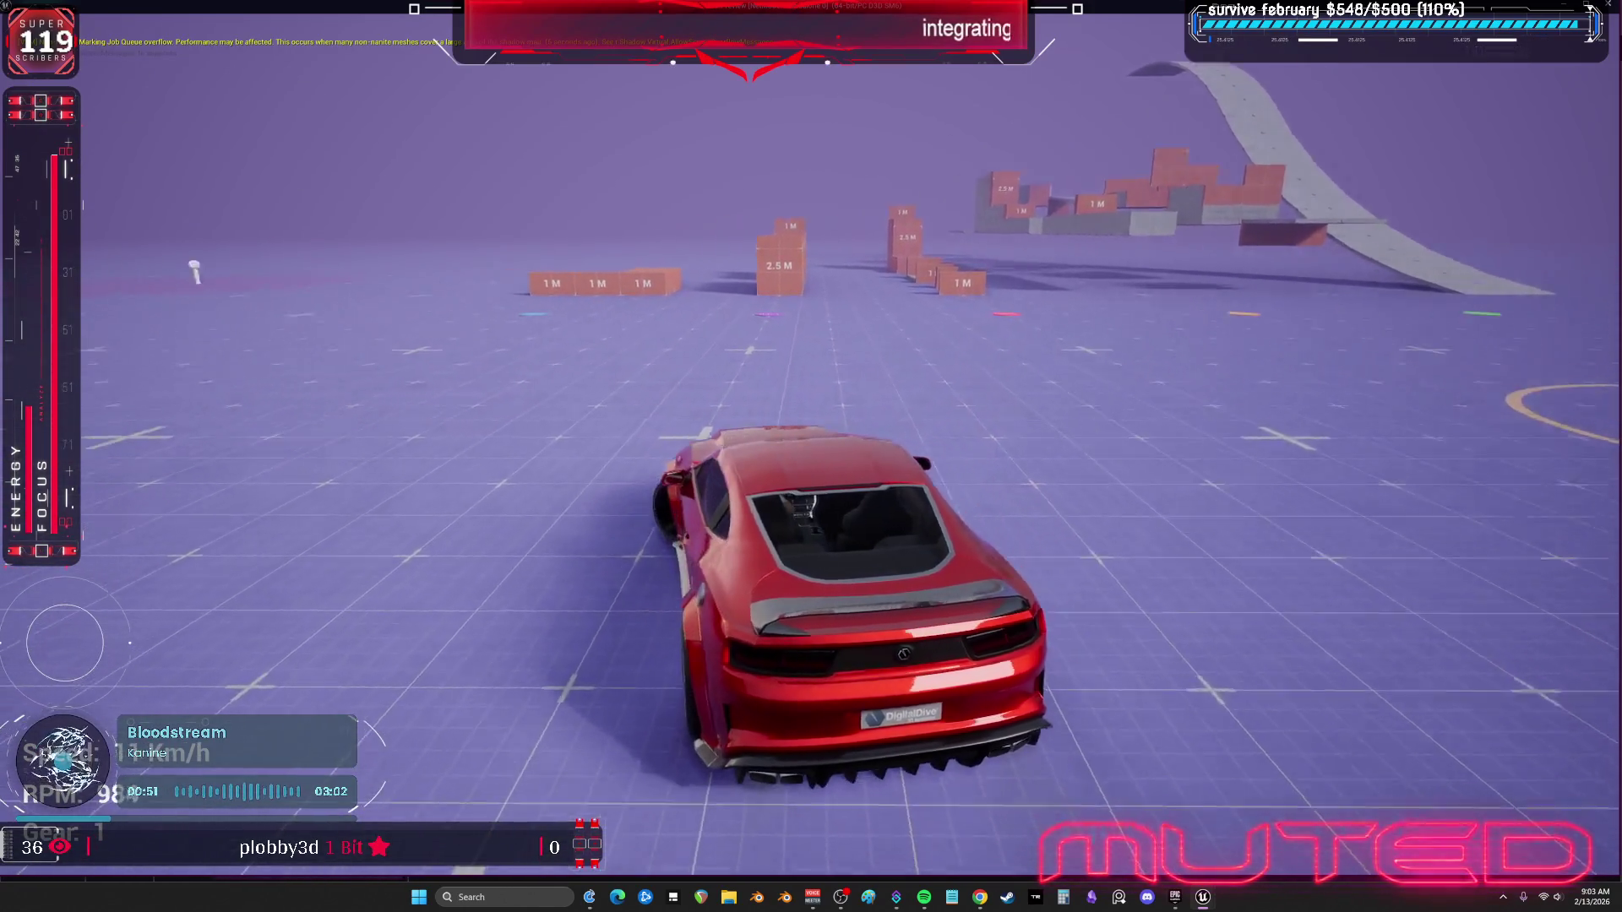
pyautogui.press('w')
pyautogui.press('a')
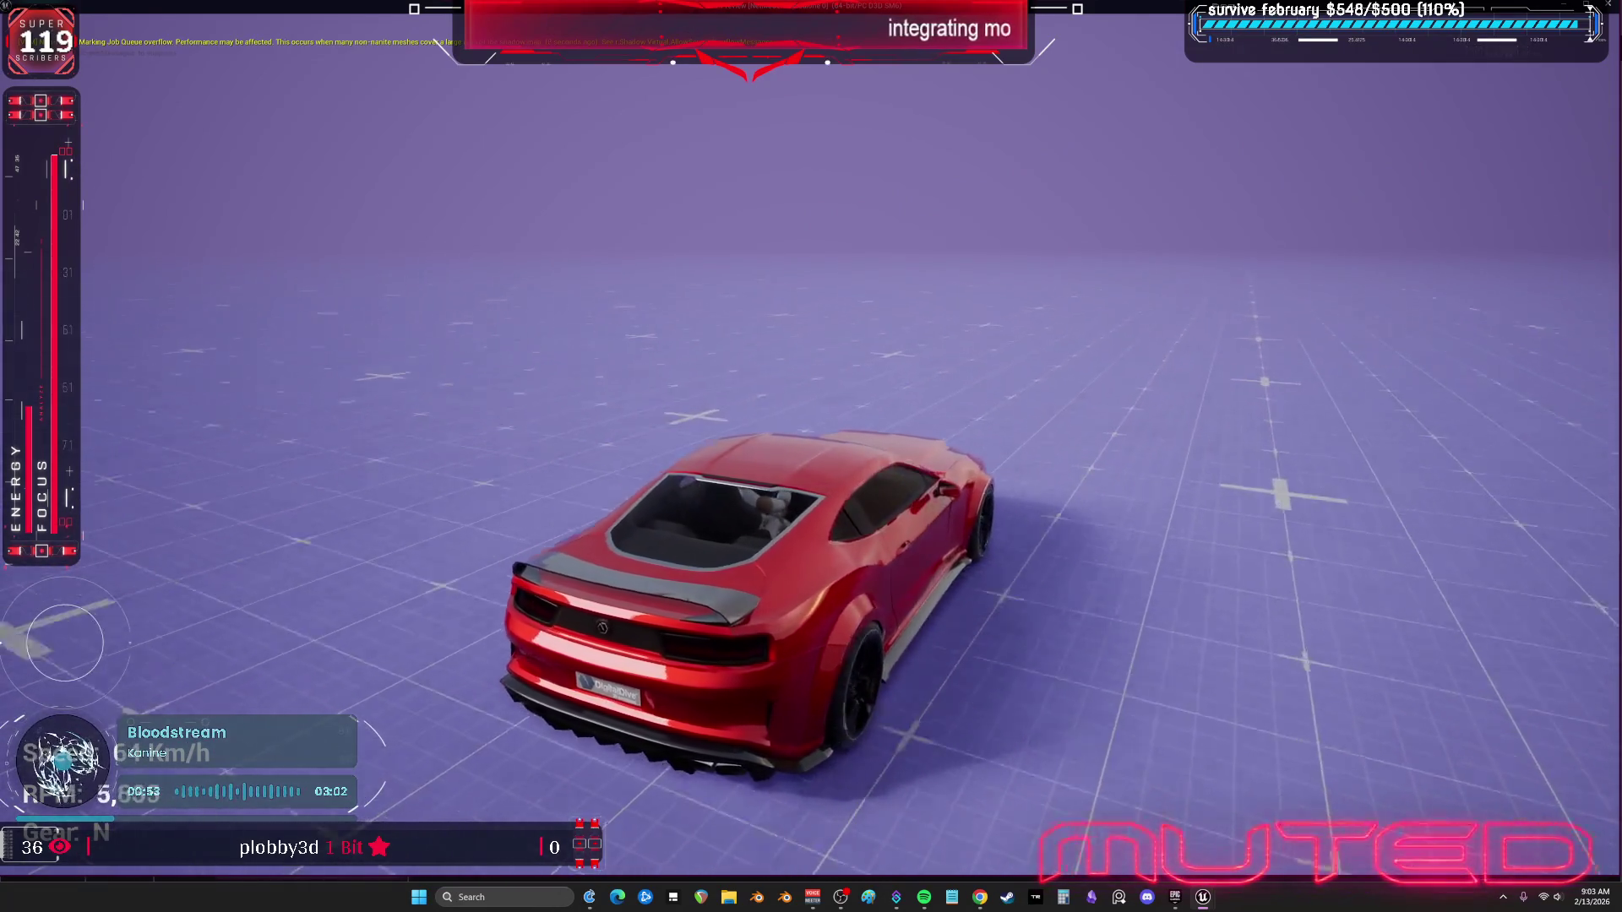
pyautogui.press('w')
pyautogui.press('a')
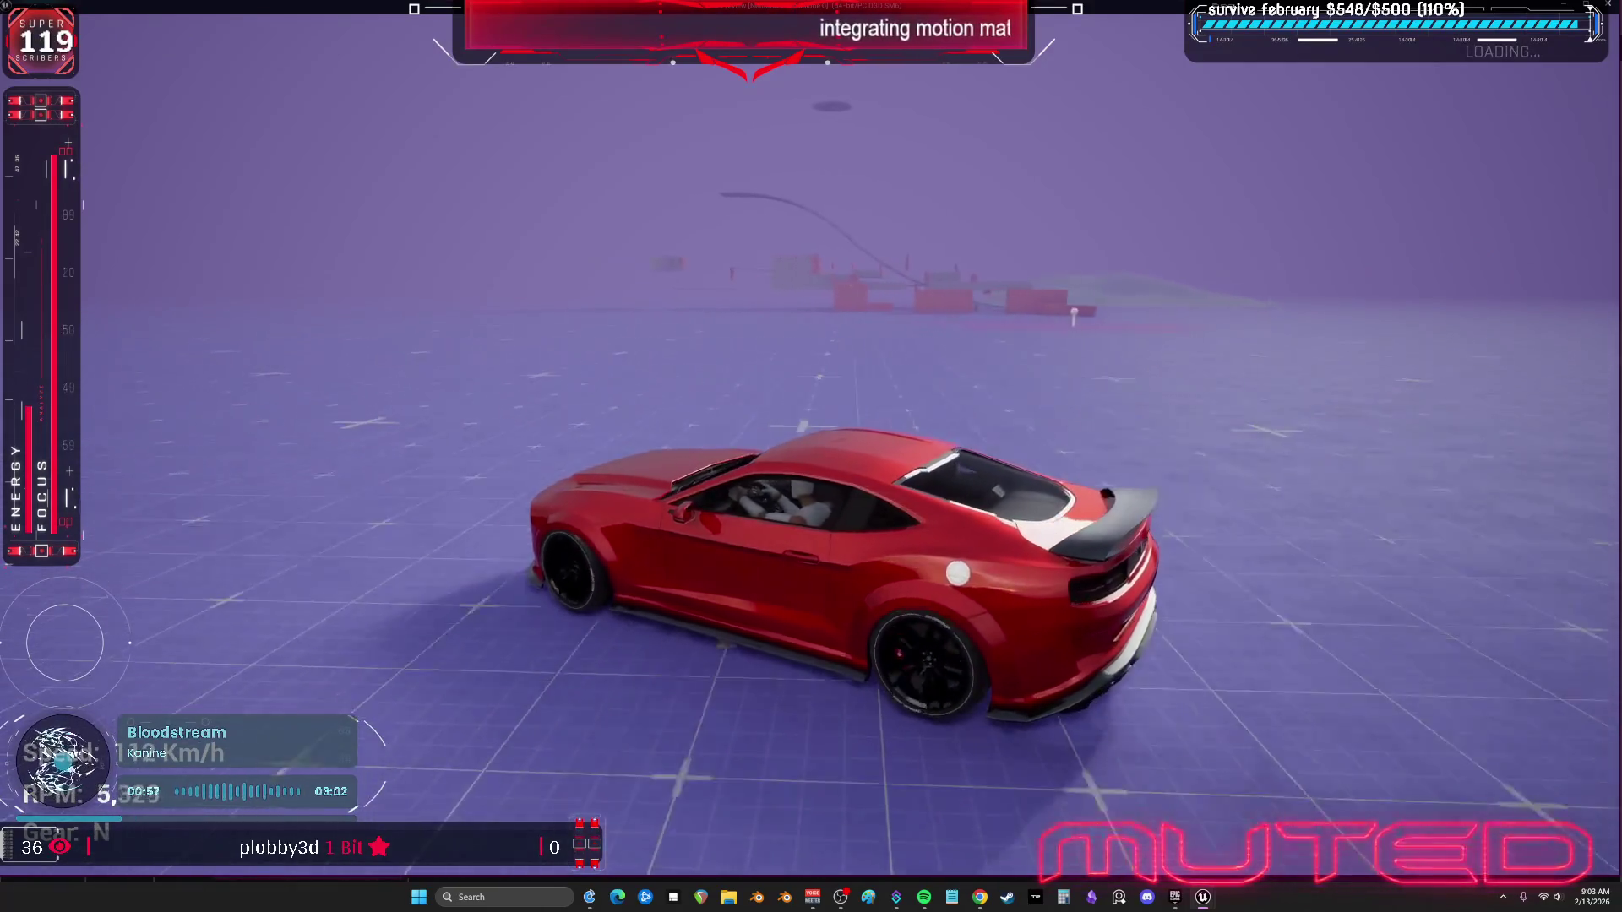
pyautogui.press('w')
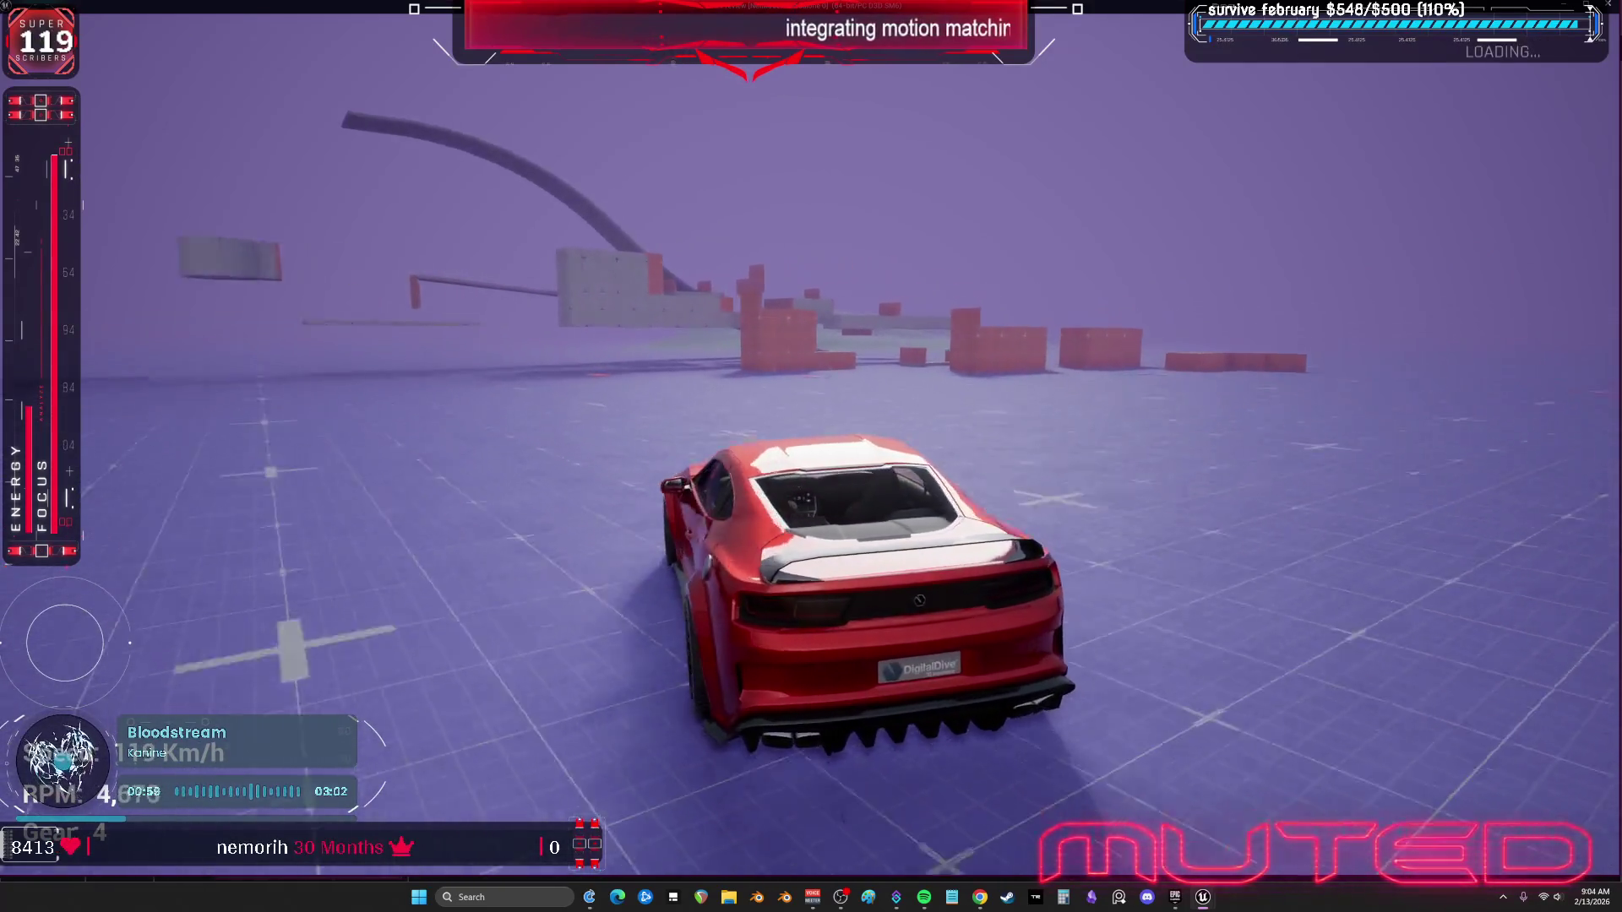
pyautogui.press('d')
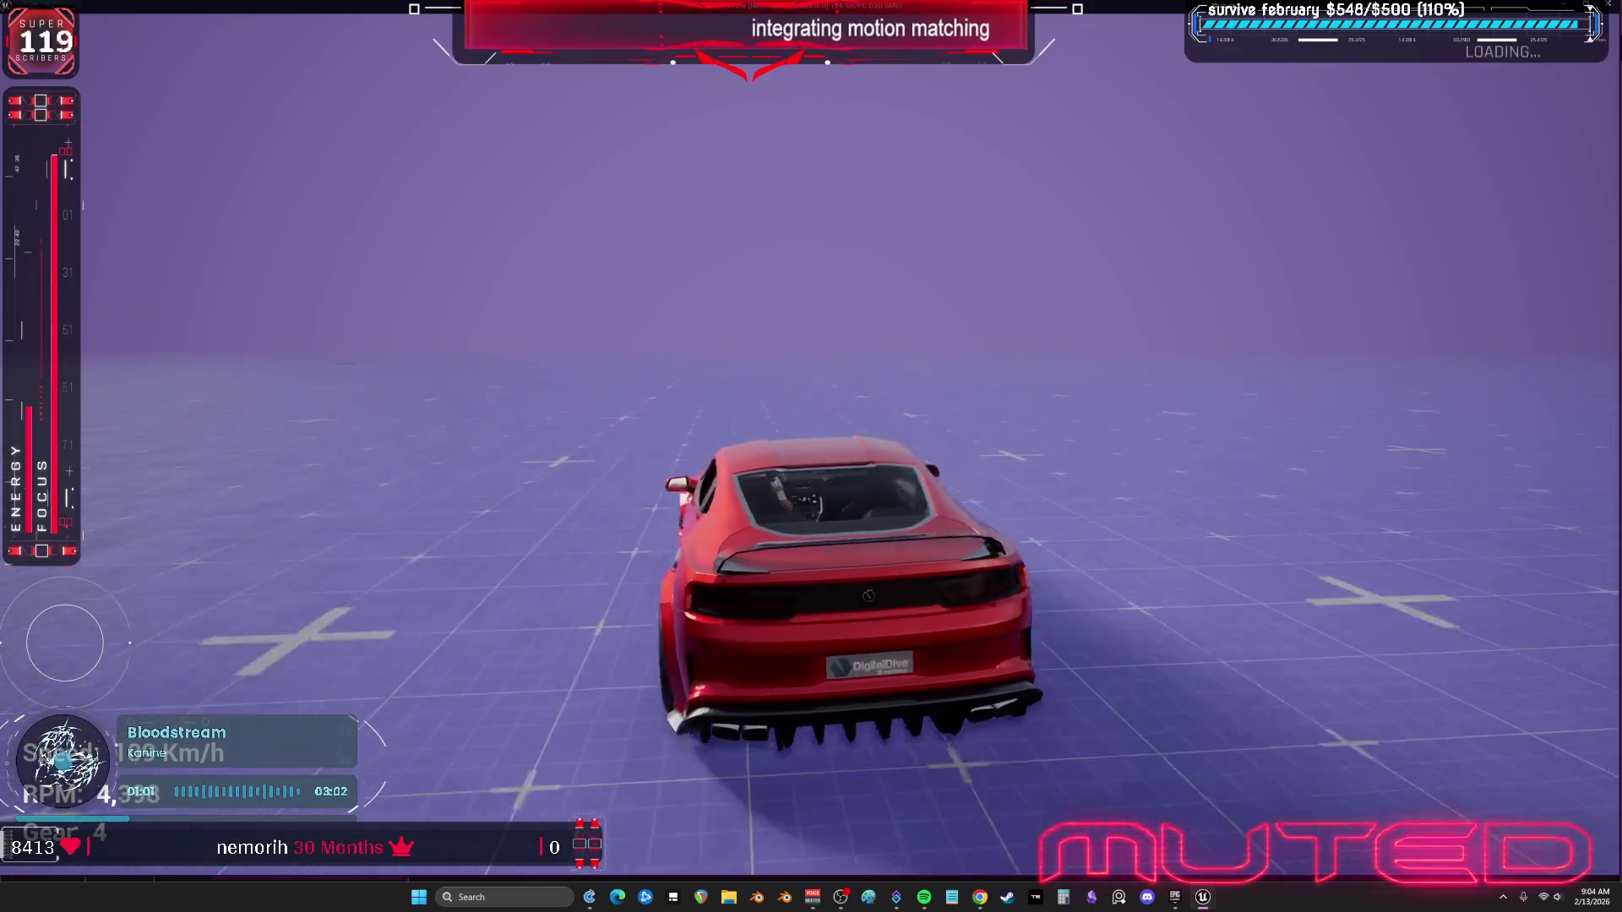
pyautogui.press('d')
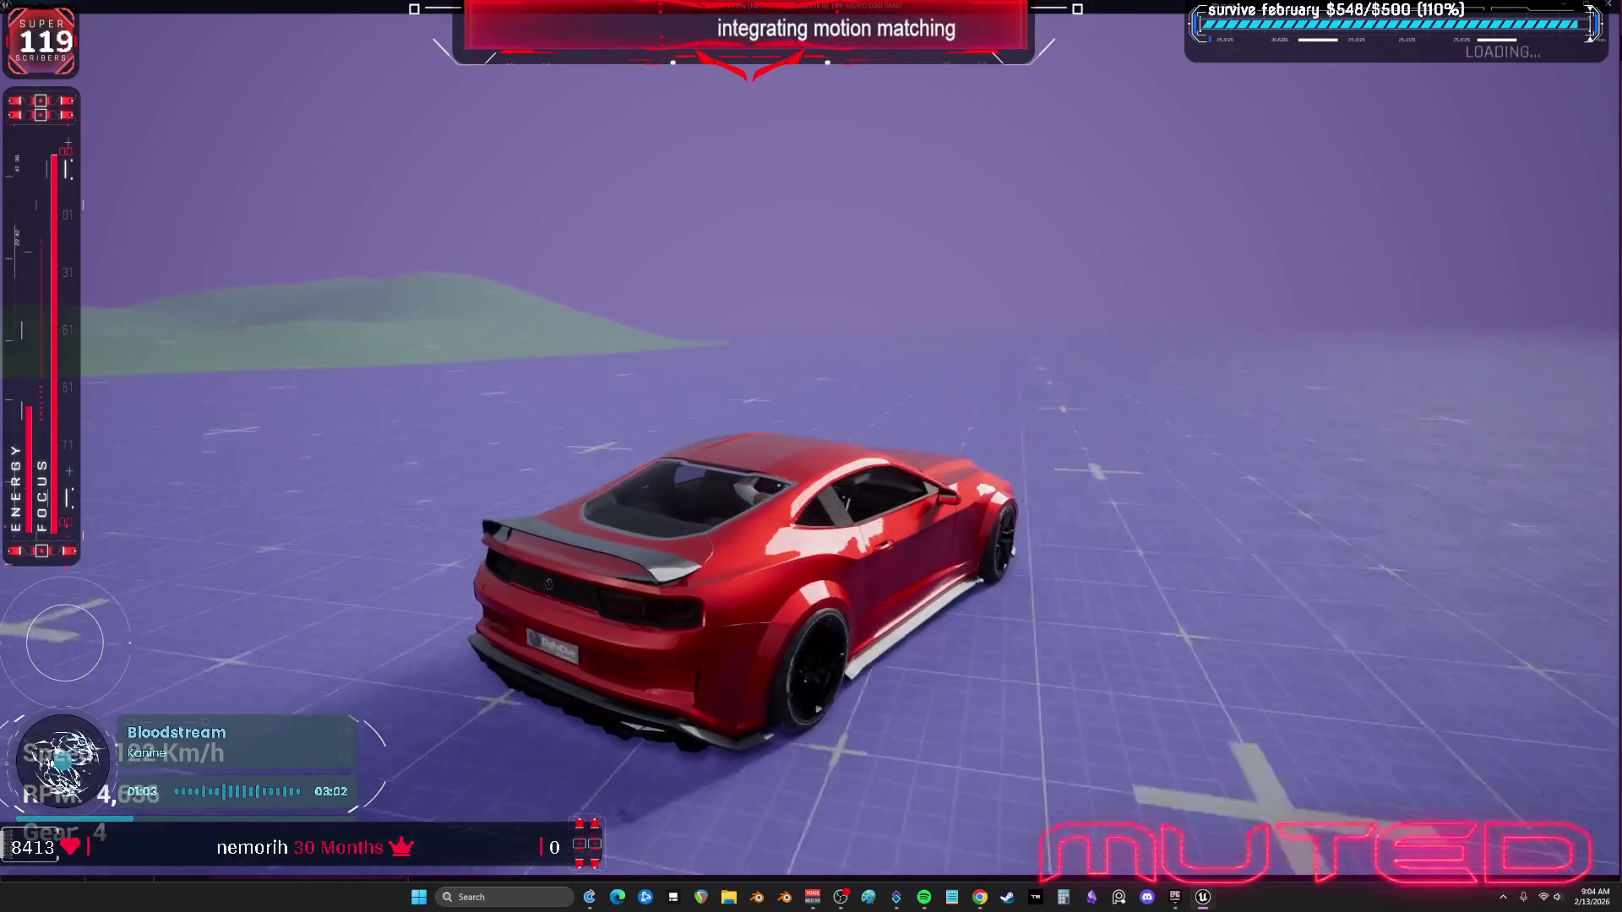
pyautogui.press('a')
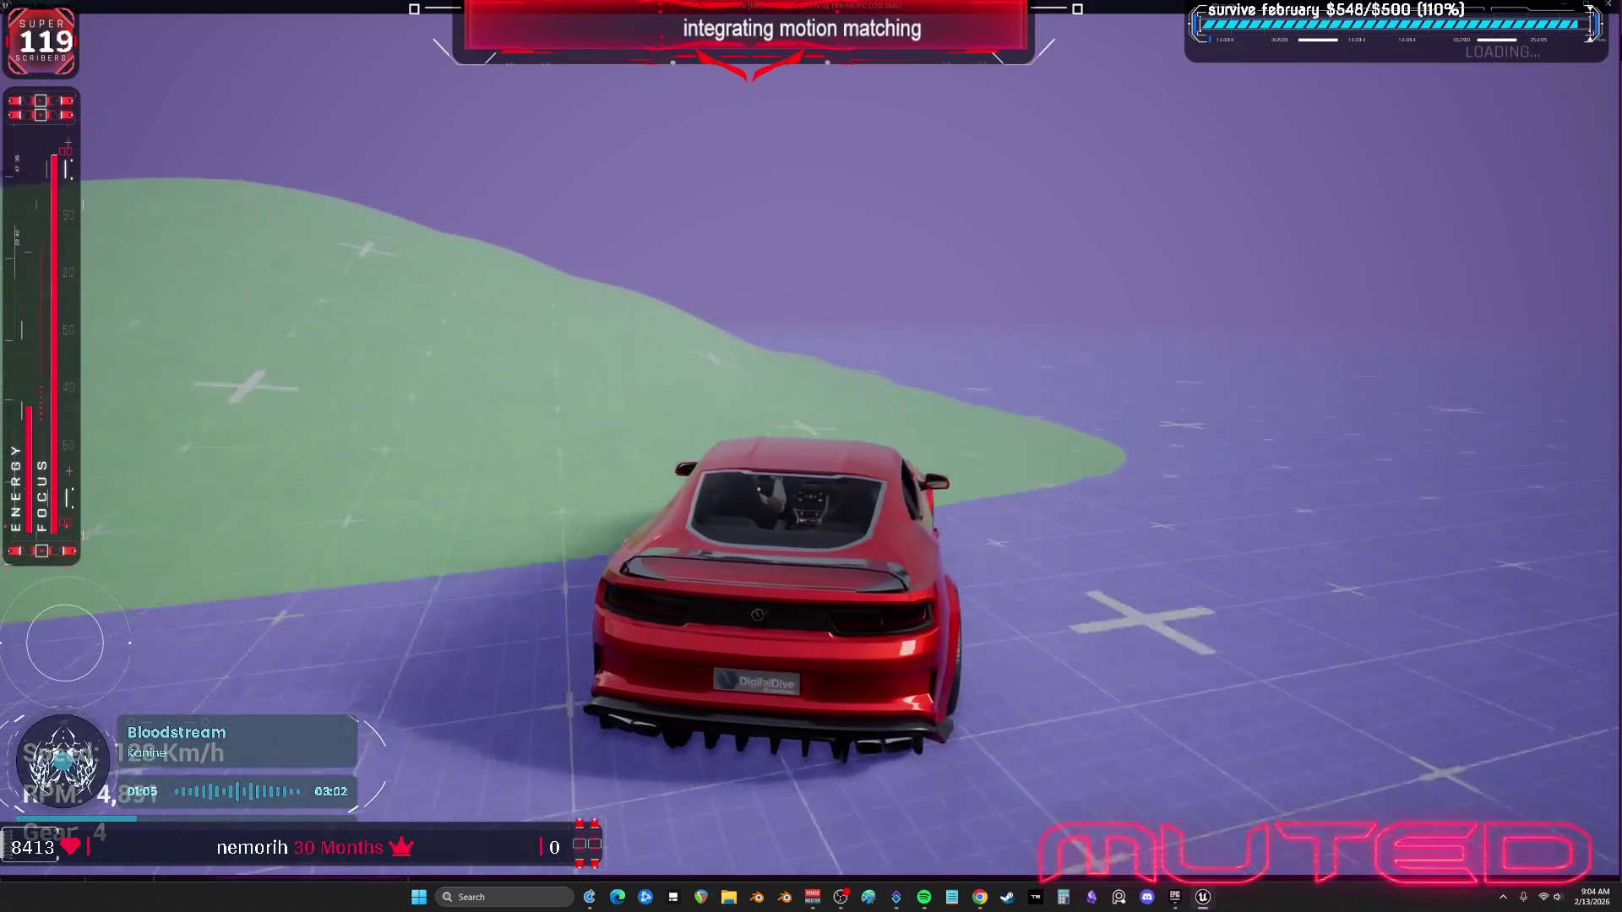
pyautogui.press('d')
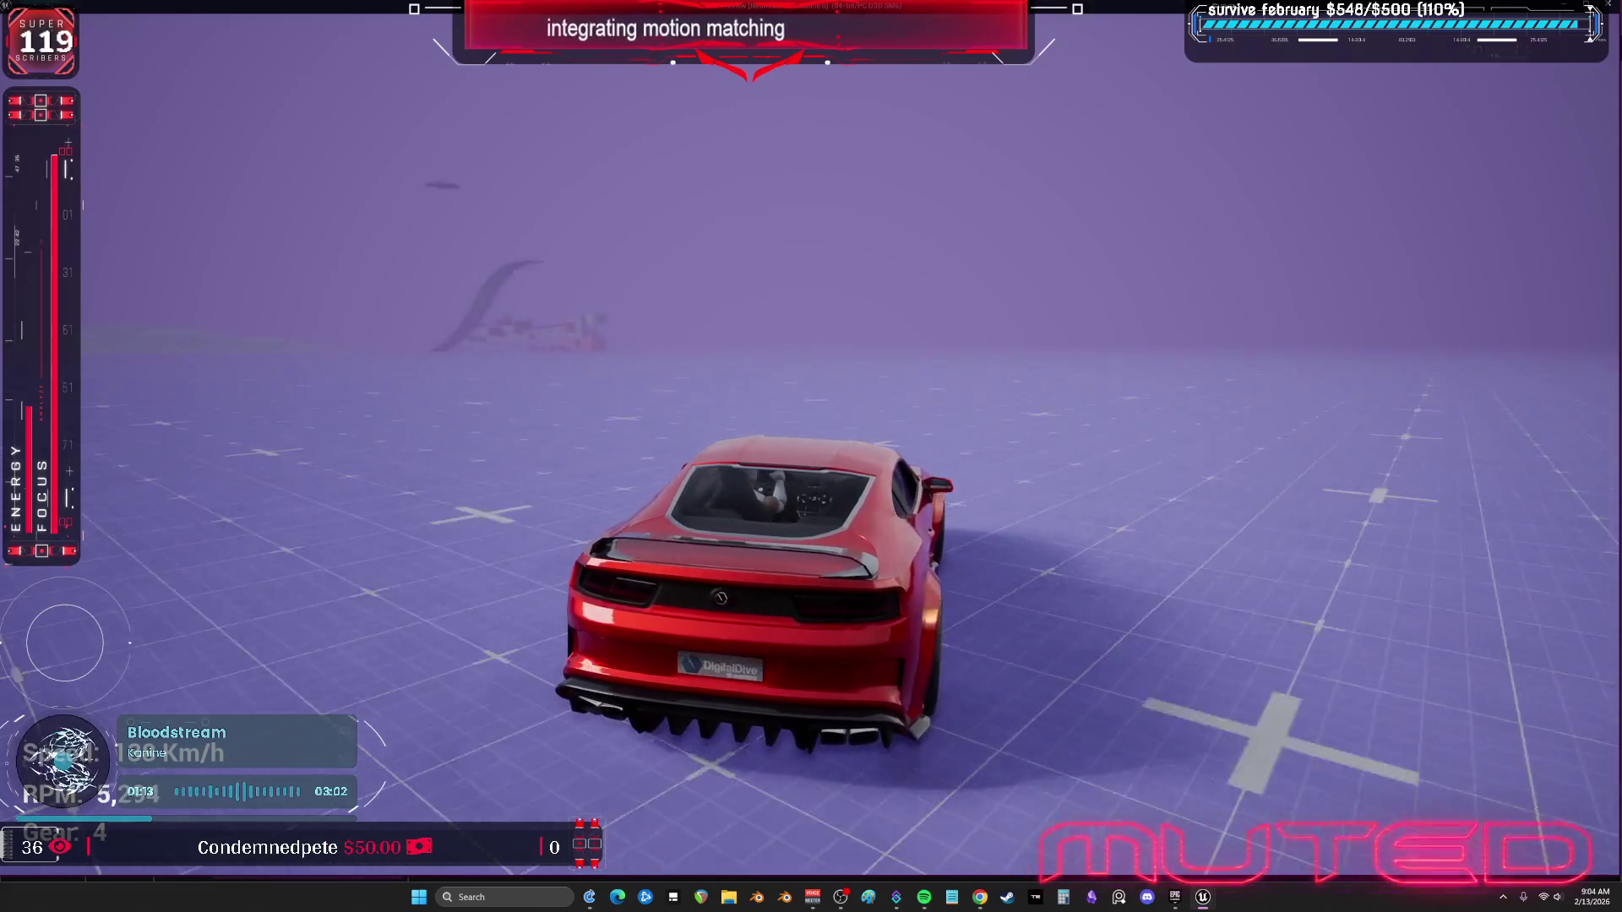
pyautogui.press('a')
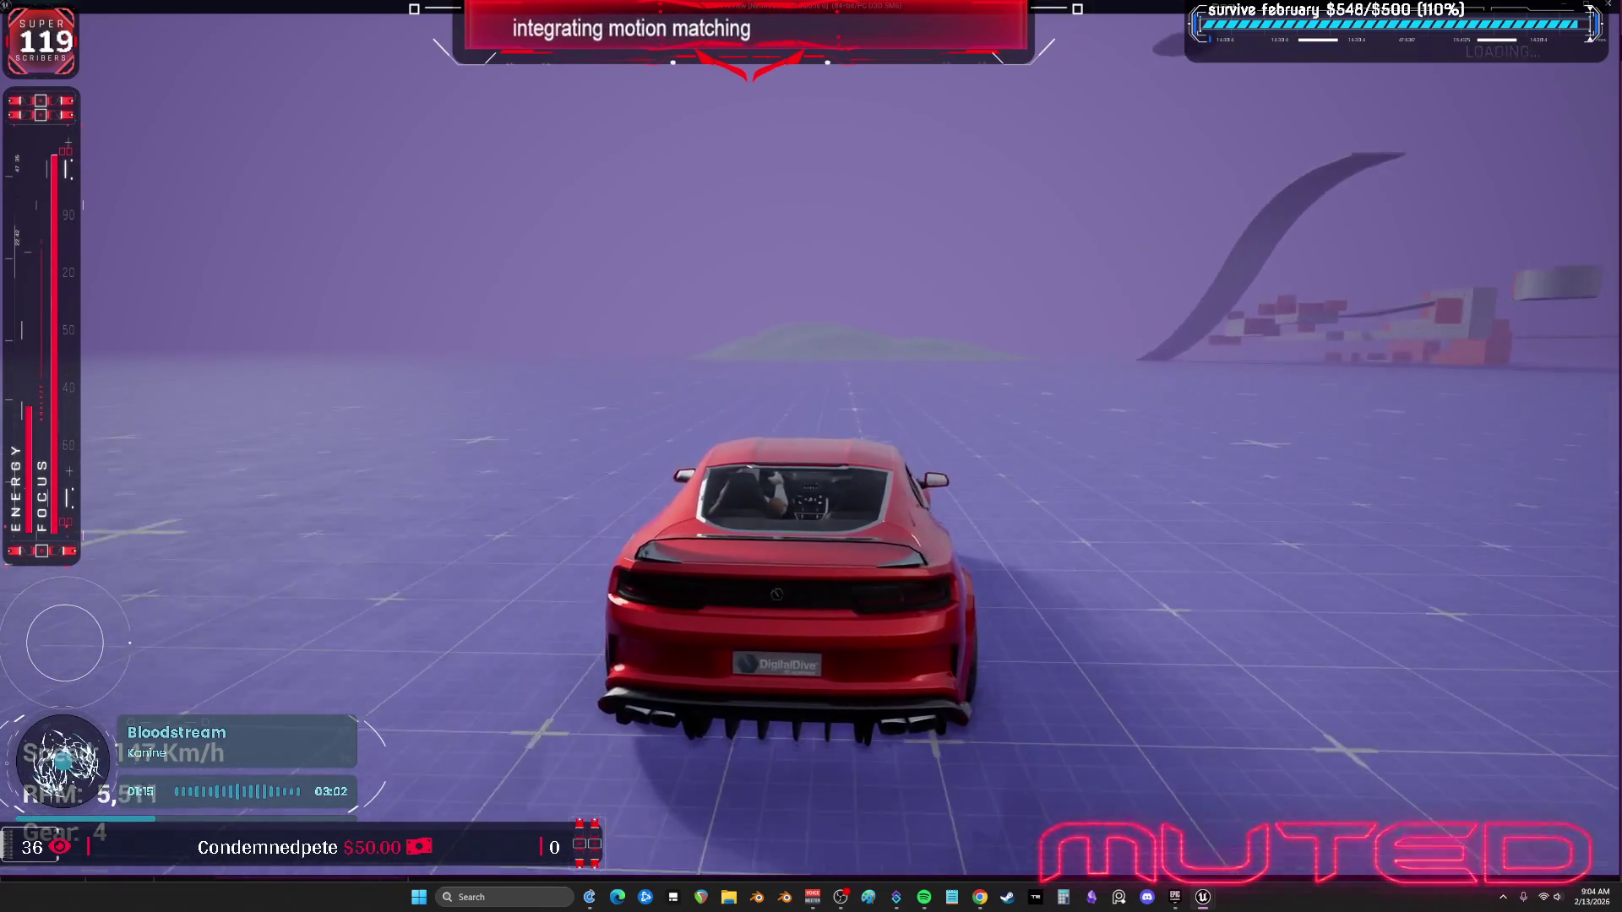
pyautogui.press('a')
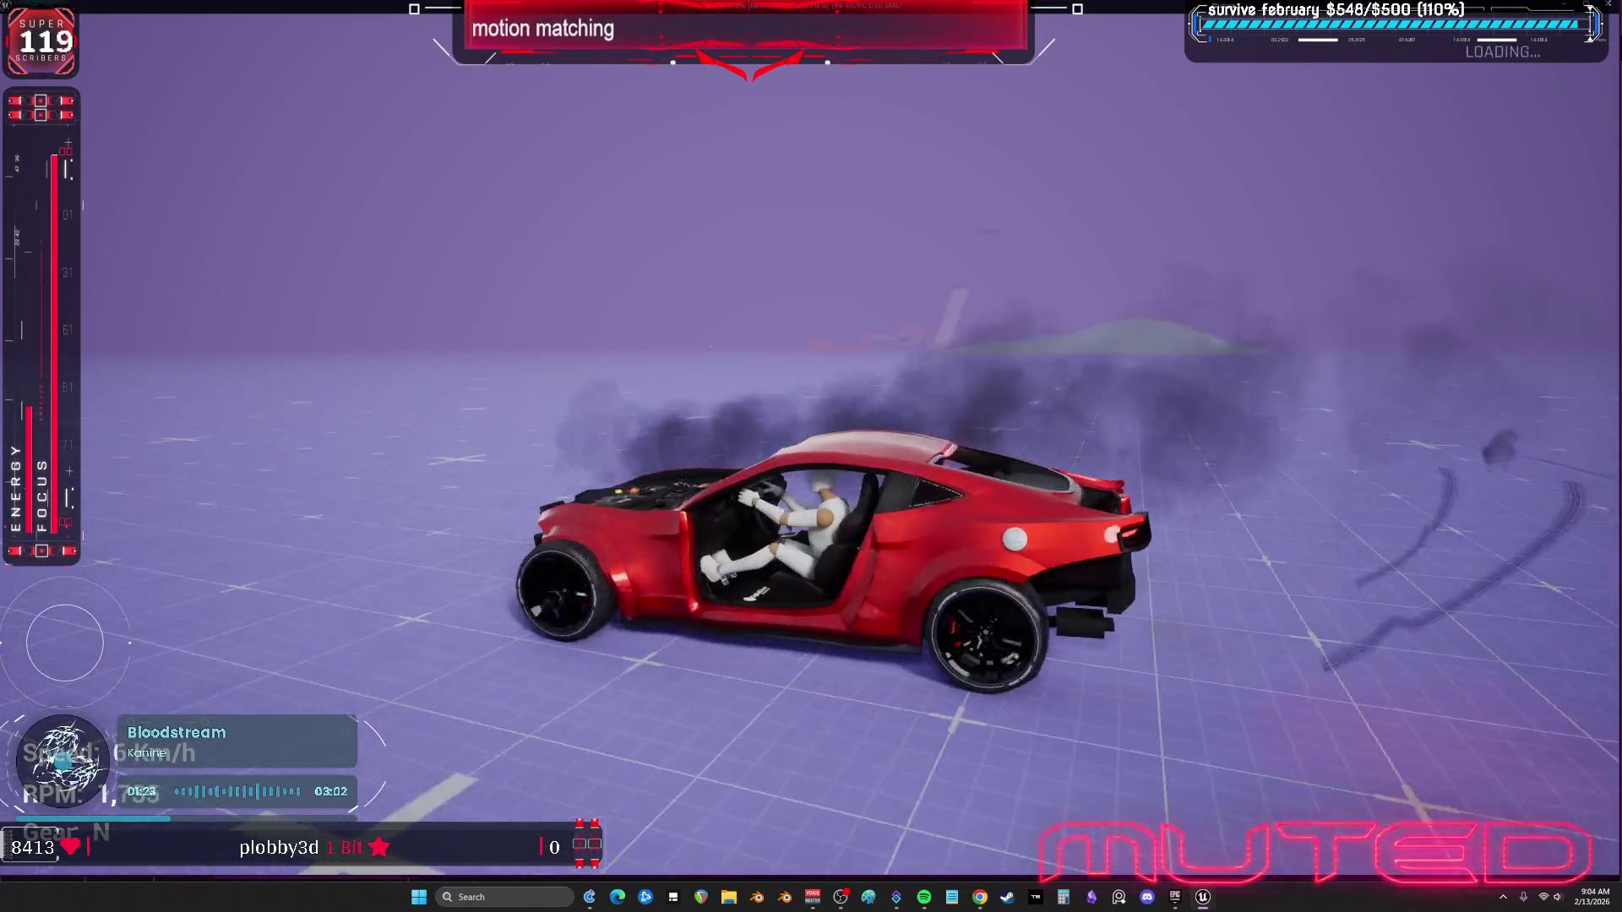
# Step: Climb out of the wrecked car and walk up to the front of the burning car
pyautogui.press('f')
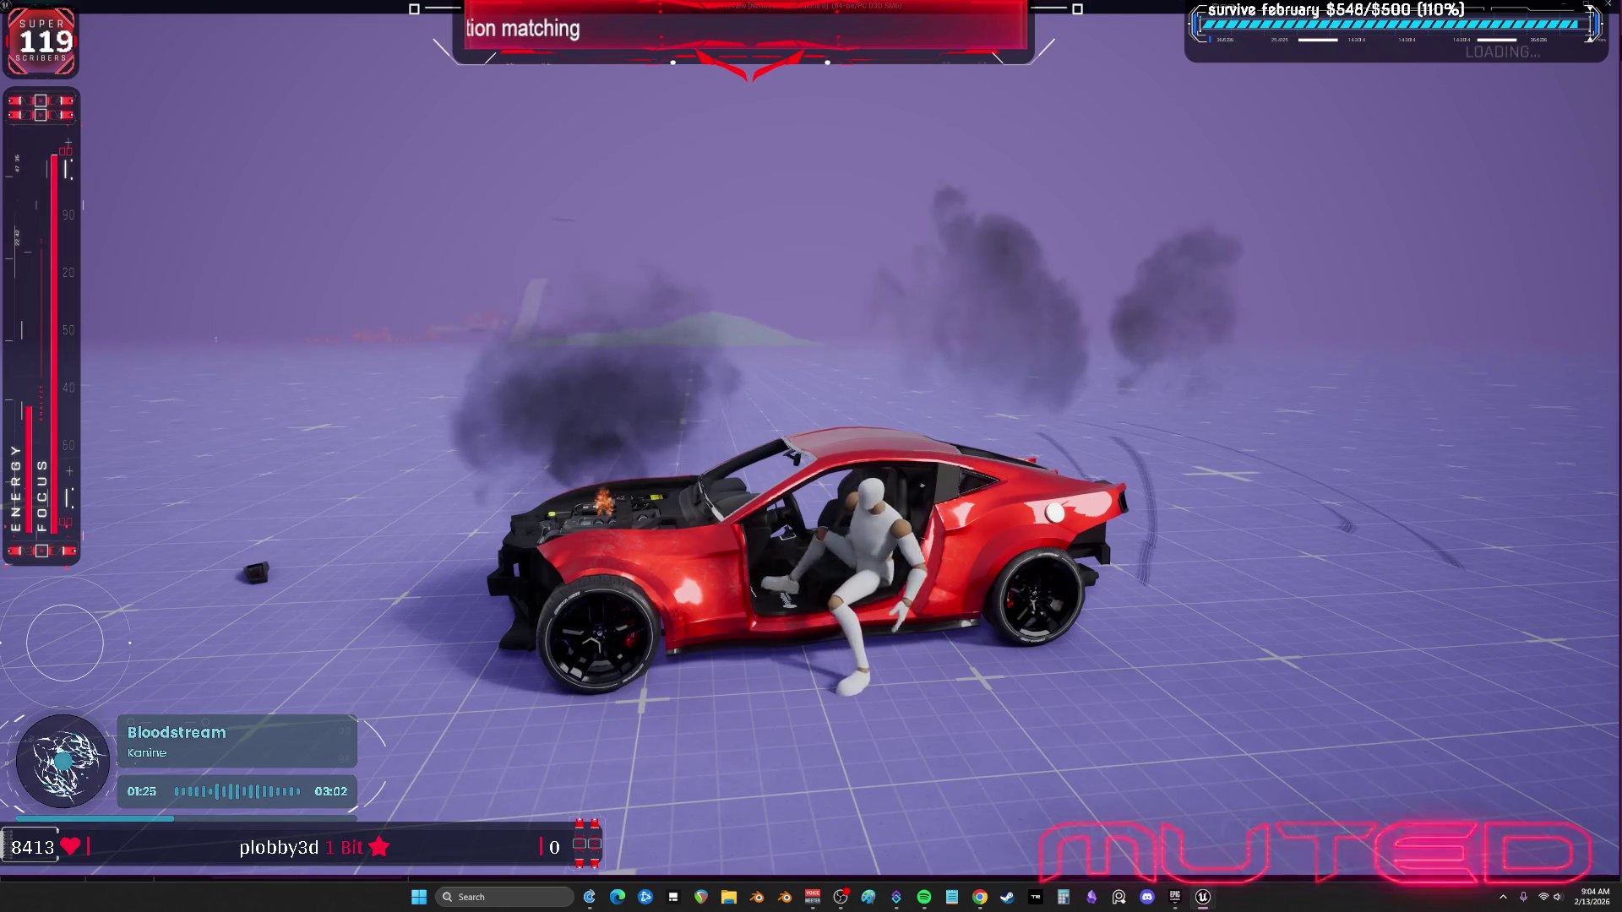
pyautogui.press('w')
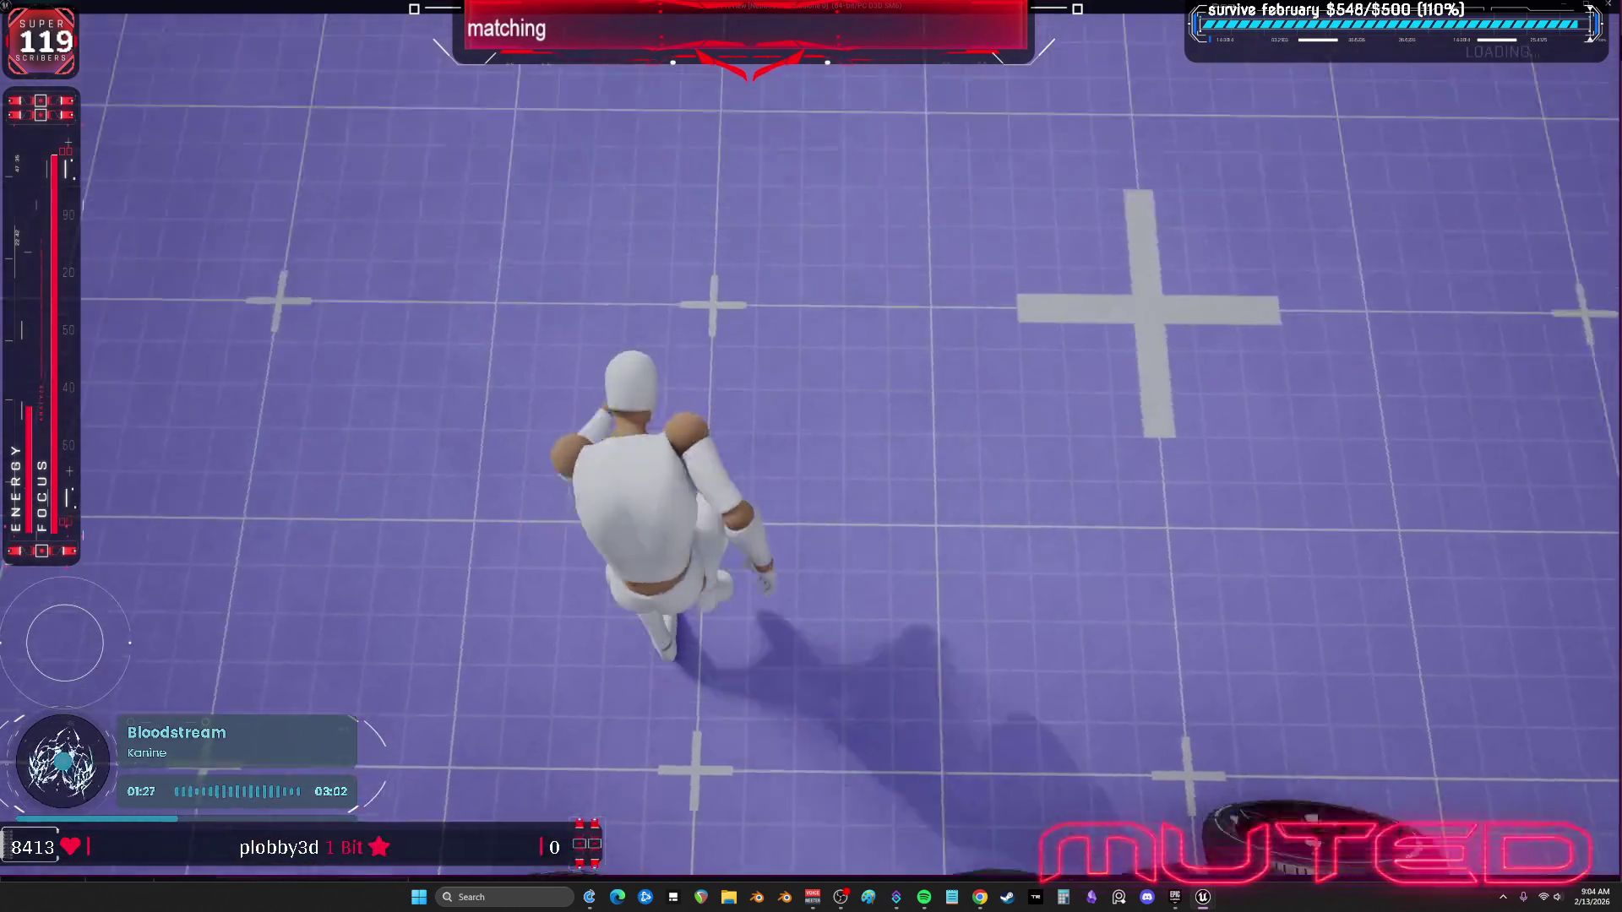
pyautogui.press('s')
pyautogui.press('w')
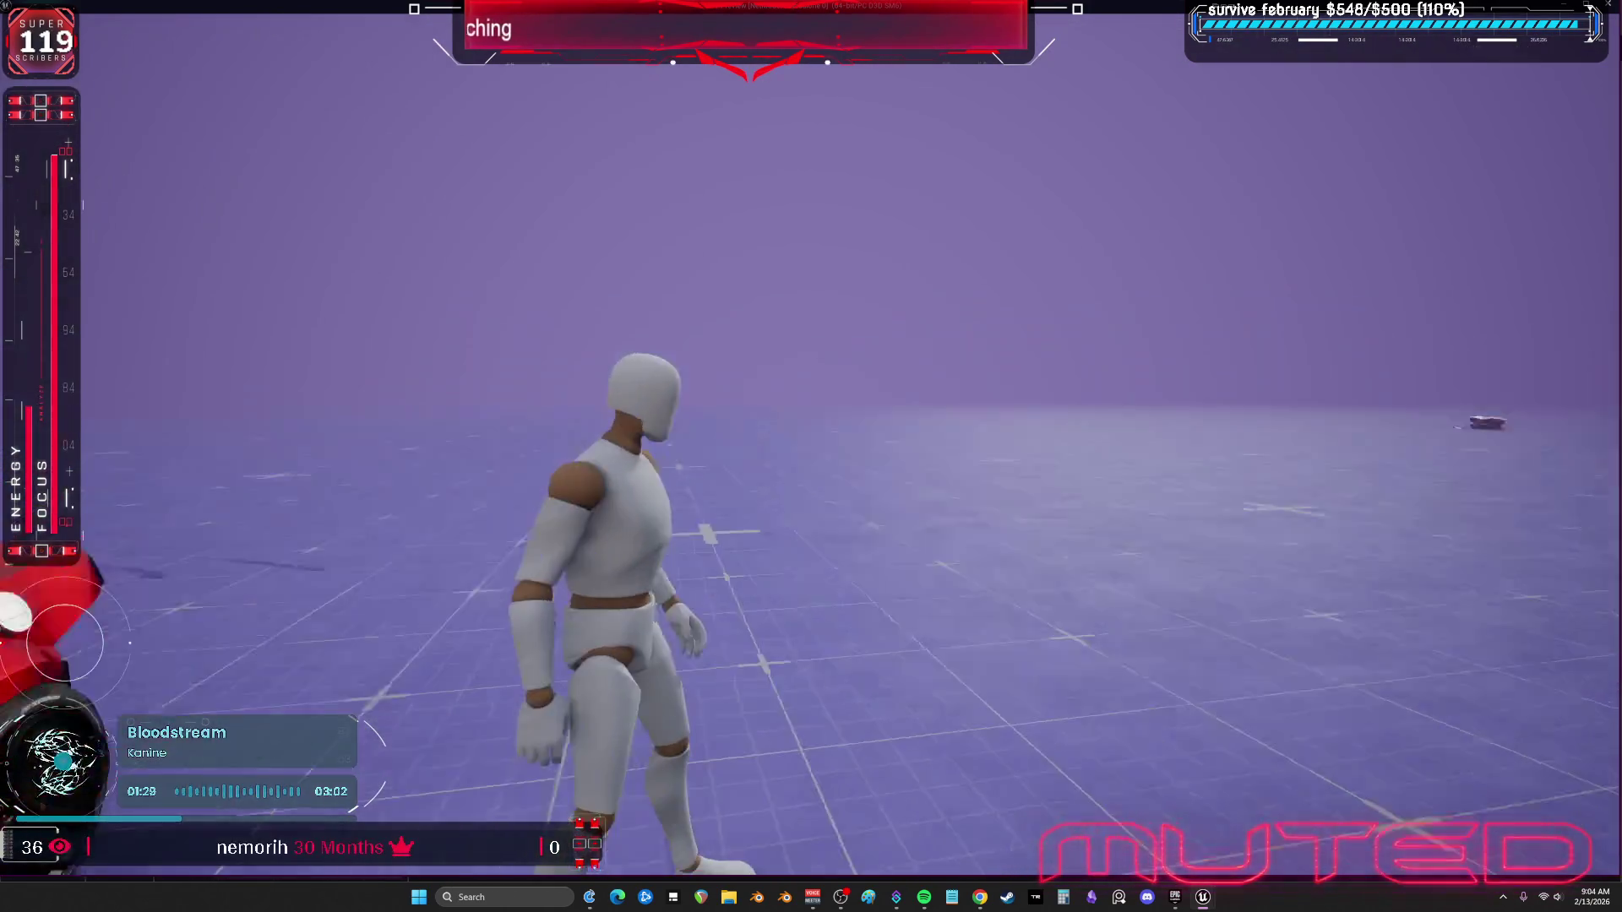
pyautogui.press('w')
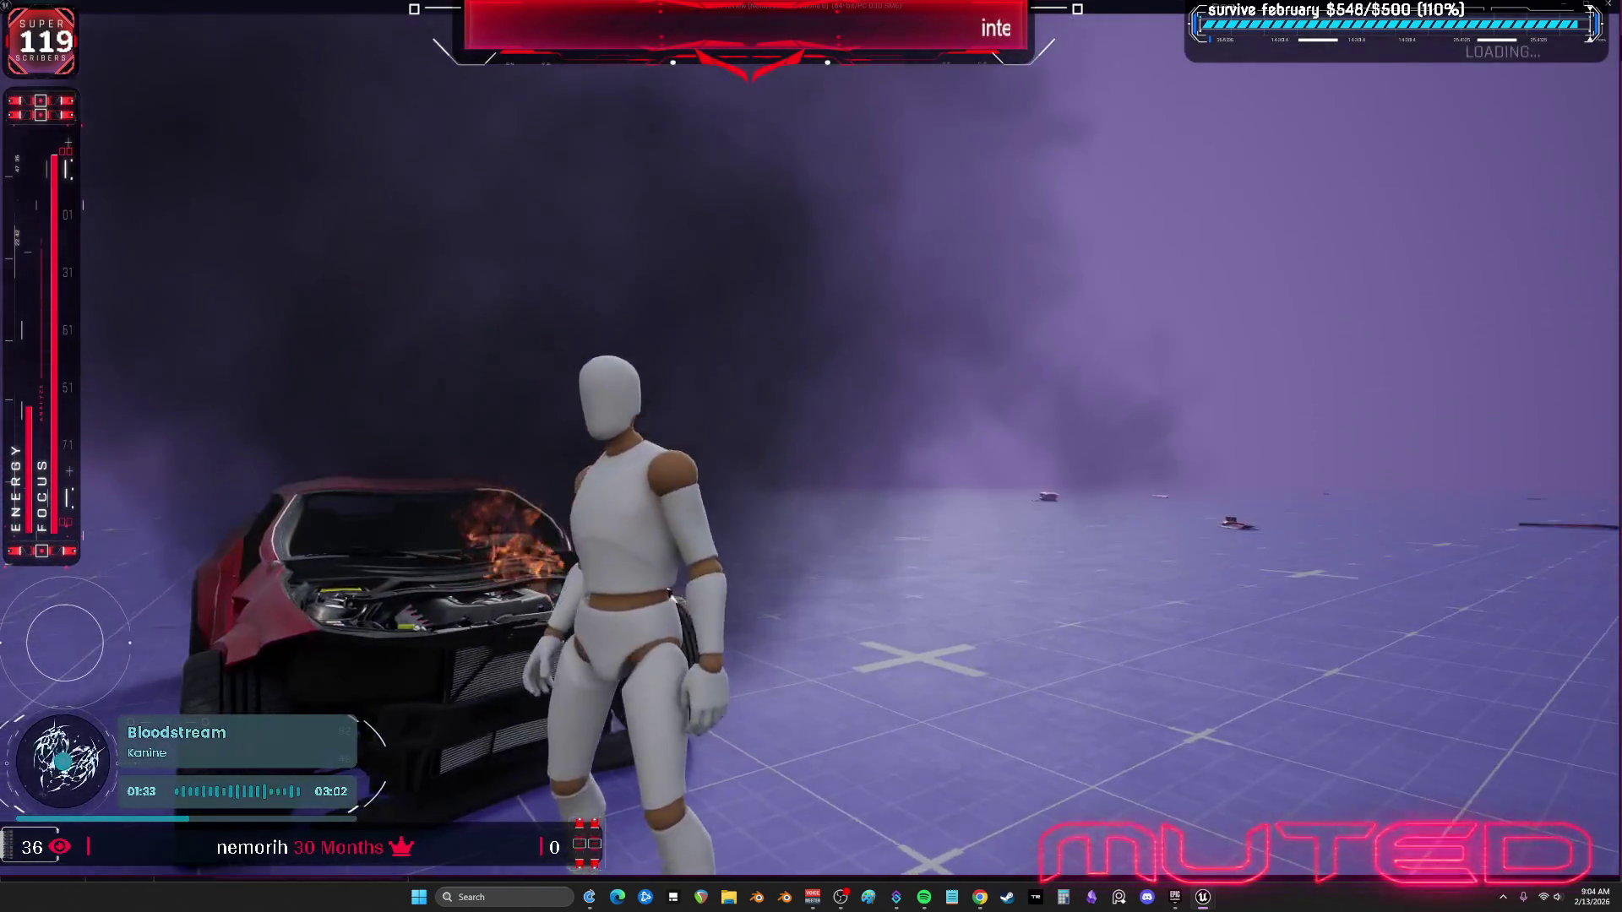
pyautogui.press('w')
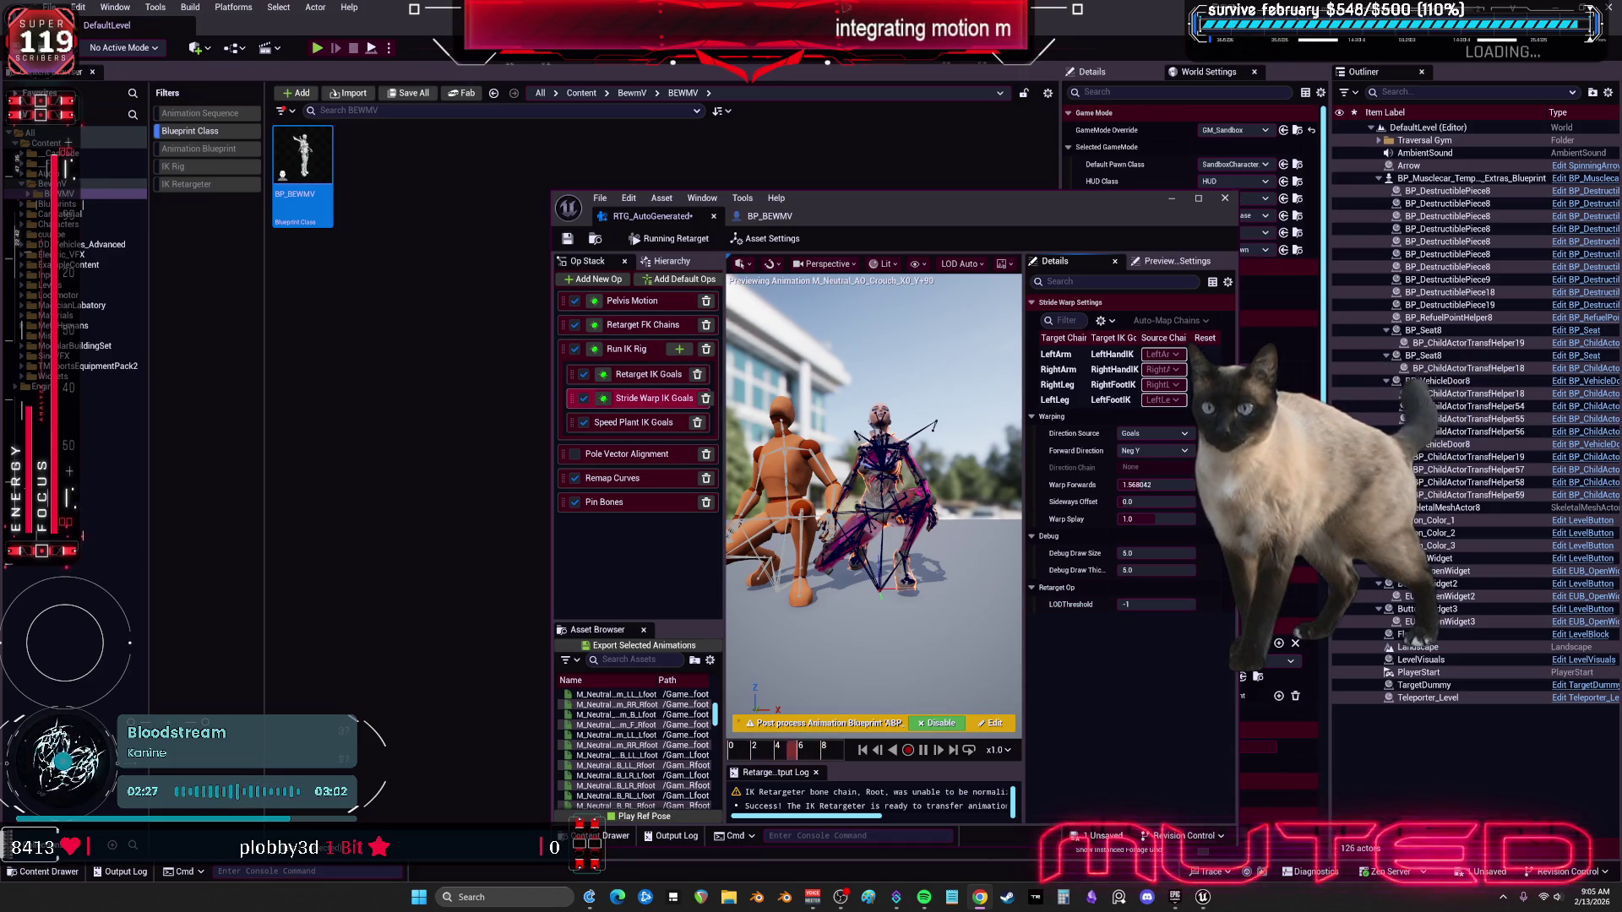
# Step: After stopping play, maximize the reopened IK Retargeter window to fill the screen
pyautogui.doubleClick(854, 201)
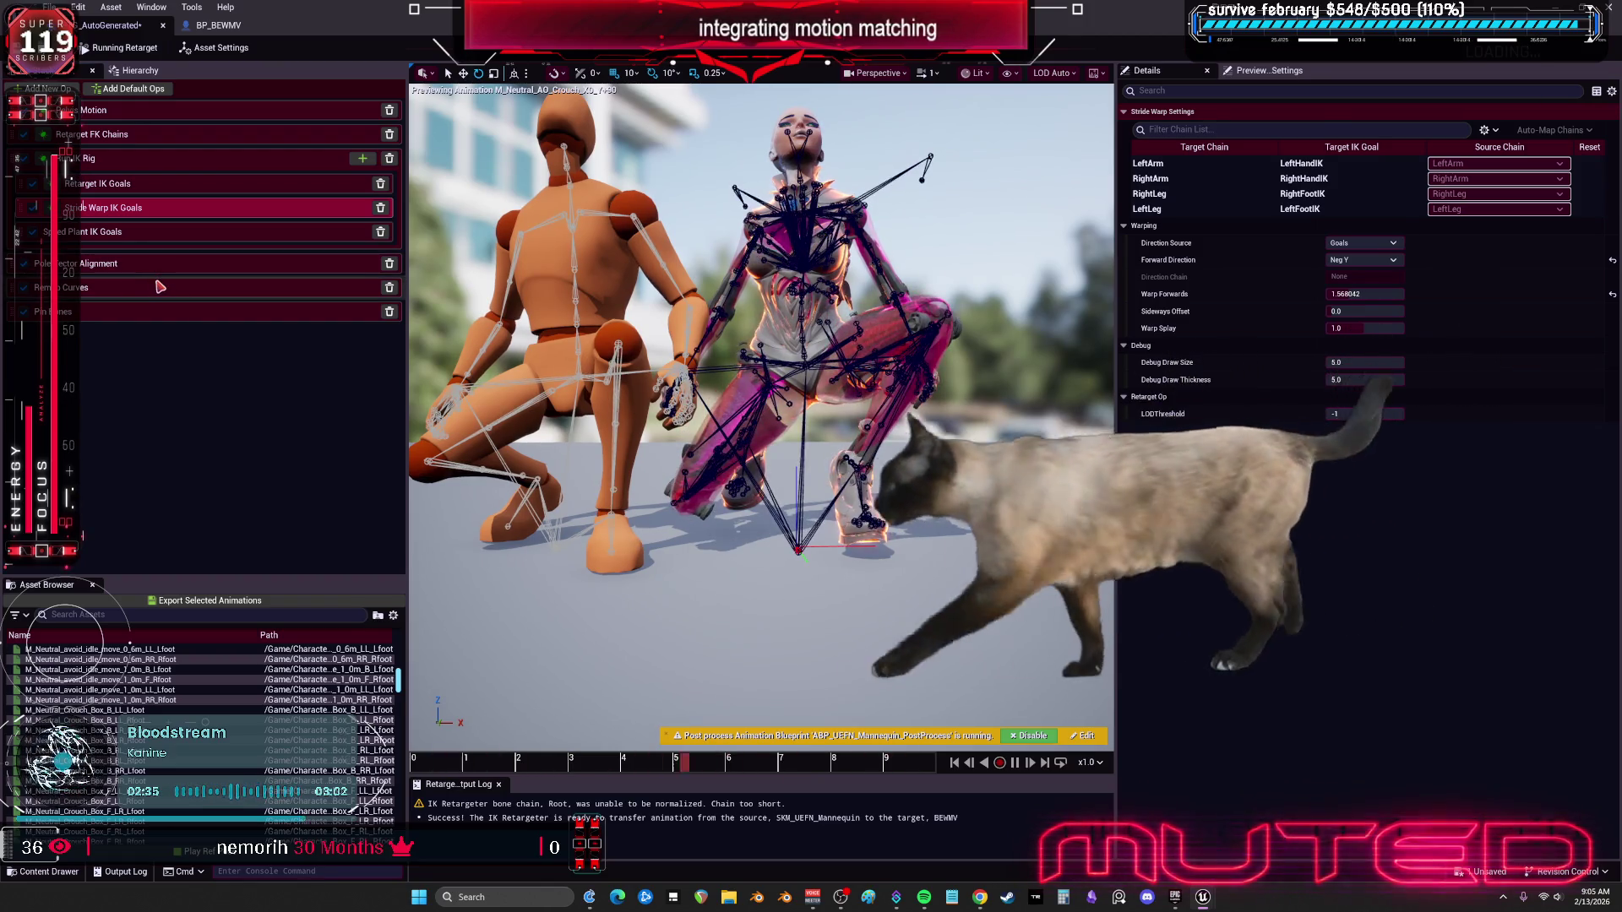
# Step: In Pole Vector Alignment, keep RightLeg Align Alpha at 1.0 and set its Static Angular Offset to 4.0
pyautogui.click(160, 263)
pyautogui.scroll(-5, 1238, 277)
pyautogui.click(1215, 343)
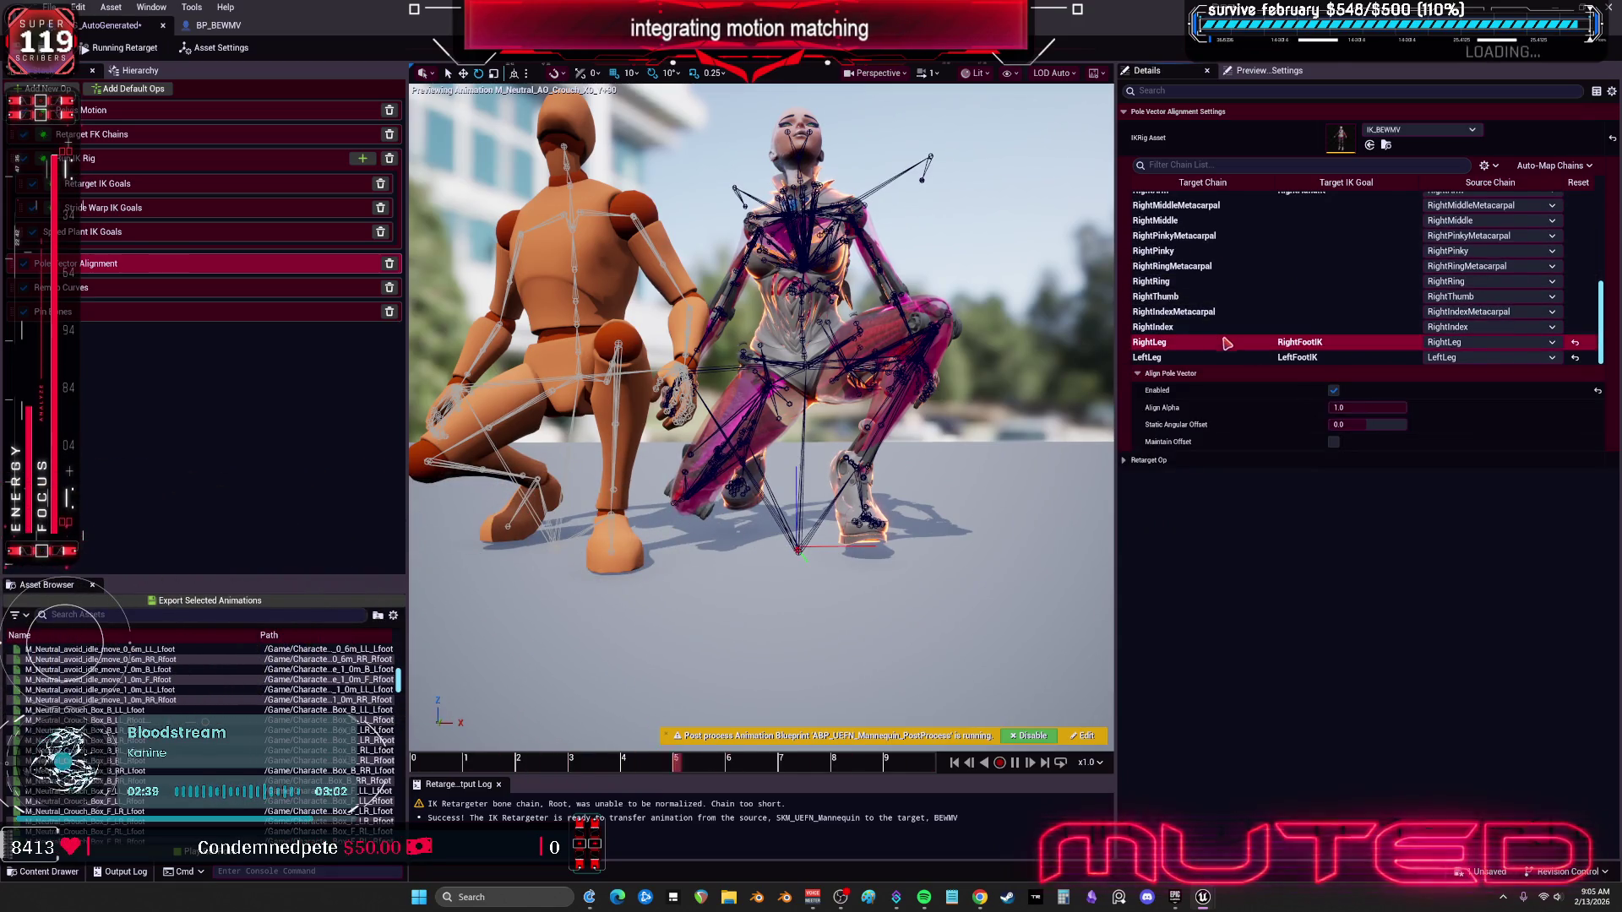
pyautogui.moveTo(1369, 408); pyautogui.dragTo(1342, 408)
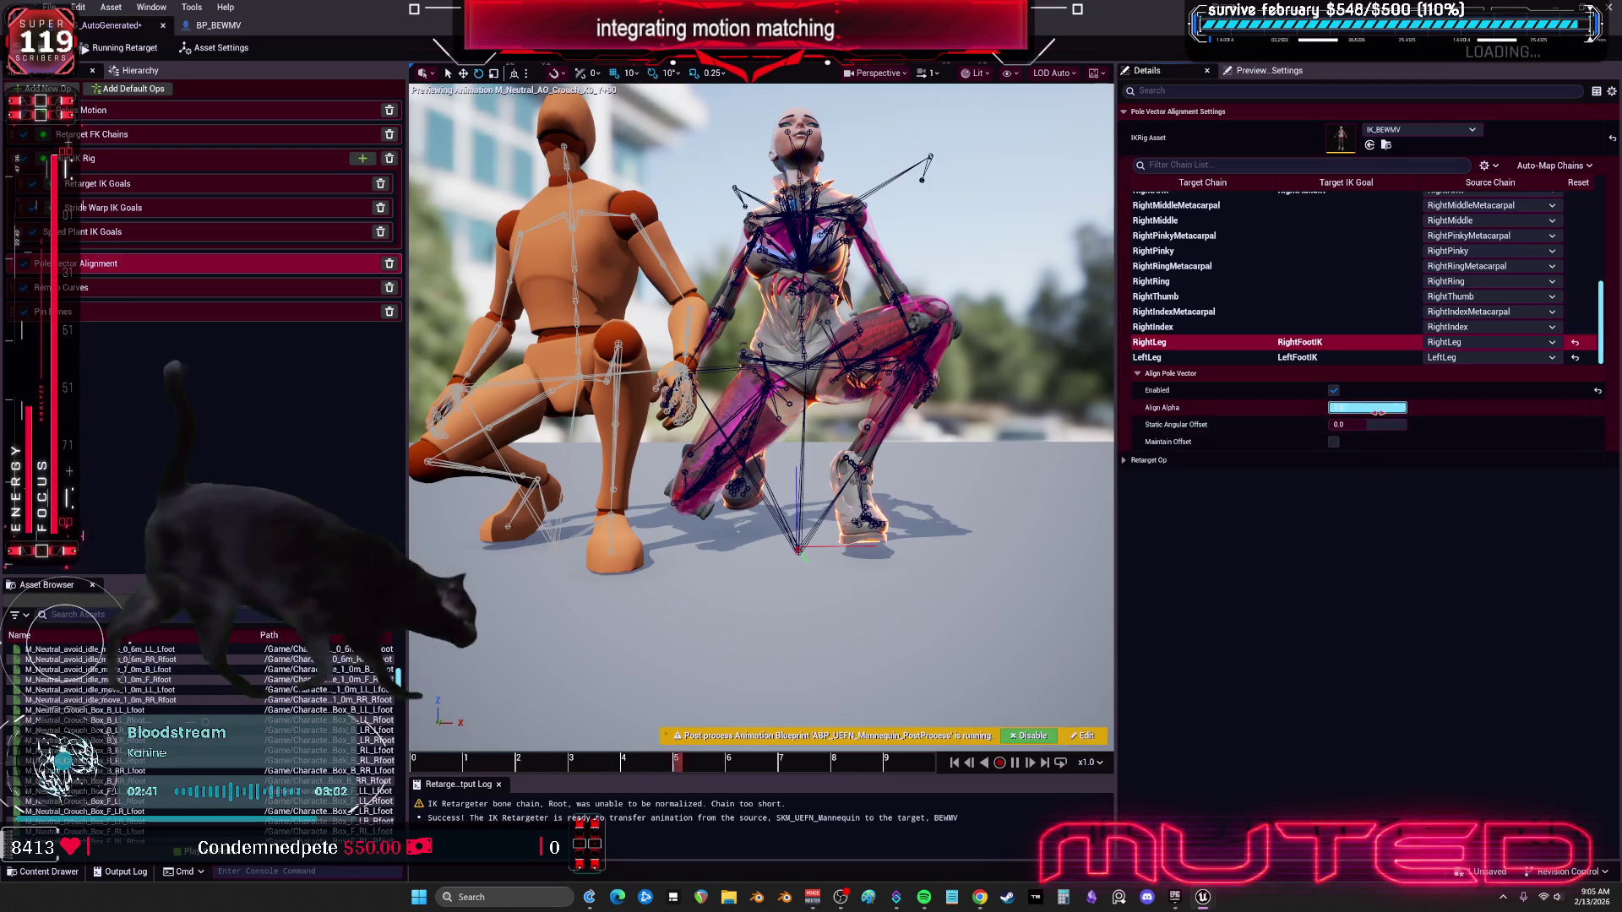
pyautogui.write('195266')
pyautogui.press('Return')
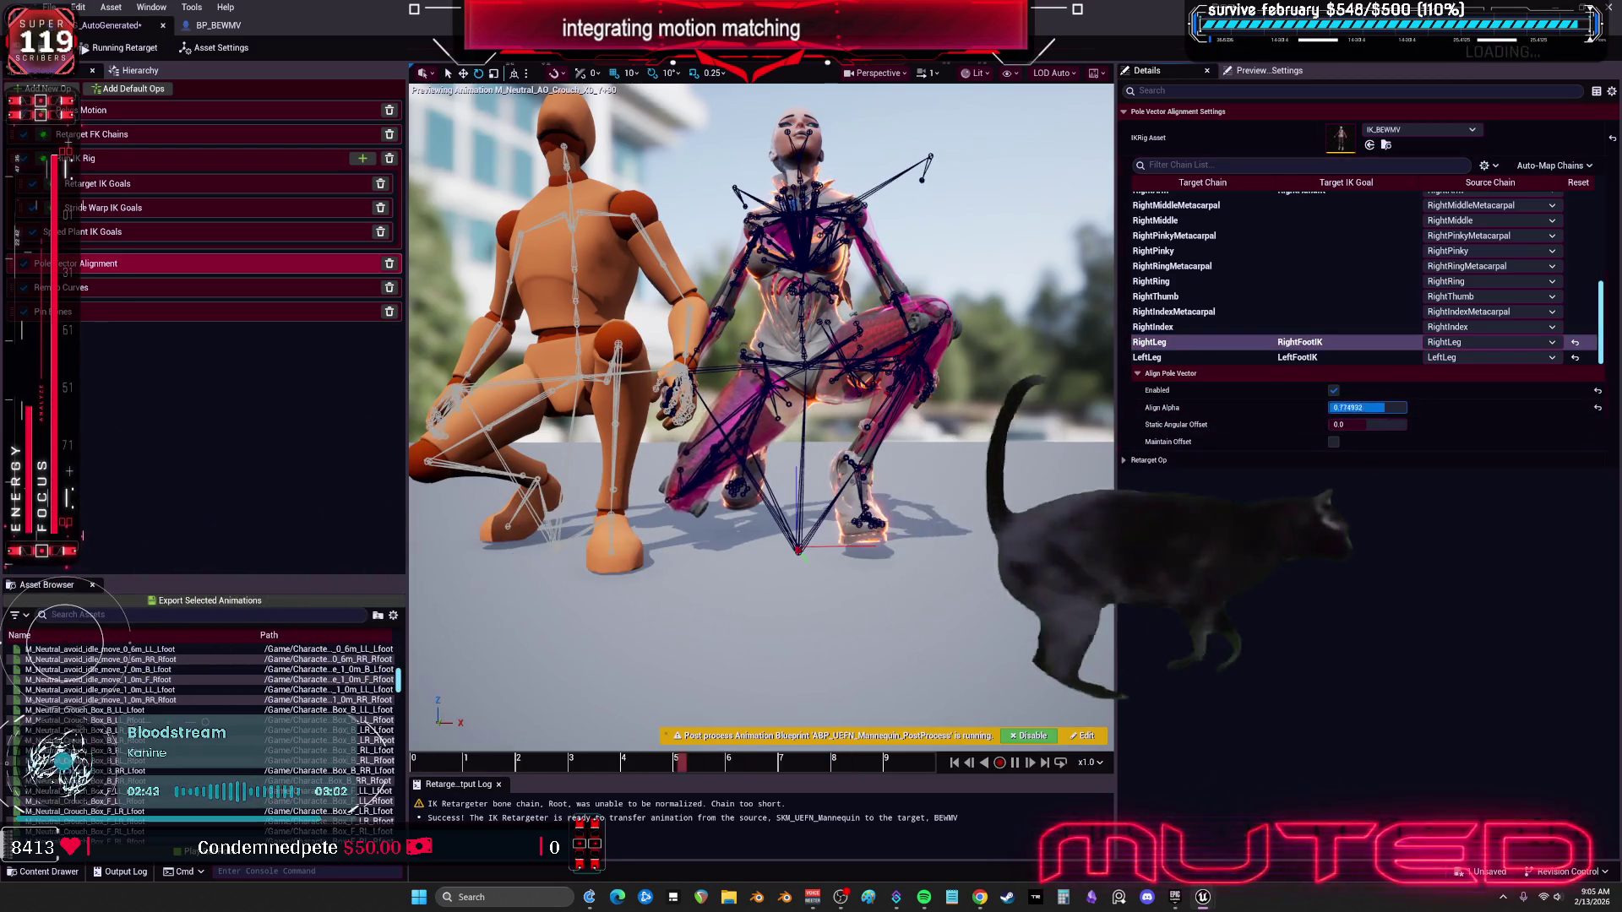
pyautogui.moveTo(1400, 424)
pyautogui.mouseDown()
pyautogui.moveTo(1352, 424)
pyautogui.moveTo(1393, 429)
pyautogui.moveTo(1378, 429)
pyautogui.mouseUp()
pyautogui.click(1389, 428)
pyautogui.write('4')
pyautogui.press('Return')
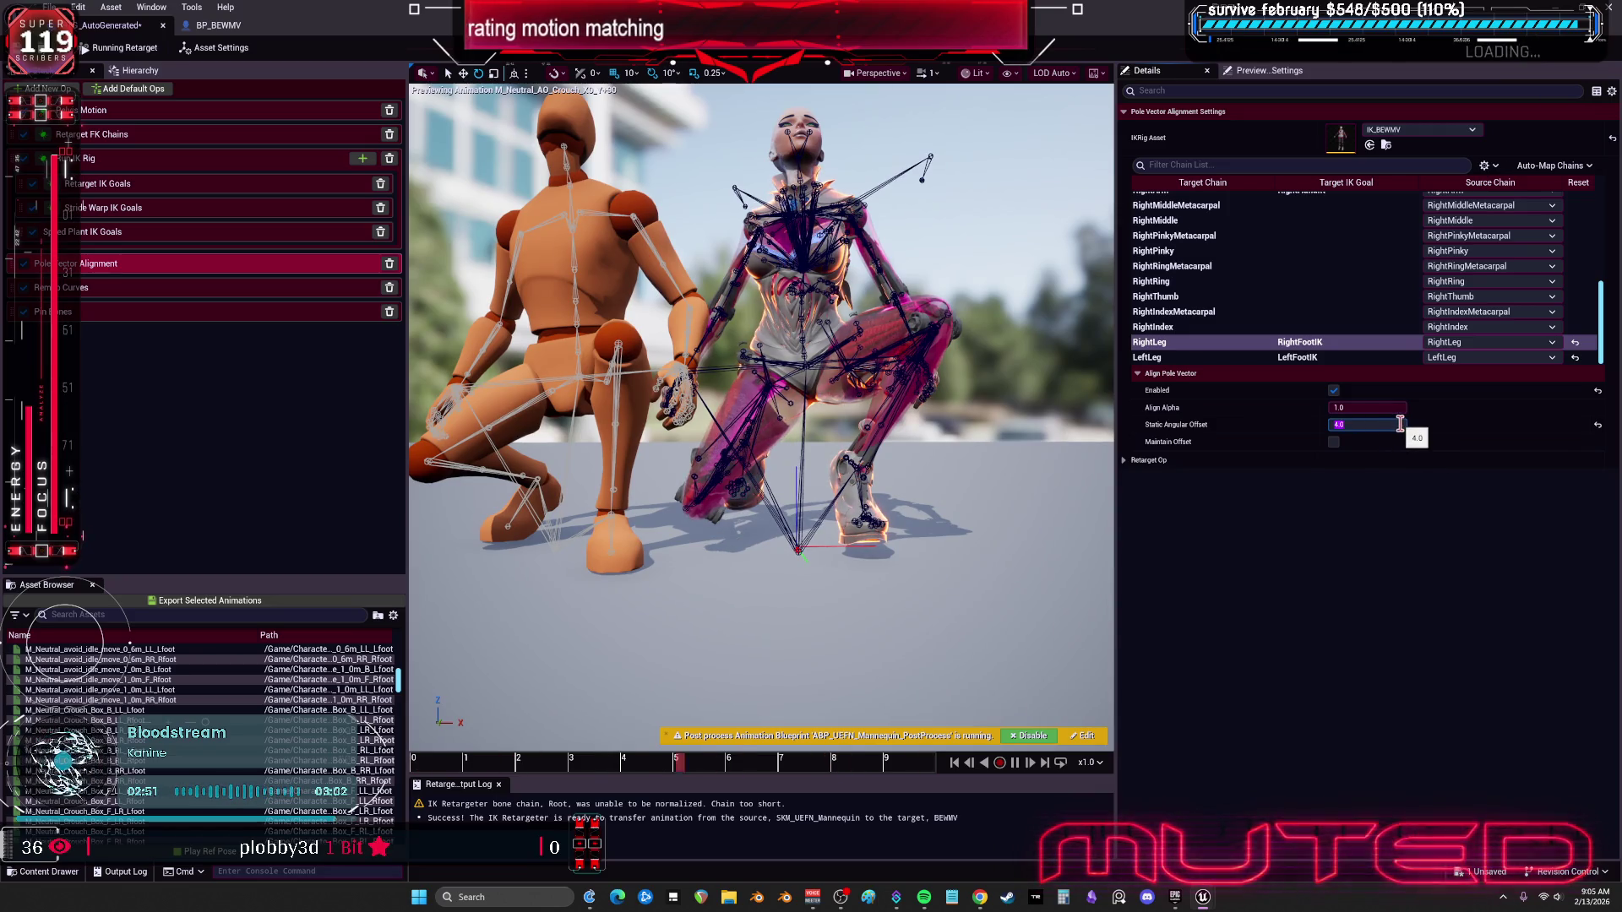
# Step: Set the LeftLeg chain's Static Angular Offset to -4.0
pyautogui.click(1339, 461)
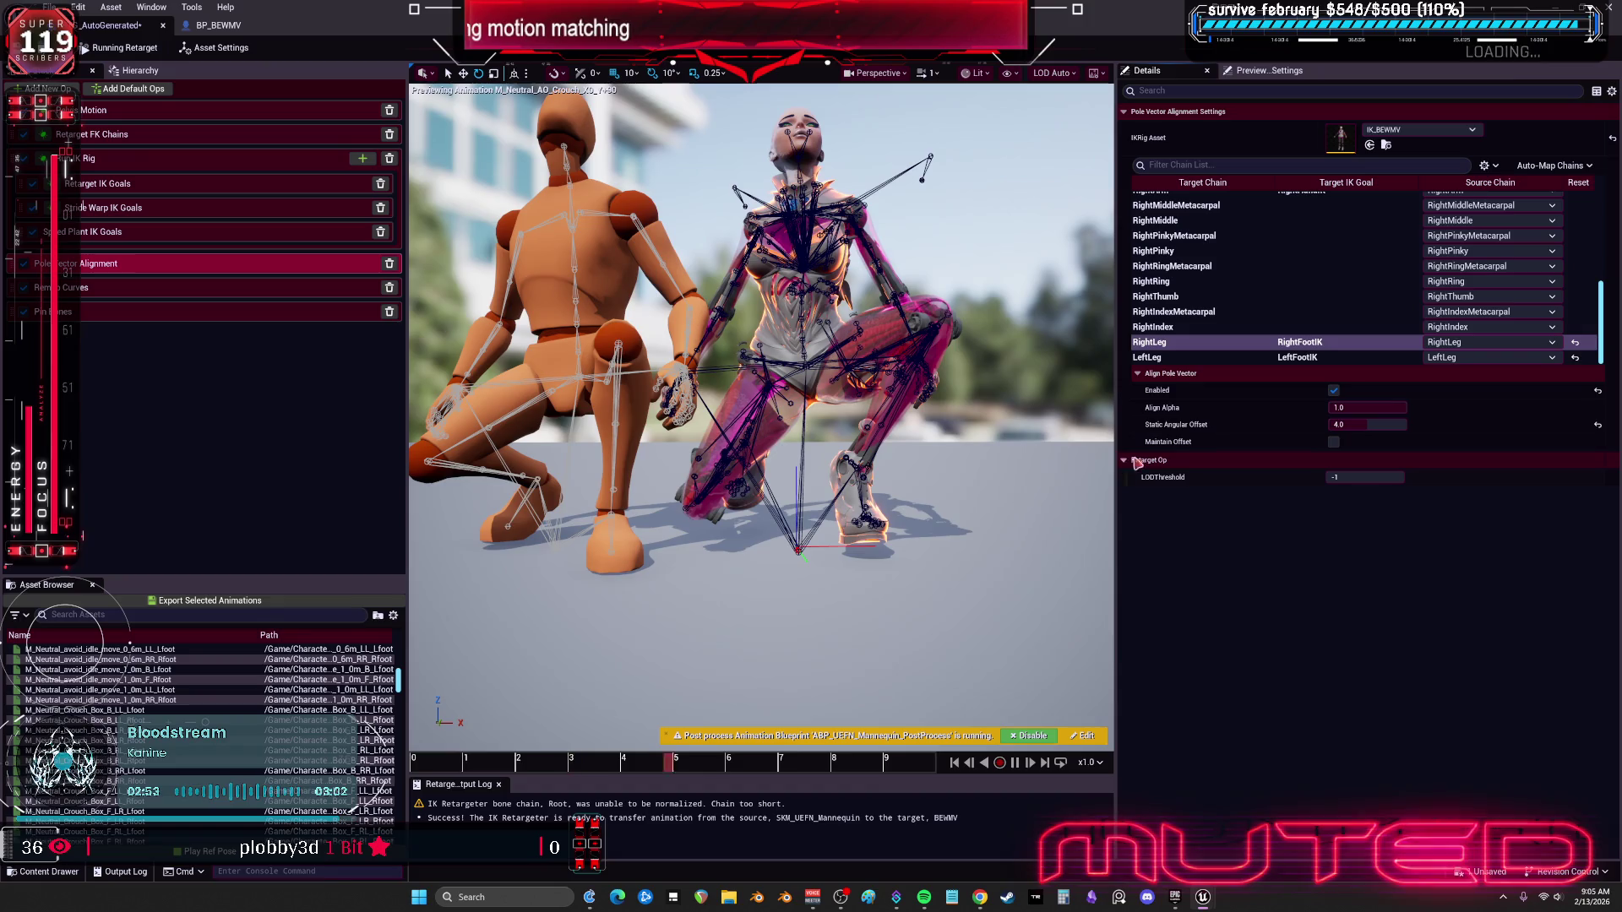
pyautogui.click(1151, 357)
pyautogui.click(1368, 424)
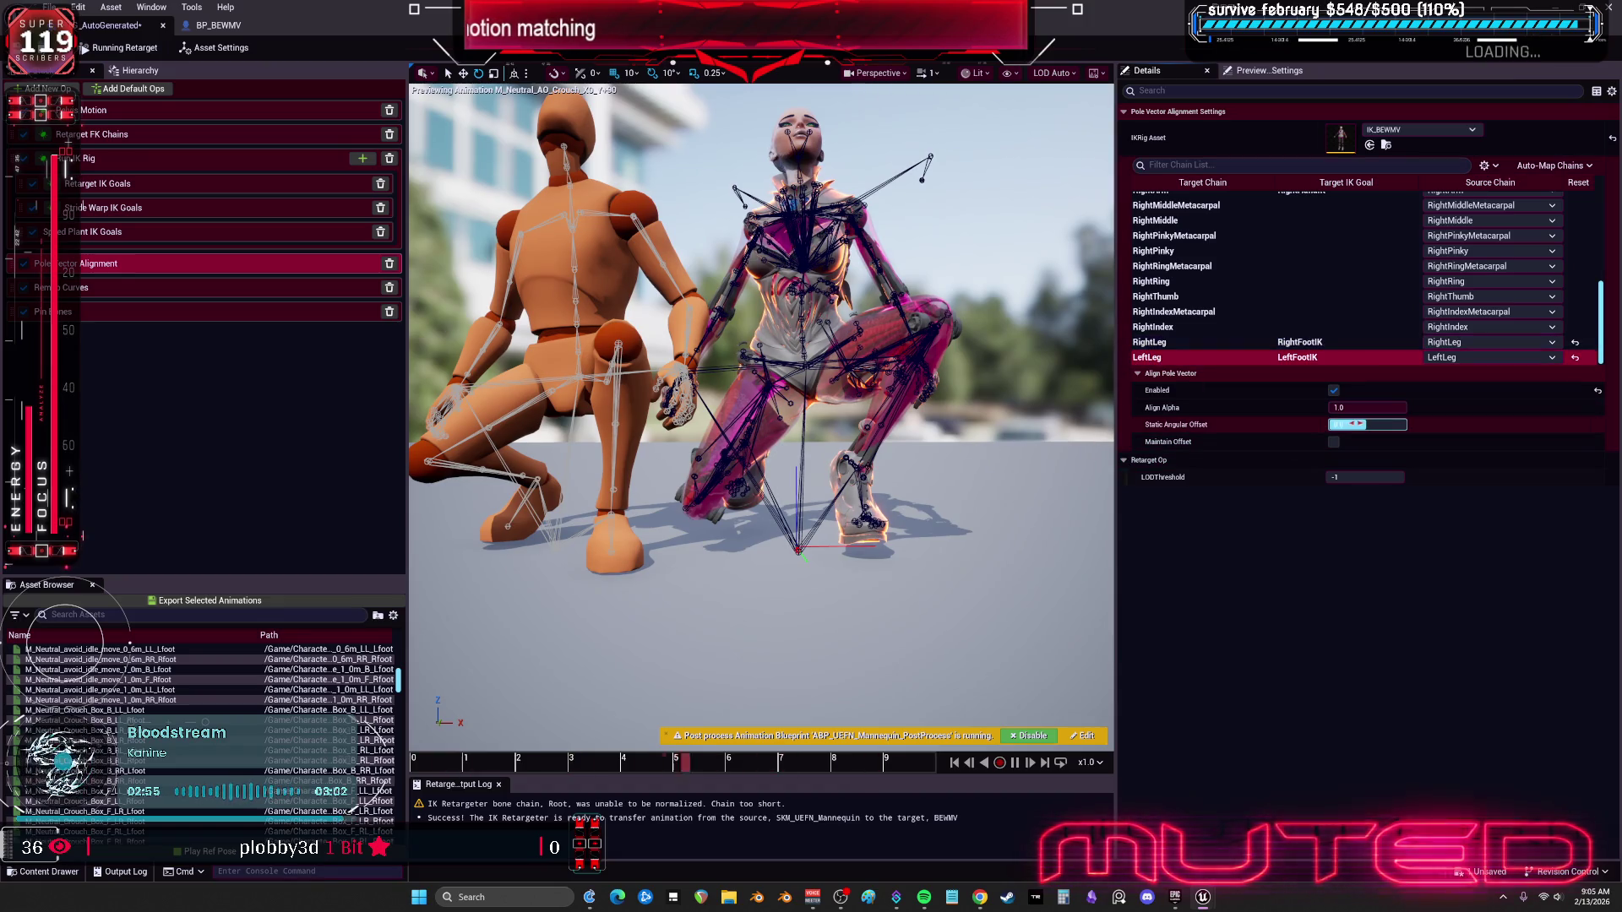
pyautogui.write('0')
pyautogui.press('Return')
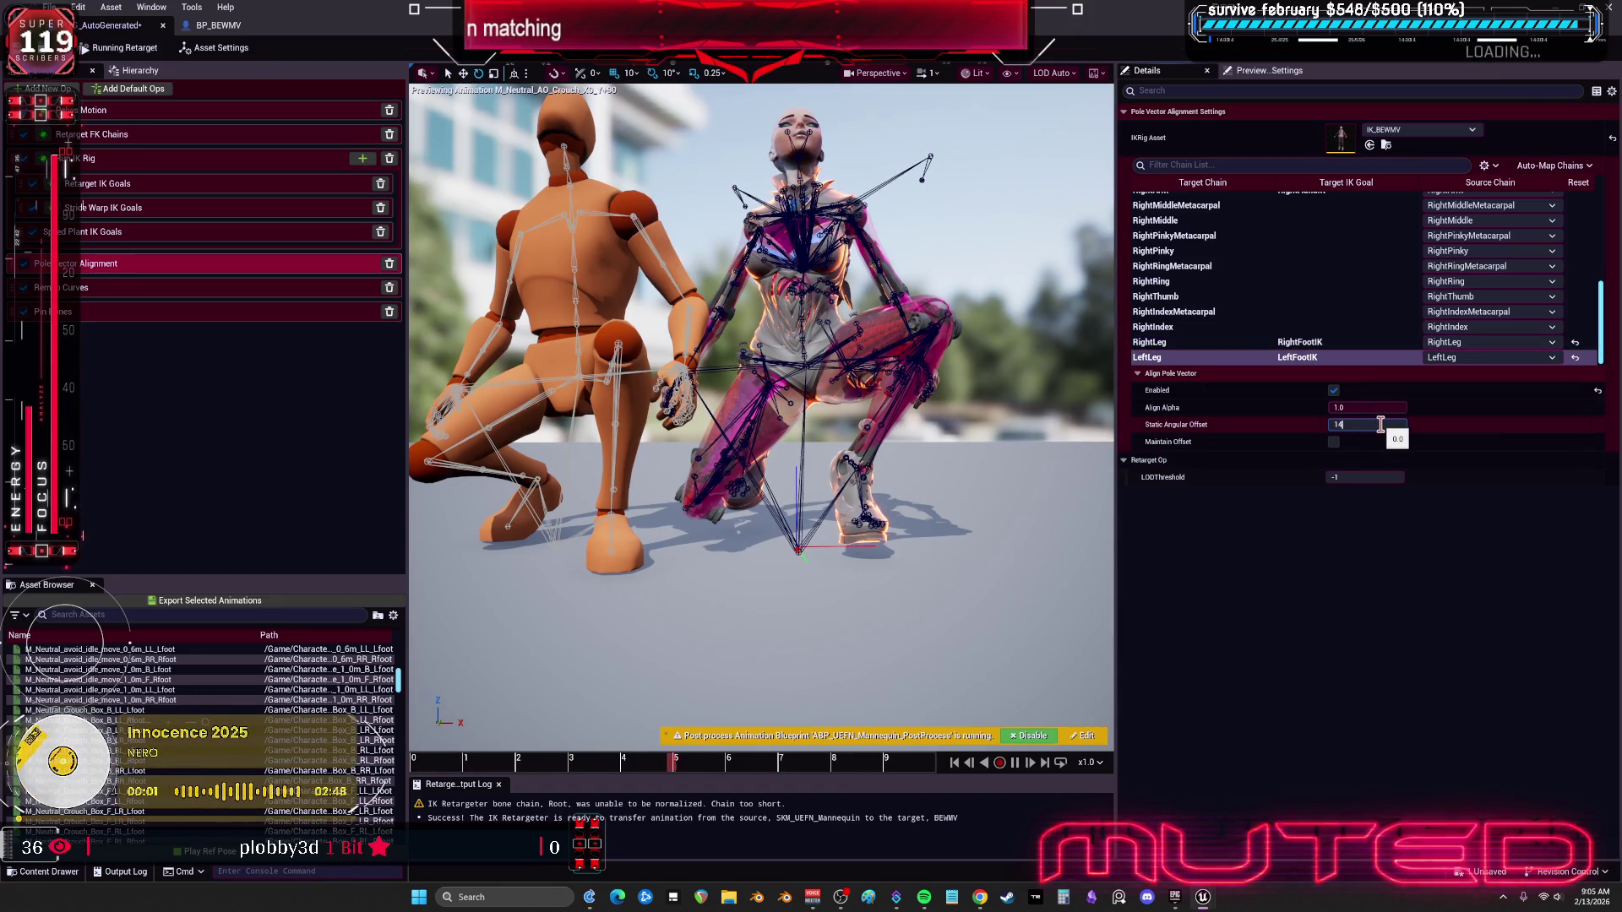
pyautogui.write('4')
pyautogui.press('Return')
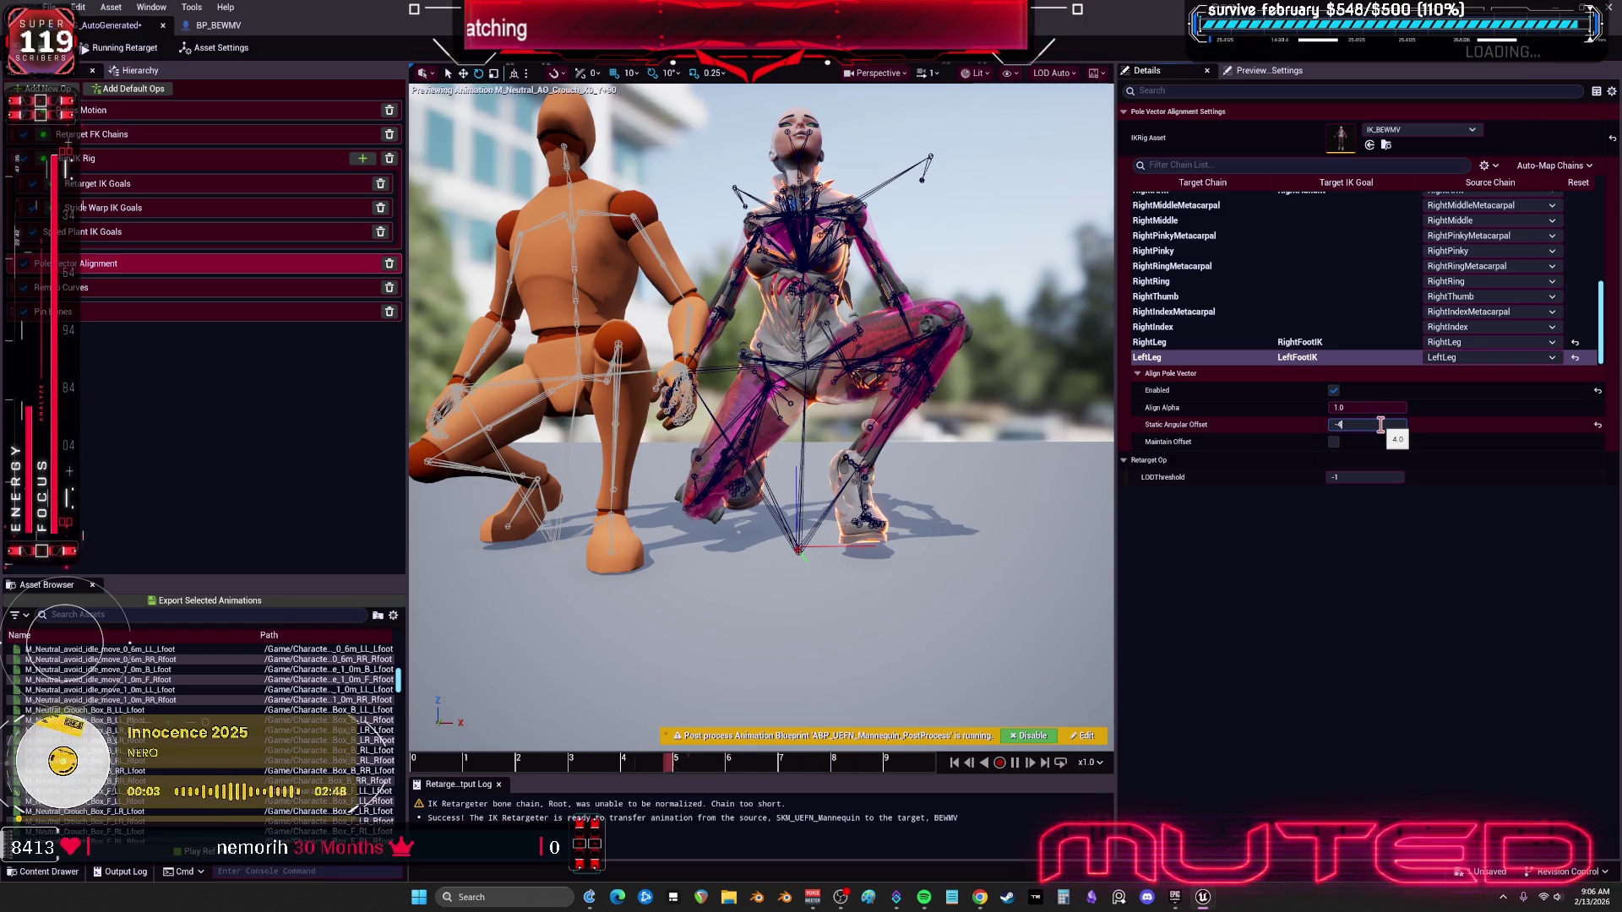
pyautogui.press('Return')
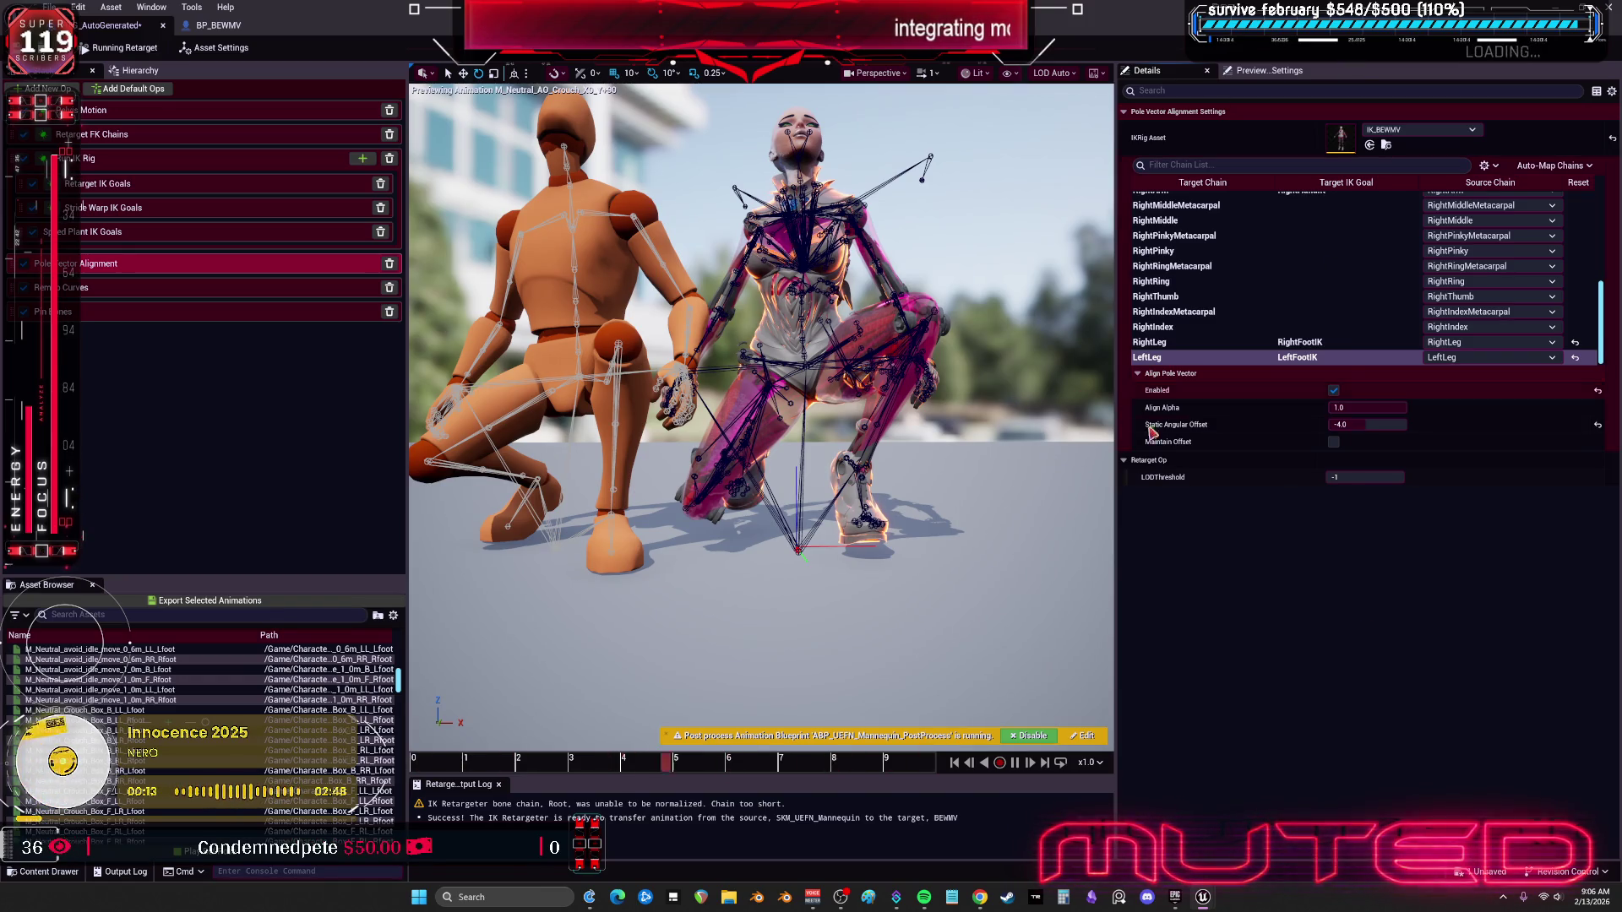
# Step: Select Speed Plant IK Goals and preview M_Relaxed_Walk_Loop_B and M_Relaxed_Walk_Loop_F via Asset Browser search
pyautogui.click(127, 233)
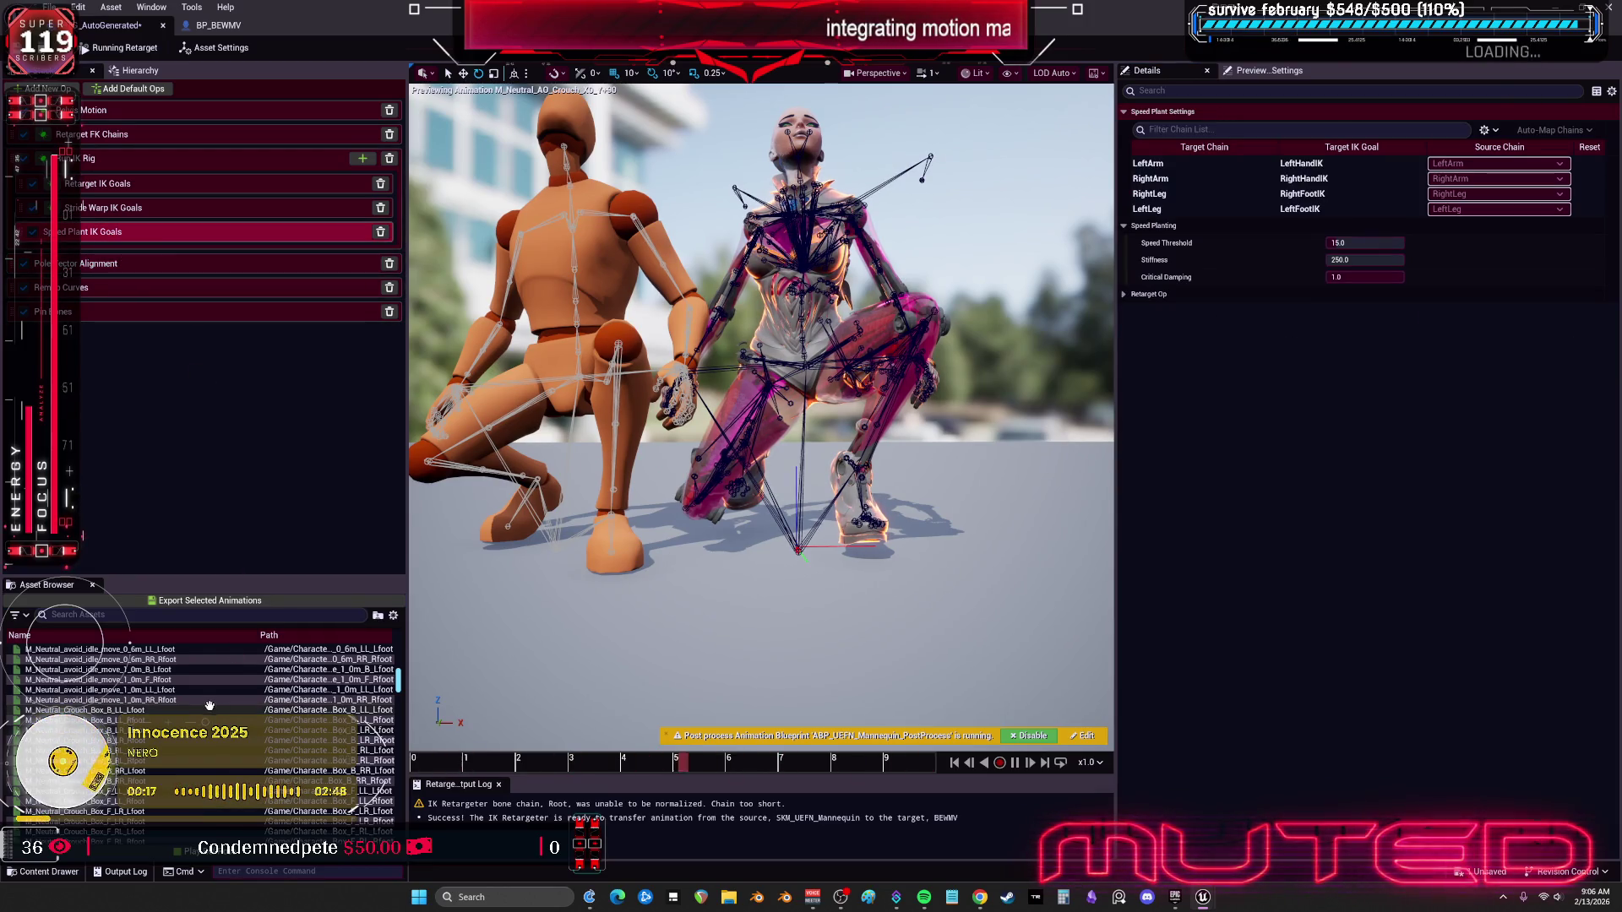
pyautogui.scroll(-2, 231, 761)
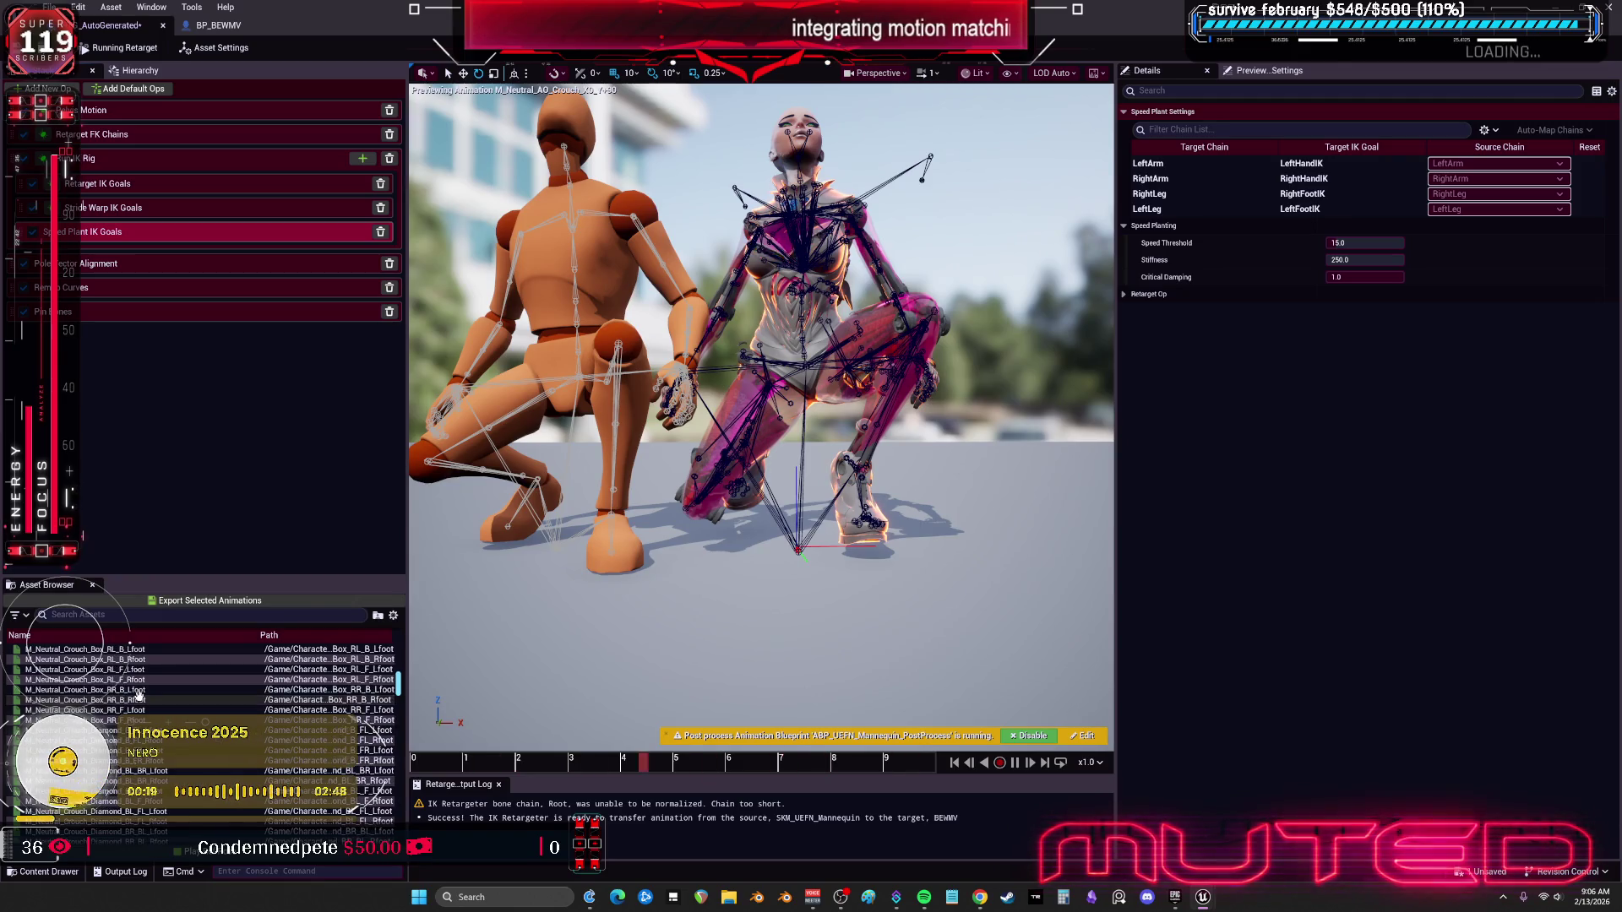
pyautogui.scroll(-4, 397, 716)
pyautogui.moveTo(400, 686); pyautogui.dragTo(404, 855)
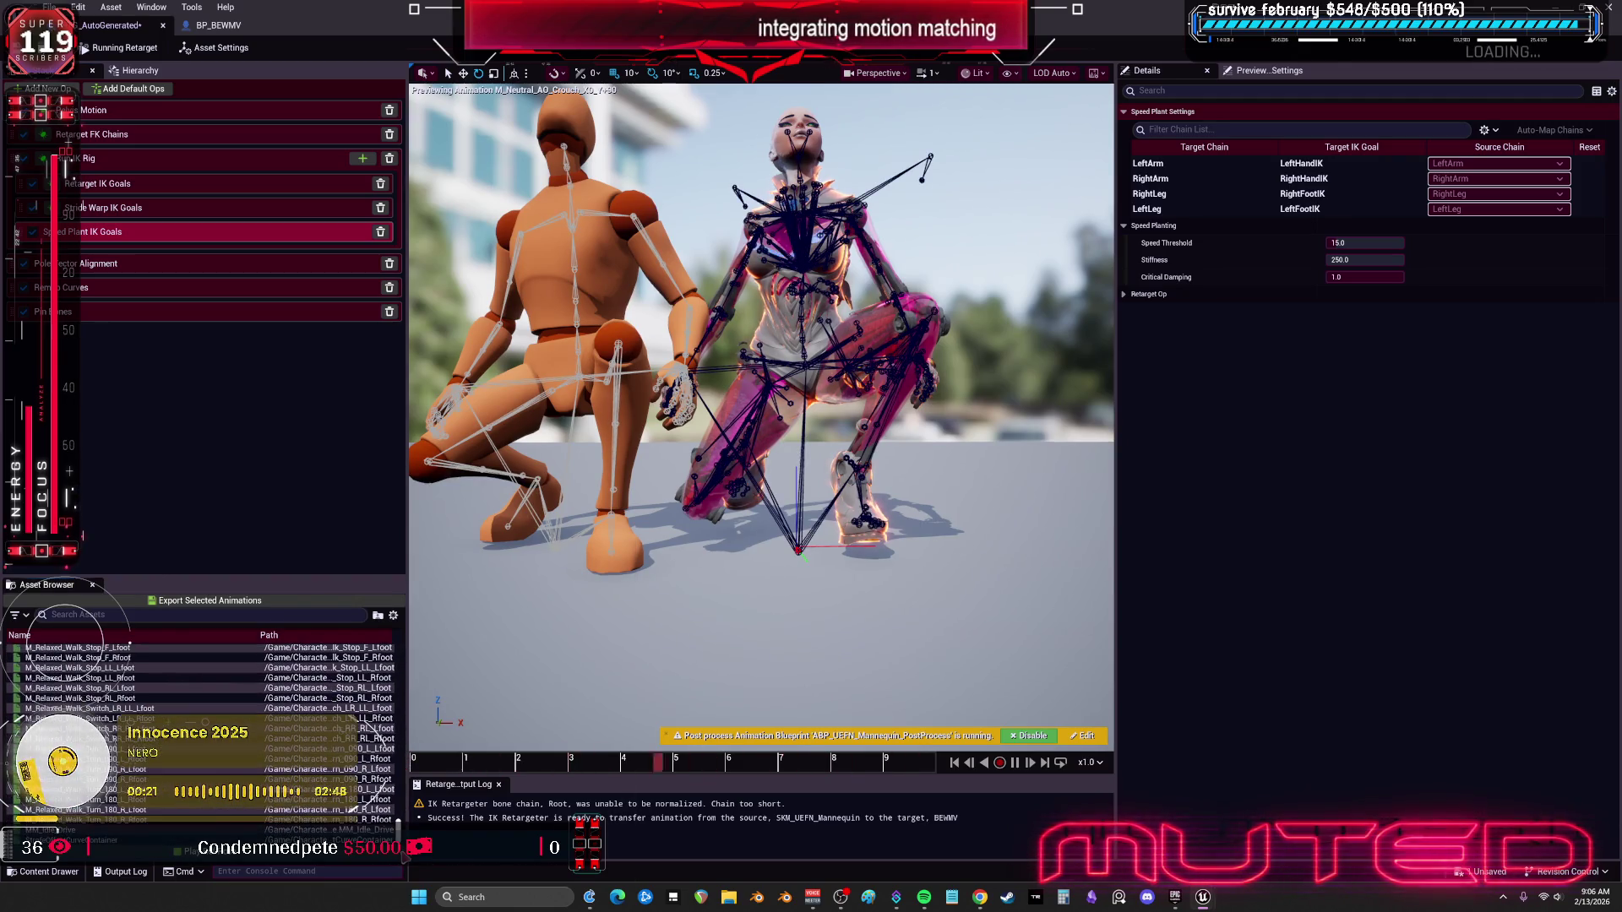
pyautogui.click(377, 728)
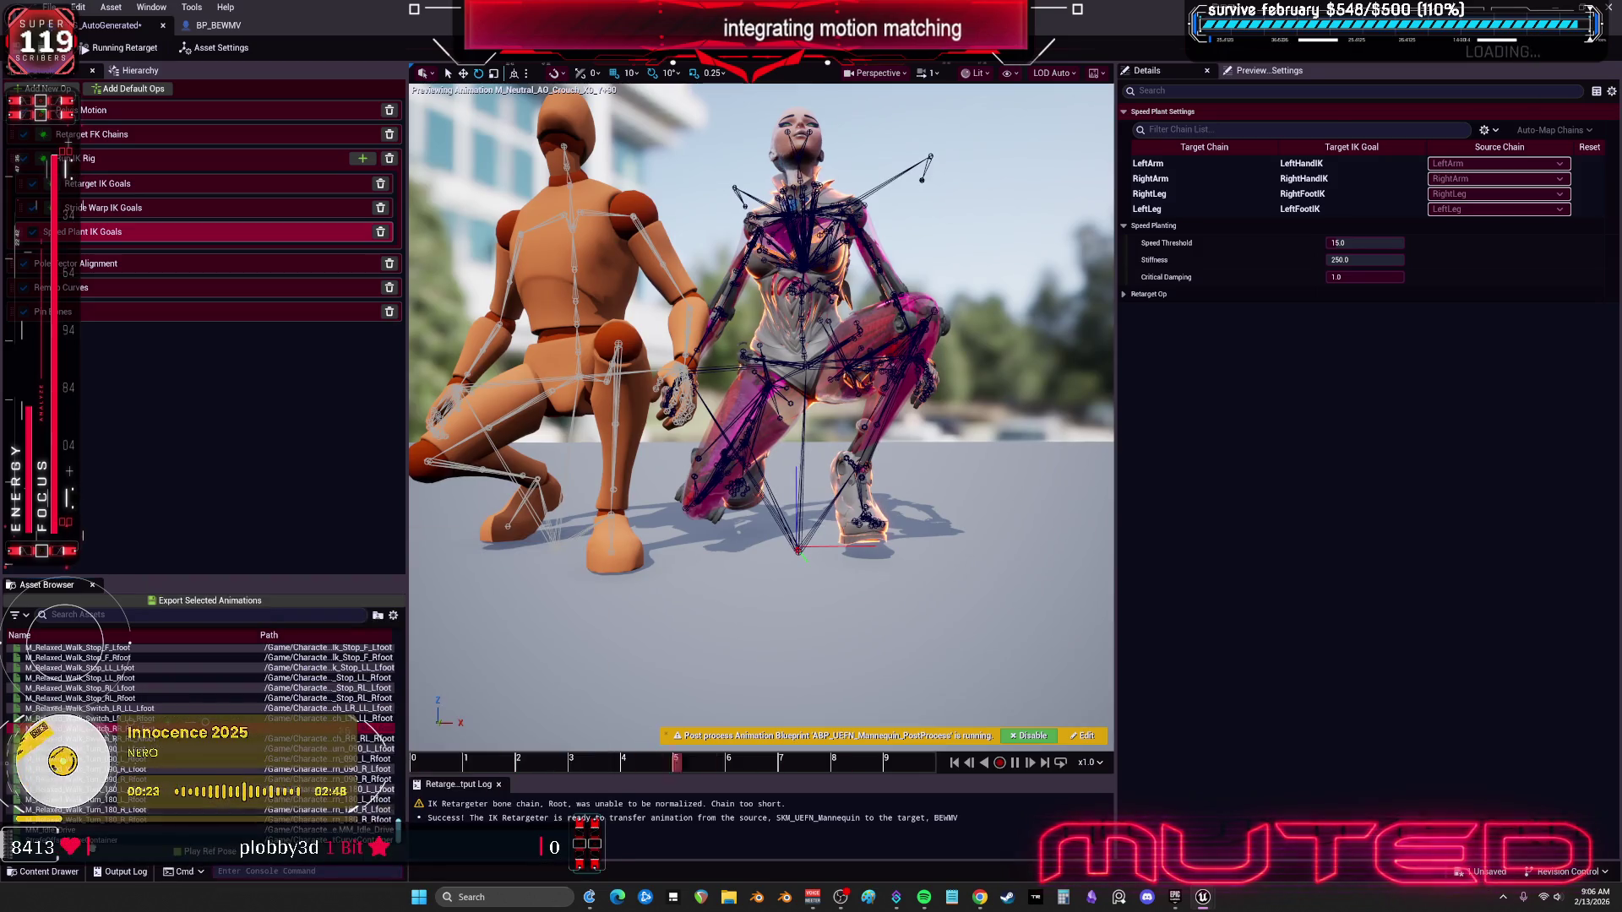
pyautogui.click(111, 616)
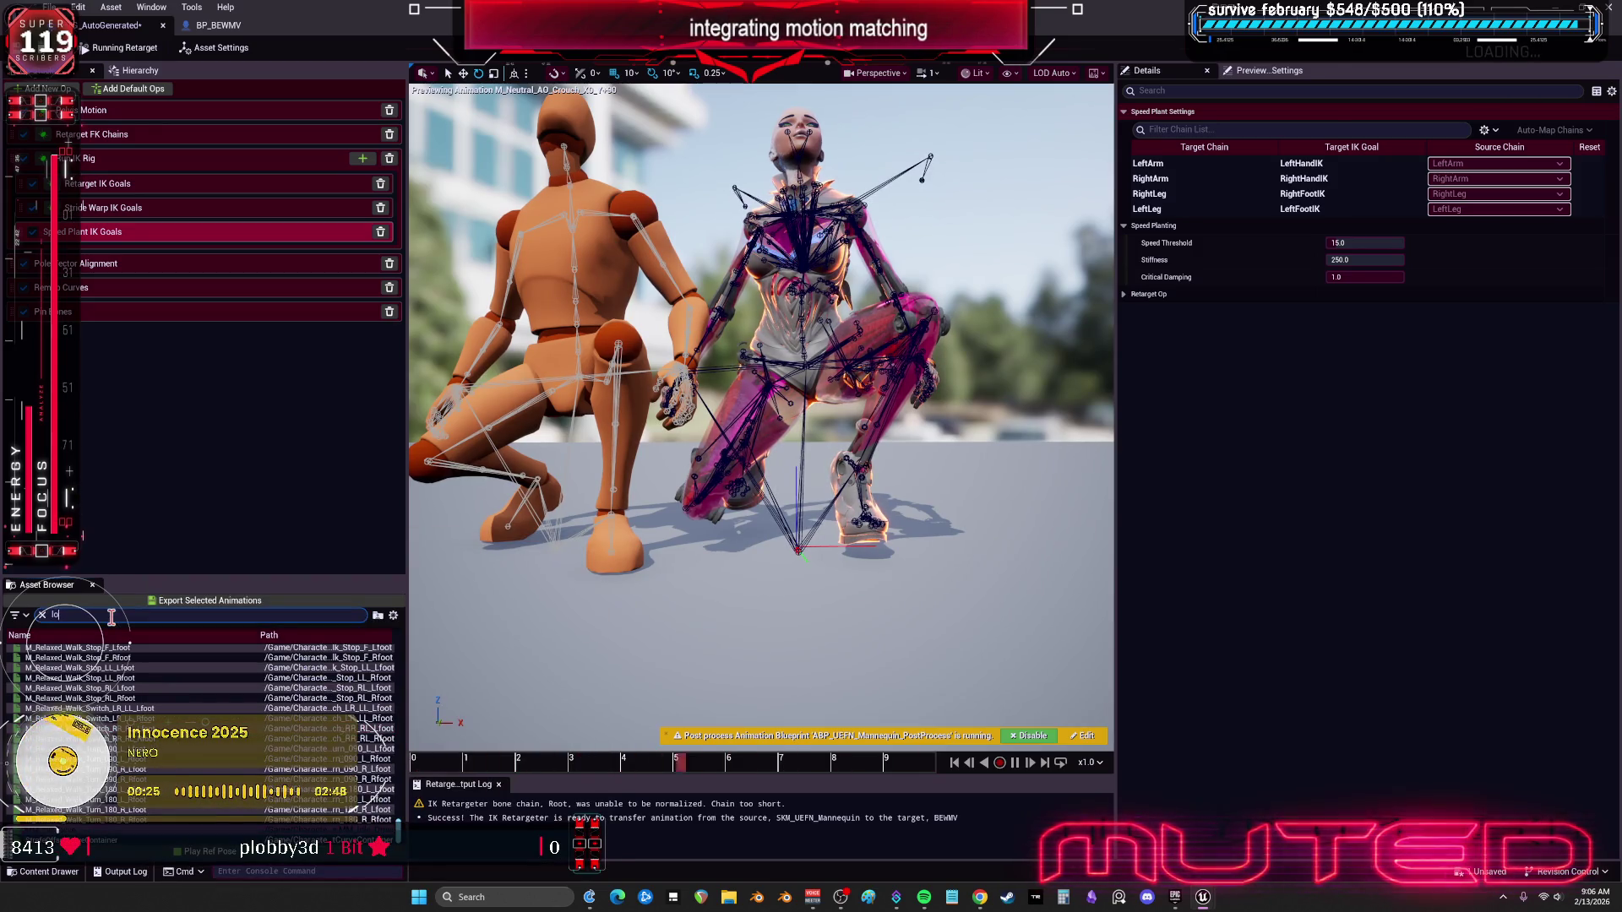
pyautogui.write('op')
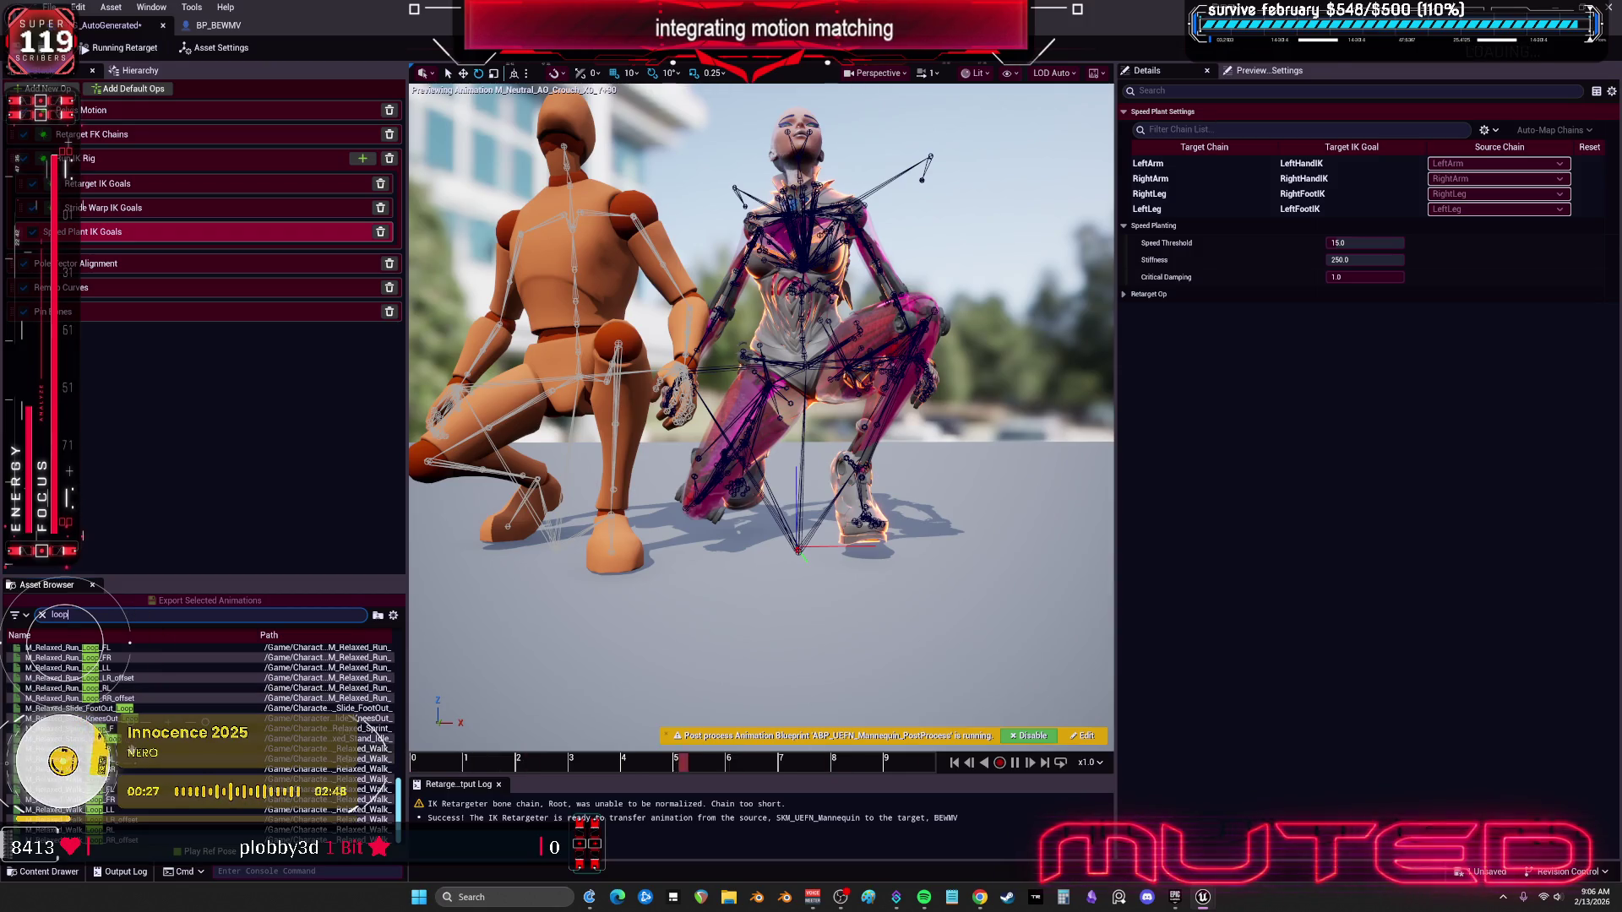
pyautogui.click(59, 779)
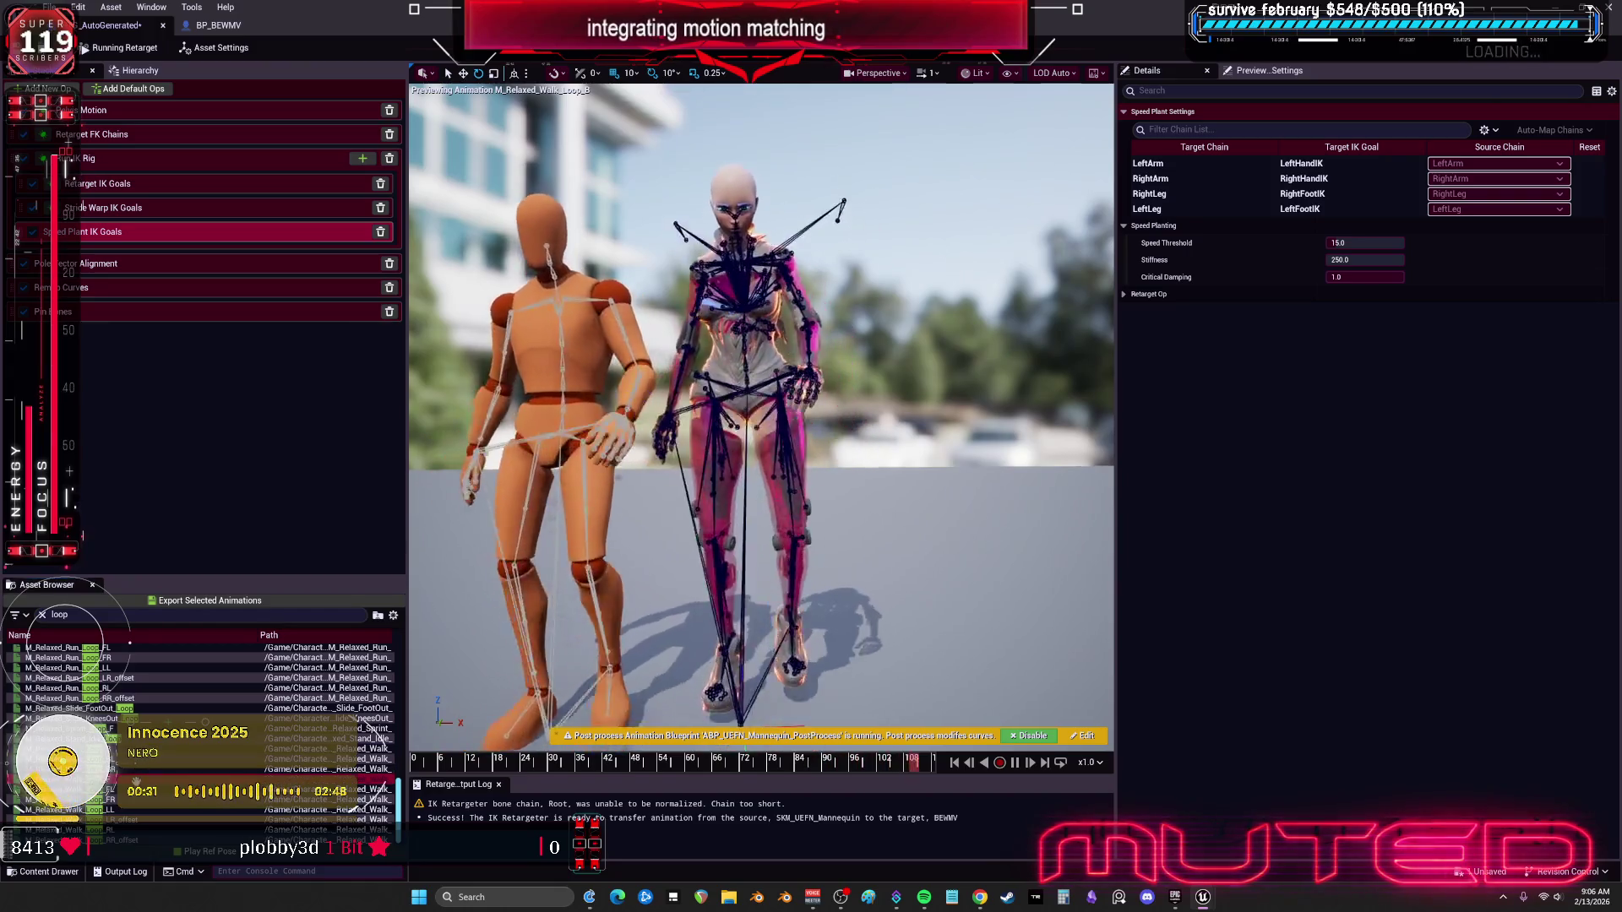
pyautogui.press('Down')
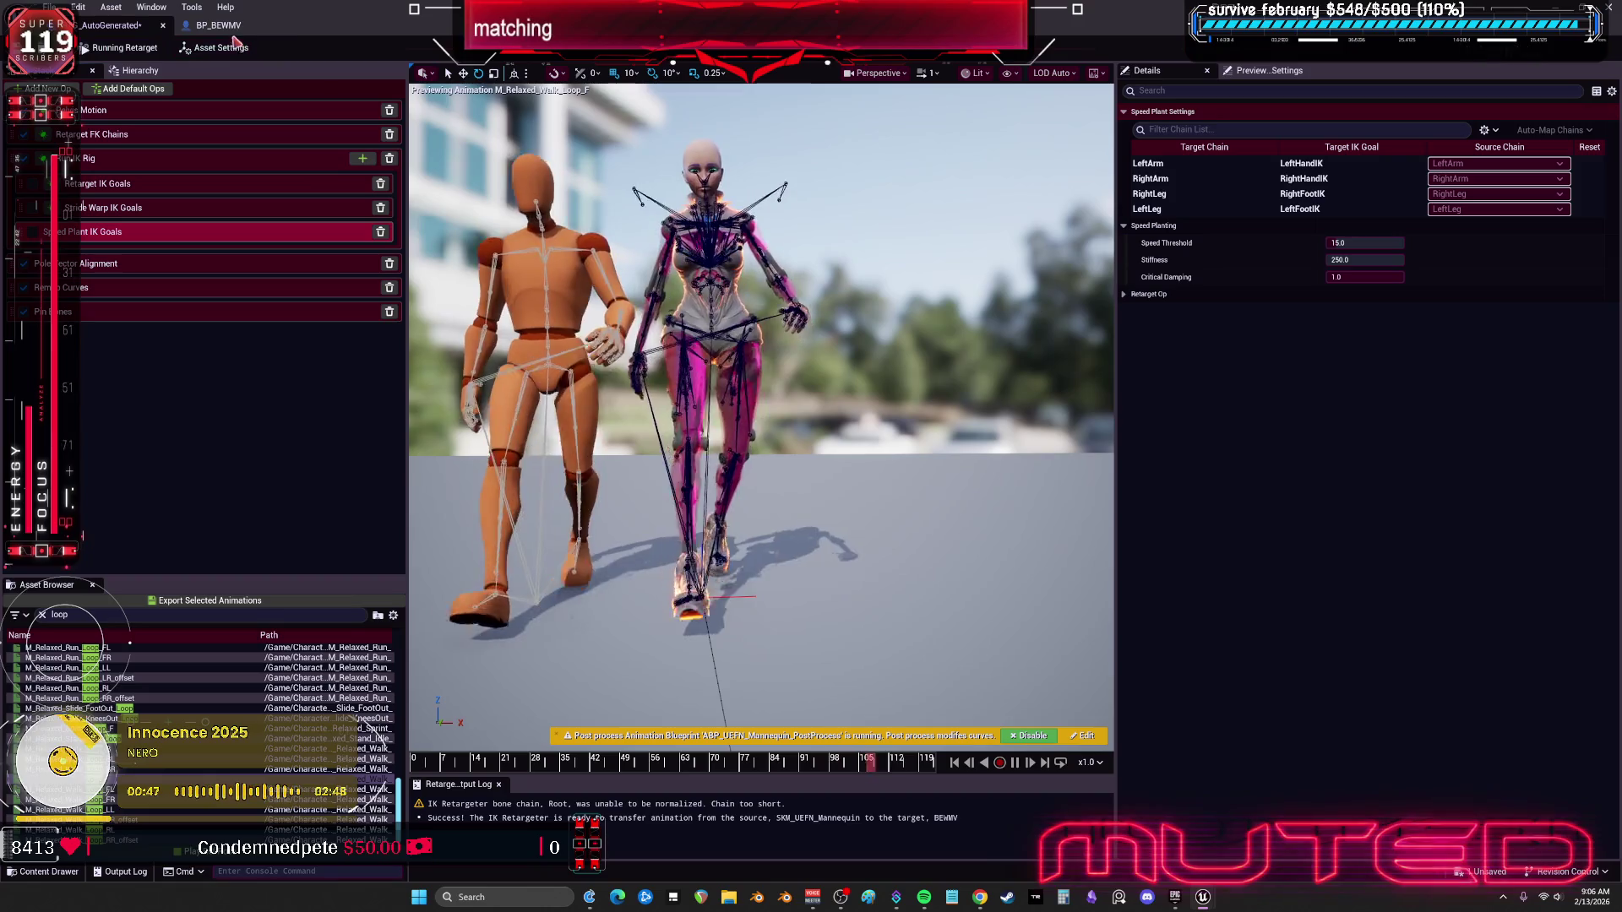
# Step: Re-maximize the retargeter and open the IK_BEWMV target IK Rig from Asset Settings
pyautogui.moveTo(215, 38); pyautogui.dragTo(678, 244)
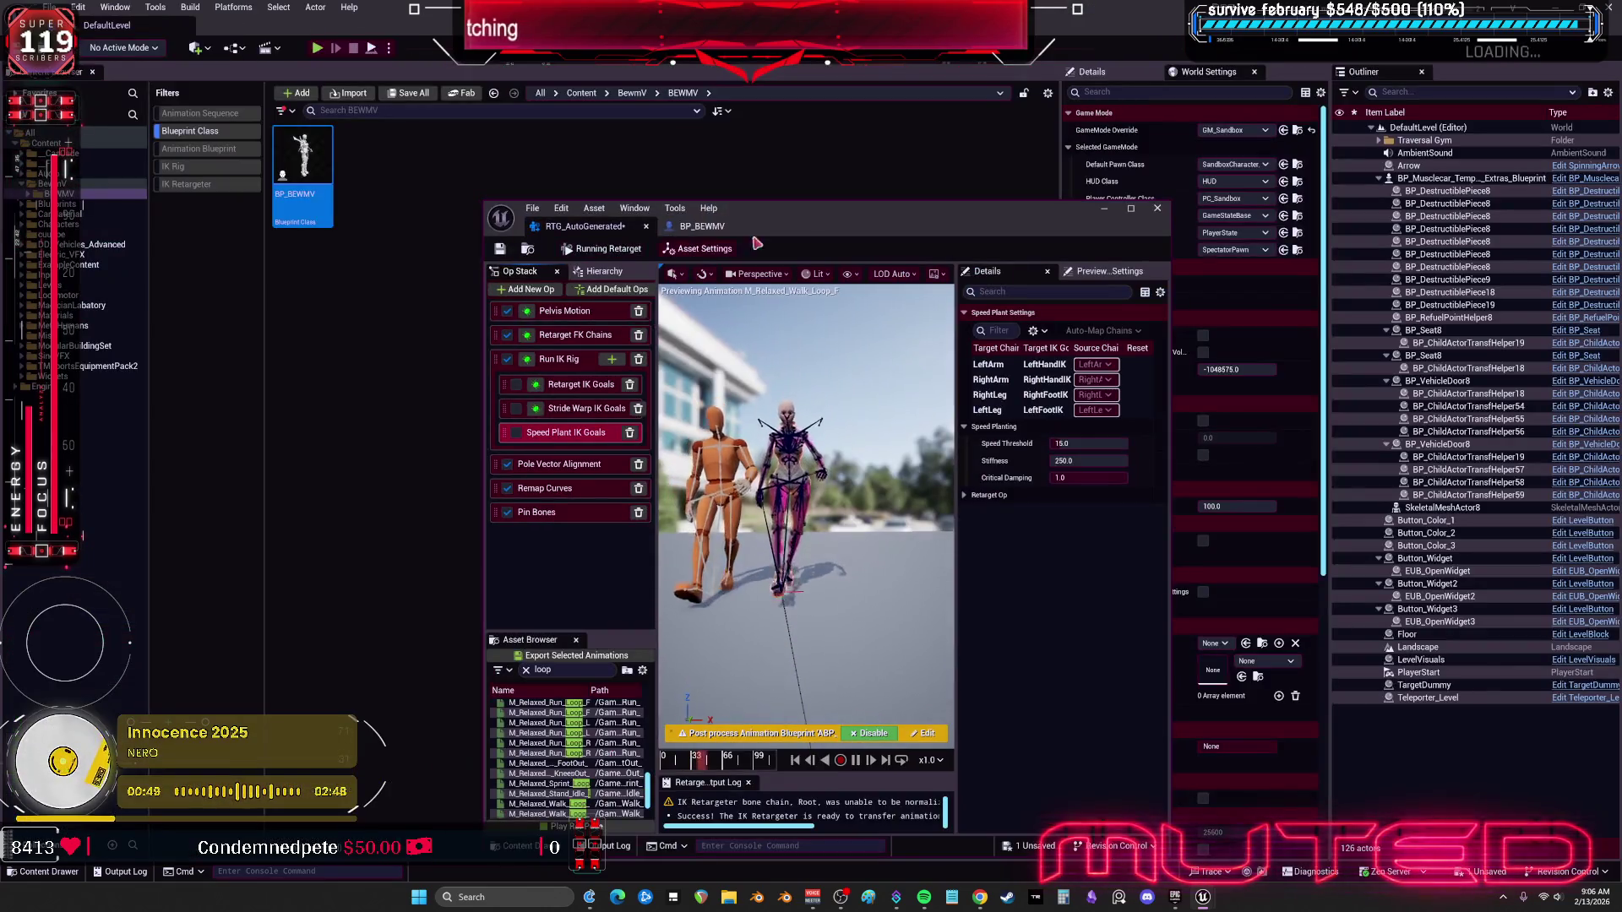
pyautogui.doubleClick(912, 208)
pyautogui.click(767, 244)
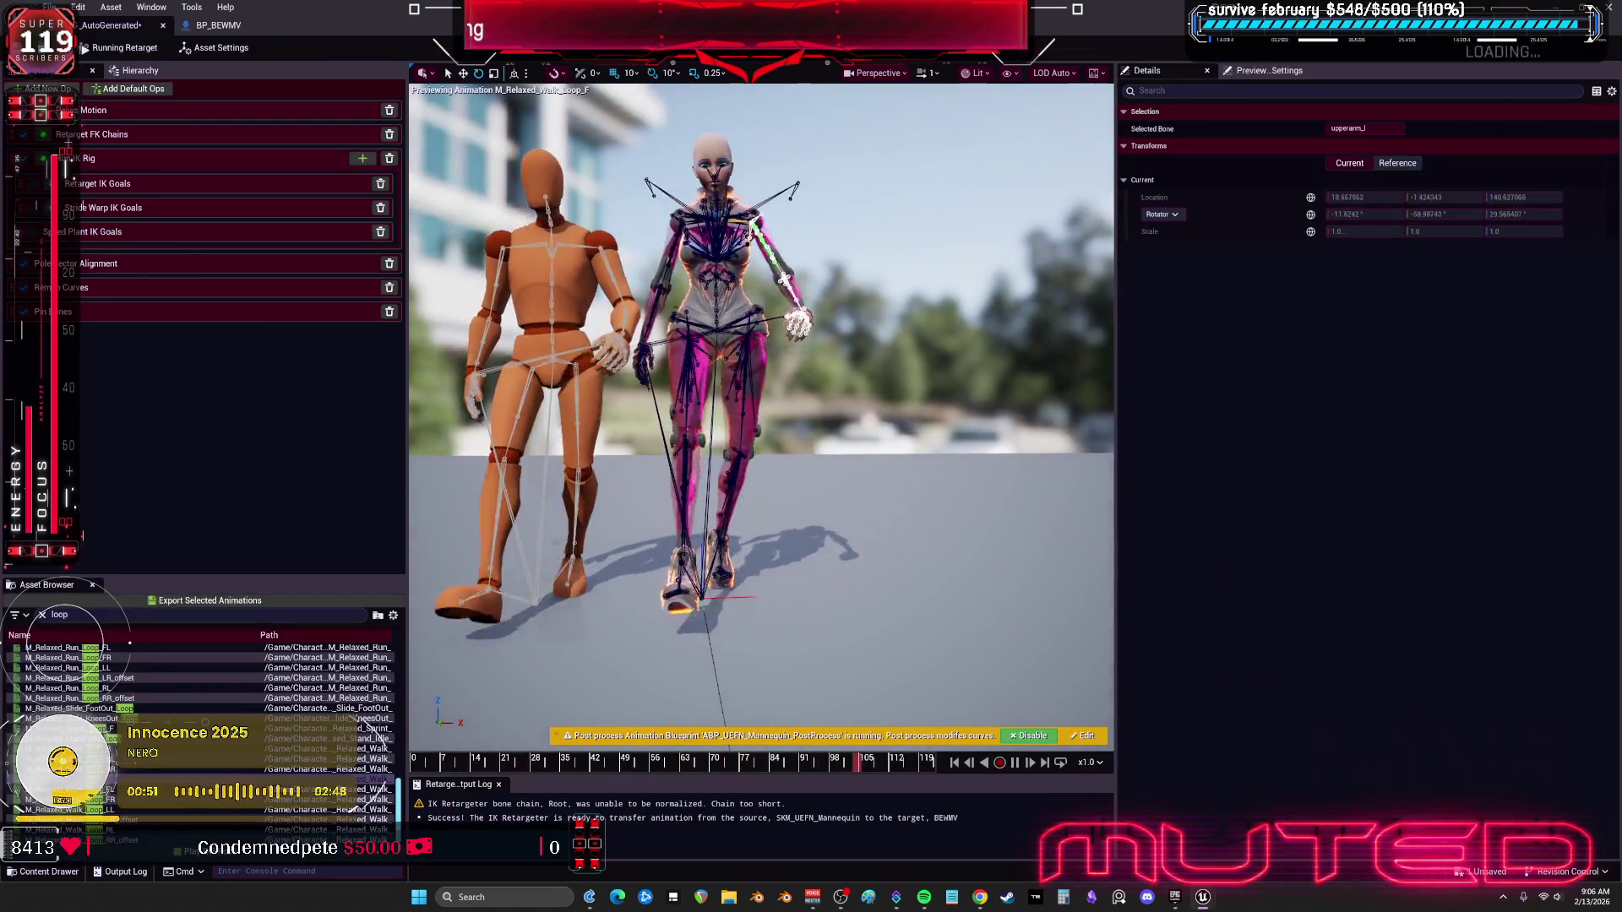
pyautogui.click(728, 308)
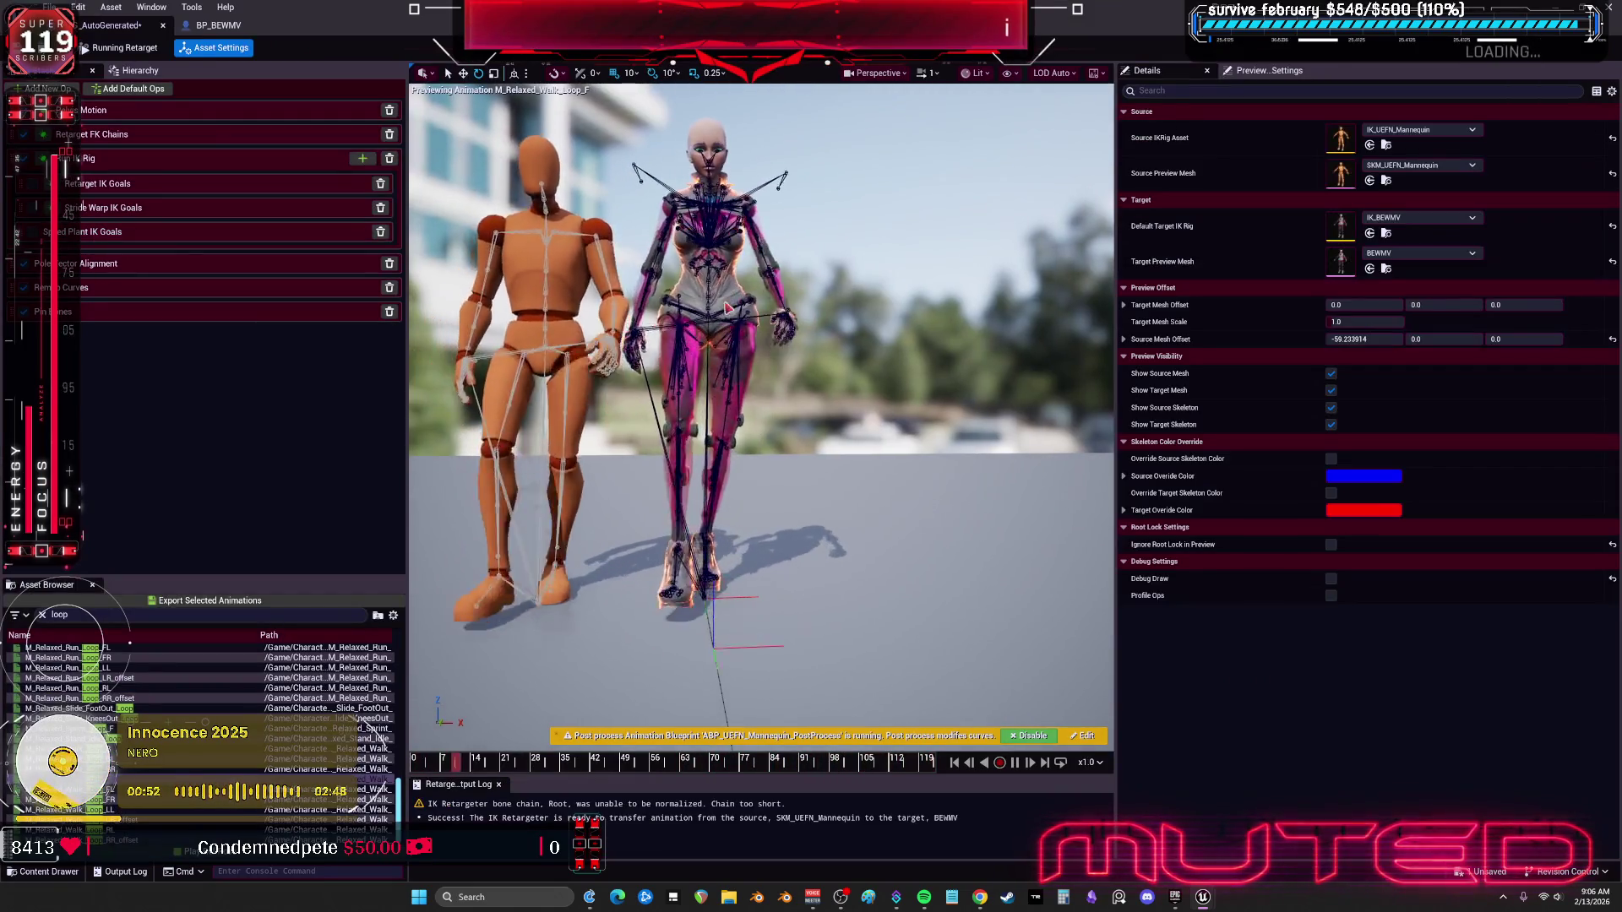
pyautogui.doubleClick(1337, 233)
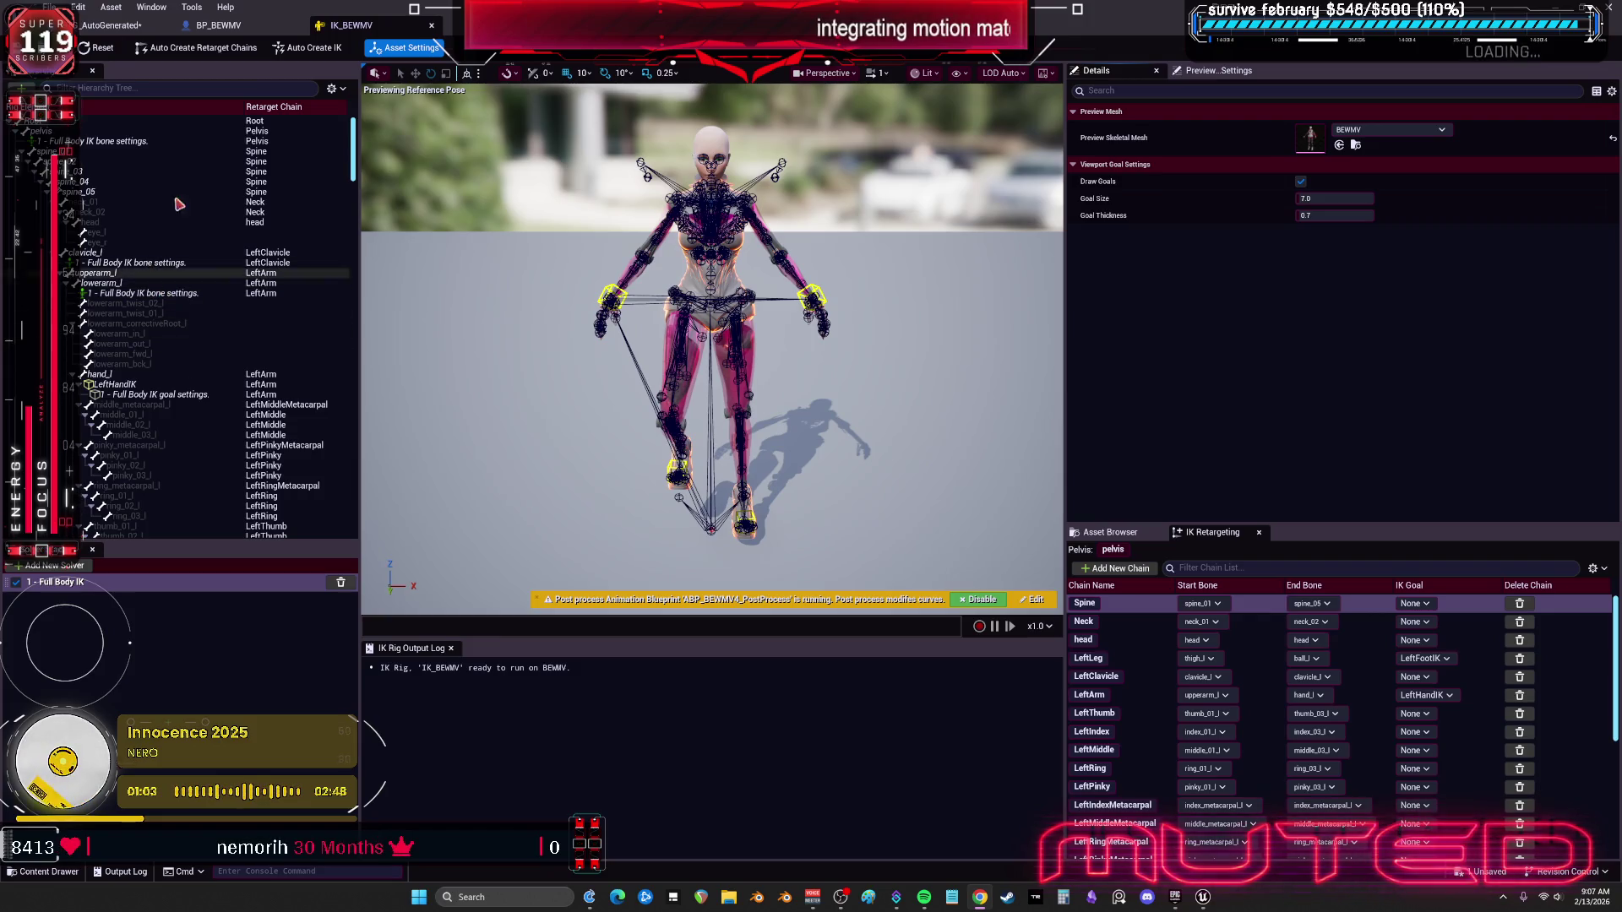
# Step: Set pelvis Full Body IK Rotation Stiffness to about 0.31 and Position Stiffness to about 0.12
pyautogui.click(128, 141)
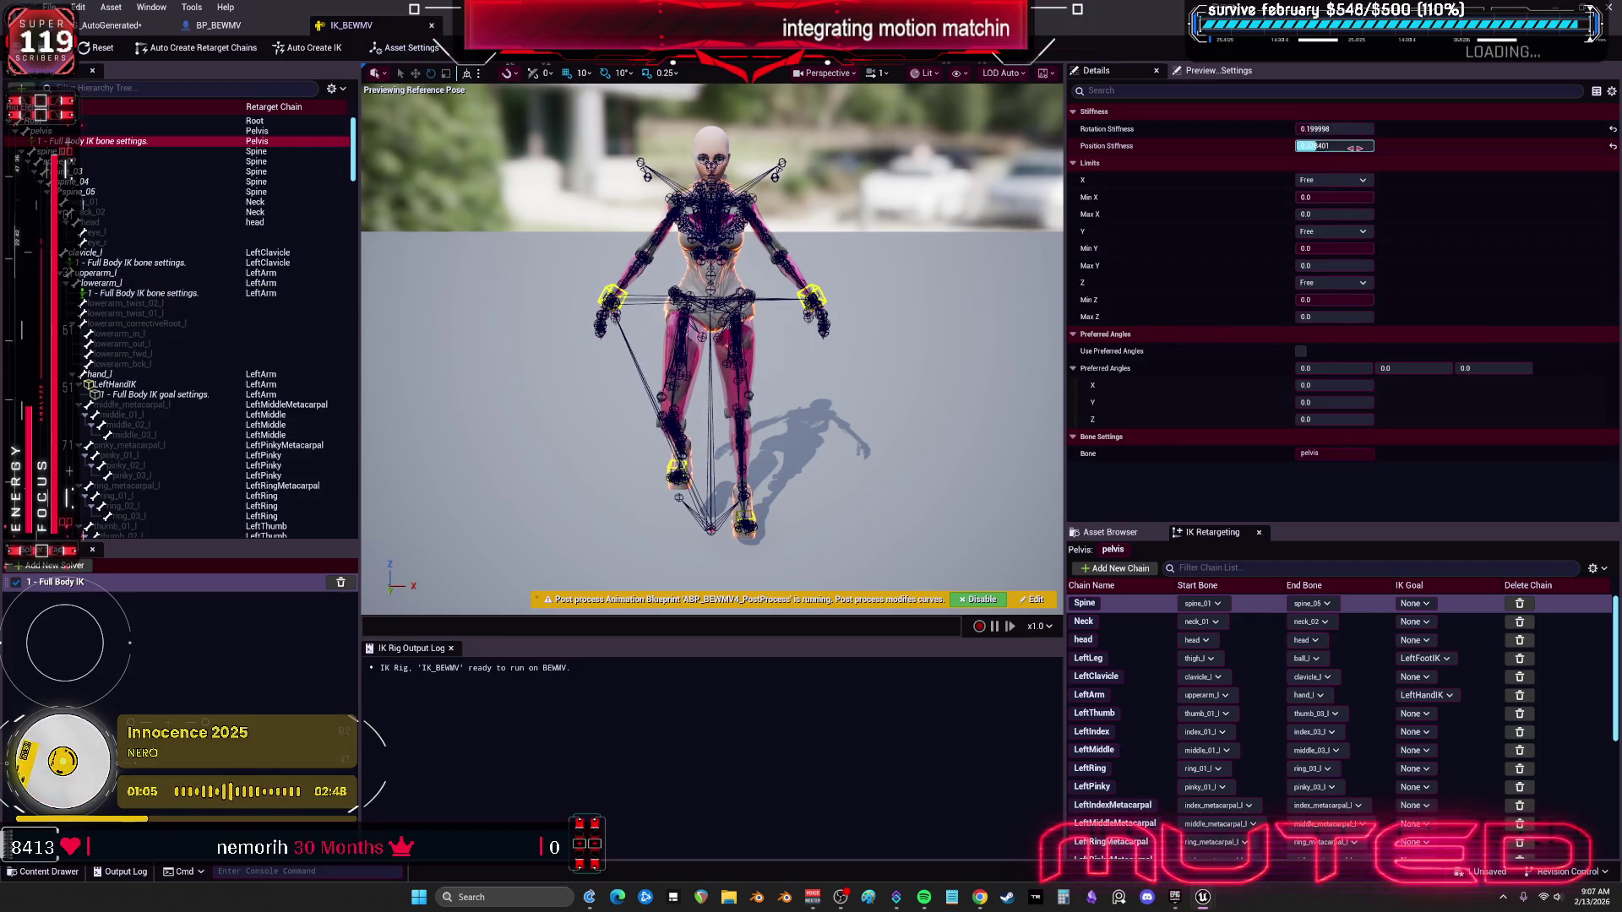
pyautogui.click(1333, 129)
pyautogui.moveTo(1314, 133); pyautogui.dragTo(1336, 129)
pyautogui.moveTo(1333, 145)
pyautogui.mouseDown()
pyautogui.moveTo(1317, 145)
pyautogui.moveTo(1339, 128)
pyautogui.mouseUp()
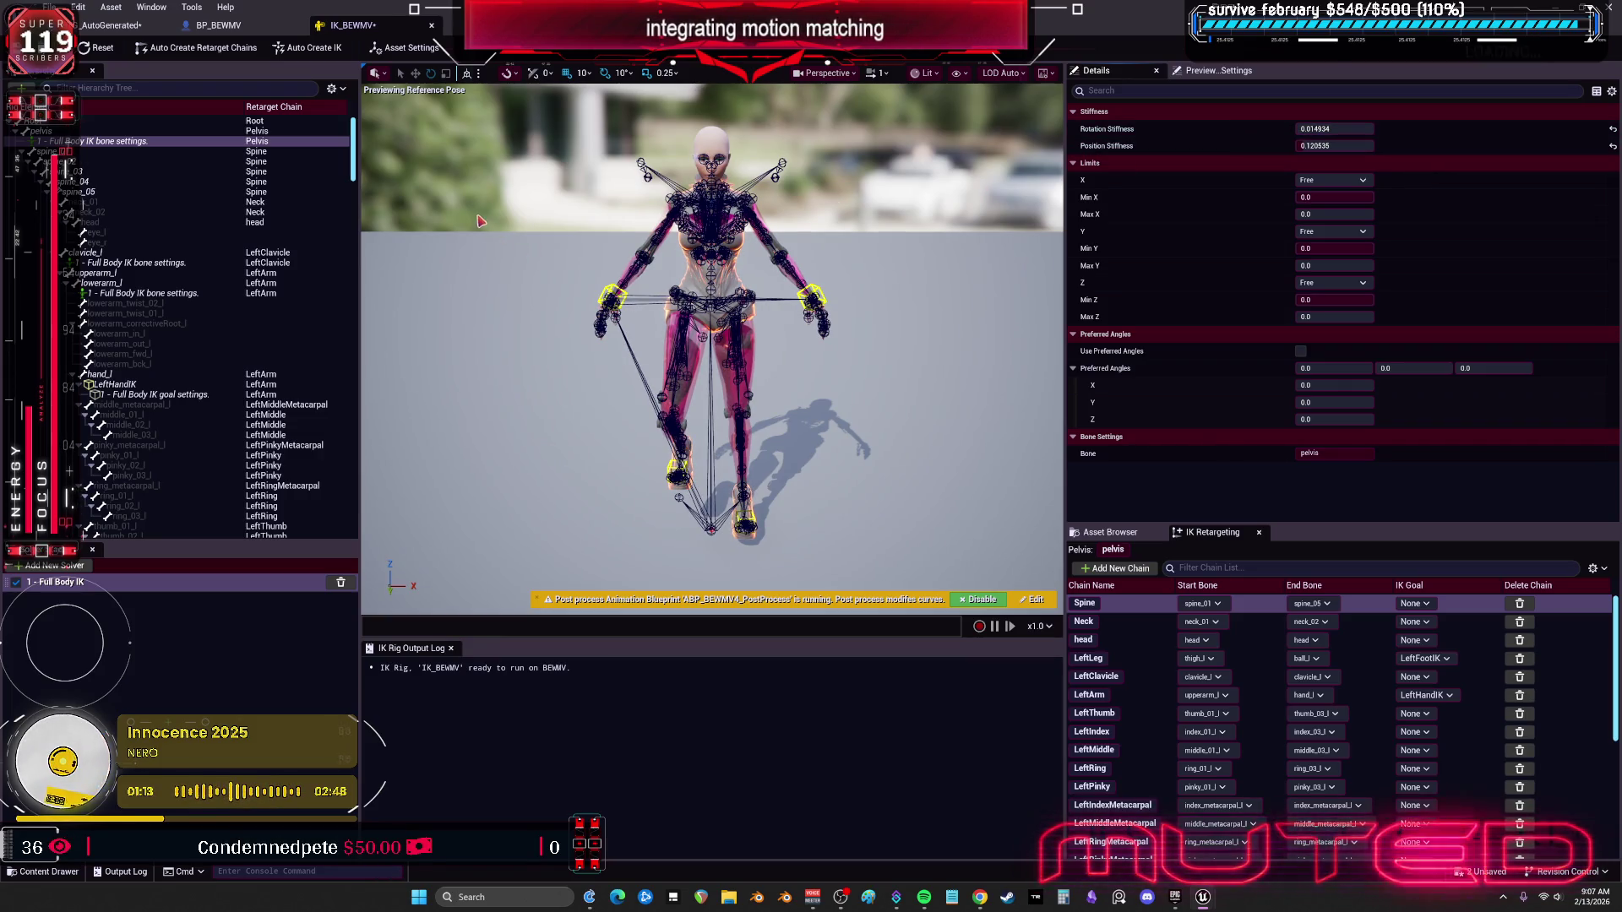
pyautogui.click(239, 30)
pyautogui.click(110, 25)
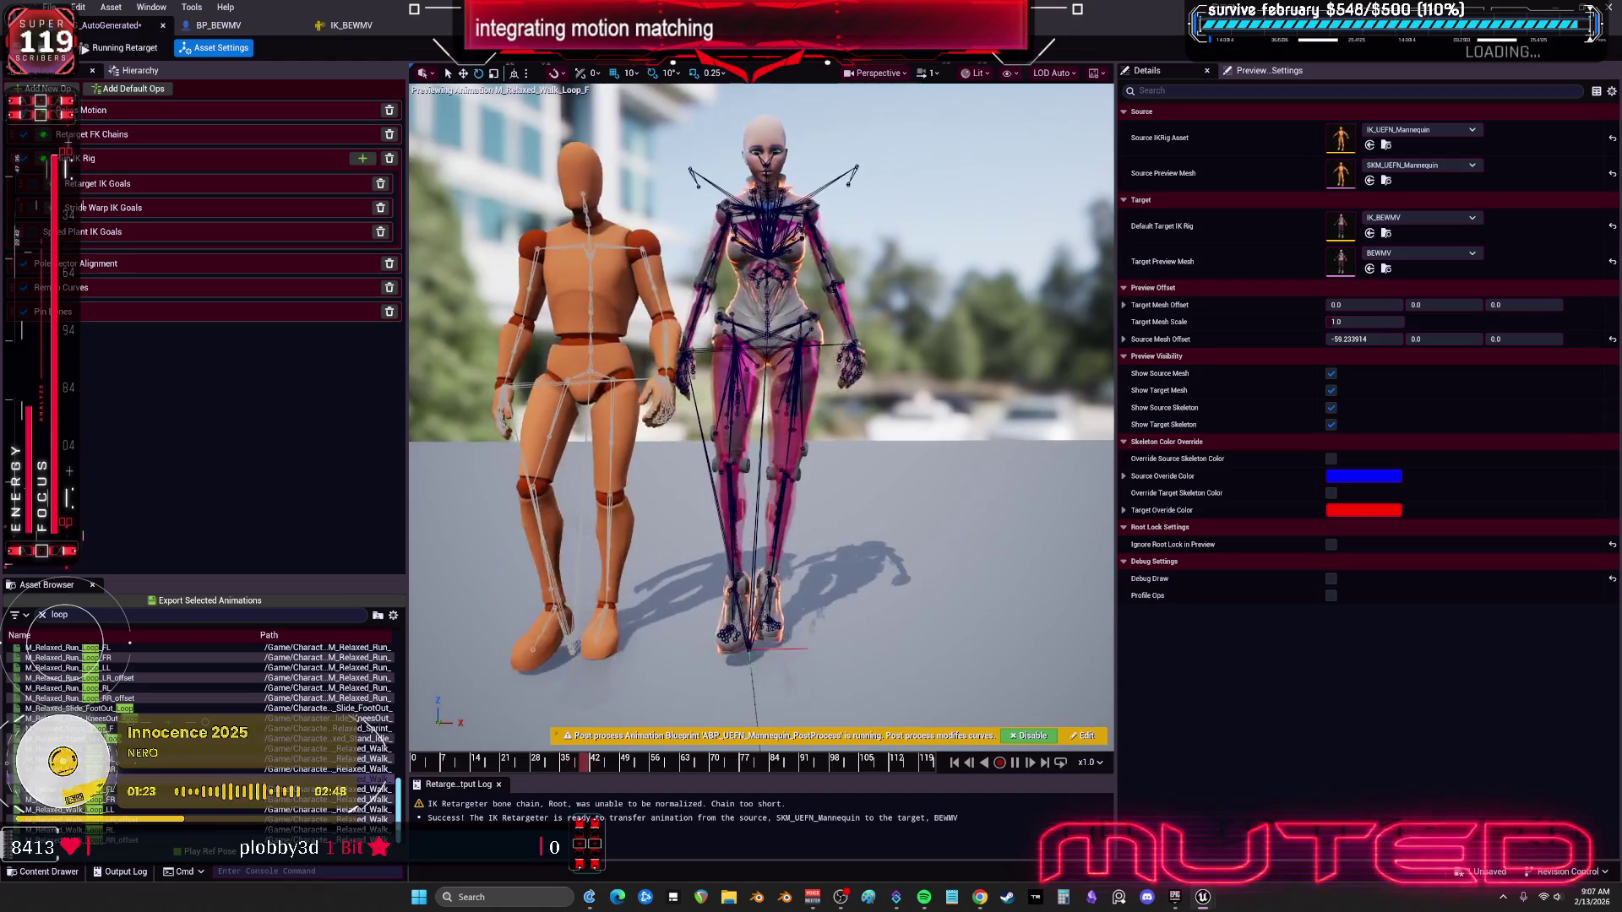
# Step: Look through the viewport Show > Bones options, including bone draw size, then close them
pyautogui.scroll(4, 841, 393)
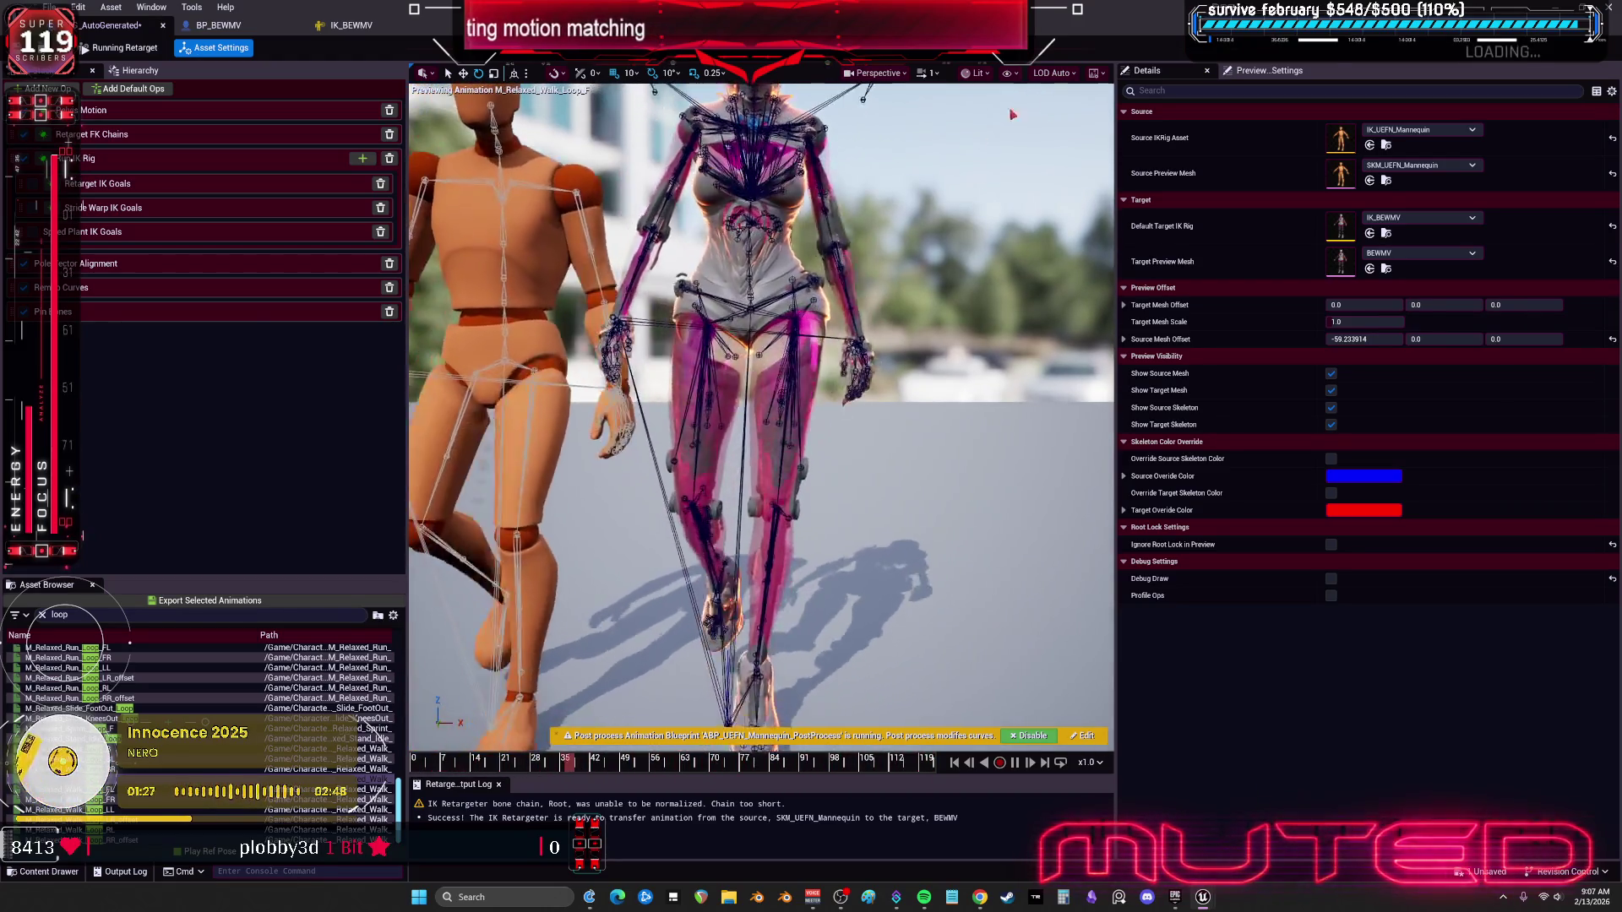
pyautogui.click(971, 73)
pyautogui.click(1007, 73)
pyautogui.click(1007, 73)
pyautogui.moveTo(1047, 168)
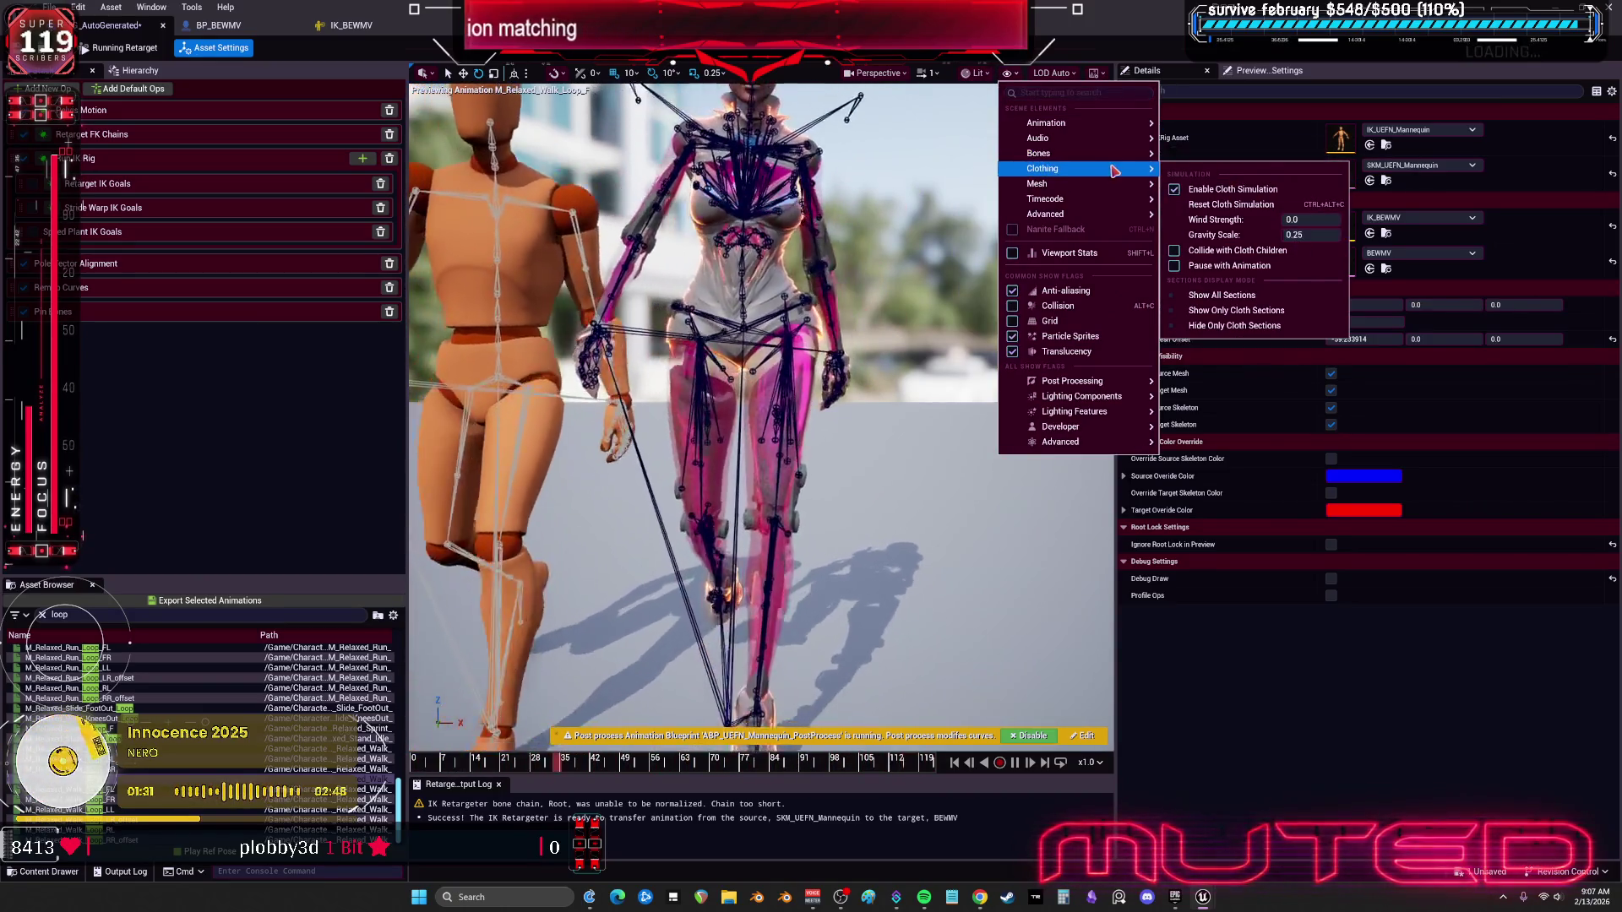
pyautogui.click(1300, 263)
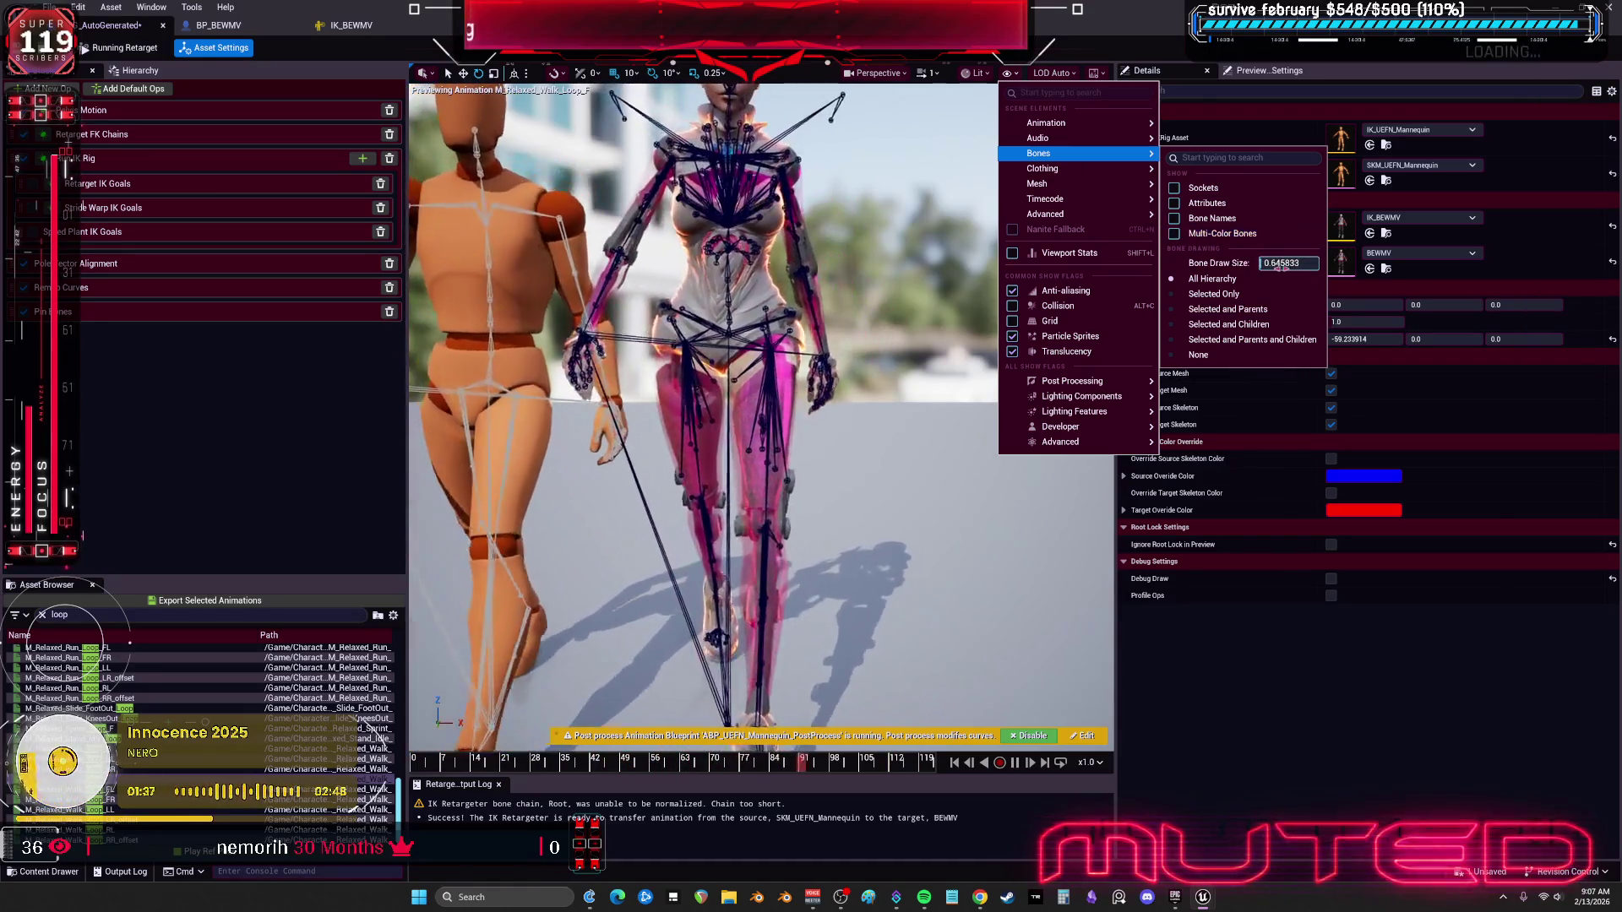
pyautogui.click(1175, 234)
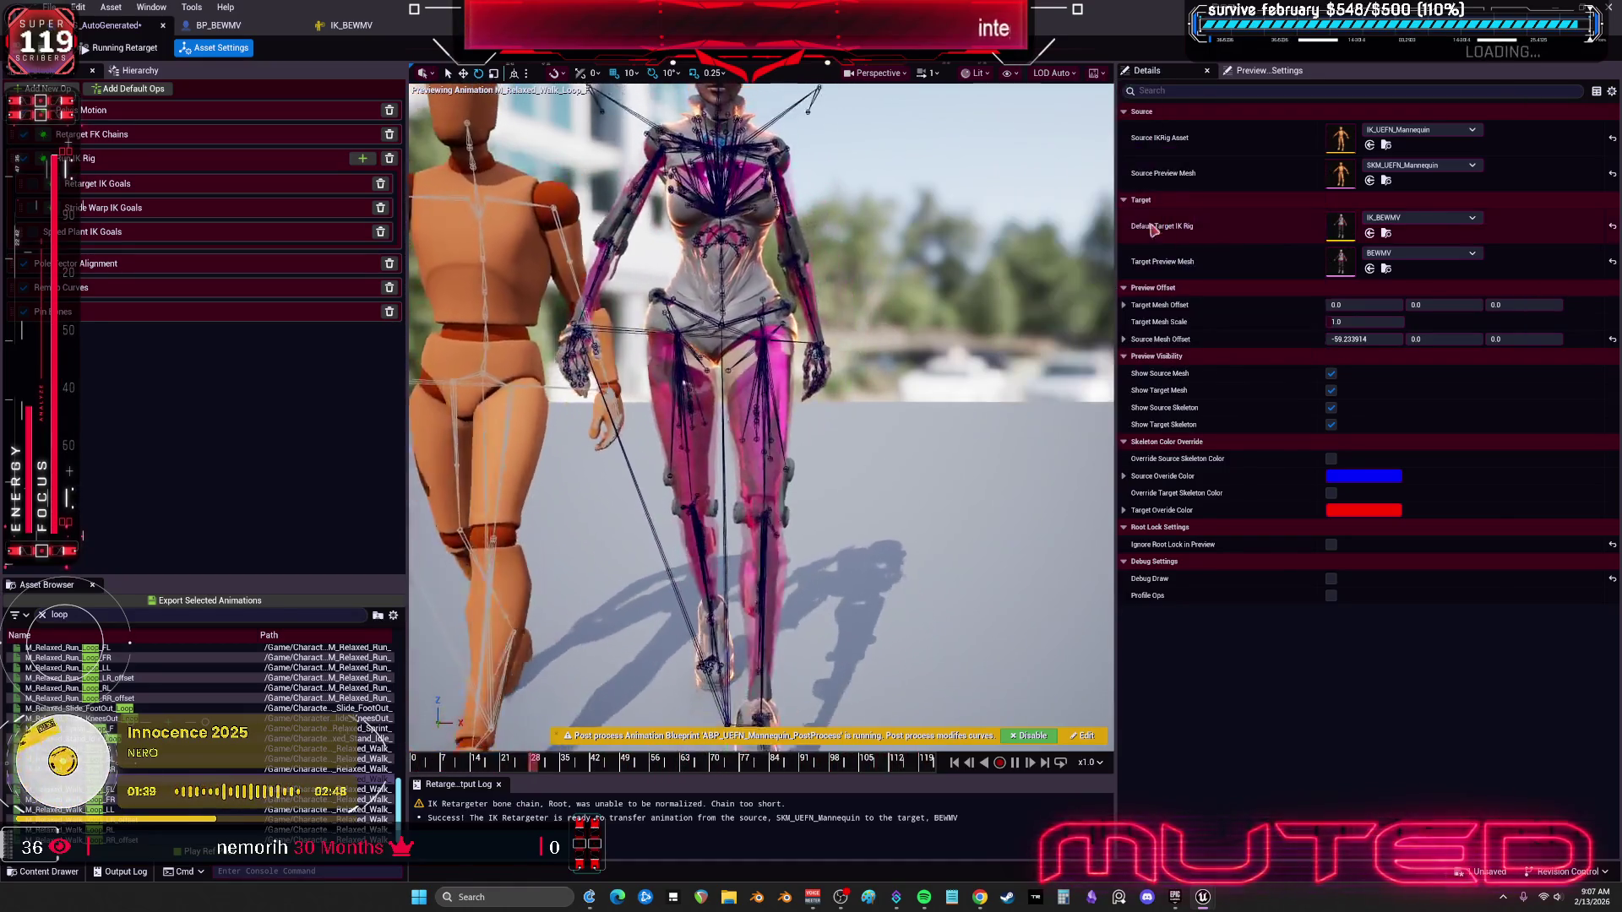
# Step: Select the Run IK Rig op to see LeftArm, RightArm, RightLeg and LeftLeg goal mappings
pyautogui.click(1011, 73)
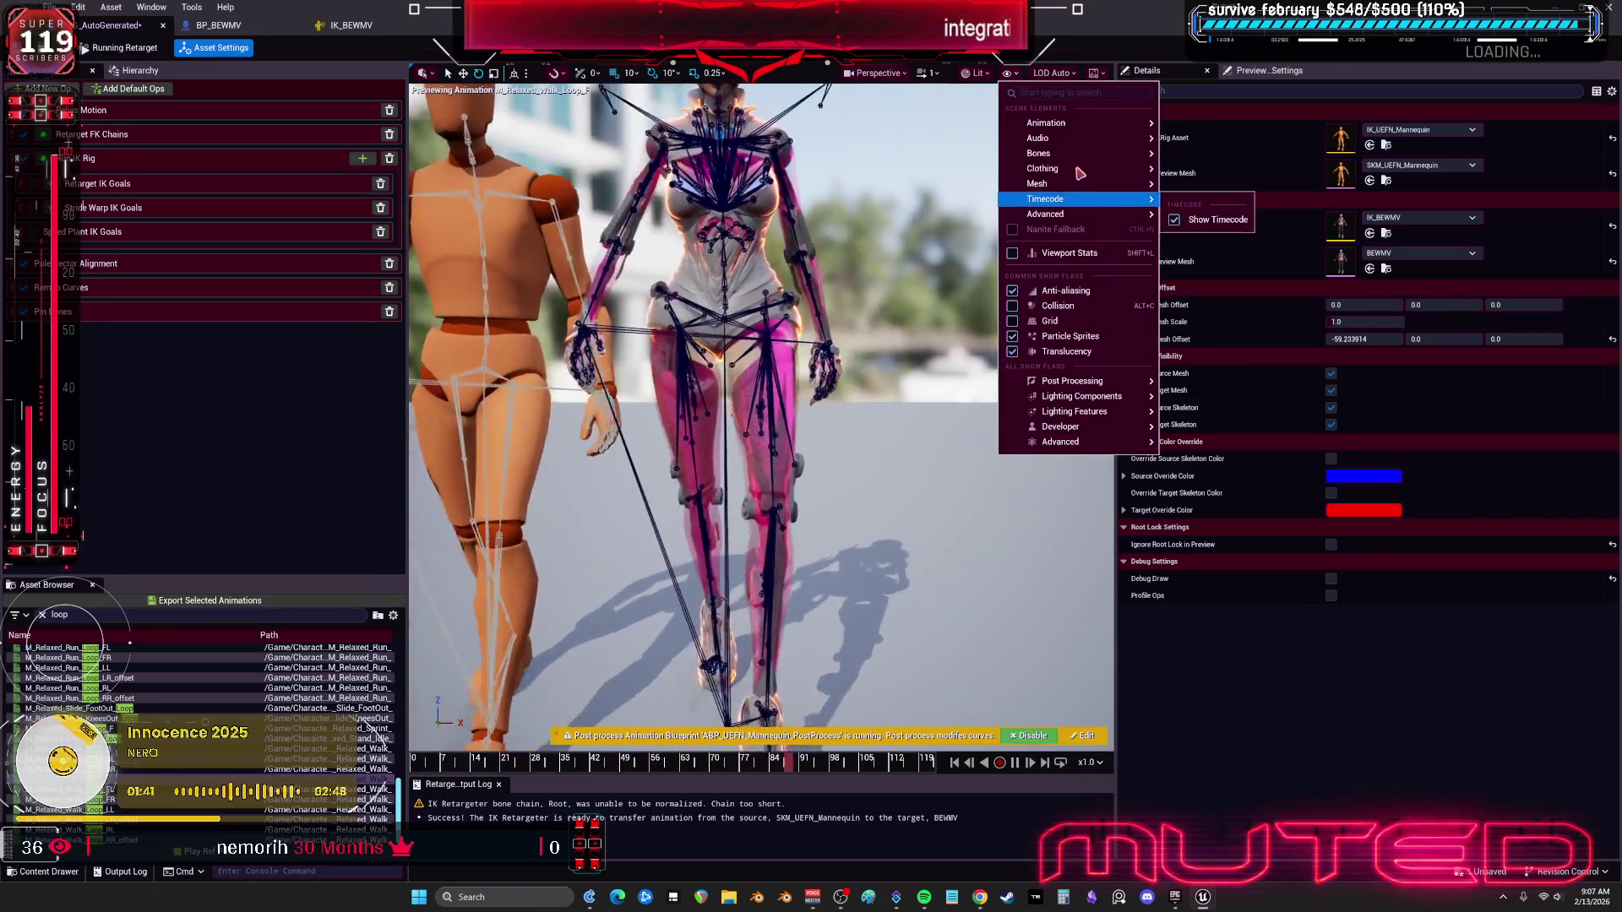
pyautogui.moveTo(1047, 153)
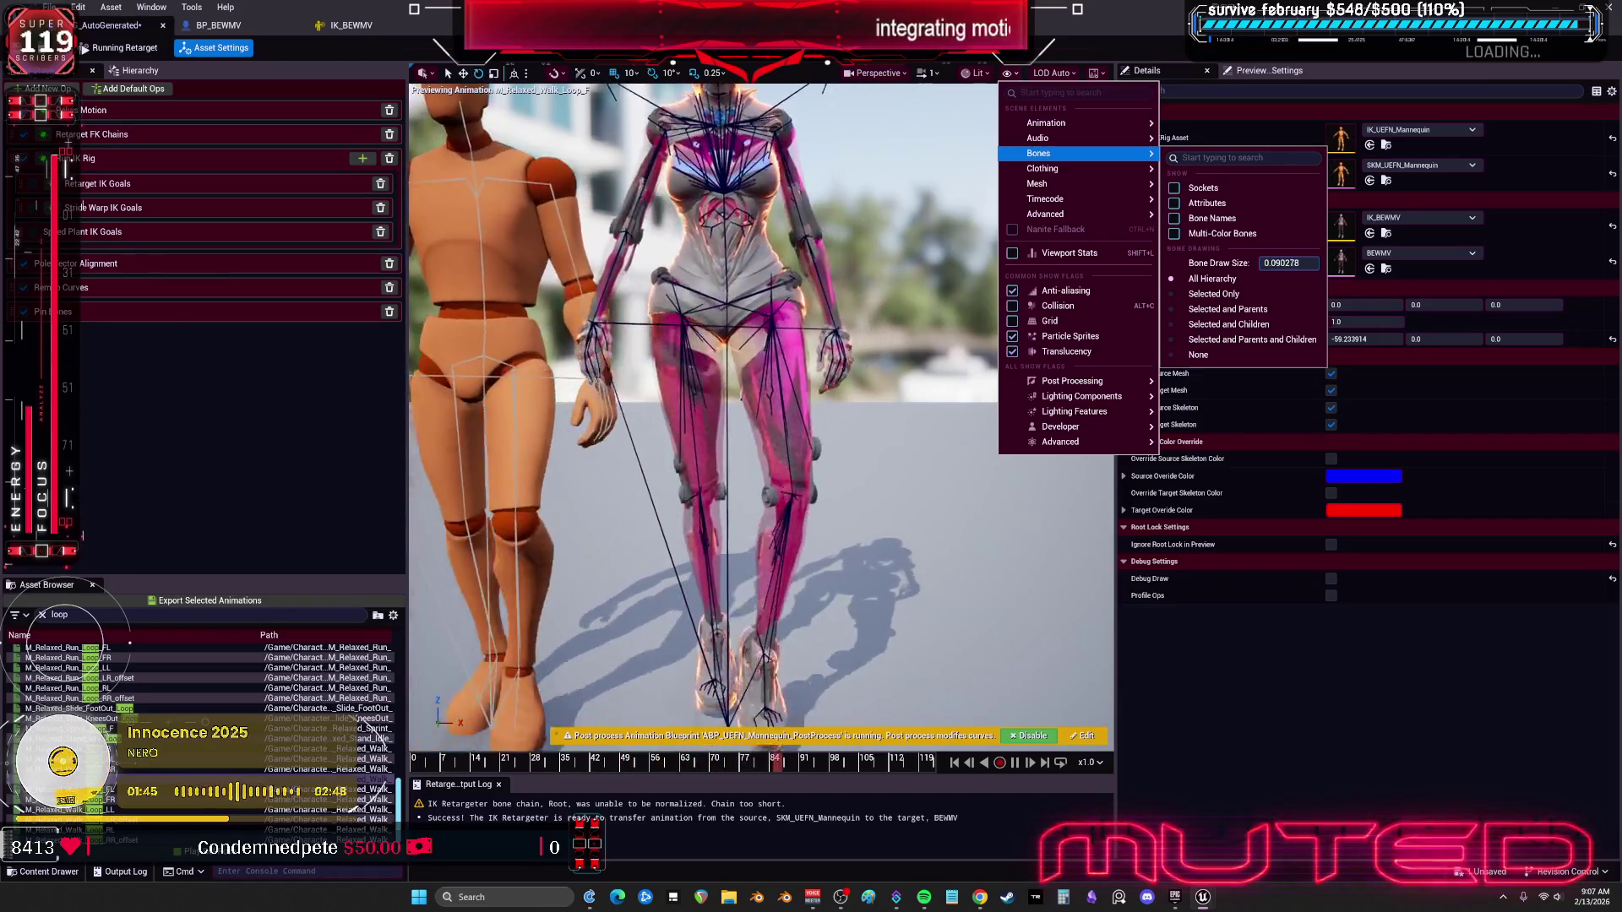
pyautogui.click(1066, 835)
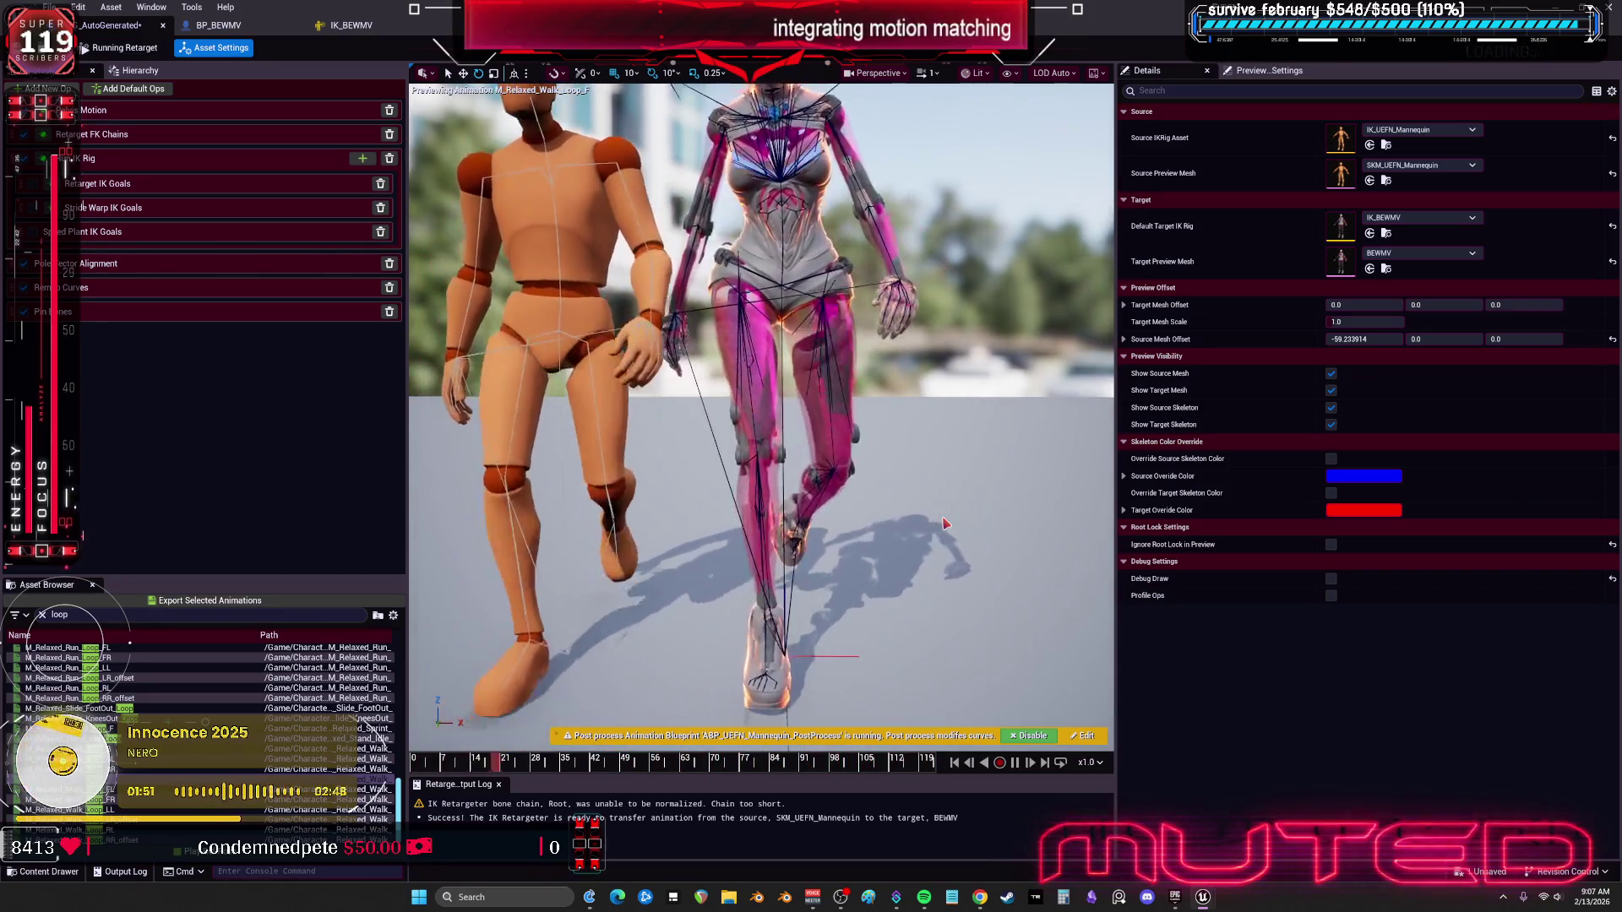
pyautogui.click(115, 160)
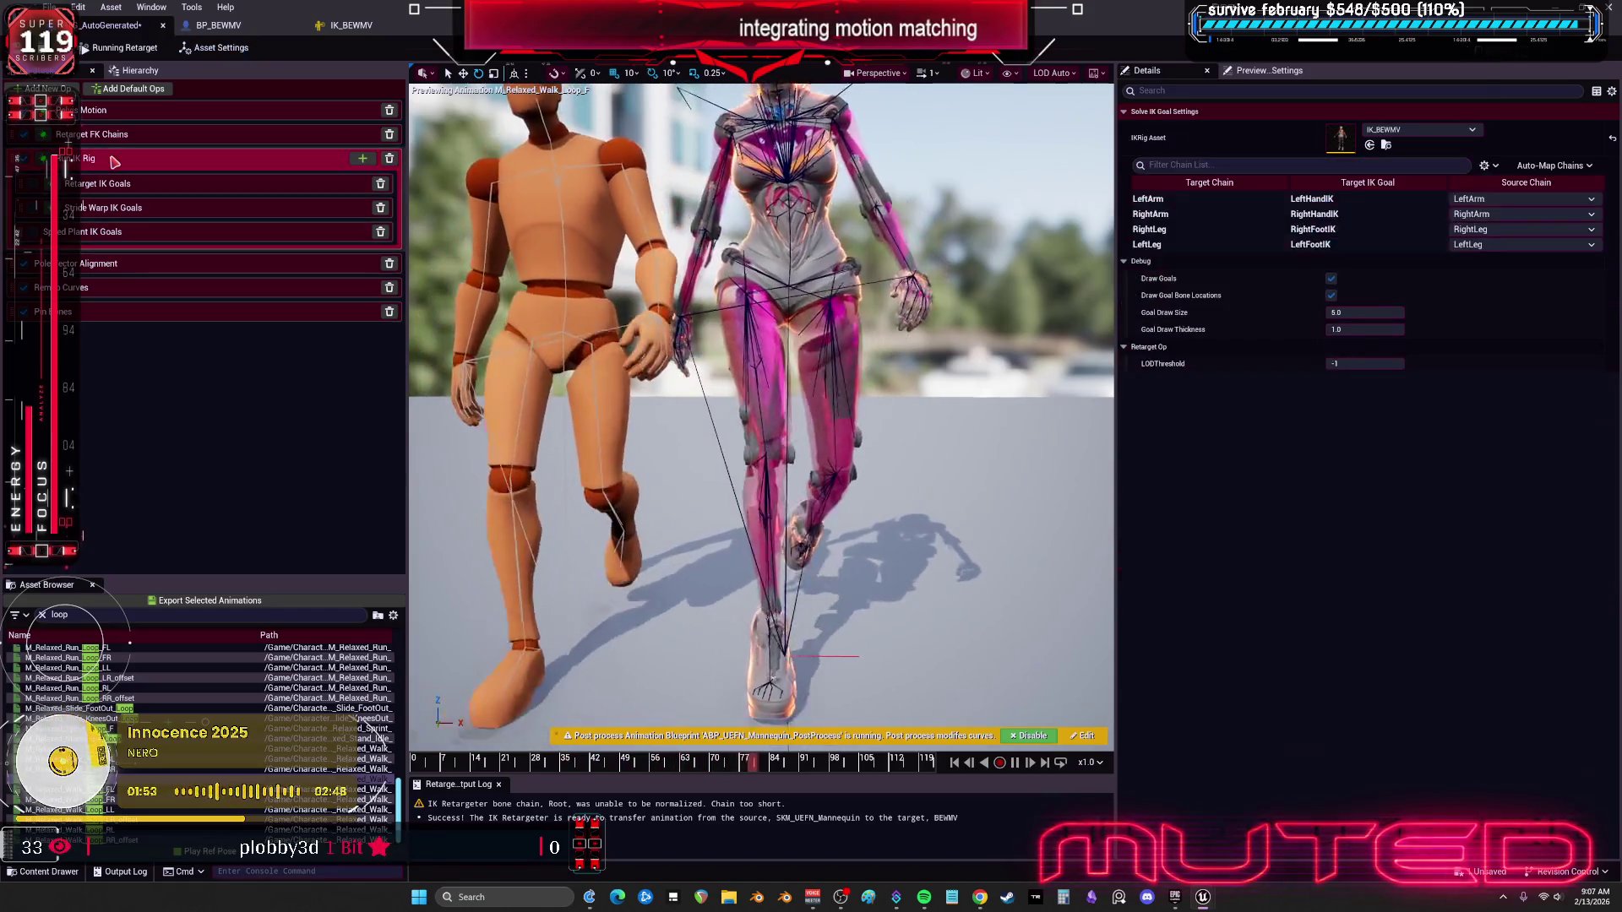
# Step: Compare the Retarget IK Goals settings for the LeftArm, RightLeg and LeftLeg goals
pyautogui.click(103, 193)
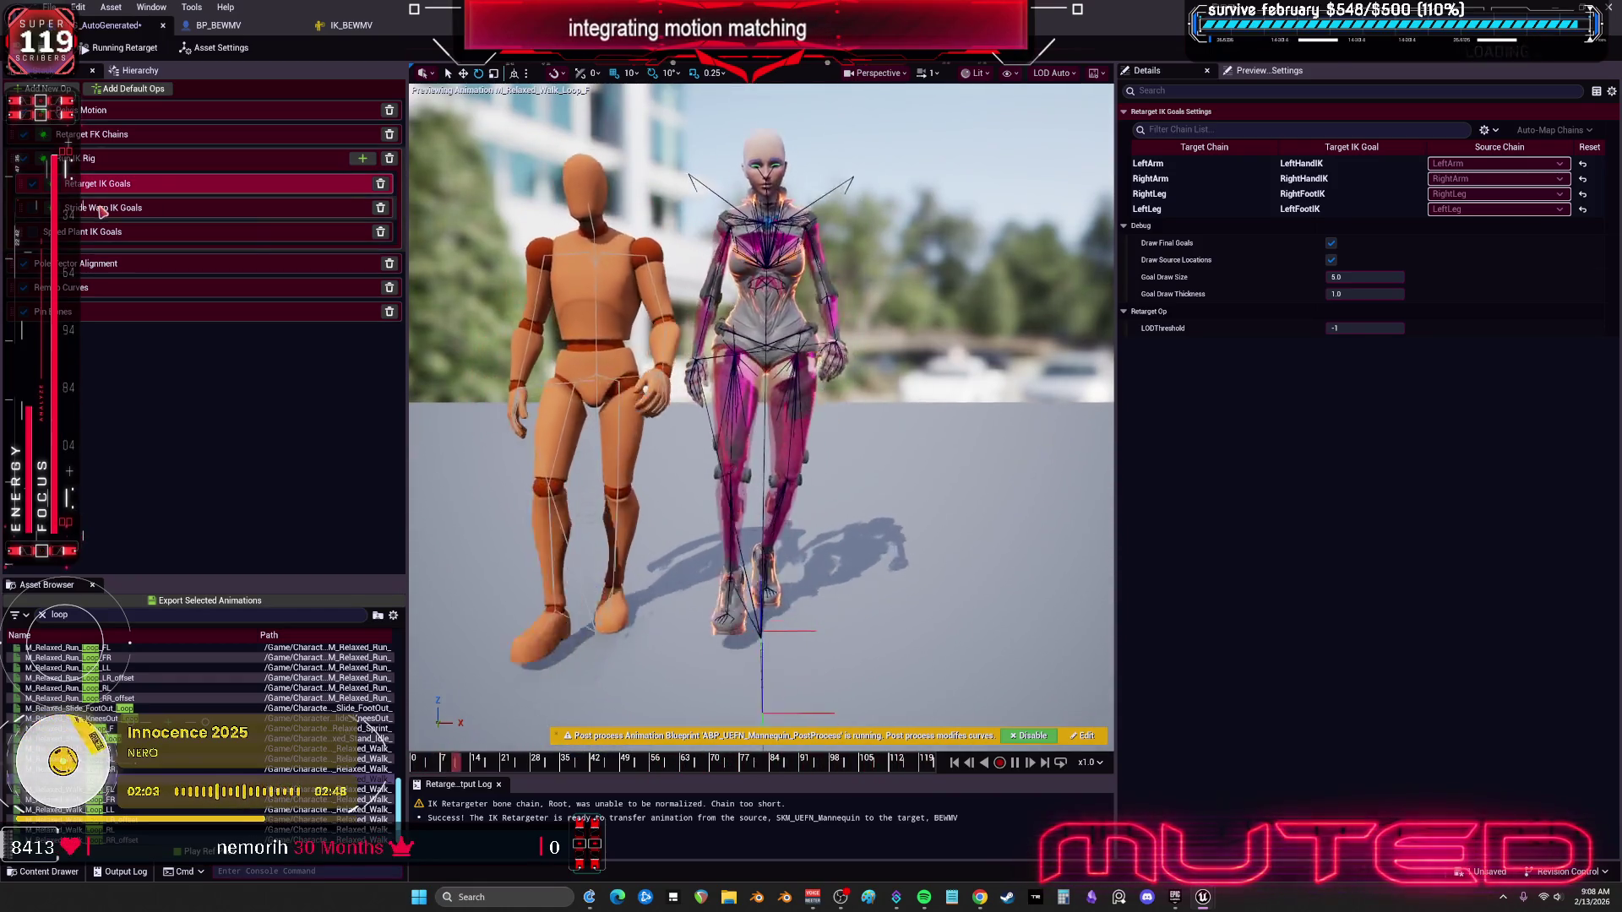
pyautogui.click(1322, 163)
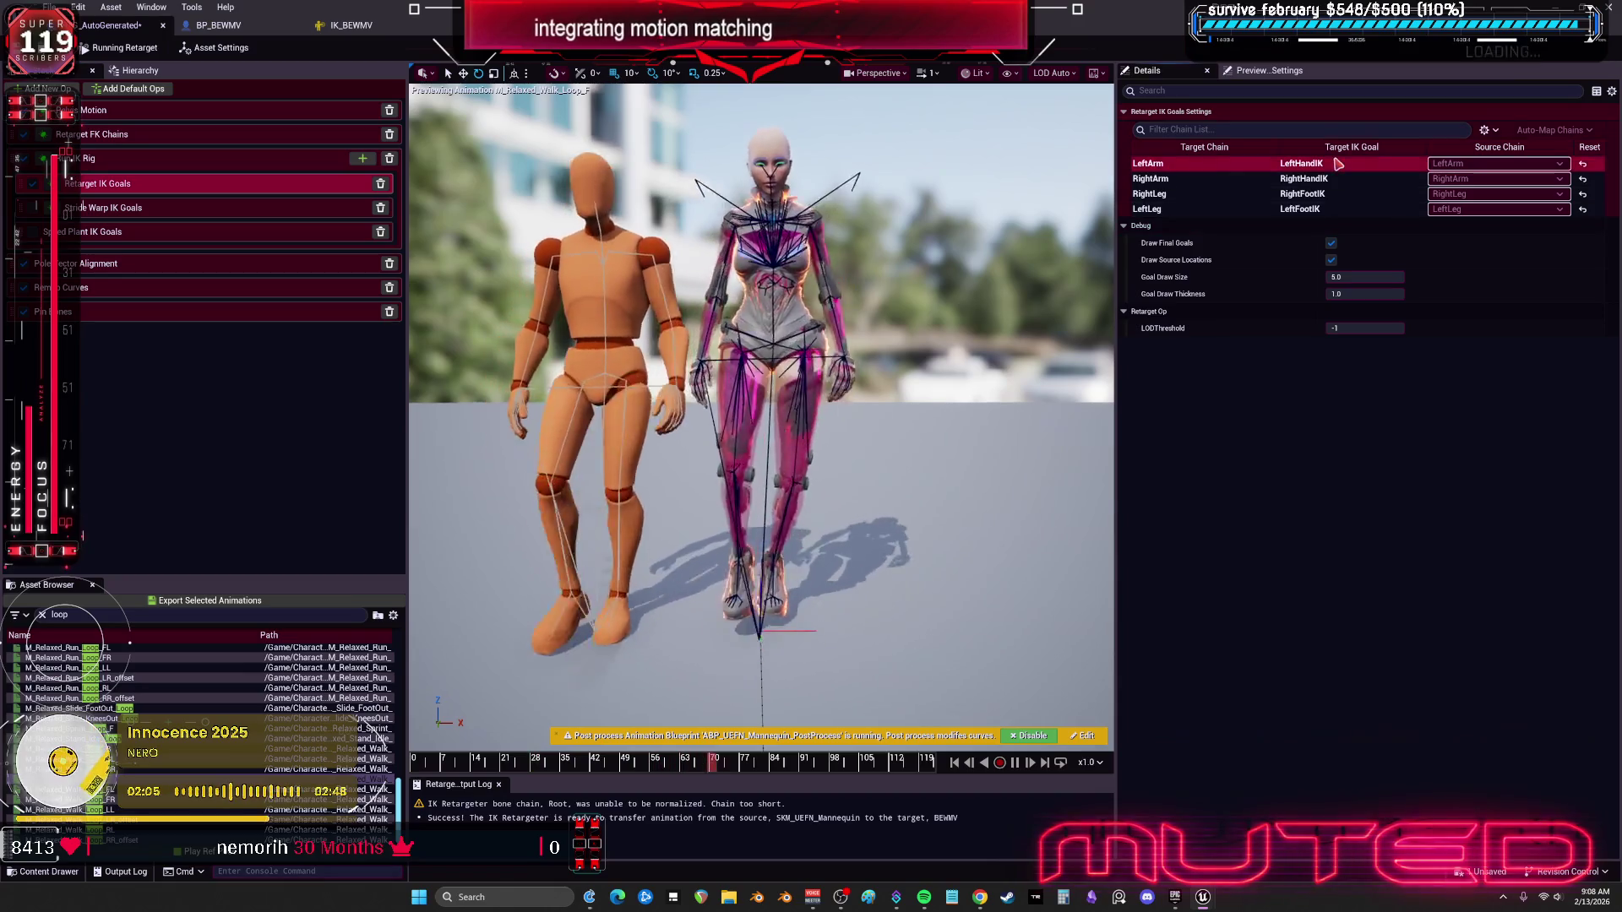
pyautogui.click(1332, 179)
pyautogui.click(1333, 194)
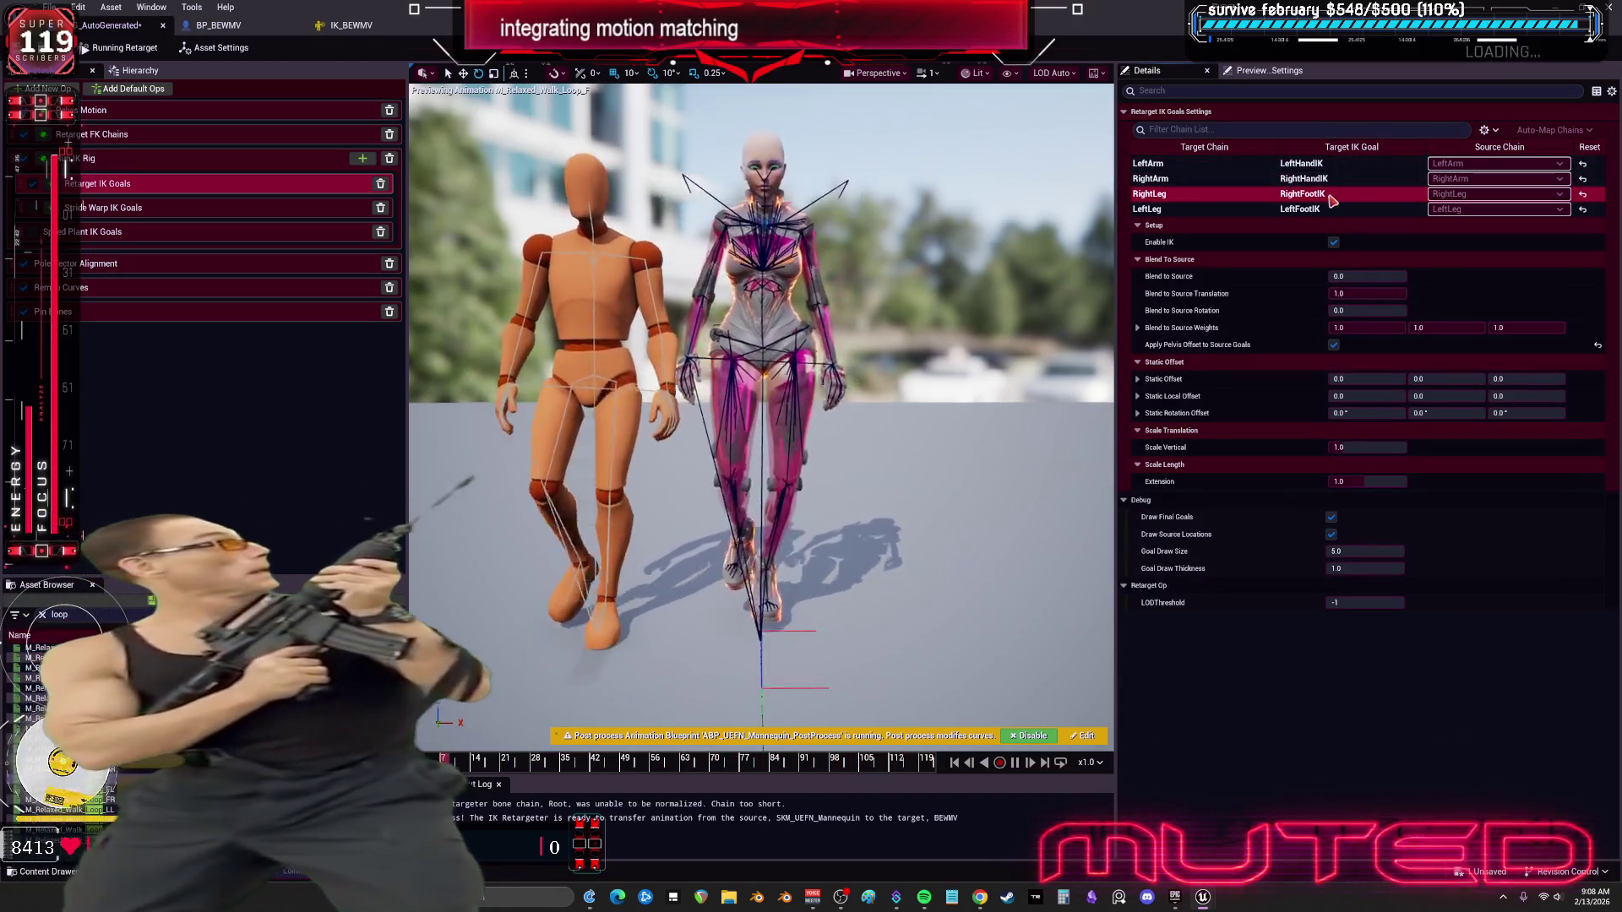
pyautogui.click(1332, 211)
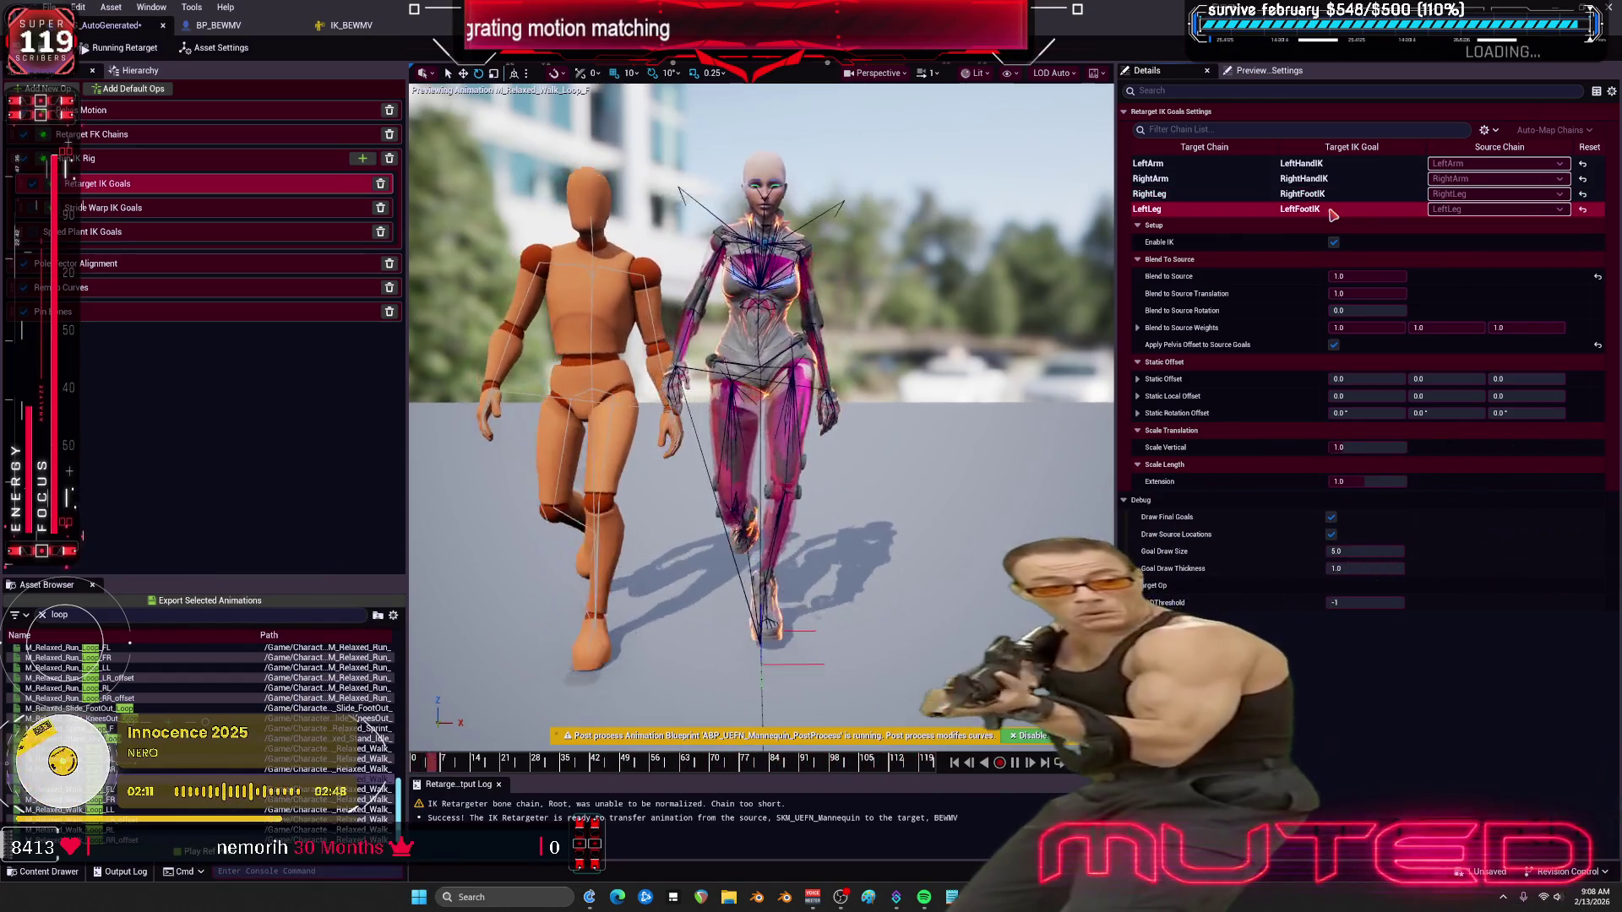
pyautogui.click(1334, 195)
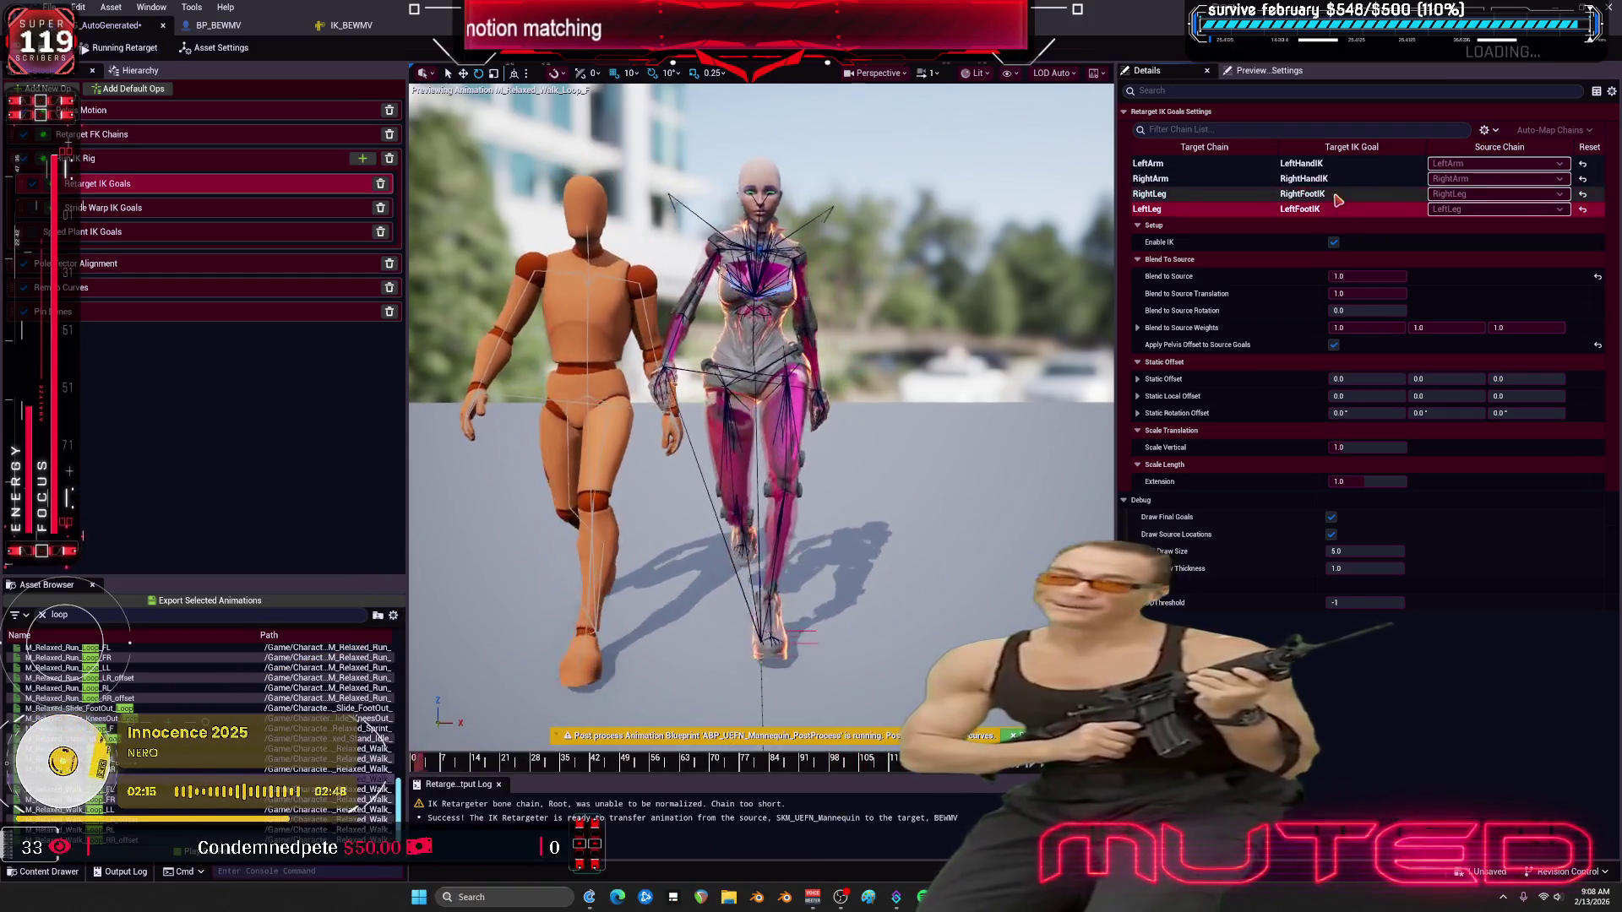
pyautogui.click(1333, 211)
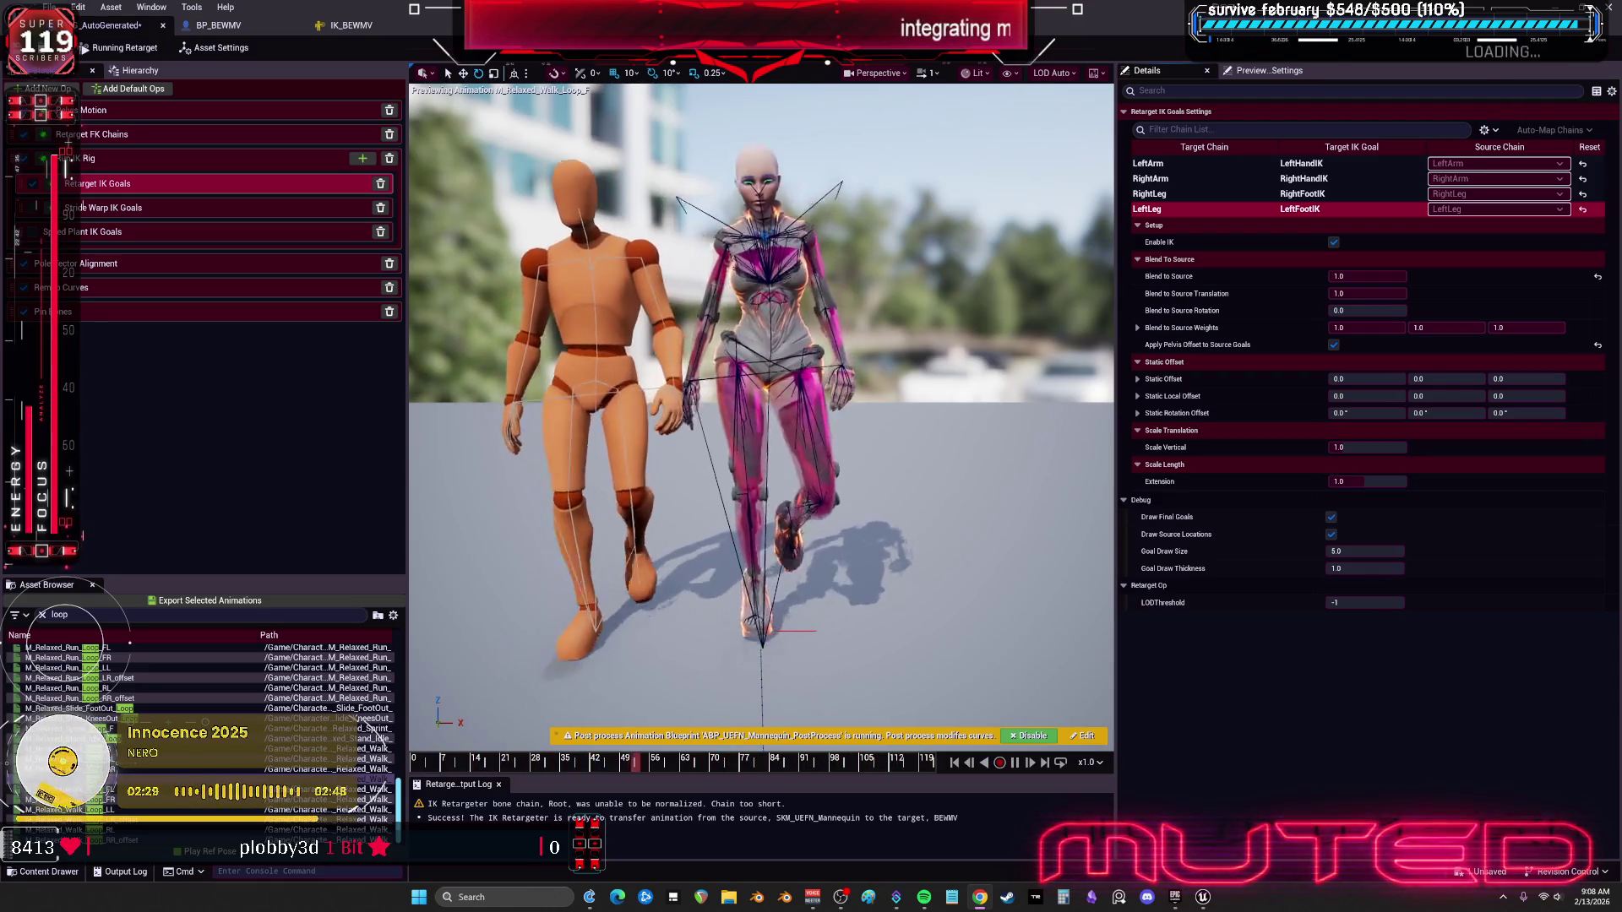
# Step: Check the RightLeg goal mapping and LeftLeg FK chain settings, then return to IK_BEWMV
pyautogui.click(135, 165)
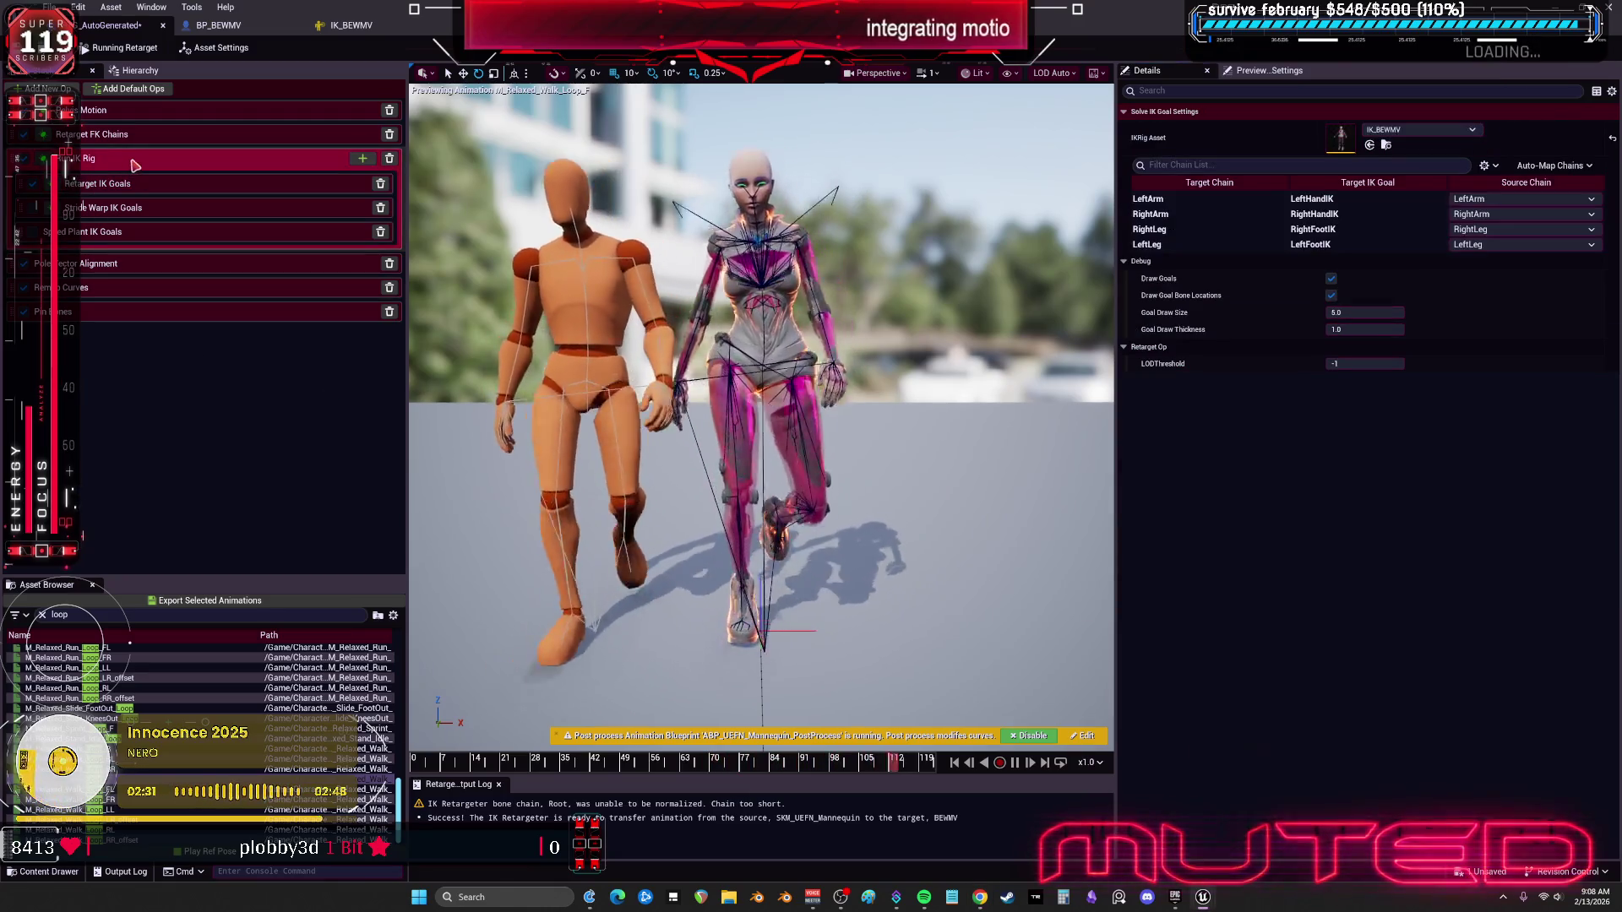
pyautogui.click(1220, 229)
pyautogui.click(101, 135)
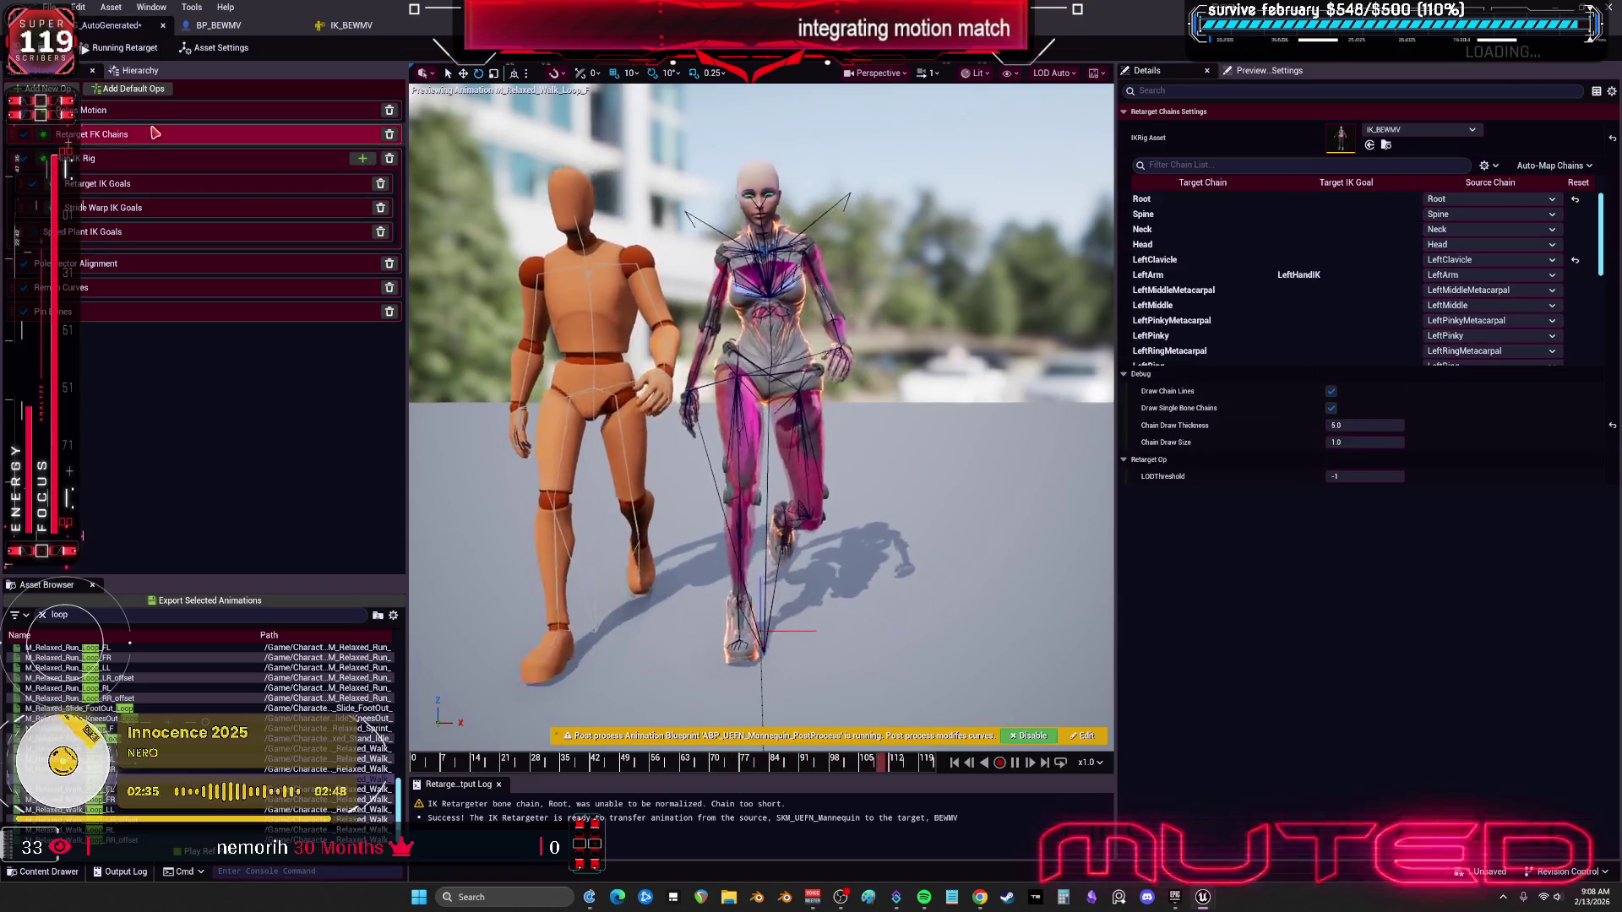
pyautogui.scroll(-5, 1261, 279)
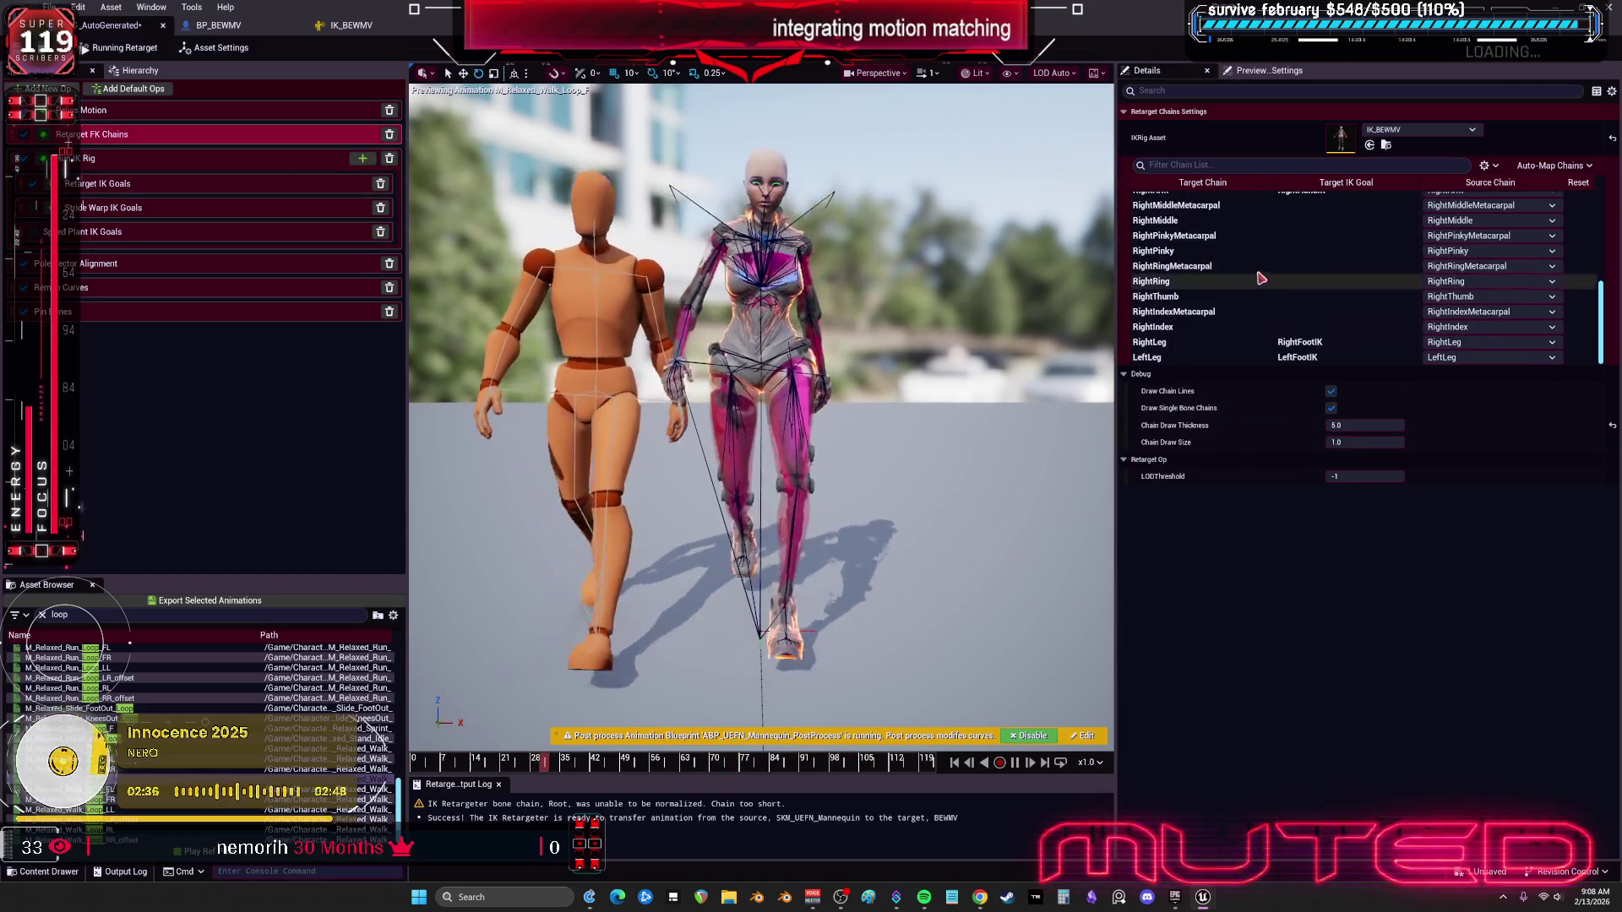
pyautogui.click(1209, 357)
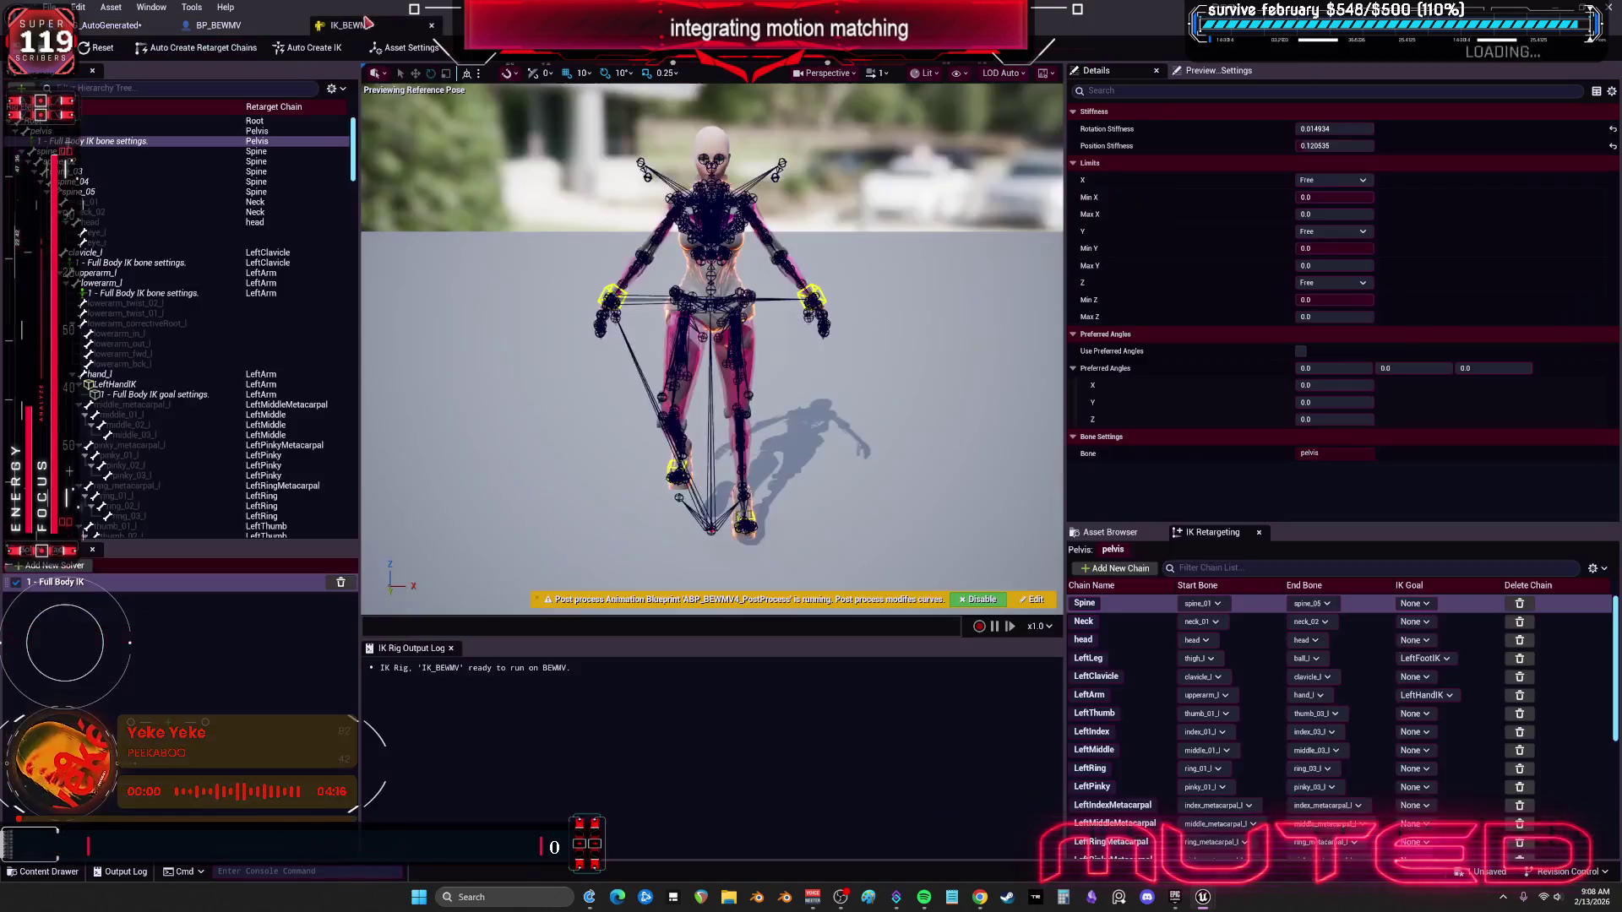
pyautogui.click(351, 25)
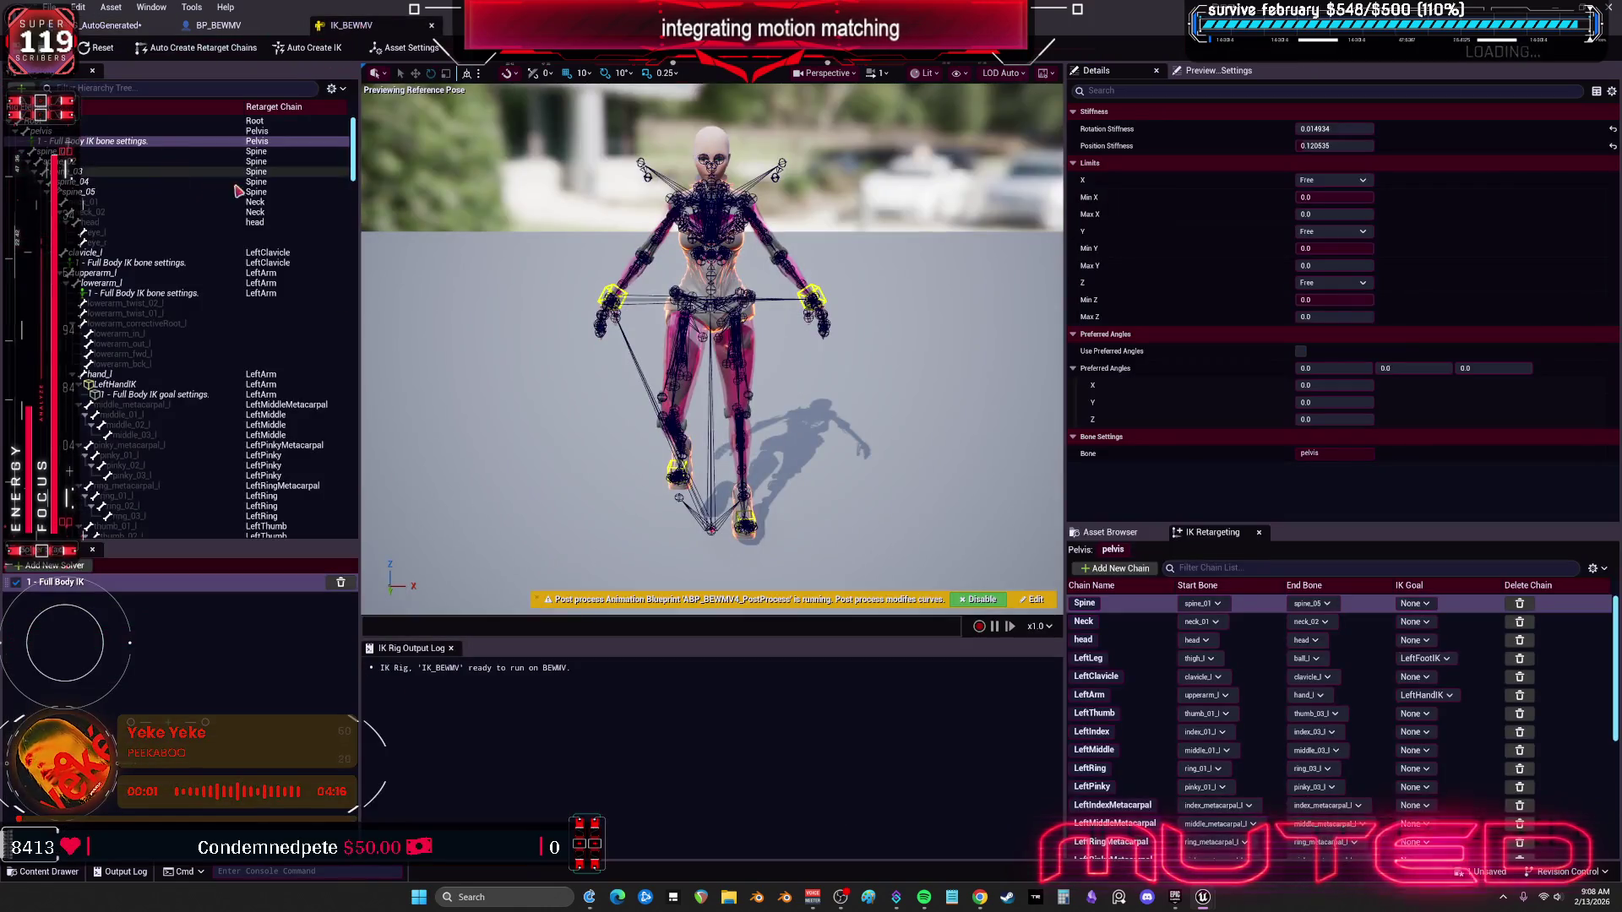
# Step: Browse the IK Rig hierarchy and inspect the RightFootIK goal and right foot bone settings
pyautogui.moveTo(356, 154); pyautogui.dragTo(356, 463)
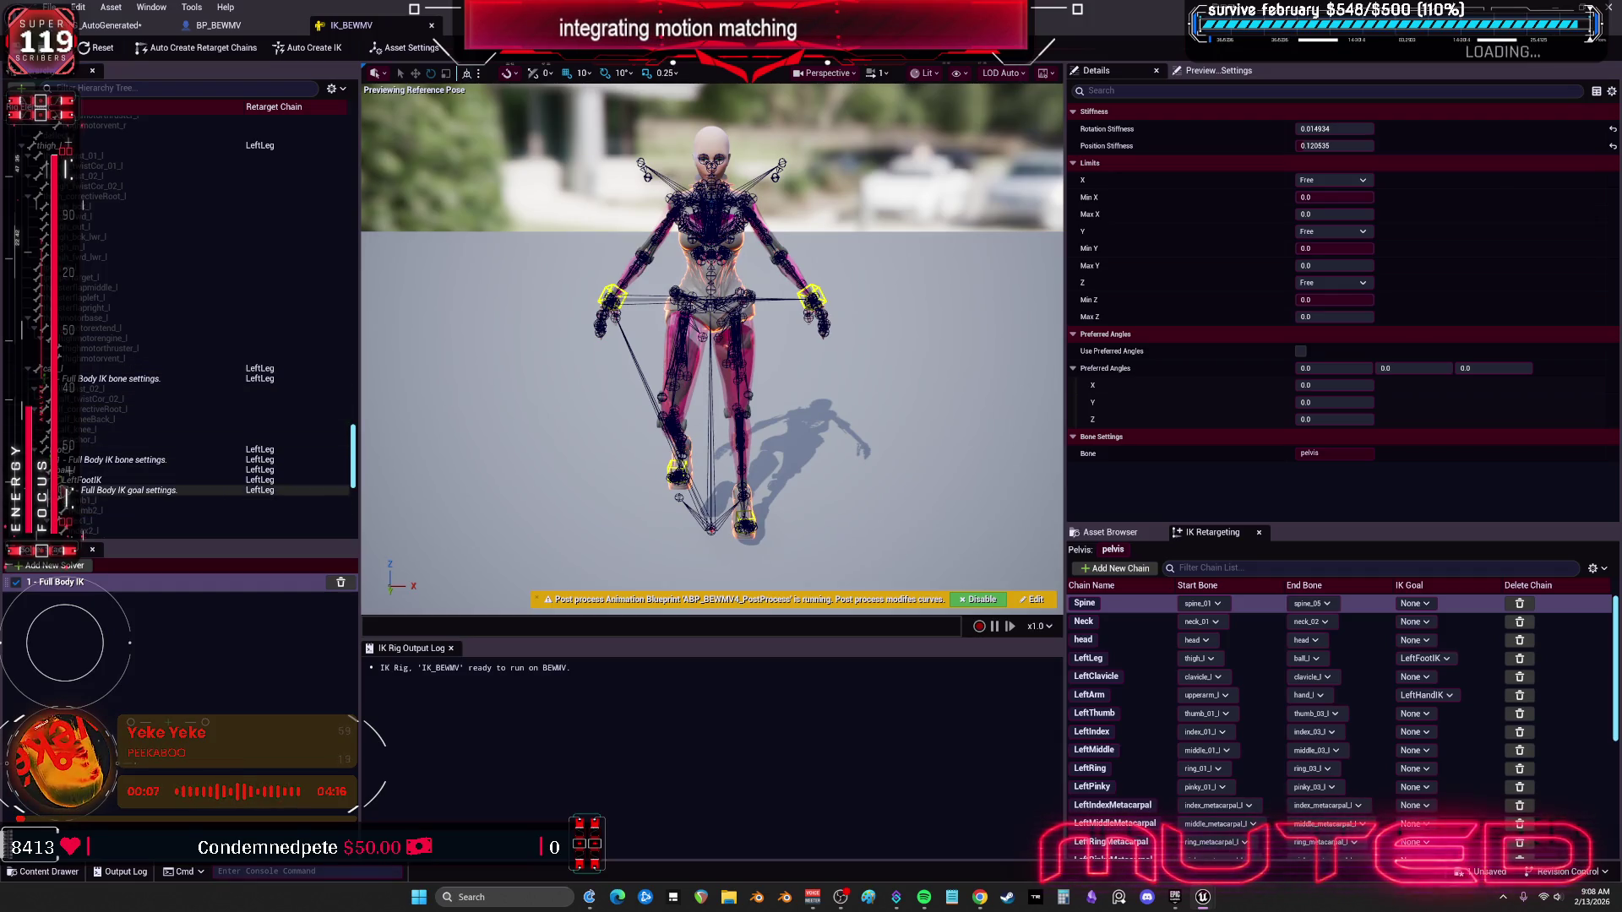
pyautogui.scroll(-3, 203, 473)
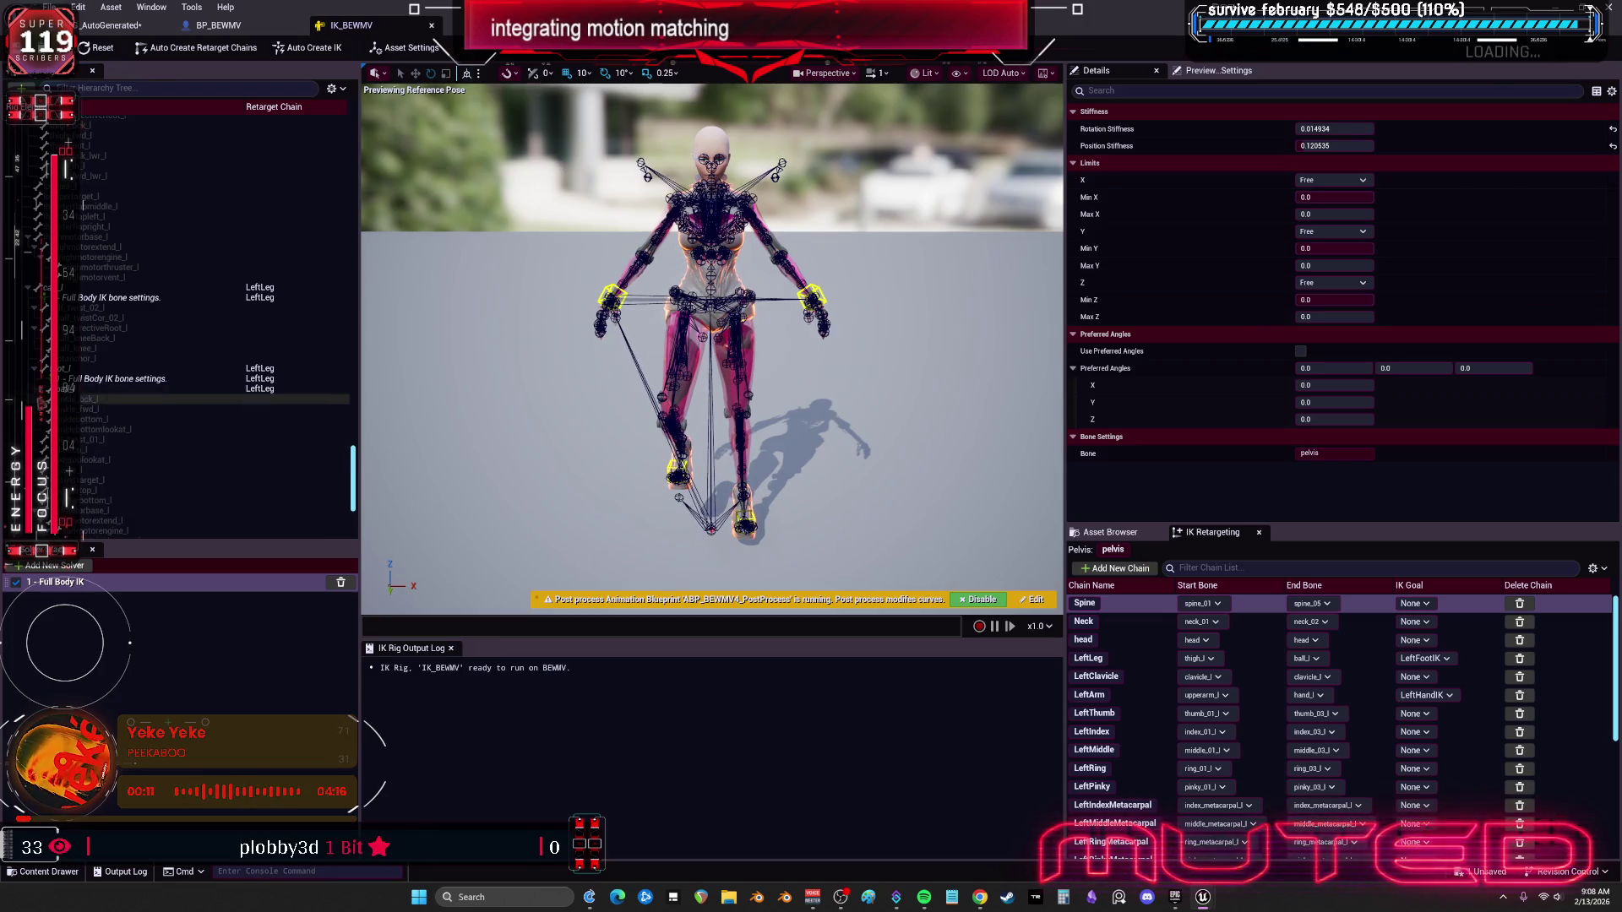
pyautogui.scroll(-4, 62, 433)
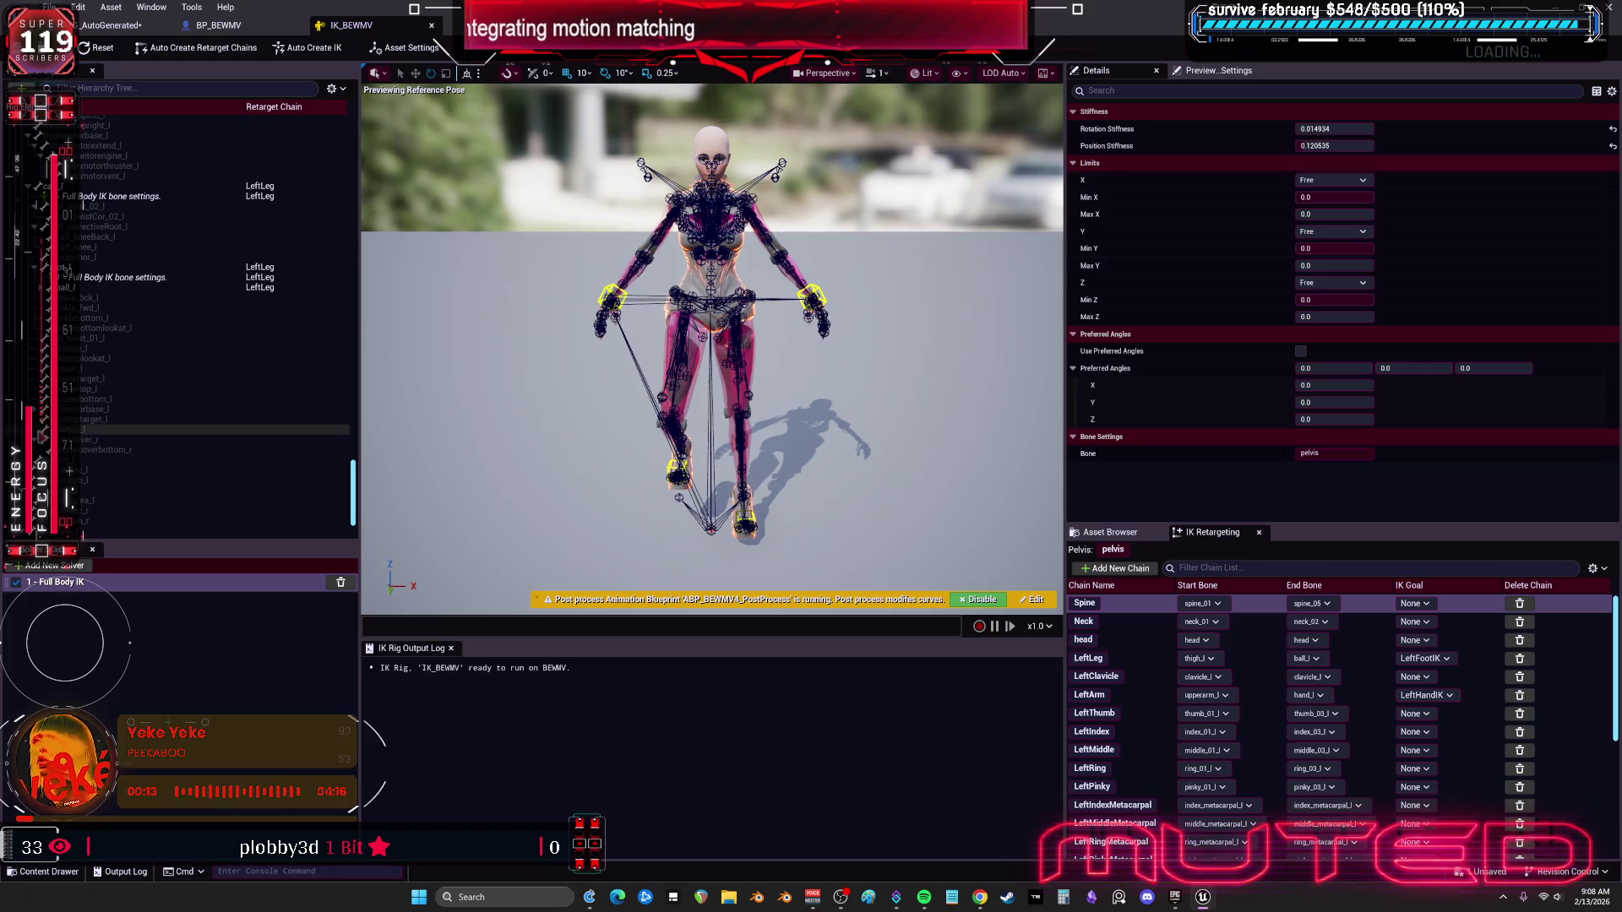
pyautogui.scroll(-2, 85, 446)
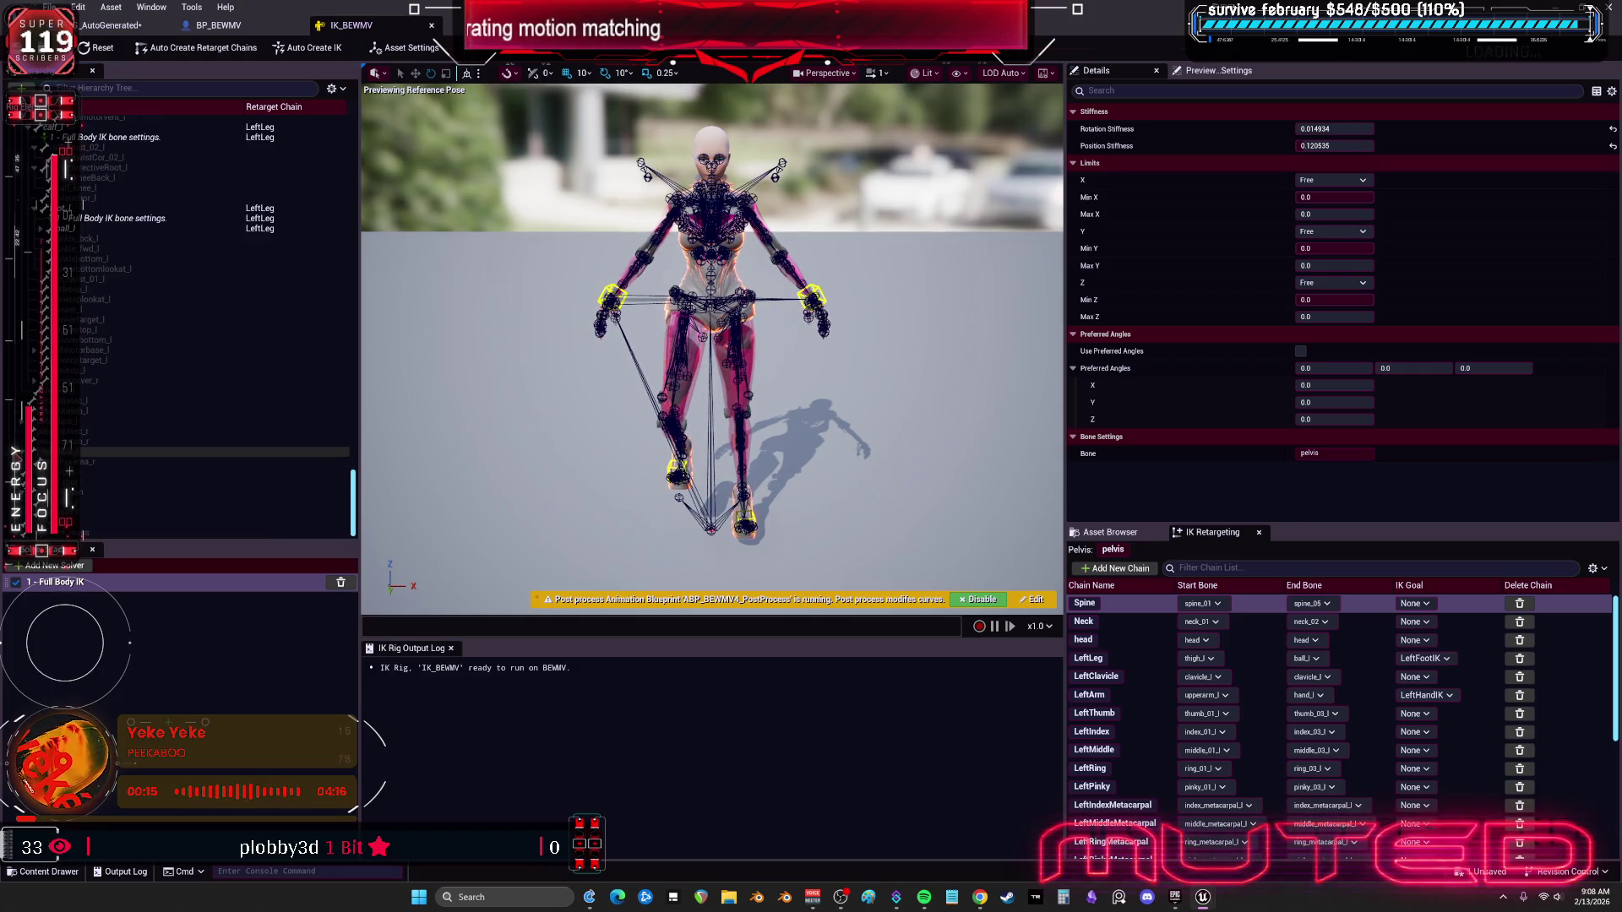
pyautogui.scroll(10, 85, 446)
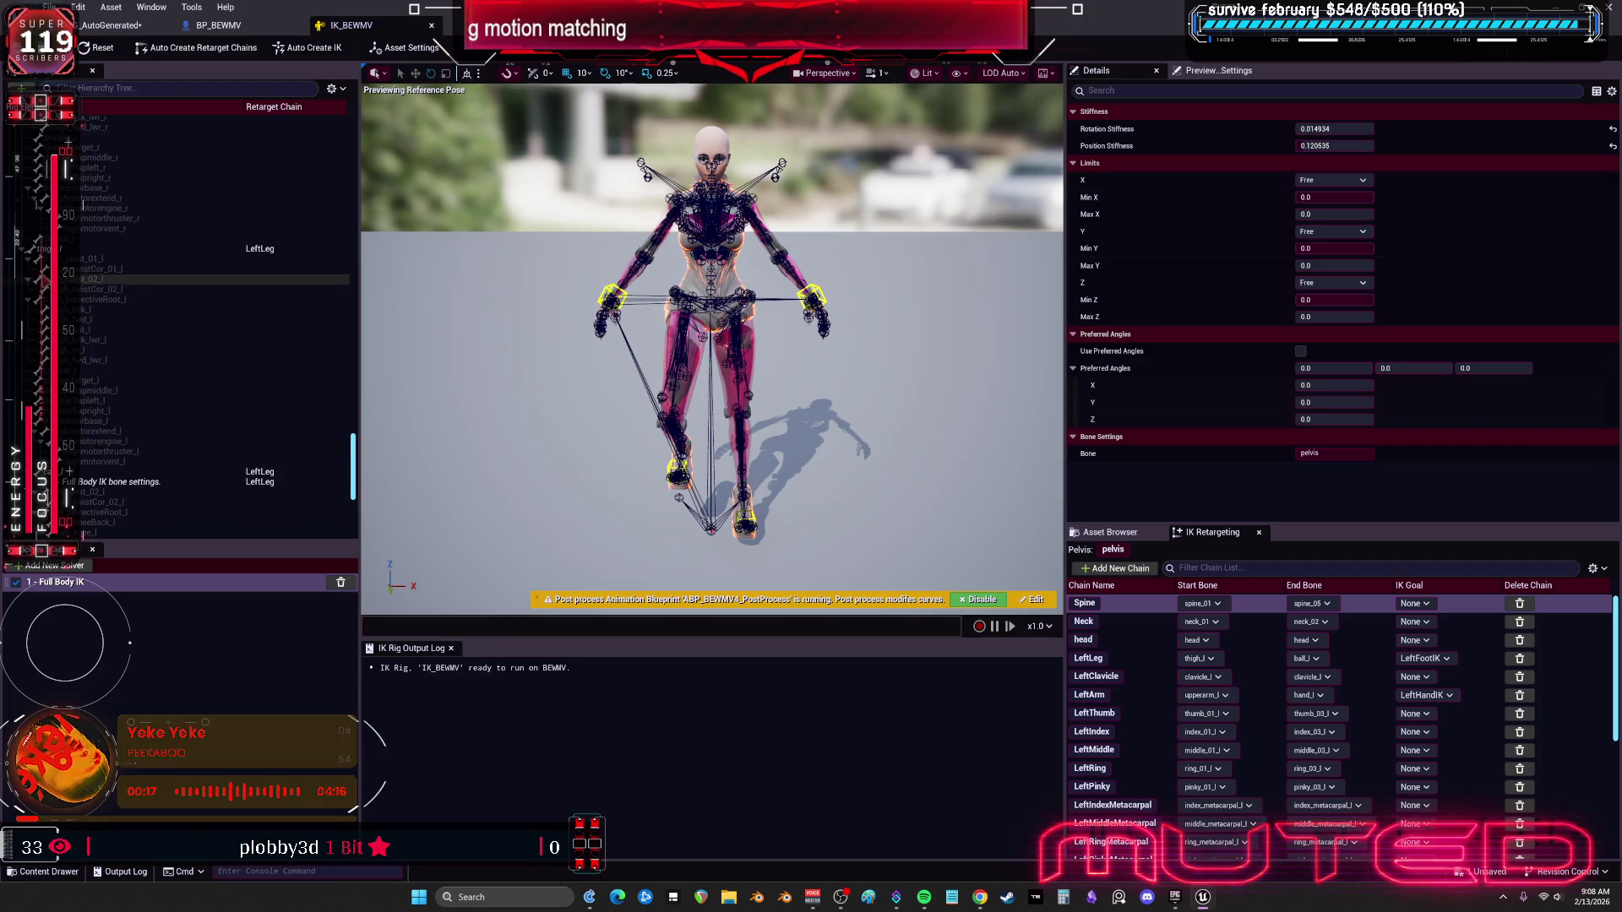
pyautogui.scroll(-3, 211, 338)
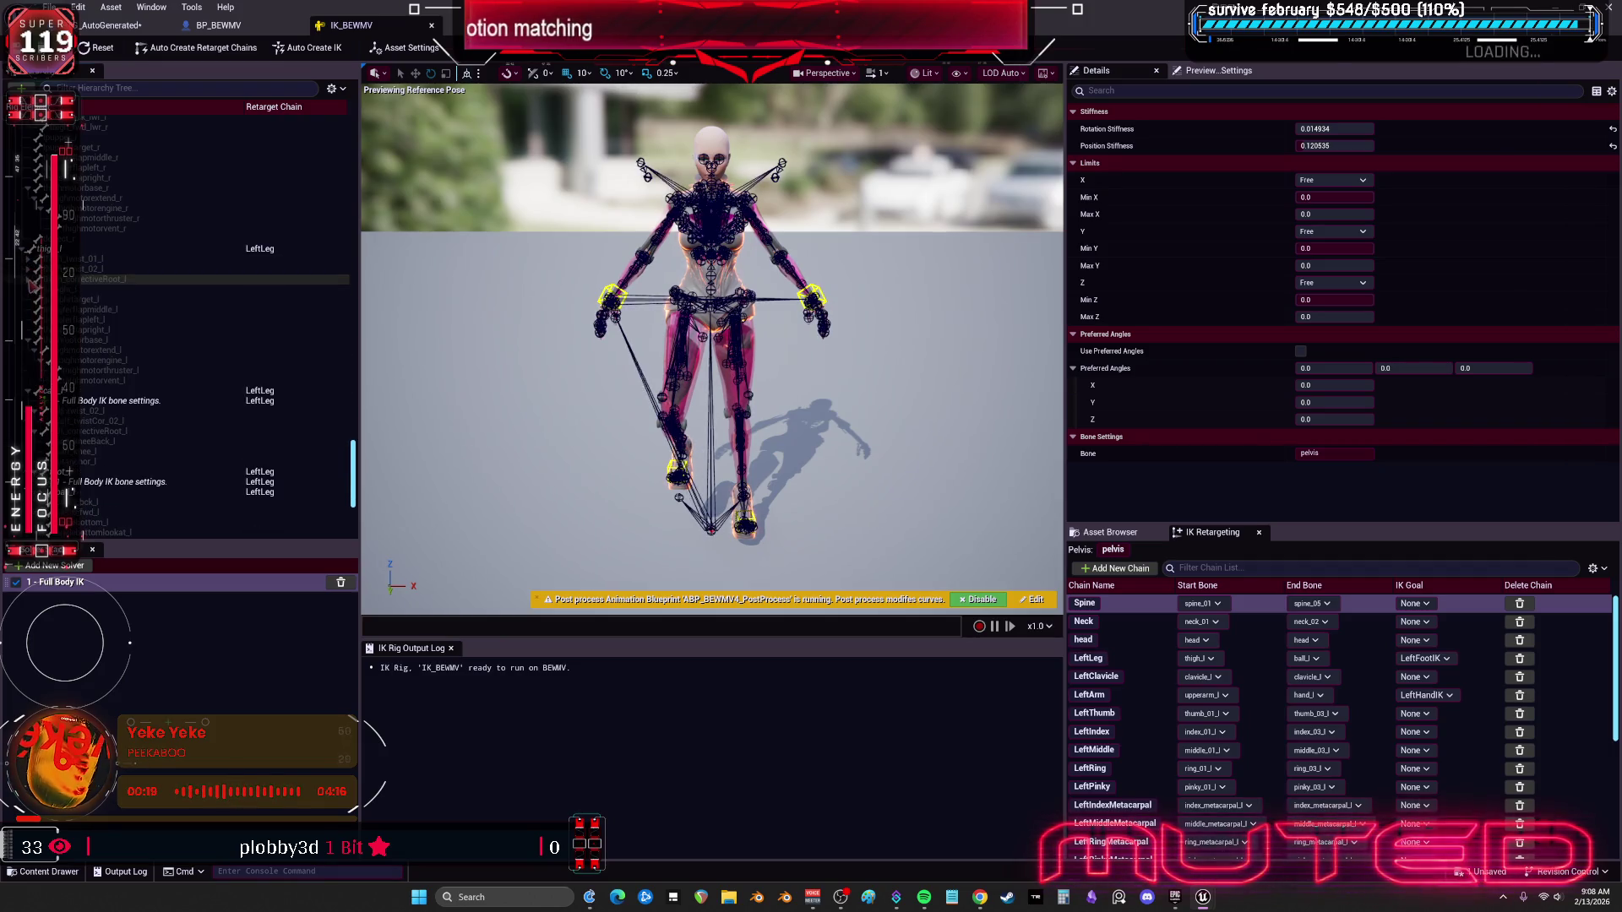
pyautogui.scroll(10, 122, 331)
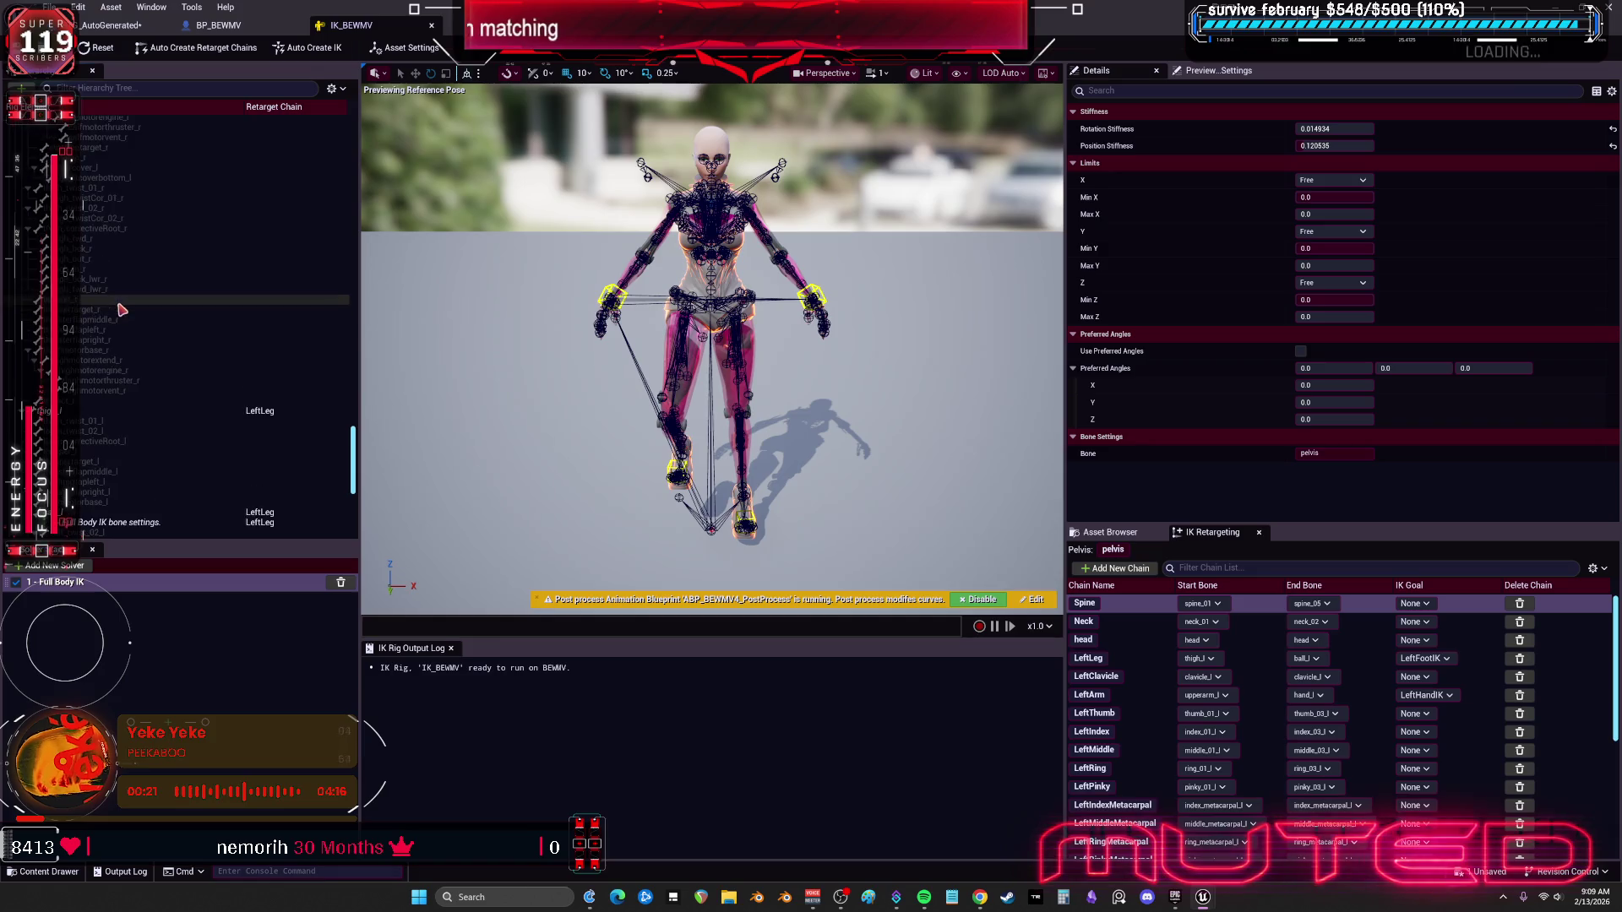
pyautogui.scroll(5, 123, 330)
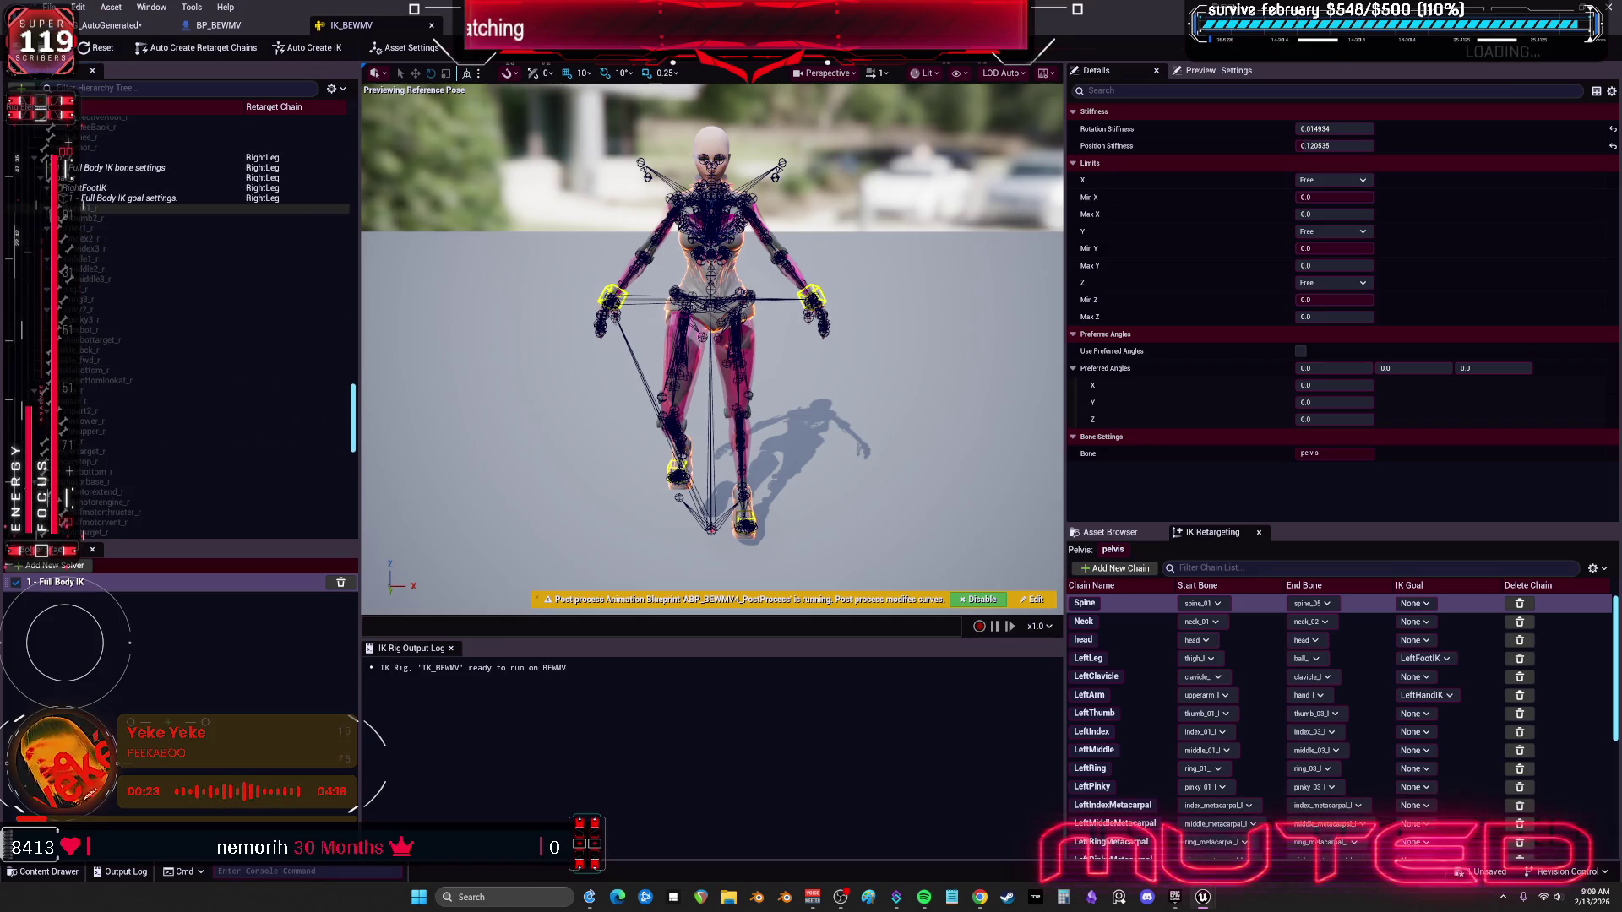
pyautogui.scroll(-2, 123, 331)
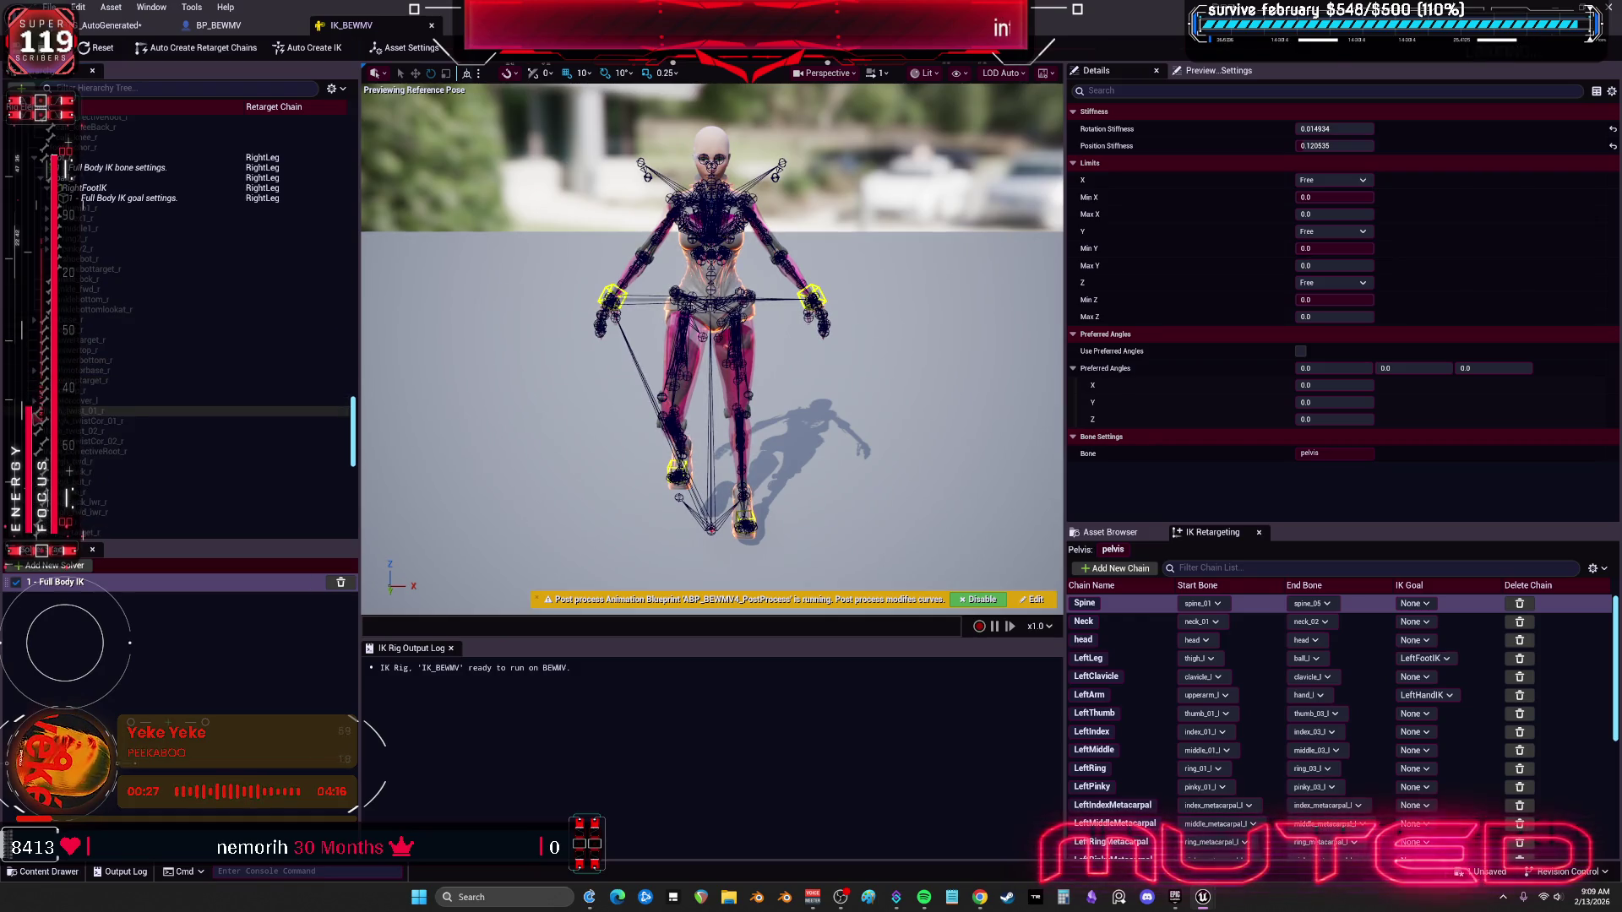
pyautogui.scroll(-3, 194, 305)
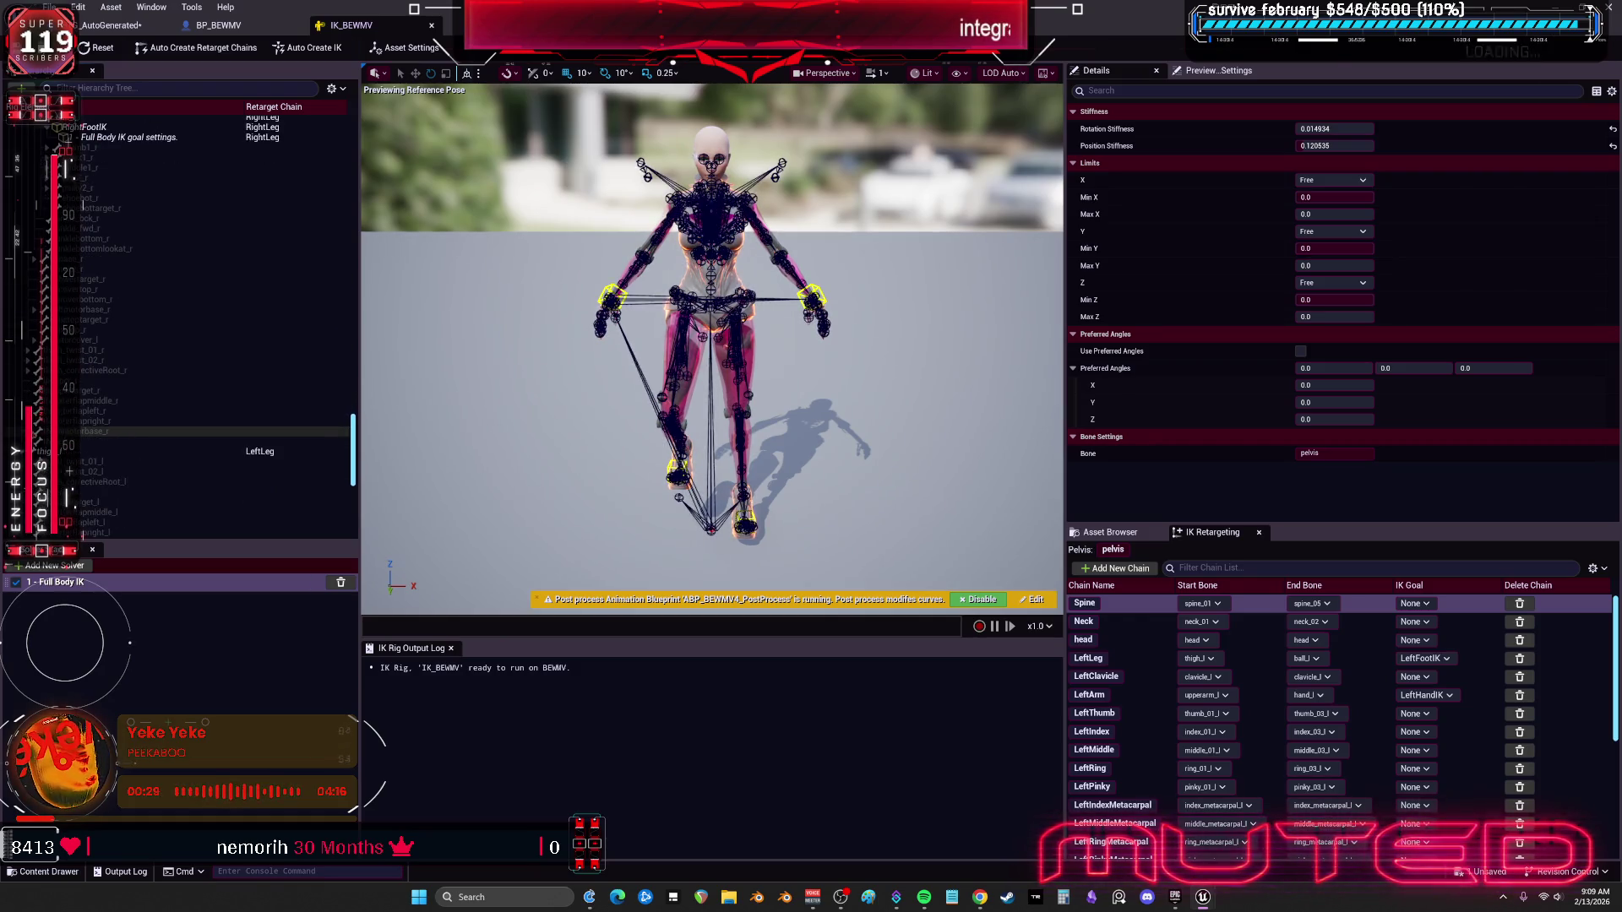
pyautogui.scroll(3, 137, 254)
pyautogui.click(131, 198)
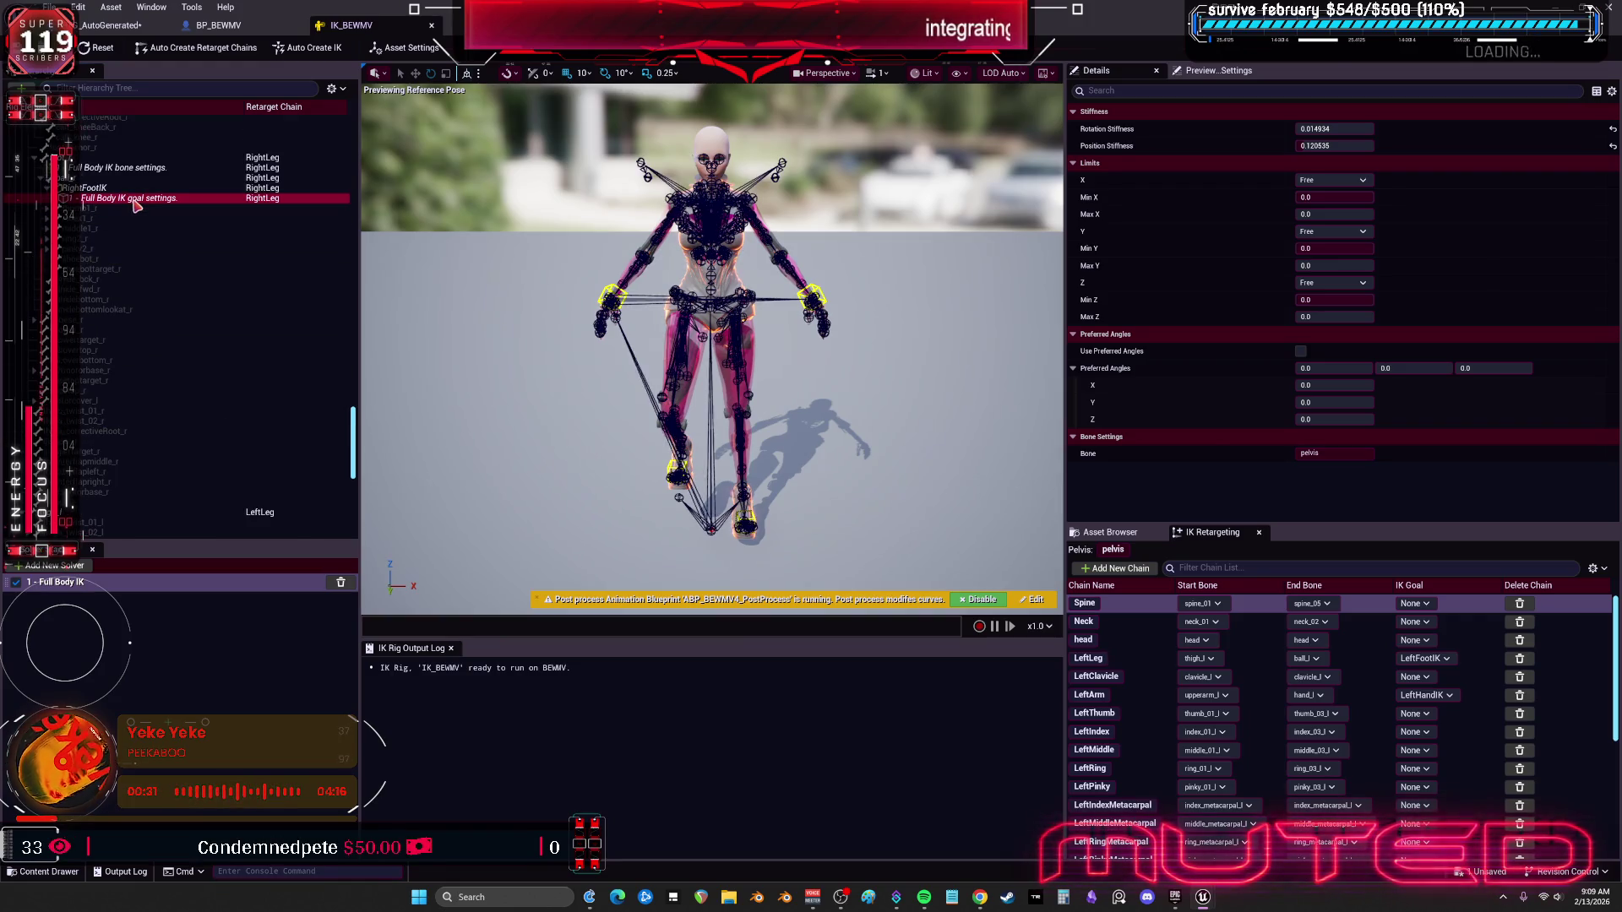
pyautogui.click(160, 169)
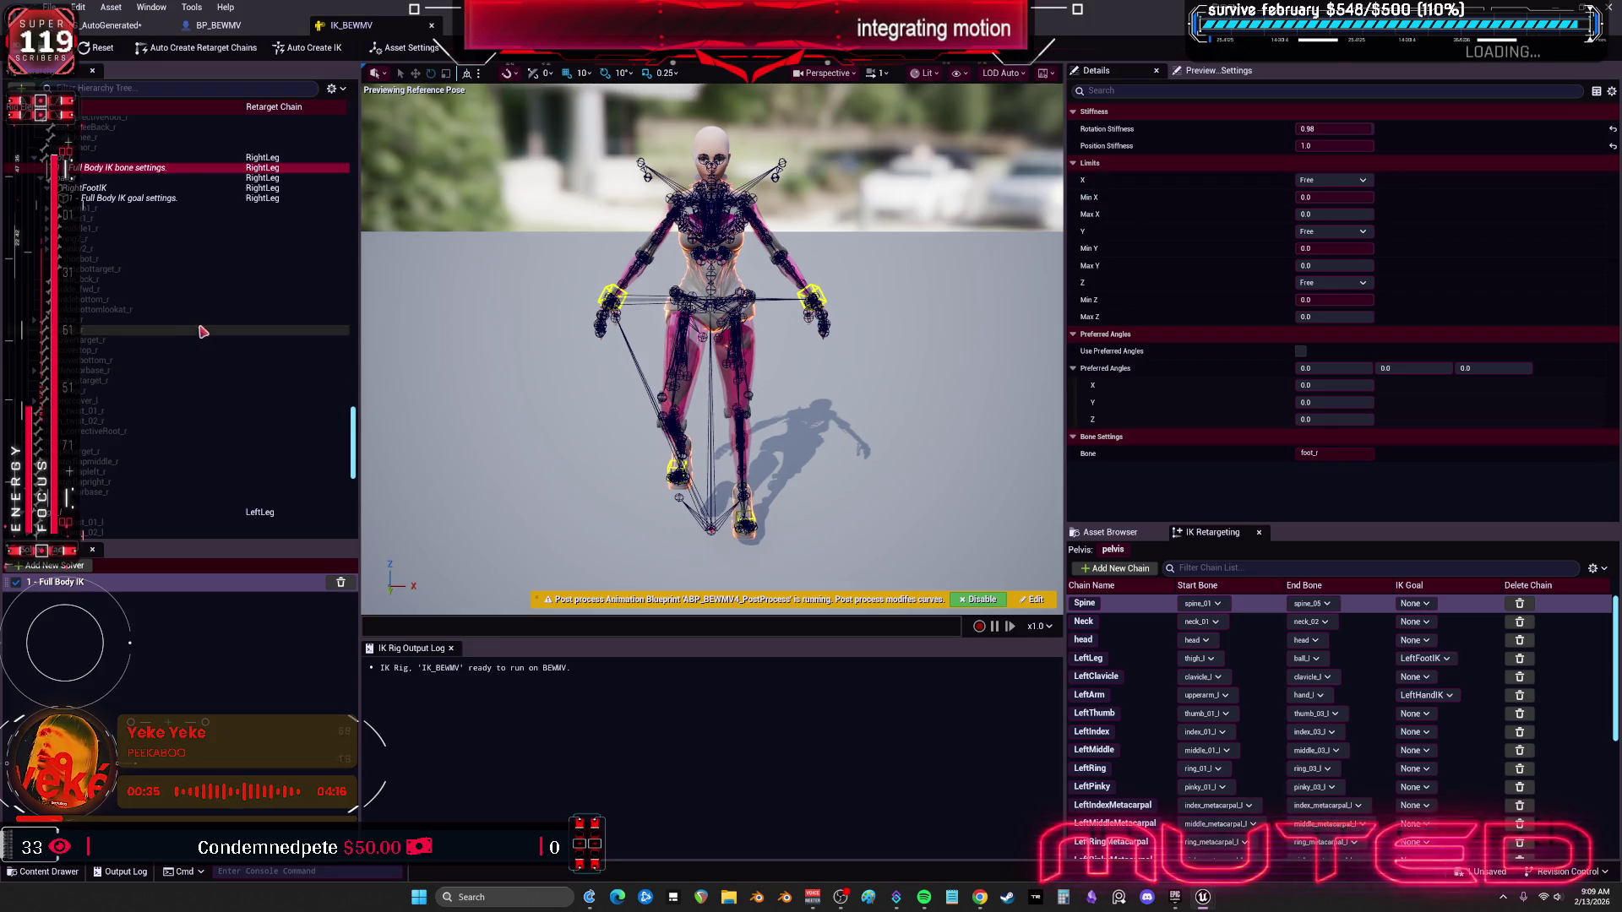
# Step: Inspect the left foot bone, ball_l and the LeftFootIK goal settings
pyautogui.scroll(-10, 176, 363)
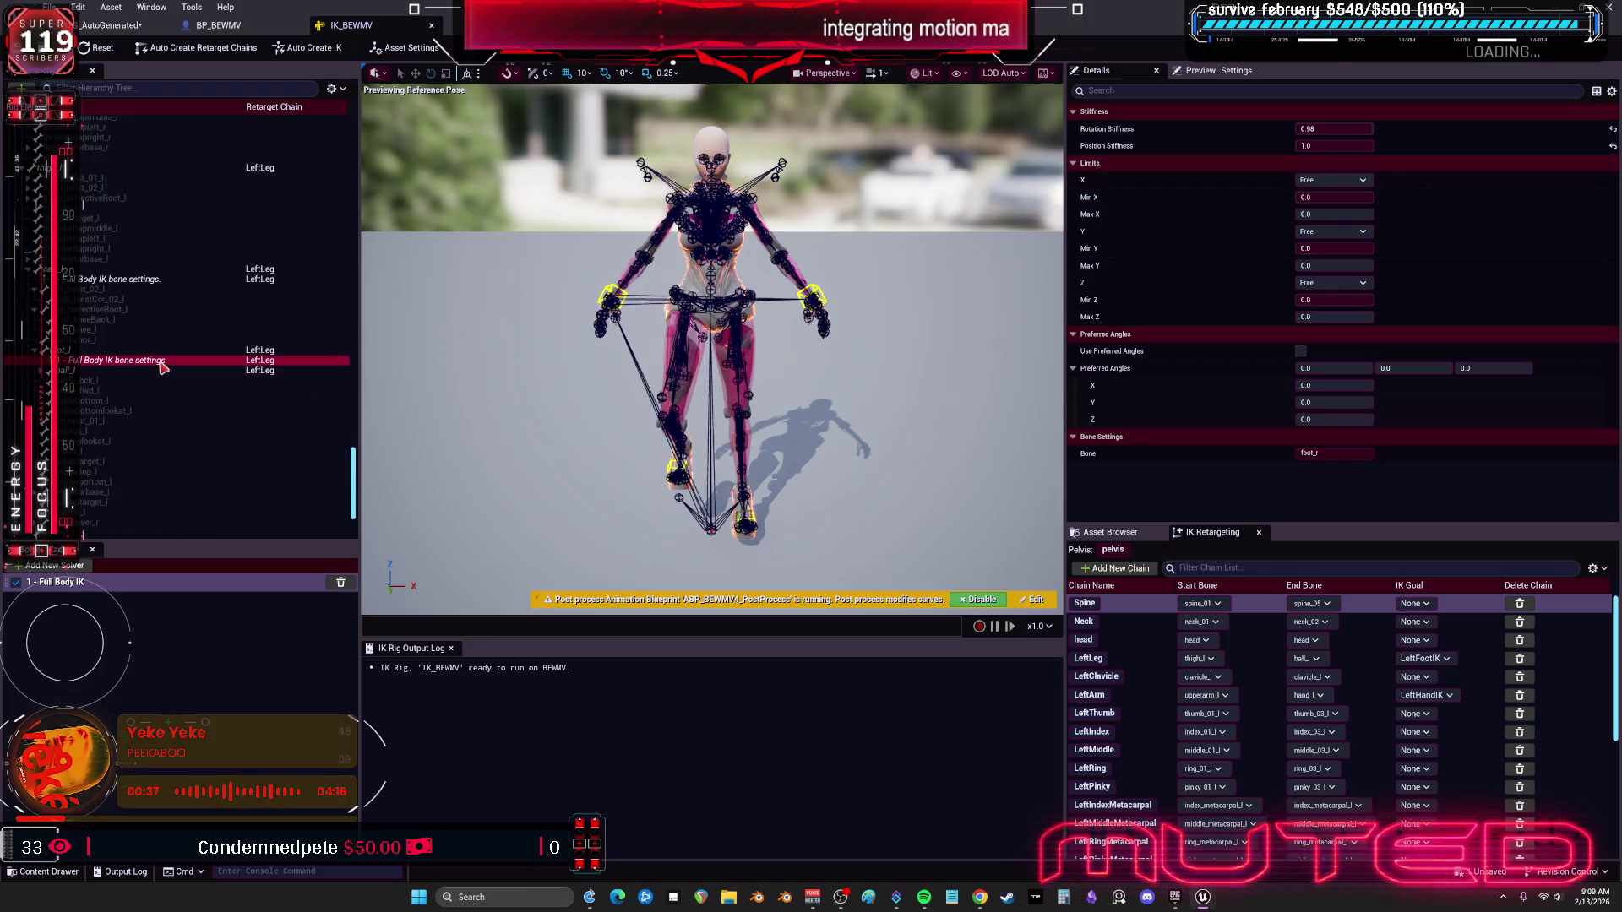
pyautogui.click(160, 363)
pyautogui.click(165, 372)
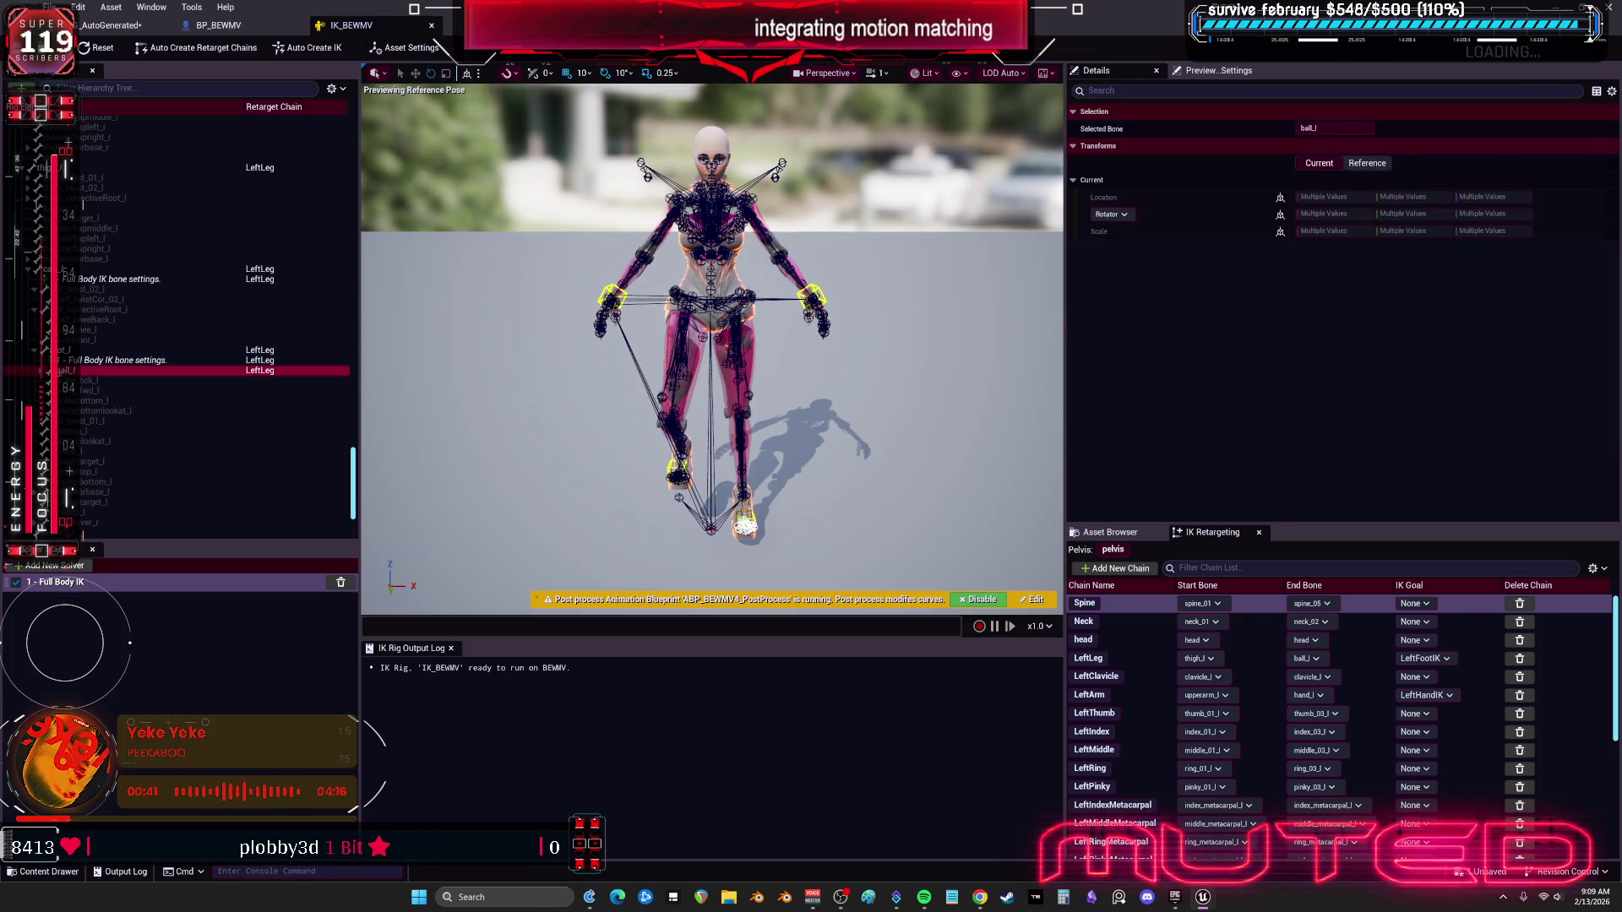
pyautogui.click(85, 381)
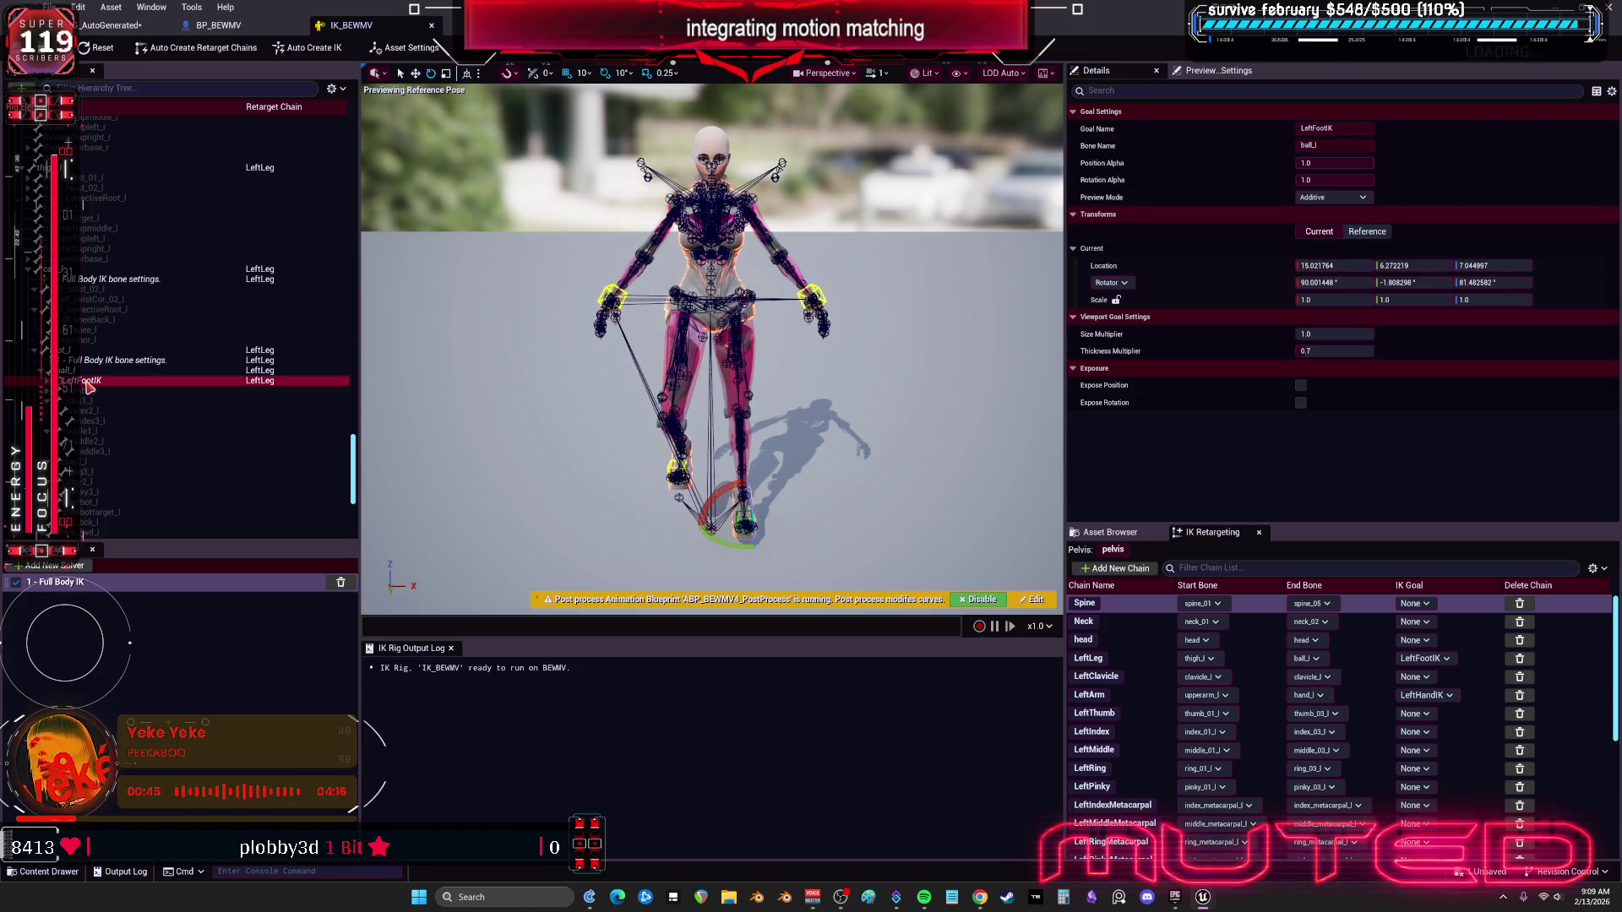
pyautogui.scroll(10, 194, 316)
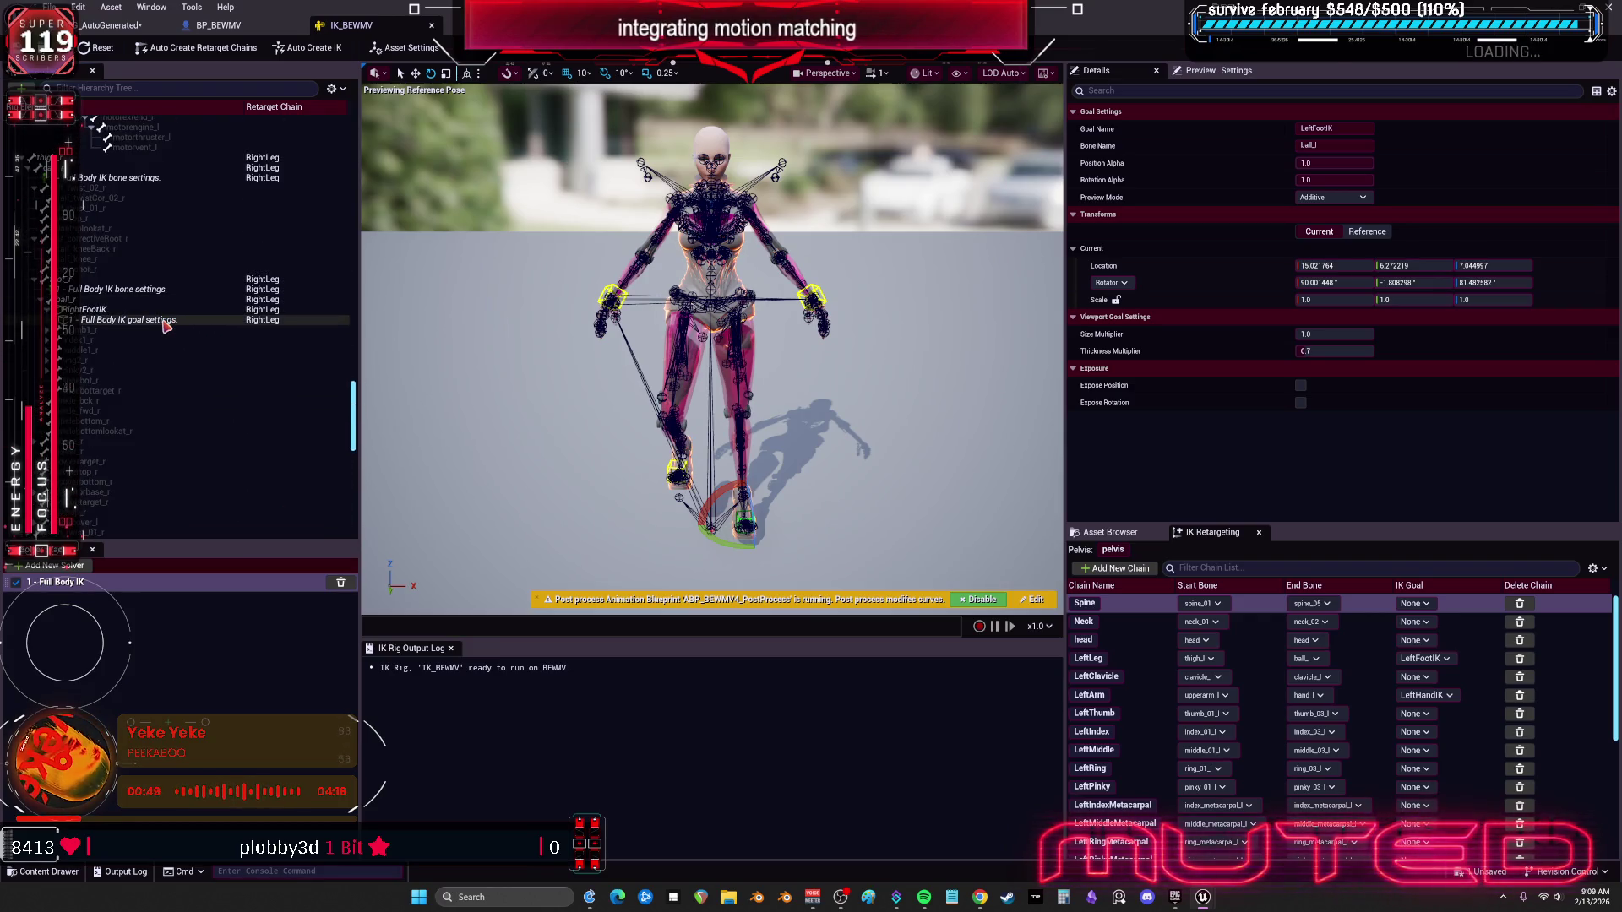
# Step: Set the LeftFootIK Full Body IK goal's Chain Depth from 2 to 3
pyautogui.click(166, 323)
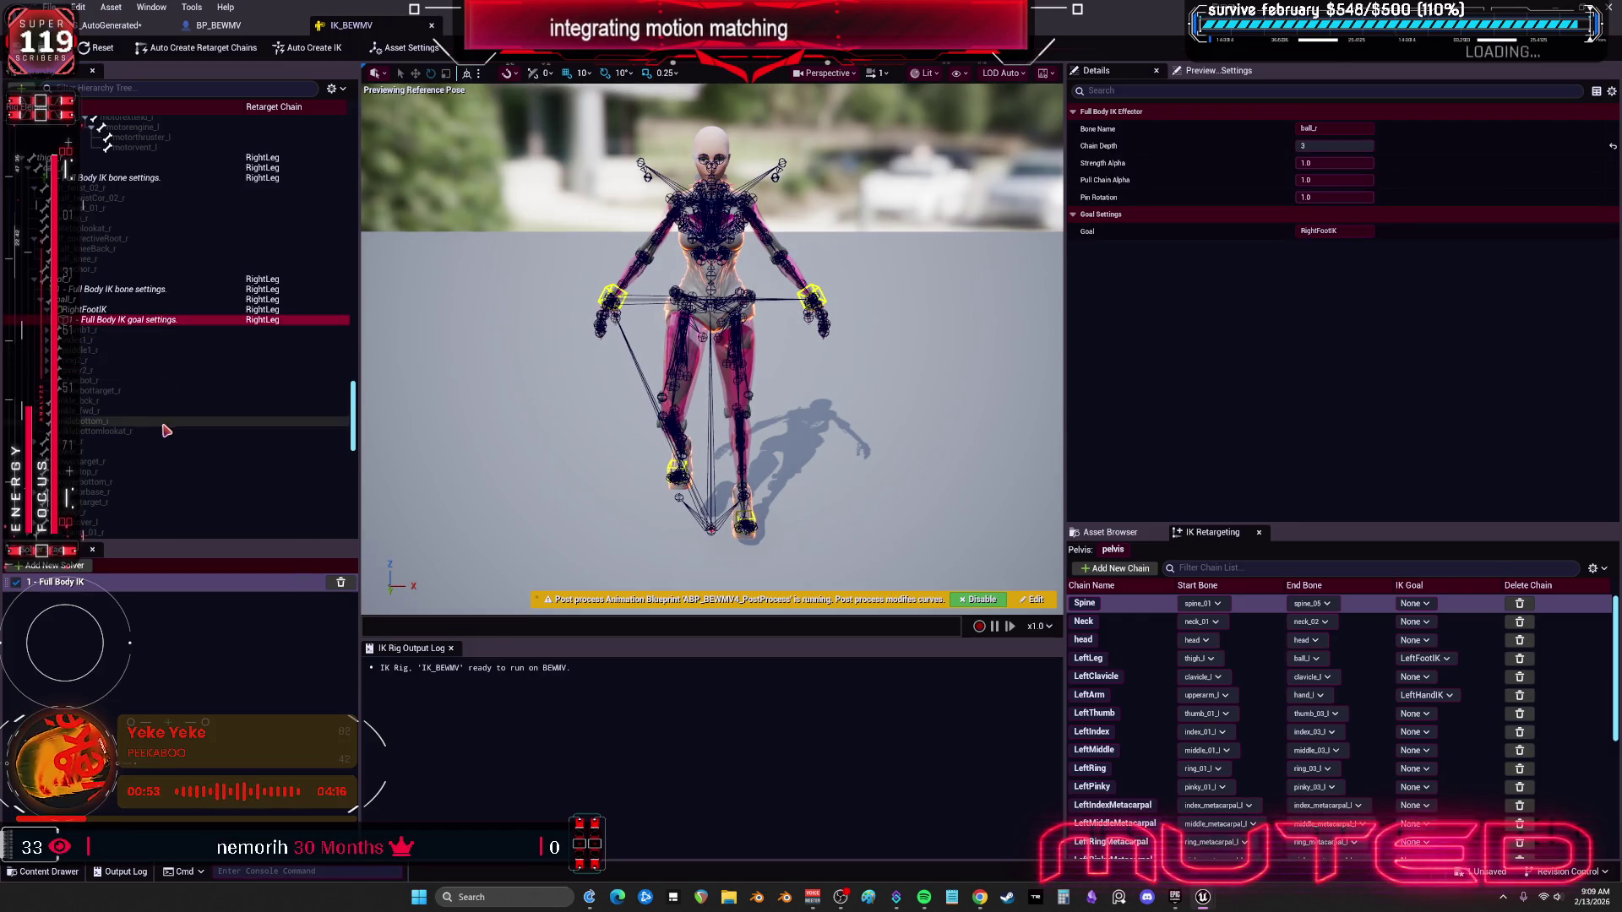
pyautogui.scroll(-5, 177, 405)
pyautogui.scroll(5, 194, 397)
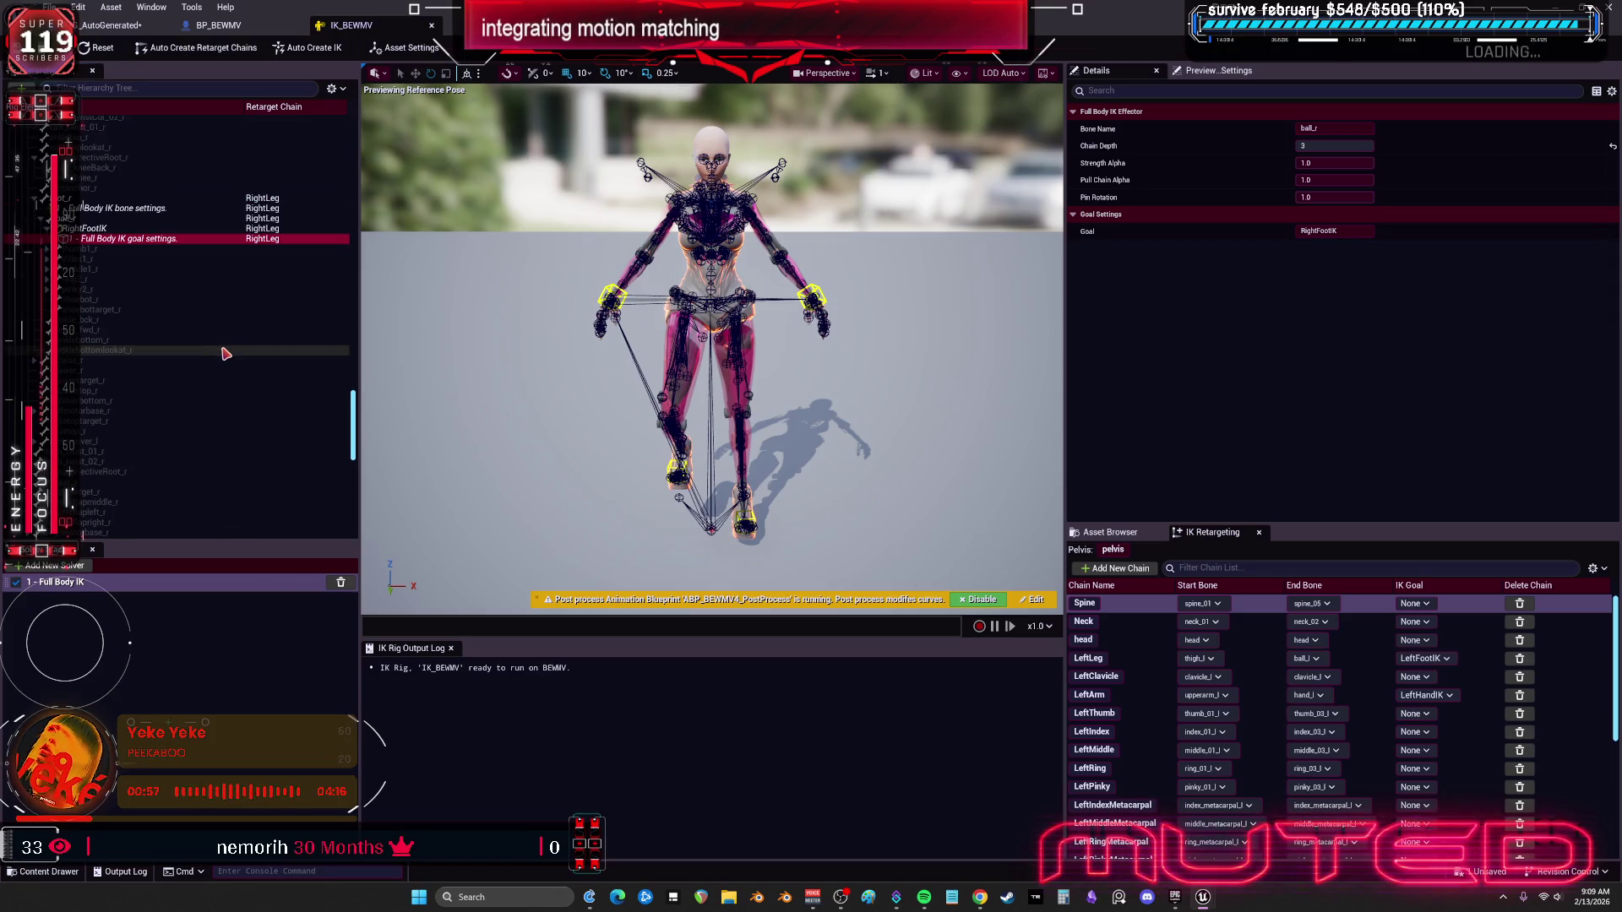
pyautogui.scroll(-5, 226, 353)
pyautogui.doubleClick(93, 441)
pyautogui.click(97, 452)
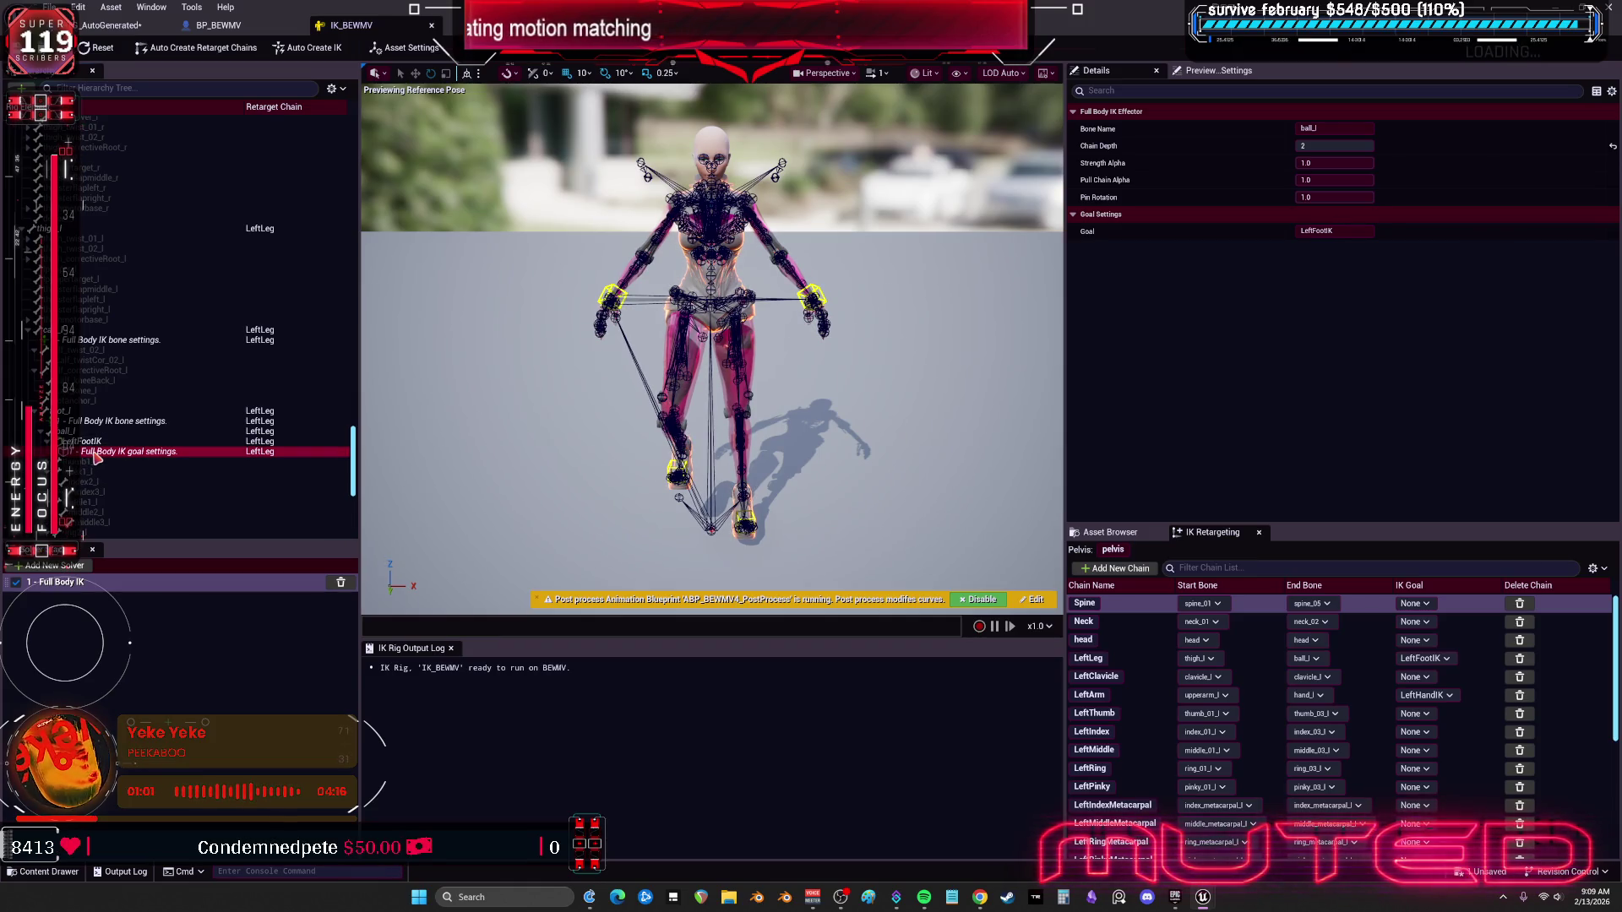
pyautogui.click(1324, 146)
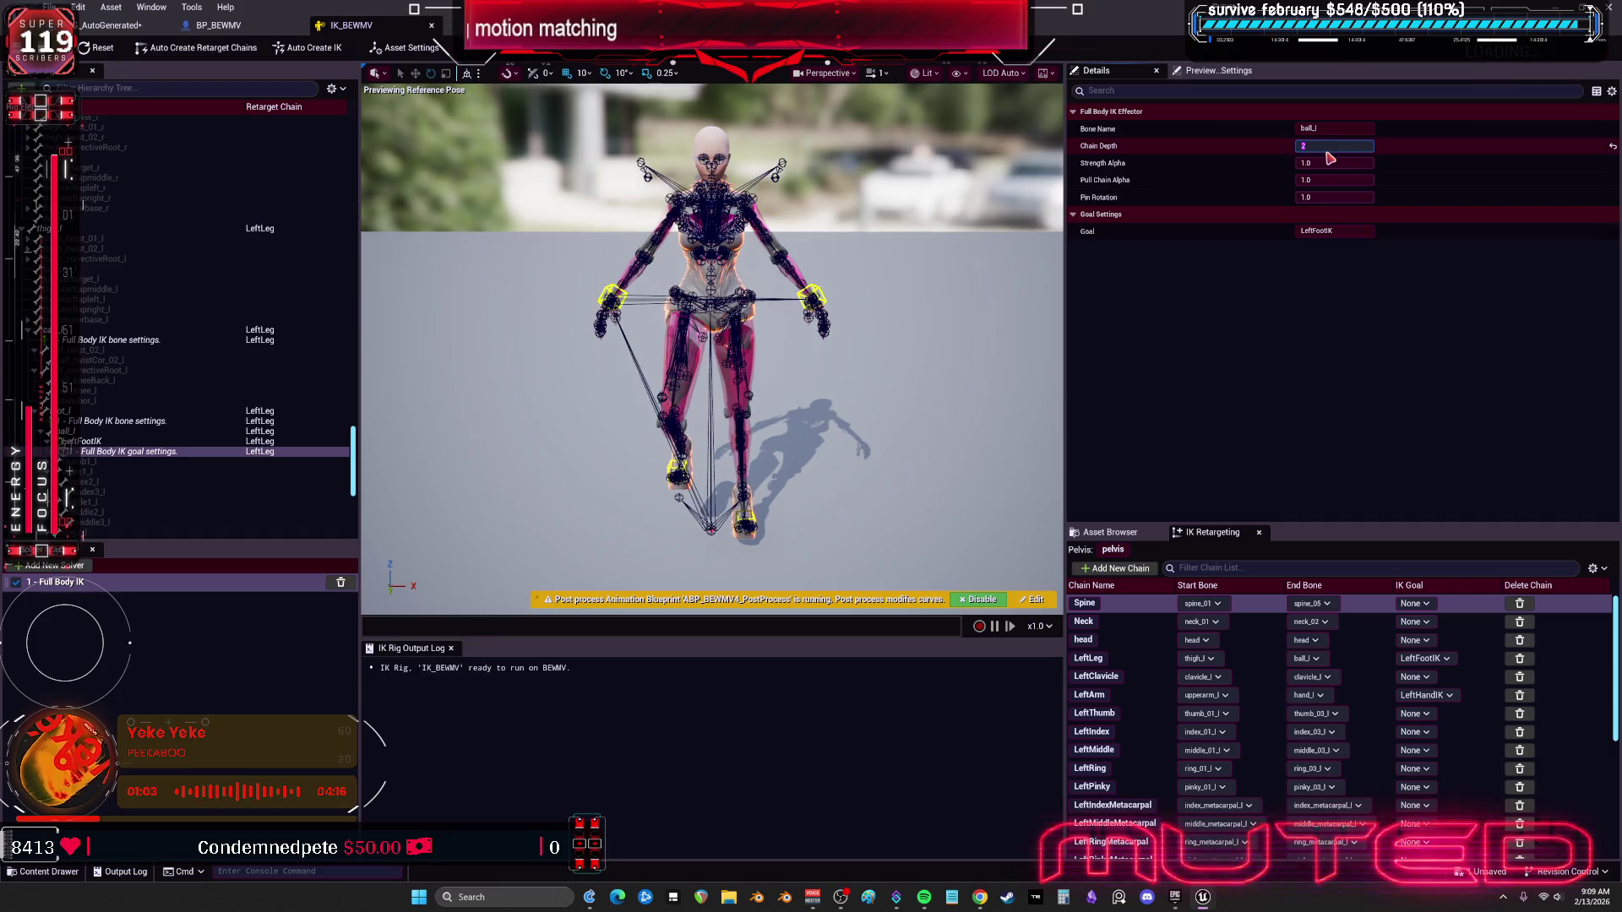
pyautogui.write('3')
pyautogui.press('Return')
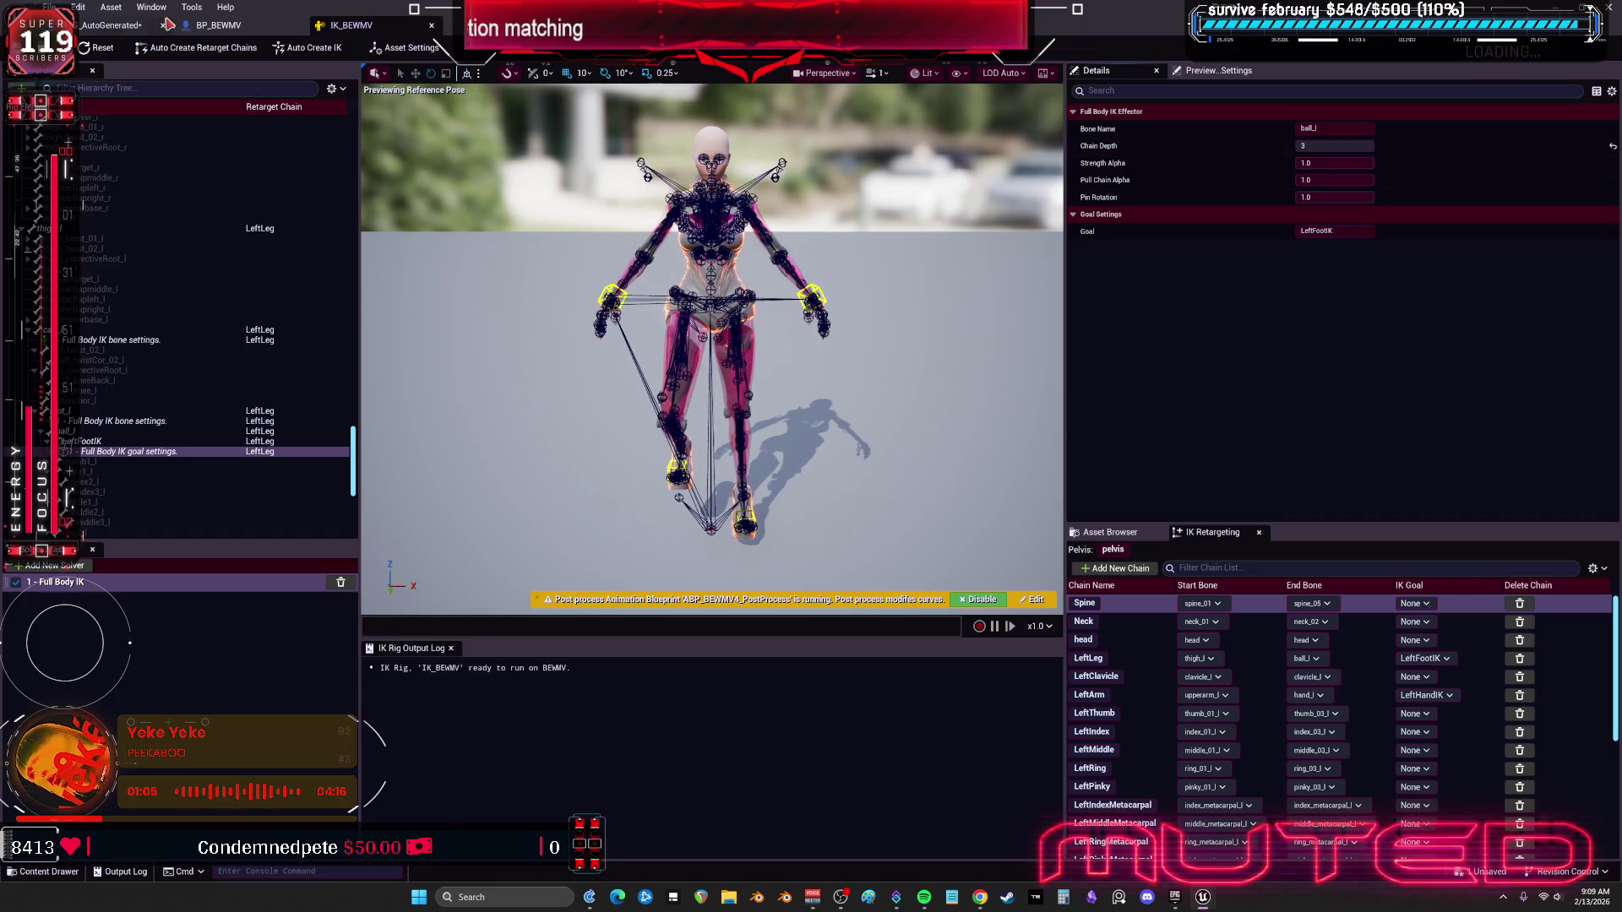
pyautogui.click(138, 29)
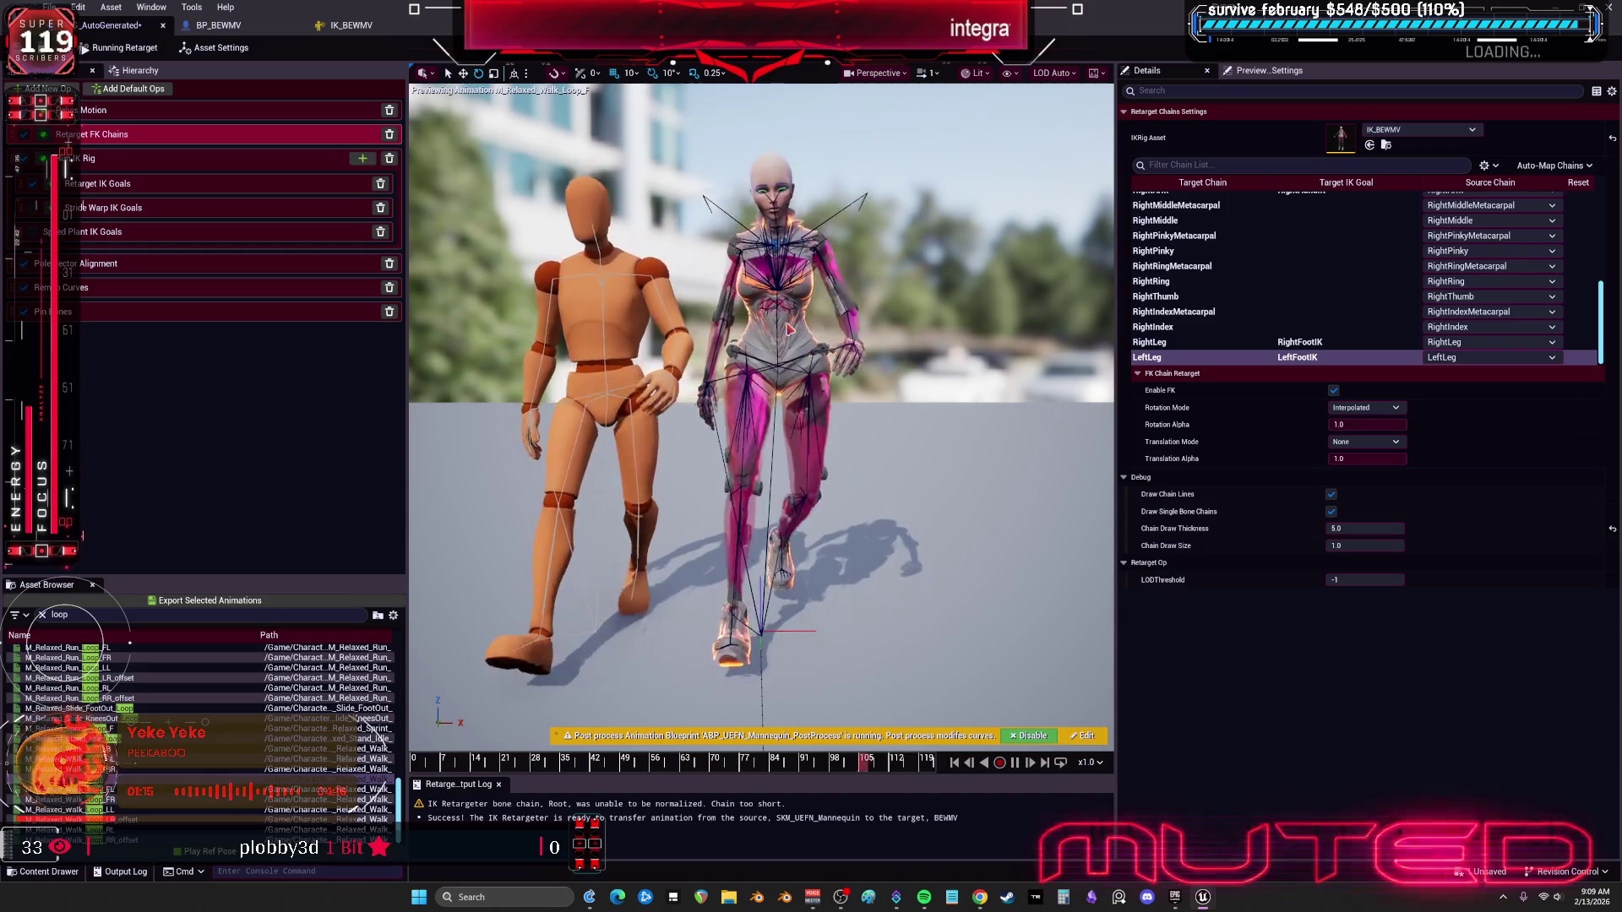
pyautogui.scroll(5, 779, 342)
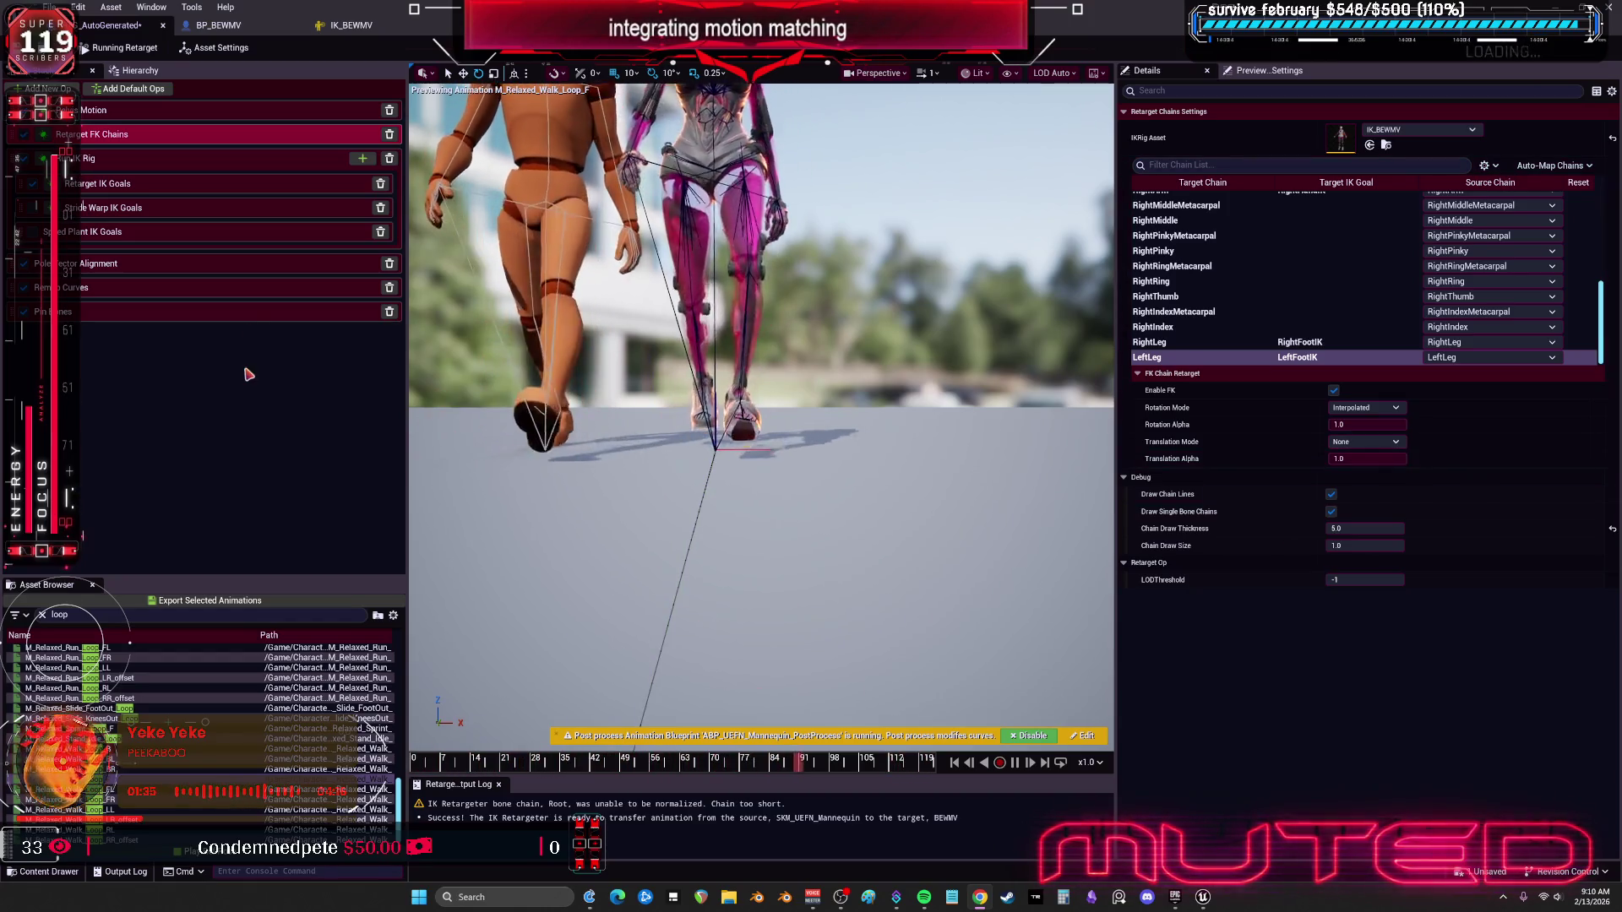
# Step: Set Stride Warp Forwards ~1.68, Sideways Offset ~50.45, Splay ~1.42 and preview M_Relaxed_Run_Loop_RL
pyautogui.click(34, 213)
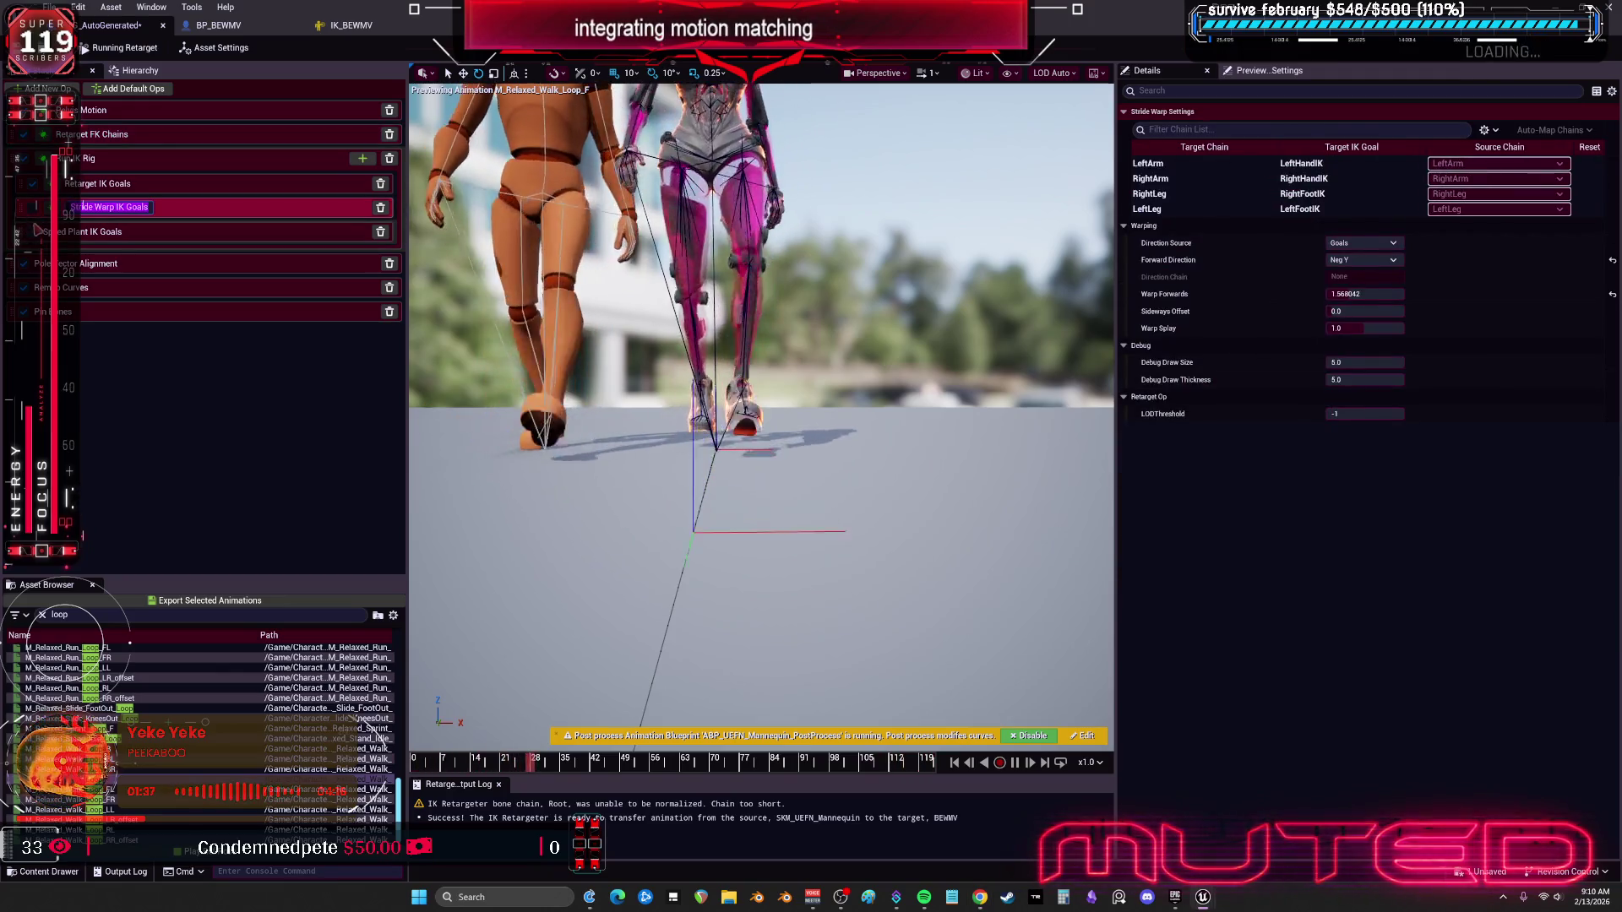
pyautogui.press('Escape')
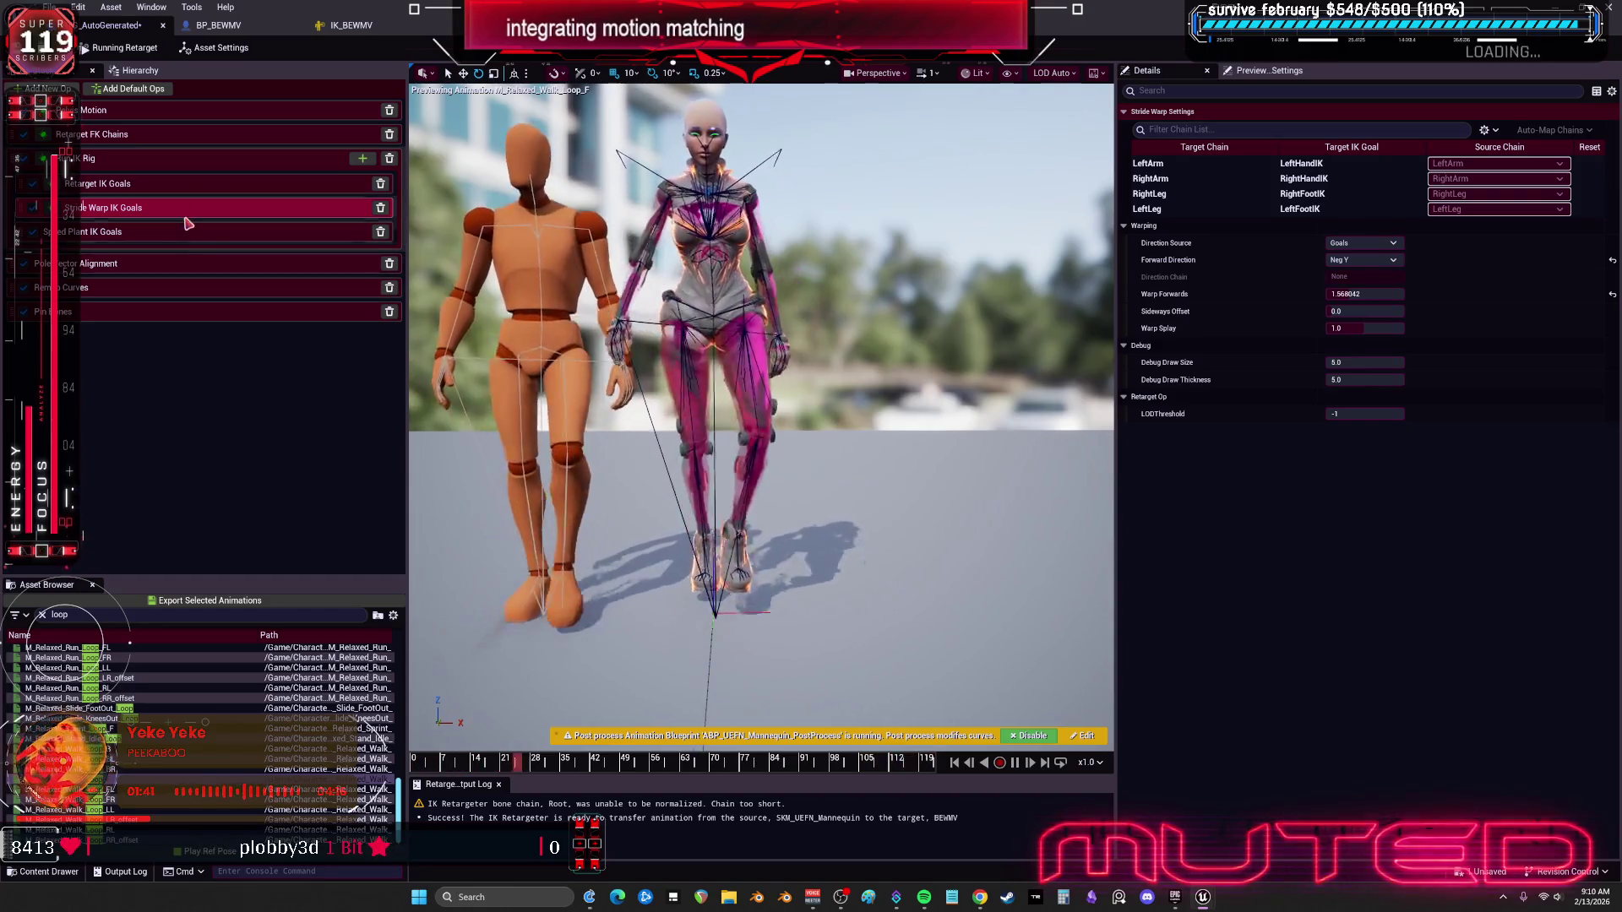
pyautogui.click(1395, 294)
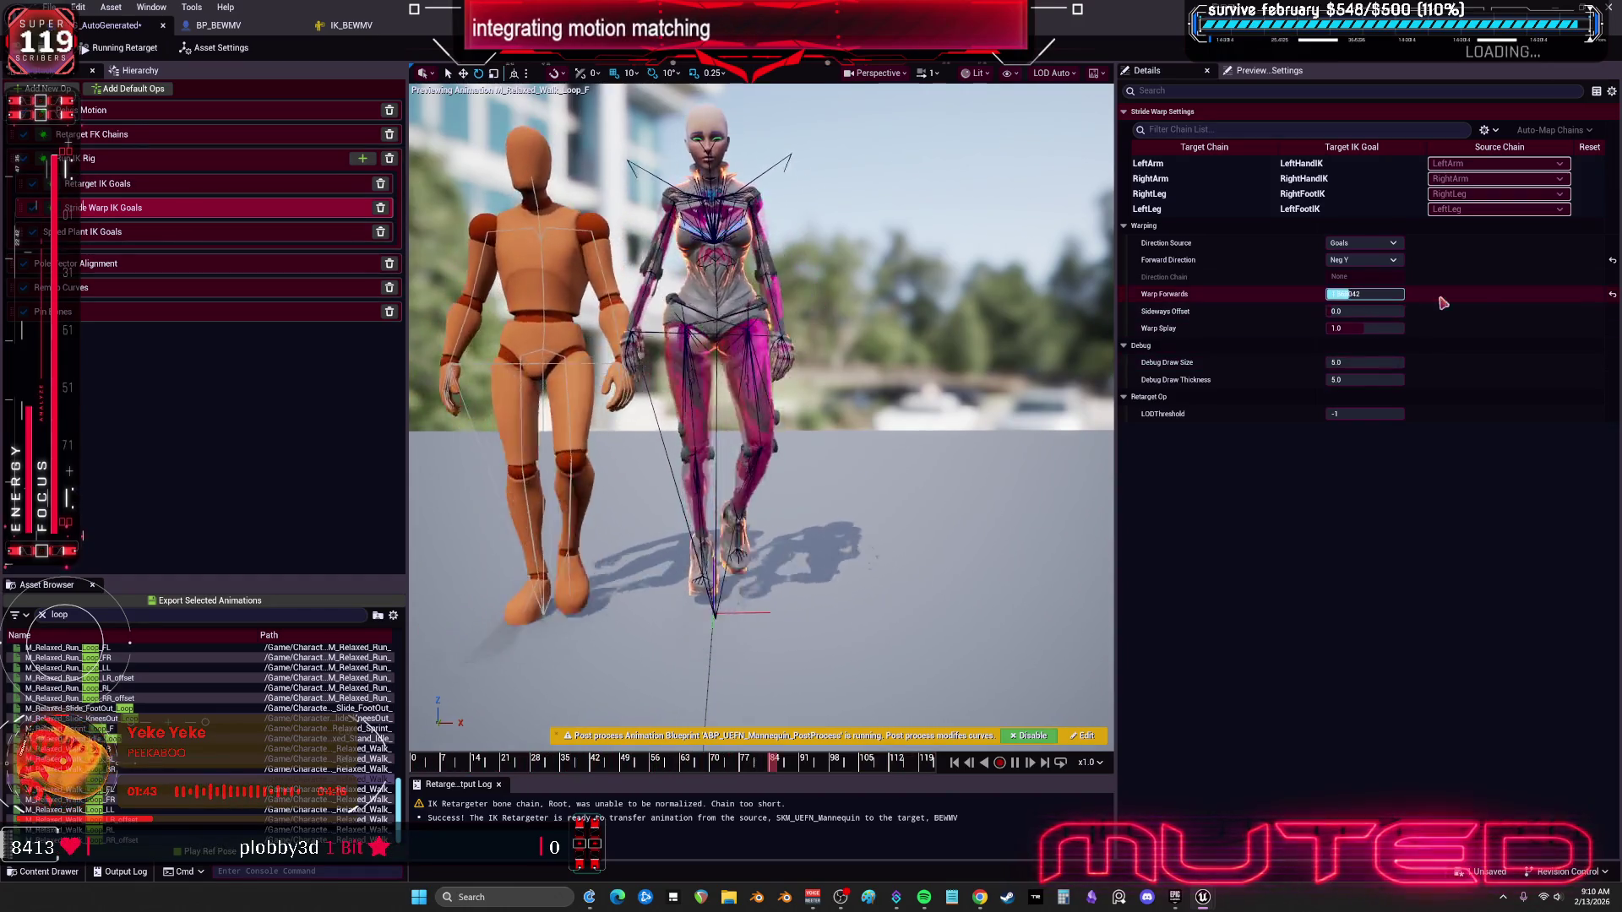
pyautogui.write('0.002713')
pyautogui.moveTo(1364, 294); pyautogui.dragTo(1351, 294)
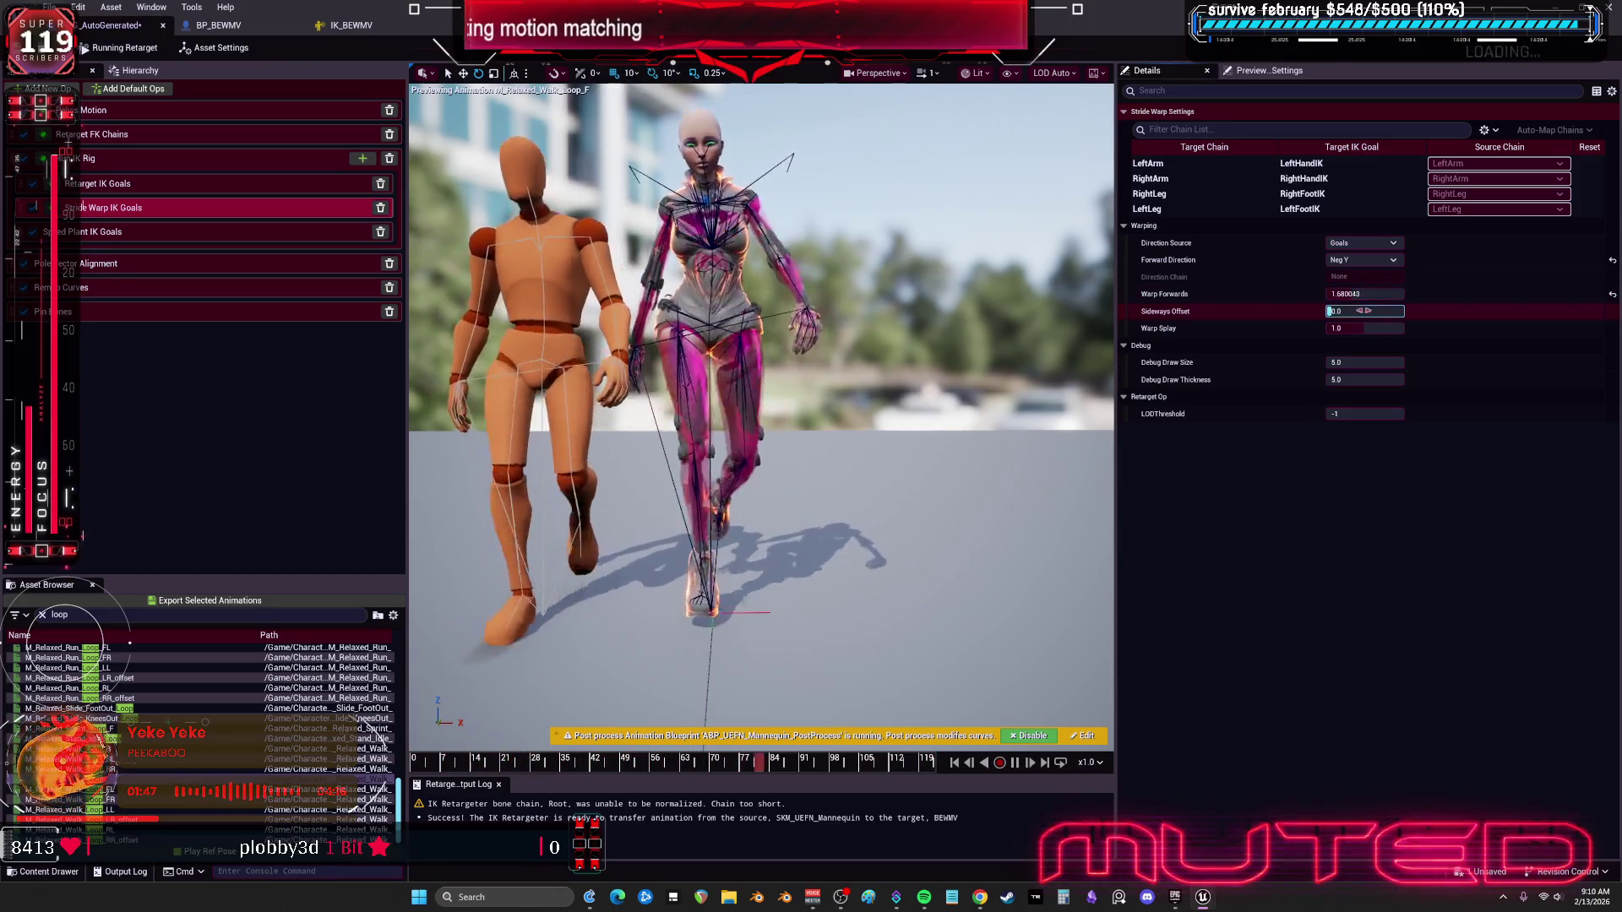
pyautogui.moveTo(1367, 310); pyautogui.dragTo(1360, 311)
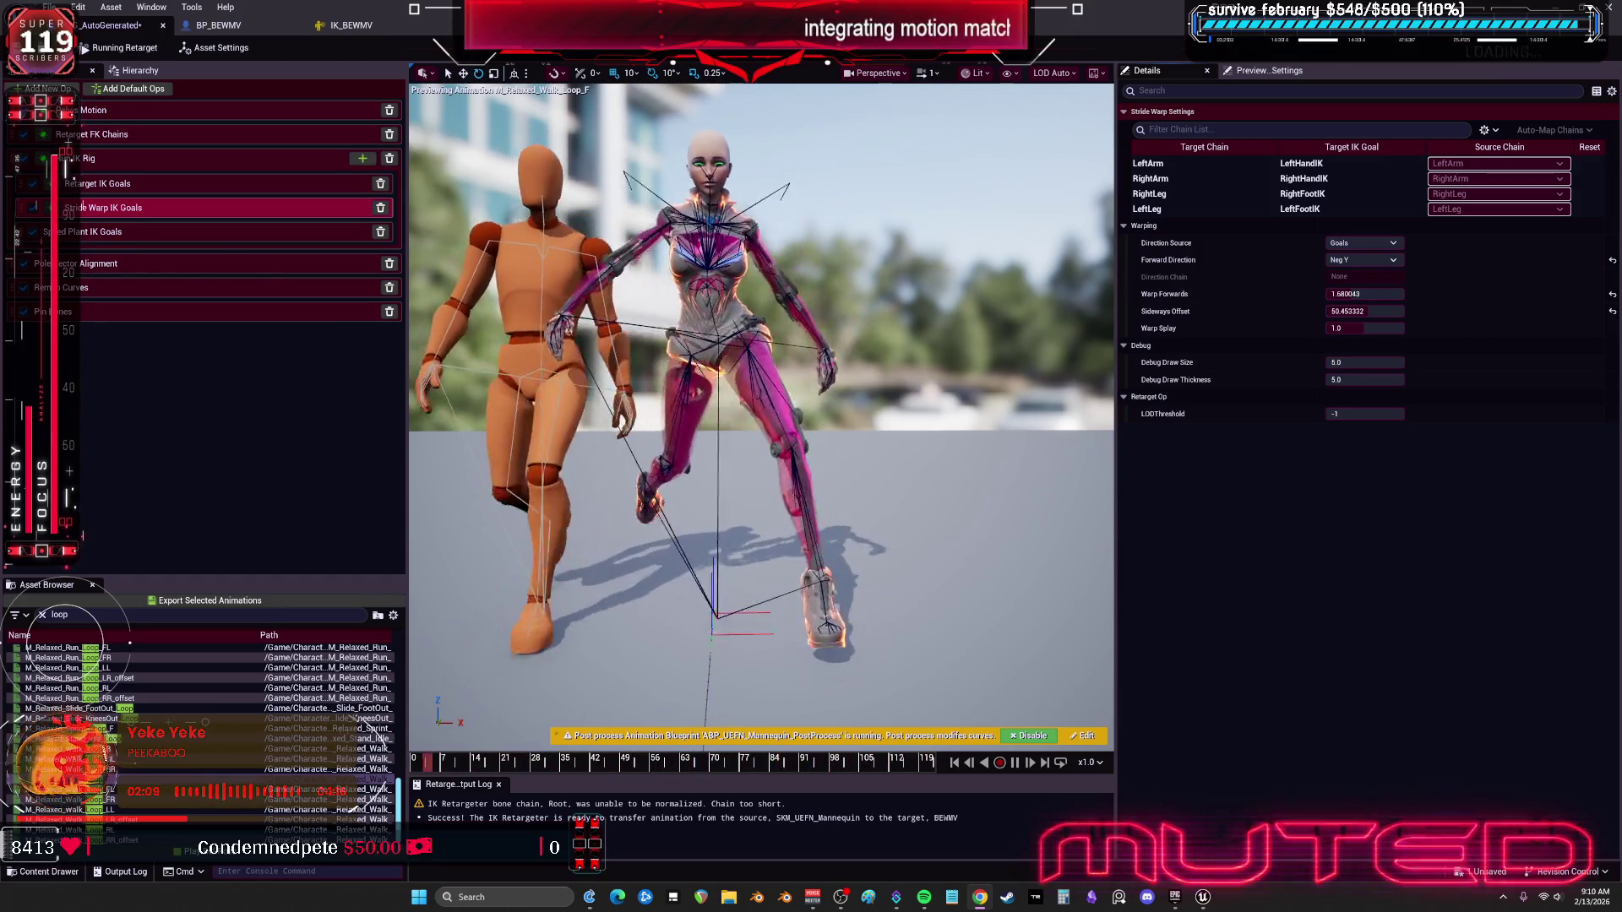
pyautogui.moveTo(1351, 327); pyautogui.dragTo(1364, 328)
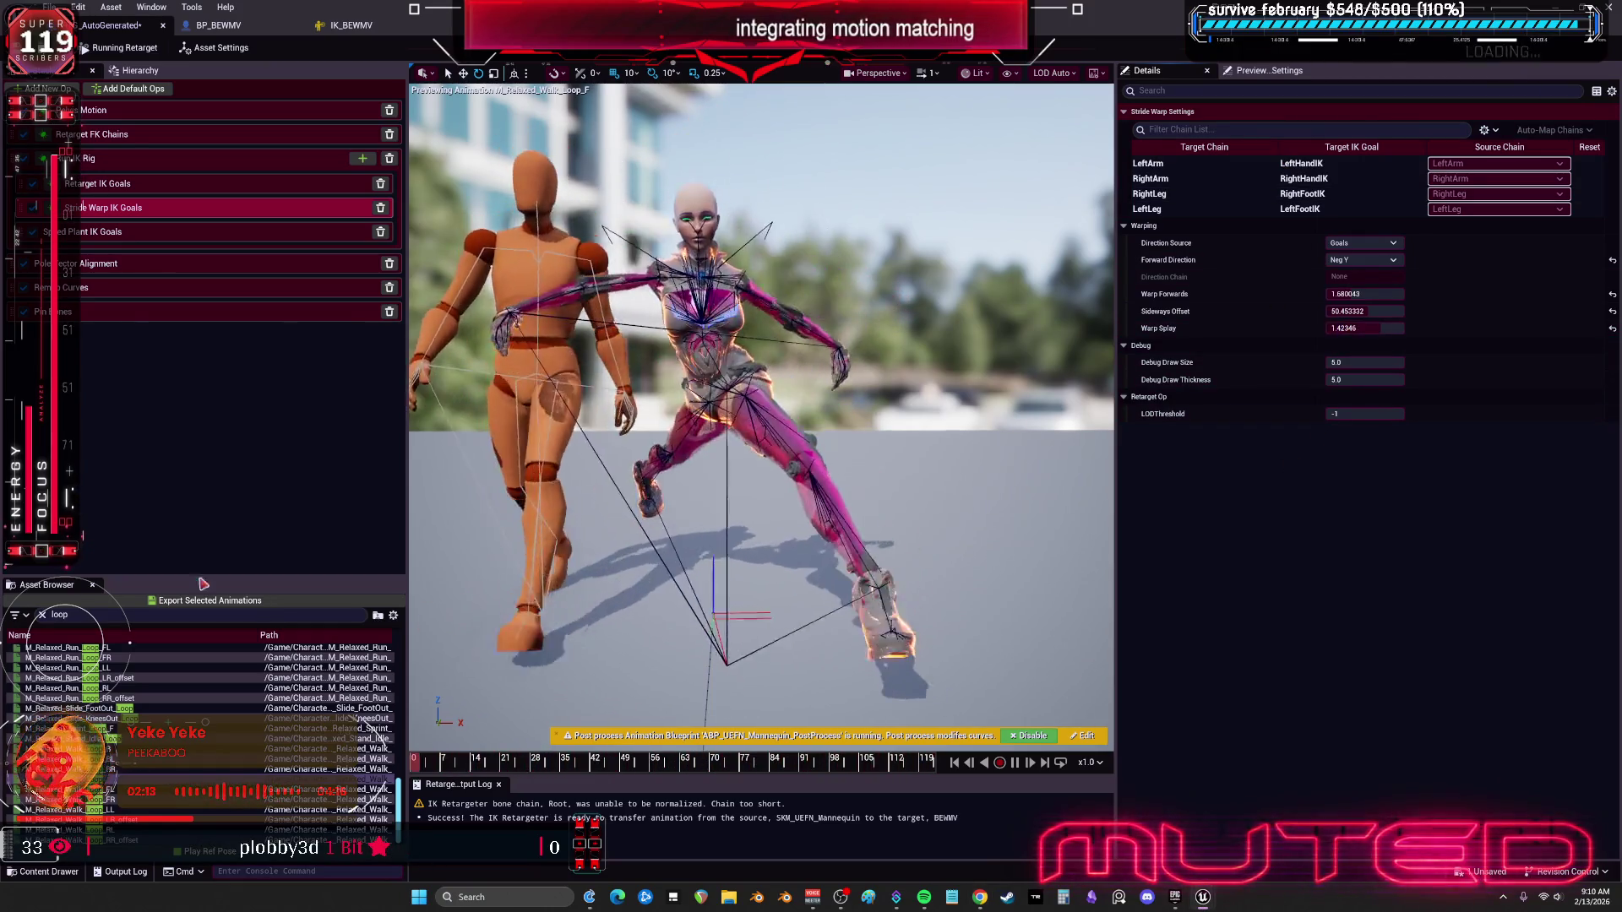
pyautogui.click(63, 687)
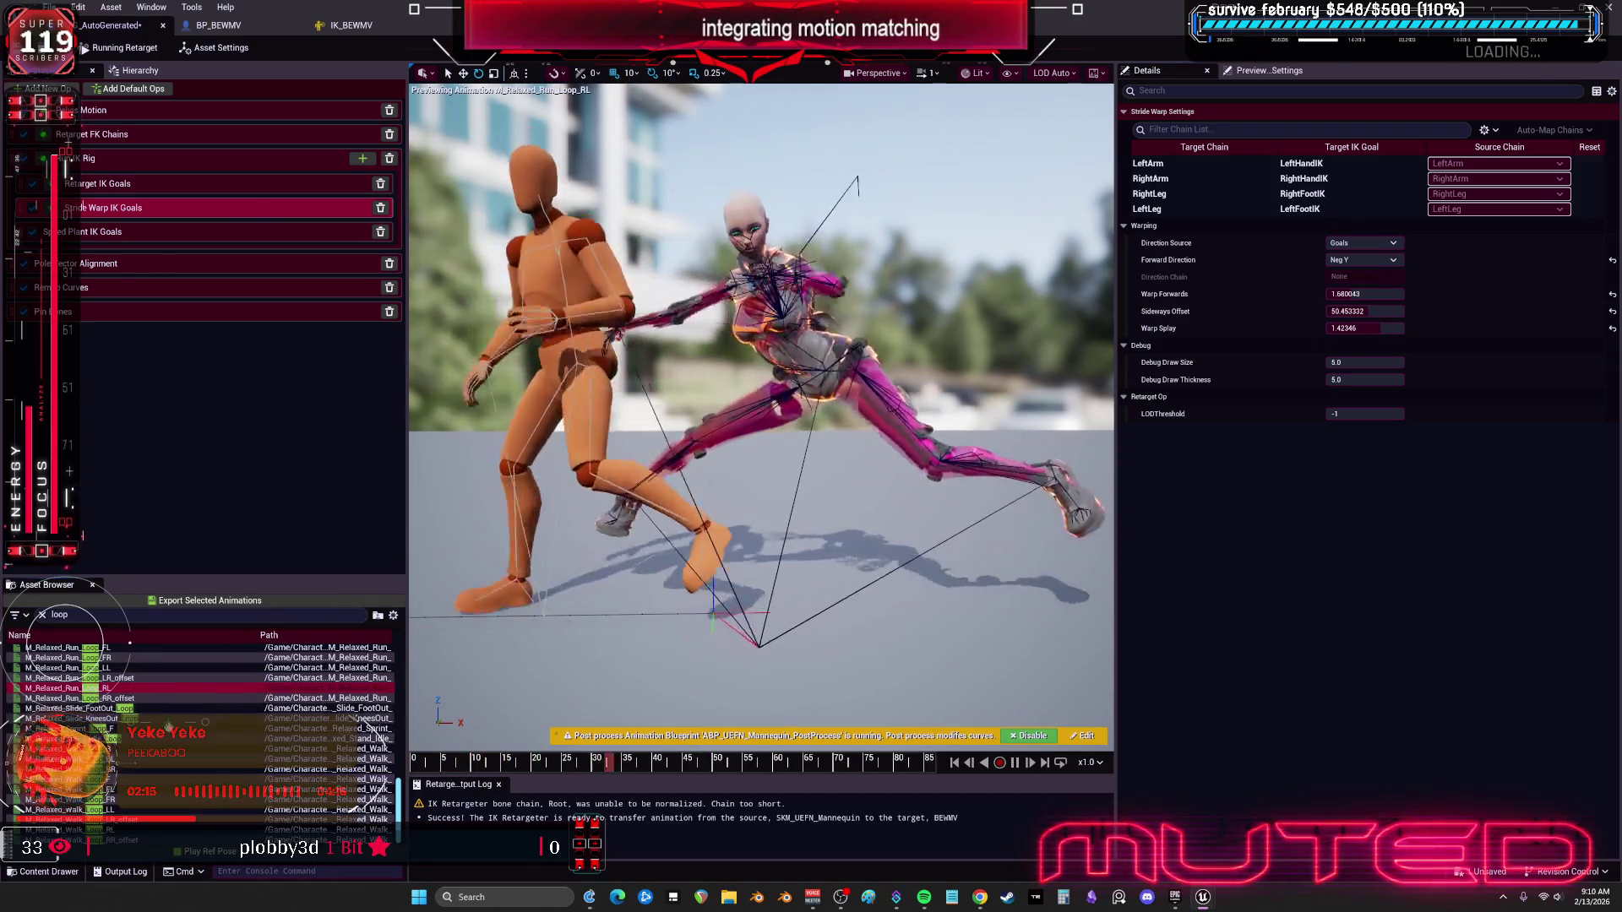
# Step: Preview relaxed sprint and walk loops, neutral crouch loops and the bench idle animation
pyautogui.click(145, 725)
pyautogui.click(137, 767)
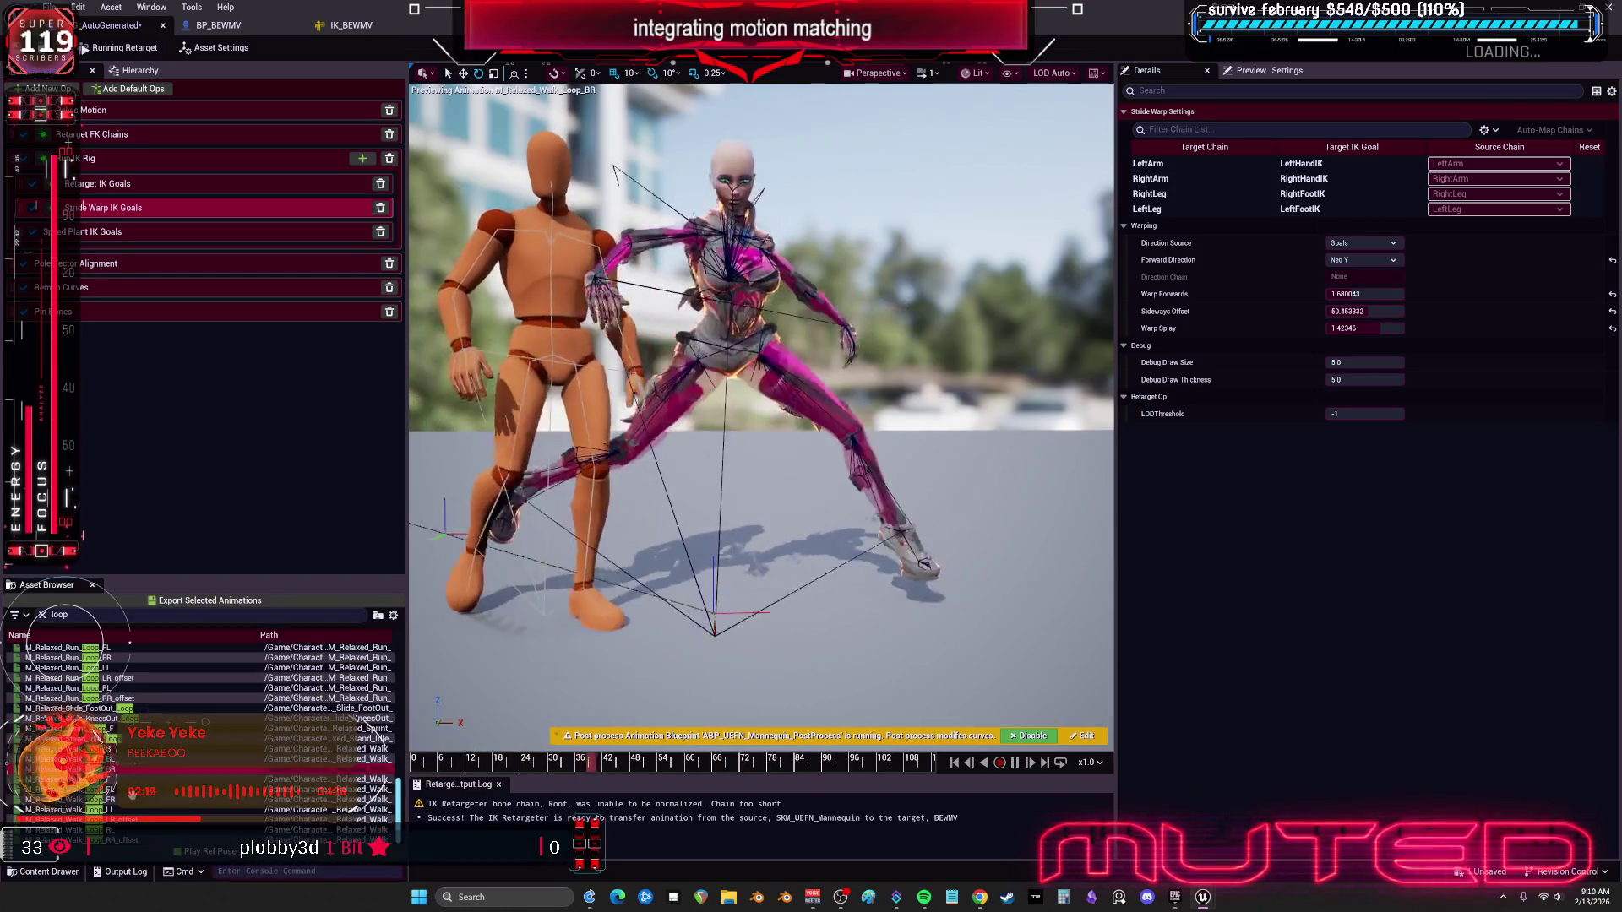
pyautogui.click(159, 769)
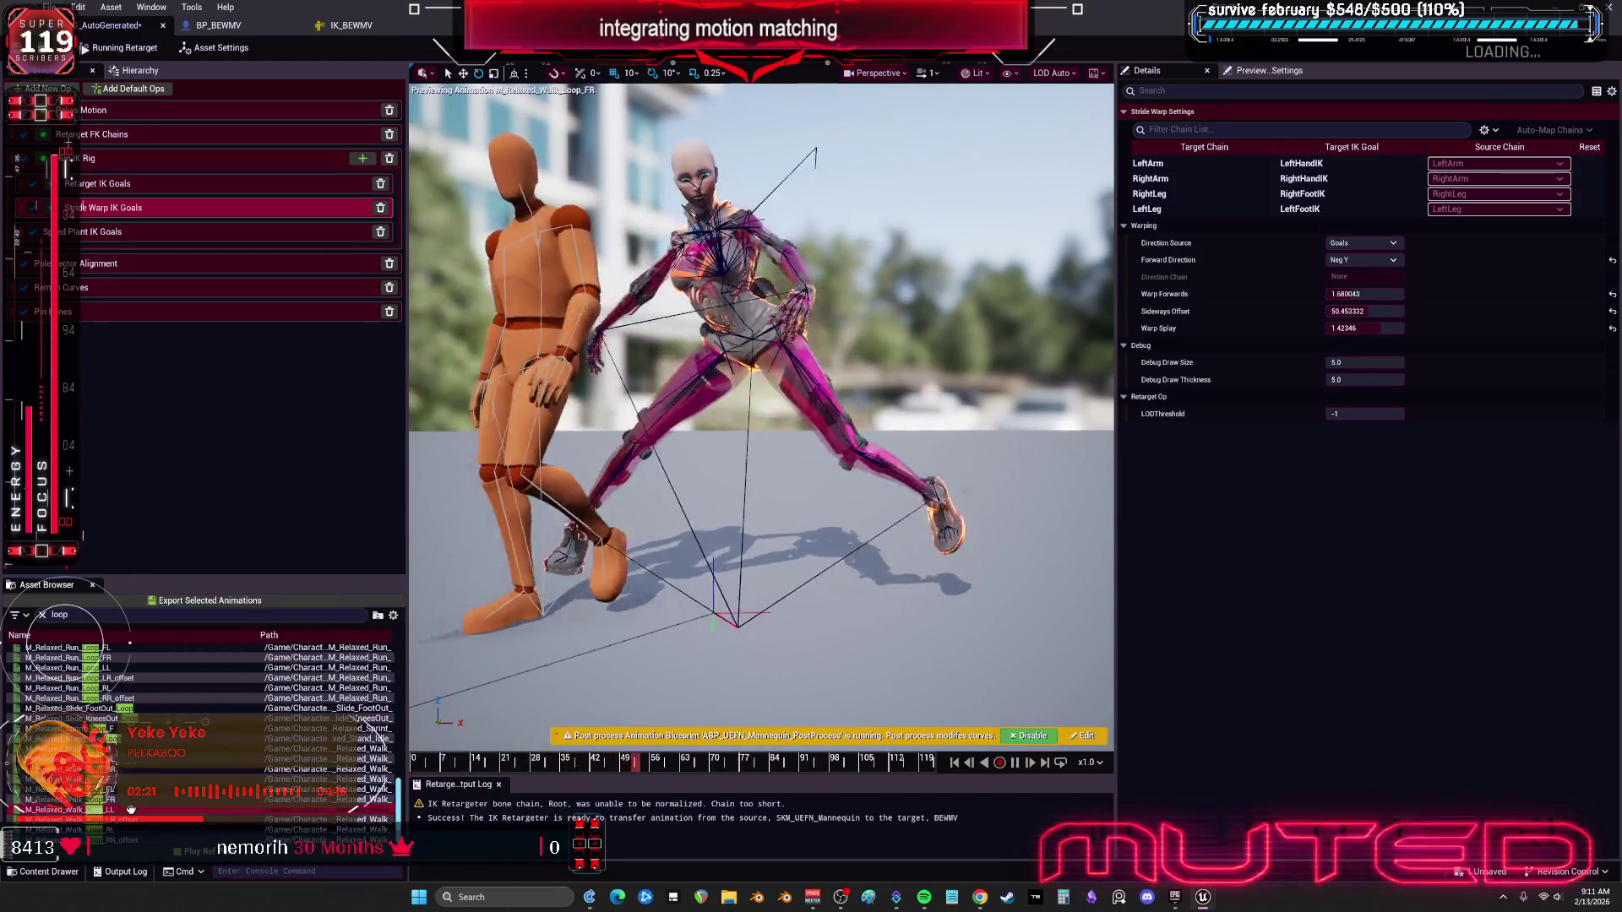
pyautogui.click(169, 806)
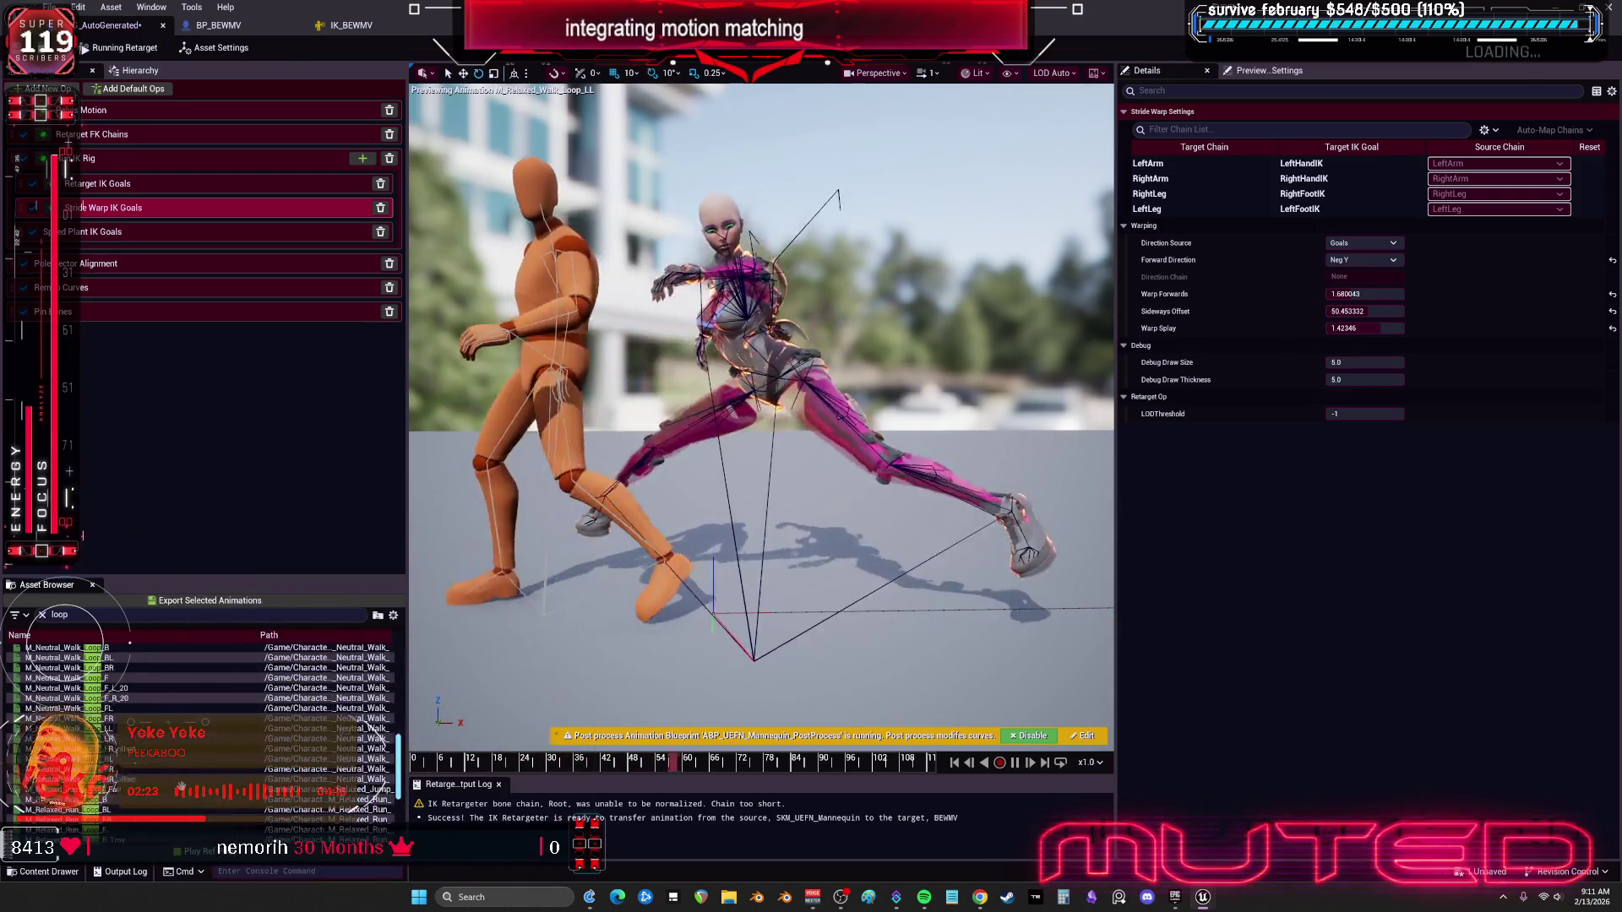
pyautogui.scroll(5, 160, 760)
pyautogui.click(145, 728)
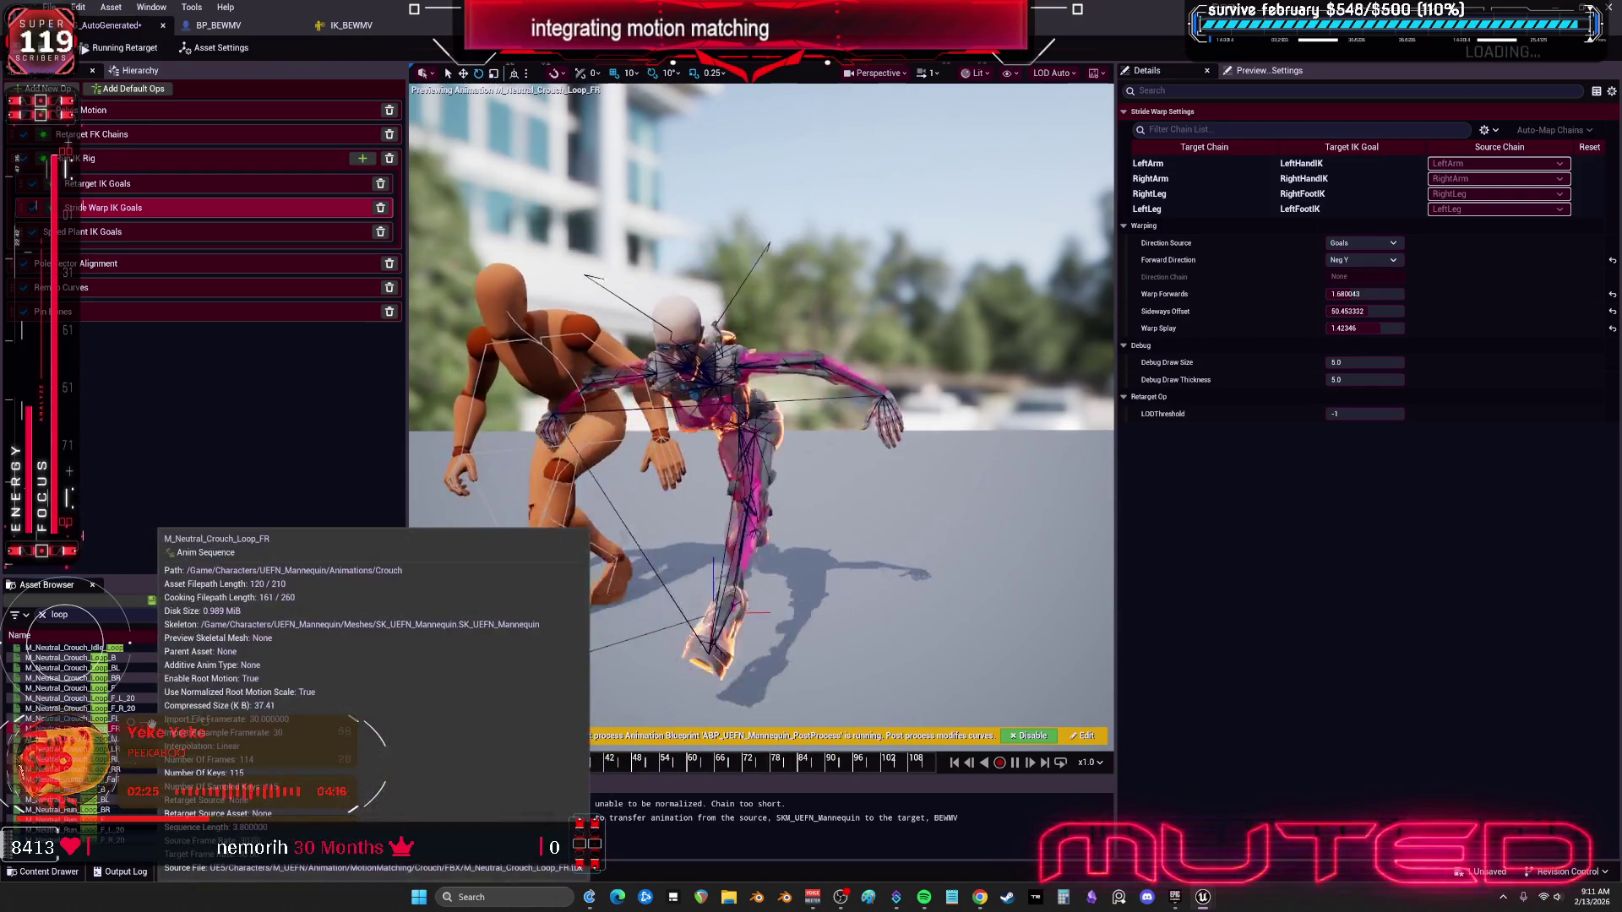
pyautogui.click(76, 690)
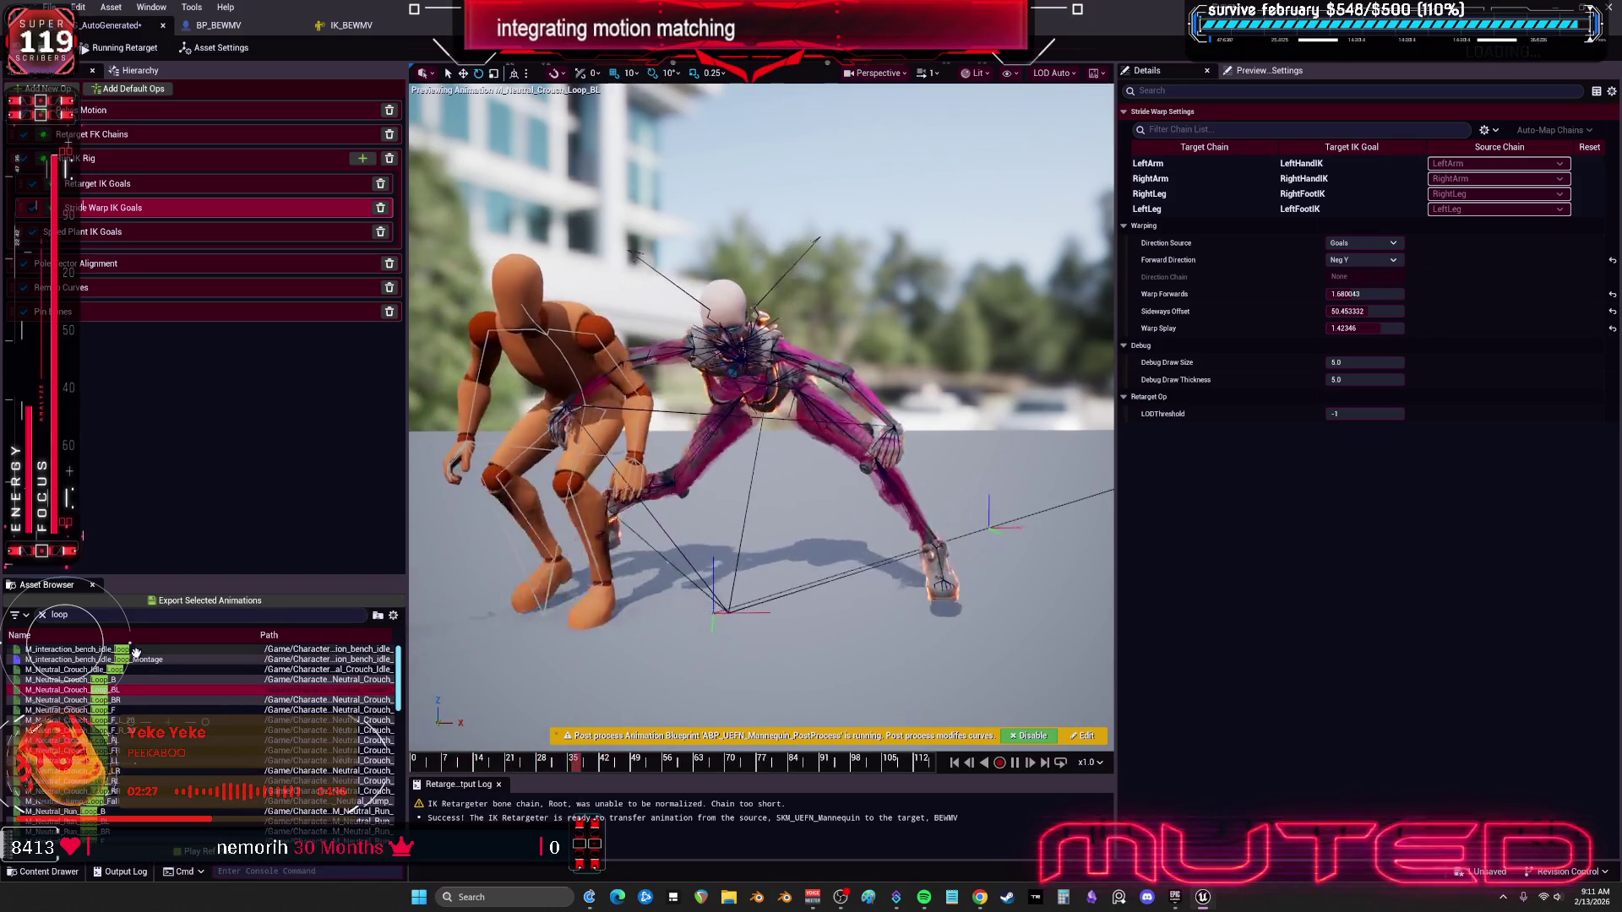
pyautogui.click(67, 648)
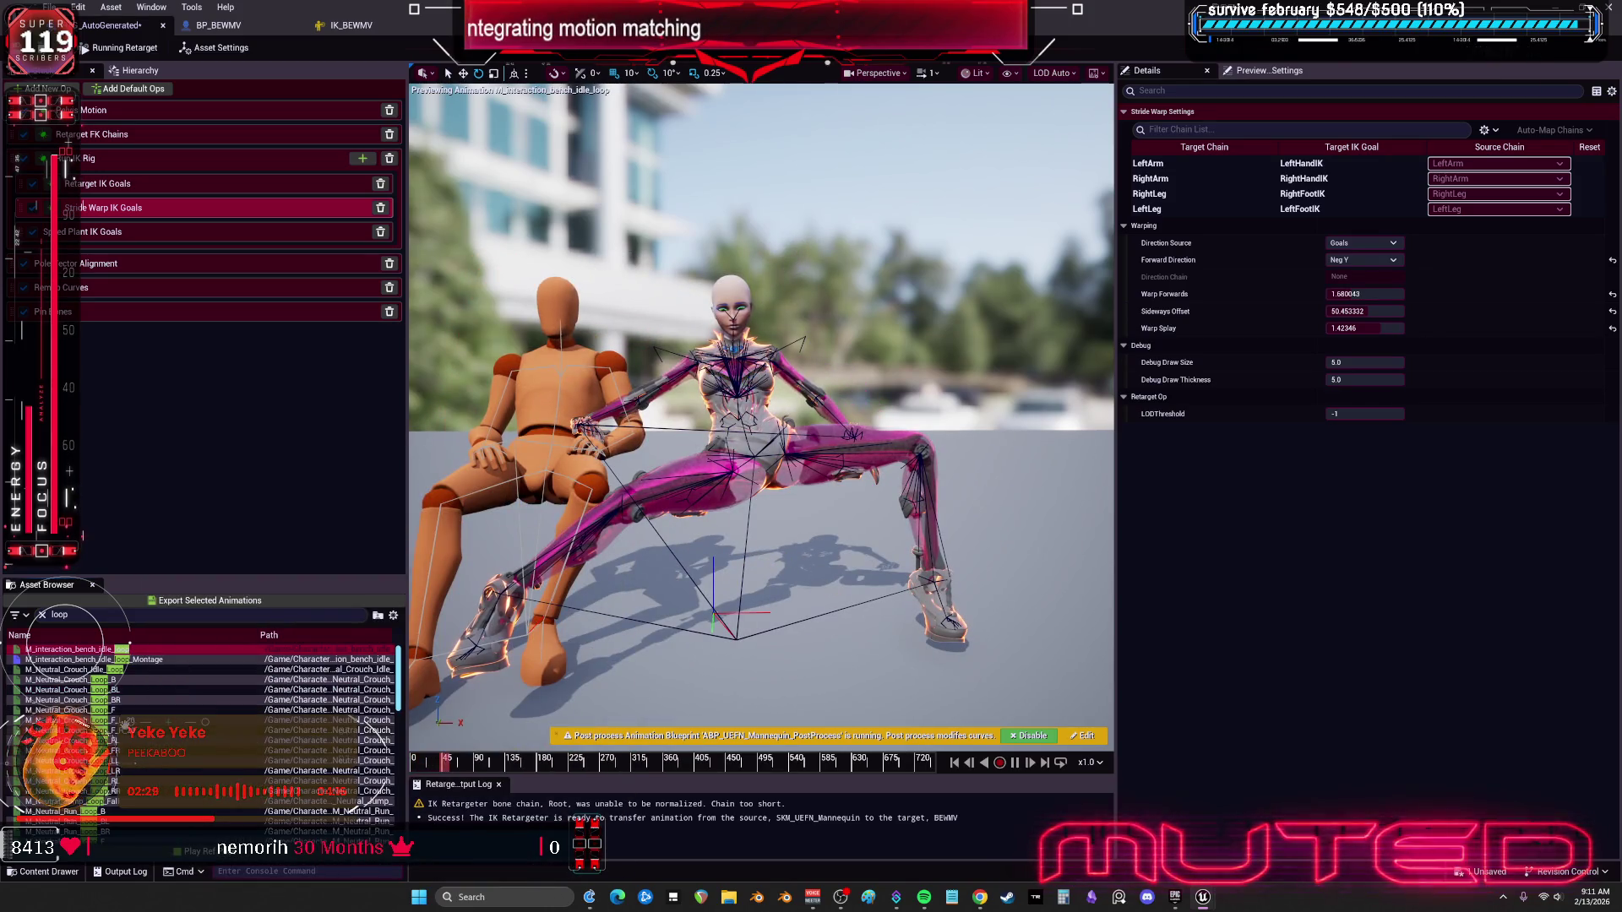
pyautogui.click(337, 729)
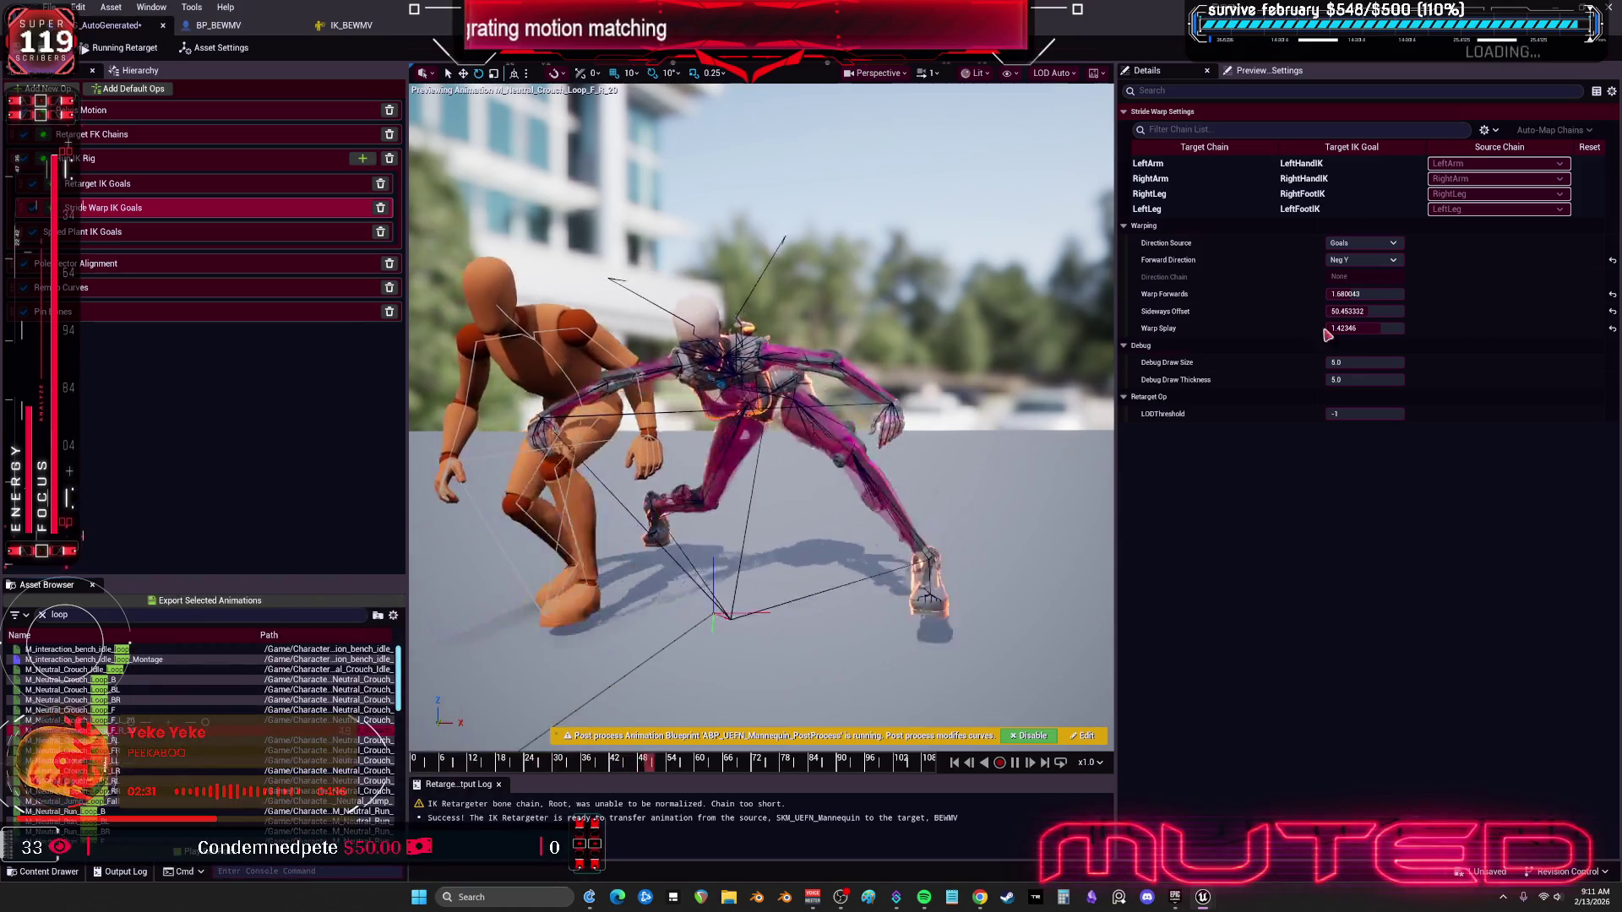
# Step: Reset Warp Splay, Sideways Offset and Warp Forwards to their defaults 1.0, 0.0 and 1.0
pyautogui.click(1612, 328)
pyautogui.click(1612, 311)
pyautogui.click(1613, 294)
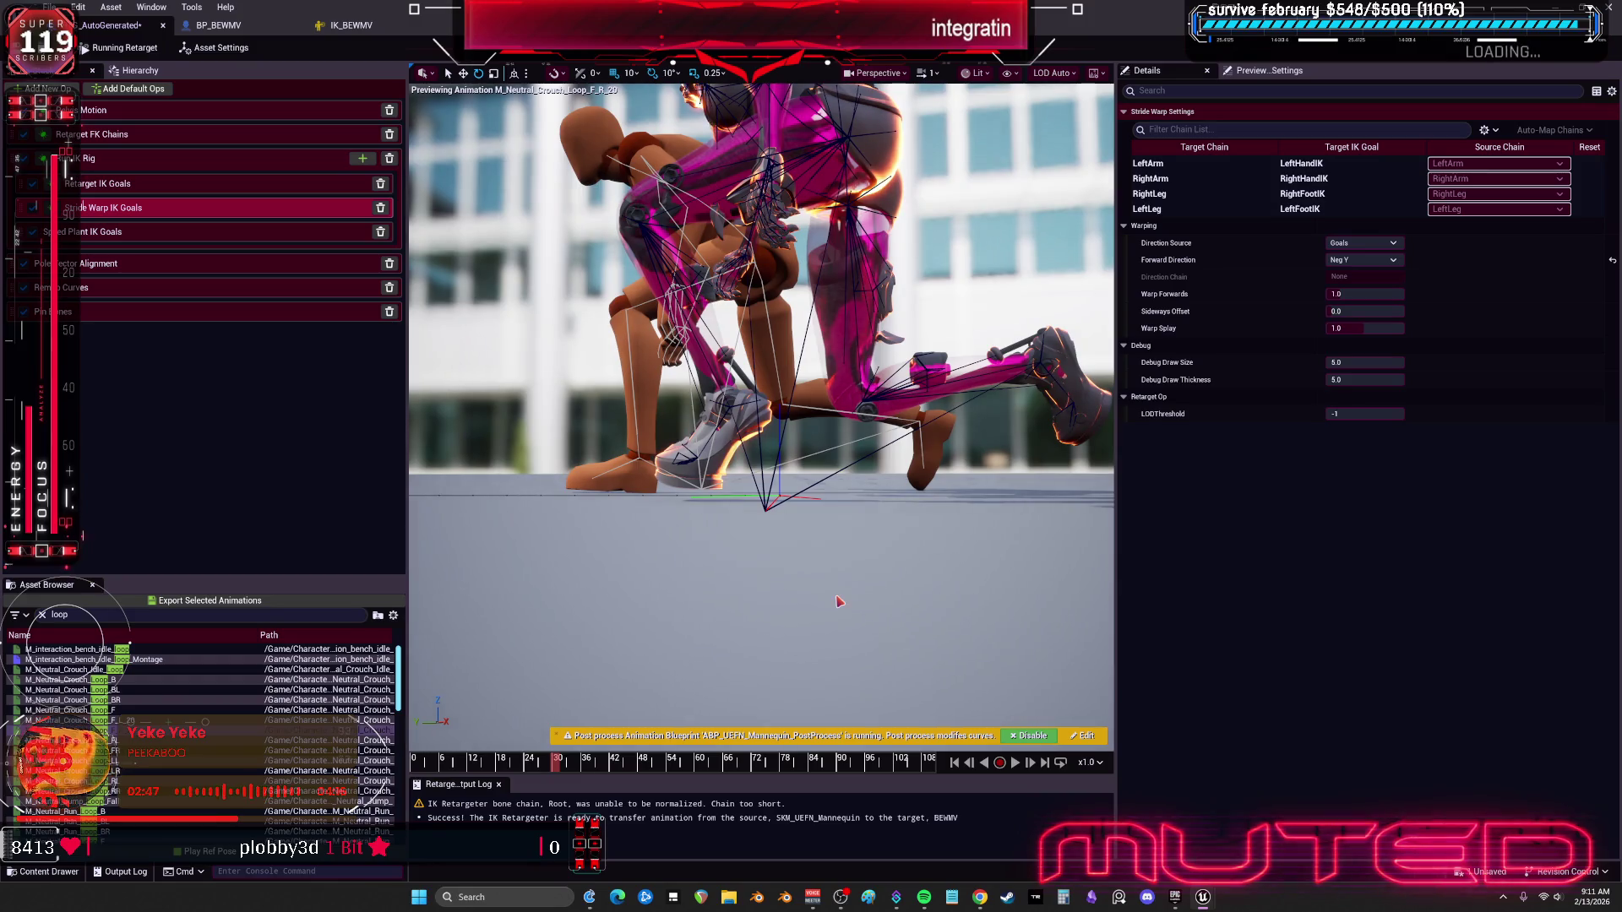
# Step: Step the crouch preview back and show the Retarget IK Goals op listing arm and leg goals
pyautogui.moveTo(545, 764); pyautogui.dragTo(477, 771)
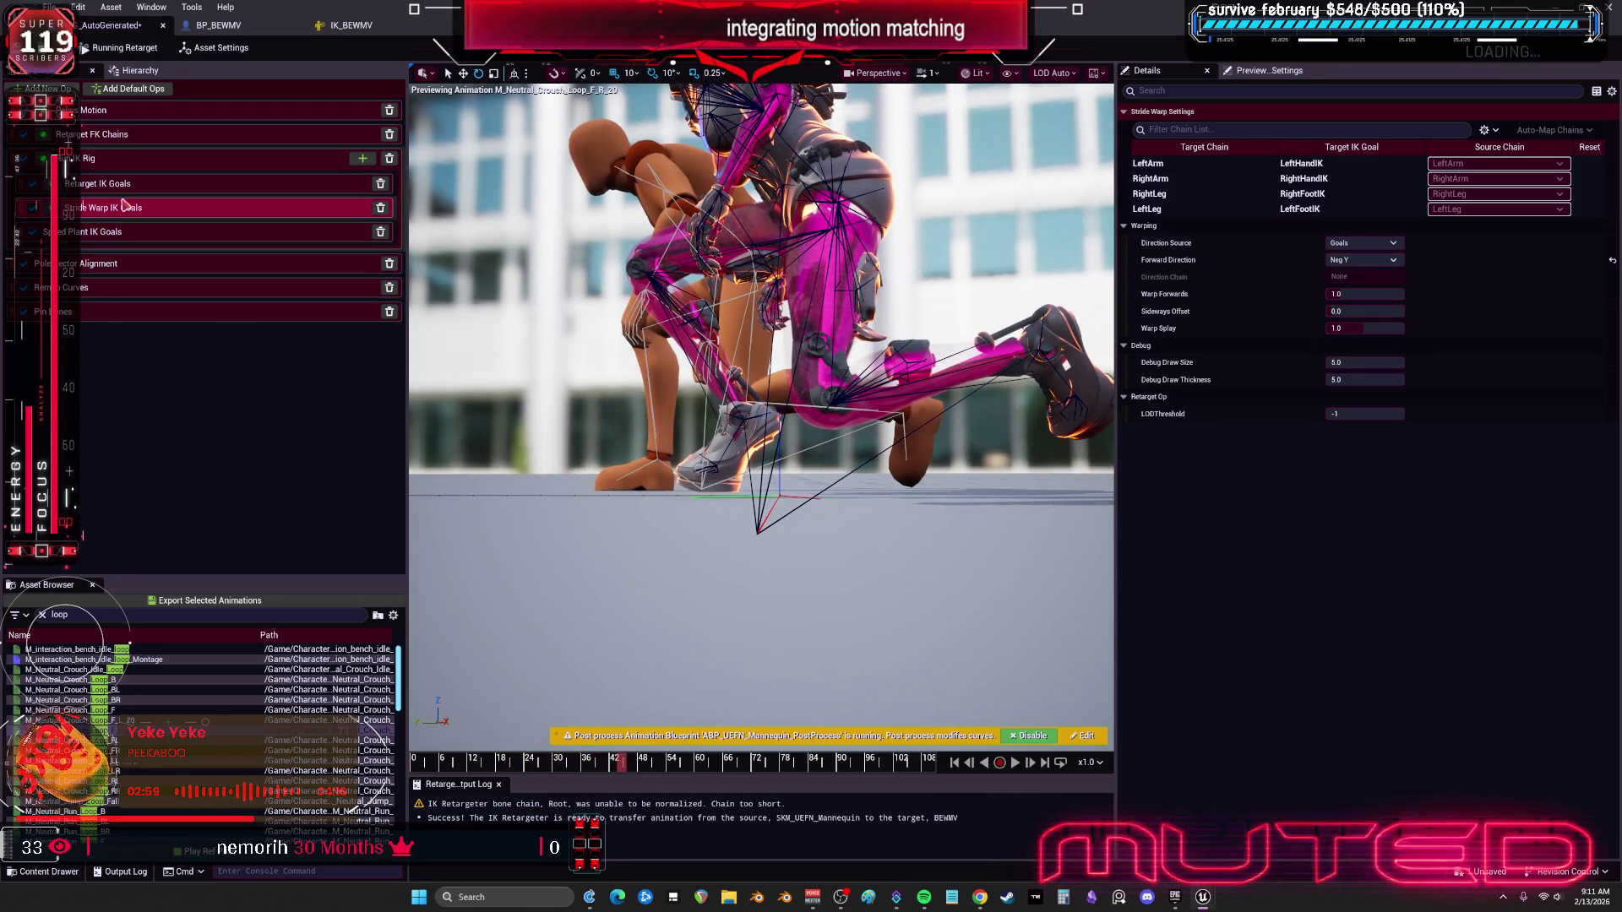
pyautogui.click(130, 158)
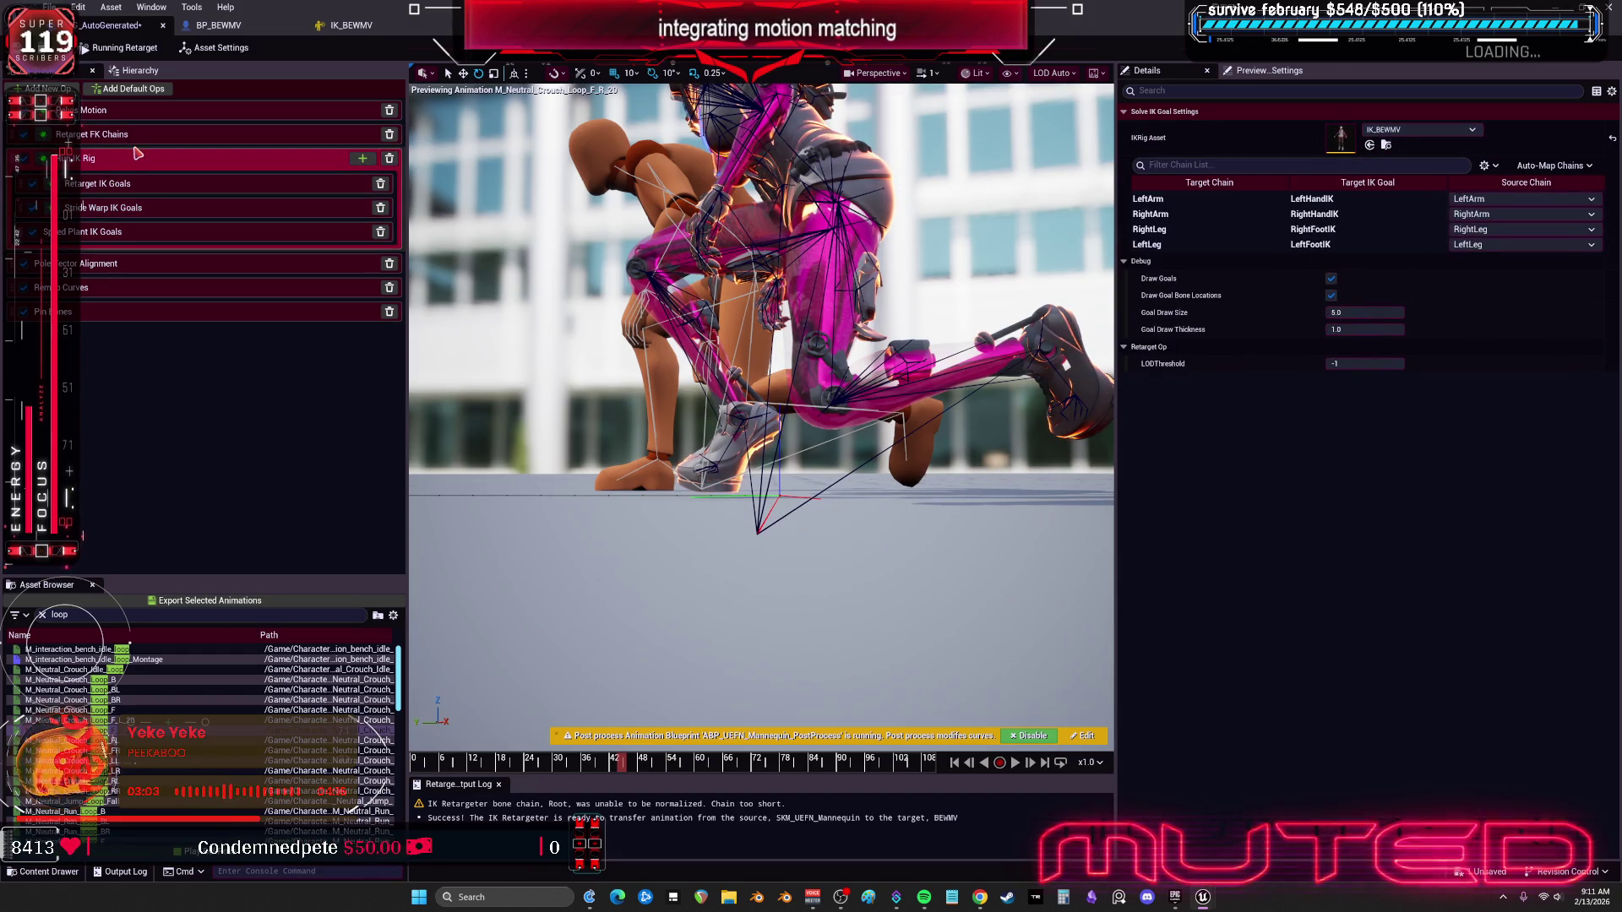
pyautogui.click(1174, 229)
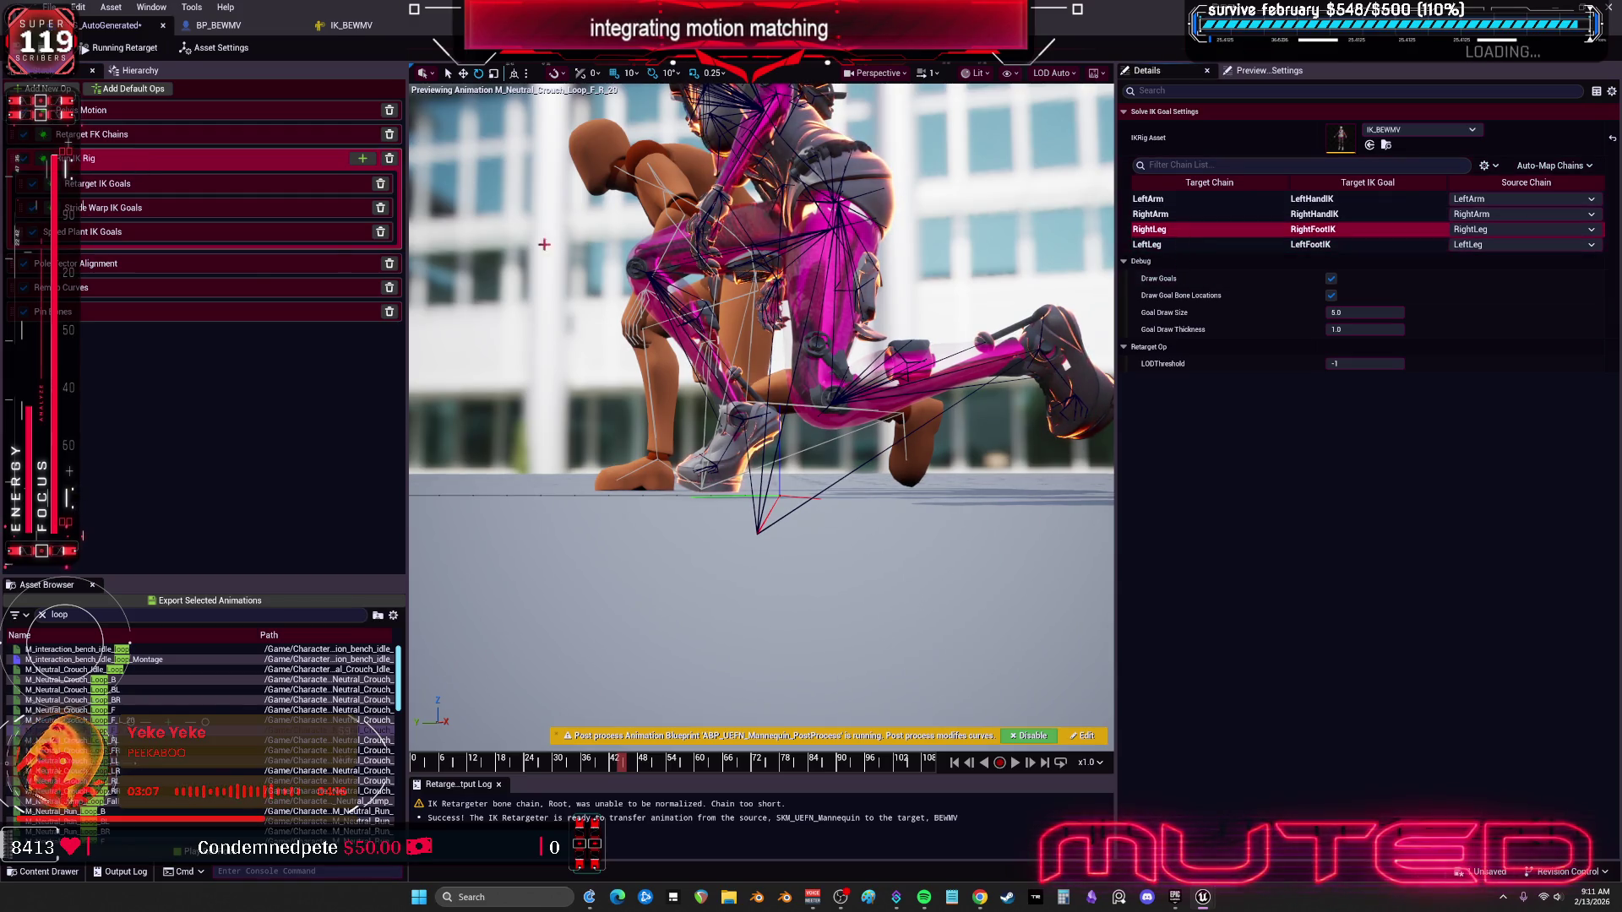
pyautogui.click(156, 188)
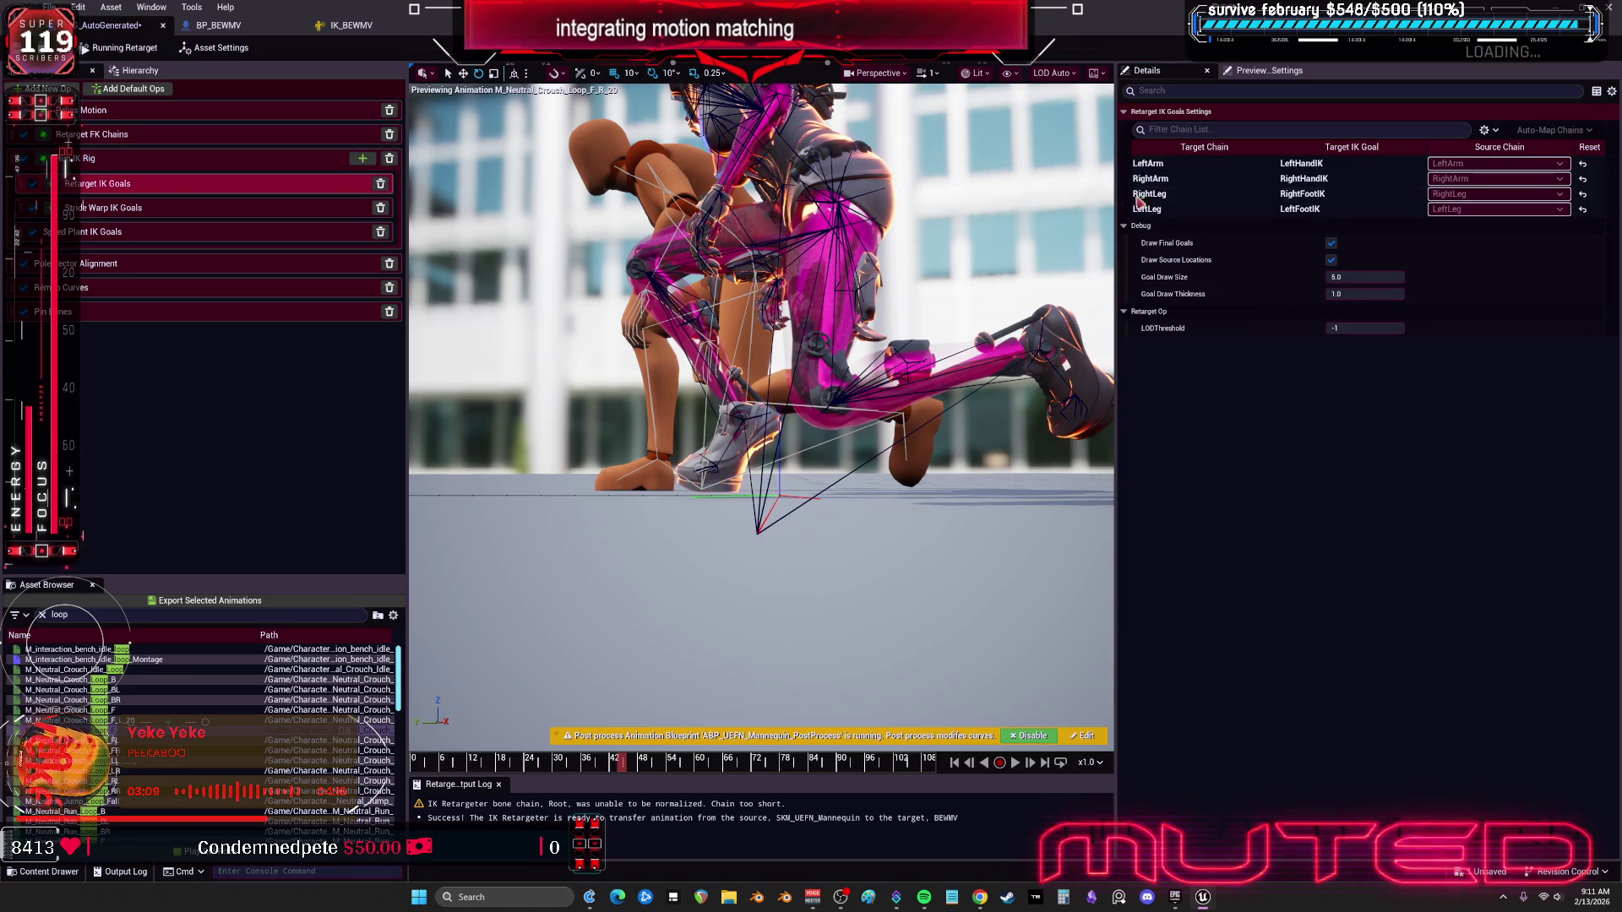
# Step: Set Extension to 1.02 on the RightLeg and LeftLeg IK goals
pyautogui.click(1170, 195)
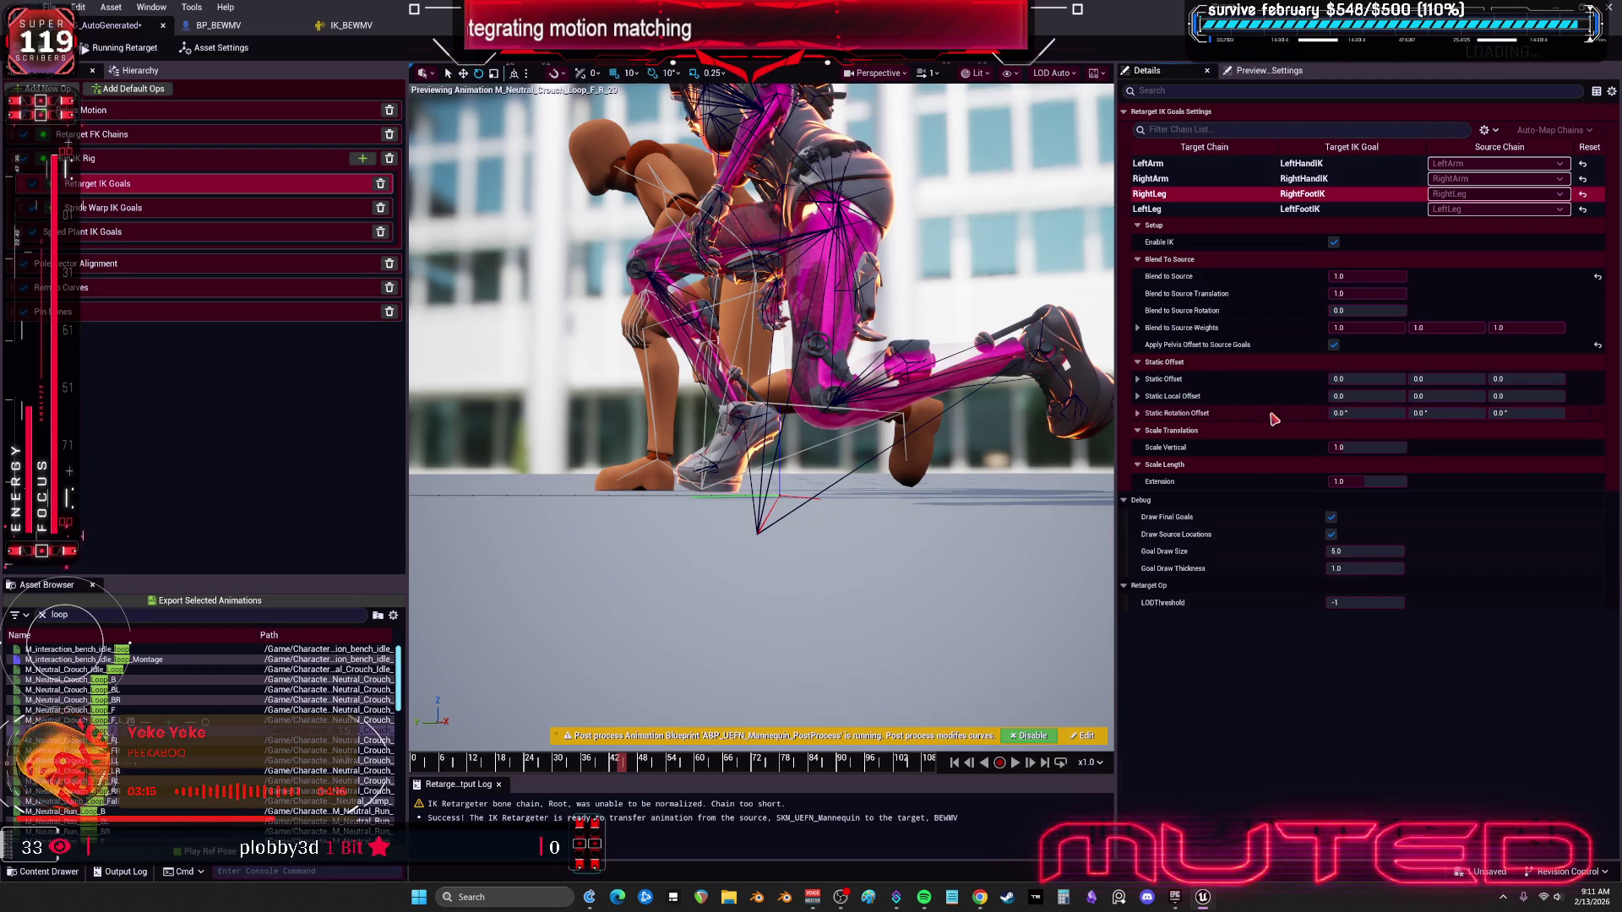
pyautogui.click(1365, 481)
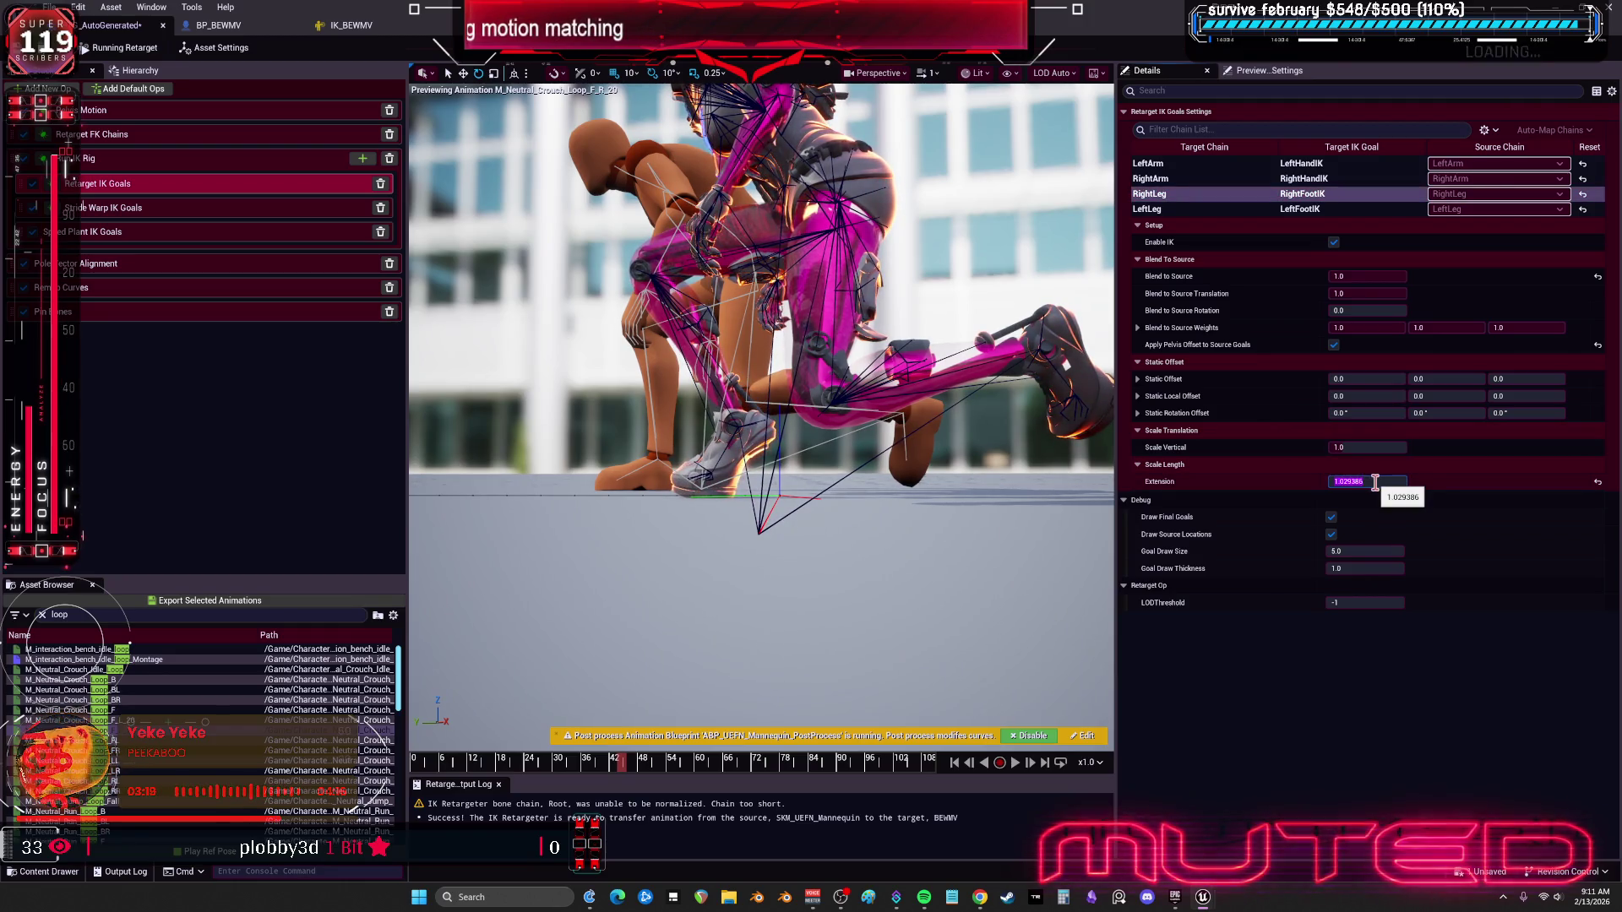
pyautogui.write('2')
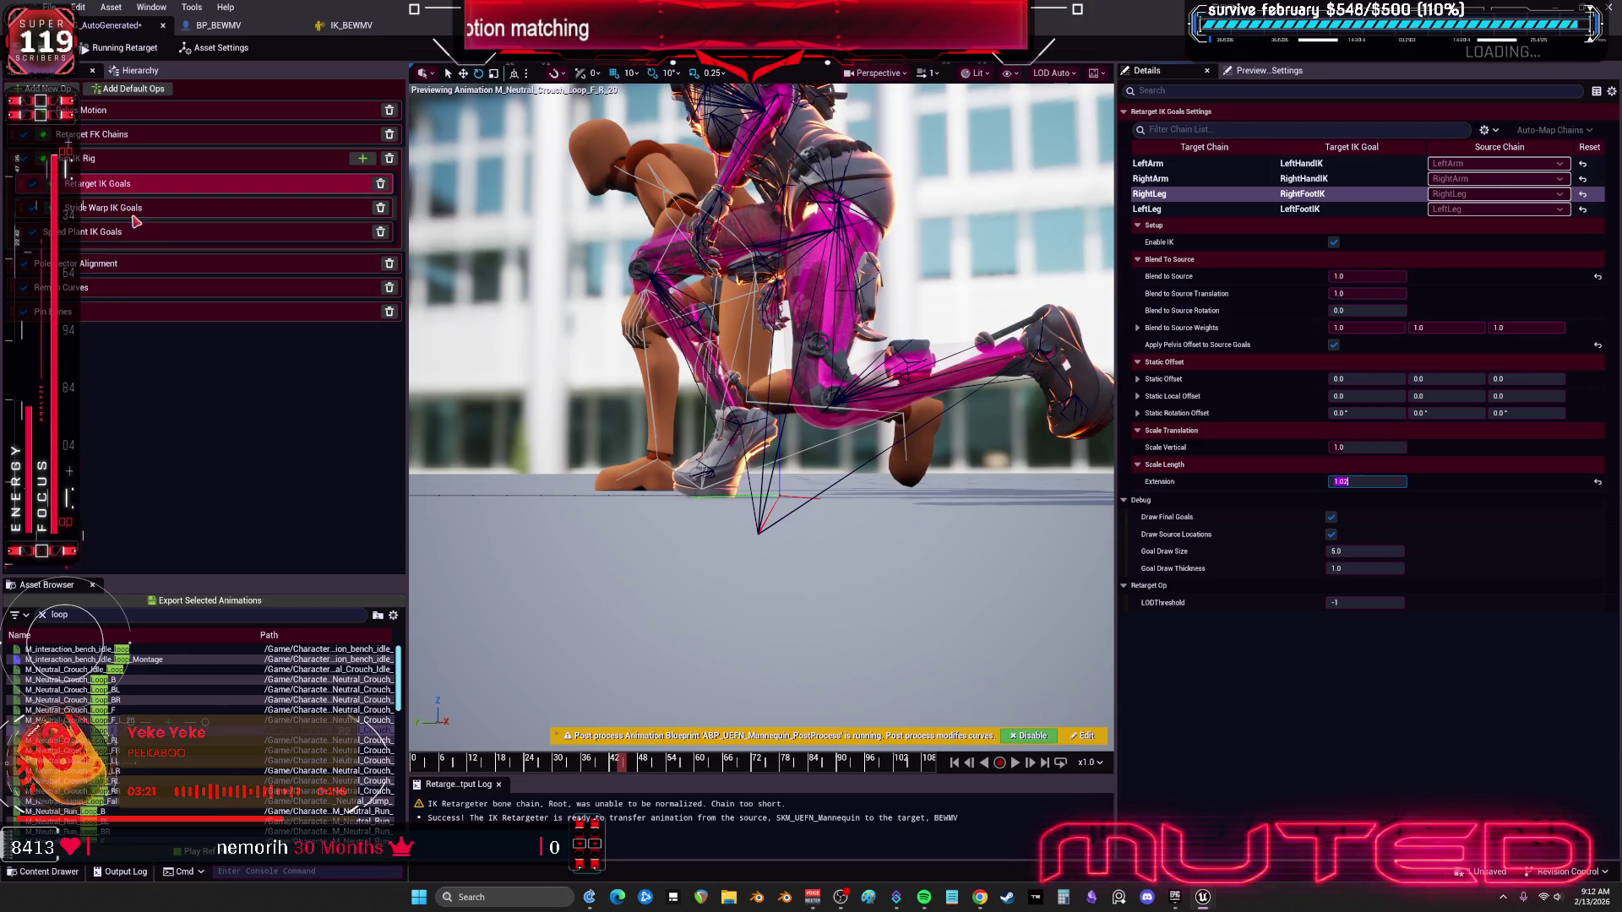
pyautogui.click(1182, 208)
pyautogui.click(1385, 482)
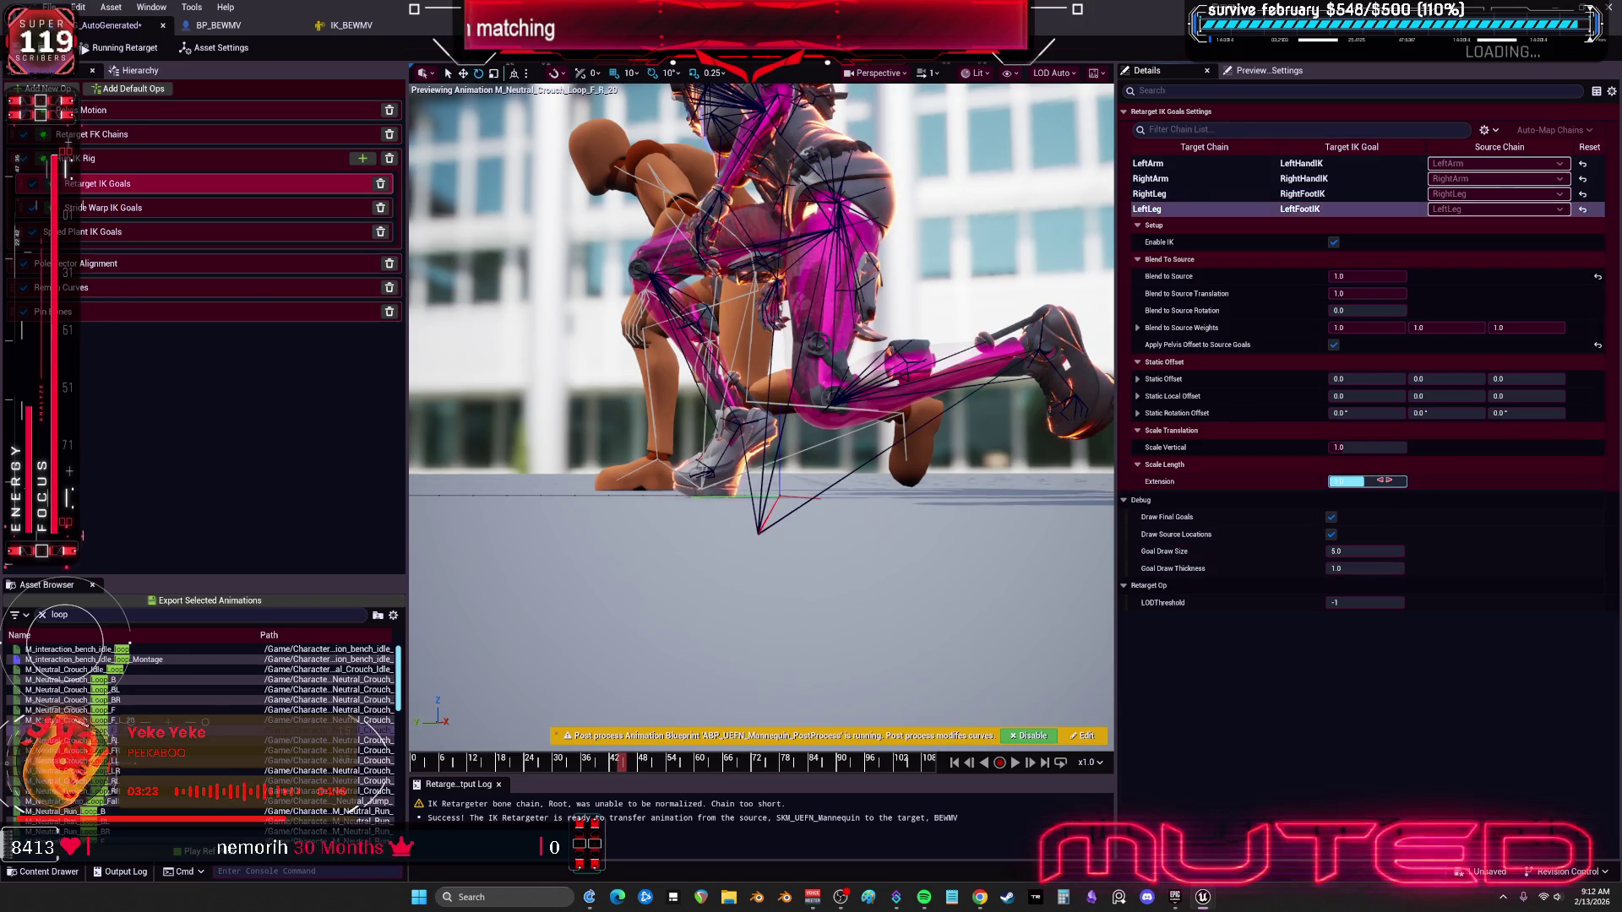
pyautogui.write('2')
pyautogui.press('Return')
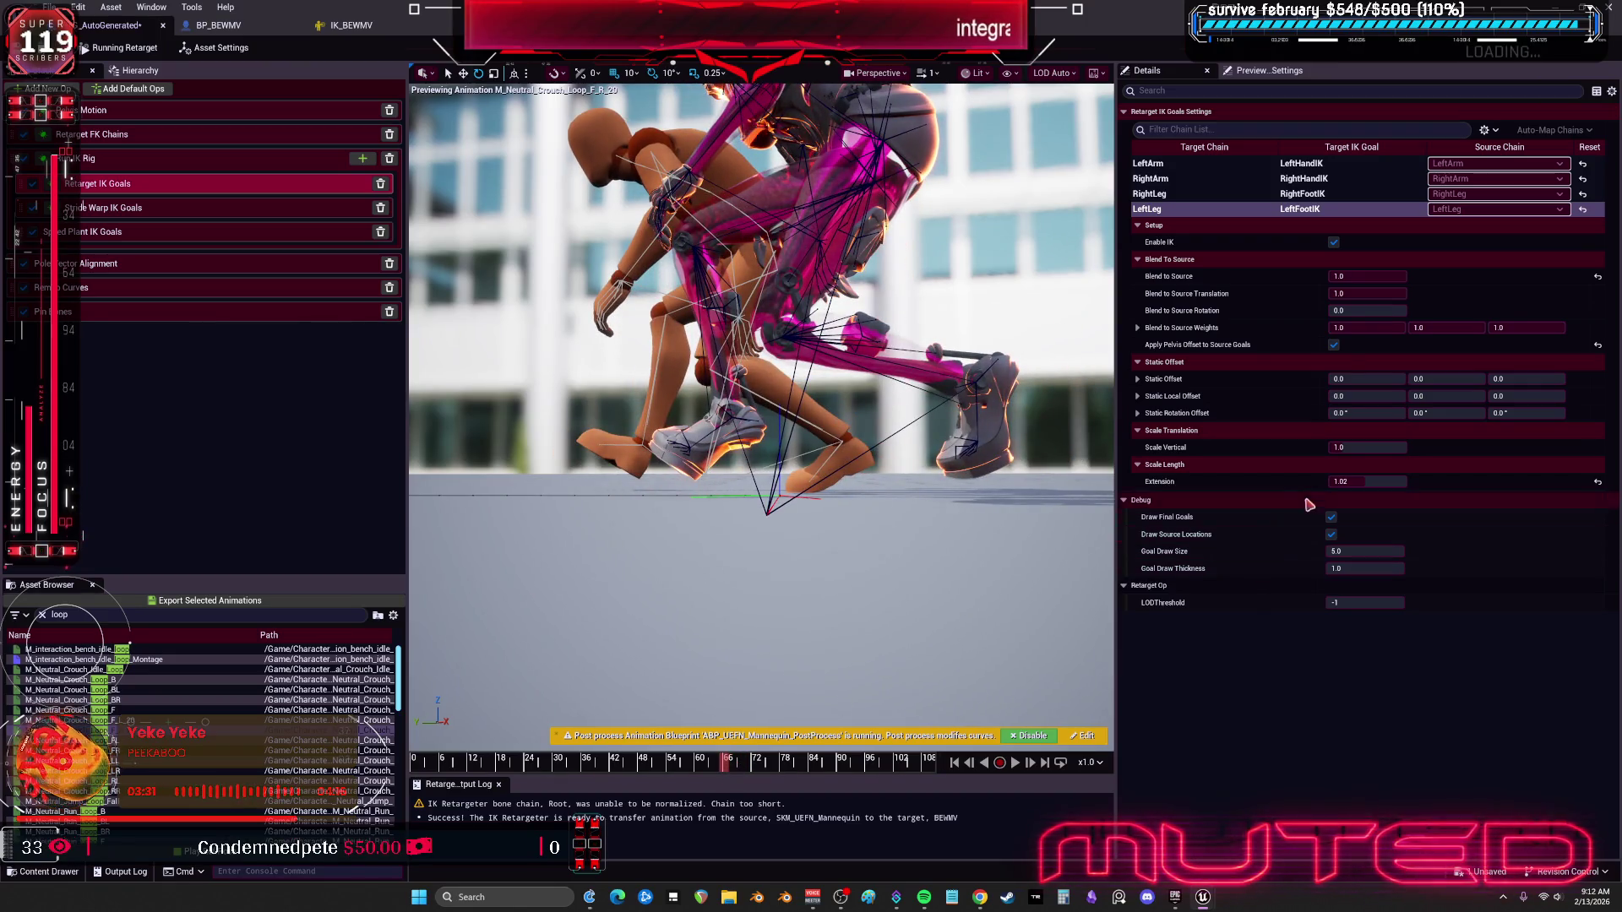
# Step: Set Scale Vertical to 0.98 on both leg goals and RightLeg Blend to Source Rotation to 0.0
pyautogui.click(1358, 450)
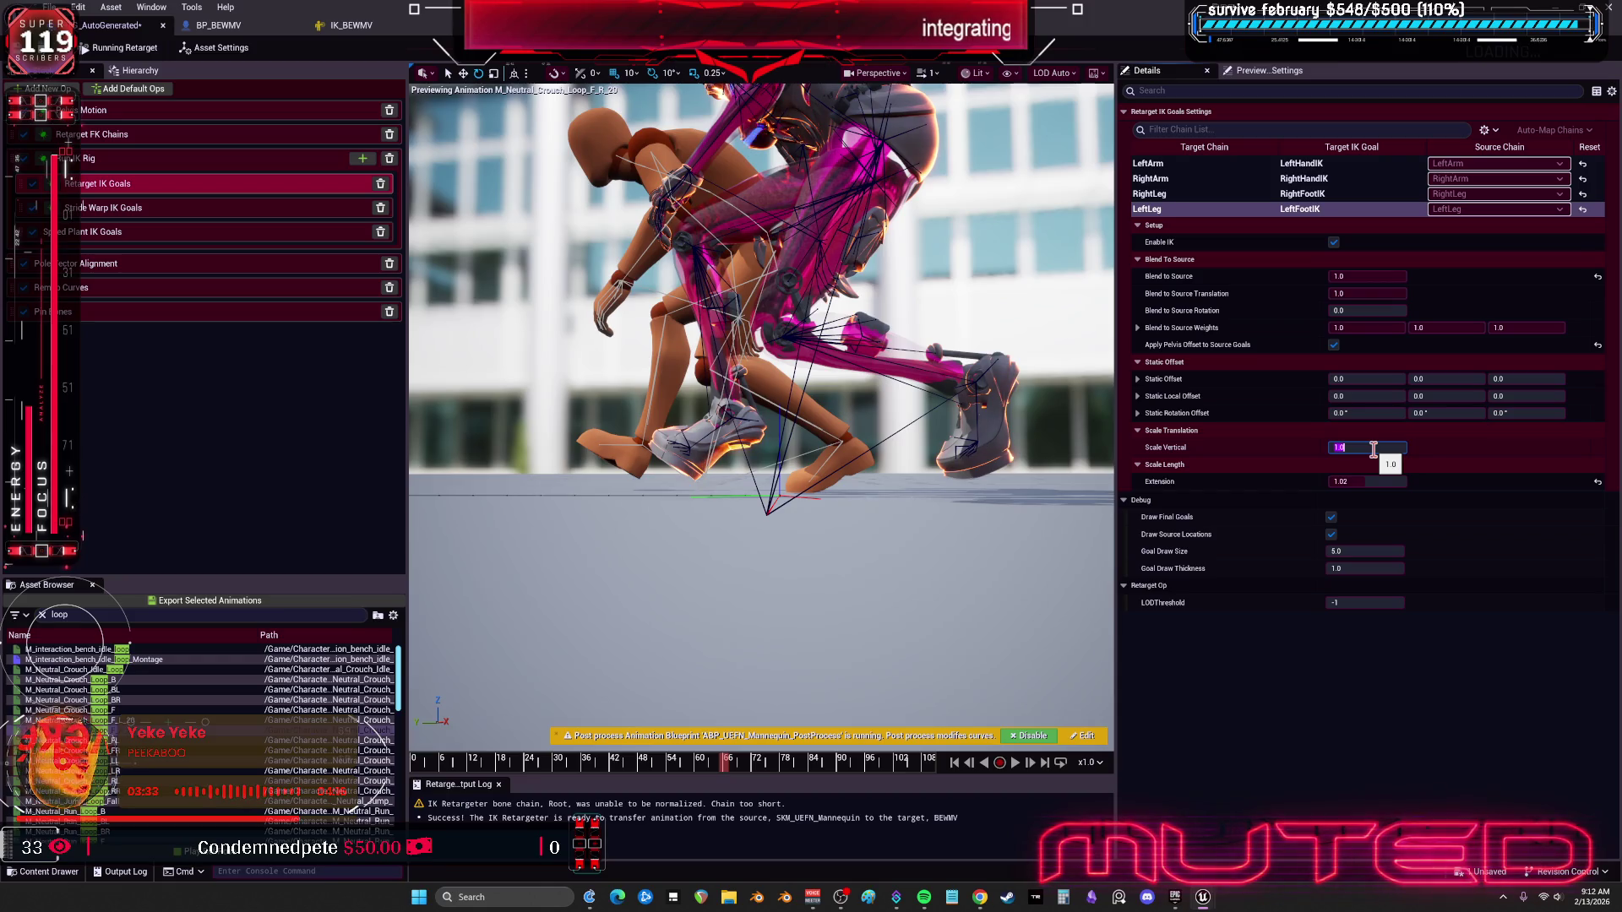
pyautogui.write('2')
pyautogui.press('Return')
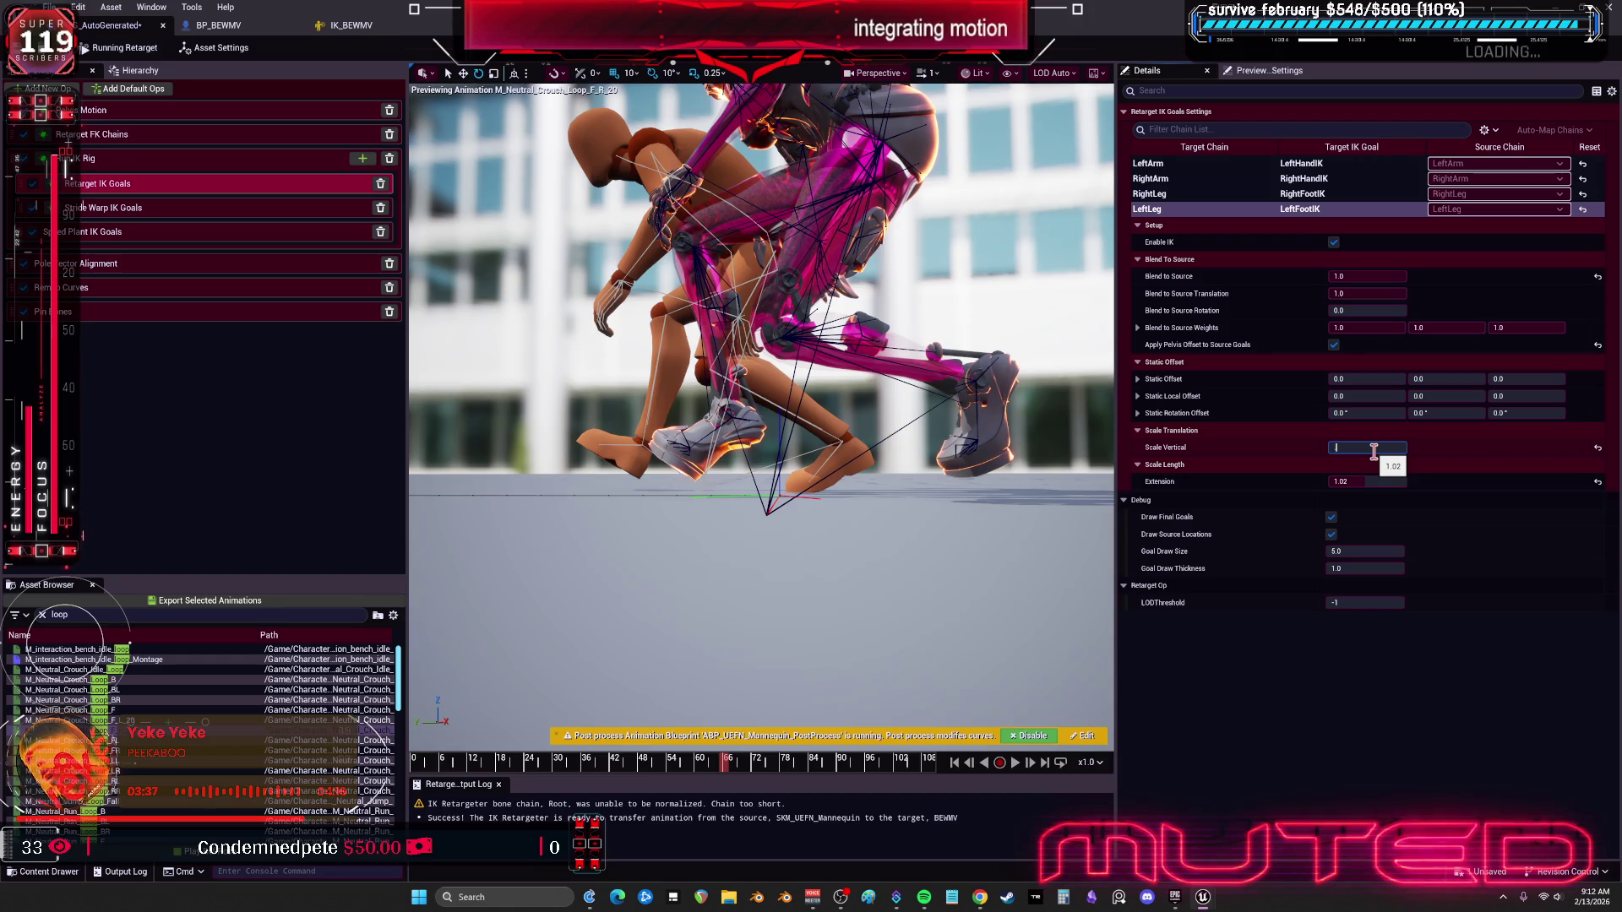
pyautogui.write('0.98')
pyautogui.press('Return')
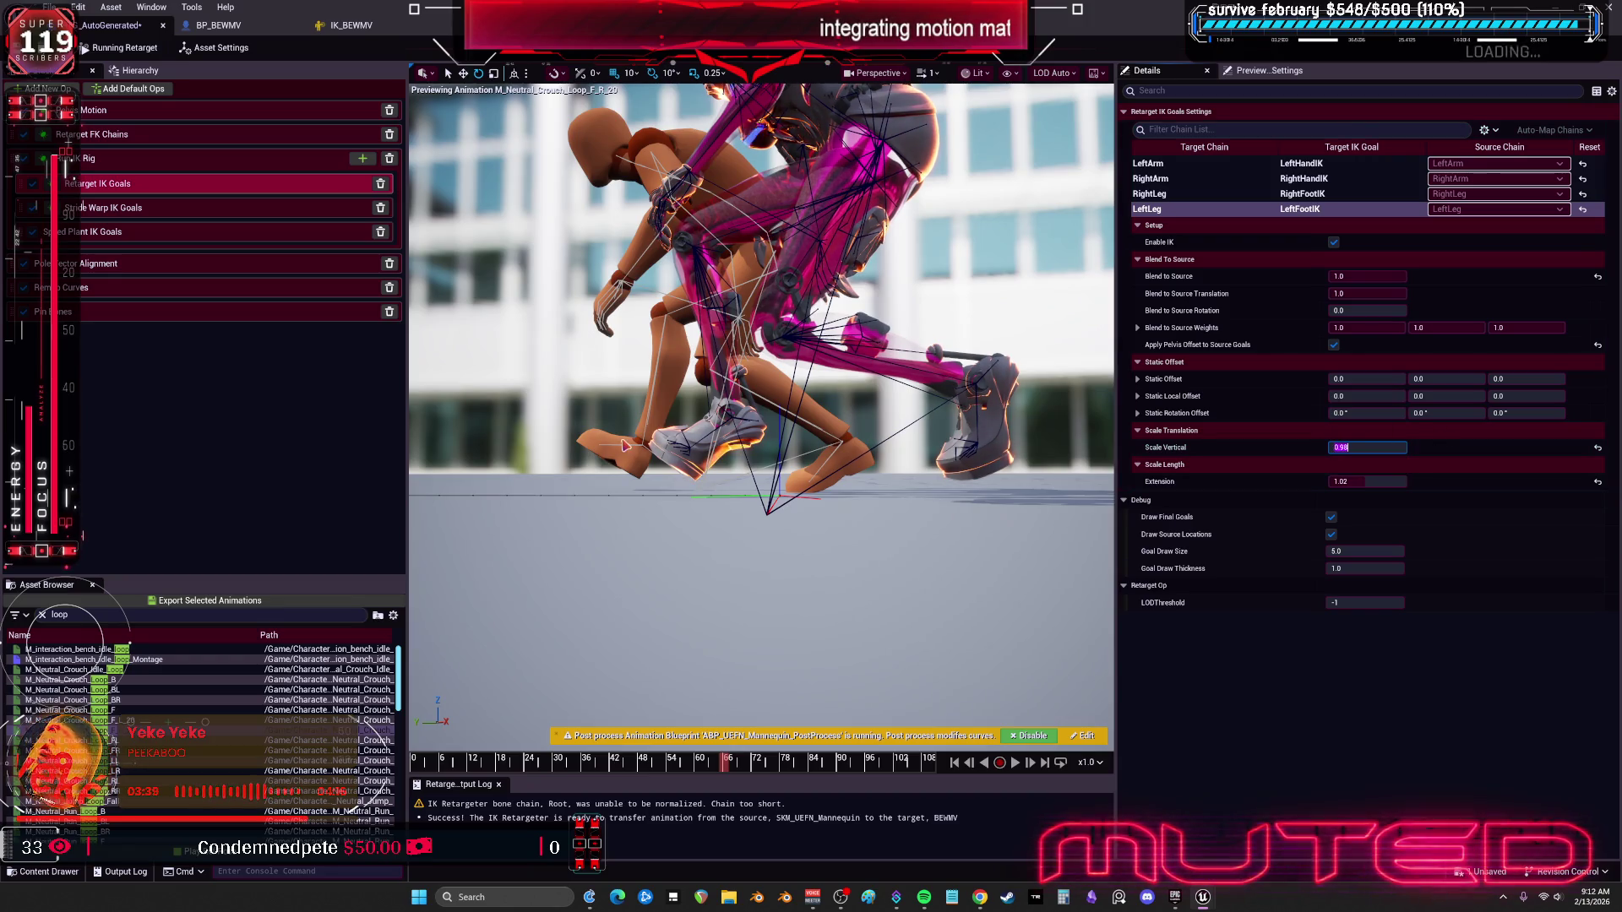
pyautogui.click(1192, 195)
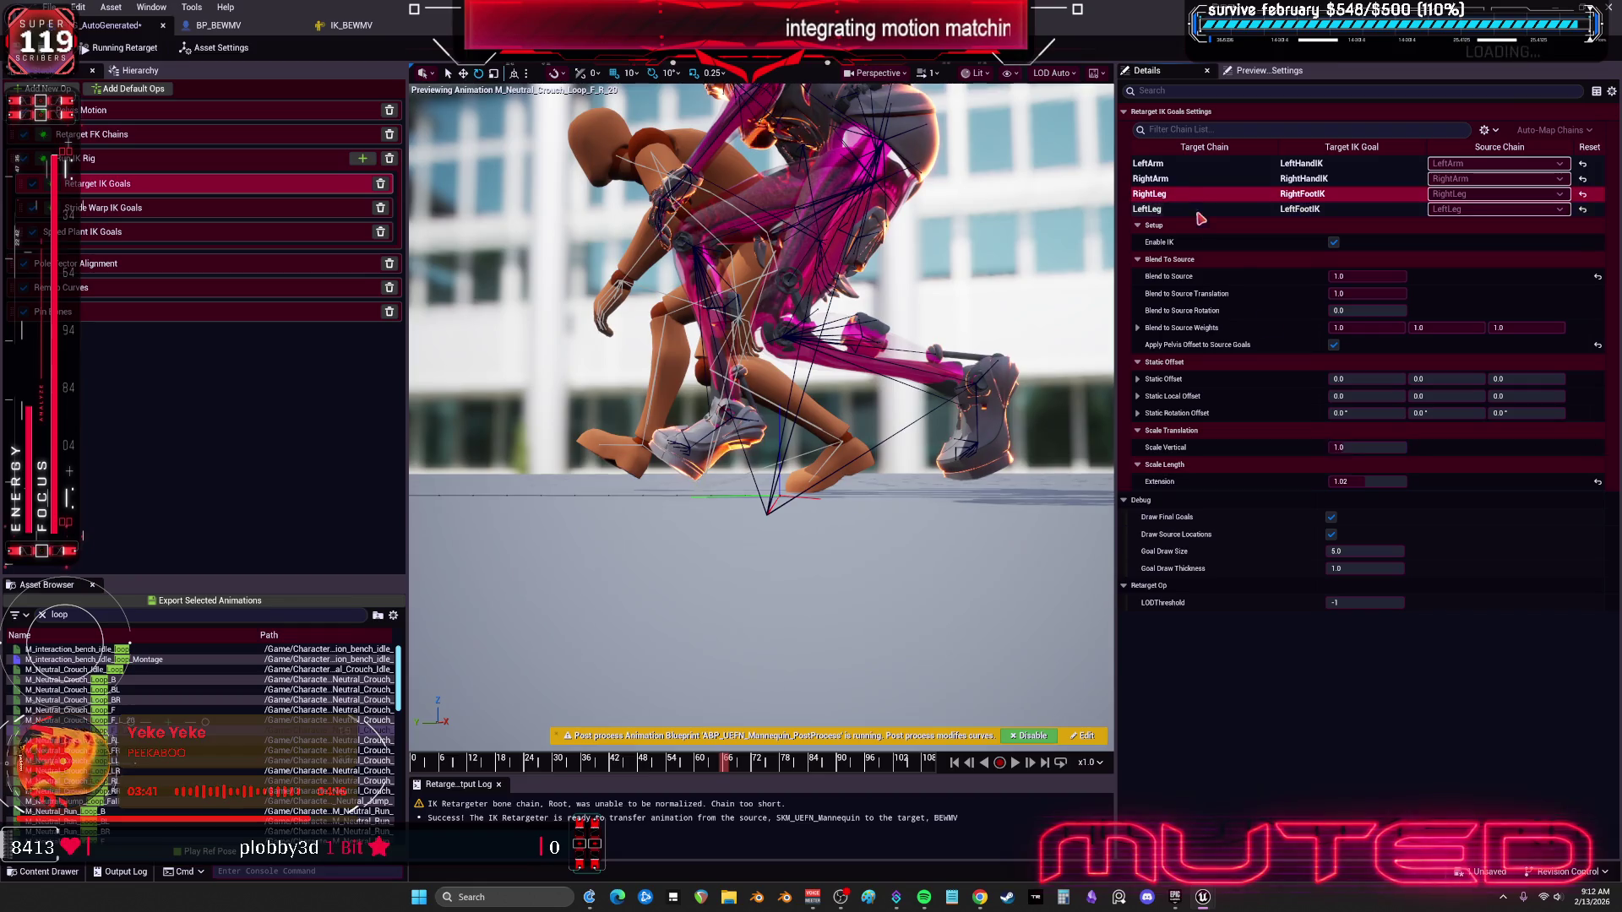
pyautogui.click(1379, 449)
pyautogui.write('0.98')
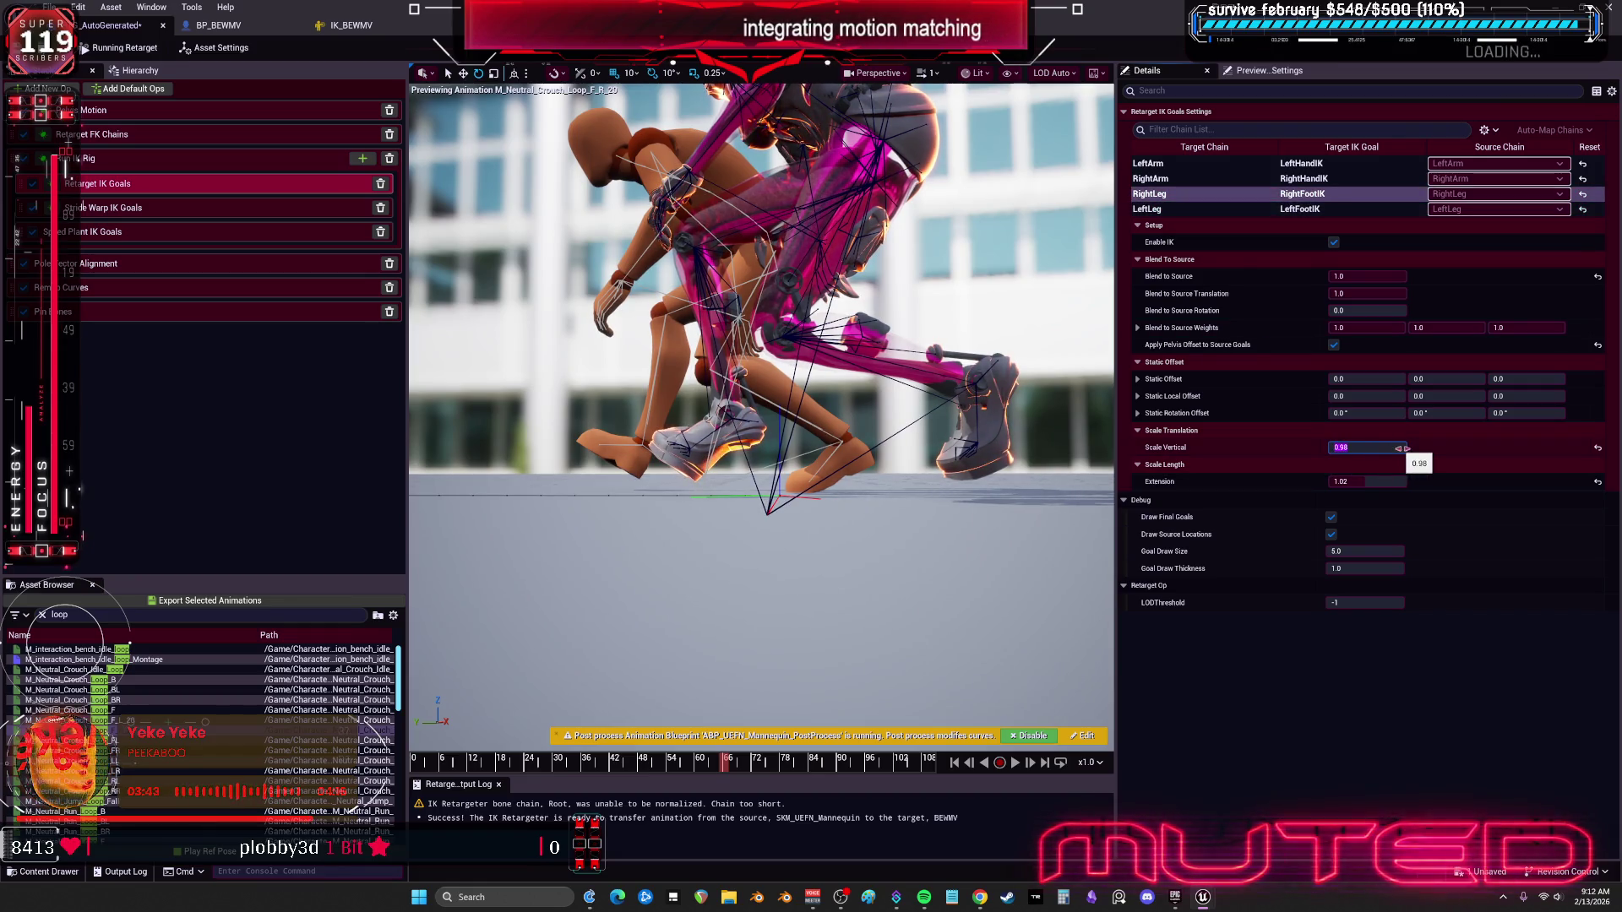
pyautogui.press('Return')
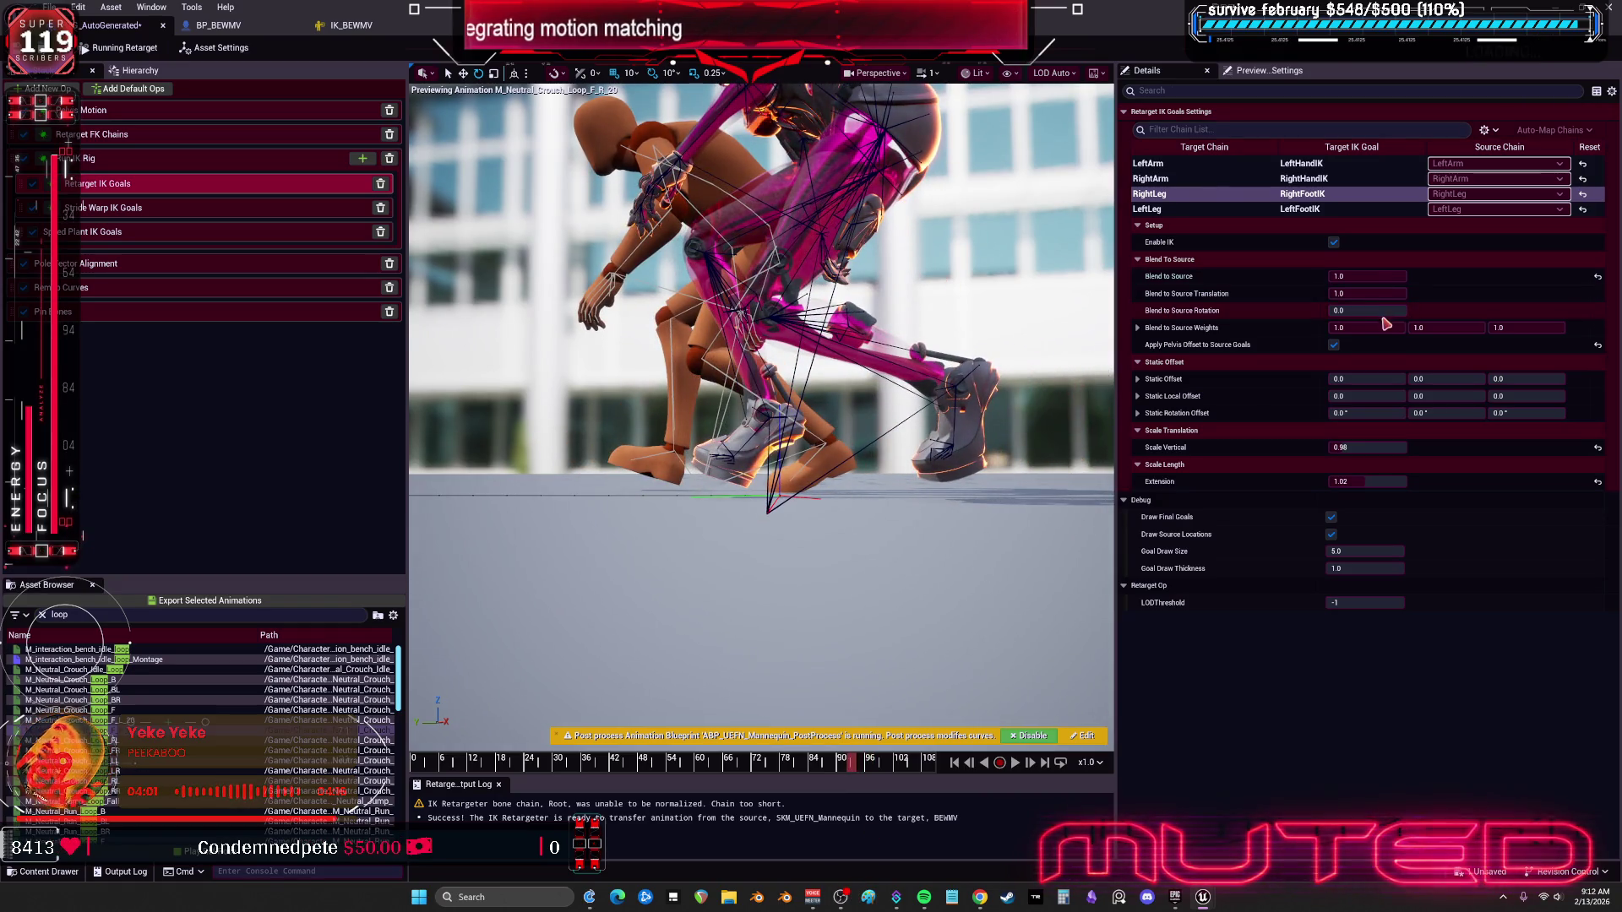
pyautogui.write('190')
pyautogui.press('Return')
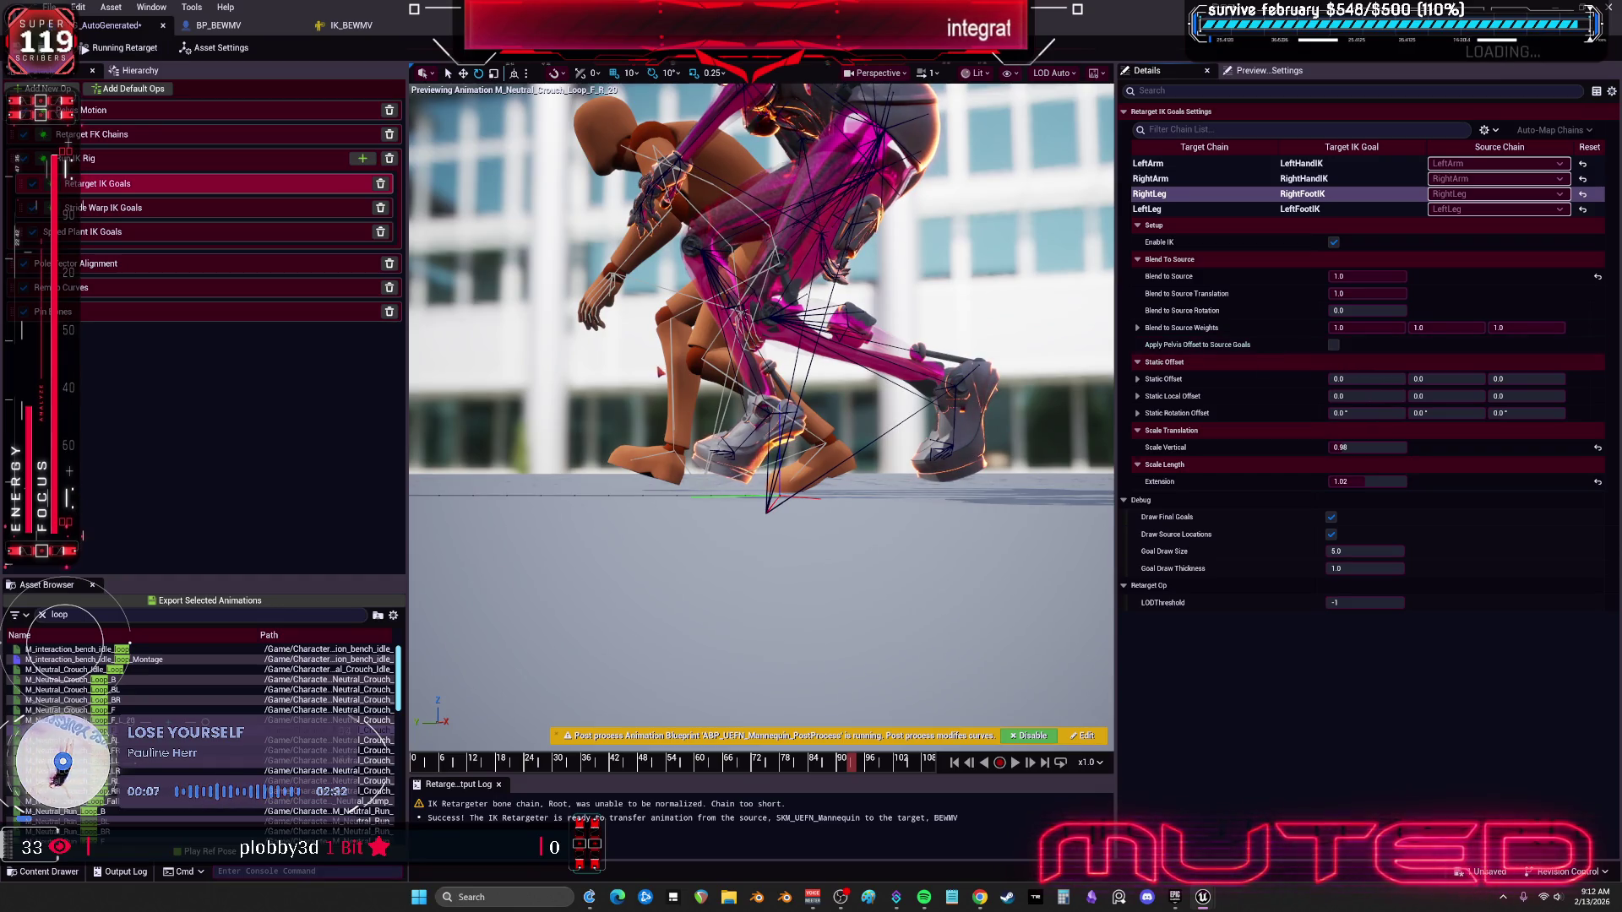
# Step: Turn off LeftLeg Apply Pelvis Offset; set Blend to Source Rotation 0.2 (LeftLeg), 0.1 (RightLeg)
pyautogui.click(1201, 211)
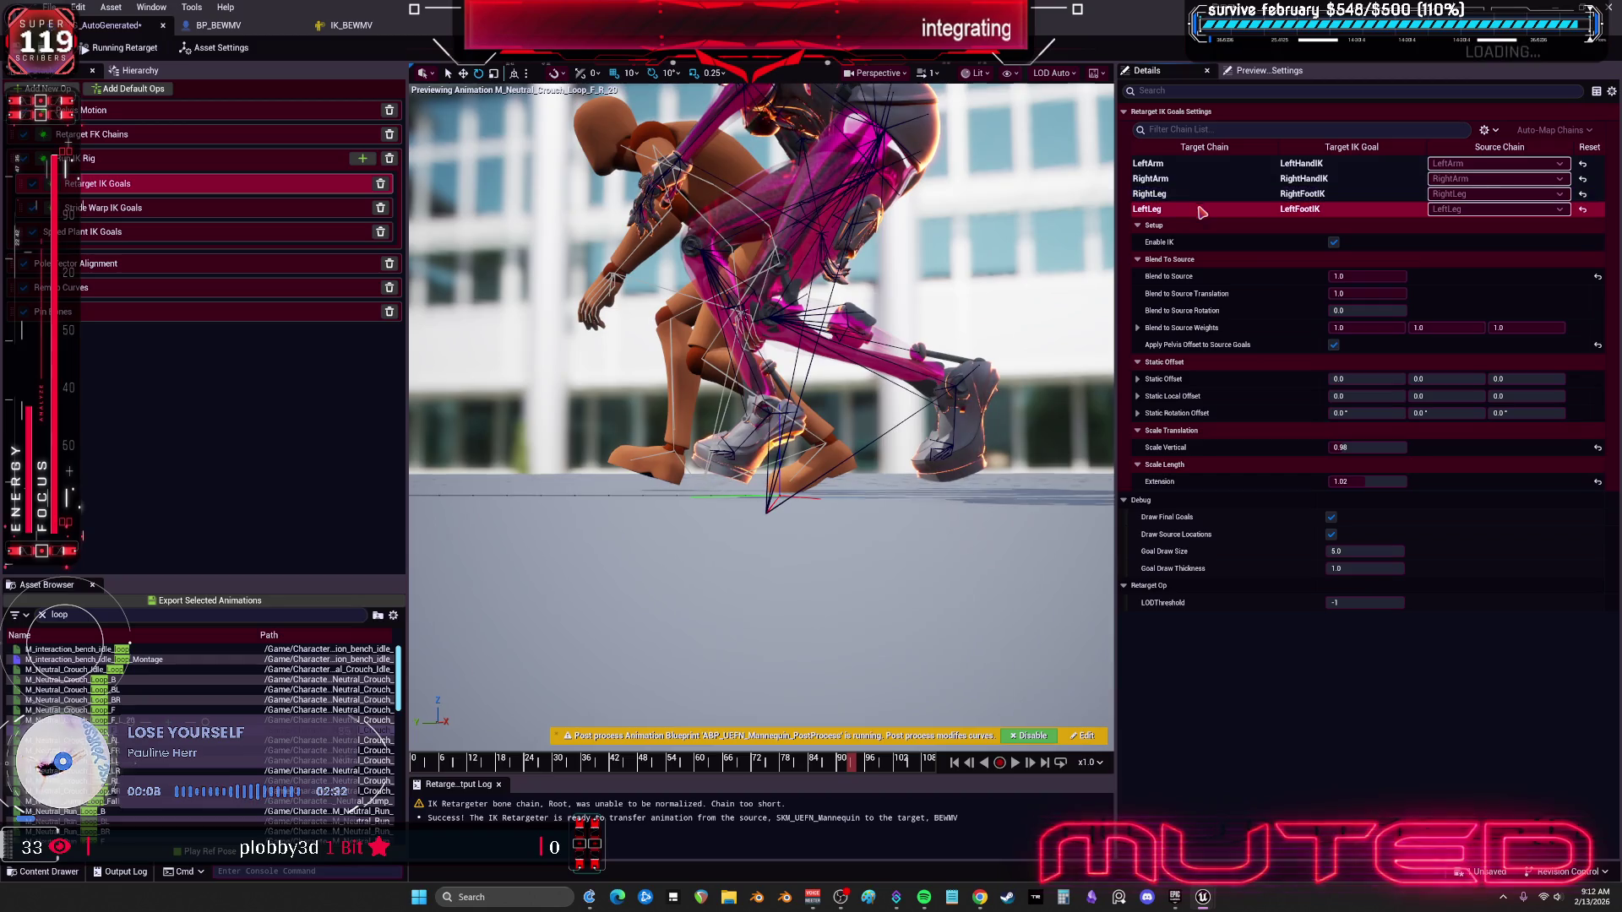
pyautogui.click(1333, 344)
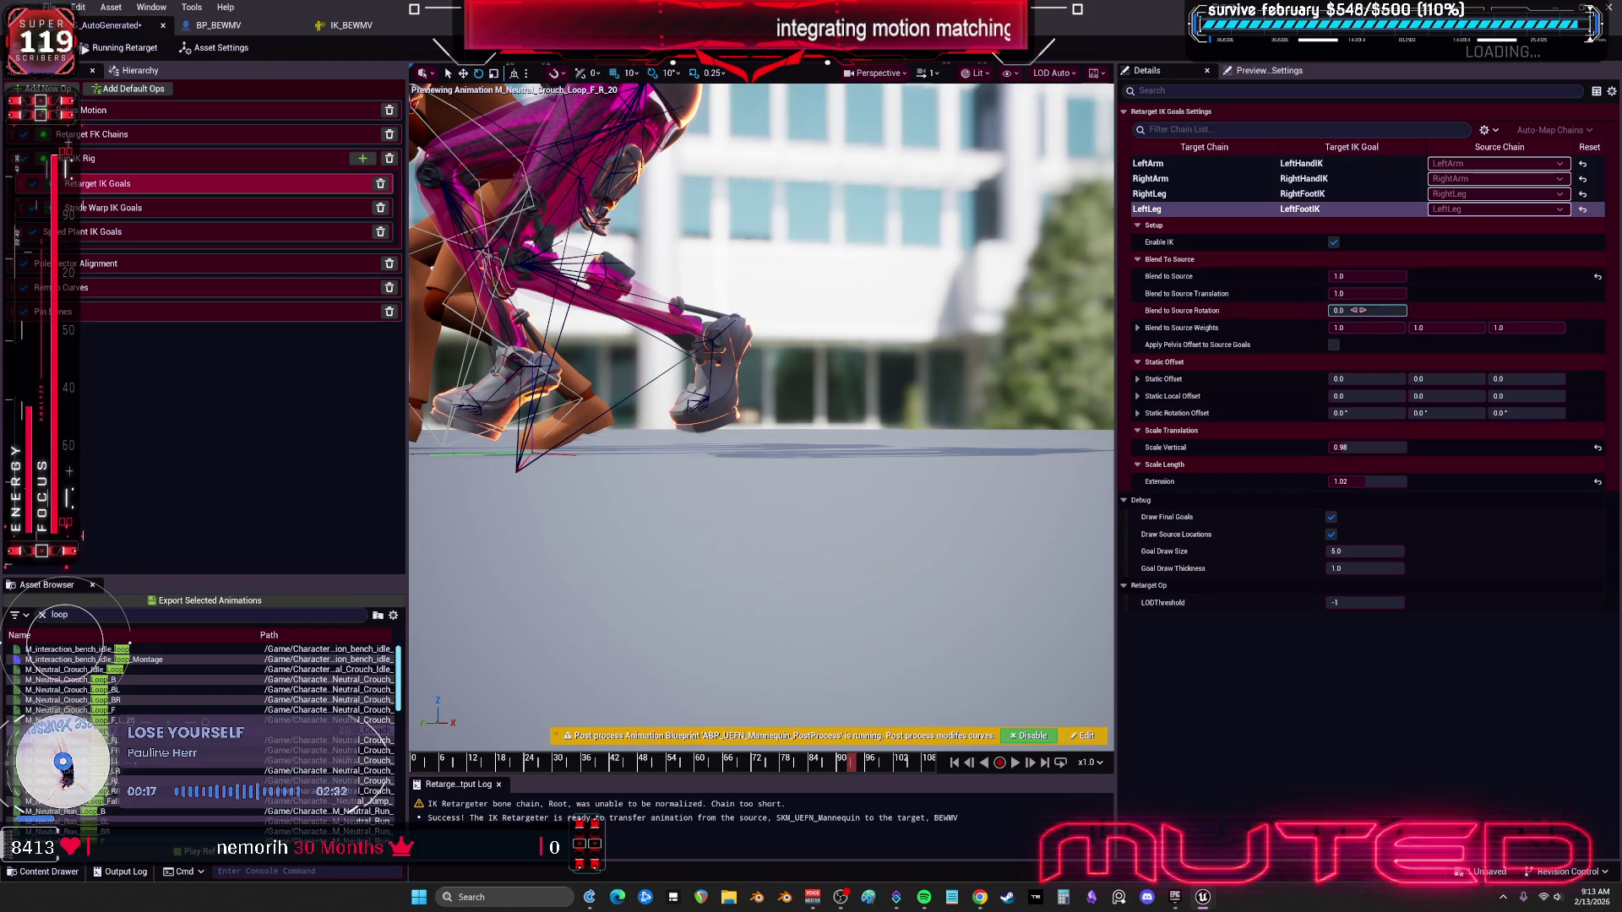
pyautogui.moveTo(1352, 310)
pyautogui.mouseDown()
pyautogui.moveTo(1385, 309)
pyautogui.moveTo(1360, 313)
pyautogui.mouseUp()
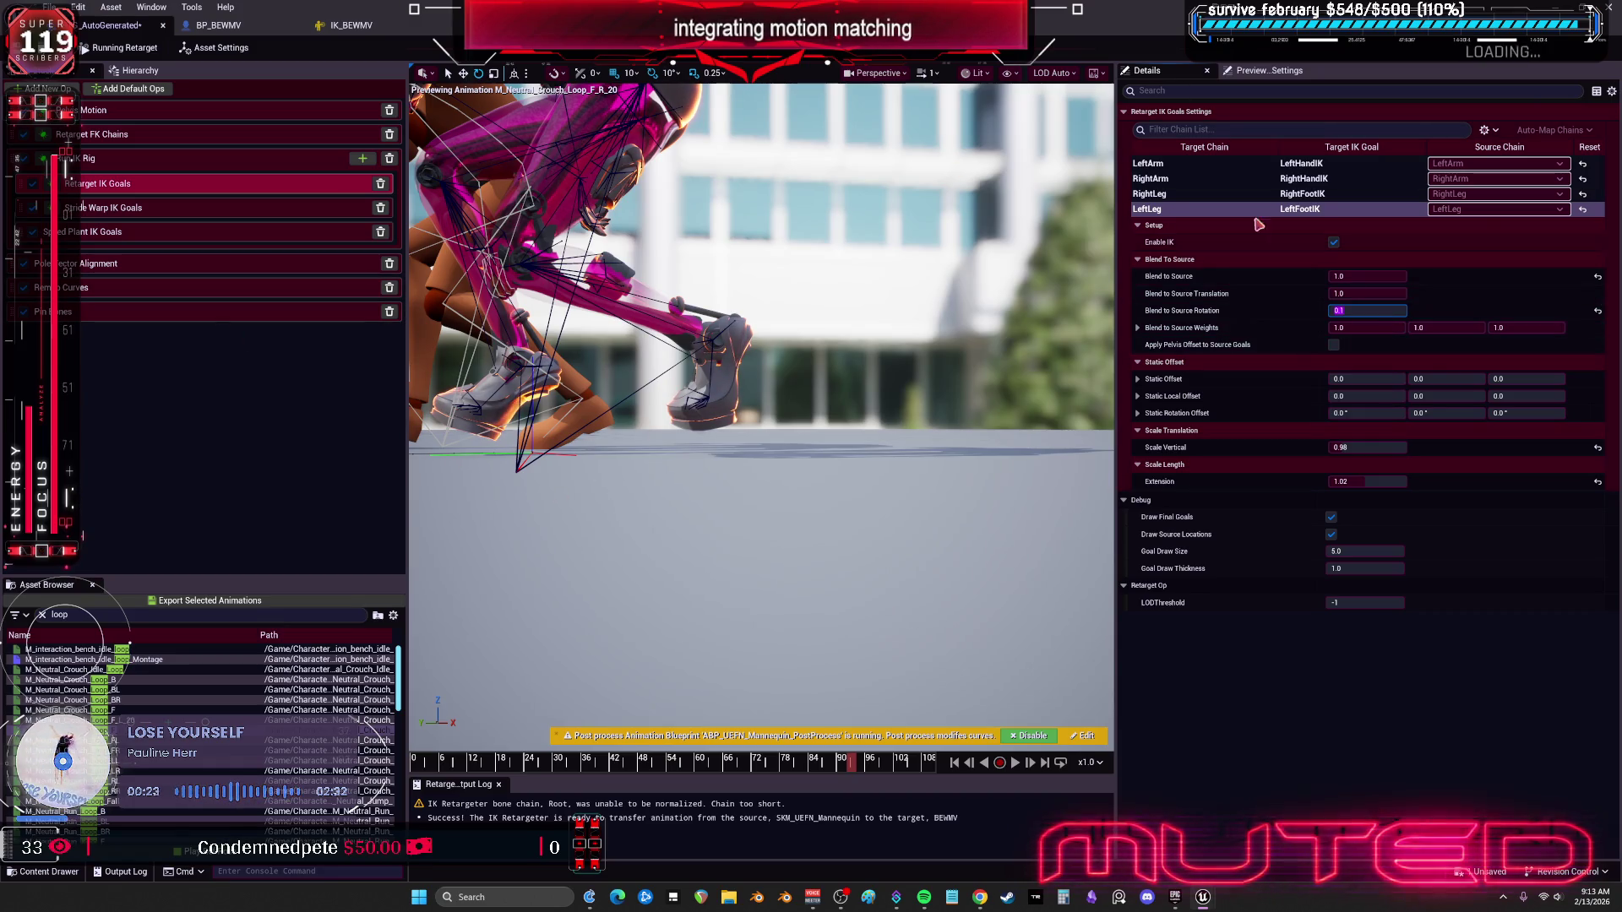
pyautogui.click(1182, 194)
pyautogui.click(1351, 310)
pyautogui.press('Return')
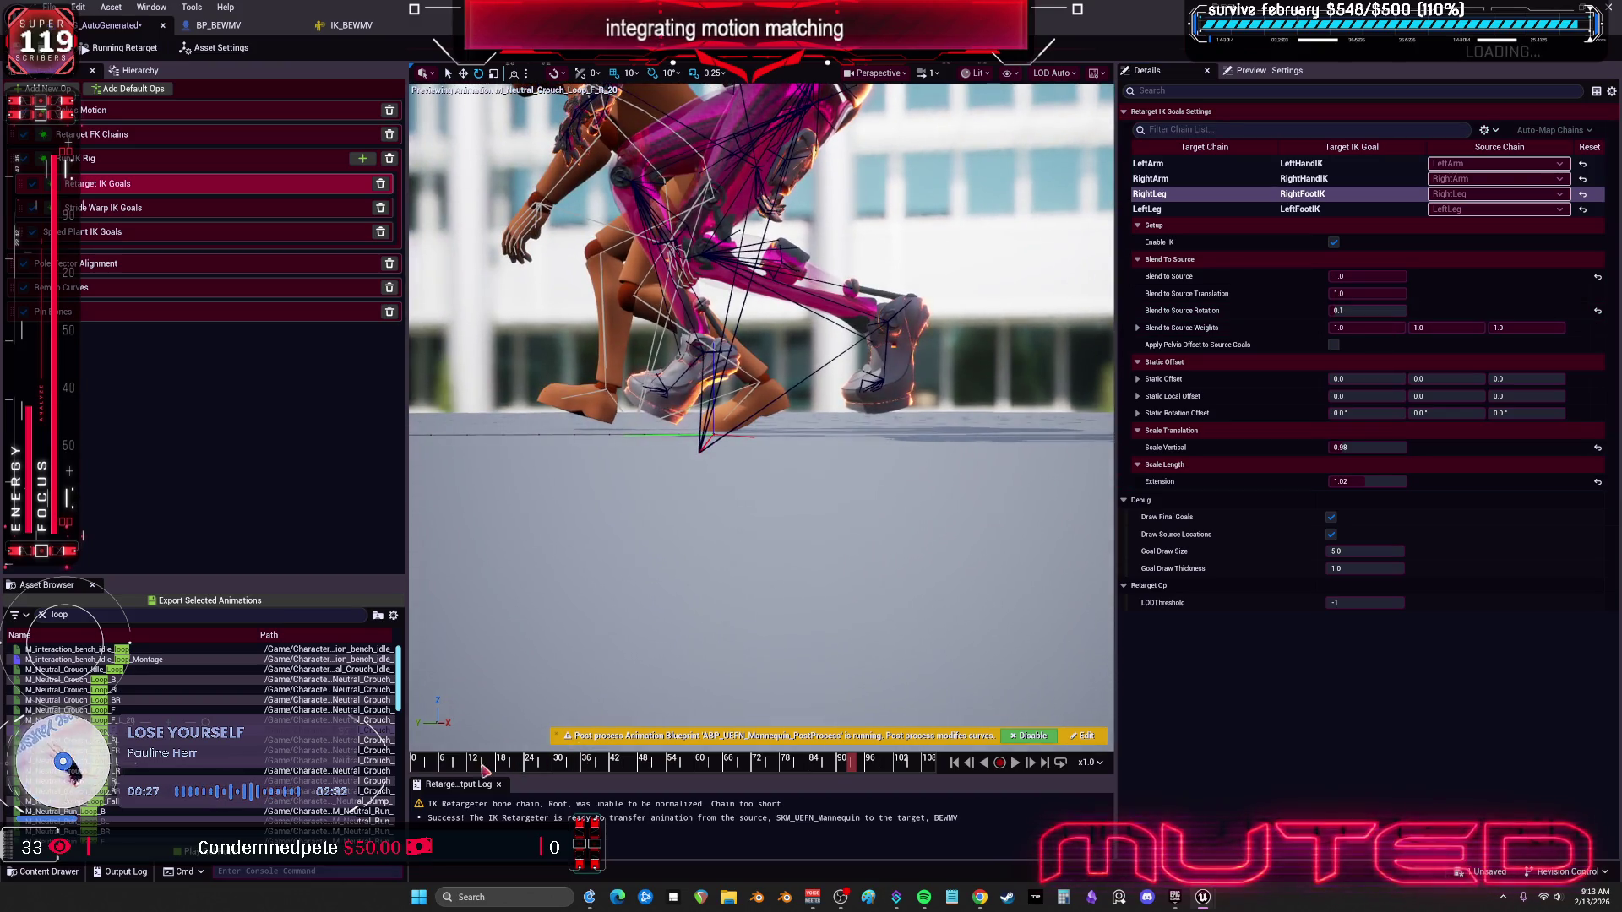
# Step: Test Blend to Source Translation while scrubbing, settling near 0.19 LeftLeg and 0.52 RightLeg
pyautogui.click(444, 765)
pyautogui.moveTo(448, 769); pyautogui.dragTo(514, 773)
pyautogui.click(1368, 328)
pyautogui.click(1458, 314)
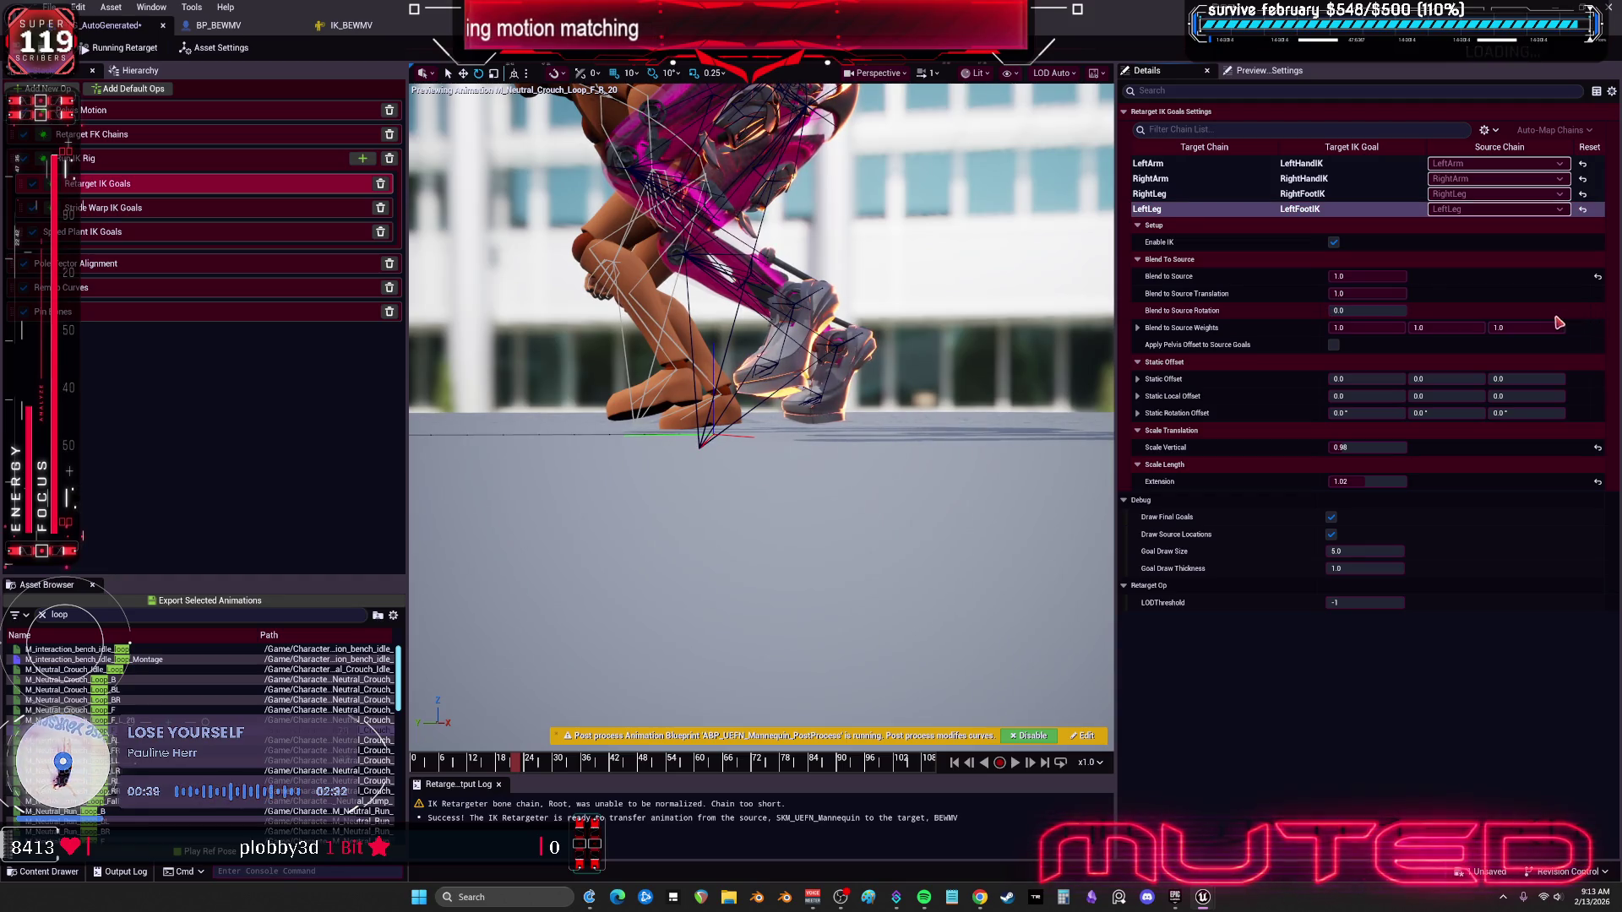
pyautogui.moveTo(1368, 293)
pyautogui.mouseDown()
pyautogui.moveTo(1343, 293)
pyautogui.moveTo(1386, 293)
pyautogui.mouseUp()
pyautogui.write('1')
pyautogui.press('Return')
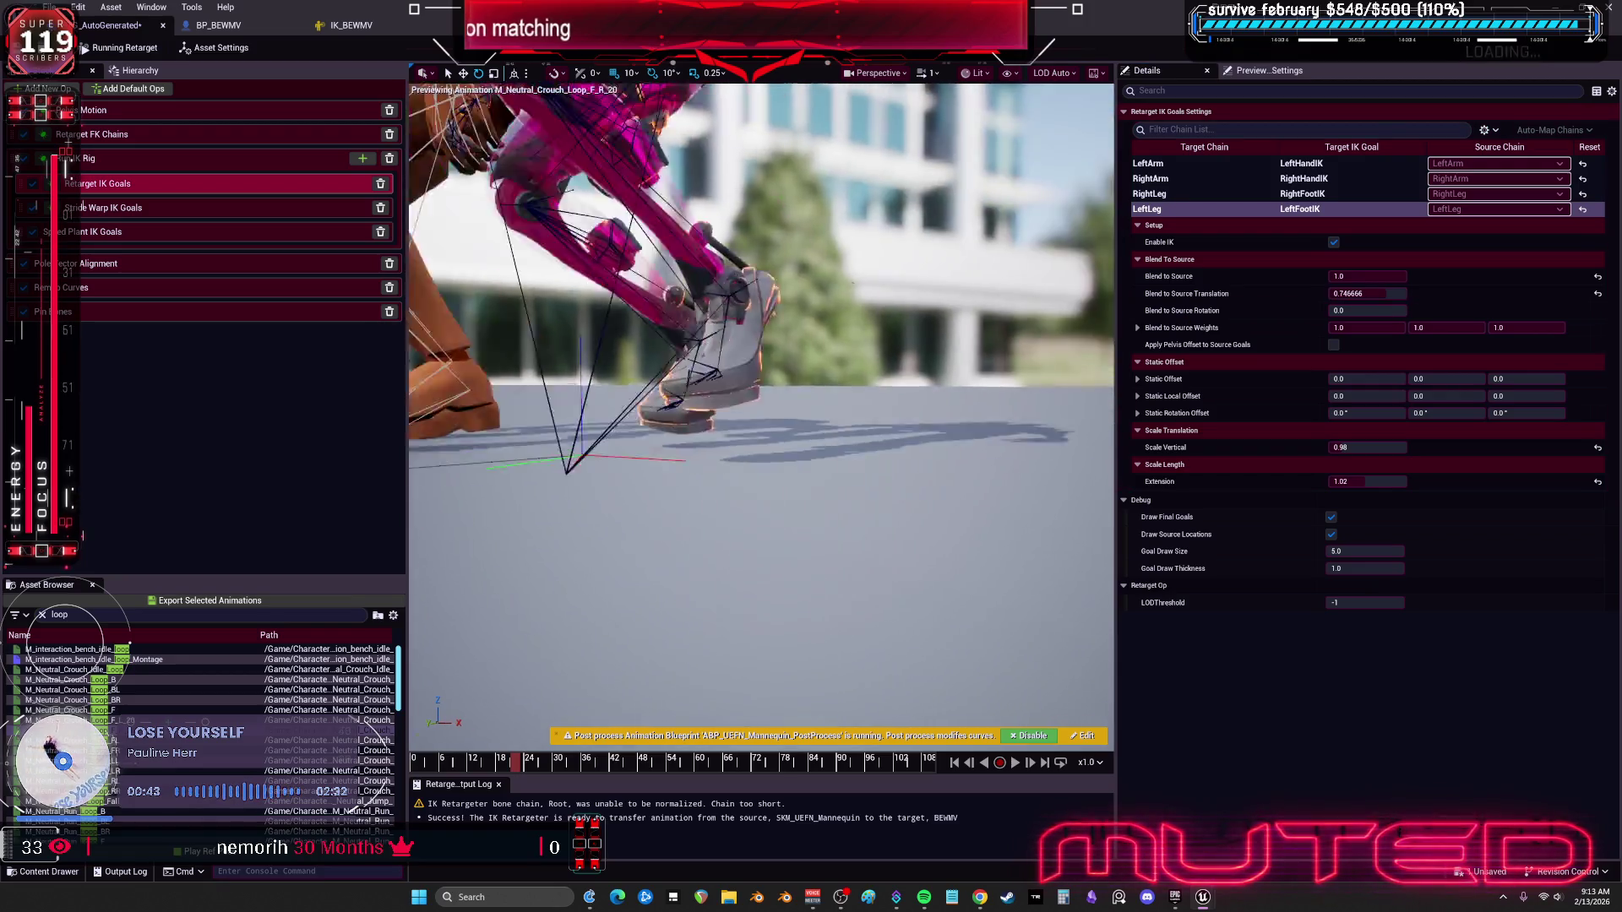
pyautogui.moveTo(1372, 293); pyautogui.dragTo(1331, 293)
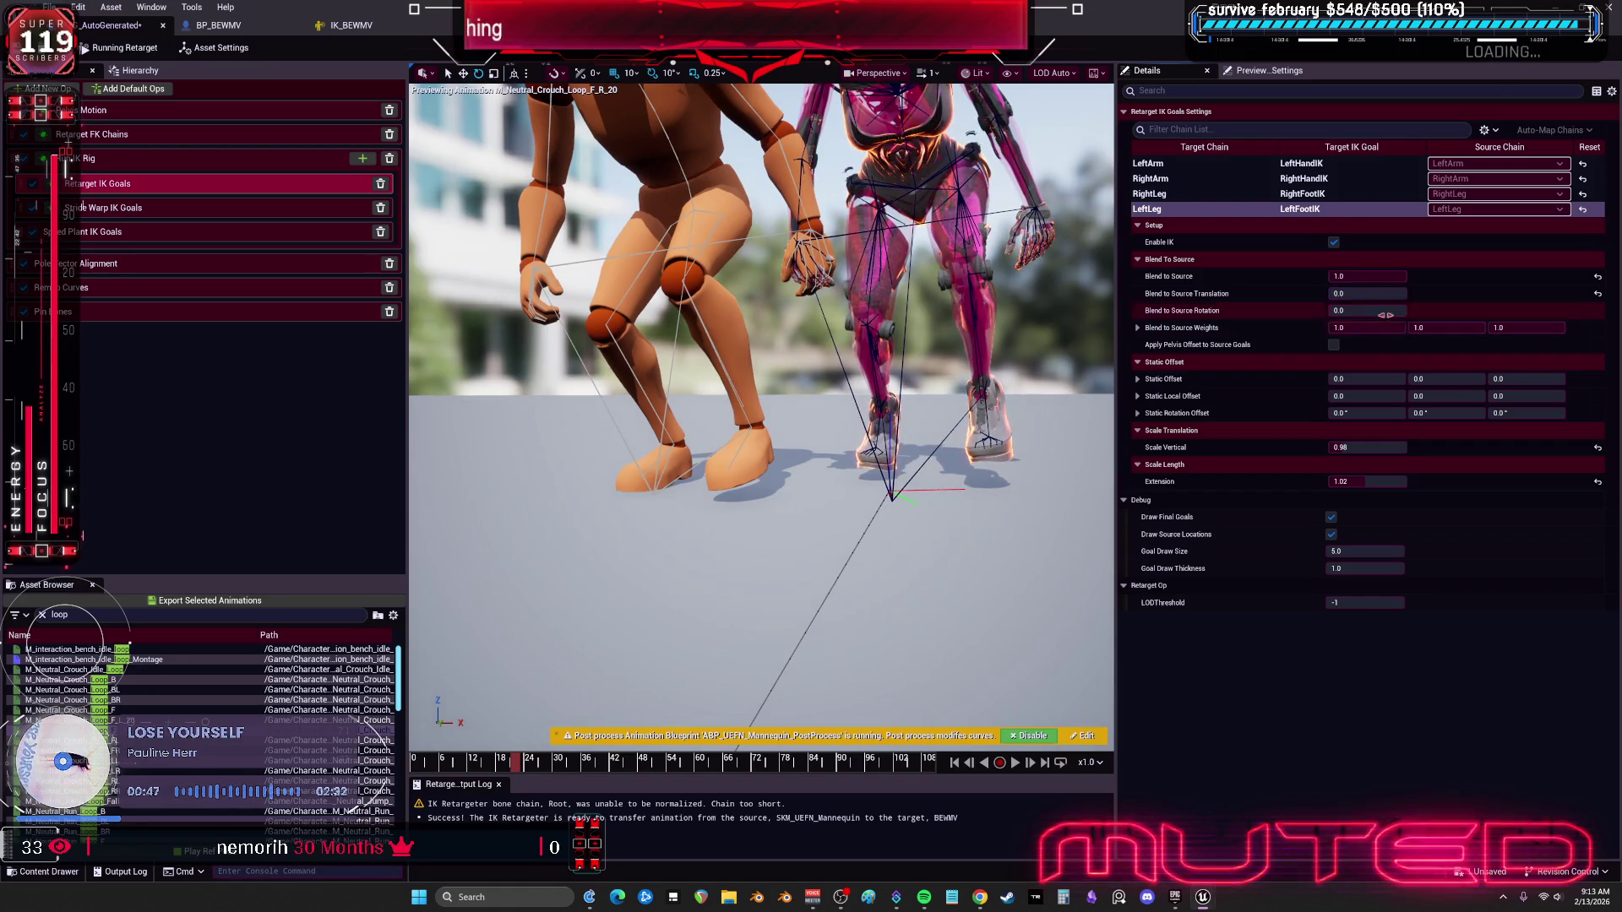
pyautogui.click(1148, 193)
pyautogui.moveTo(1352, 293); pyautogui.dragTo(1380, 293)
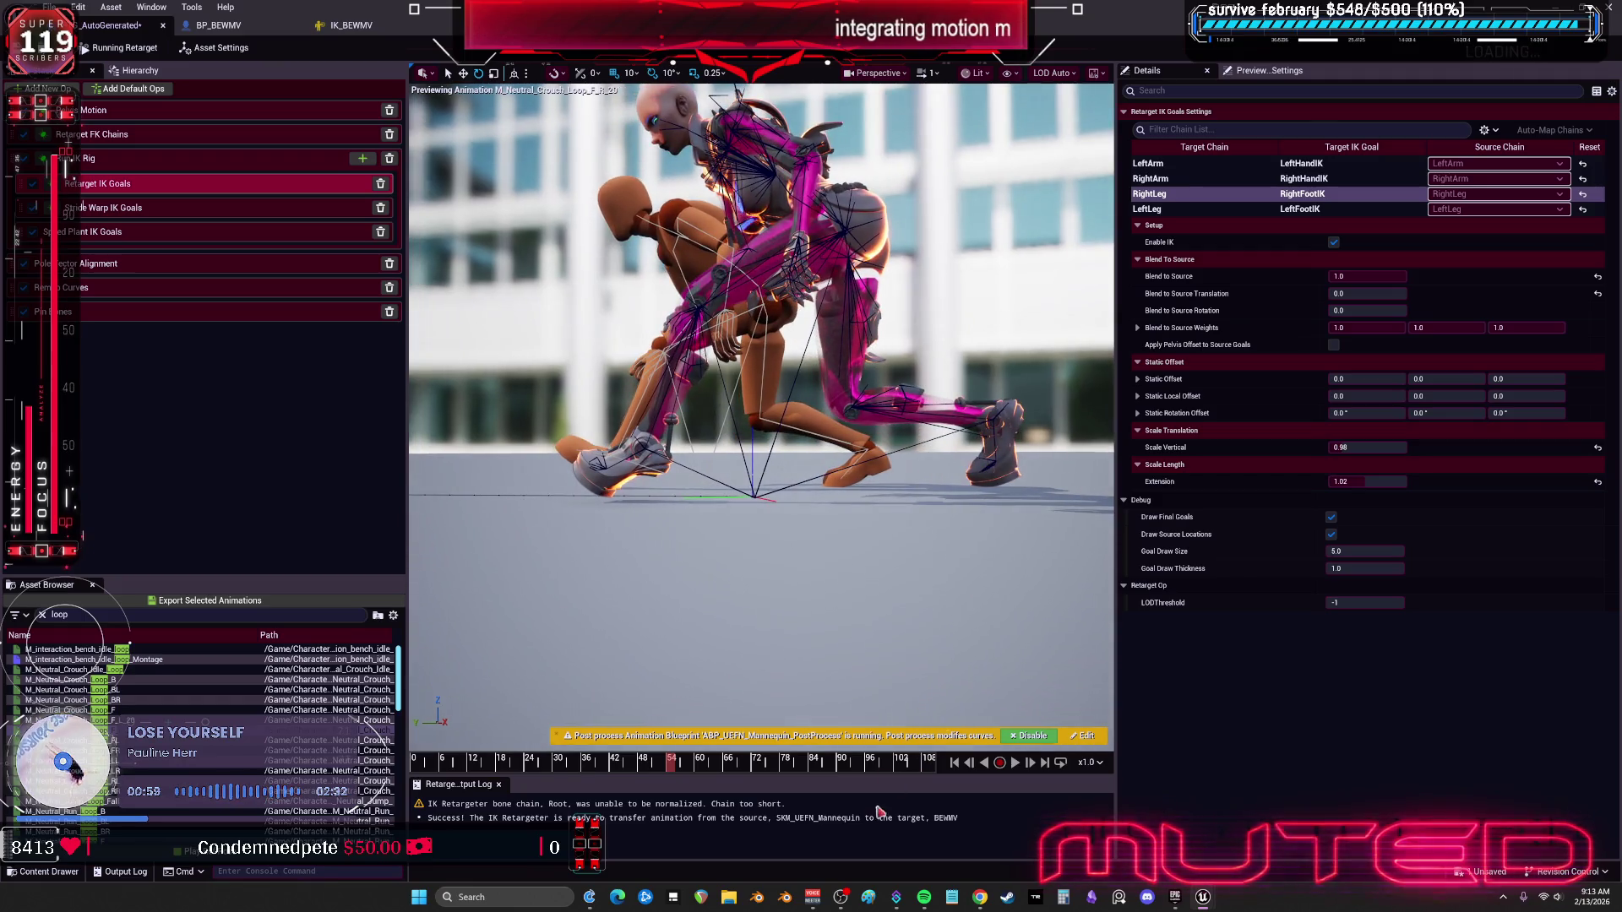
# Step: Scrub back to frame 30 and review the RightLeg goal and IK Rig LeftLeg solve settings
pyautogui.moveTo(678, 769)
pyautogui.mouseDown()
pyautogui.moveTo(524, 765)
pyautogui.moveTo(559, 764)
pyautogui.mouseUp()
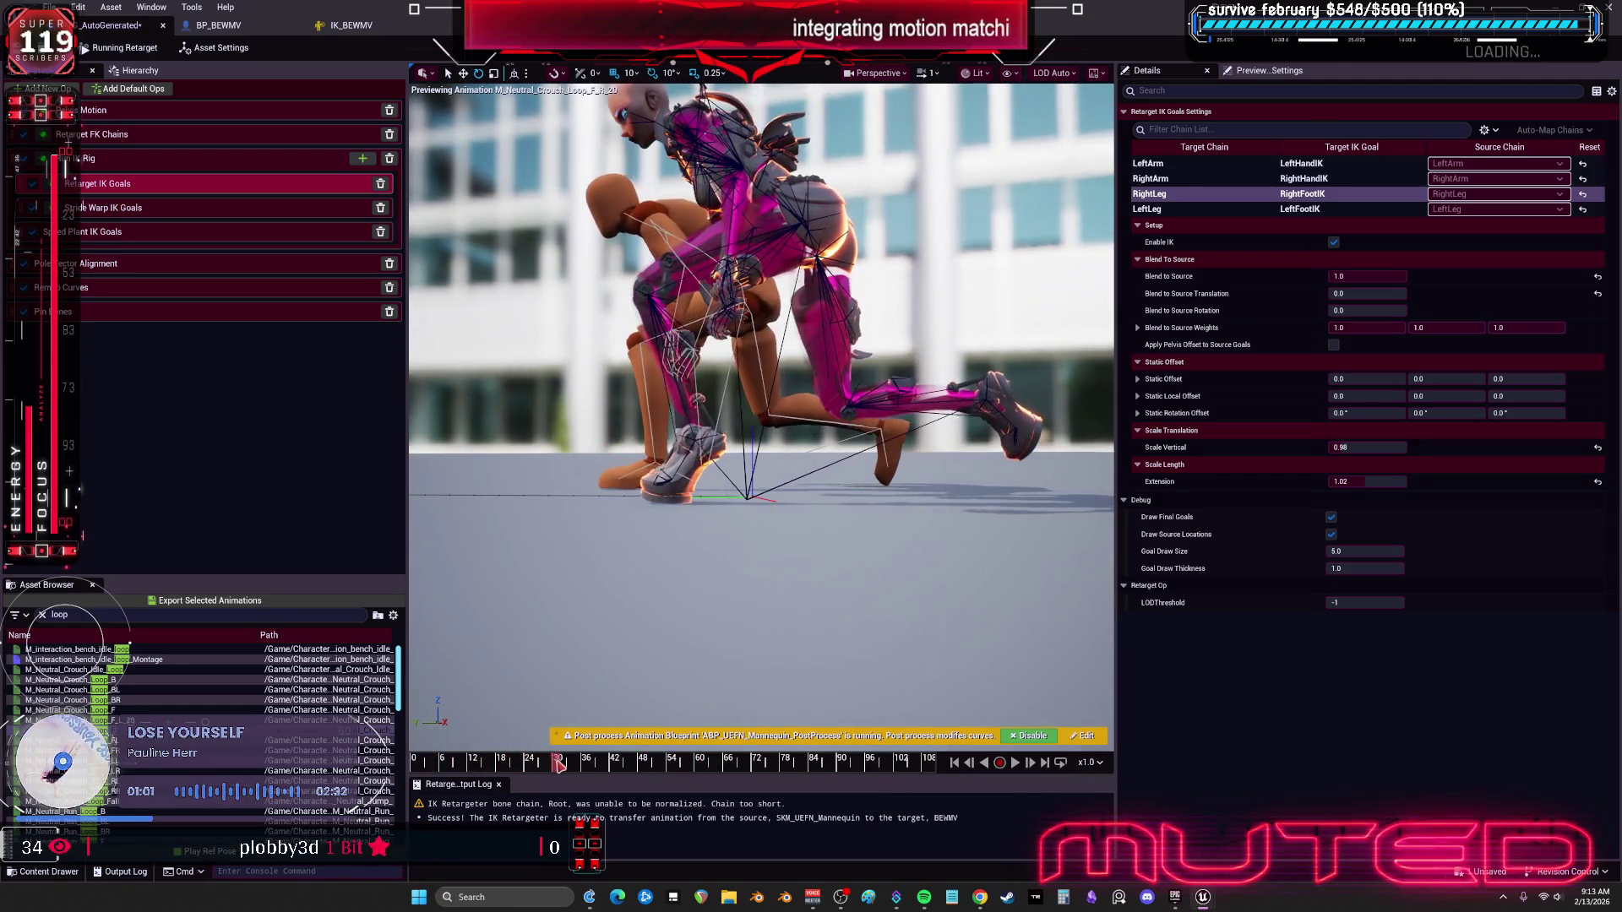
pyautogui.click(34, 194)
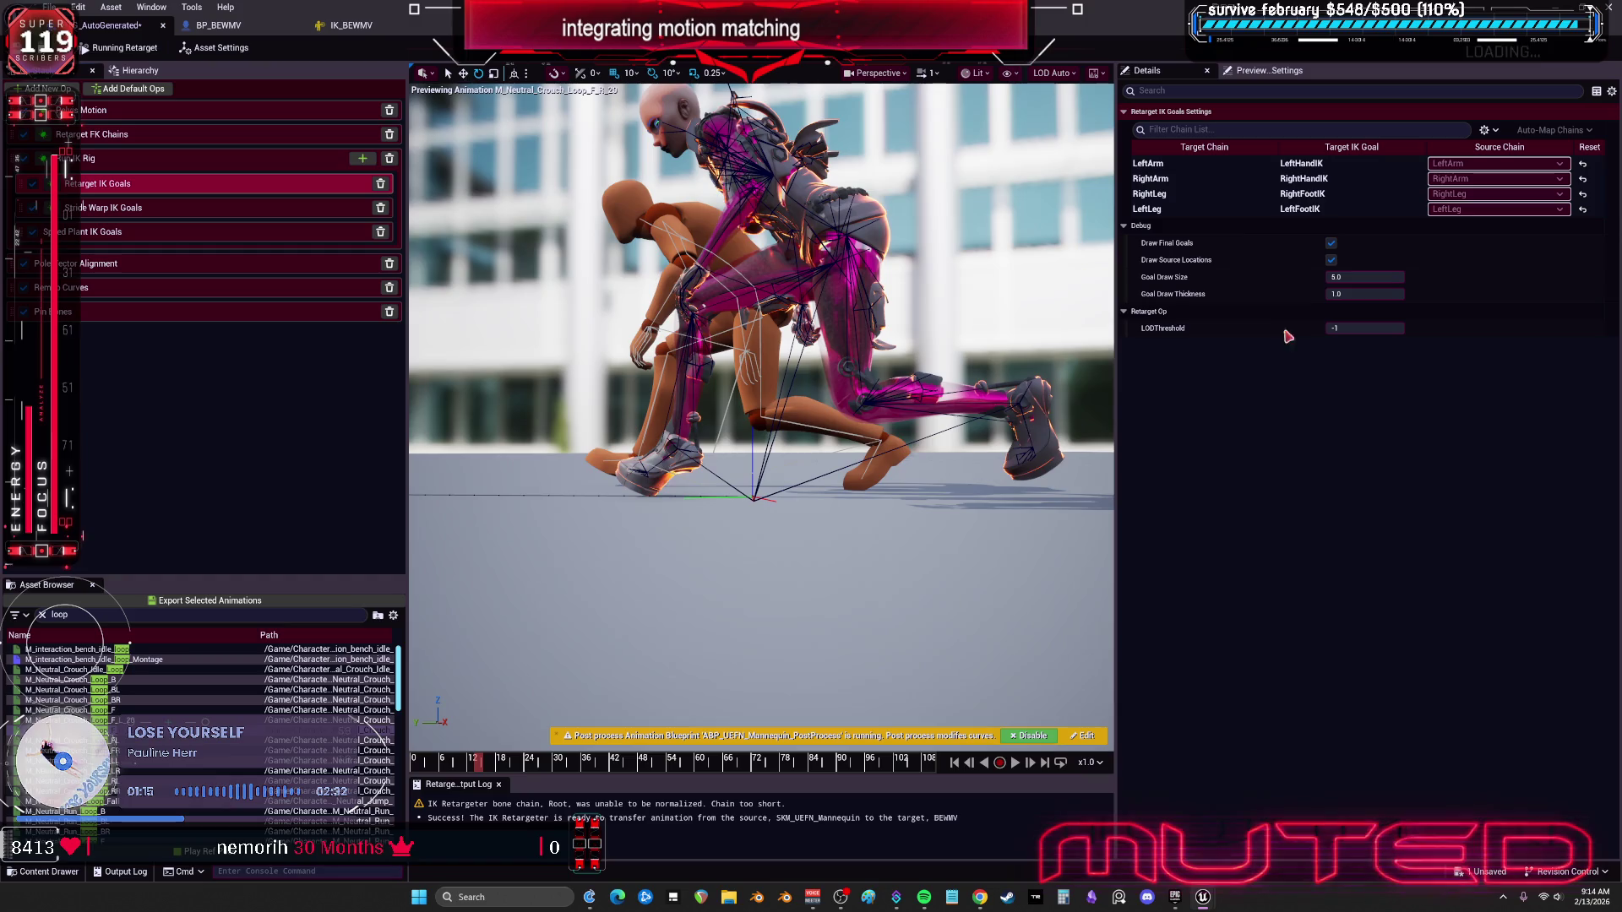
pyautogui.click(1188, 196)
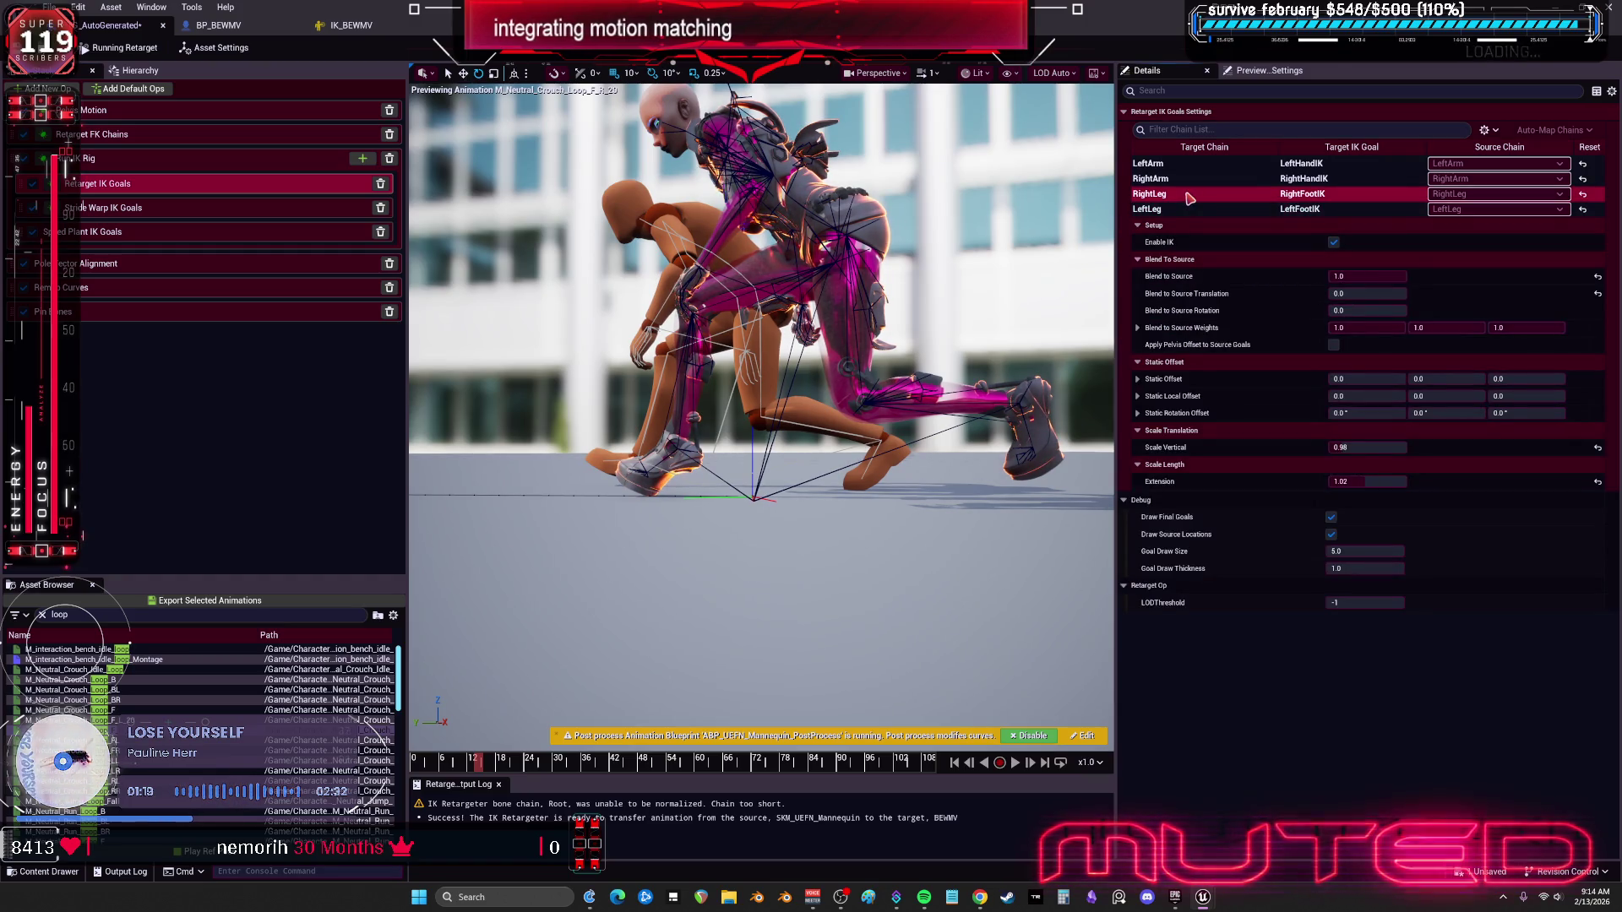
pyautogui.click(108, 160)
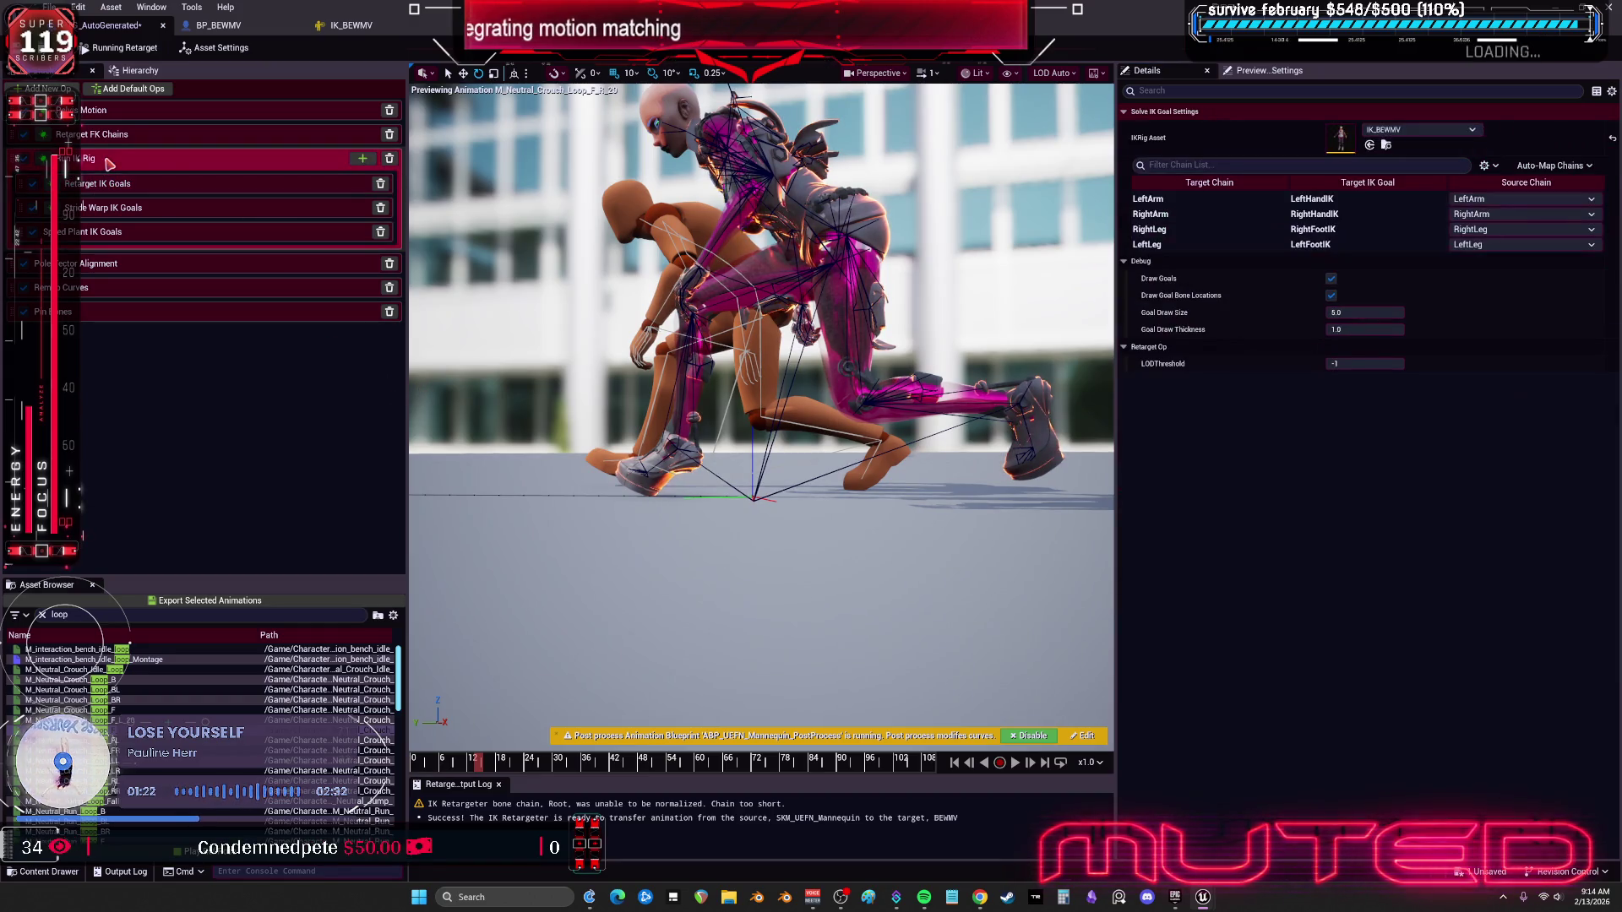
pyautogui.click(1197, 245)
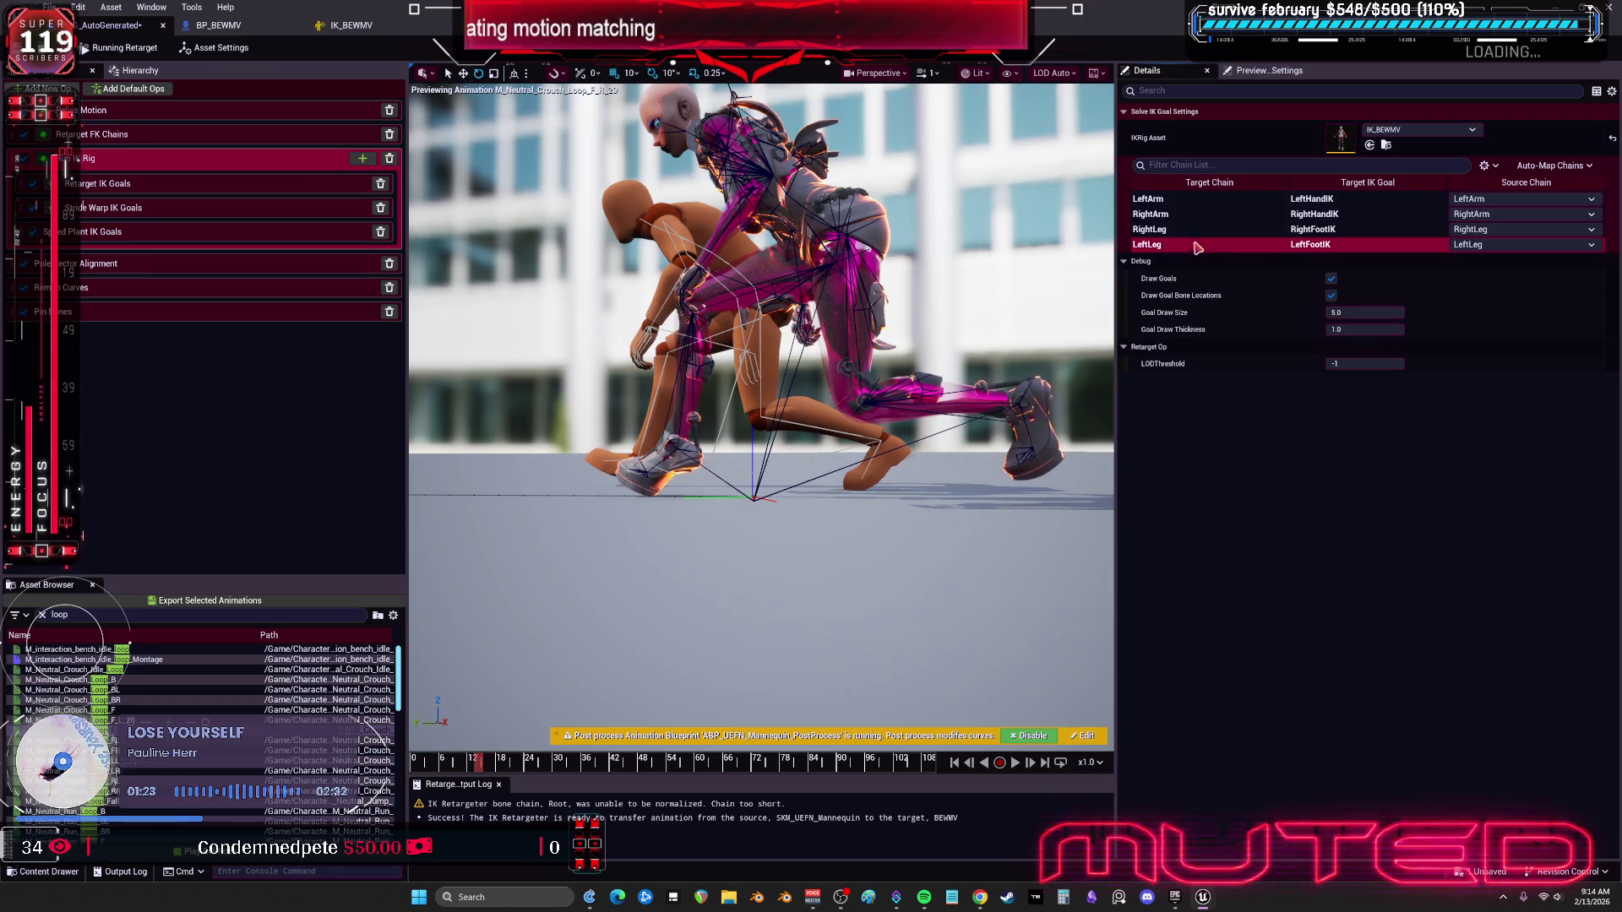
pyautogui.click(99, 134)
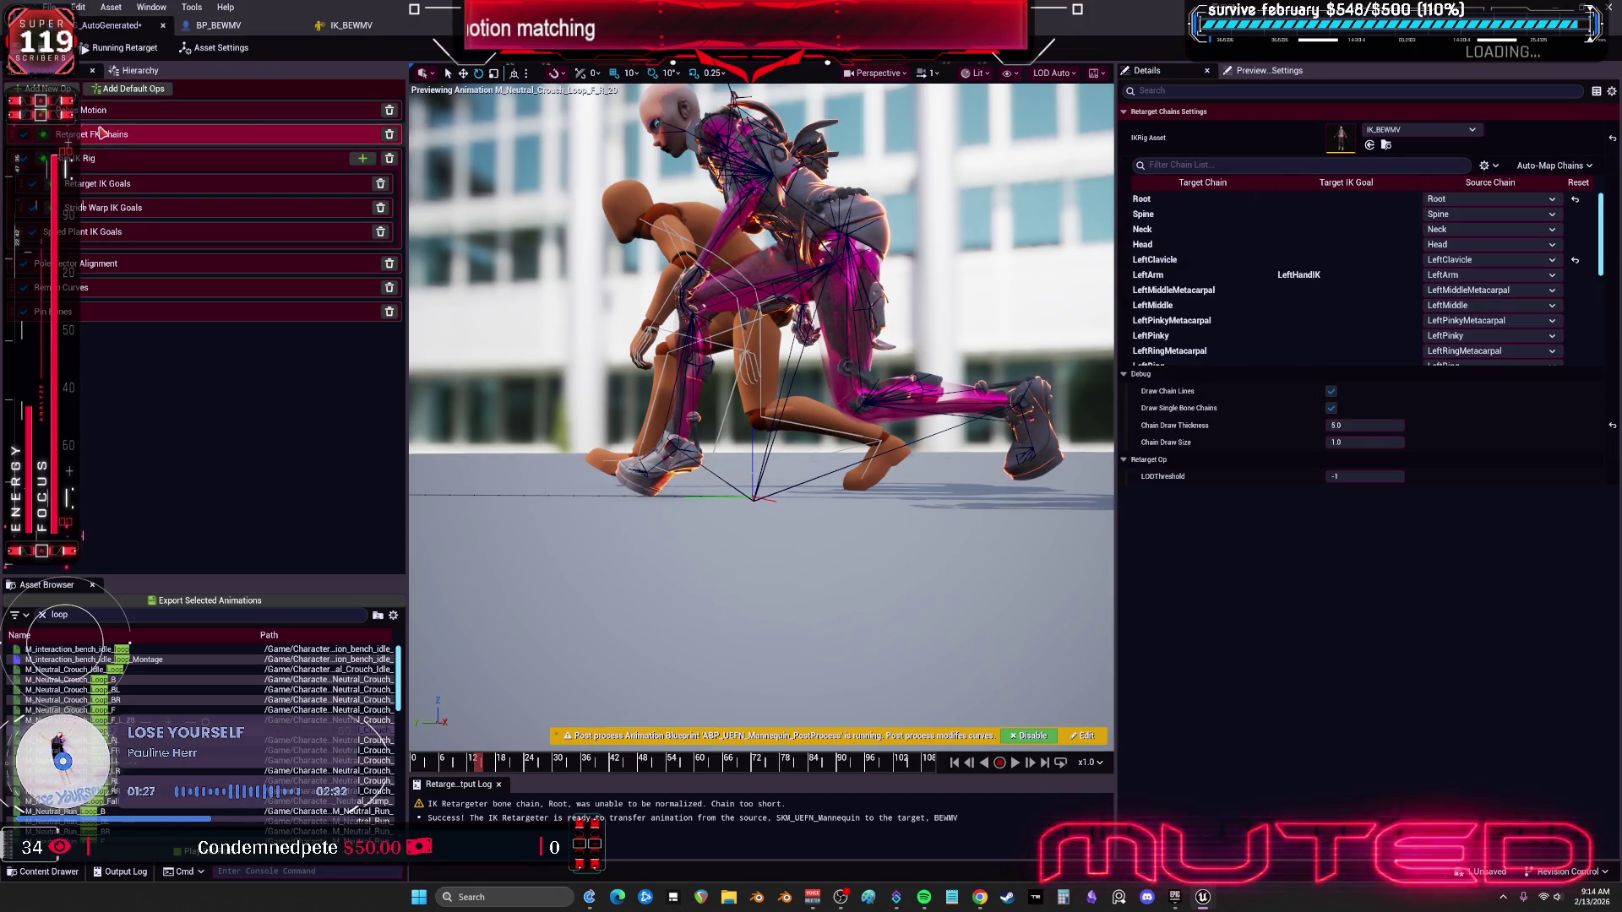
# Step: Set RightLeg FK rotation to One to One, and try One to One then Match Chain on LeftLeg
pyautogui.scroll(-5, 1217, 281)
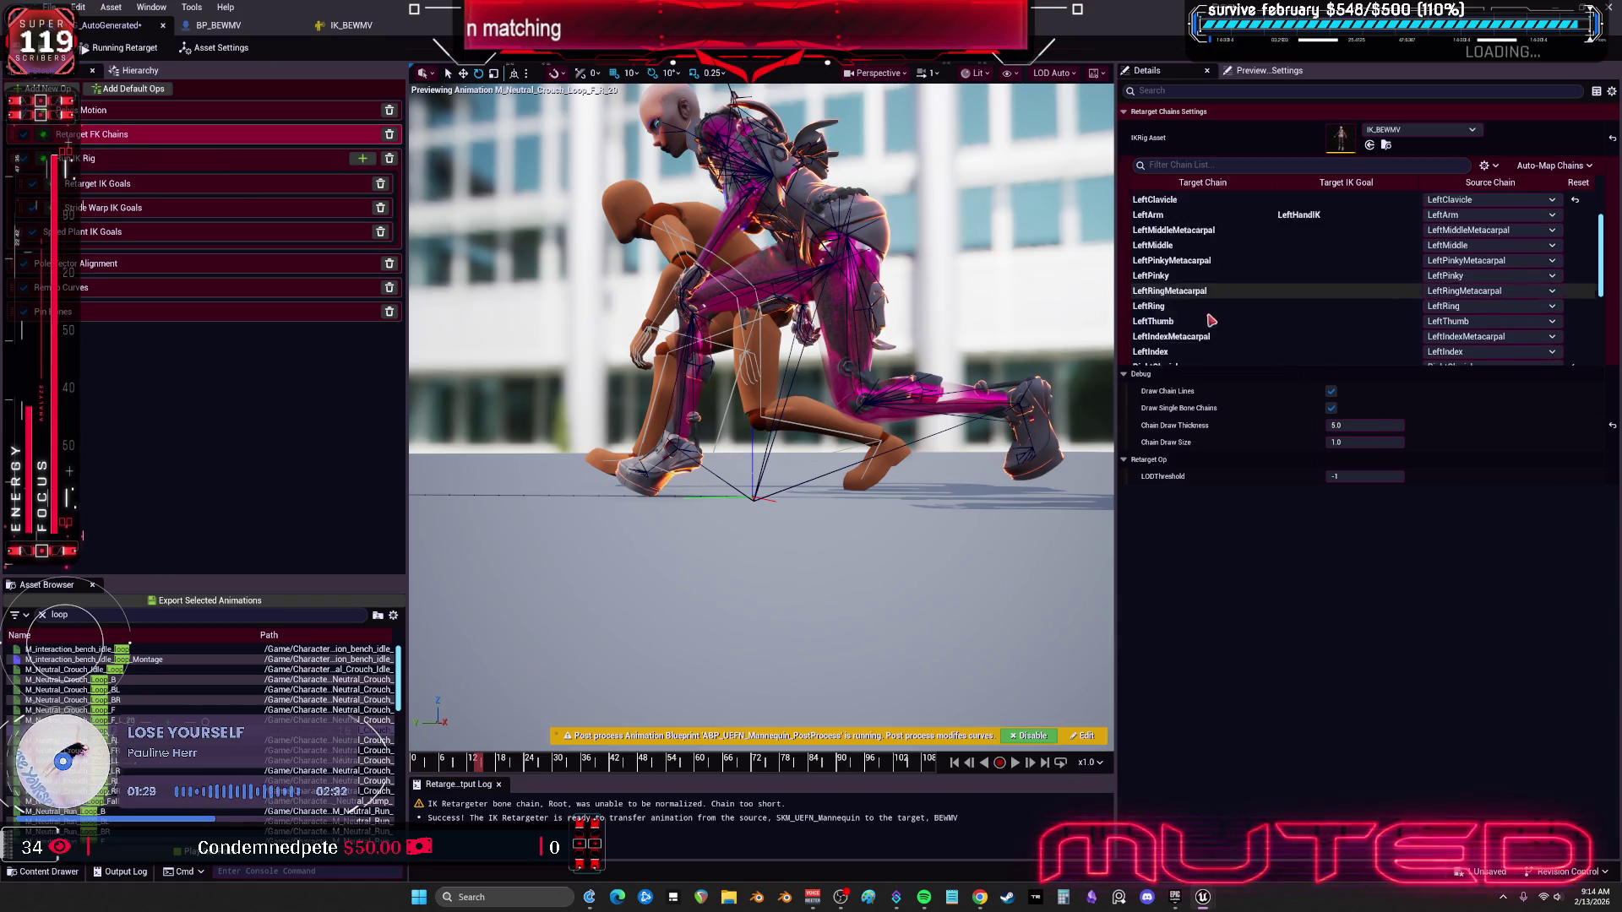
pyautogui.click(1242, 342)
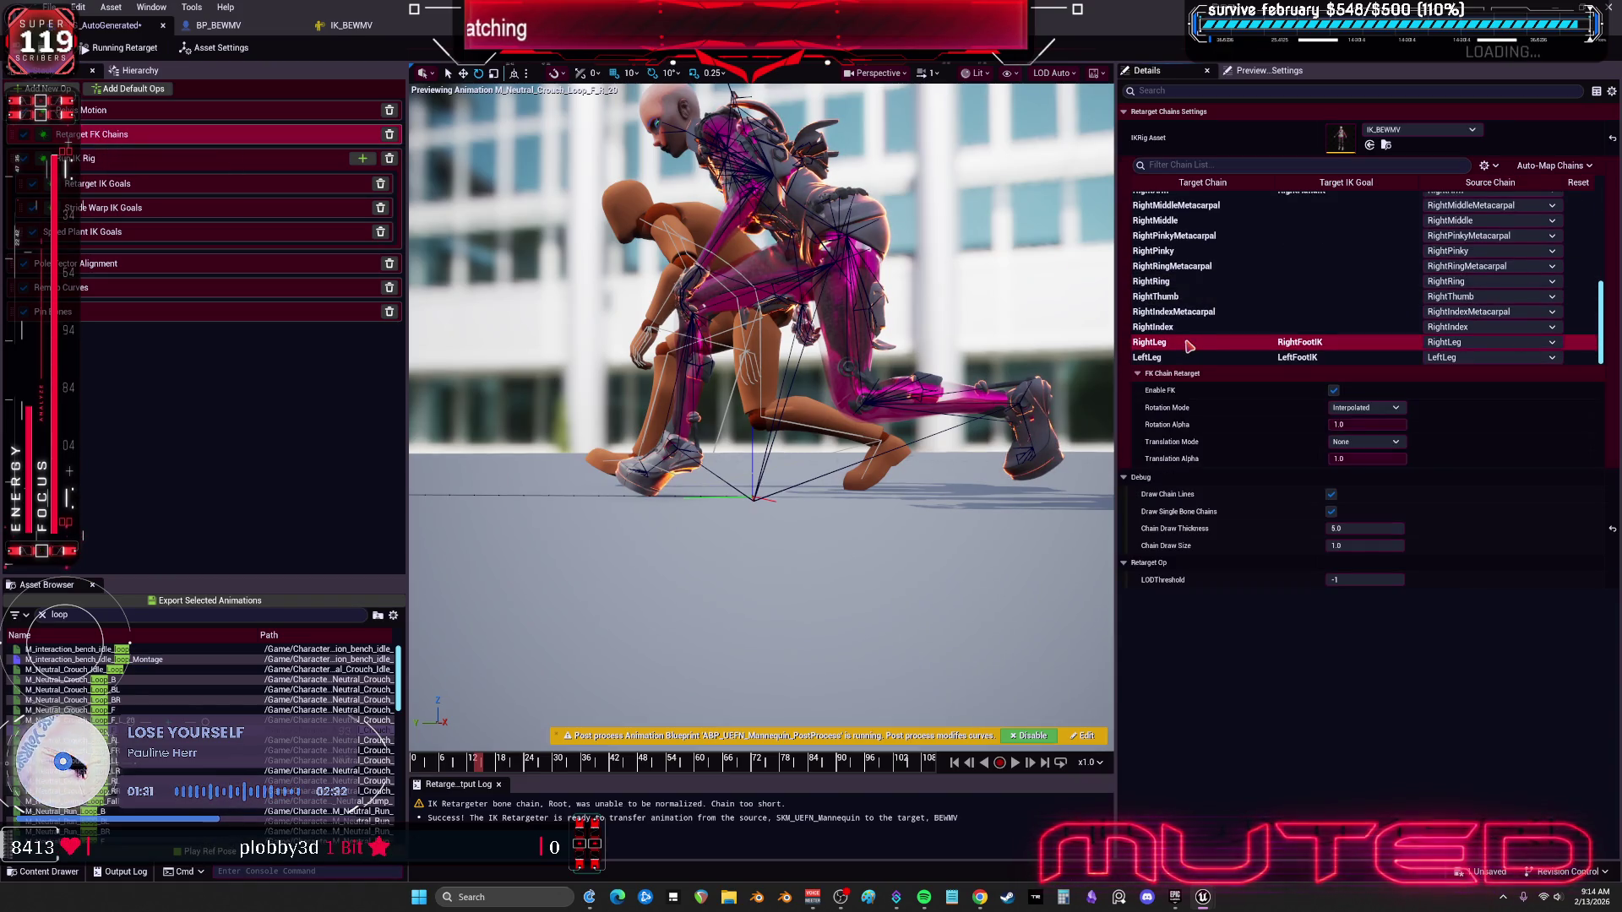
pyautogui.click(1362, 408)
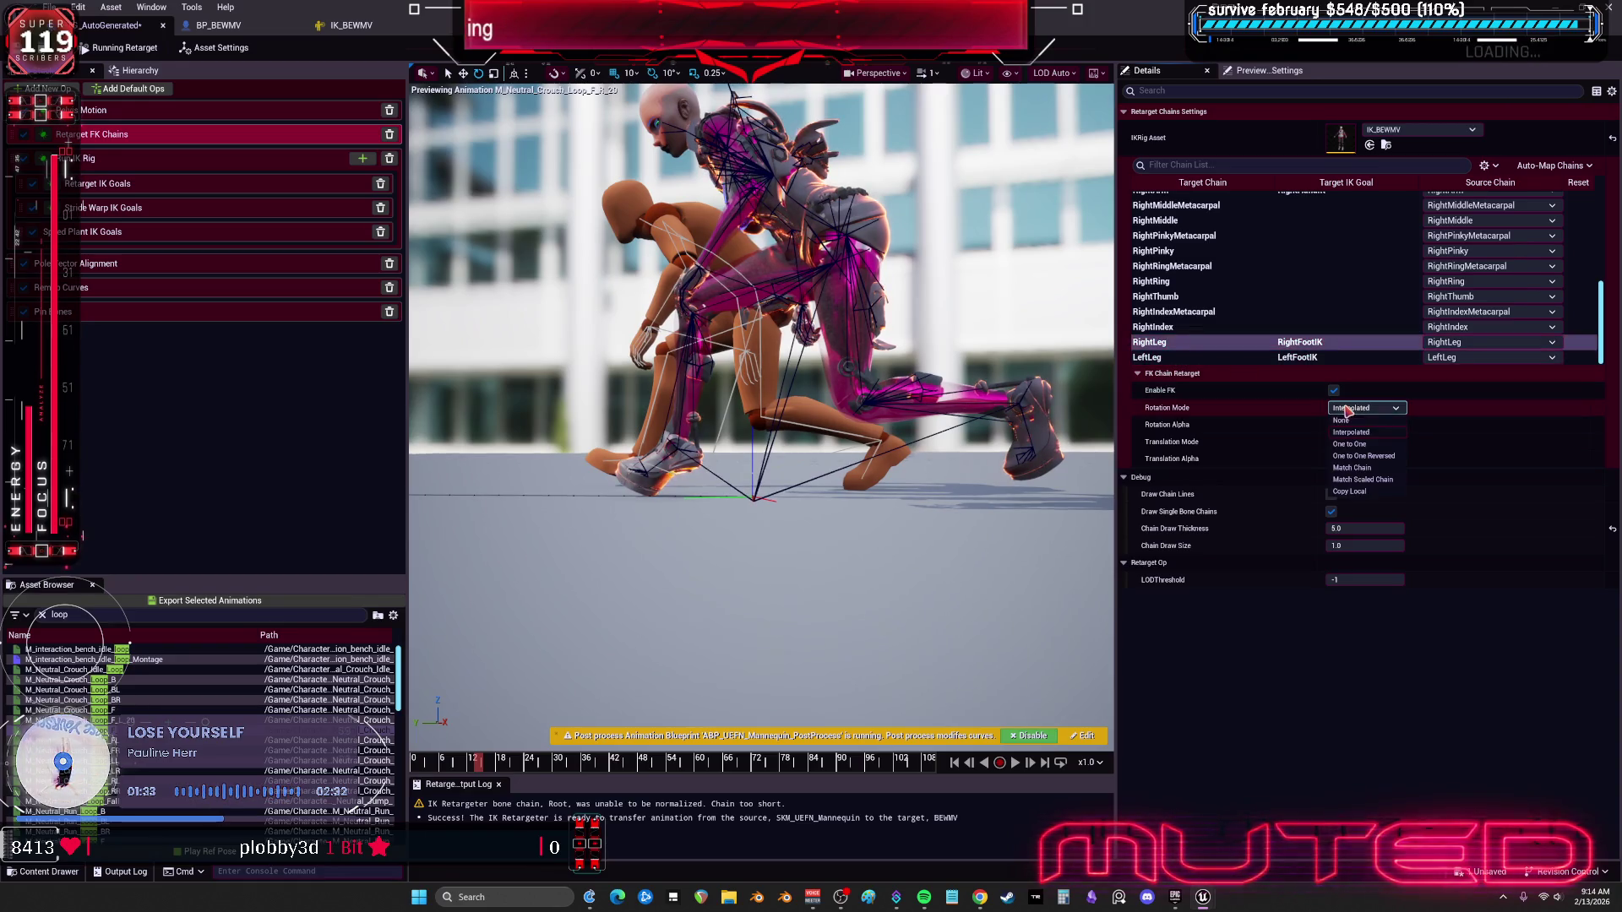
pyautogui.click(1370, 444)
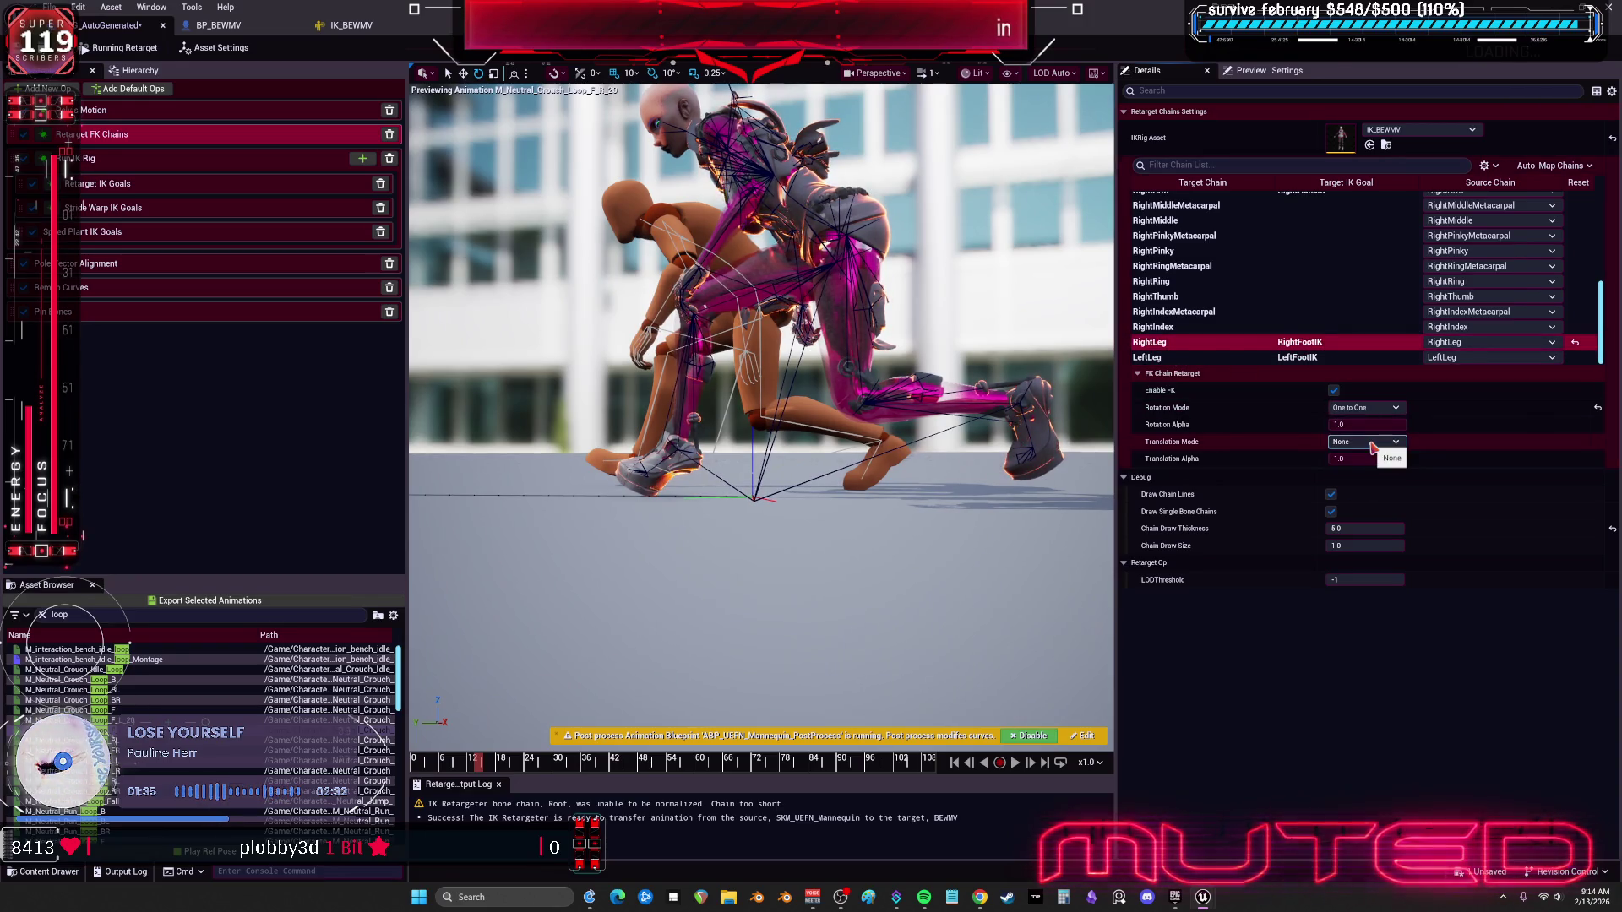
pyautogui.click(1148, 357)
pyautogui.click(1361, 408)
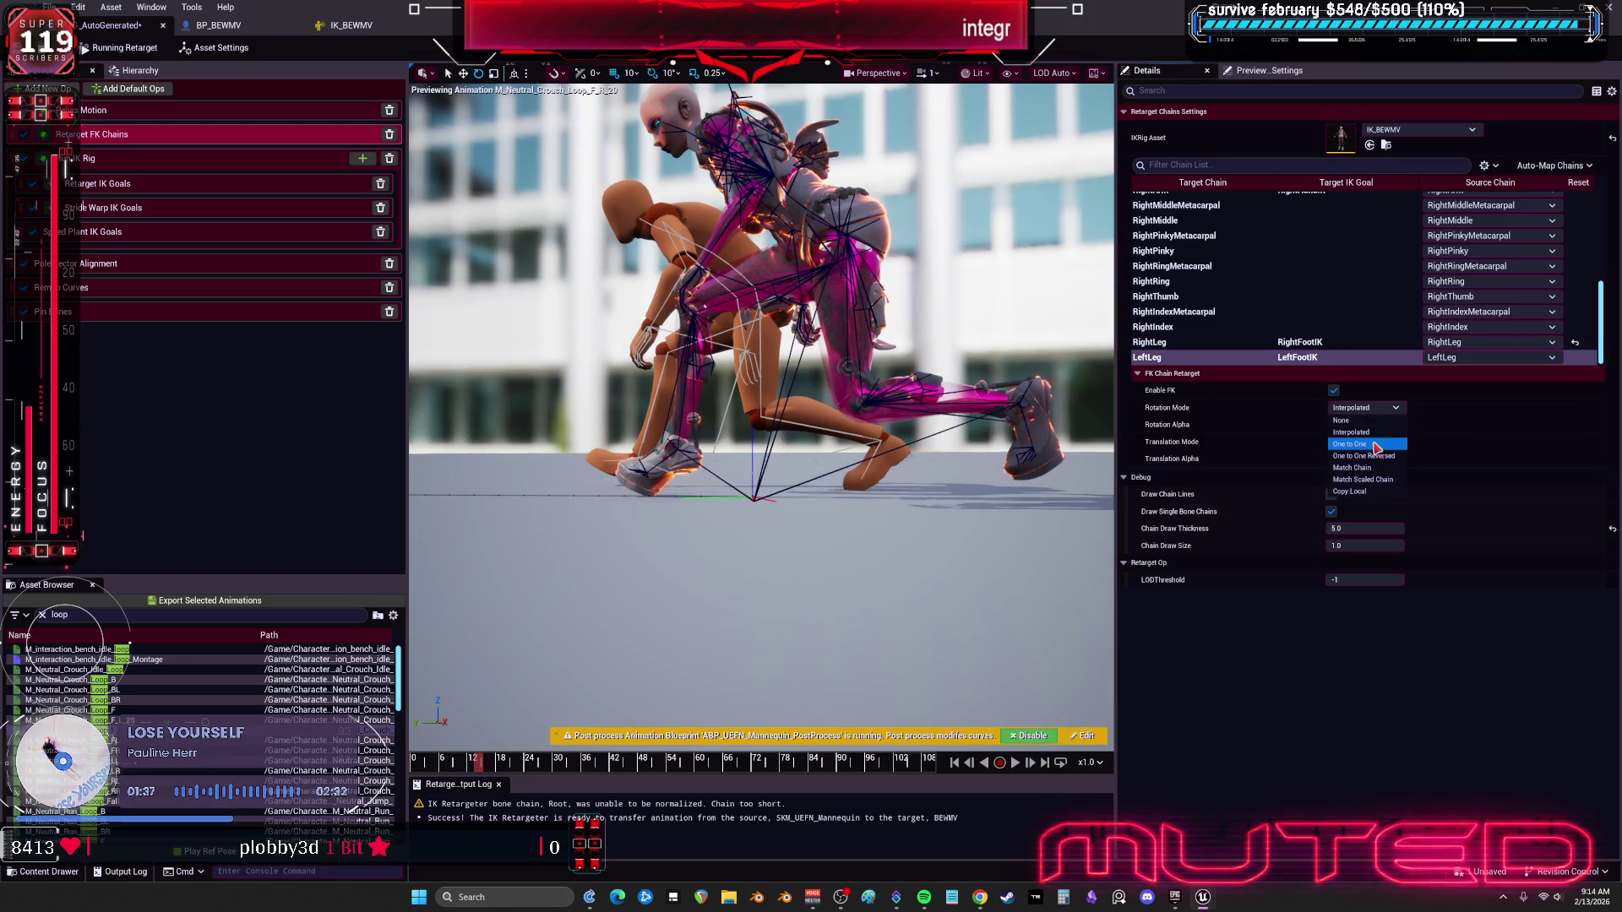
pyautogui.click(1370, 444)
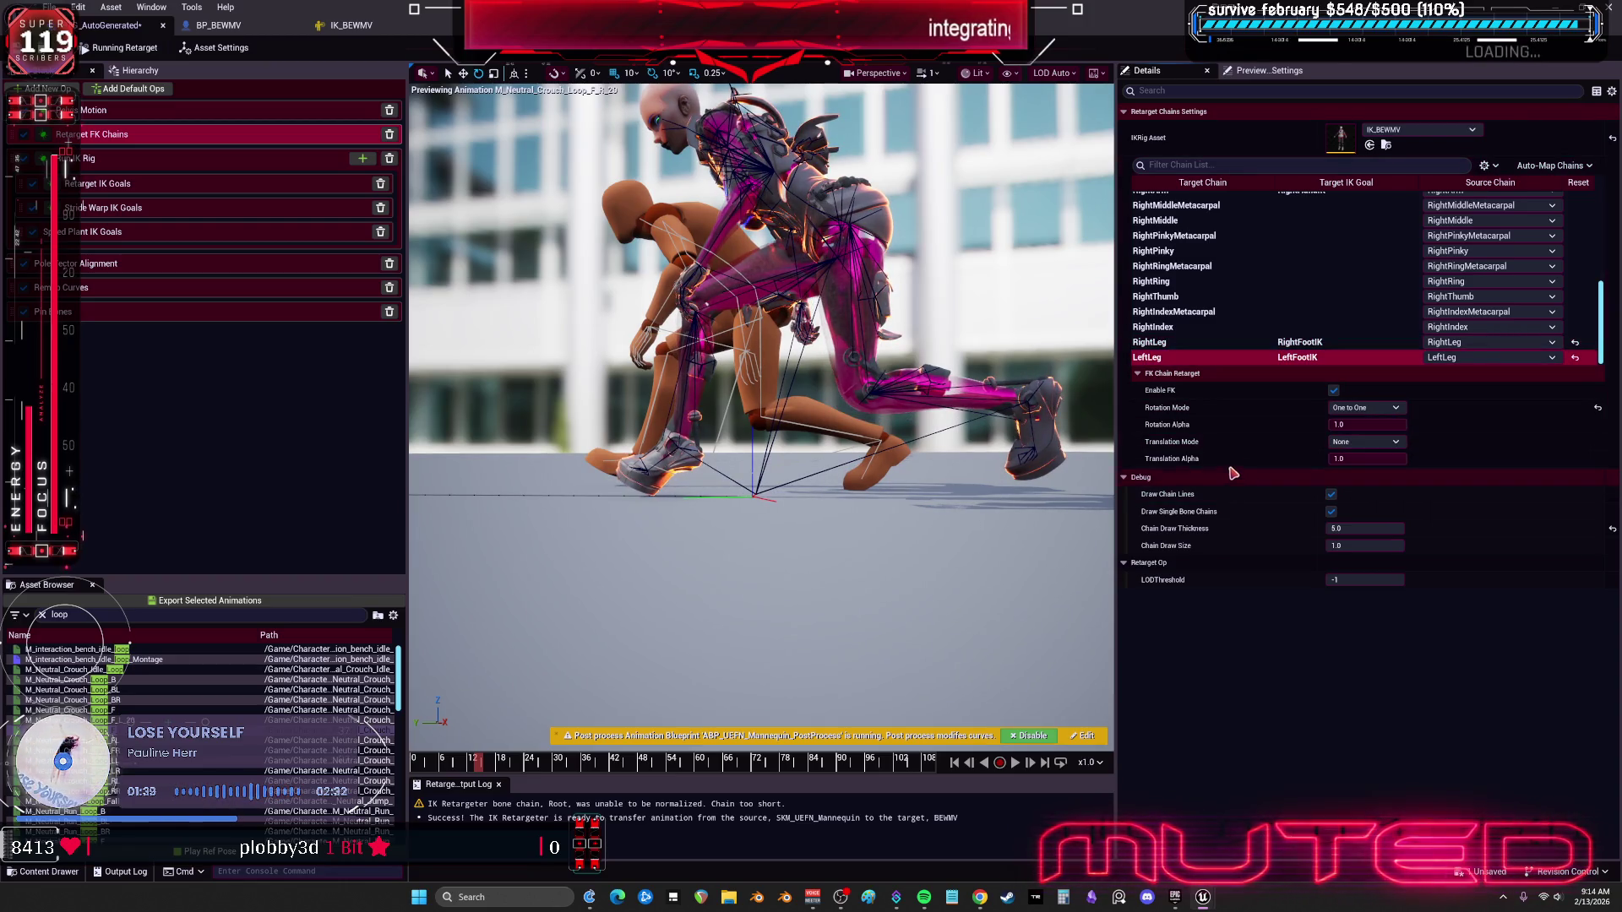
pyautogui.click(1361, 408)
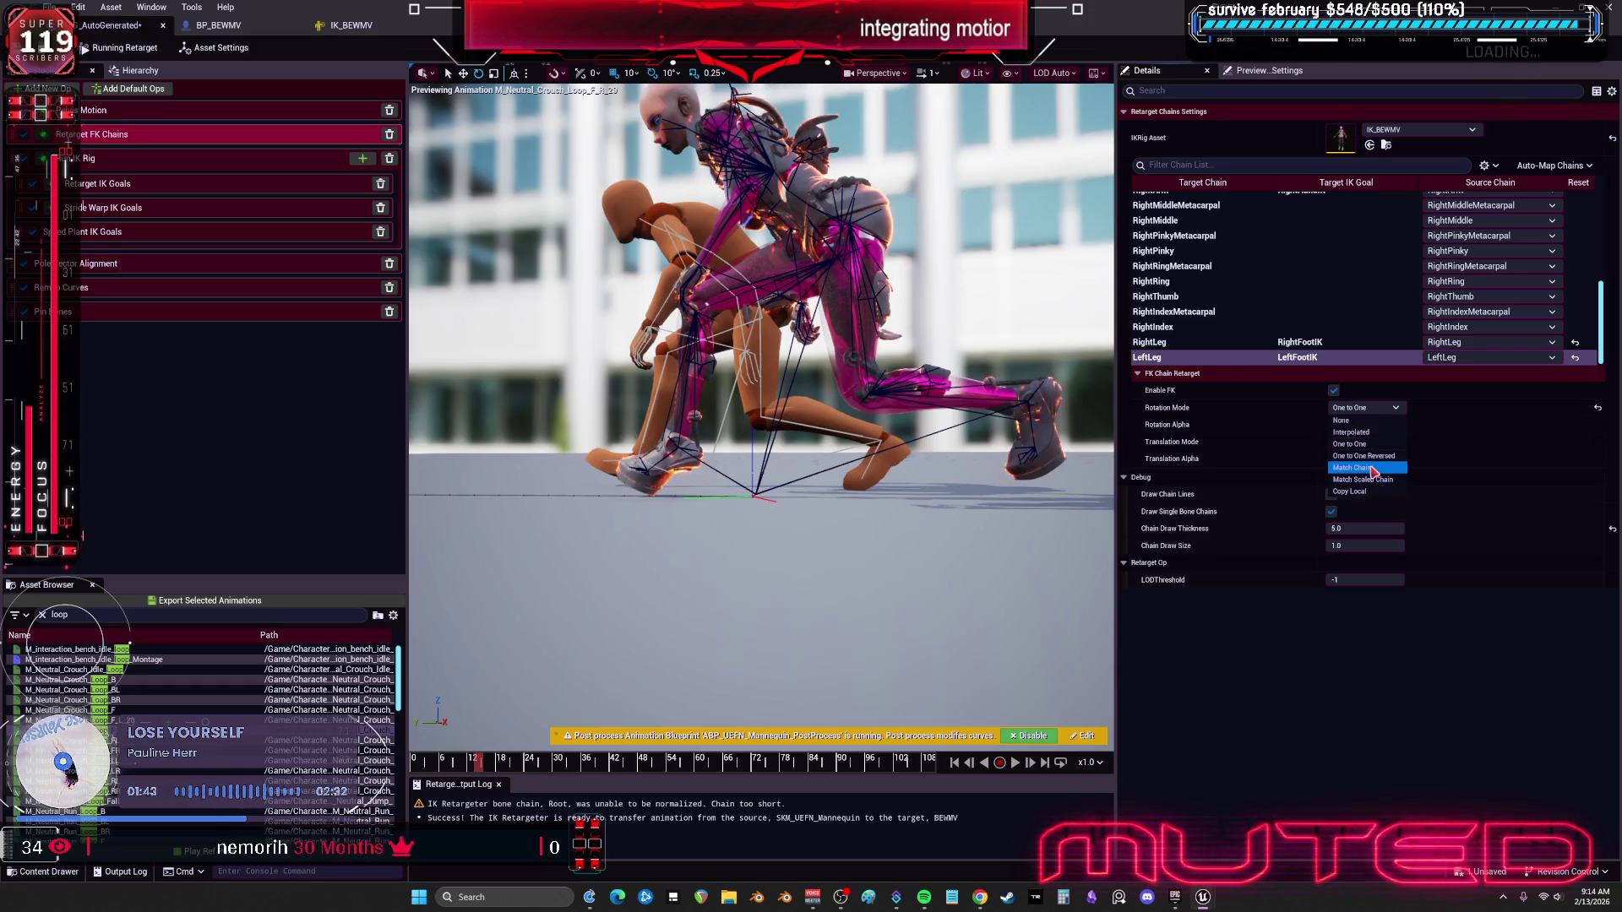
pyautogui.click(1370, 468)
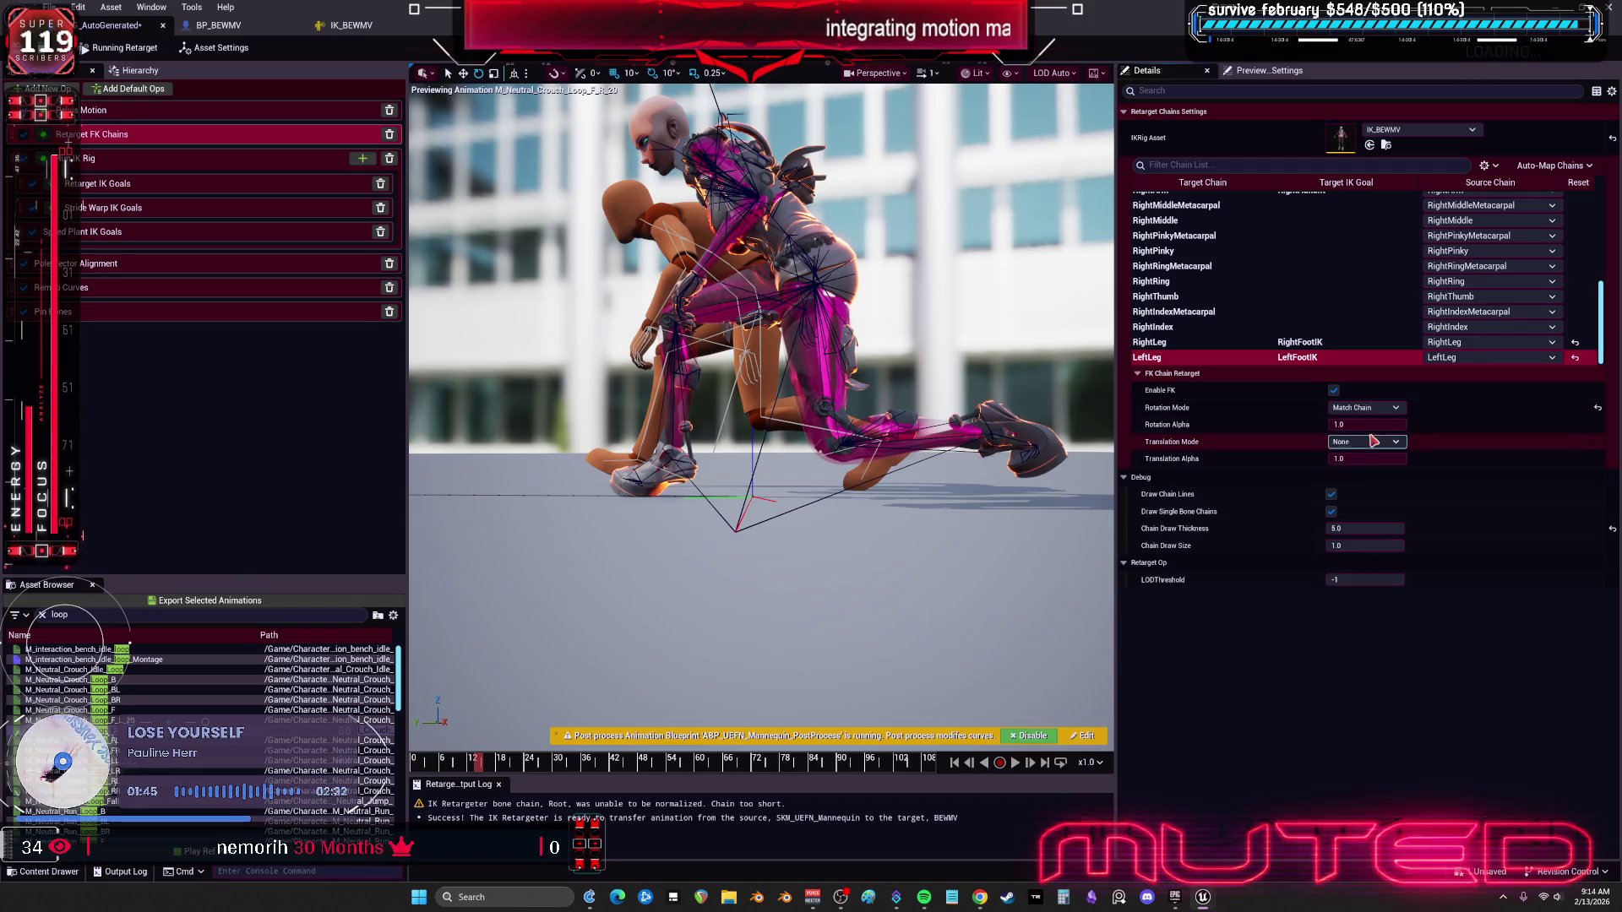
# Step: Try LeftLeg Interpolated rotation with Globally Scaled and Absolute translation at low Translation Alpha
pyautogui.click(1374, 441)
pyautogui.click(1360, 467)
pyautogui.click(1356, 425)
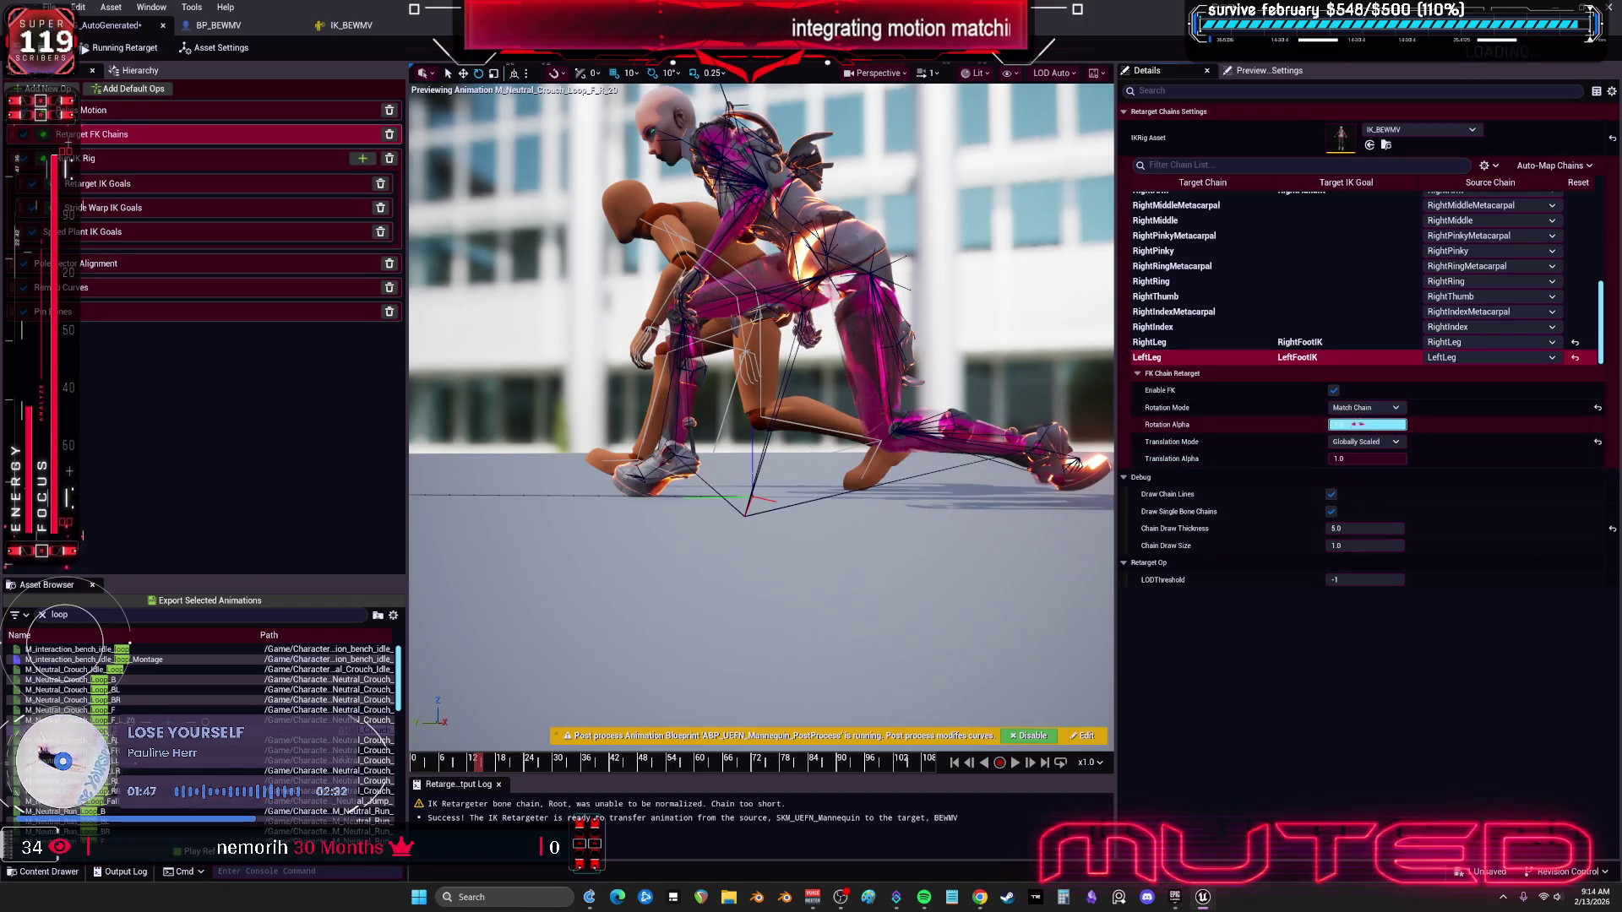
pyautogui.click(1362, 408)
pyautogui.click(1360, 433)
pyautogui.moveTo(1351, 459)
pyautogui.mouseDown()
pyautogui.moveTo(1292, 459)
pyautogui.moveTo(1394, 459)
pyautogui.mouseUp()
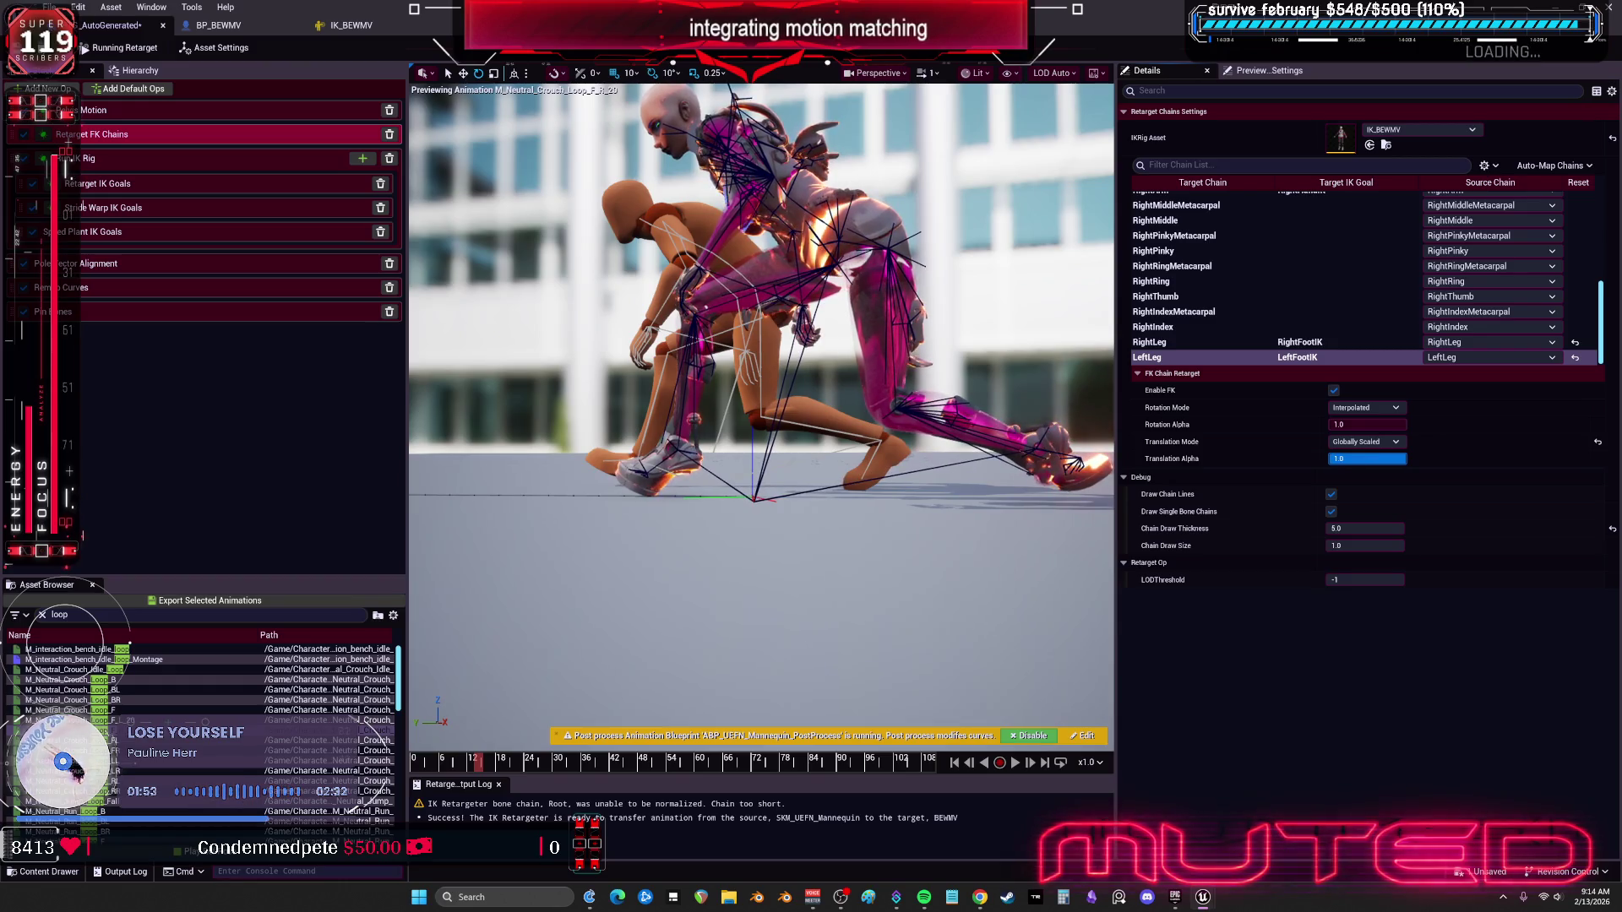
pyautogui.click(1364, 442)
pyautogui.click(1406, 478)
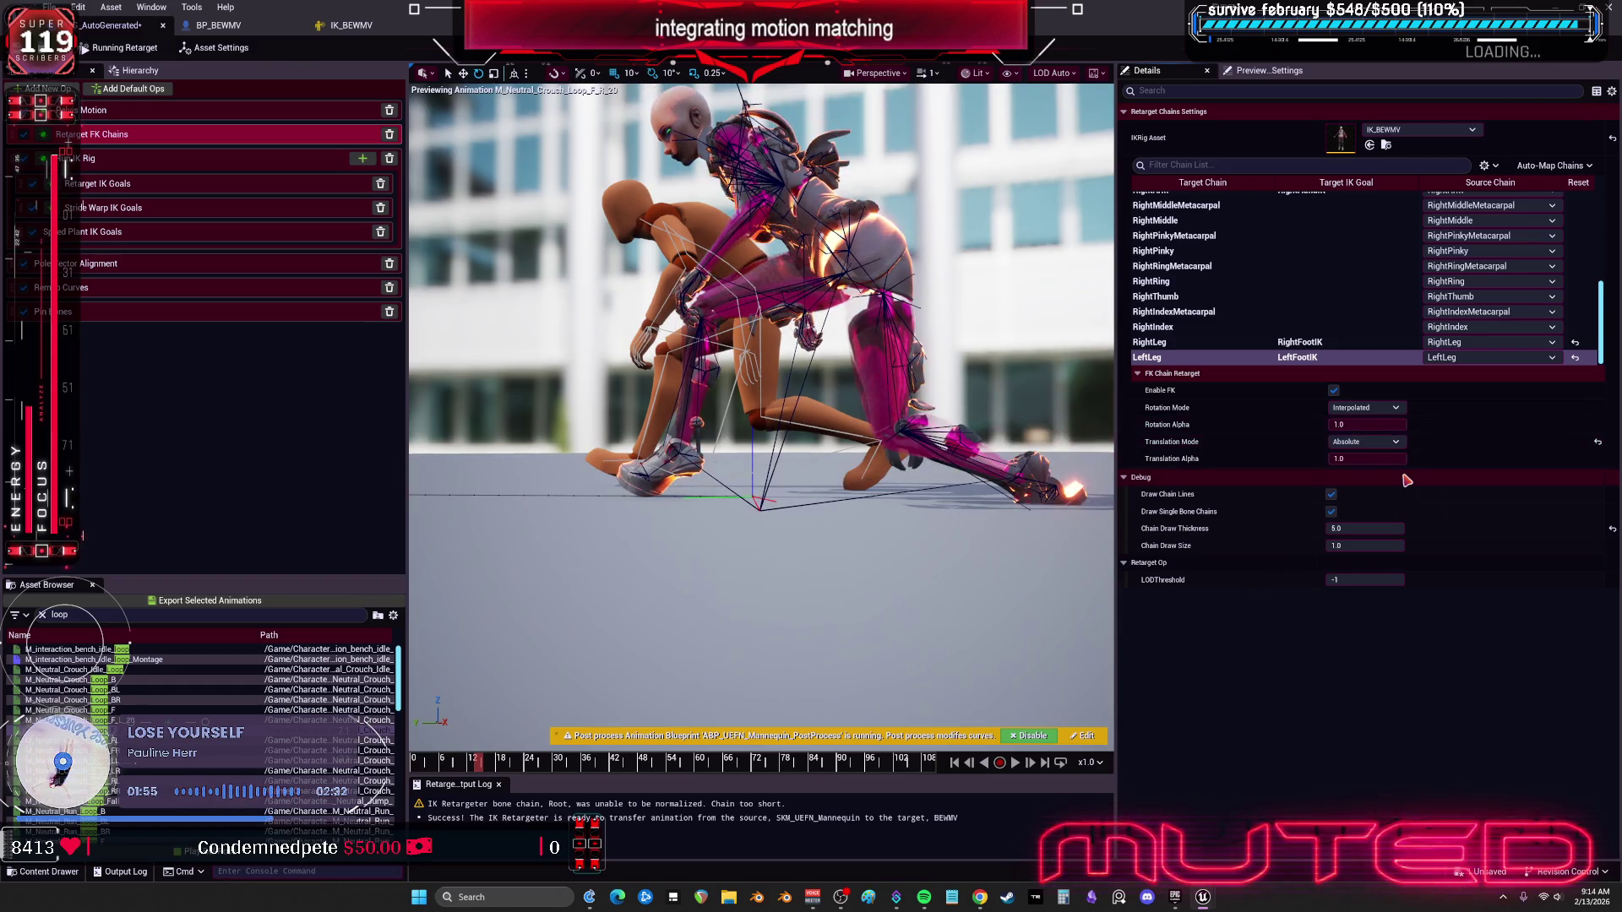
pyautogui.moveTo(1369, 459)
pyautogui.mouseDown()
pyautogui.moveTo(1335, 459)
pyautogui.moveTo(1406, 458)
pyautogui.moveTo(1334, 425)
pyautogui.mouseUp()
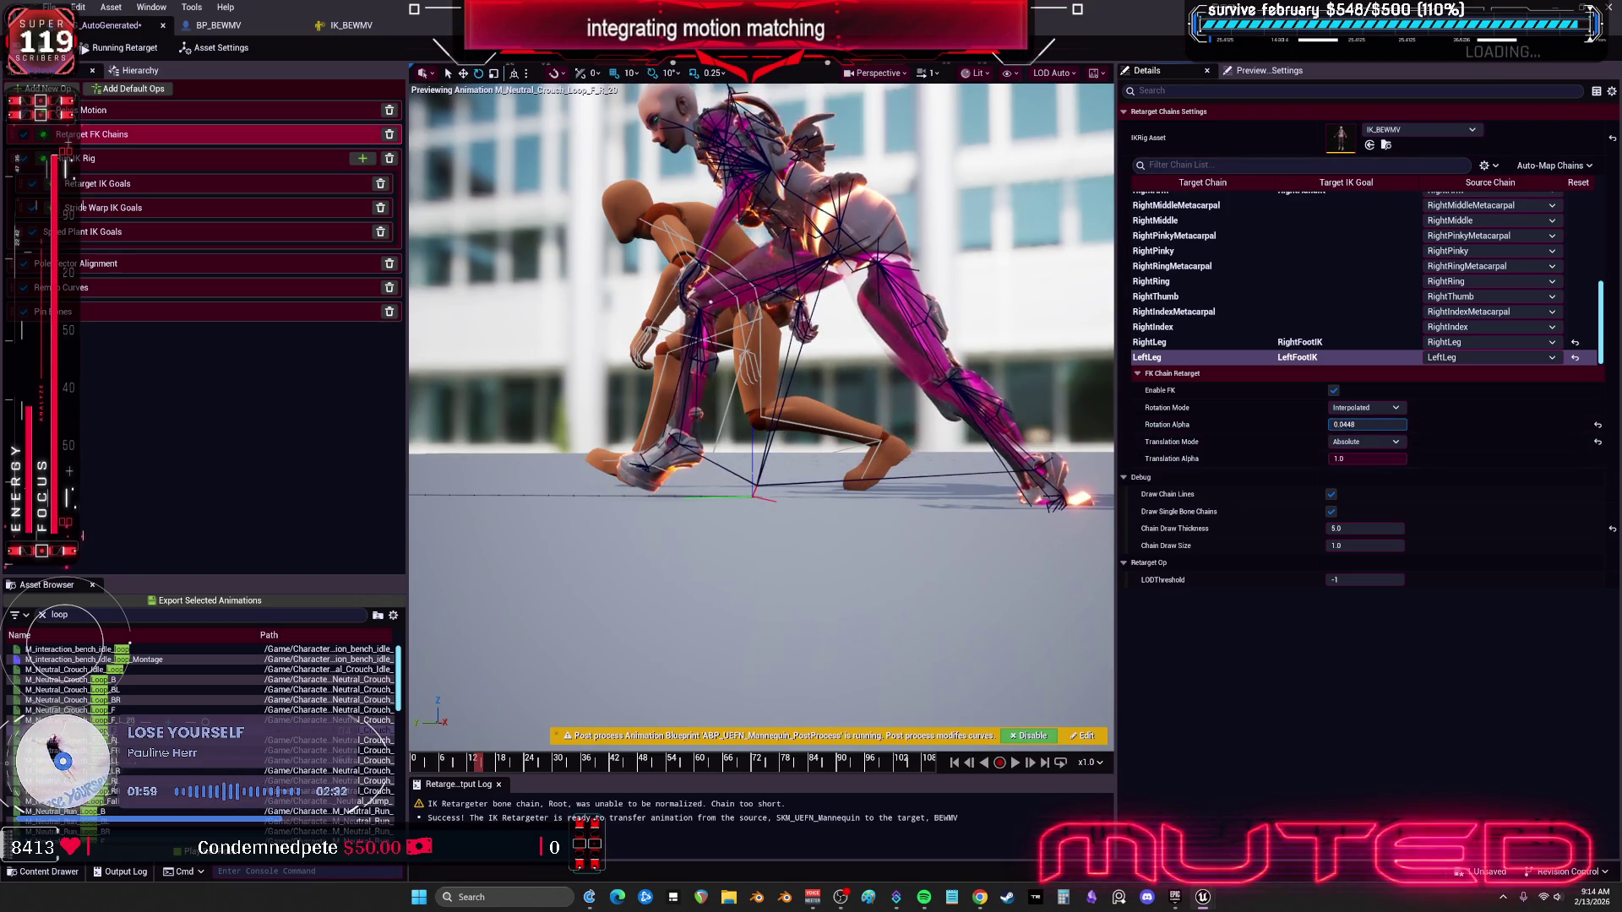
pyautogui.click(1597, 425)
# Step: Give LeftLeg Stretch Bone Length Uniformly translation at alpha 1.0 and Interpolated rotation
pyautogui.click(1364, 408)
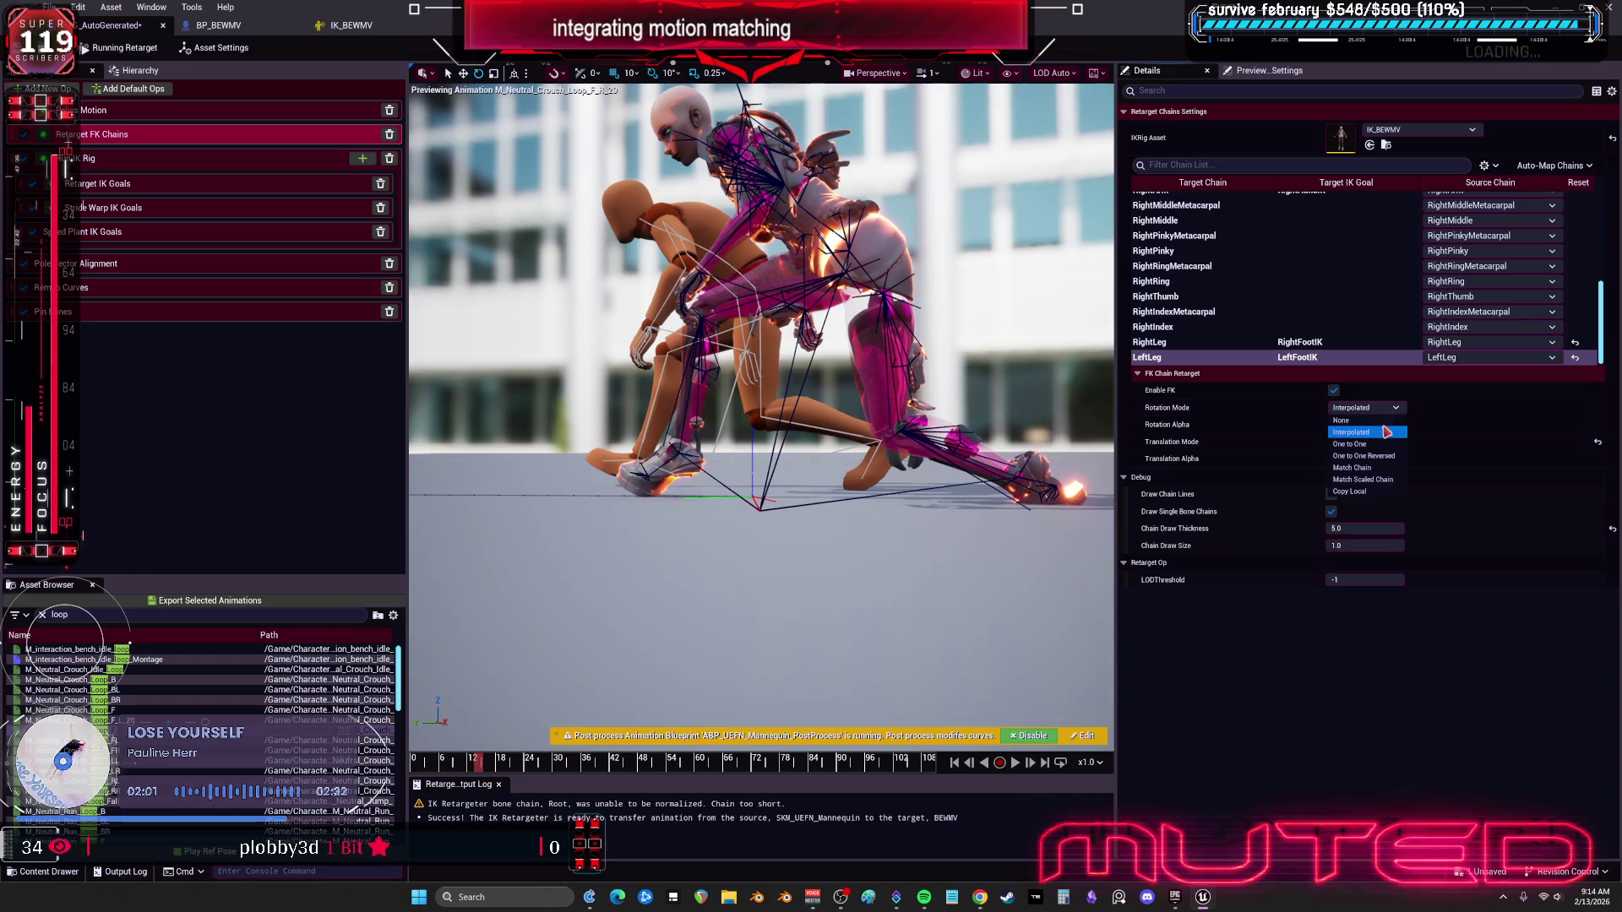
pyautogui.click(1360, 433)
pyautogui.click(1366, 442)
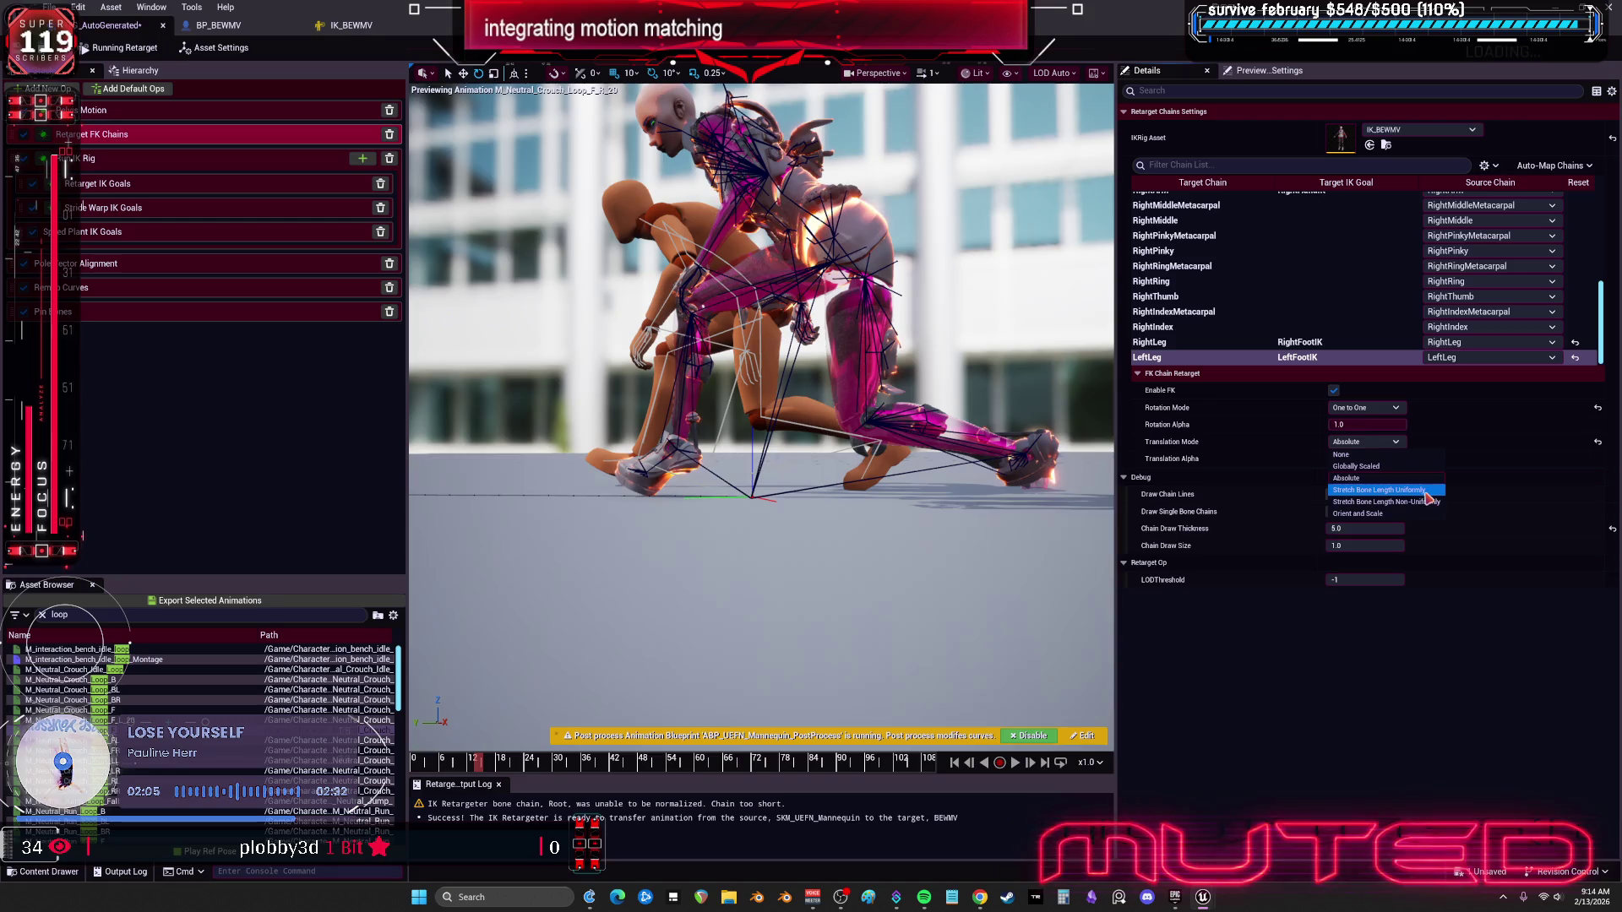
pyautogui.click(1425, 490)
pyautogui.click(1387, 425)
pyautogui.moveTo(1366, 459)
pyautogui.mouseDown()
pyautogui.moveTo(1326, 459)
pyautogui.moveTo(1357, 417)
pyautogui.mouseUp()
pyautogui.click(1597, 459)
pyautogui.click(1354, 410)
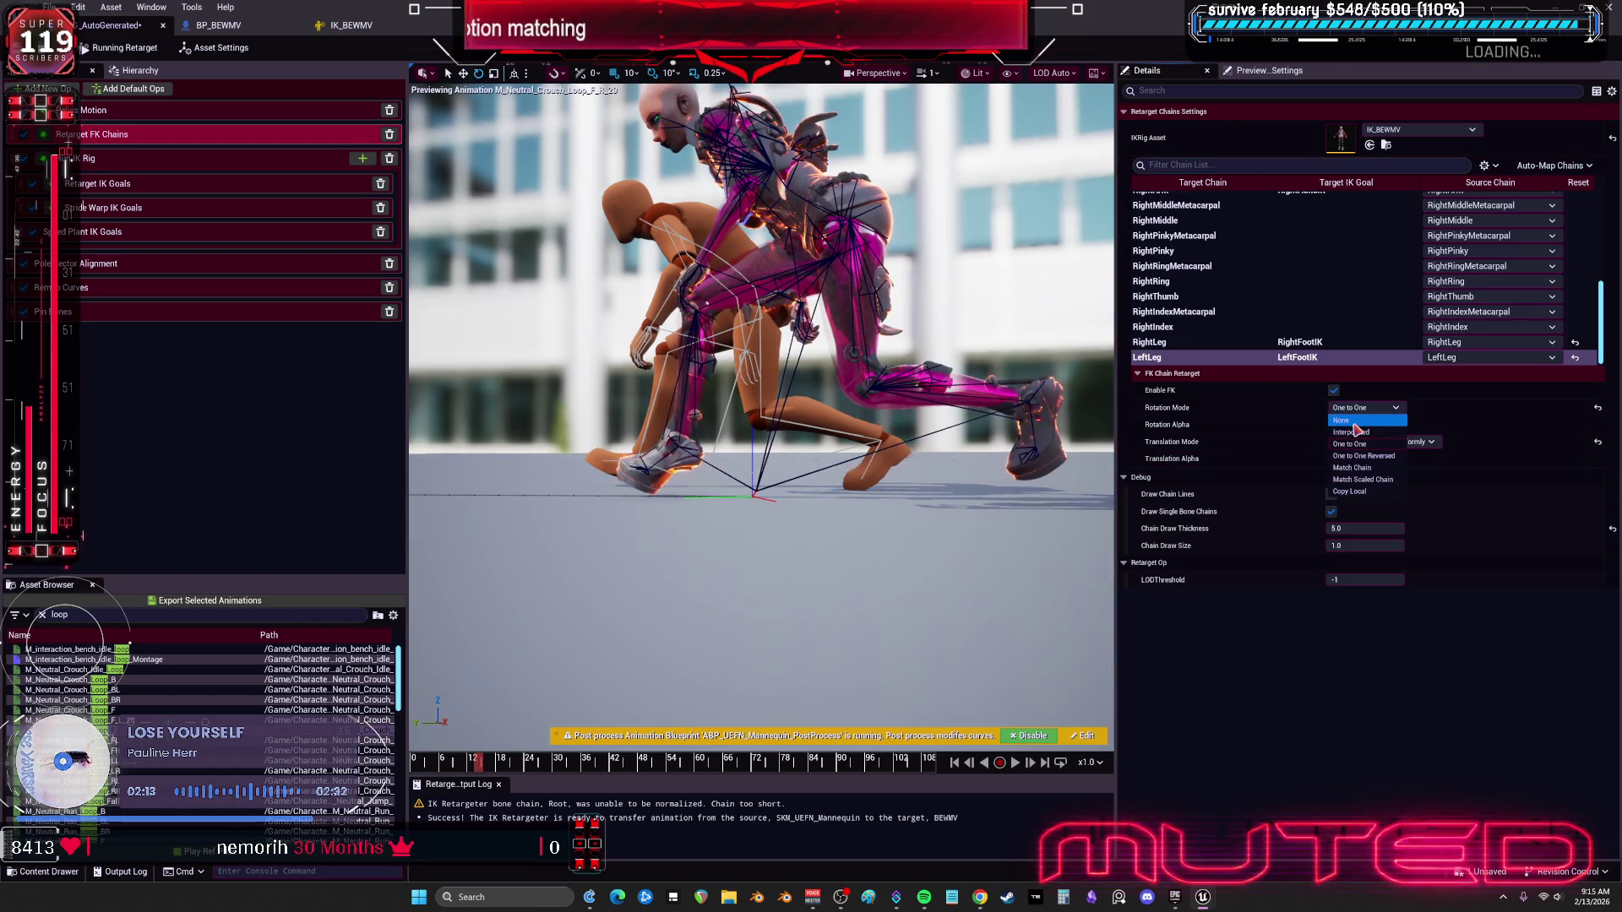
pyautogui.click(1375, 433)
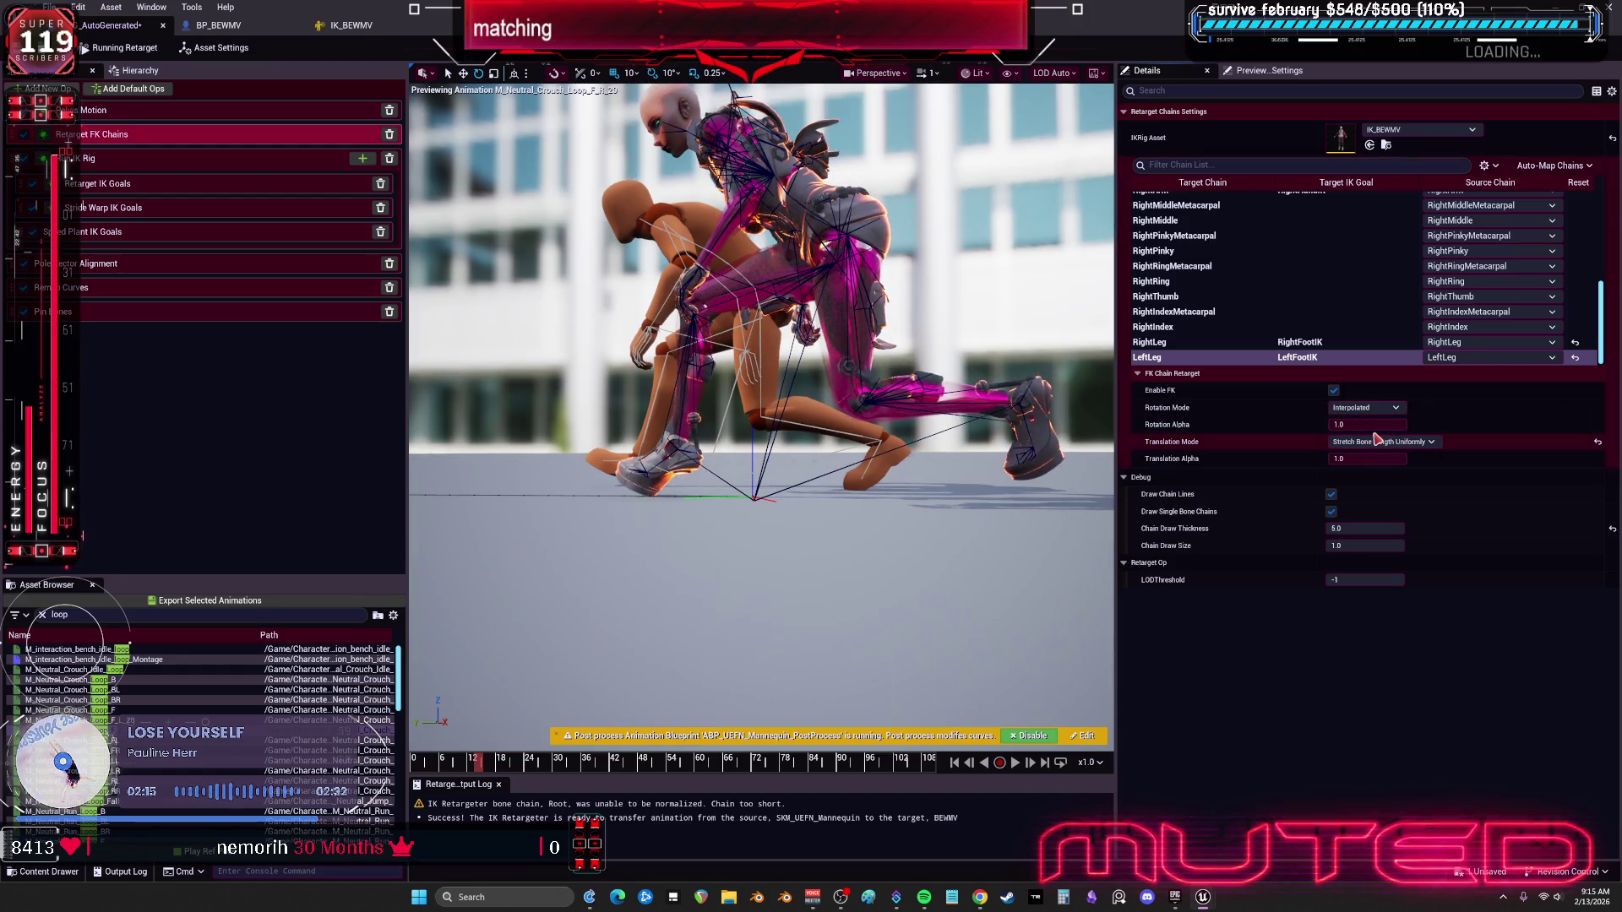
# Step: Set RightLeg translation to Stretch Bone Length Uniformly and view both characters from the front
pyautogui.click(1177, 342)
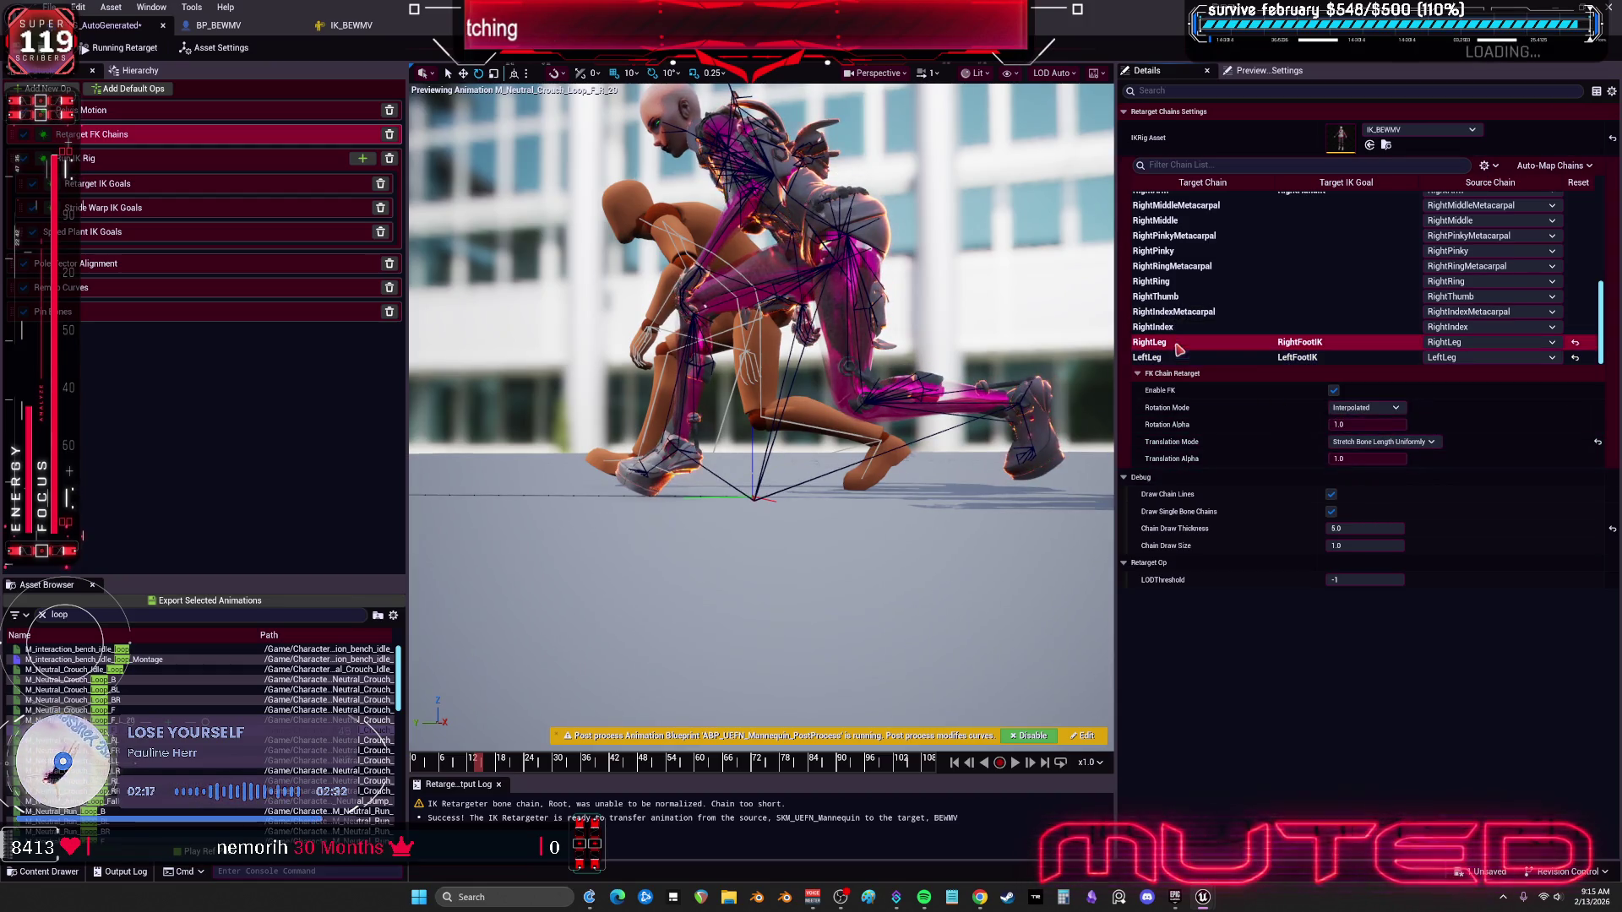
pyautogui.click(1364, 442)
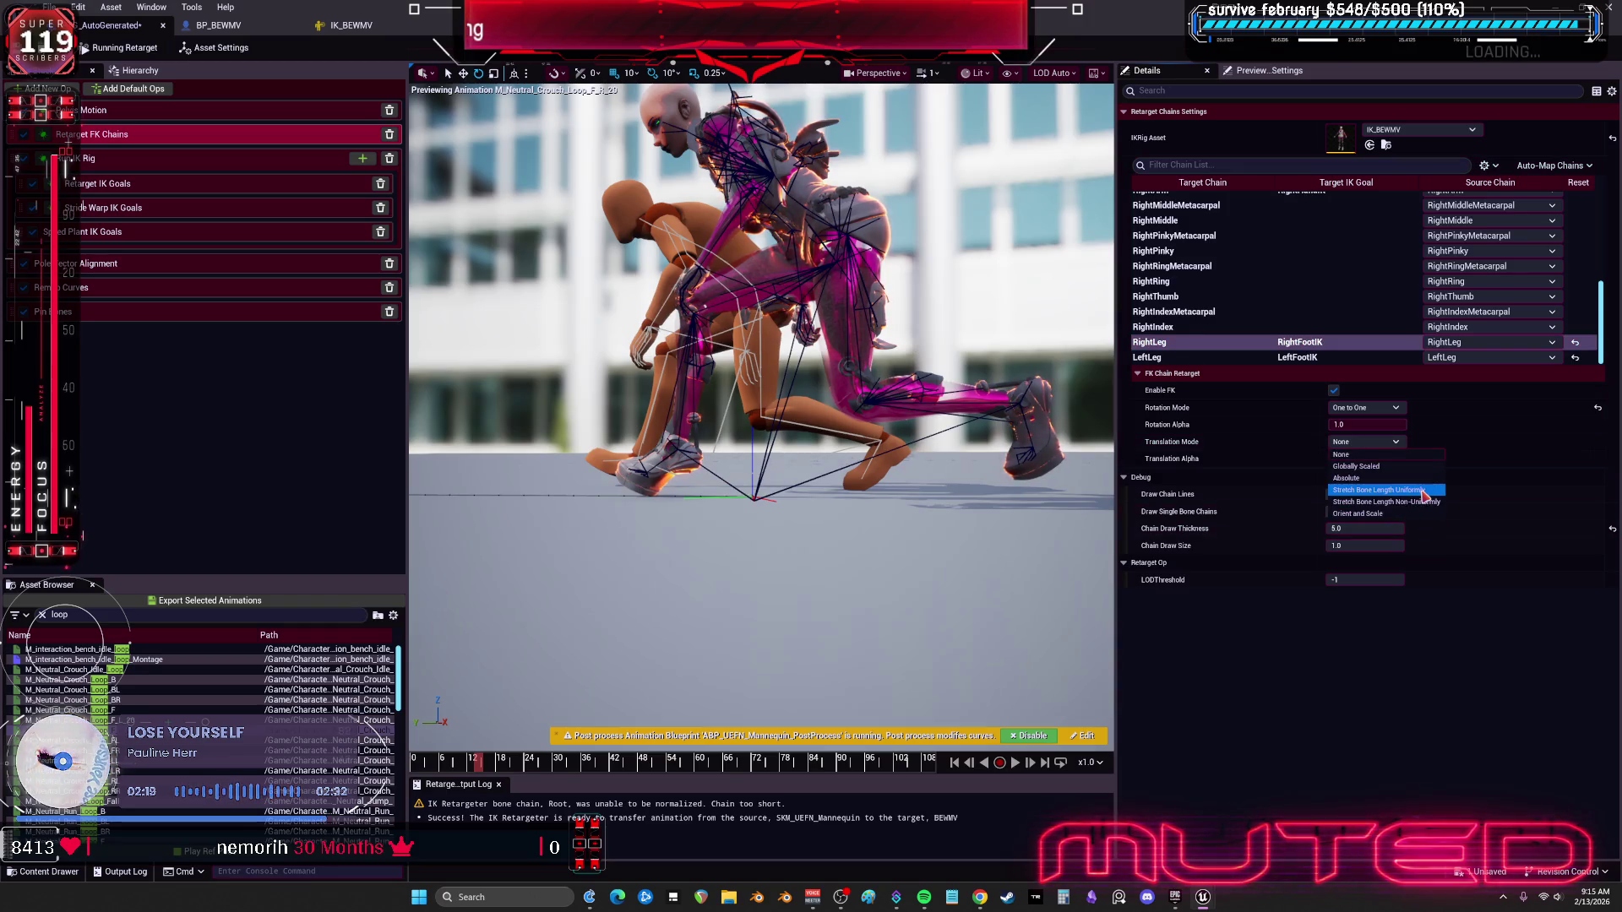
pyautogui.click(1385, 489)
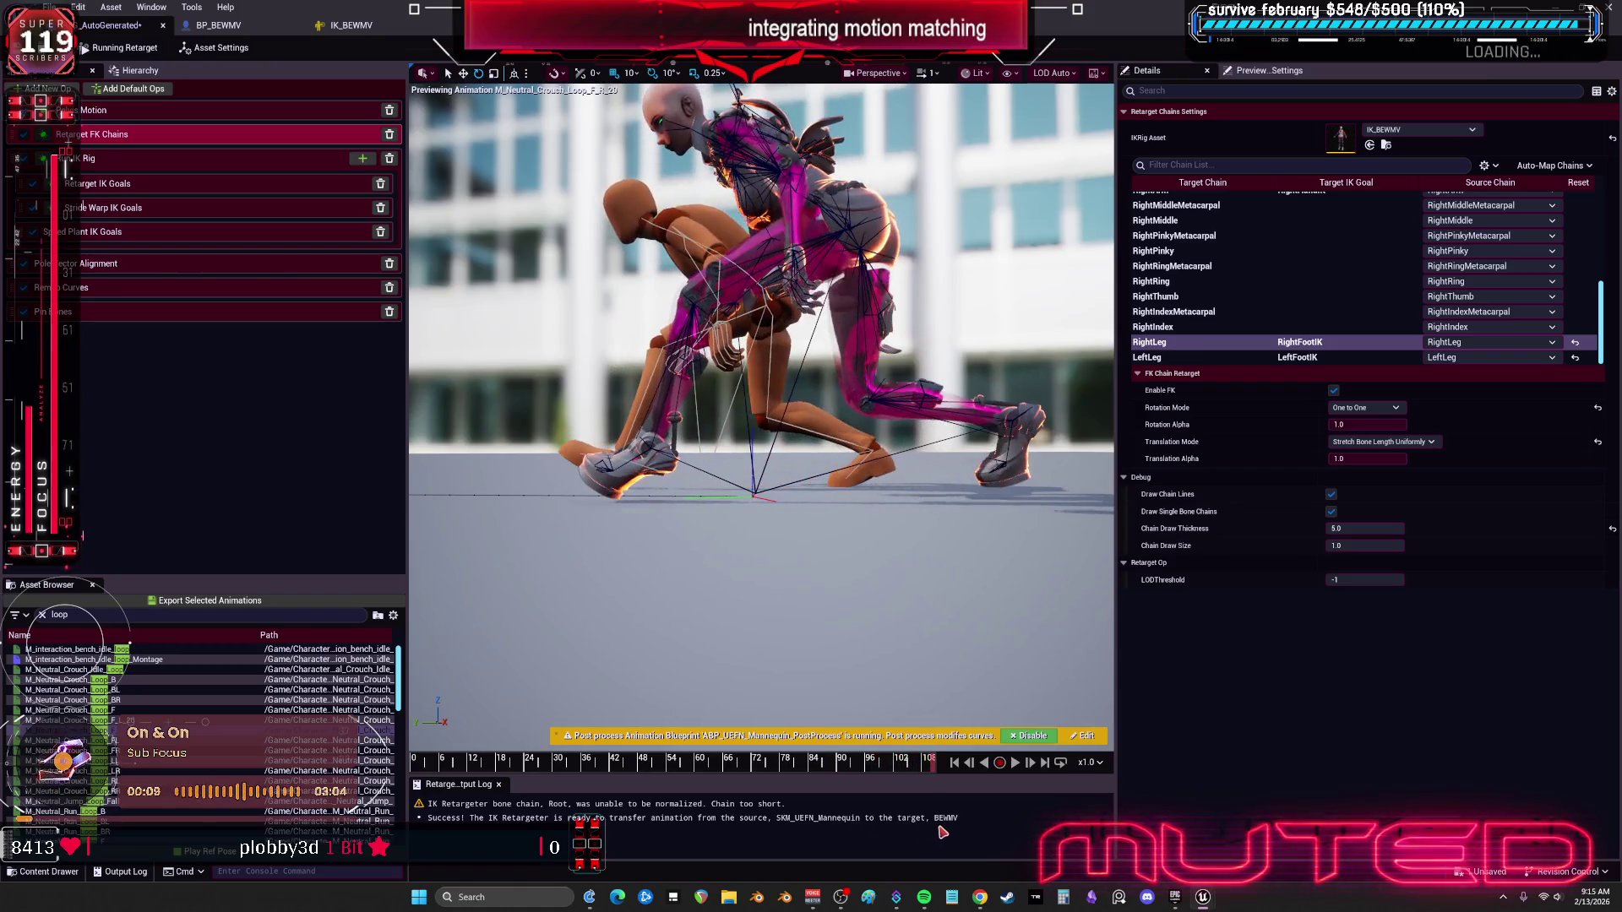
pyautogui.moveTo(760, 422); pyautogui.dragTo(659, 389)
# Step: Preview the retarget on neutral crouch, run, sprint, walk BR/RR, then relaxed run loops
pyautogui.click(169, 770)
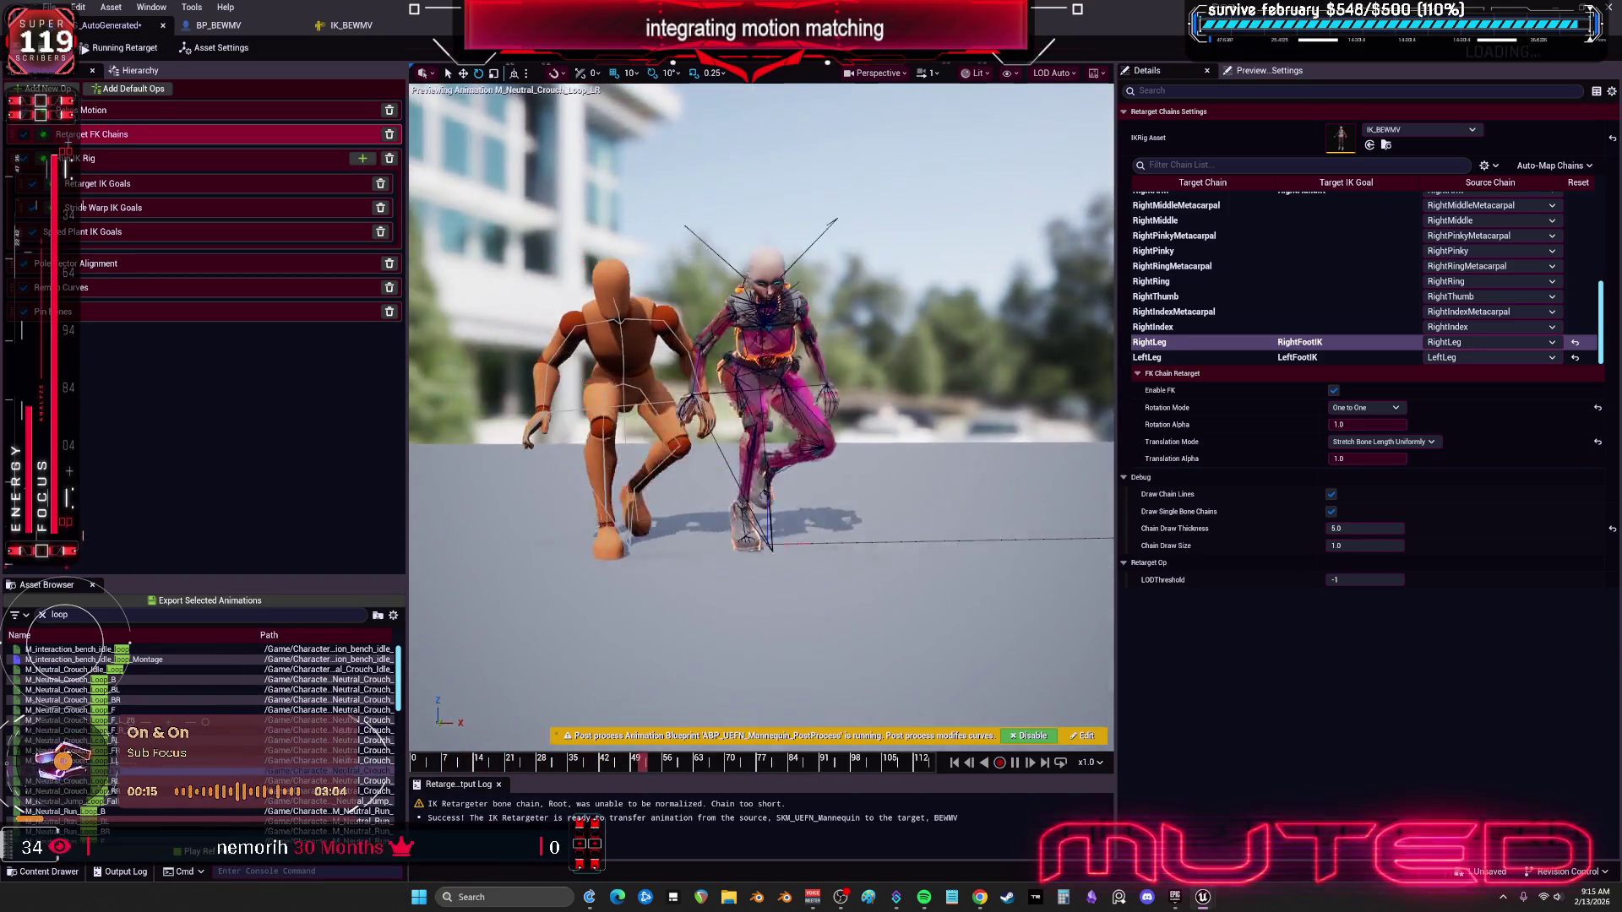
pyautogui.scroll(-4, 113, 798)
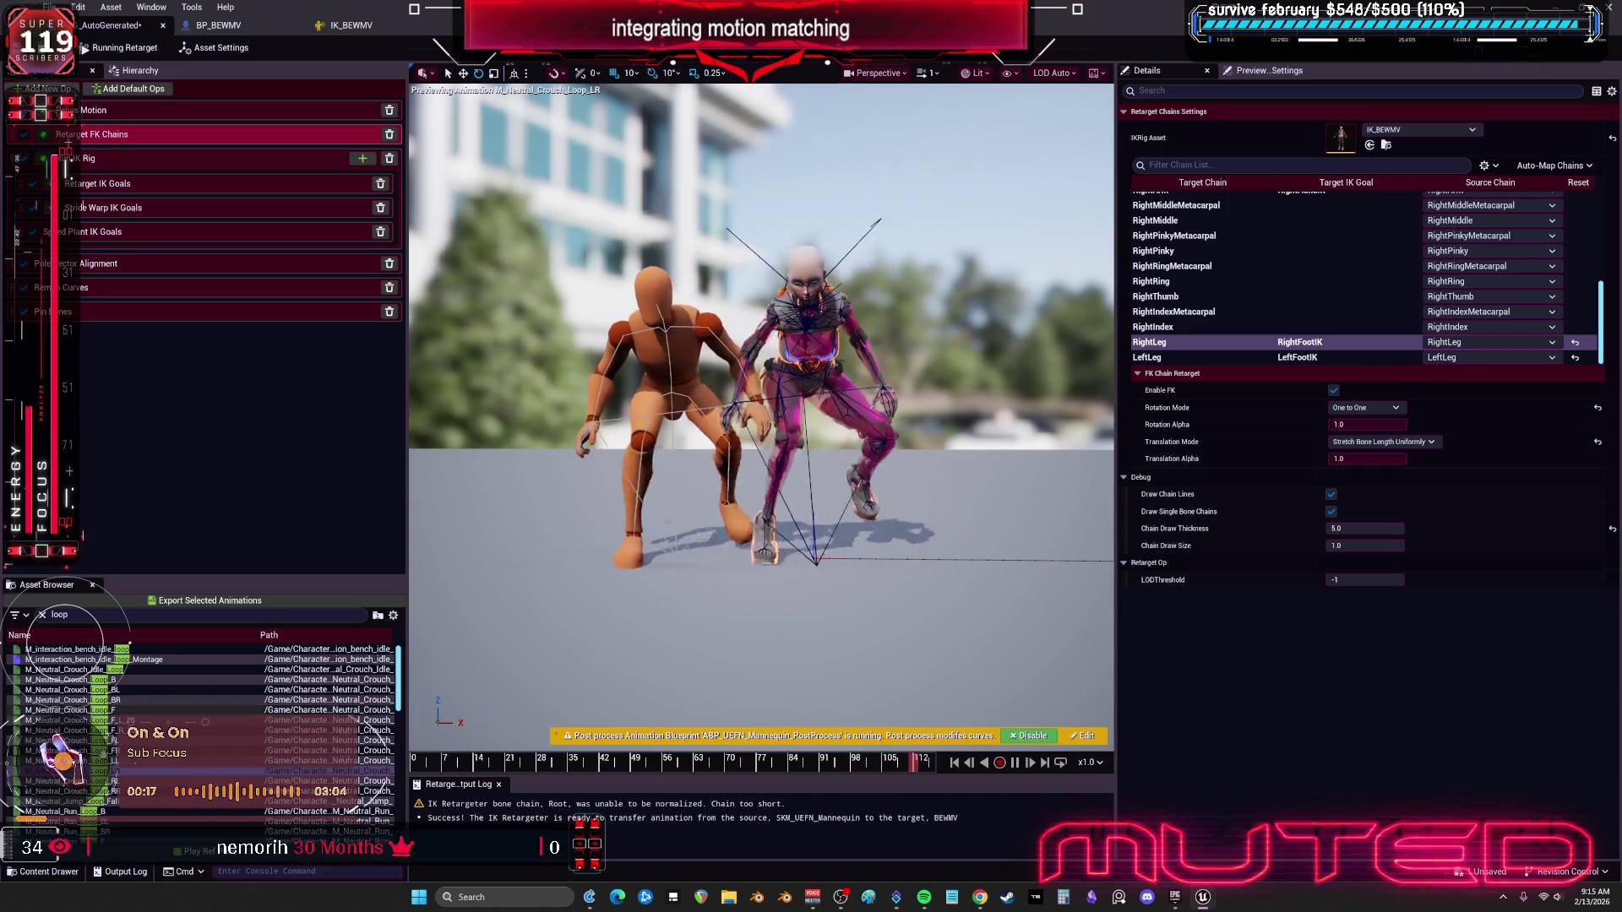
pyautogui.click(113, 794)
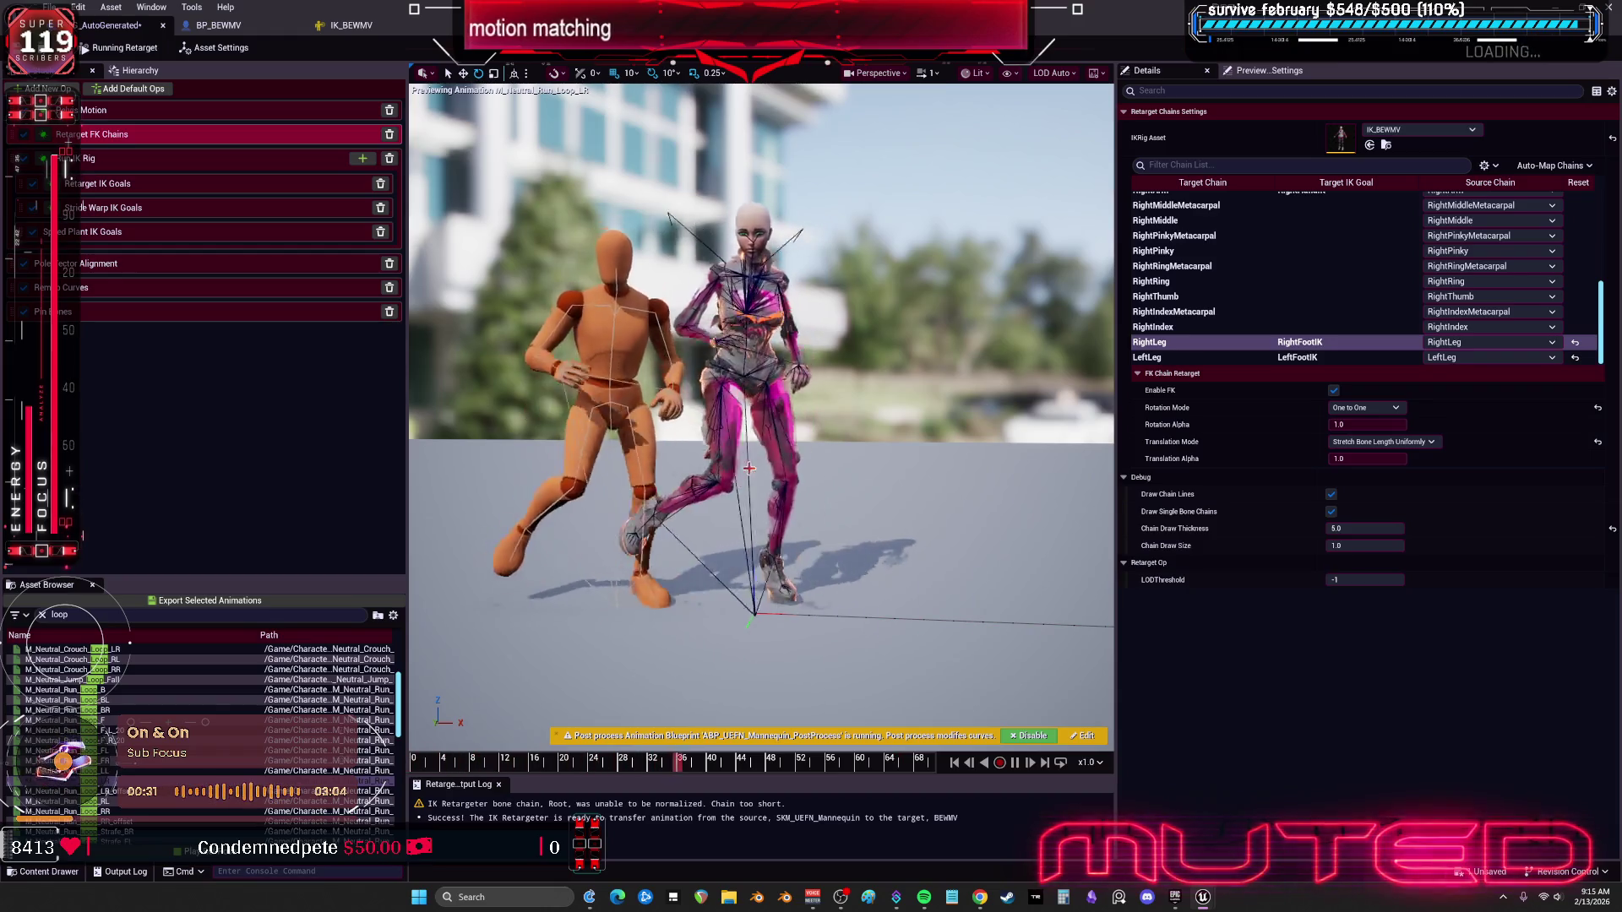
pyautogui.scroll(-5, 350, 716)
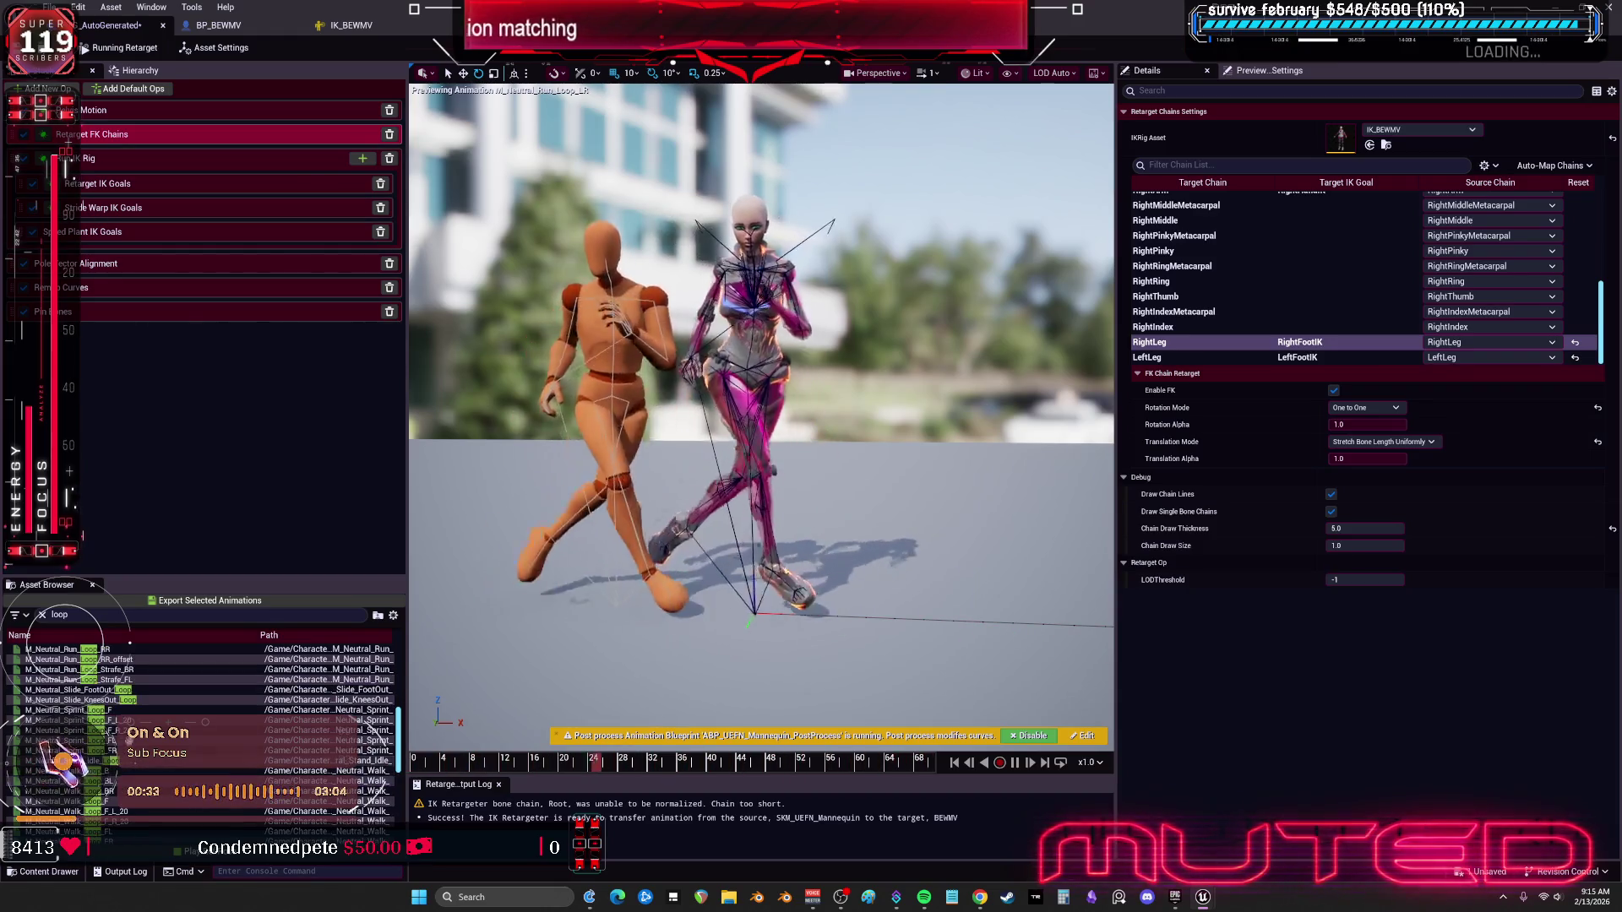
pyautogui.click(76, 740)
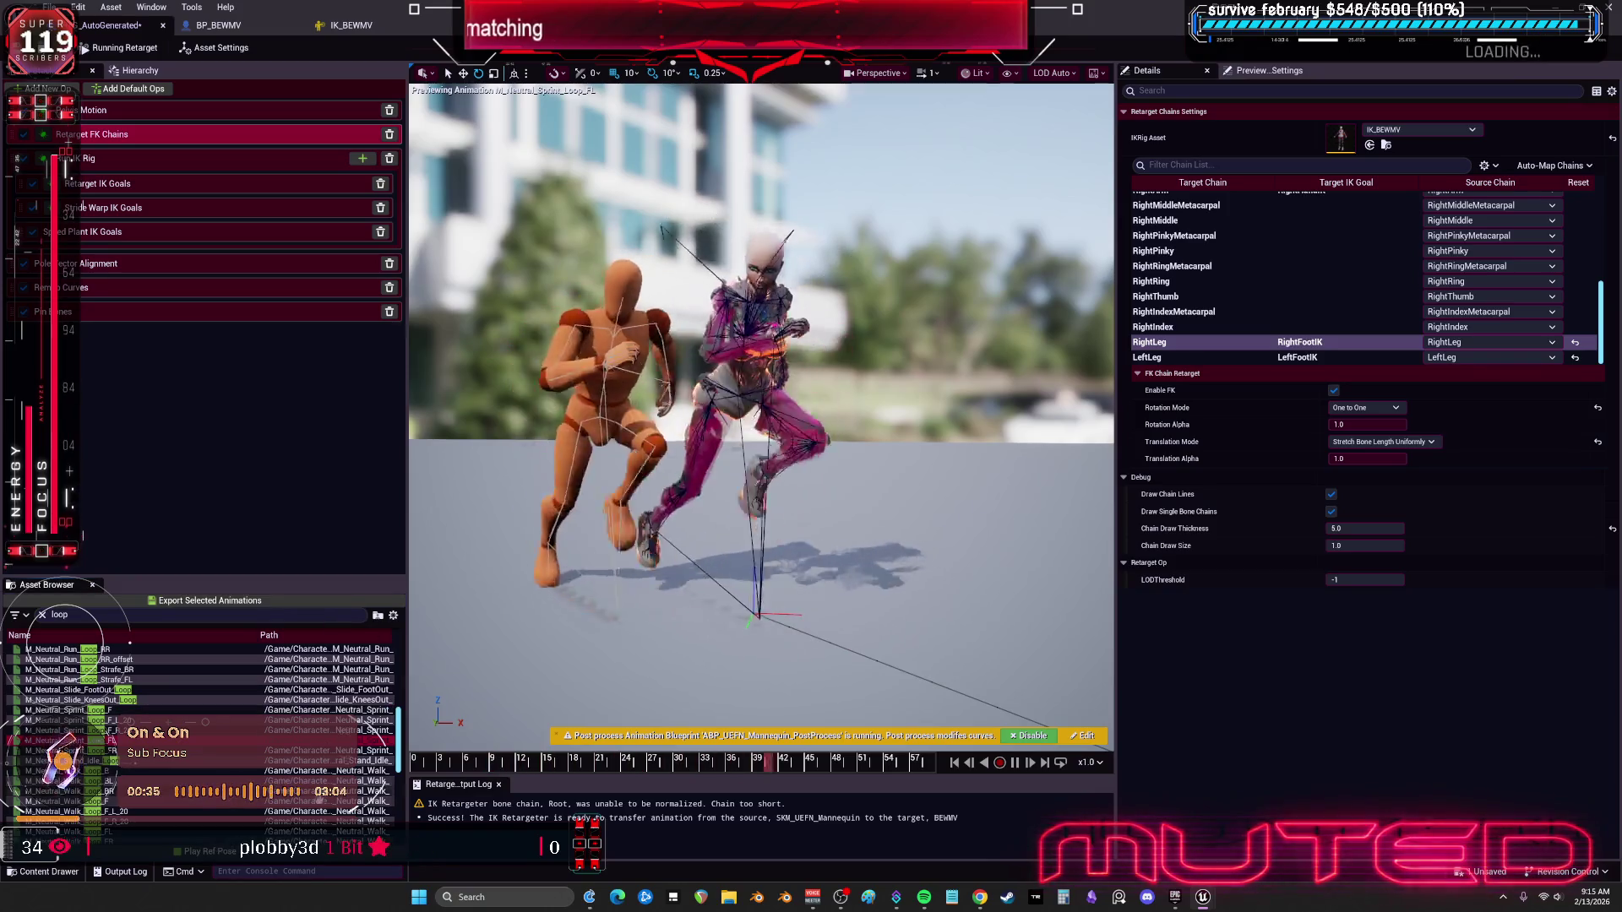
pyautogui.scroll(-3, 203, 727)
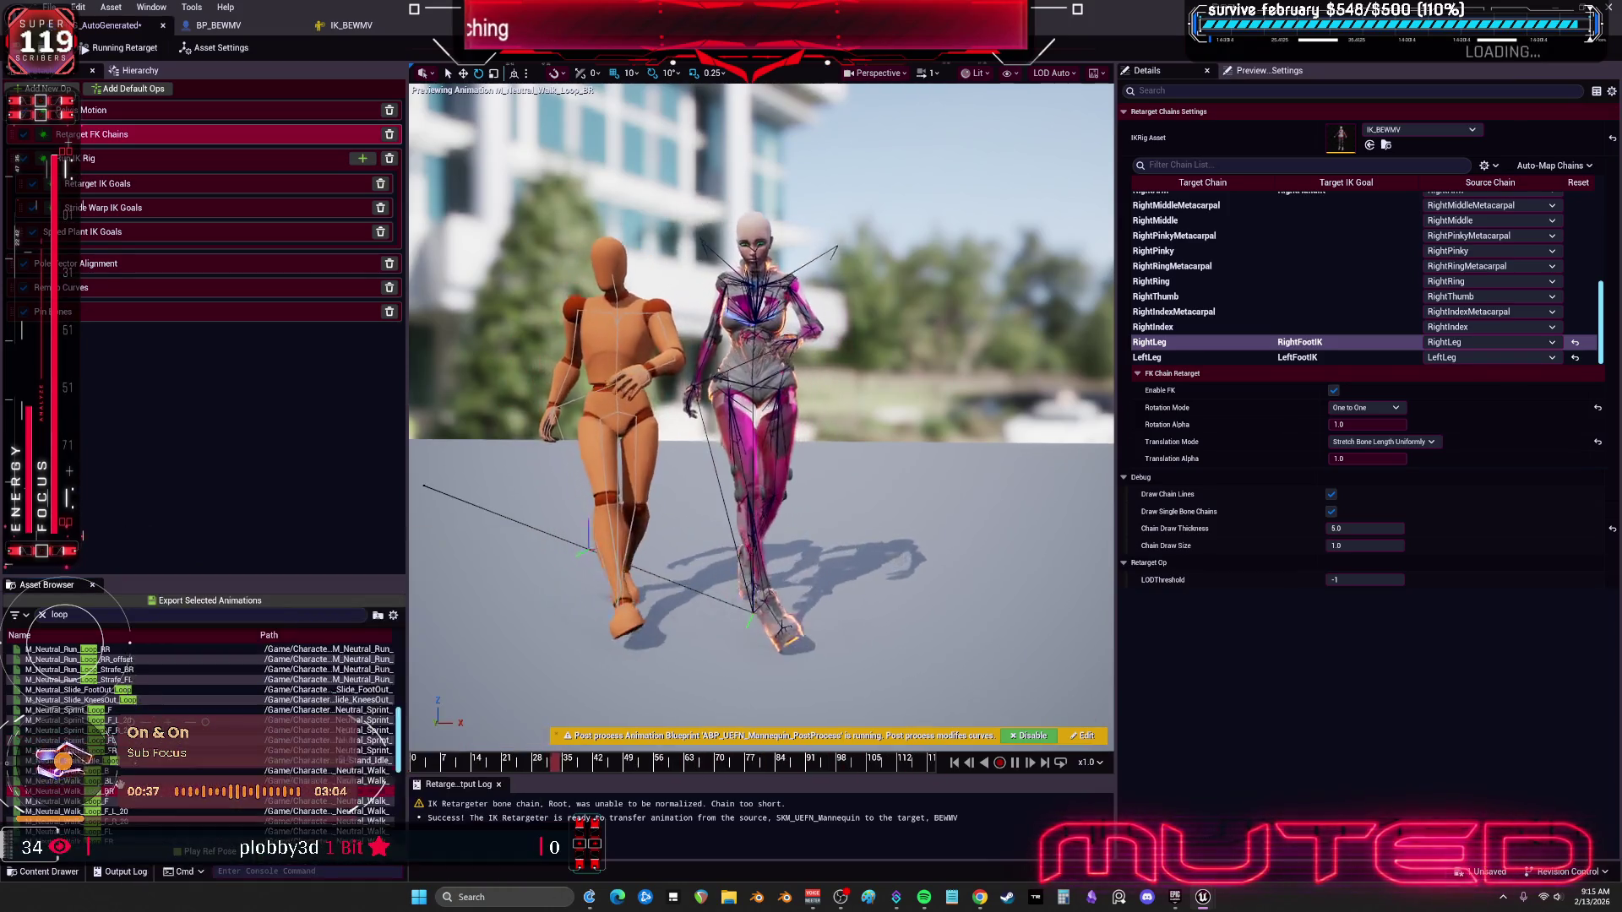
pyautogui.click(68, 709)
pyautogui.click(121, 811)
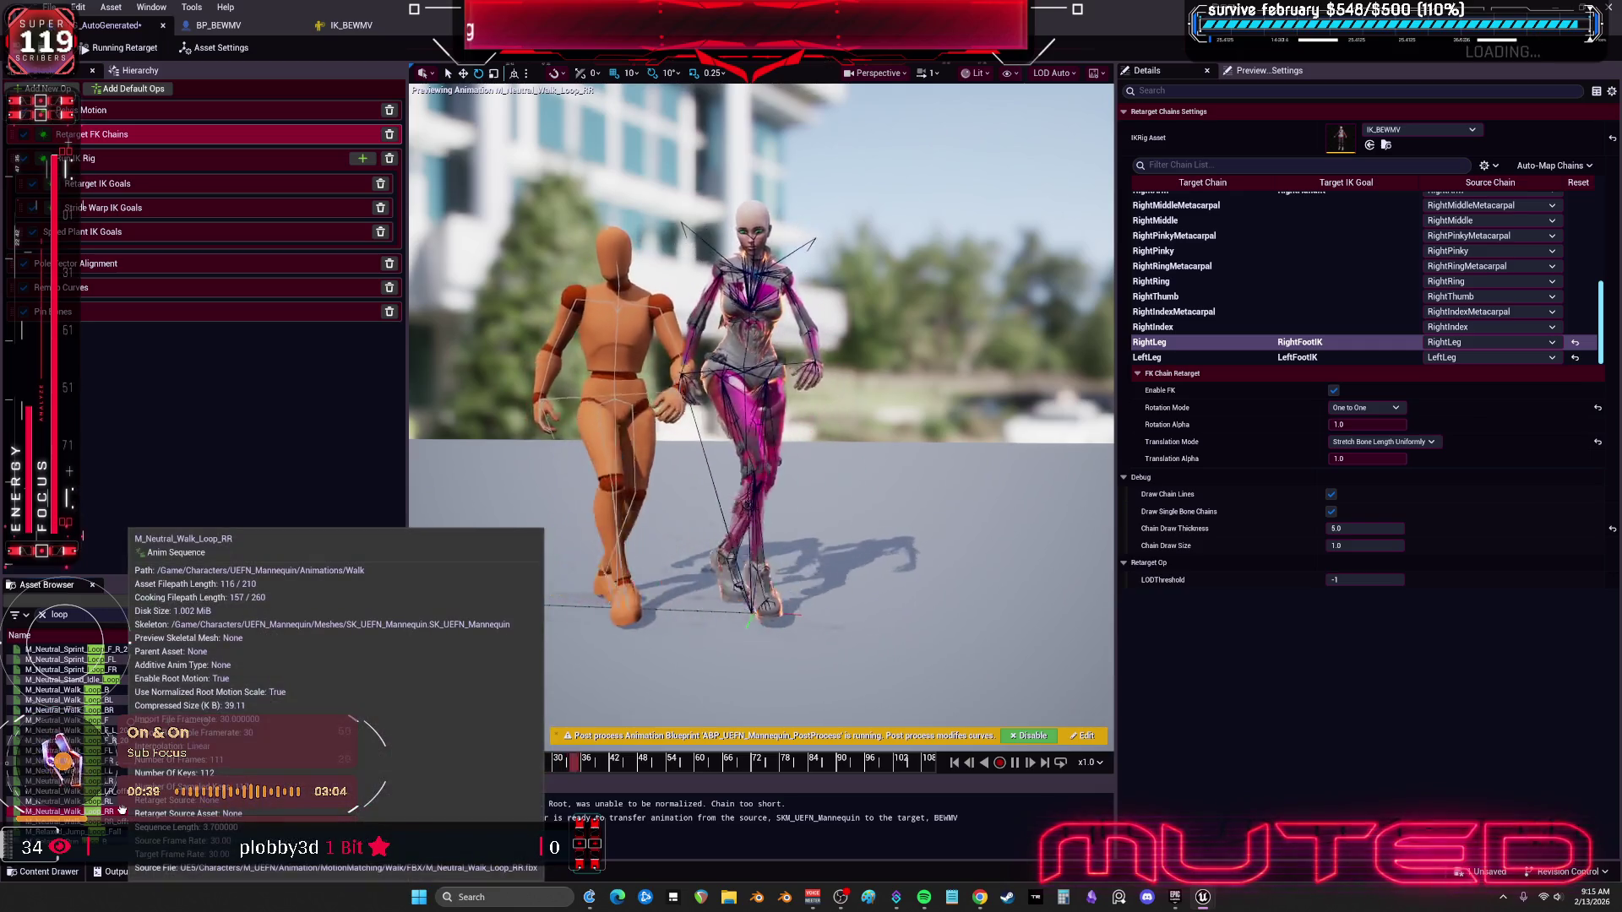
pyautogui.scroll(-3, 121, 811)
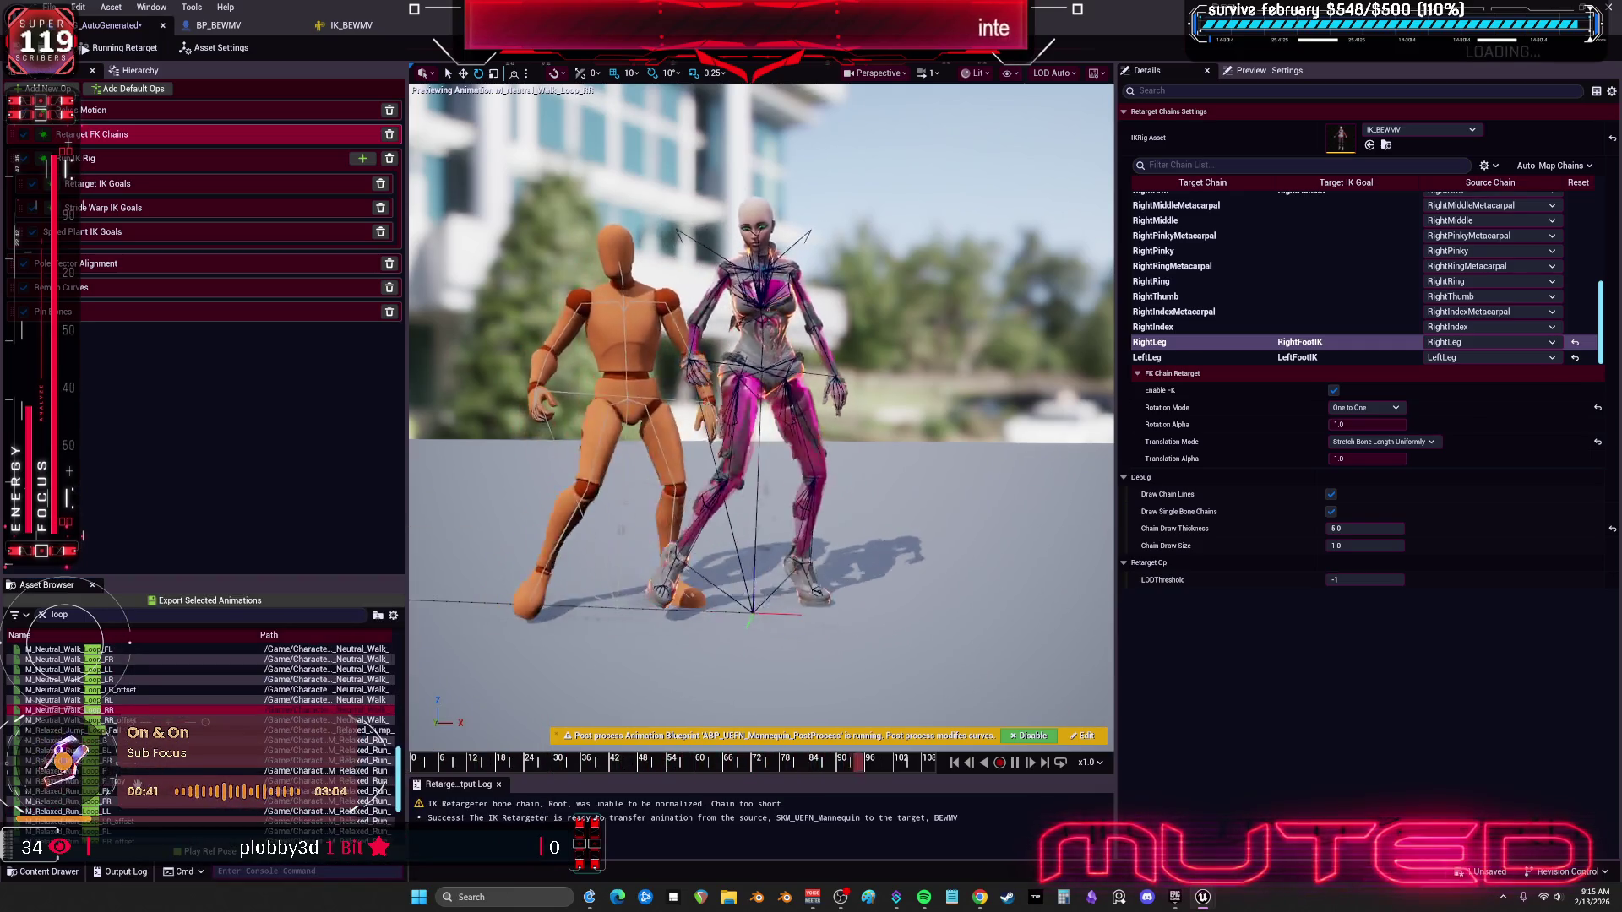
pyautogui.click(127, 781)
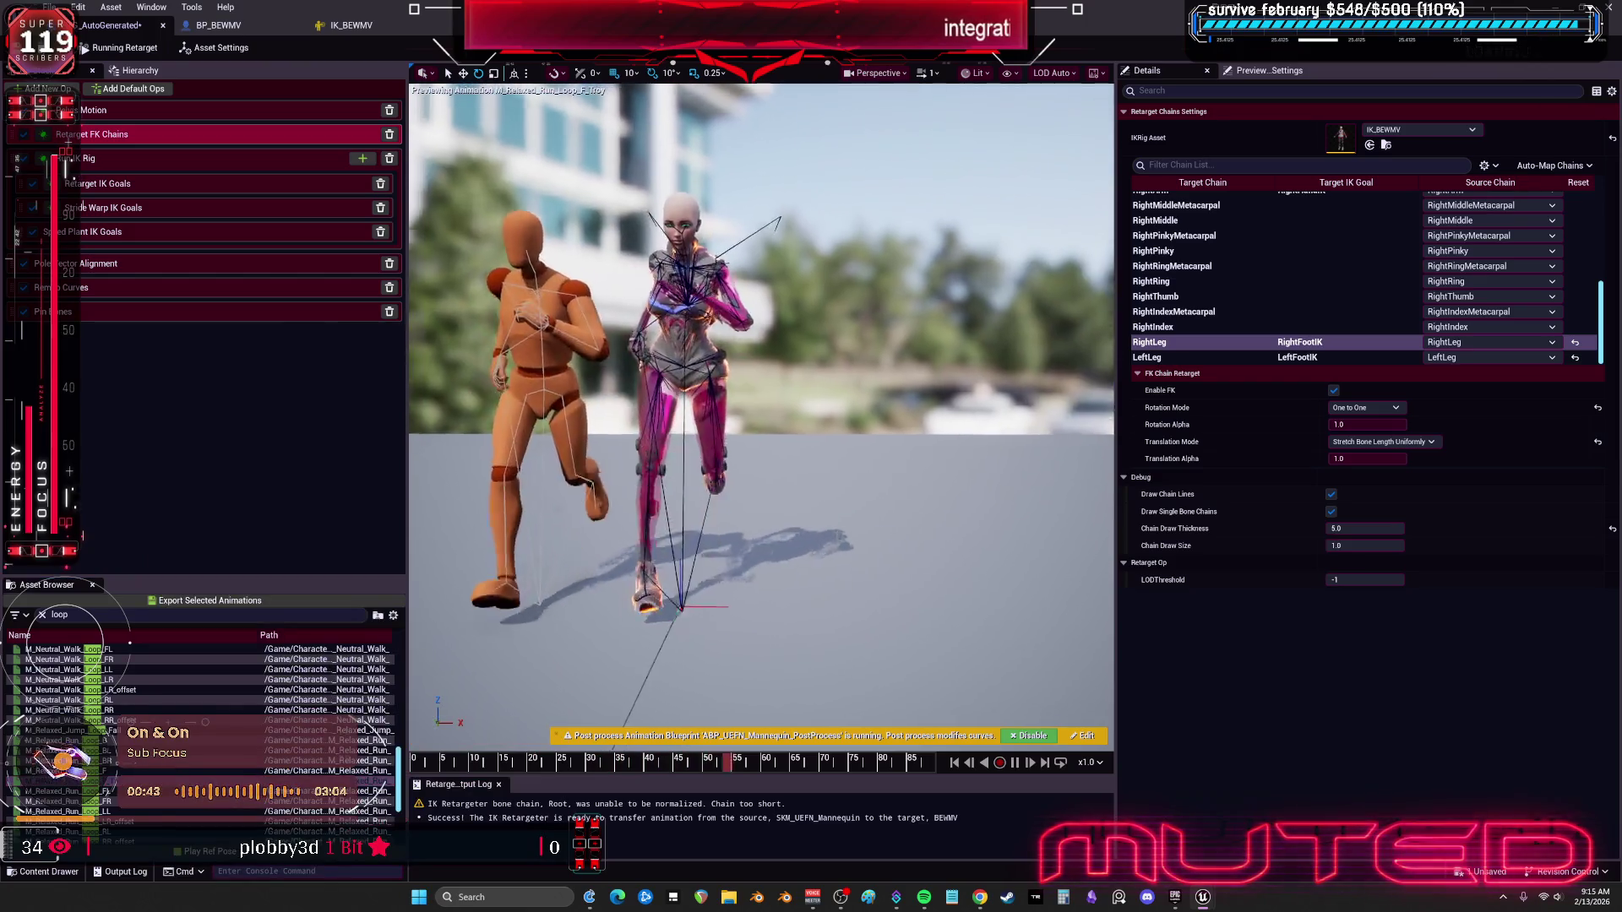
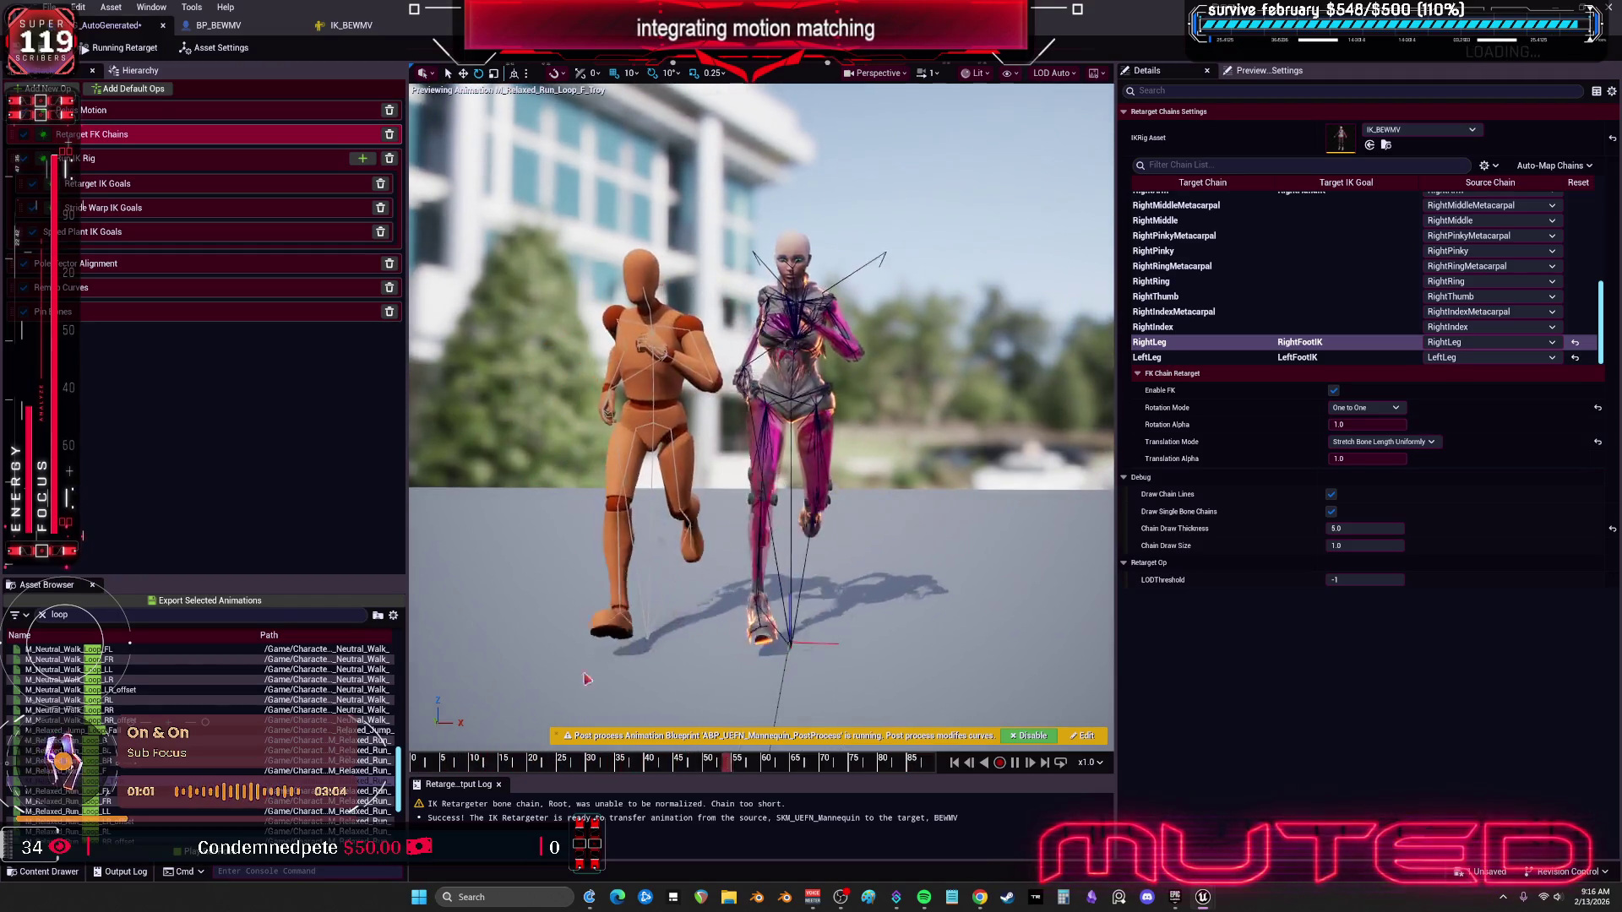
# Step: Inspect the Remap Curves, Pole Vector Alignment and Pin Bones ops, then add an Additive Pose op
pyautogui.scroll(-5, 129, 779)
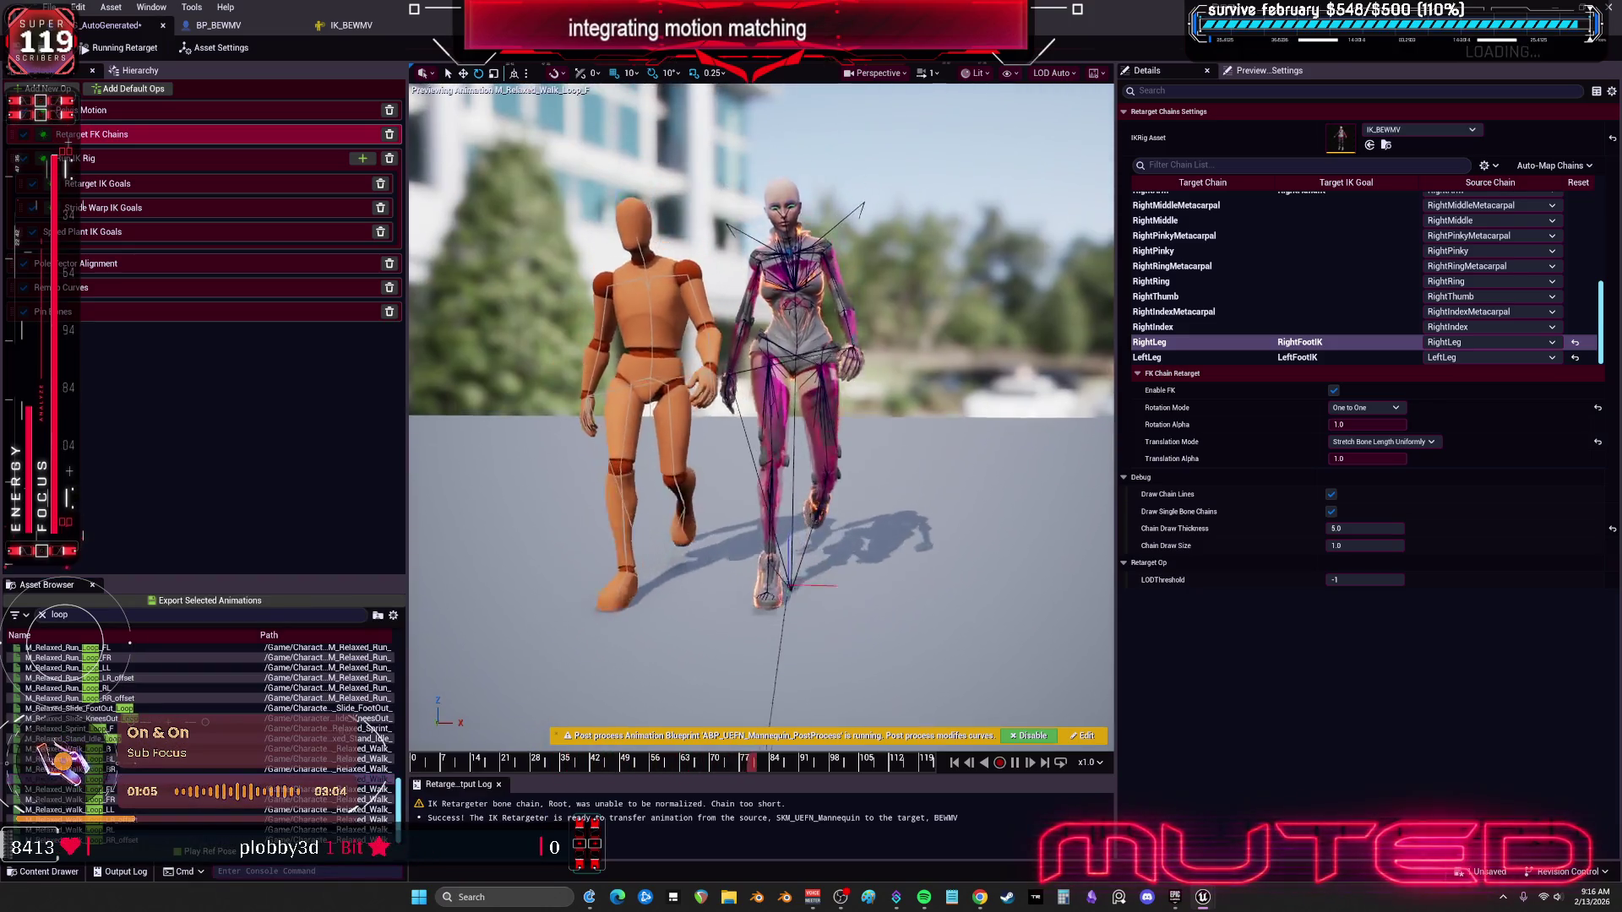
pyautogui.scroll(5, 761, 567)
pyautogui.scroll(-5, 761, 567)
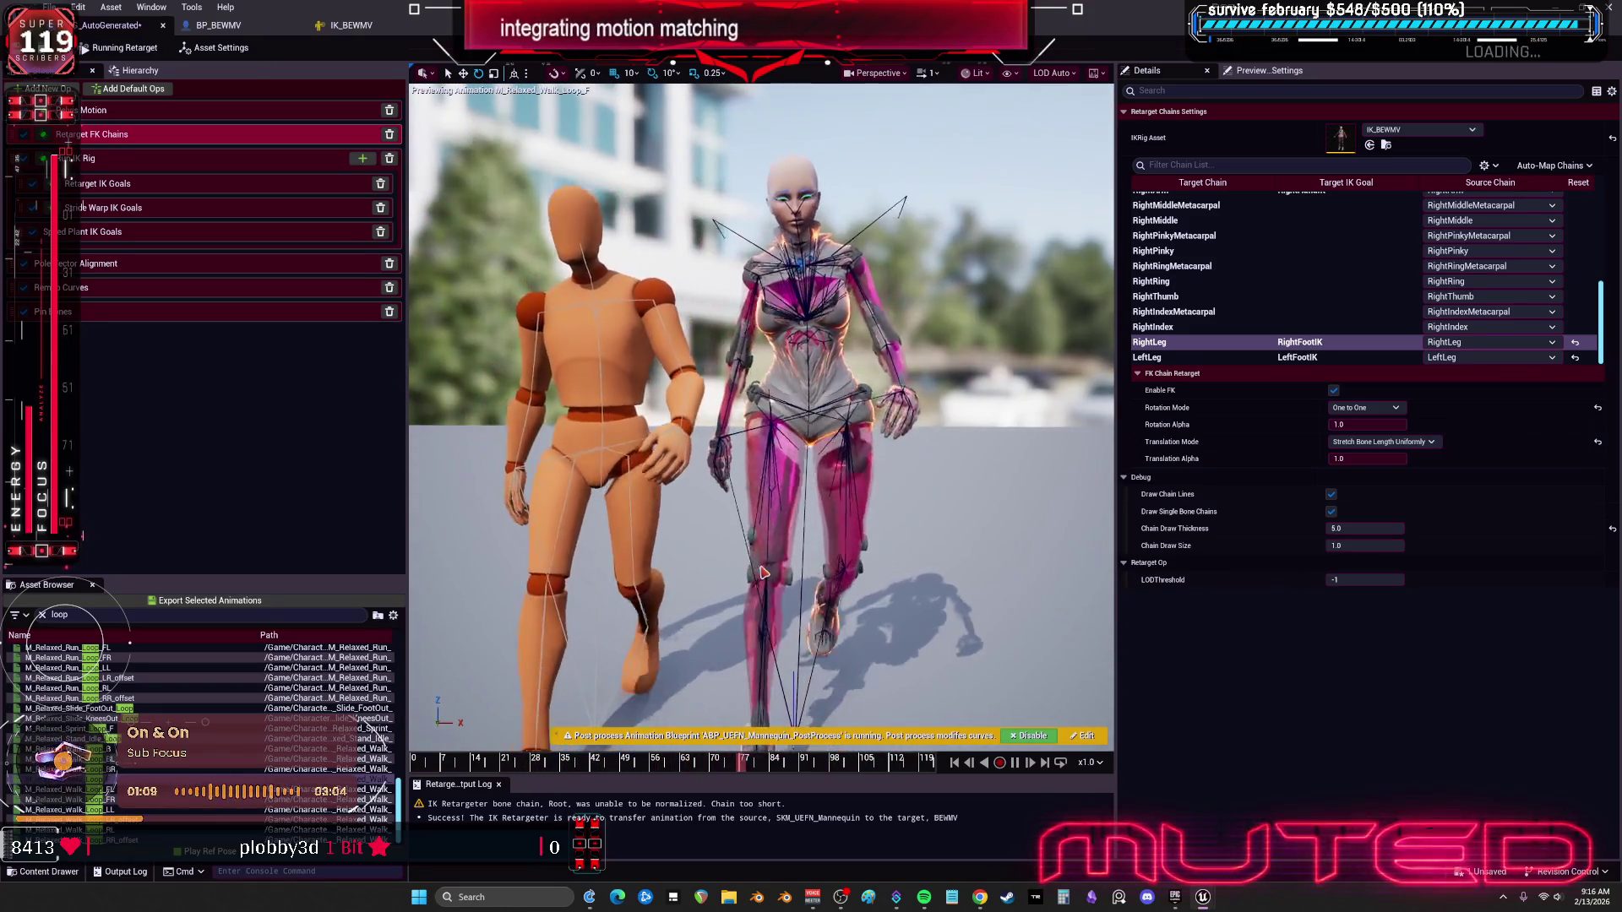
pyautogui.scroll(3, 761, 567)
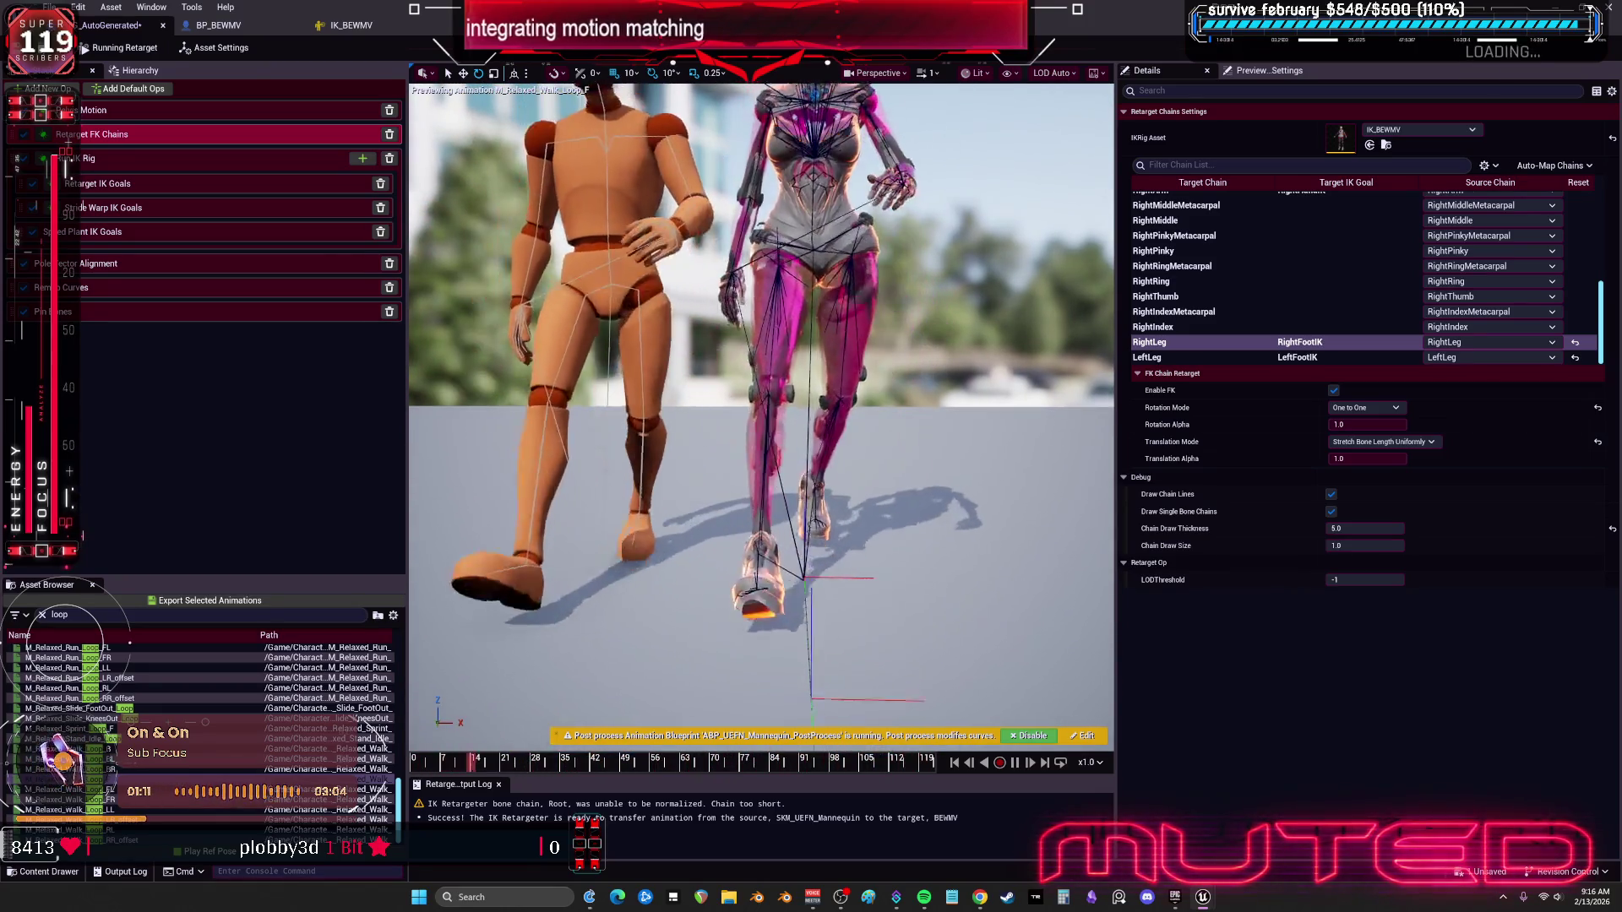
pyautogui.scroll(-3, 761, 568)
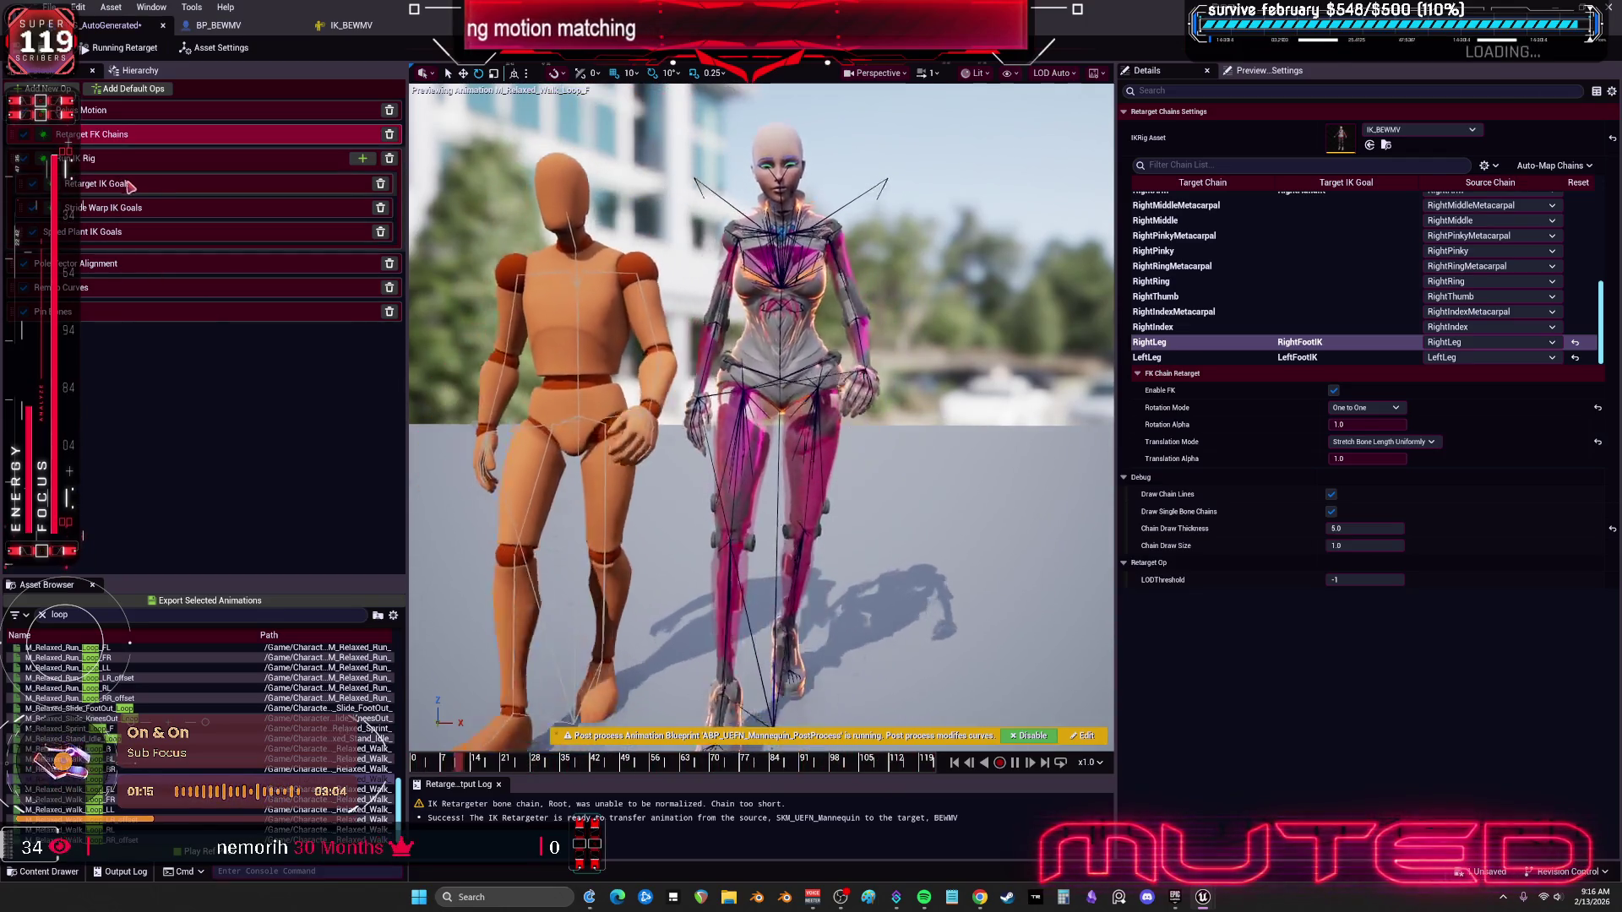
pyautogui.click(104, 294)
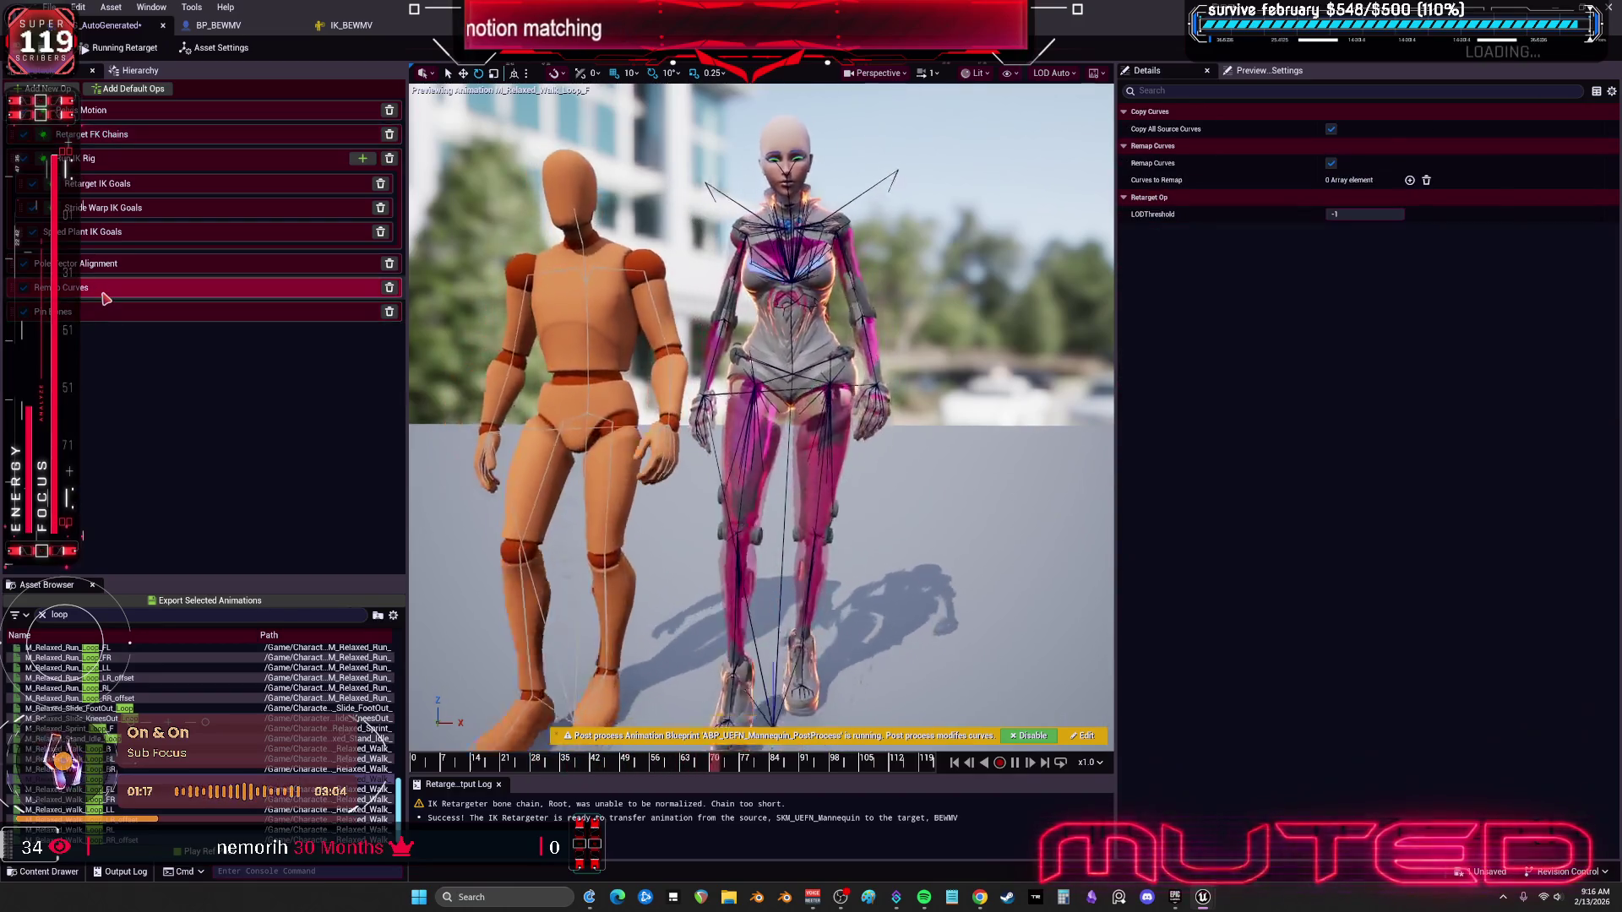
pyautogui.click(118, 265)
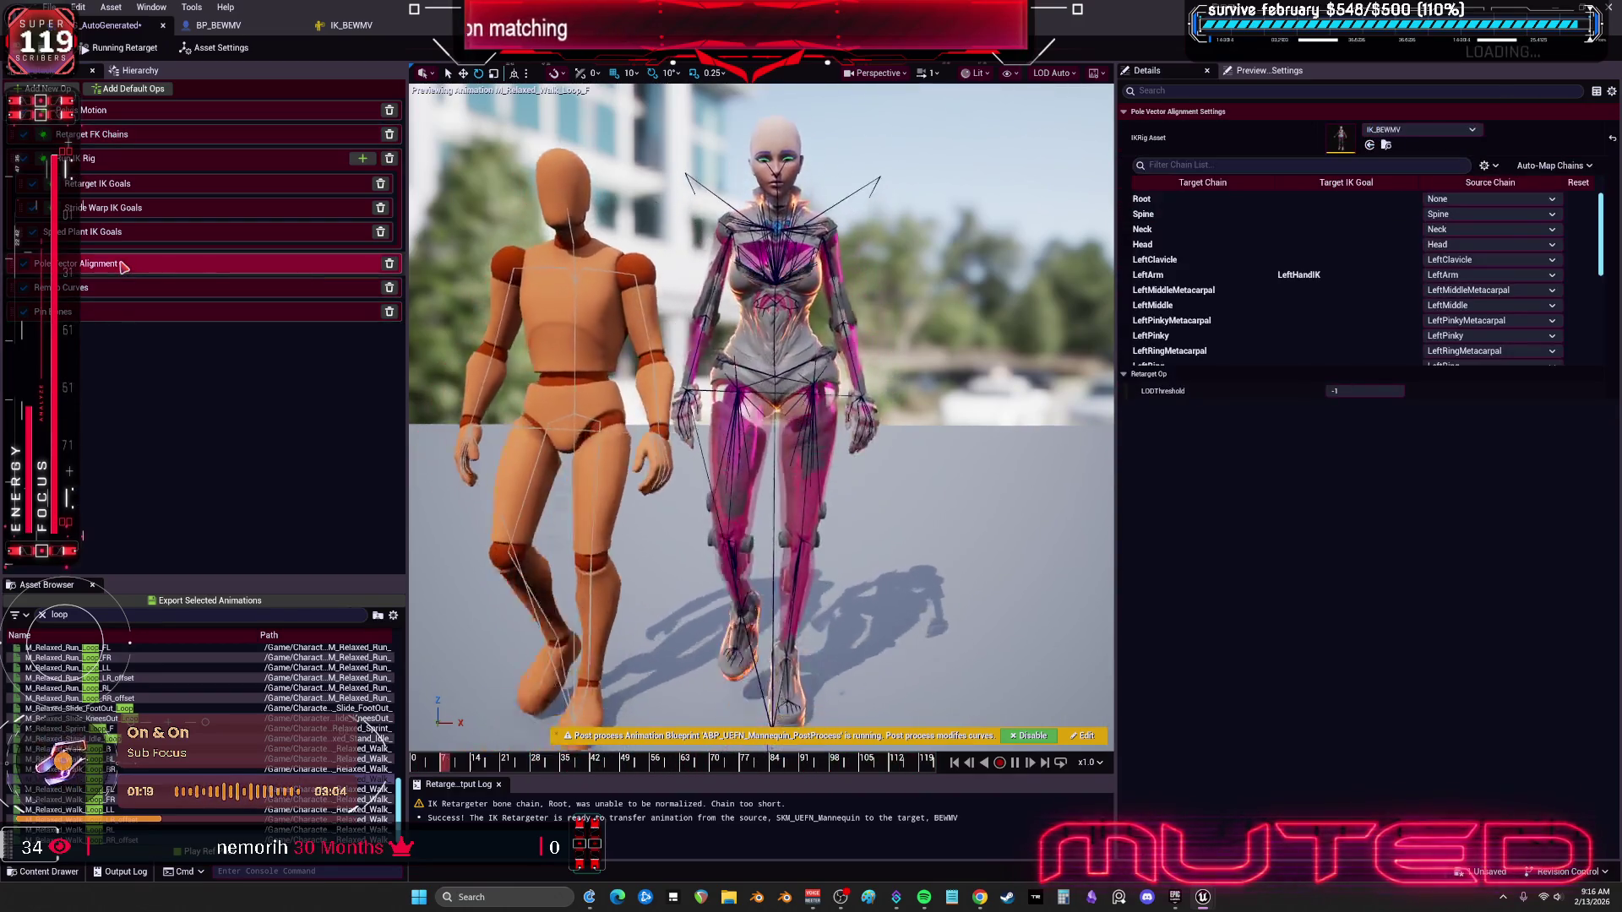
pyautogui.click(123, 295)
pyautogui.click(127, 311)
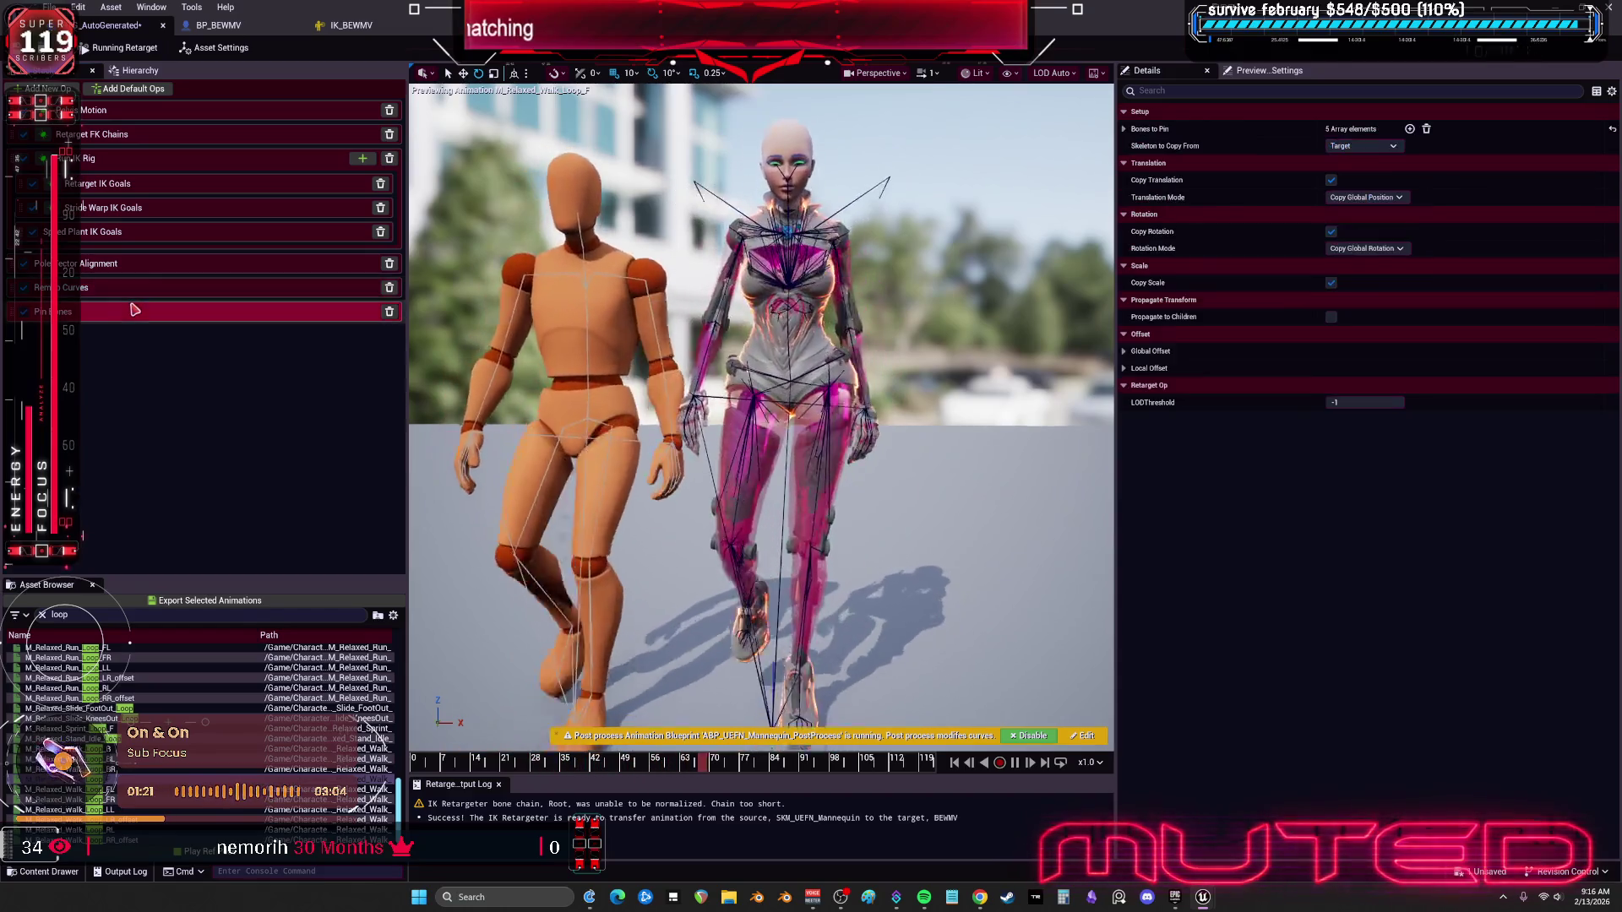
pyautogui.click(46, 88)
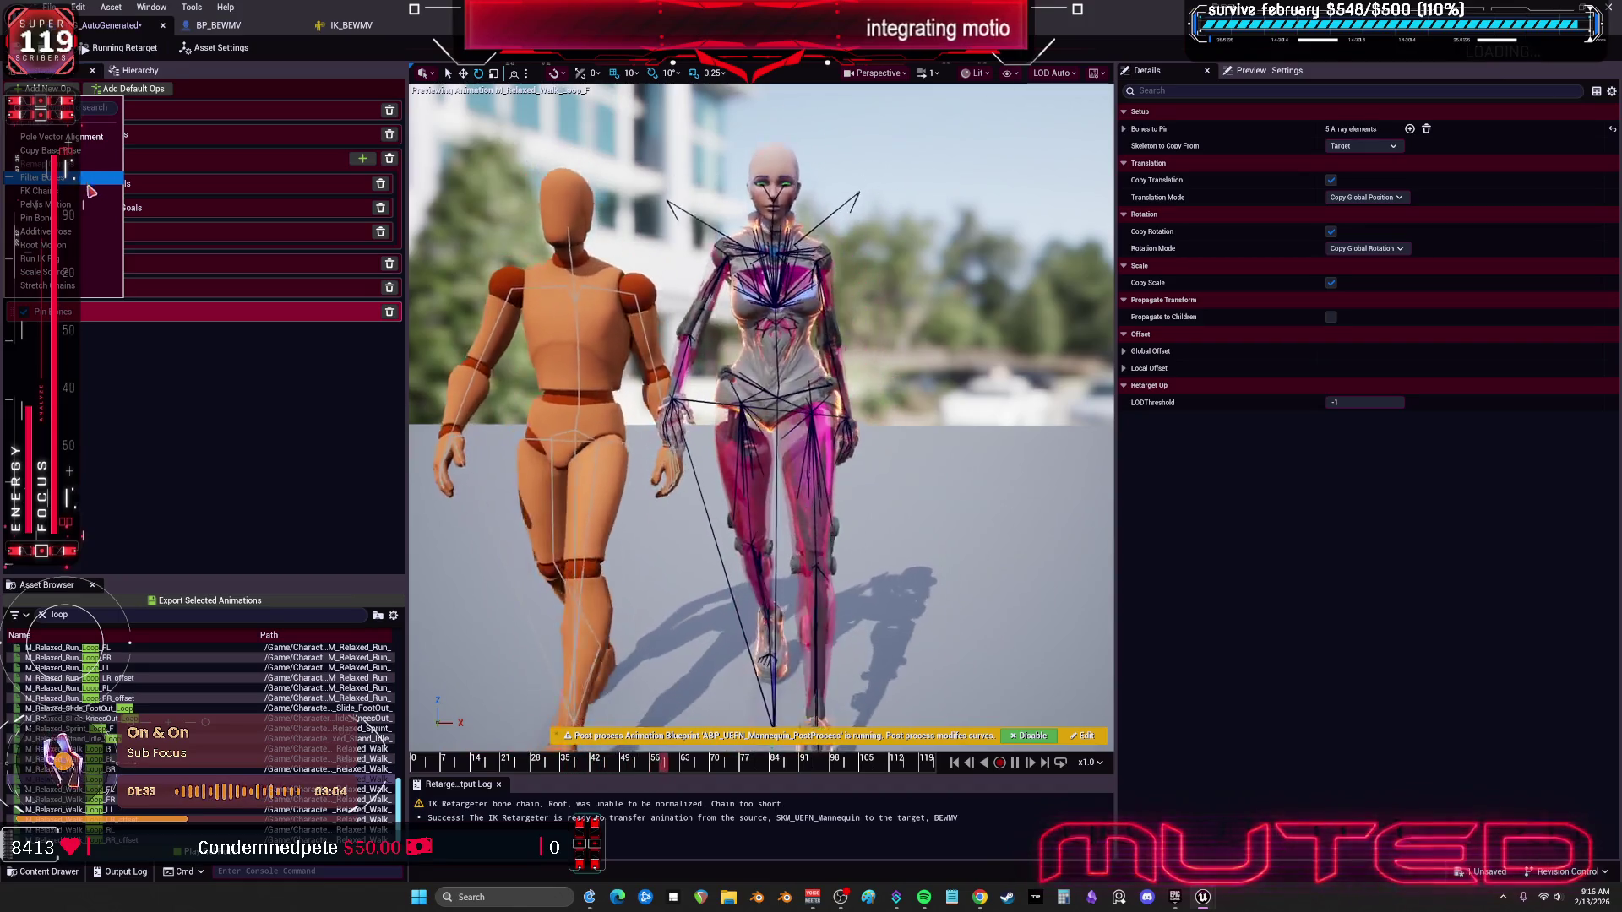
pyautogui.click(84, 233)
pyautogui.click(99, 343)
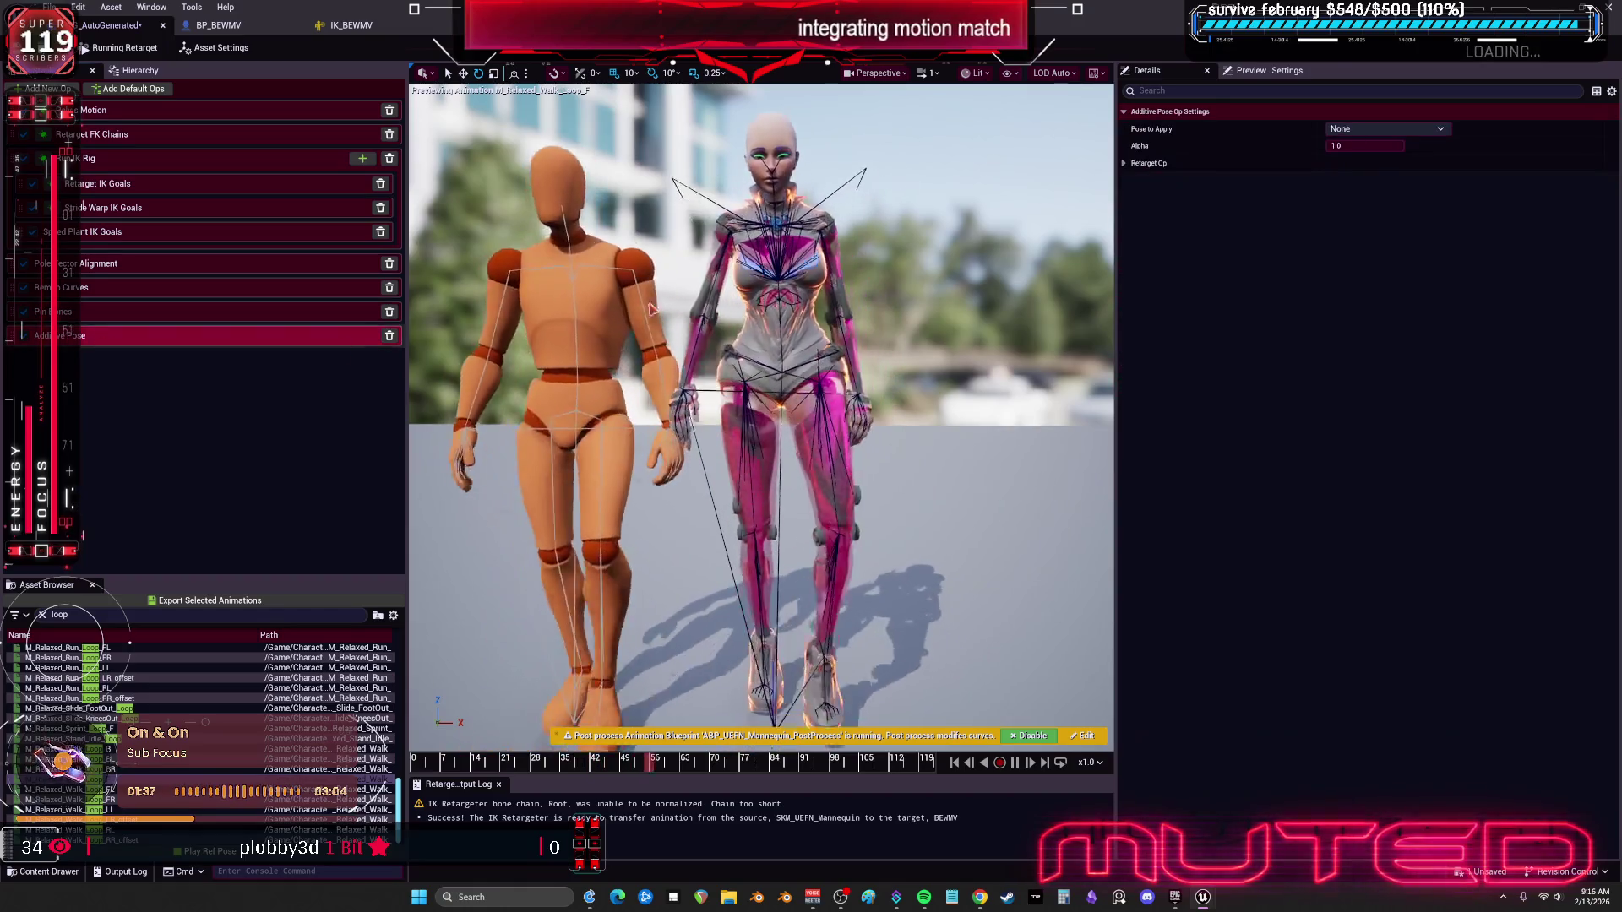
pyautogui.click(1427, 130)
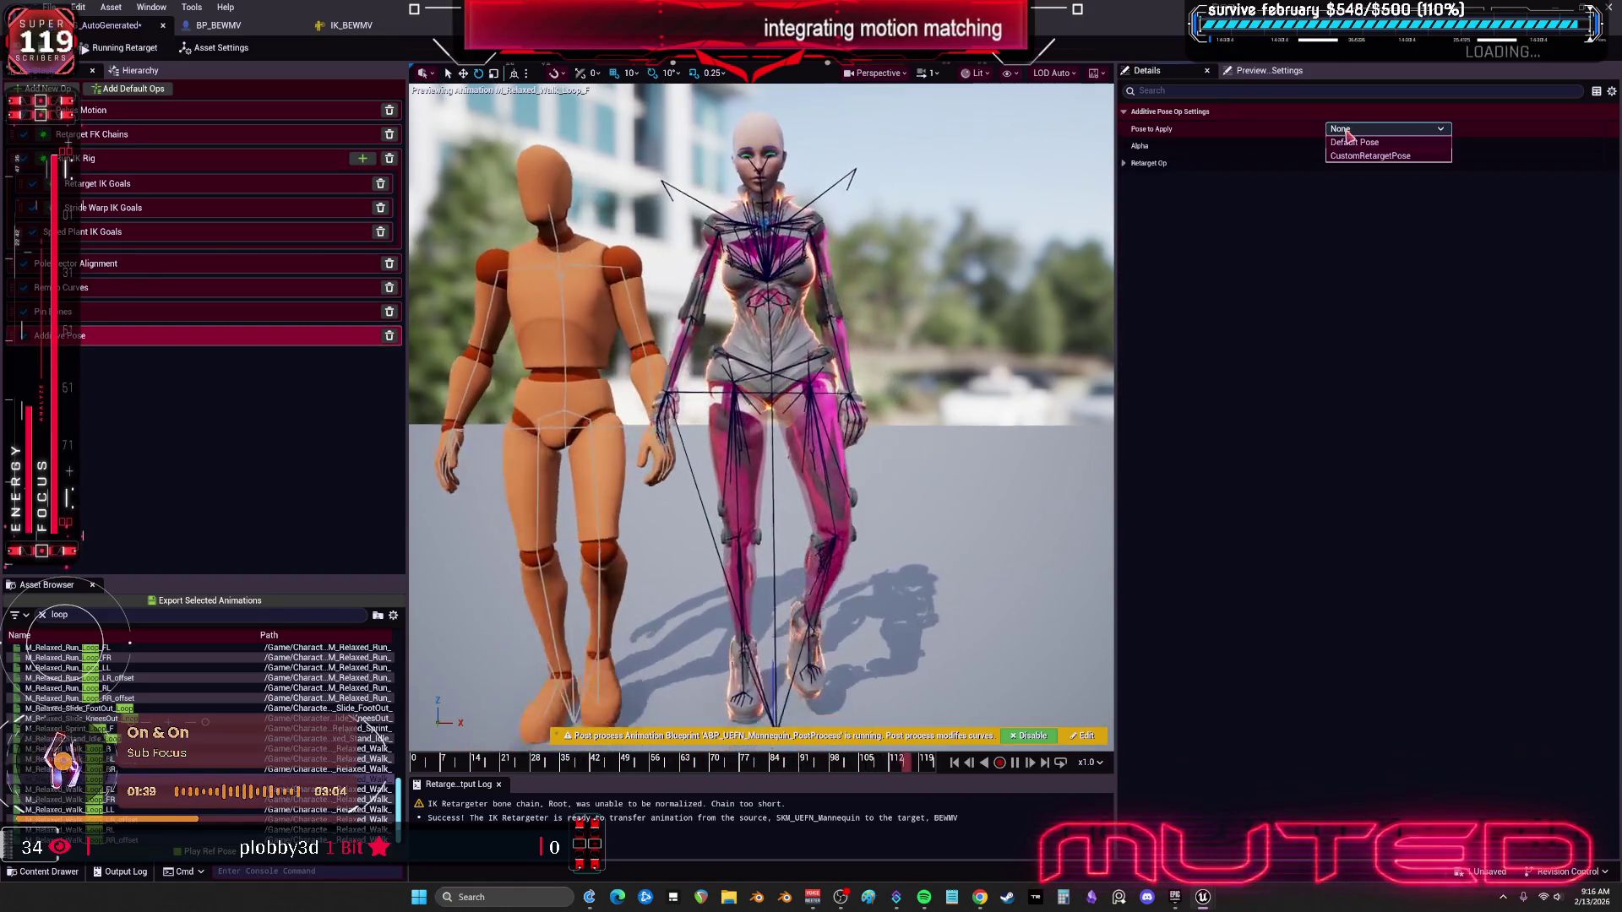
pyautogui.click(1126, 164)
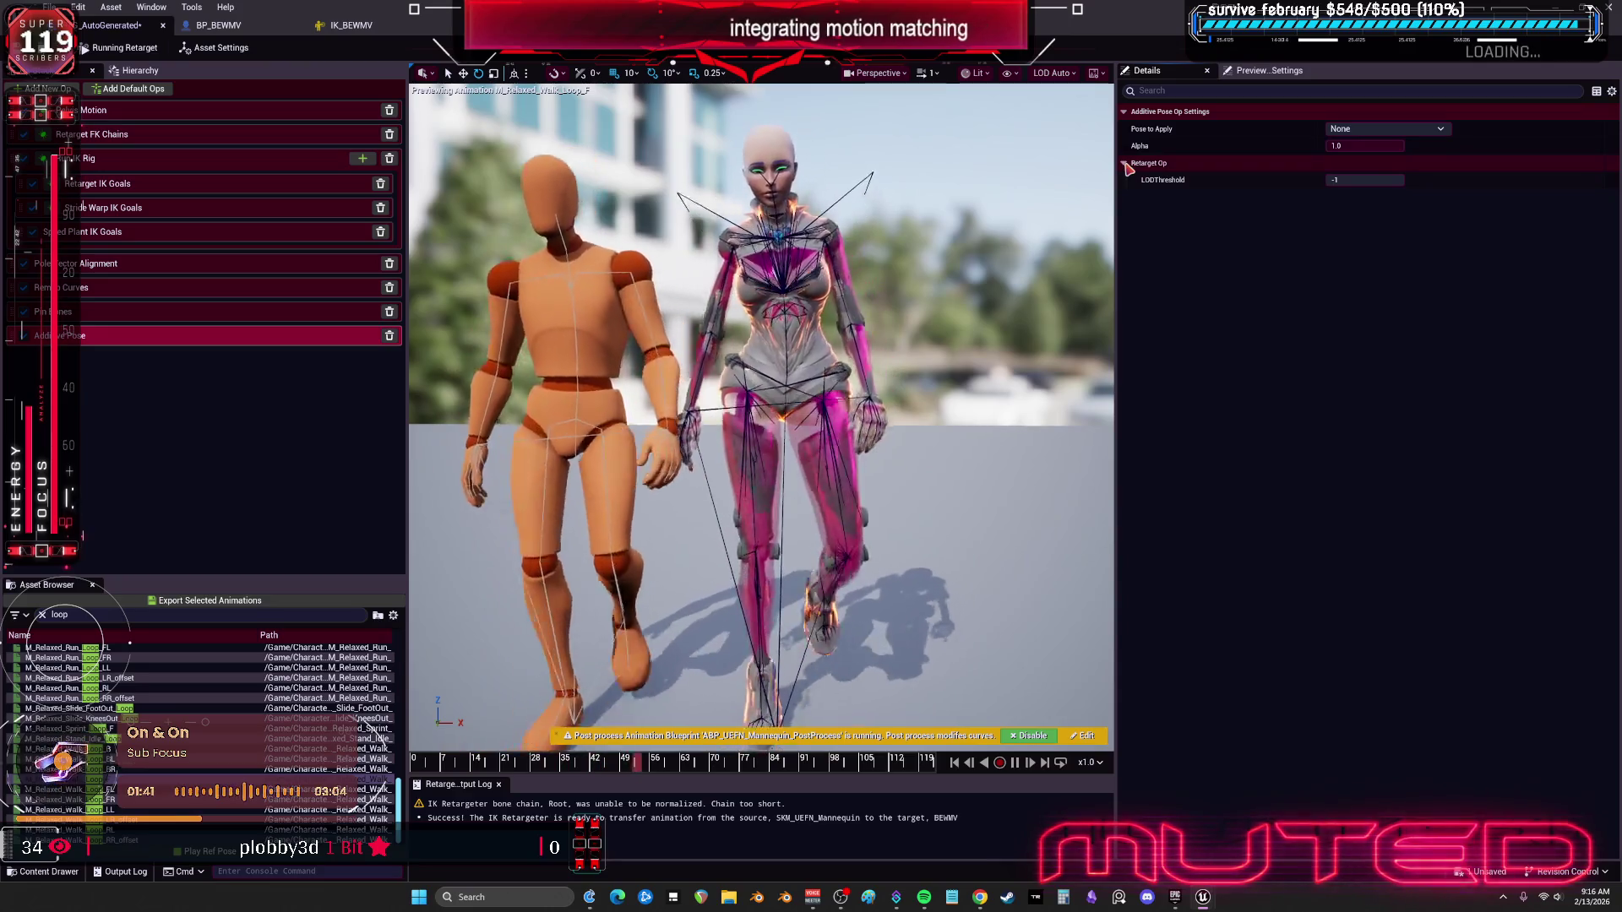
pyautogui.click(1386, 129)
pyautogui.click(1398, 153)
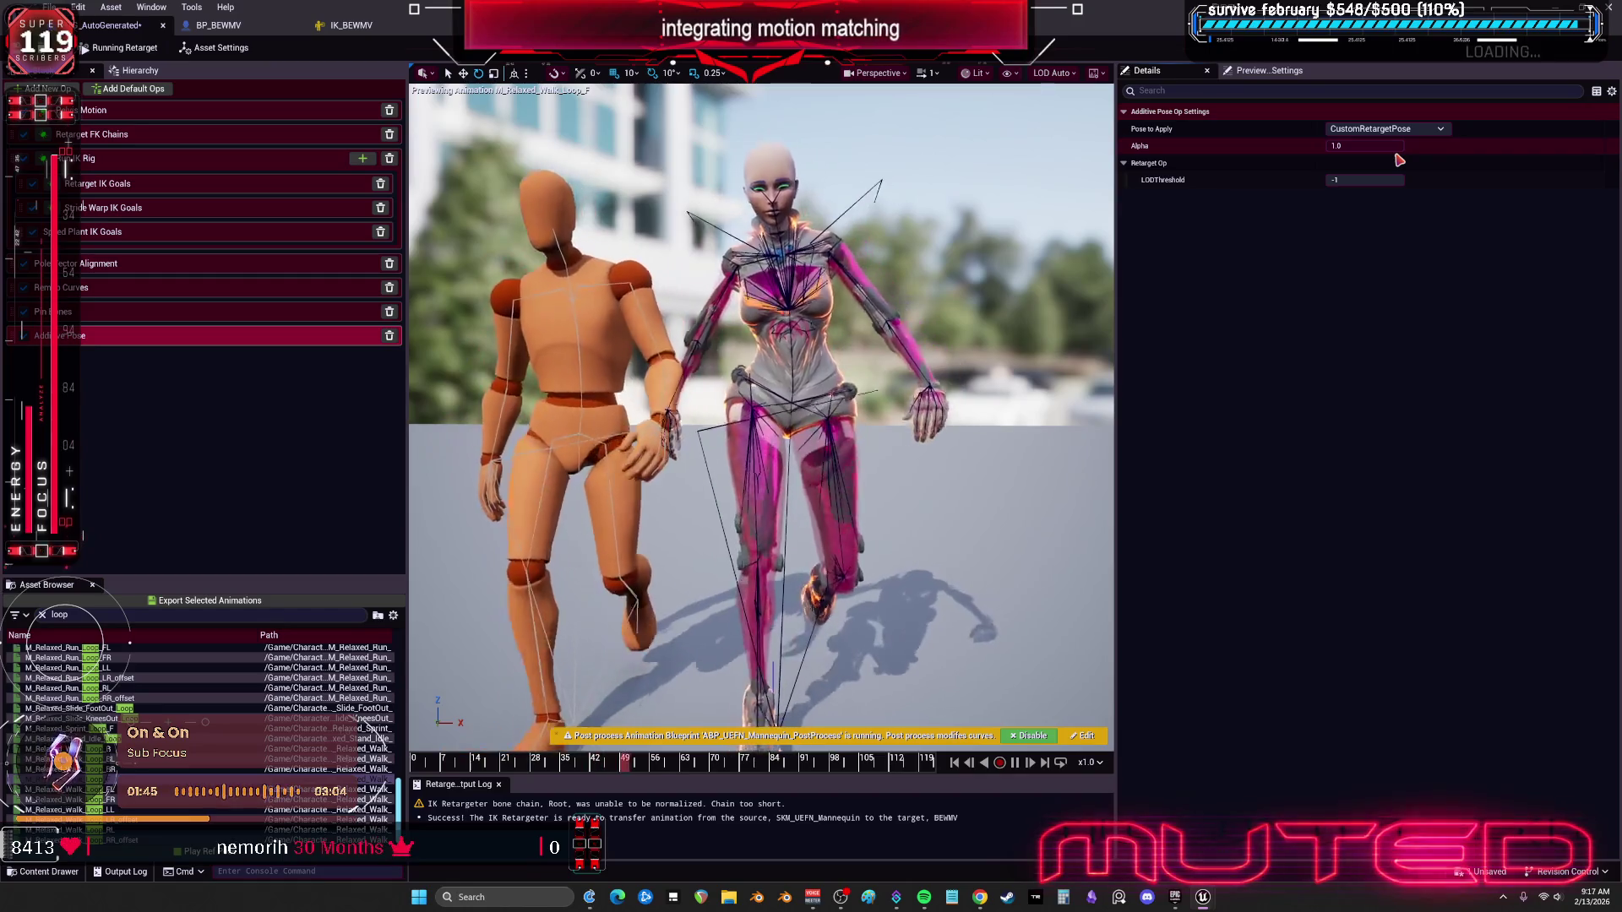
pyautogui.moveTo(1364, 145); pyautogui.dragTo(1342, 146)
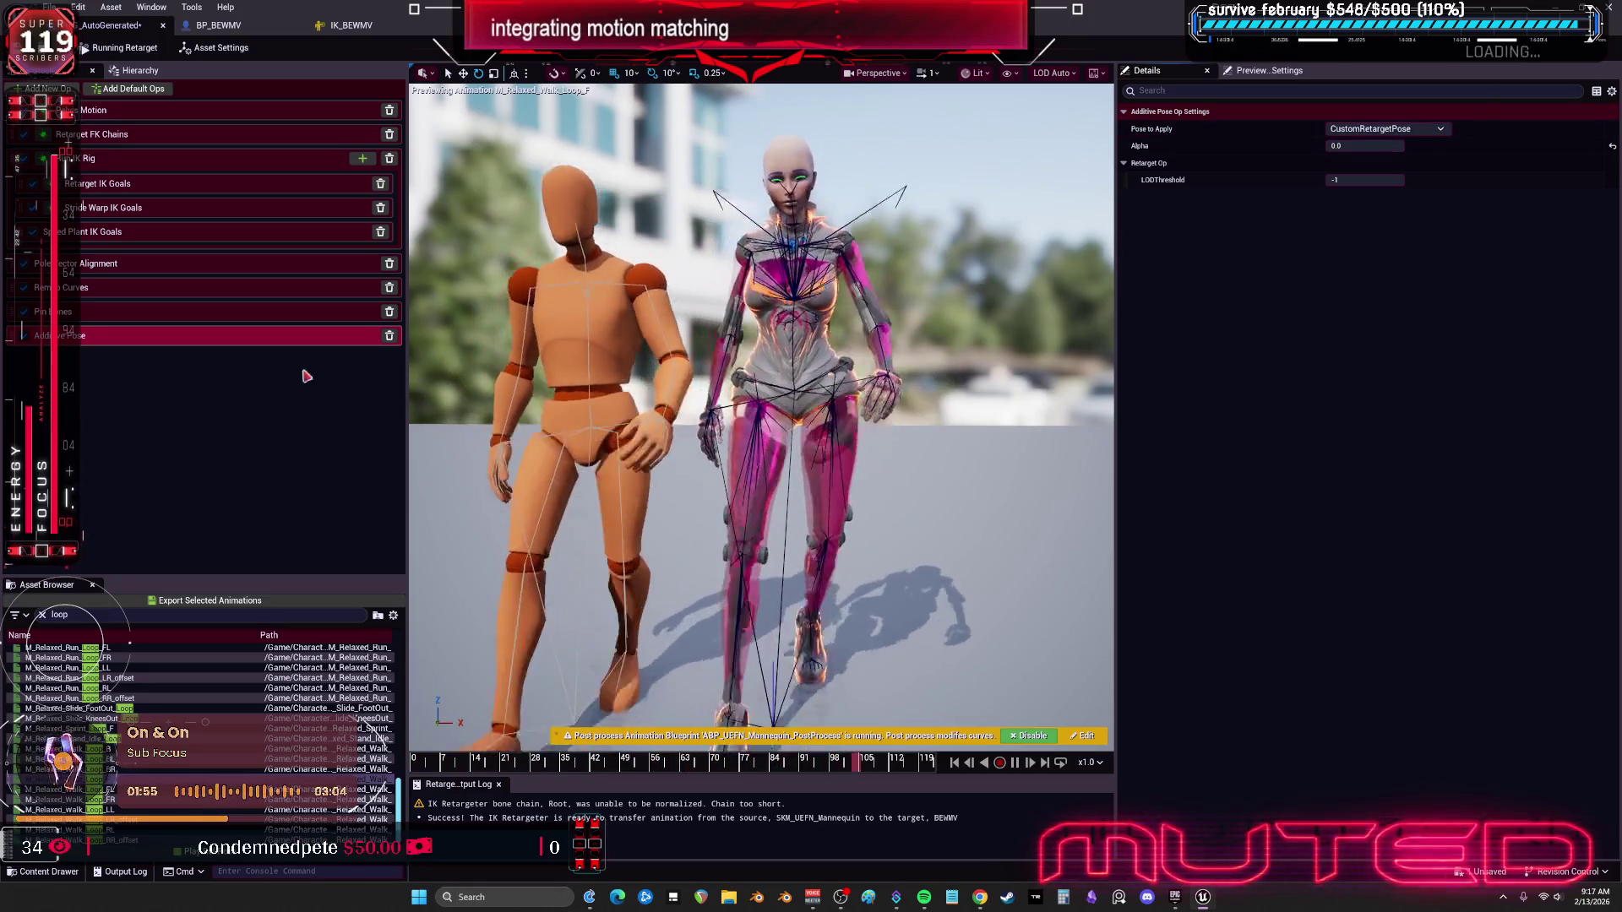
pyautogui.click(389, 336)
pyautogui.click(49, 88)
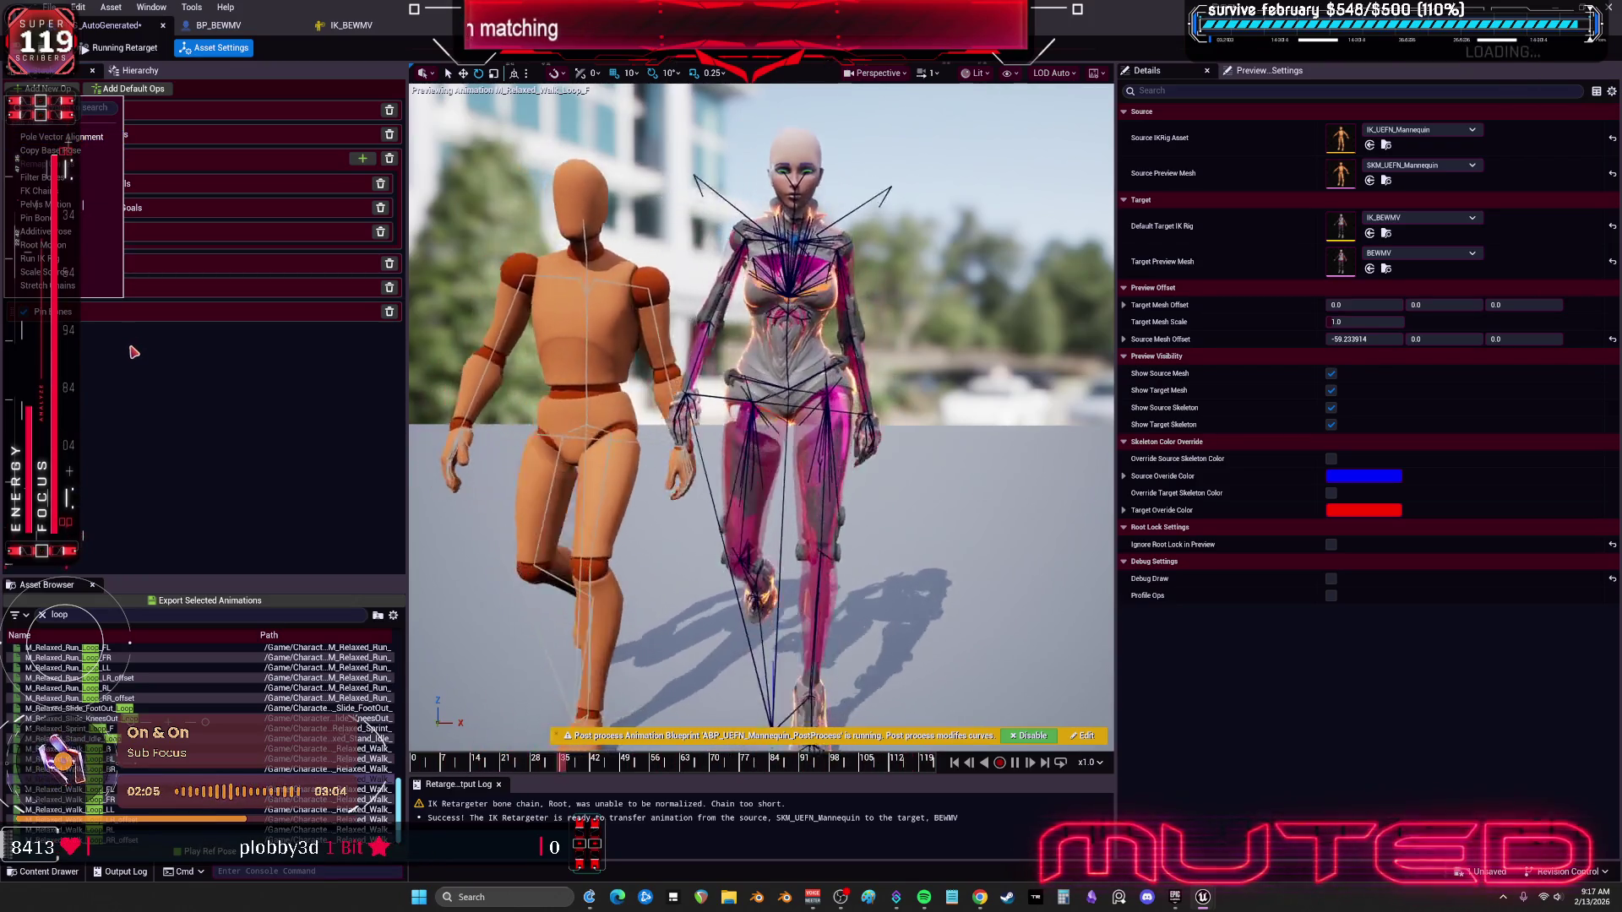
# Step: Close the op list and select the pelvis's Full Body IK settings in the IK_BEWMV rig
pyautogui.click(245, 421)
pyautogui.click(348, 26)
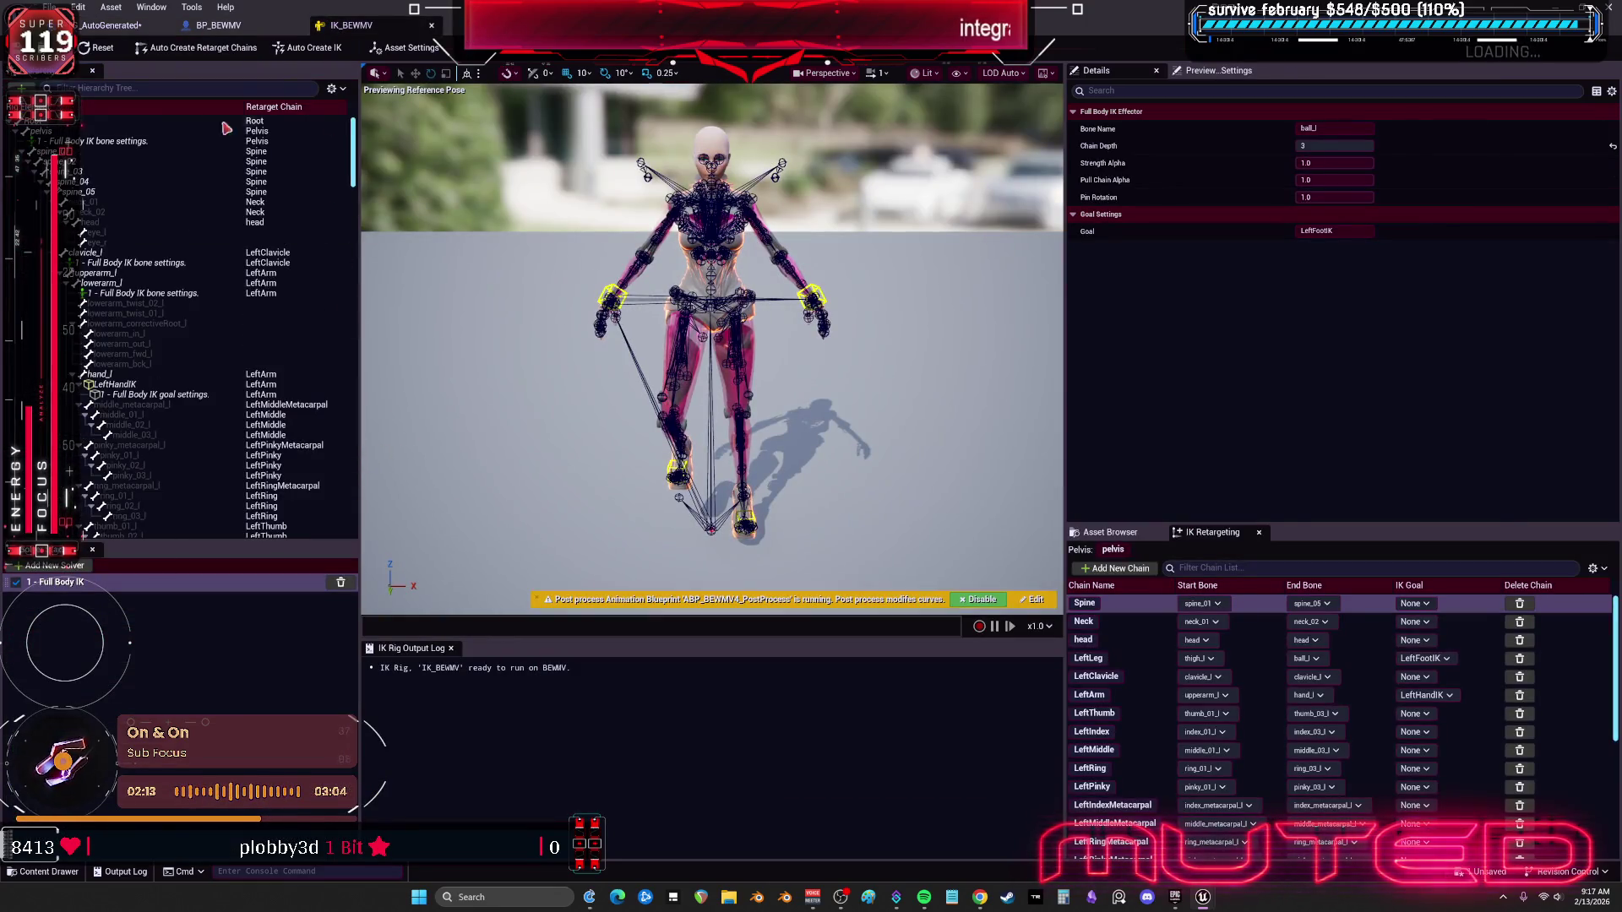
pyautogui.click(118, 151)
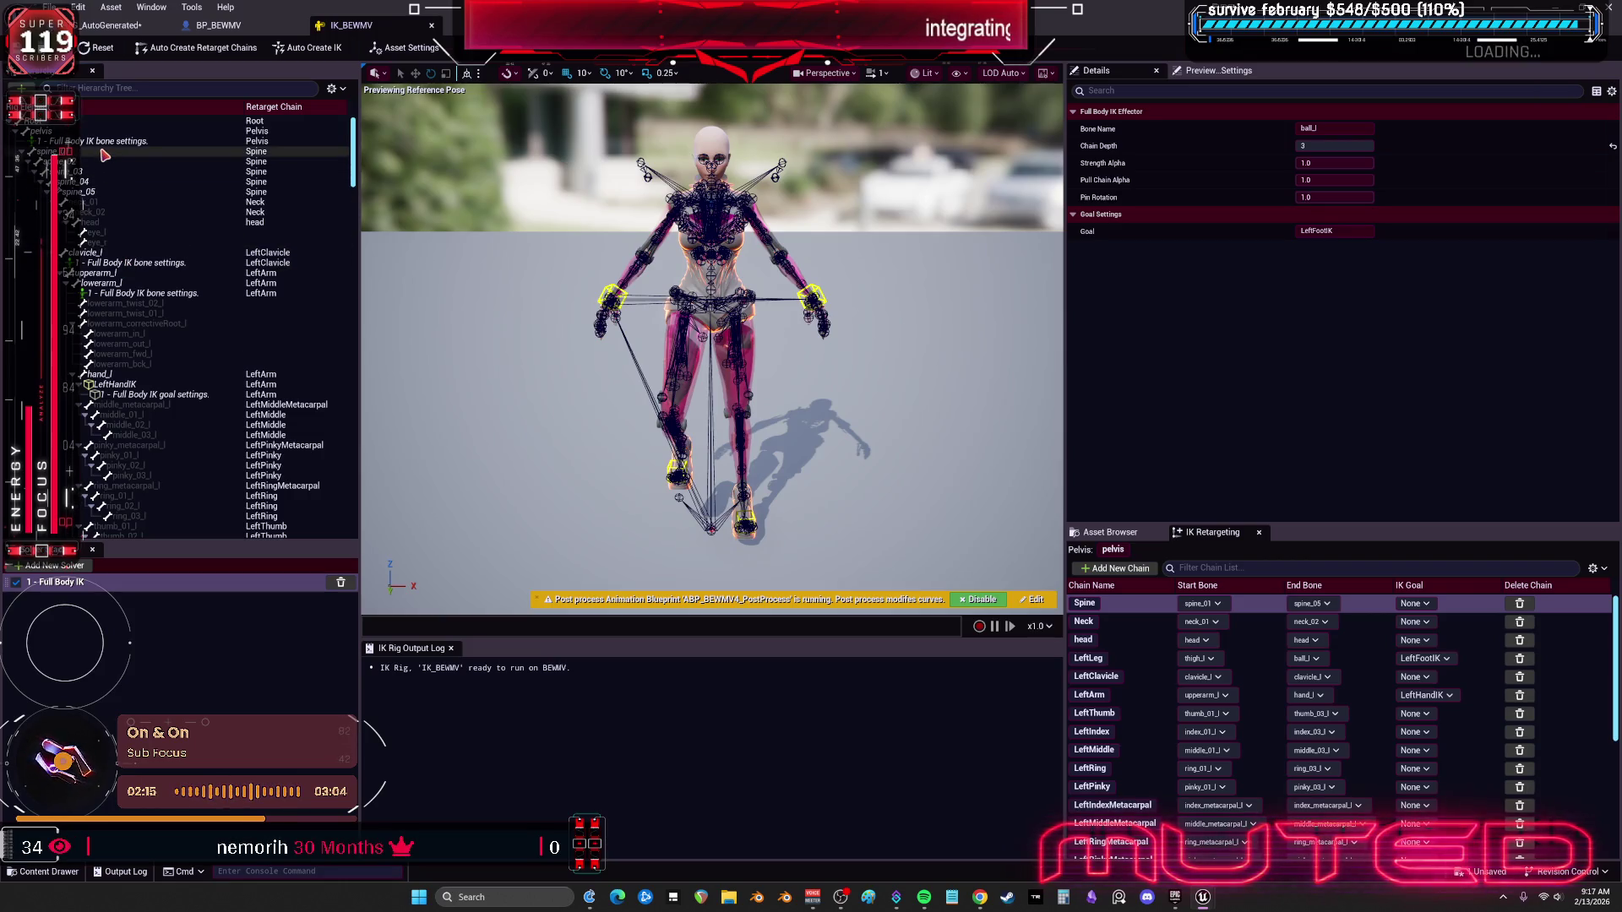
pyautogui.click(133, 141)
# Step: Set the pelvis Rotation Stiffness to 0.054401 and lower its Position Stiffness
pyautogui.click(1320, 145)
pyautogui.moveTo(1332, 129); pyautogui.dragTo(1351, 128)
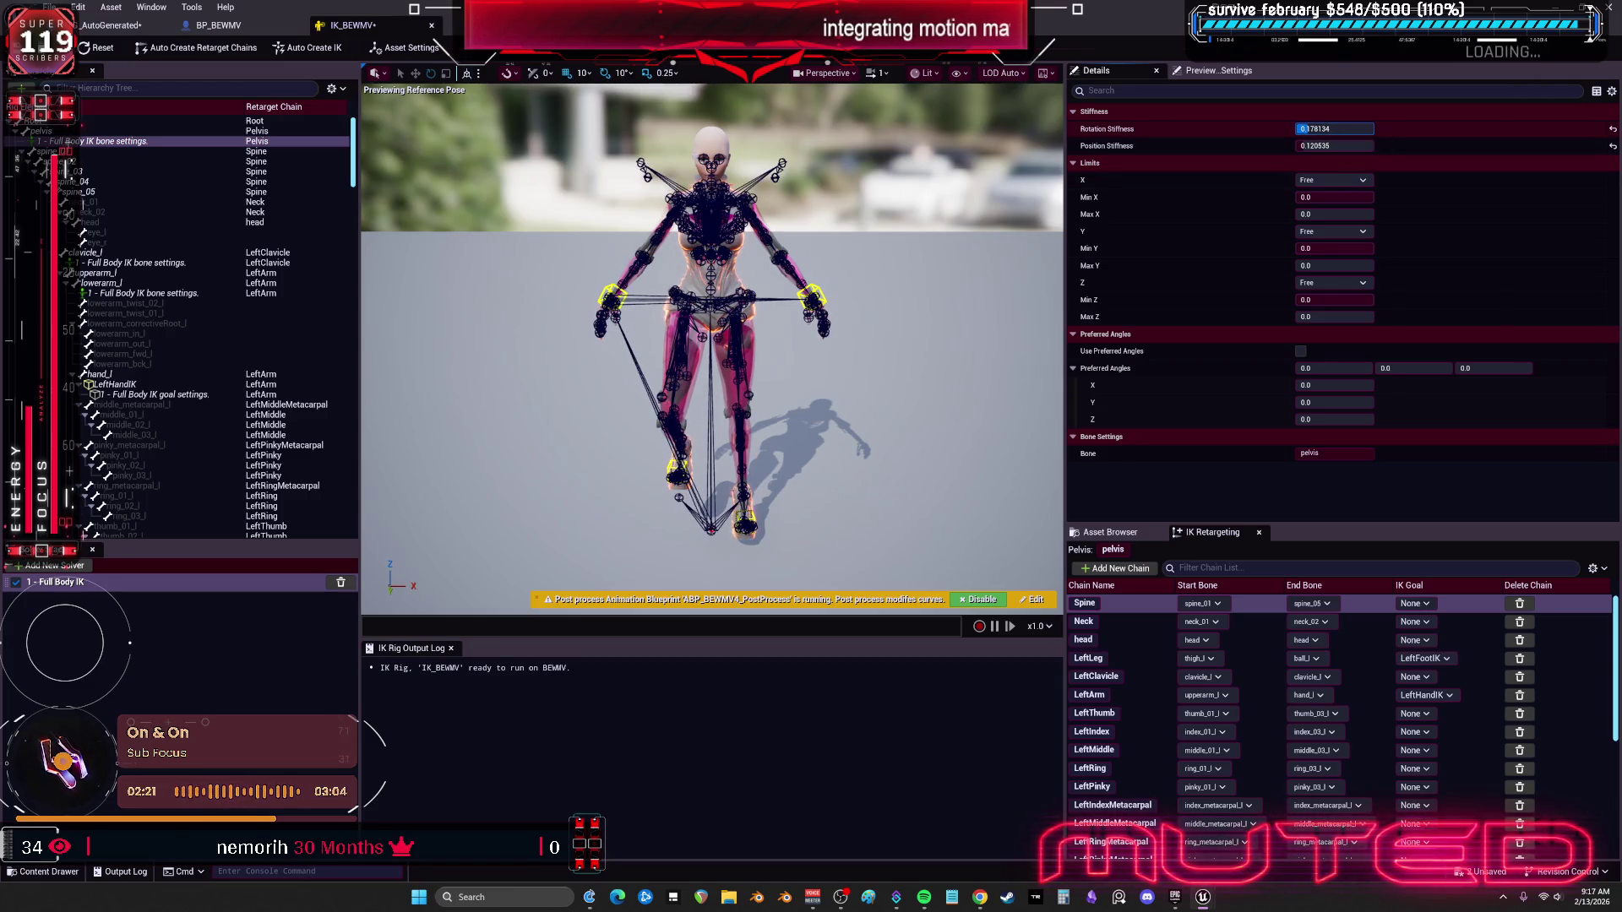
pyautogui.press('Return')
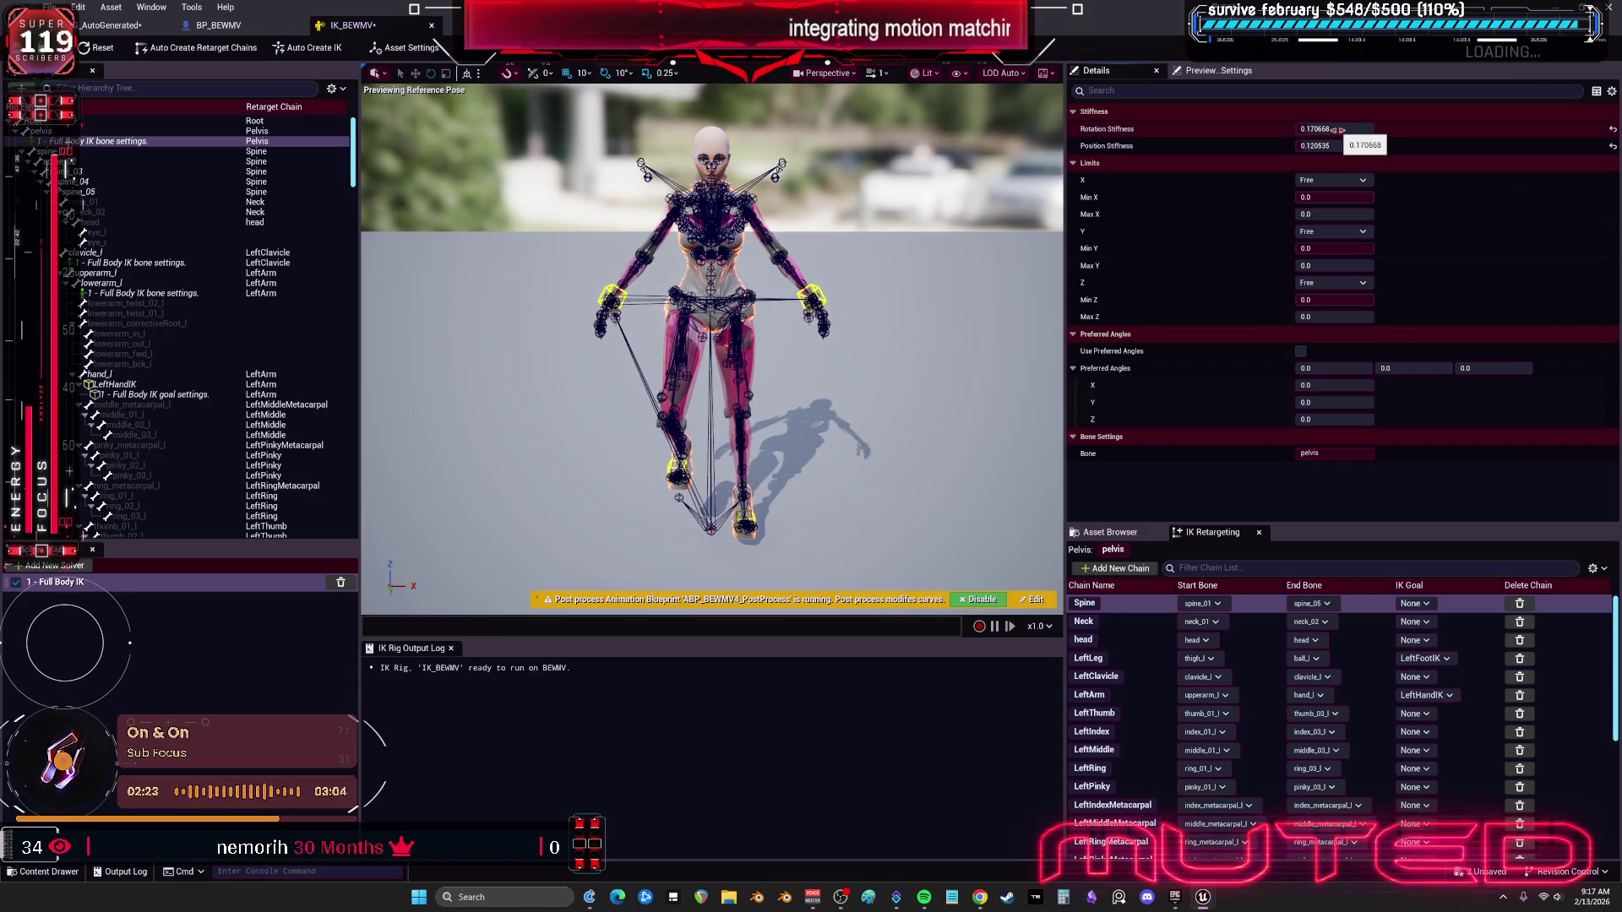
pyautogui.moveTo(1342, 130); pyautogui.dragTo(1318, 129)
pyautogui.click(1331, 128)
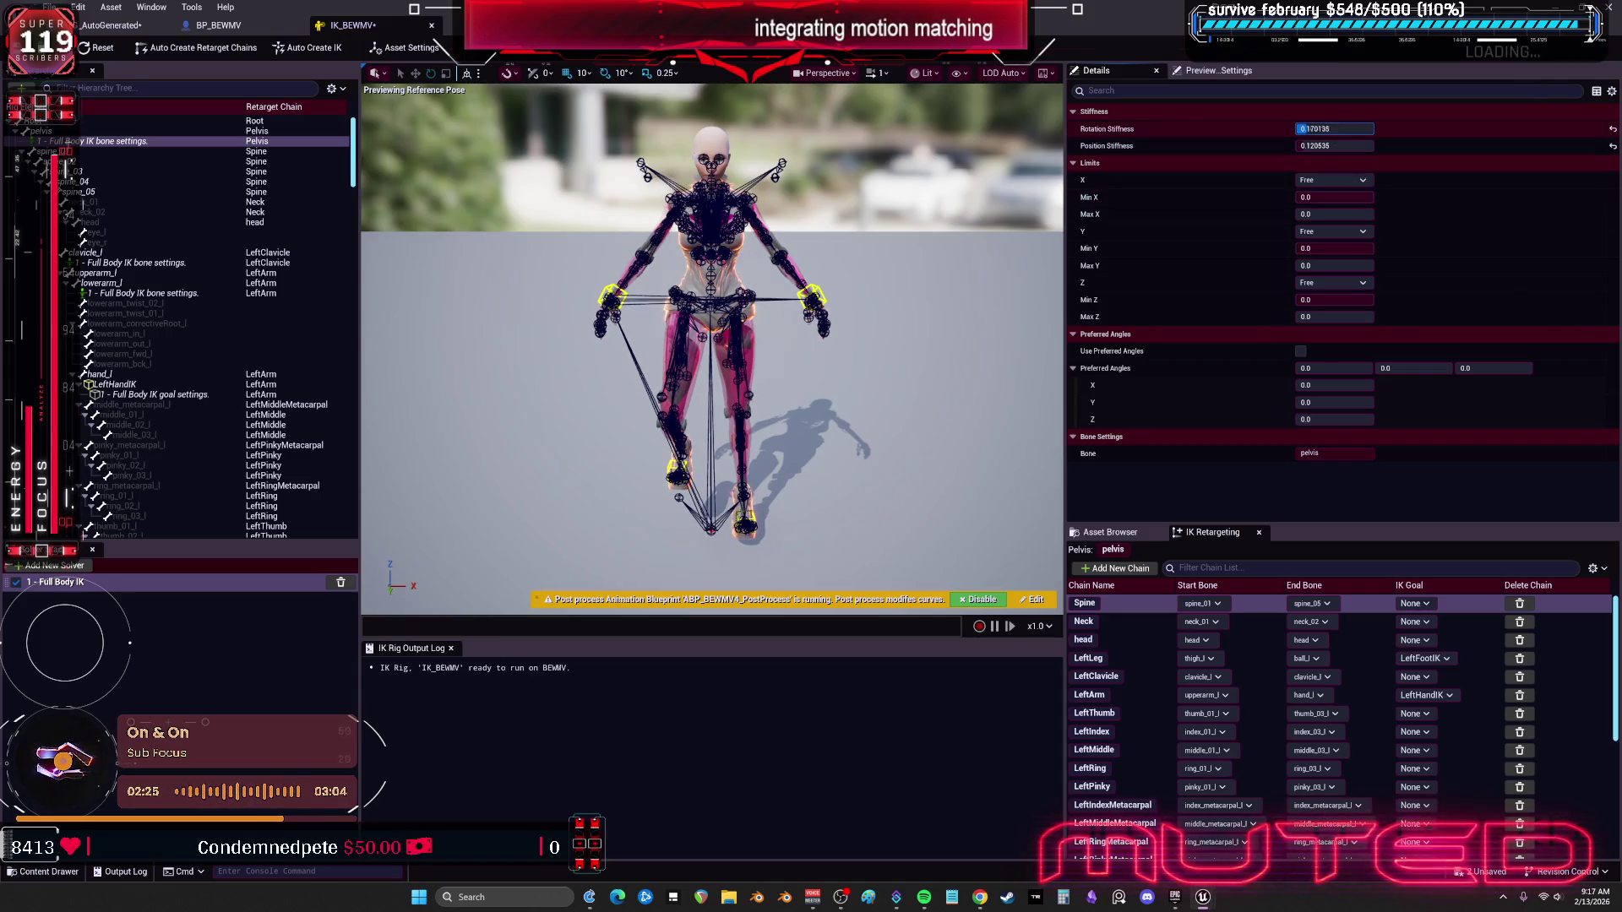
pyautogui.click(1334, 145)
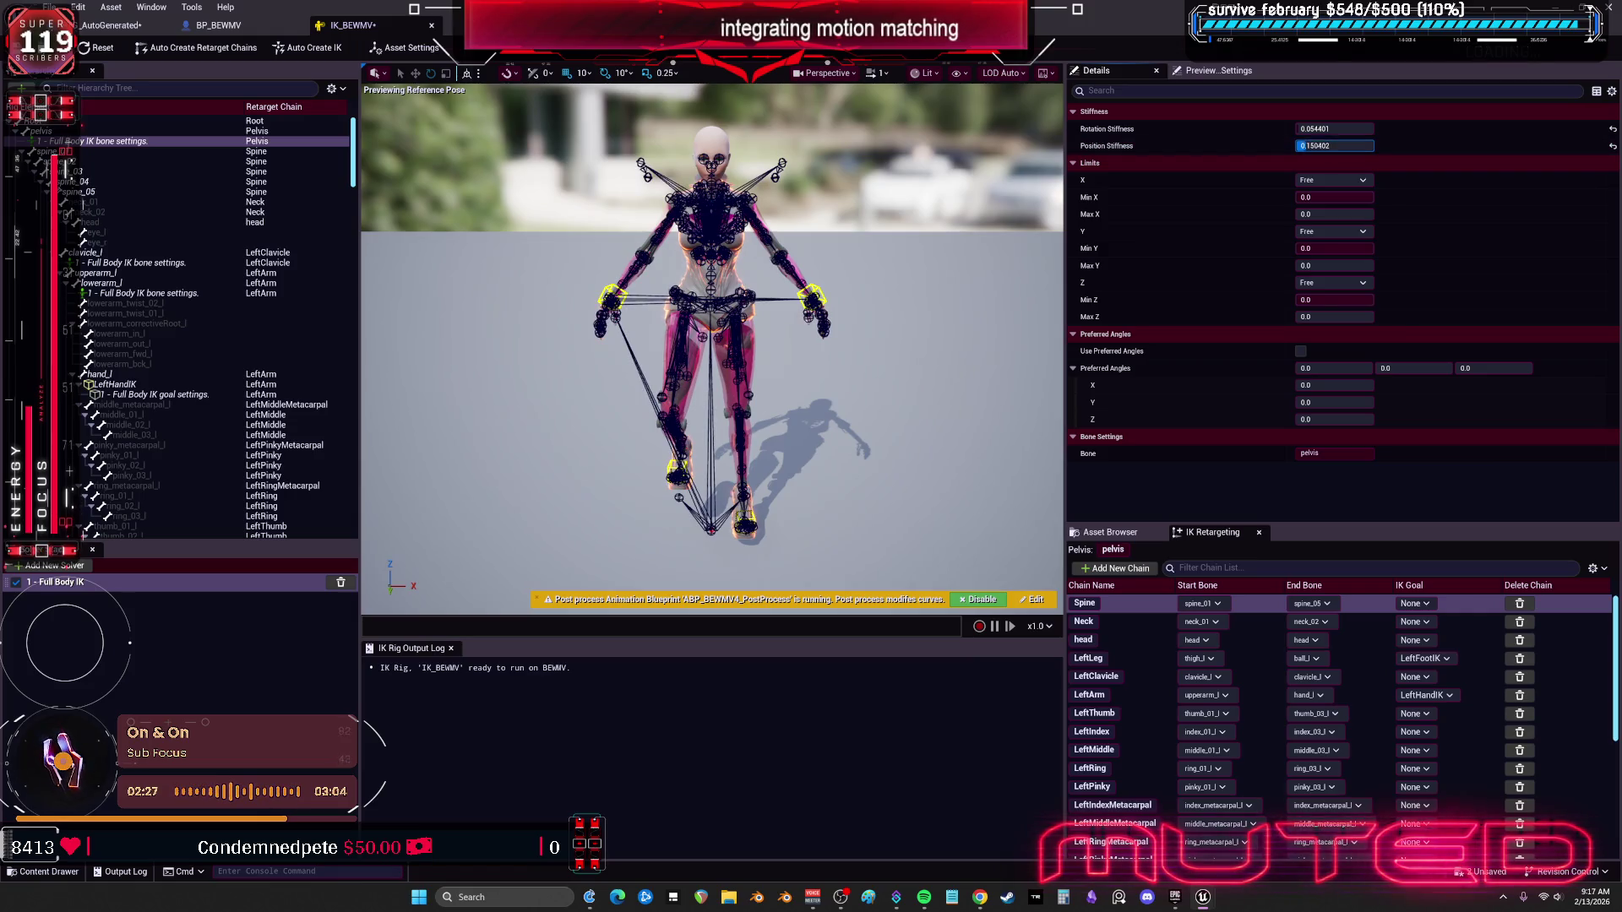
pyautogui.moveTo(1335, 146); pyautogui.dragTo(1339, 145)
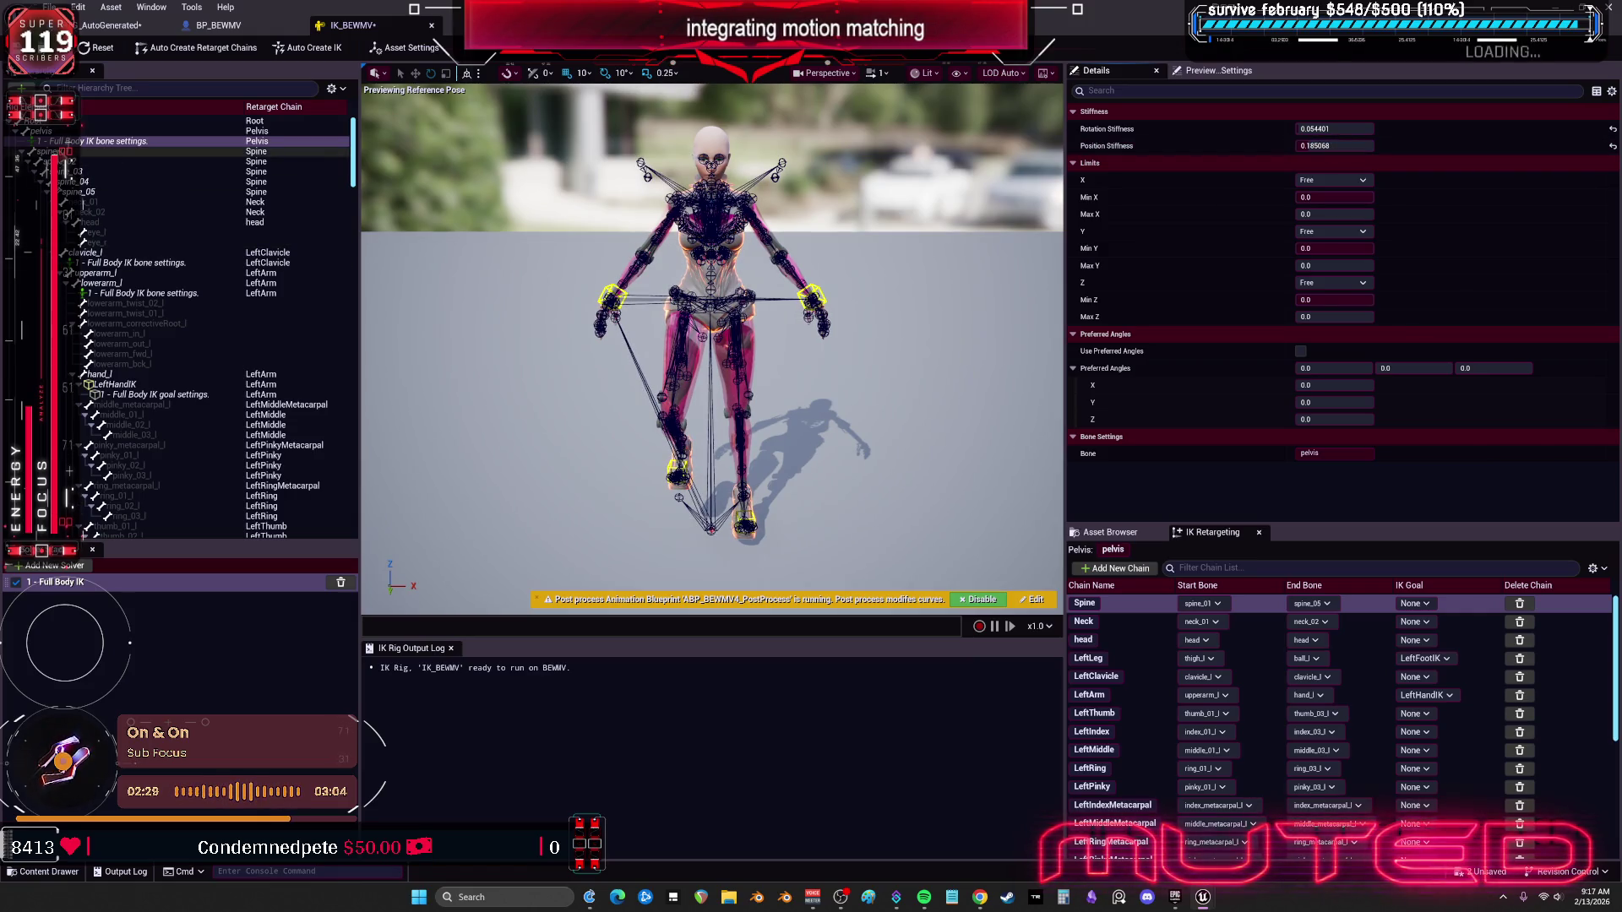
pyautogui.click(83, 142)
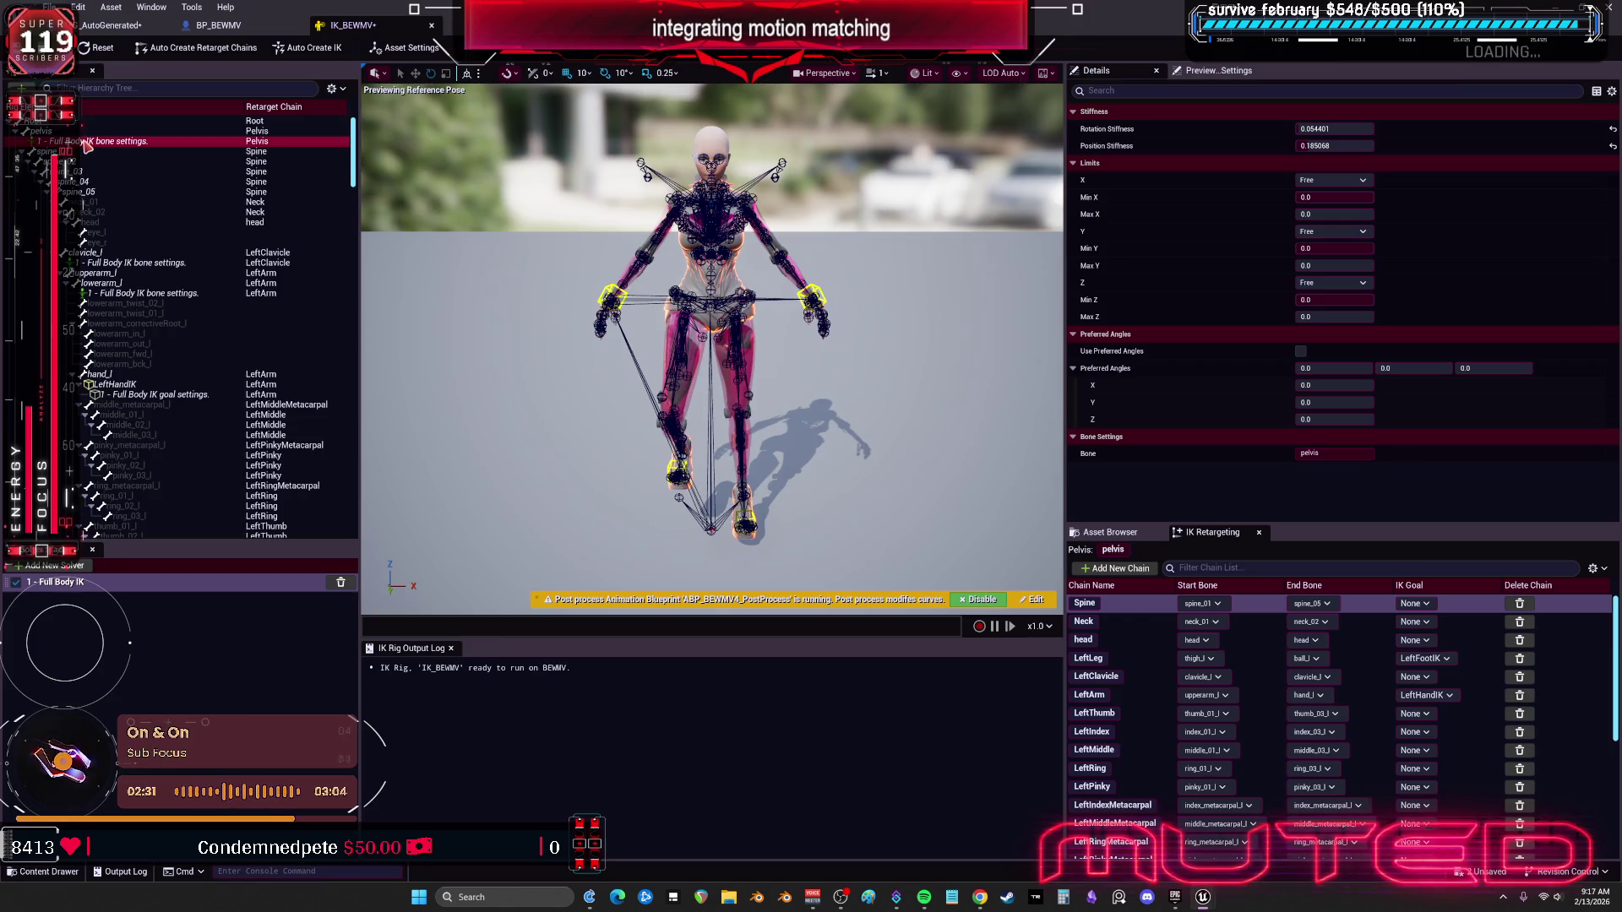
pyautogui.moveTo(1343, 145); pyautogui.dragTo(1318, 145)
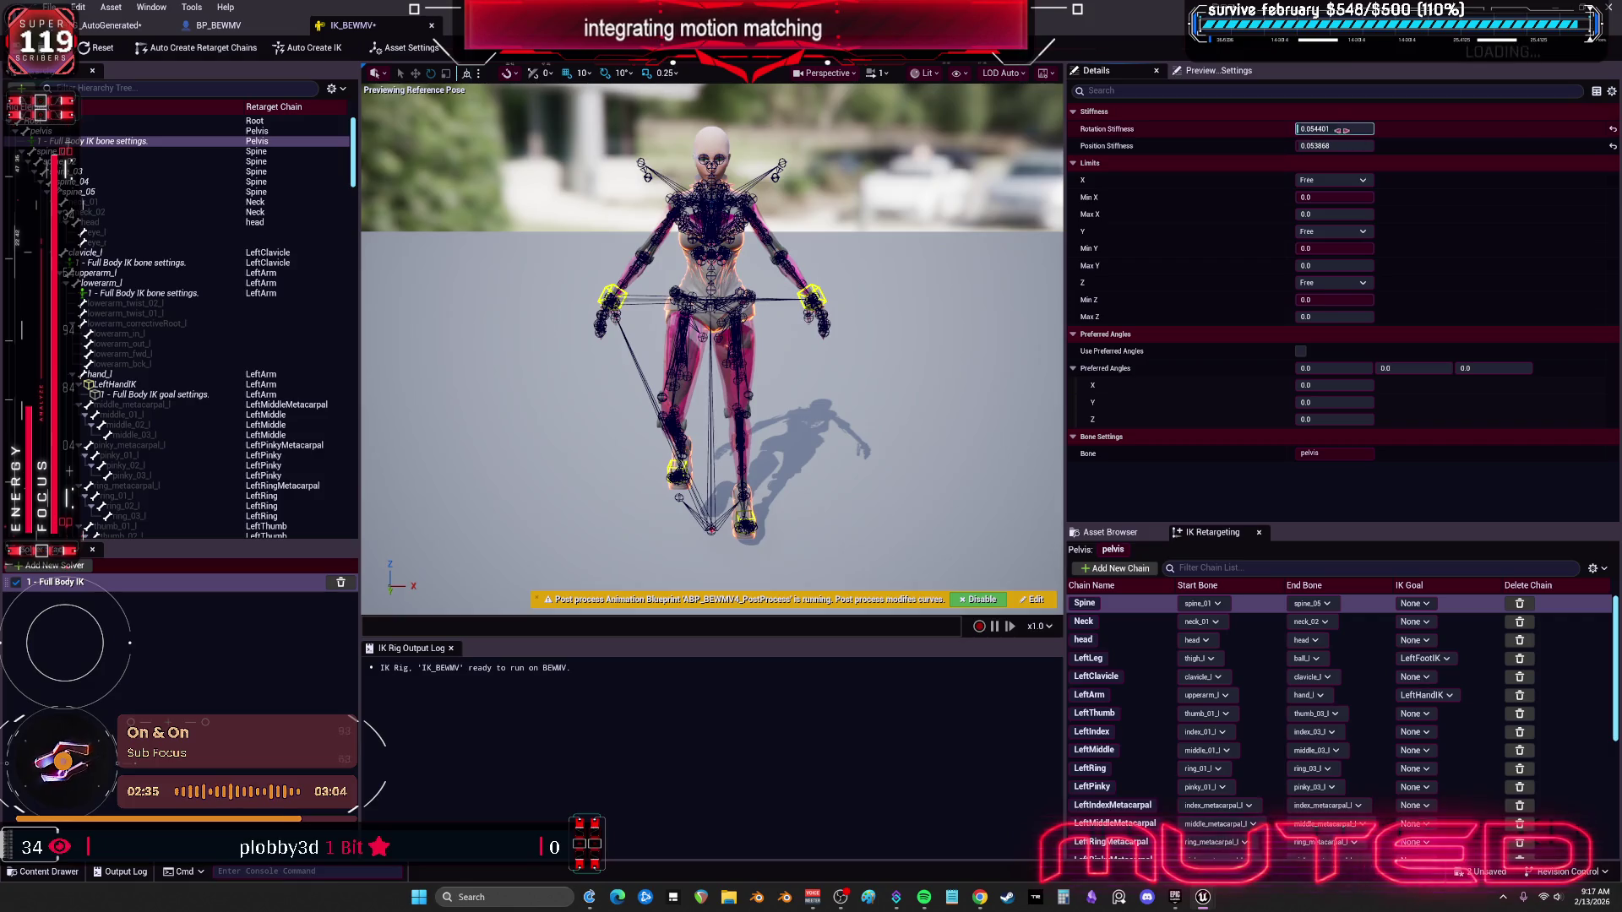
# Step: Select the spine_04 bone and bring up its bone actions menu
pyautogui.click(163, 152)
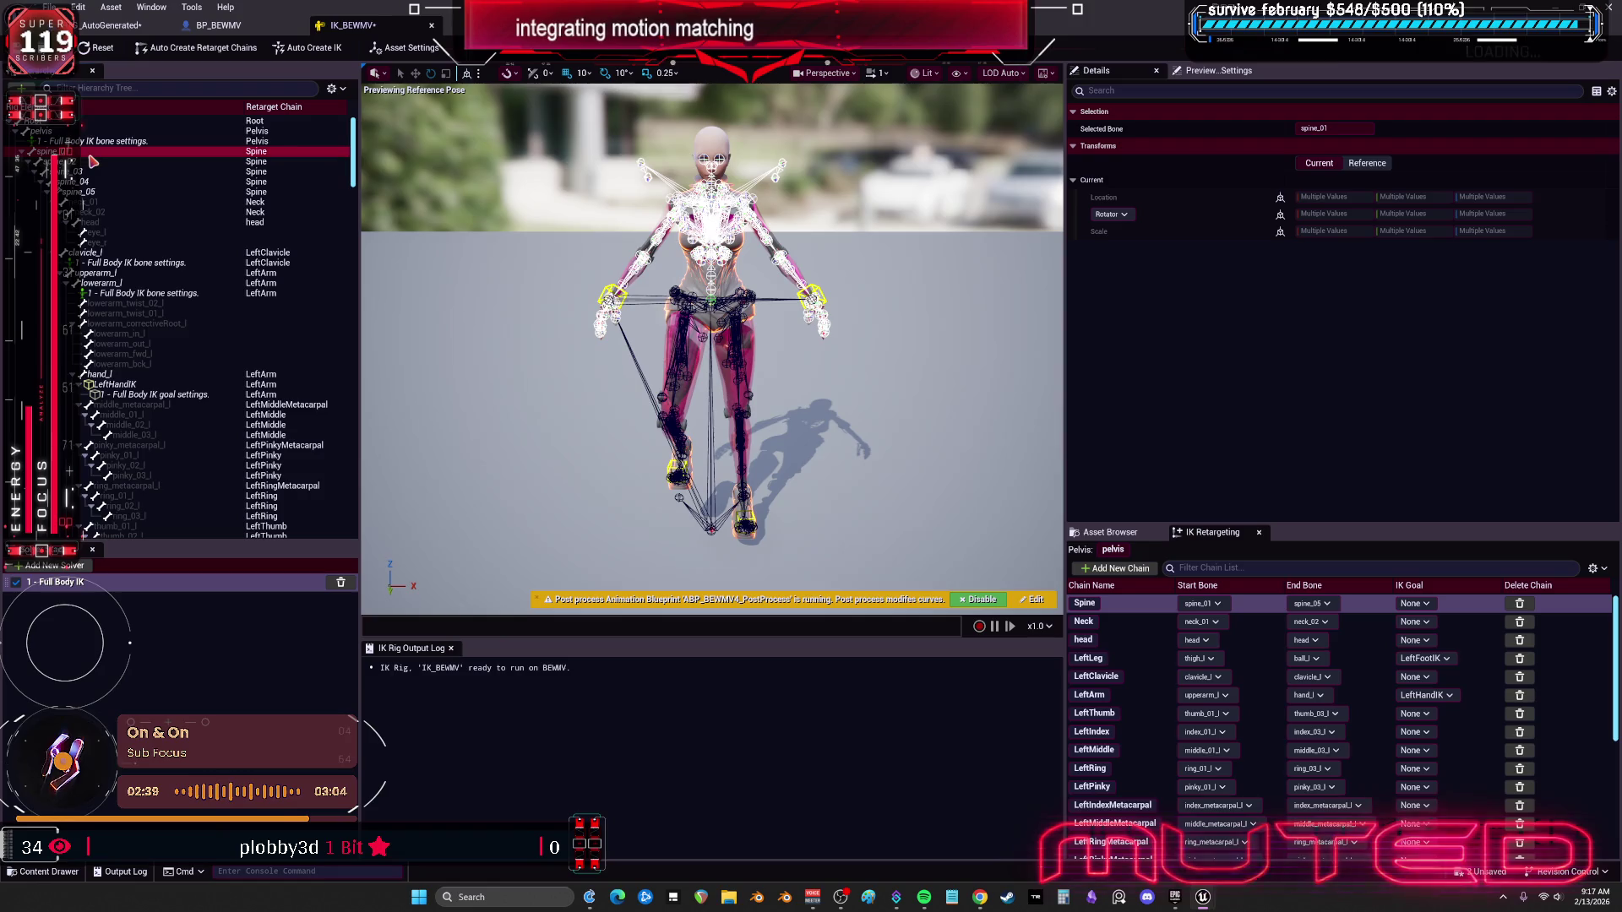
pyautogui.click(102, 181)
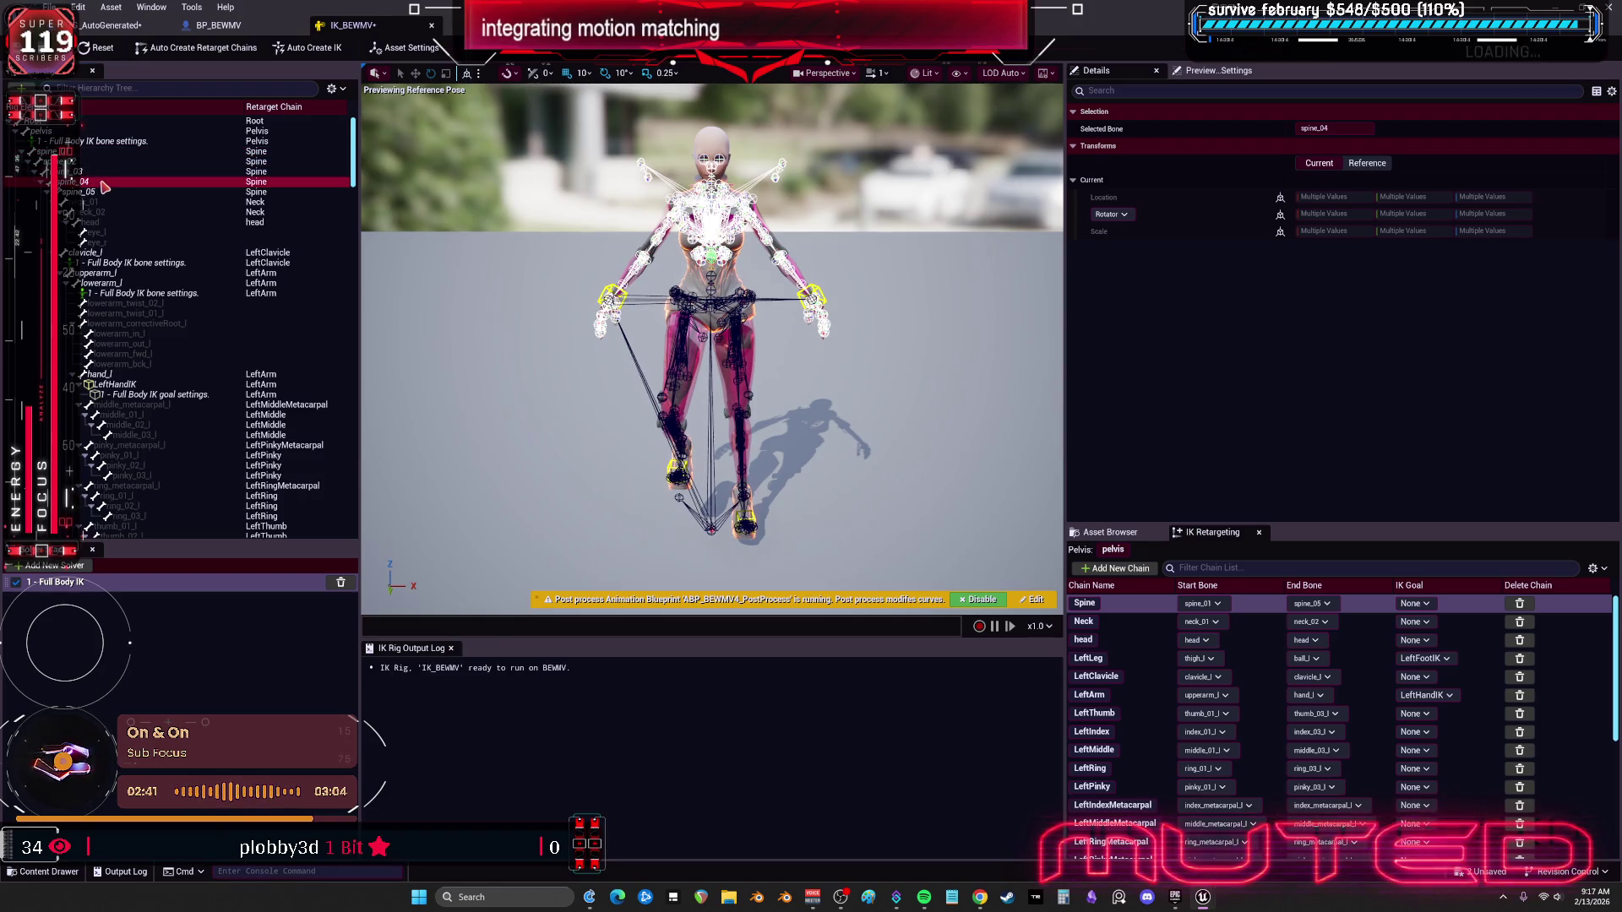
pyautogui.rightClick(103, 186)
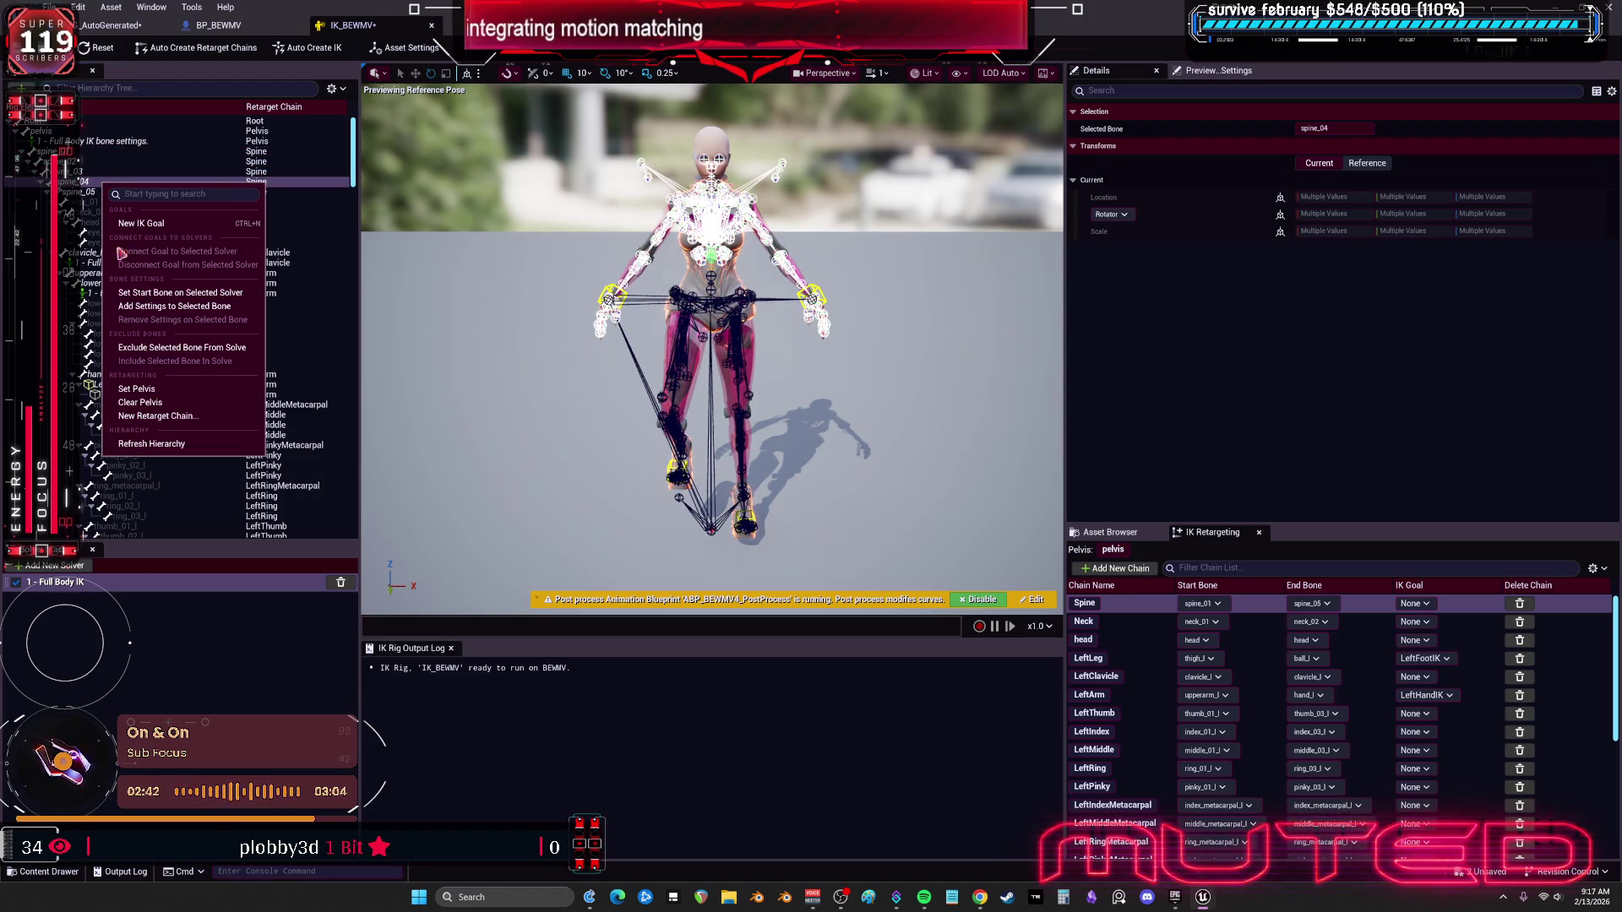
# Step: Add Full Body IK settings to spine_04 and spine_05 and adjust spine_05's position stiffness
pyautogui.click(173, 306)
pyautogui.click(127, 191)
pyautogui.click(85, 202)
pyautogui.rightClick(89, 203)
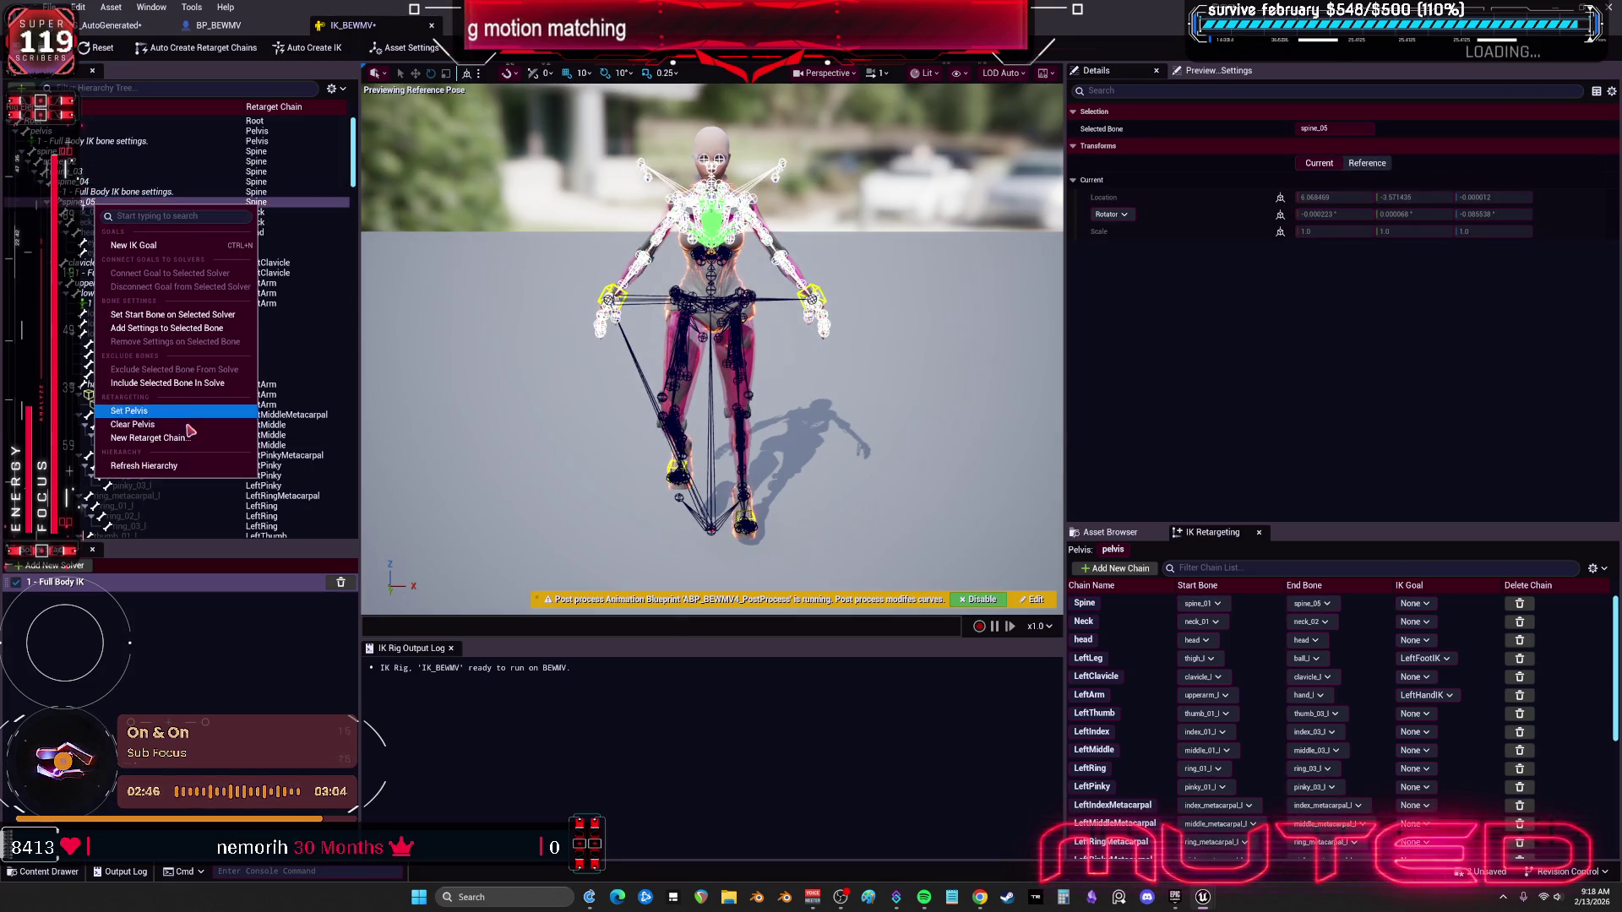
pyautogui.click(169, 328)
pyautogui.click(144, 223)
pyautogui.click(145, 212)
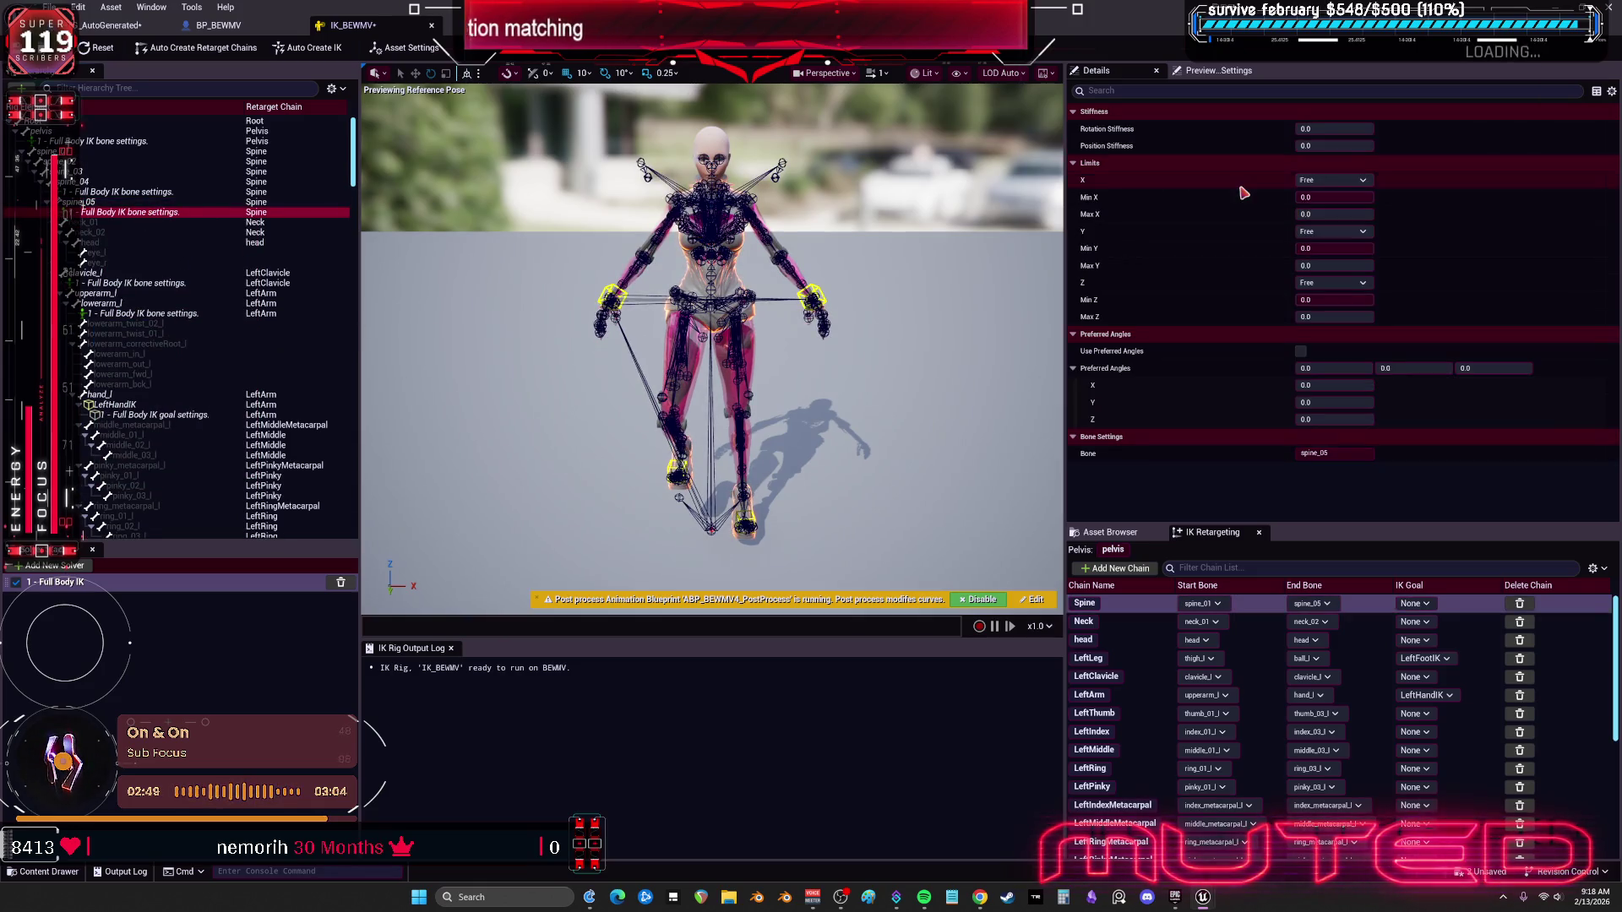
pyautogui.moveTo(1335, 145)
pyautogui.mouseDown()
pyautogui.moveTo(1360, 145)
pyautogui.moveTo(1360, 128)
pyautogui.moveTo(1332, 128)
pyautogui.moveTo(1340, 145)
pyautogui.mouseUp()
pyautogui.click(126, 192)
pyautogui.press('Return')
# Step: Give both spine Full Body IK settings 0.5 rotation and position stiffness, then return to the AutoGenerated retargeter
pyautogui.hotkey('ctrl', 'Tab')
pyautogui.hotkey('ctrl', 'Tab')
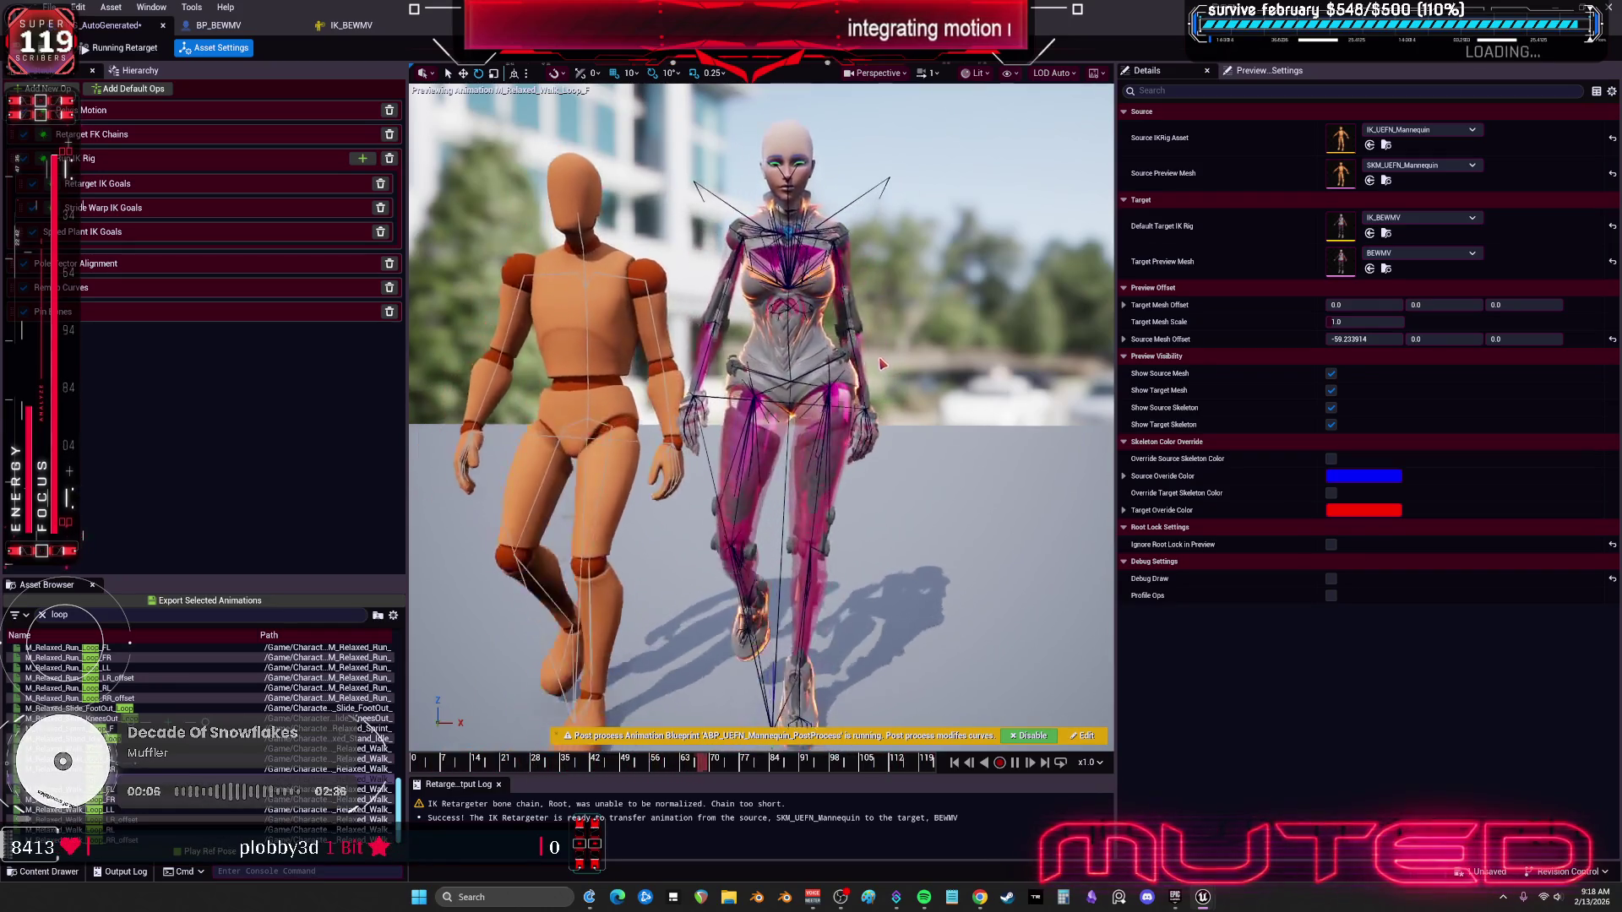
pyautogui.click(360, 27)
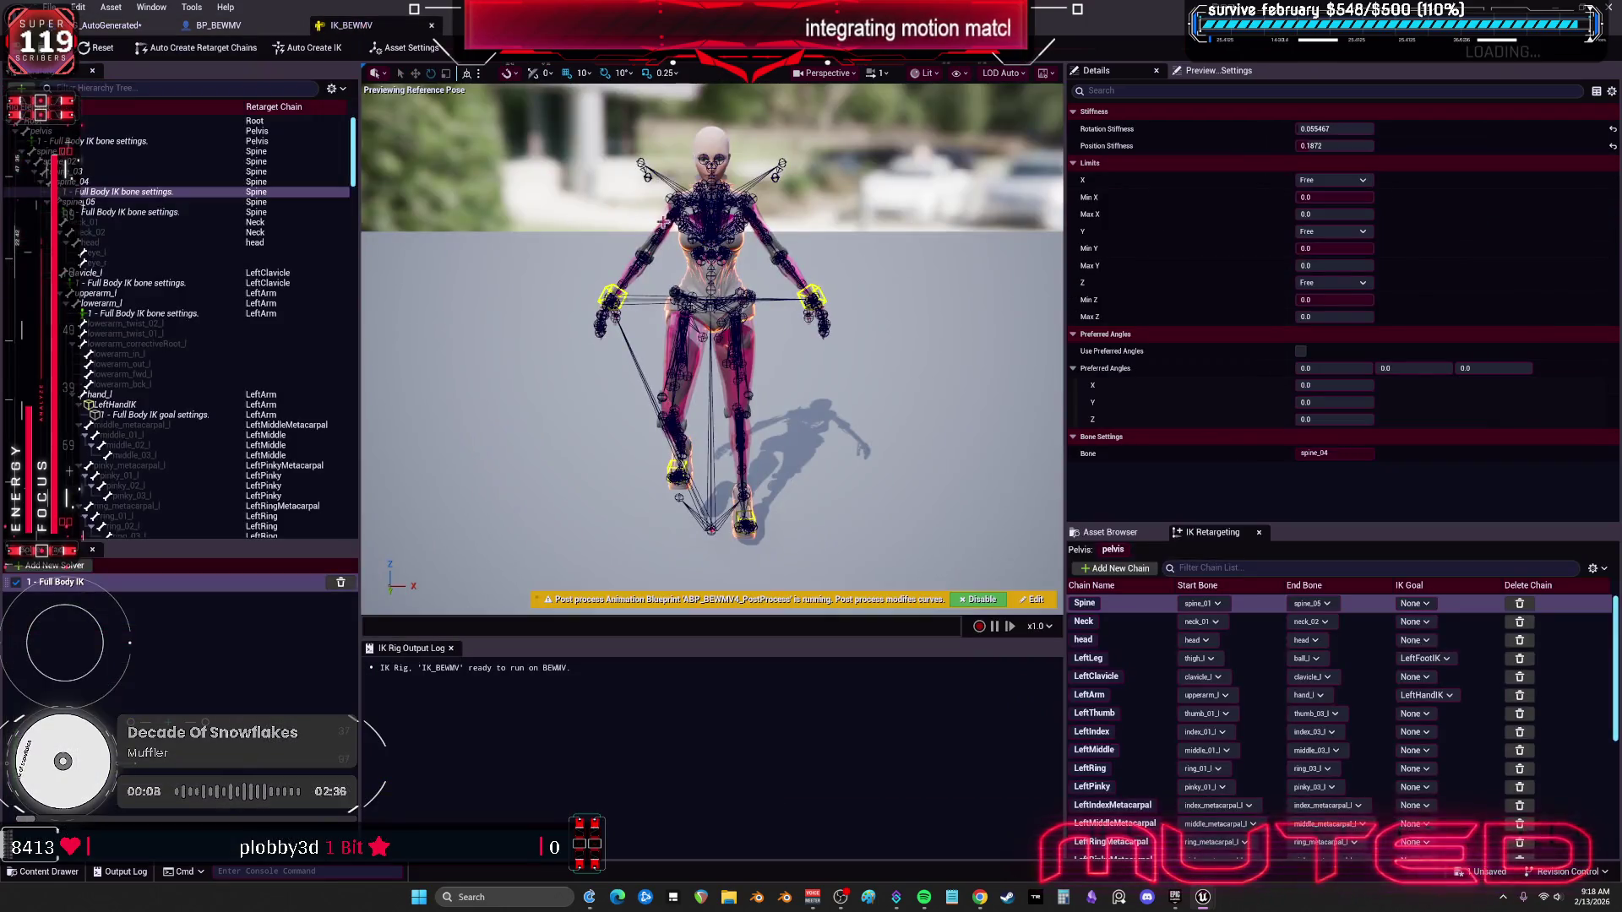
pyautogui.keyDown('ctrl'); pyautogui.click(145, 214); pyautogui.keyUp('ctrl')
pyautogui.click(1359, 128)
pyautogui.write('0.5')
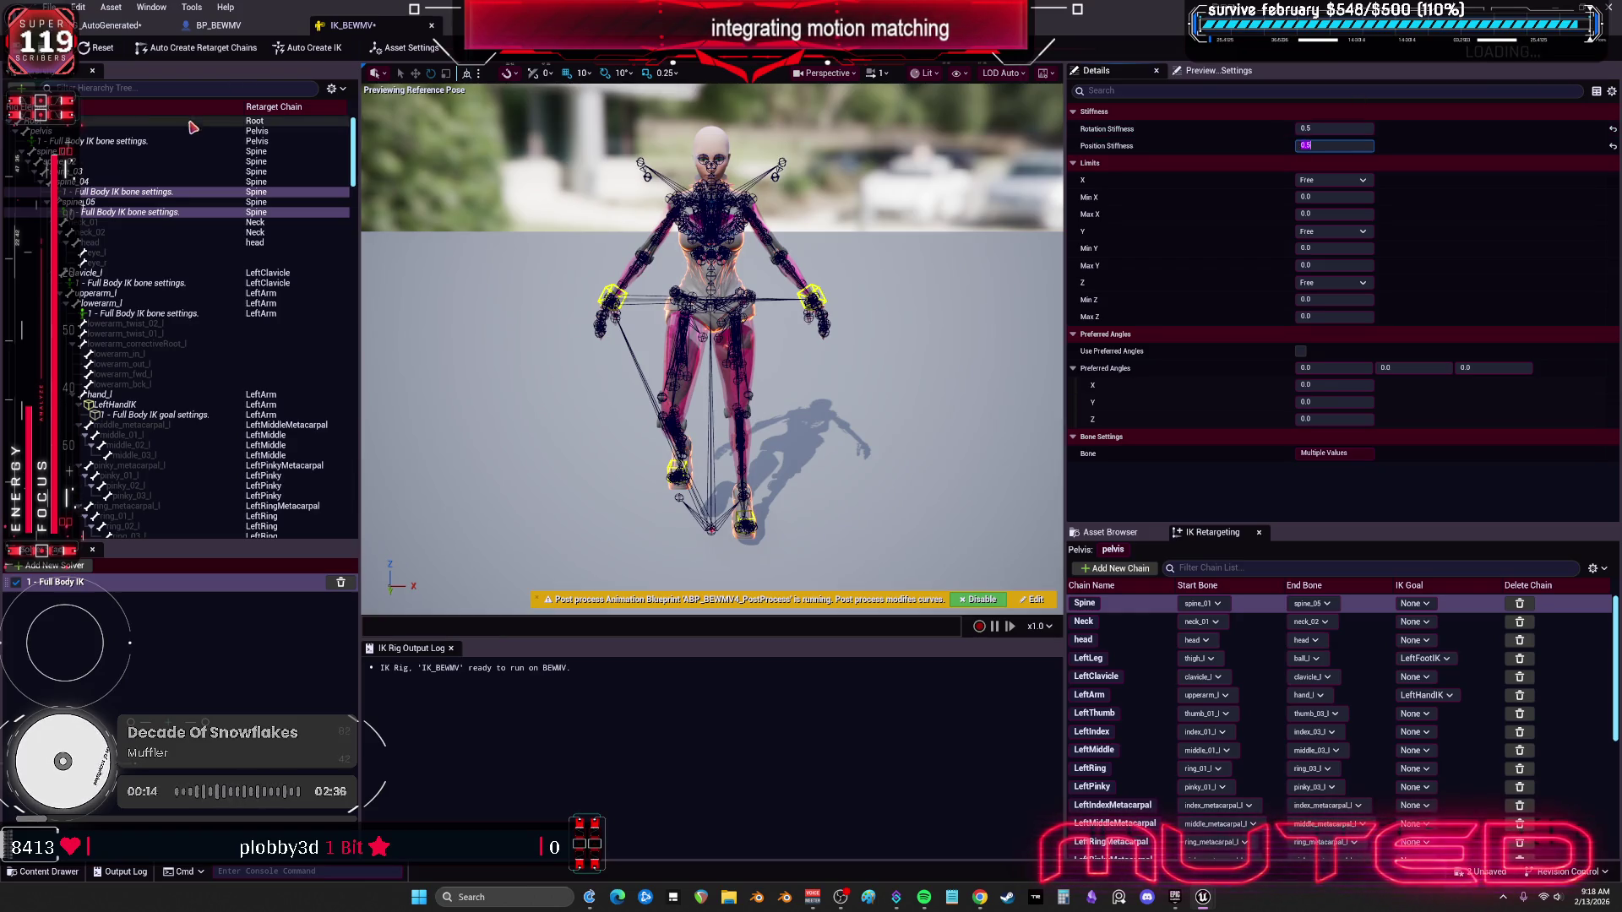
pyautogui.click(207, 28)
pyautogui.click(110, 25)
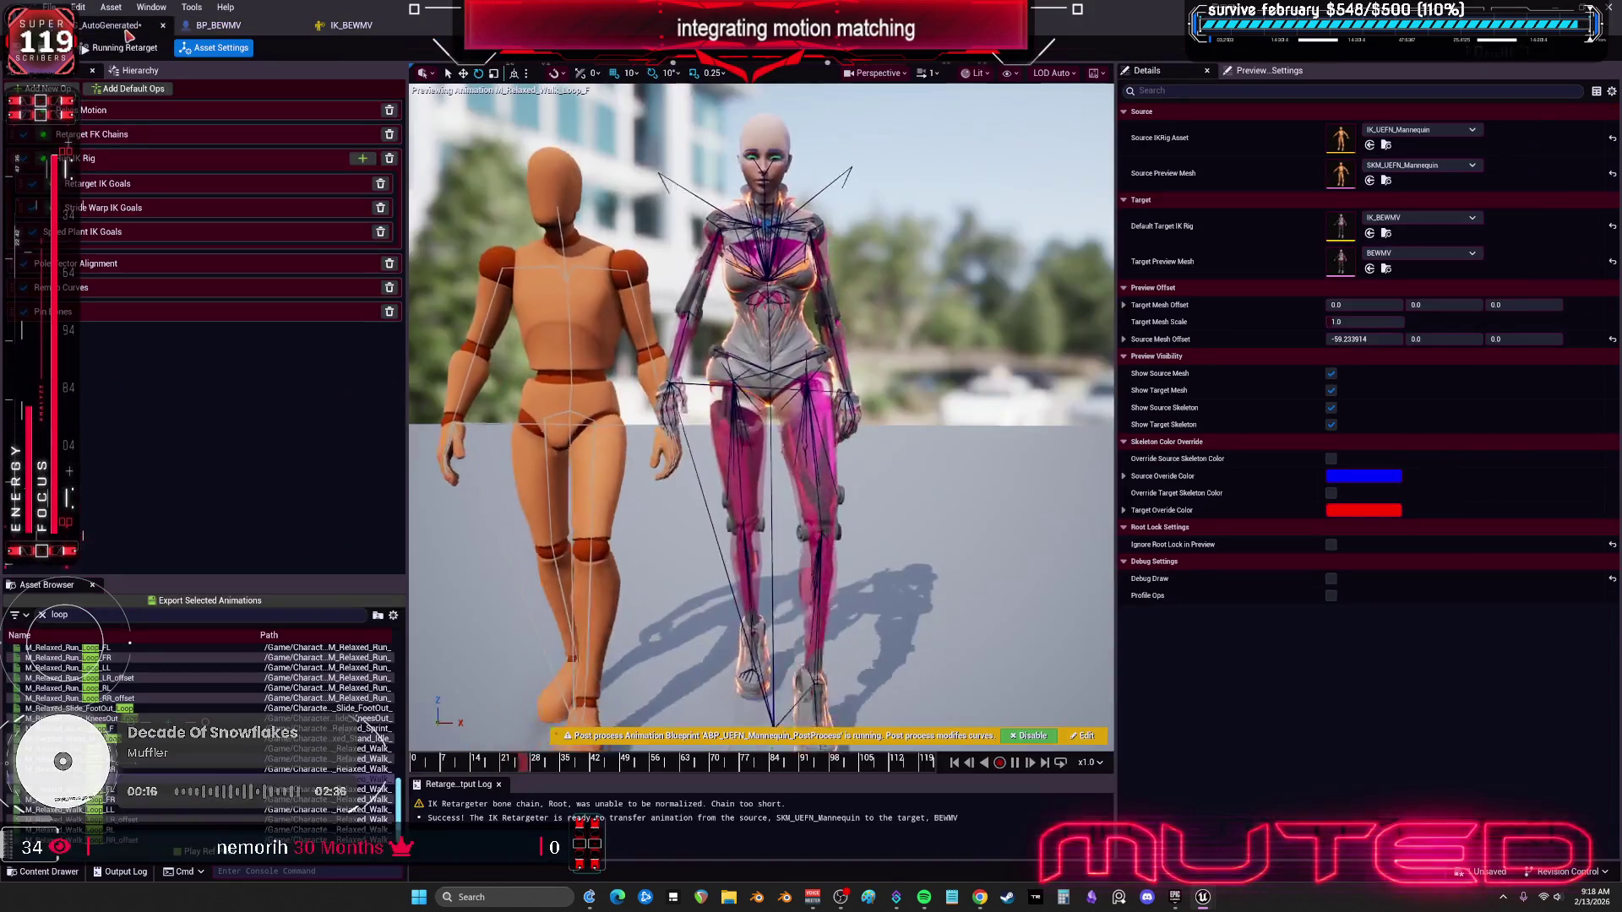
# Step: Preview the relaxed stand idle, sprint, walk loop LR offset and walk pivot animations
pyautogui.click(51, 739)
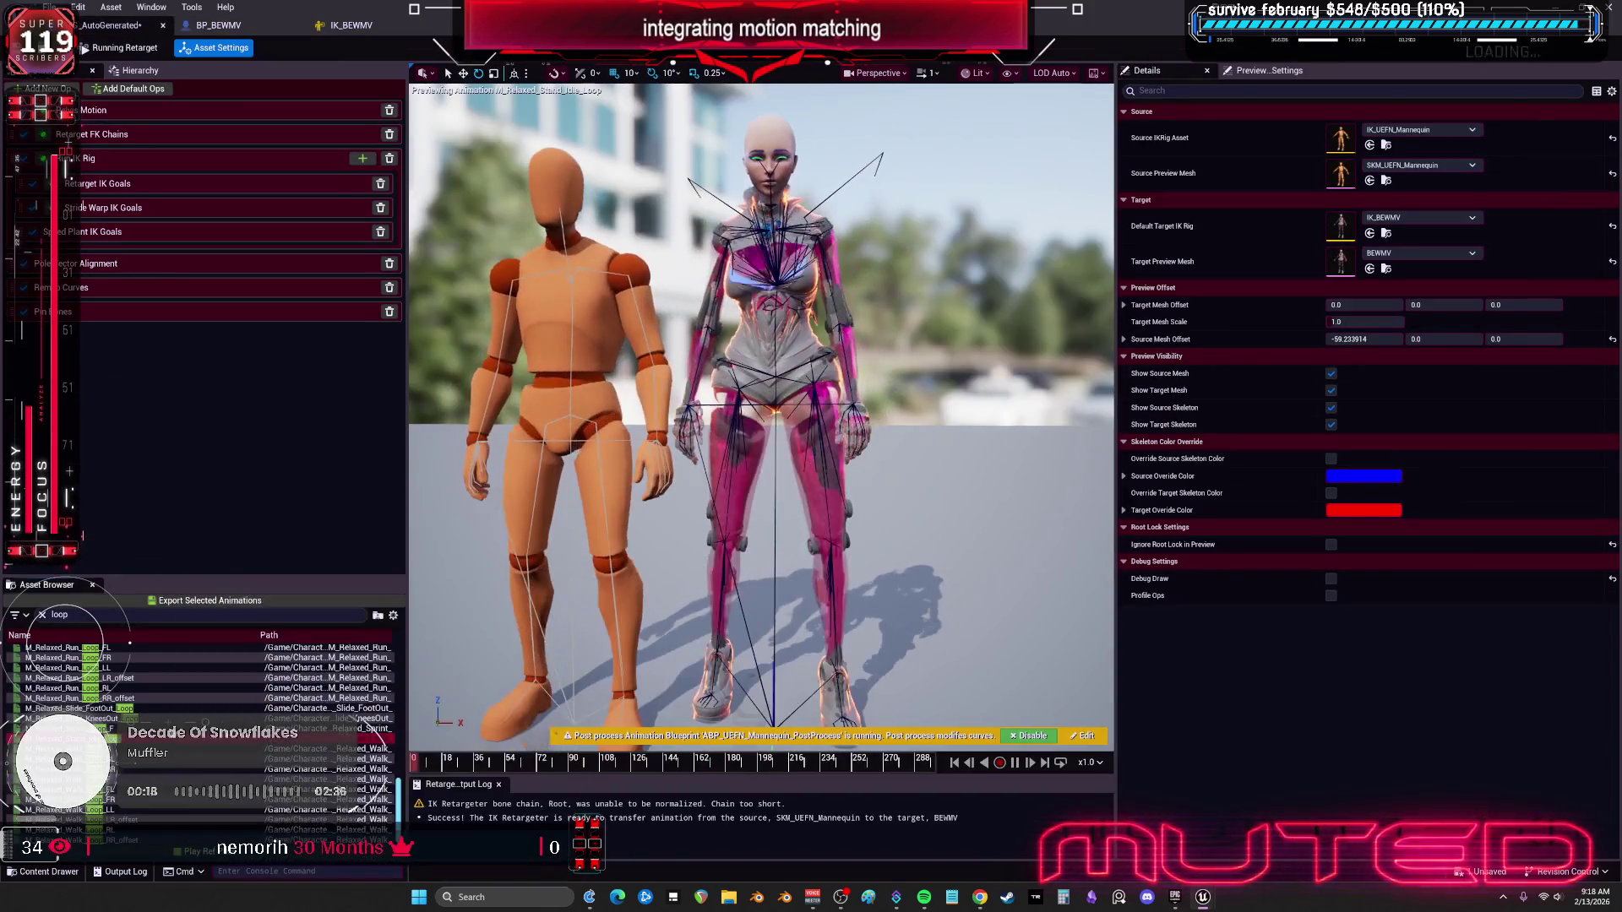
pyautogui.click(50, 728)
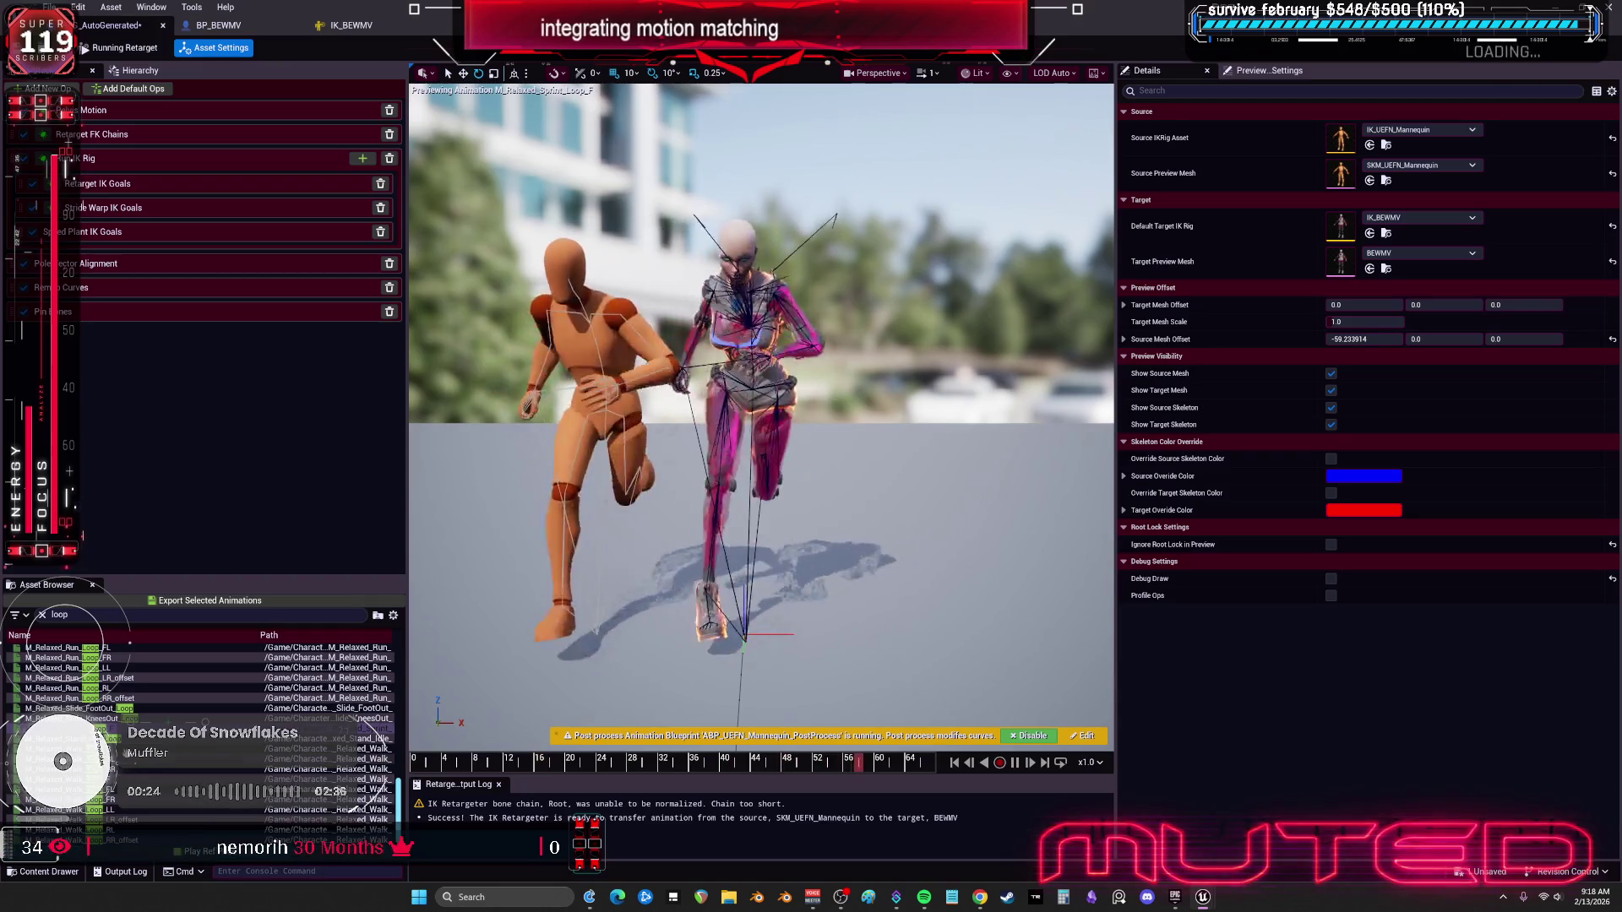
pyautogui.click(372, 819)
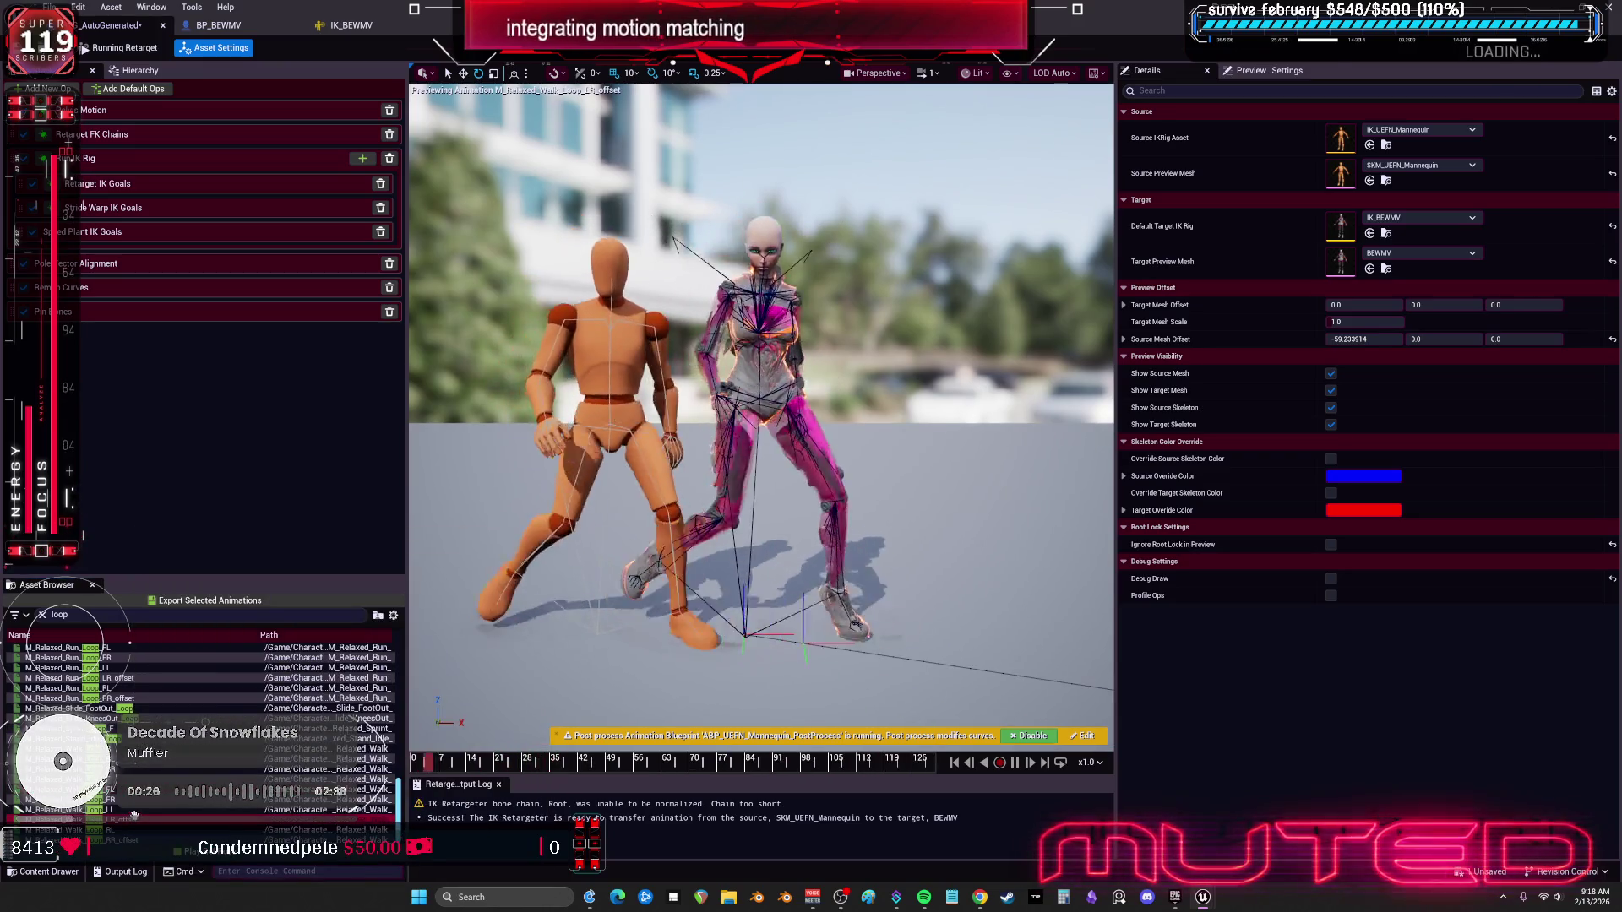
pyautogui.click(114, 616)
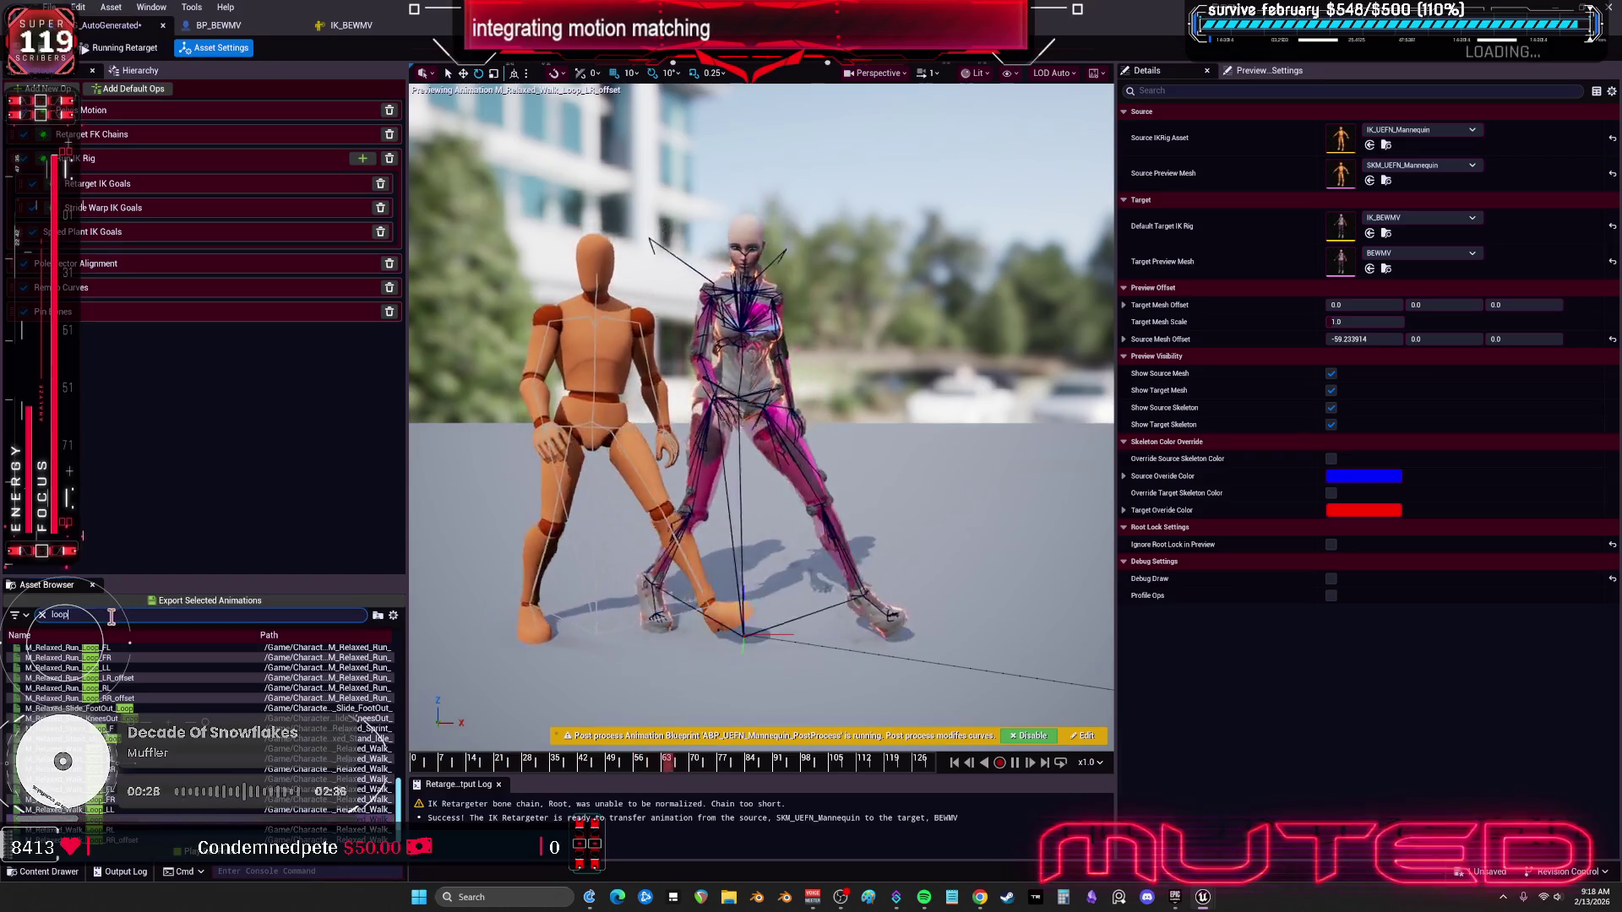
pyautogui.scroll(-5, 355, 646)
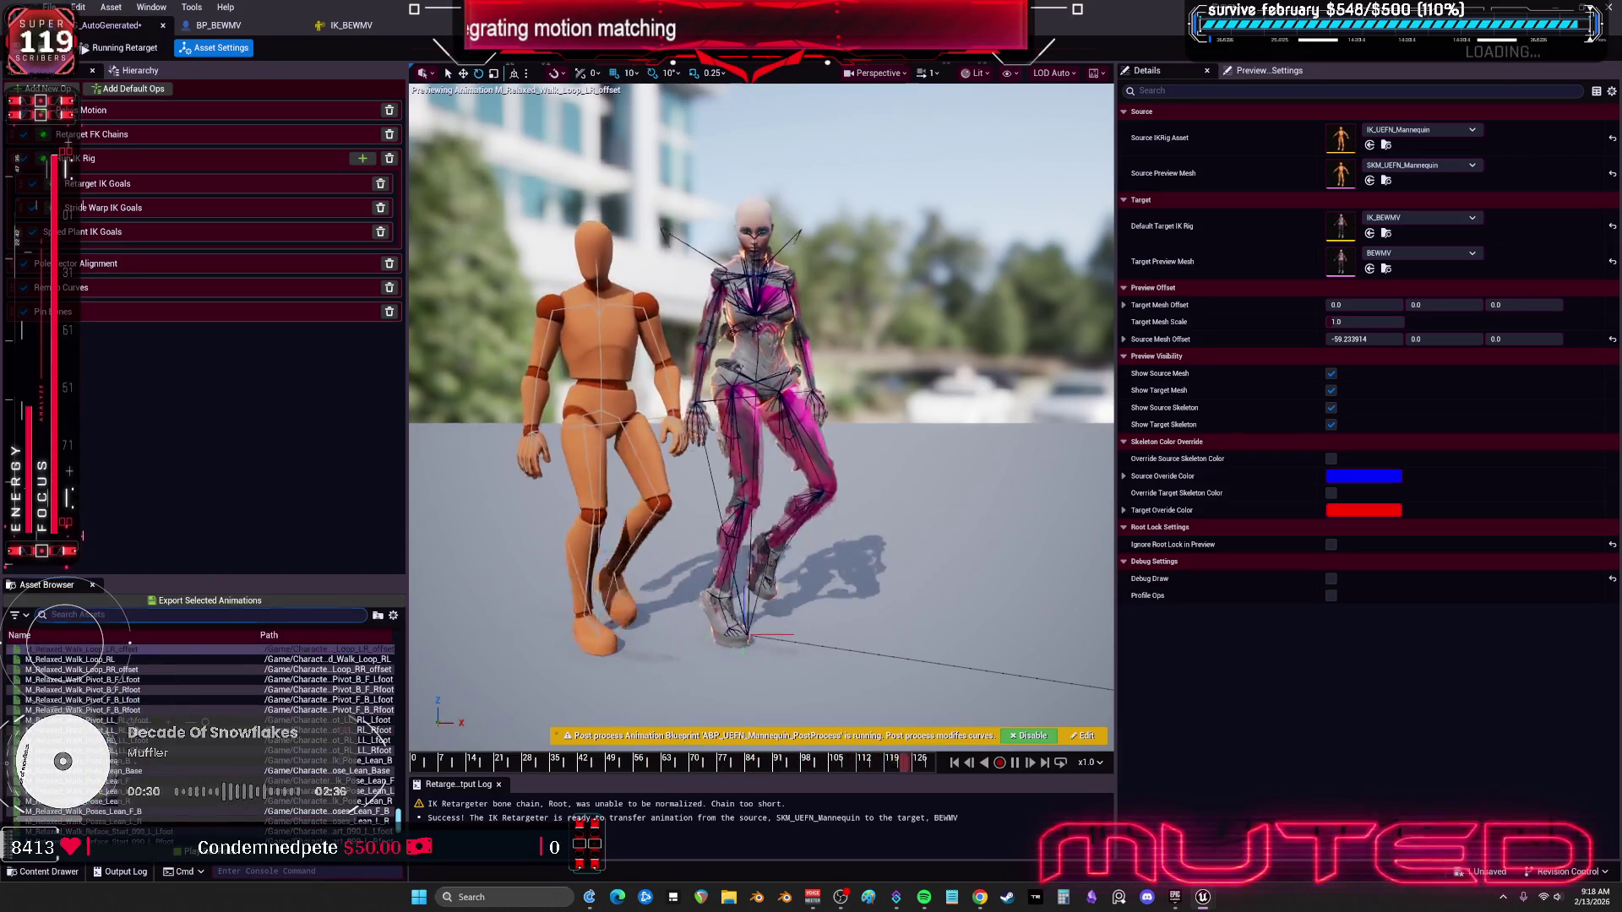
pyautogui.click(338, 729)
pyautogui.scroll(10, 400, 705)
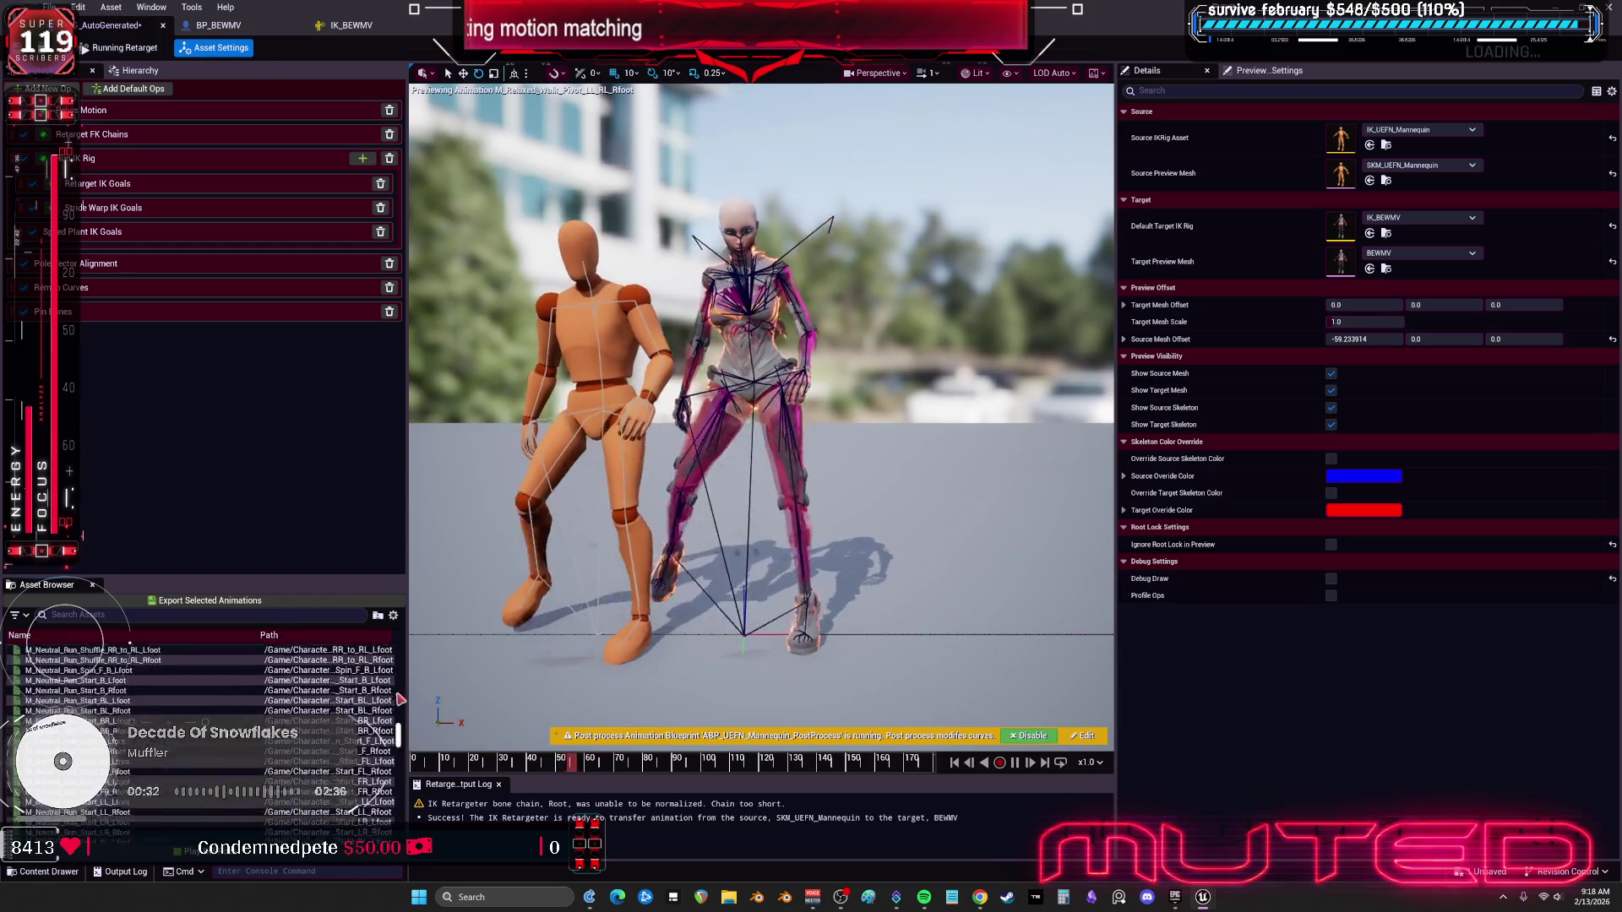
pyautogui.scroll(15, 400, 706)
# Step: Preview the Drive animations, from A_BikeWalkBack_Sportbike_Drive through A_ThirdPersonIdle1_Drive
pyautogui.click(102, 680)
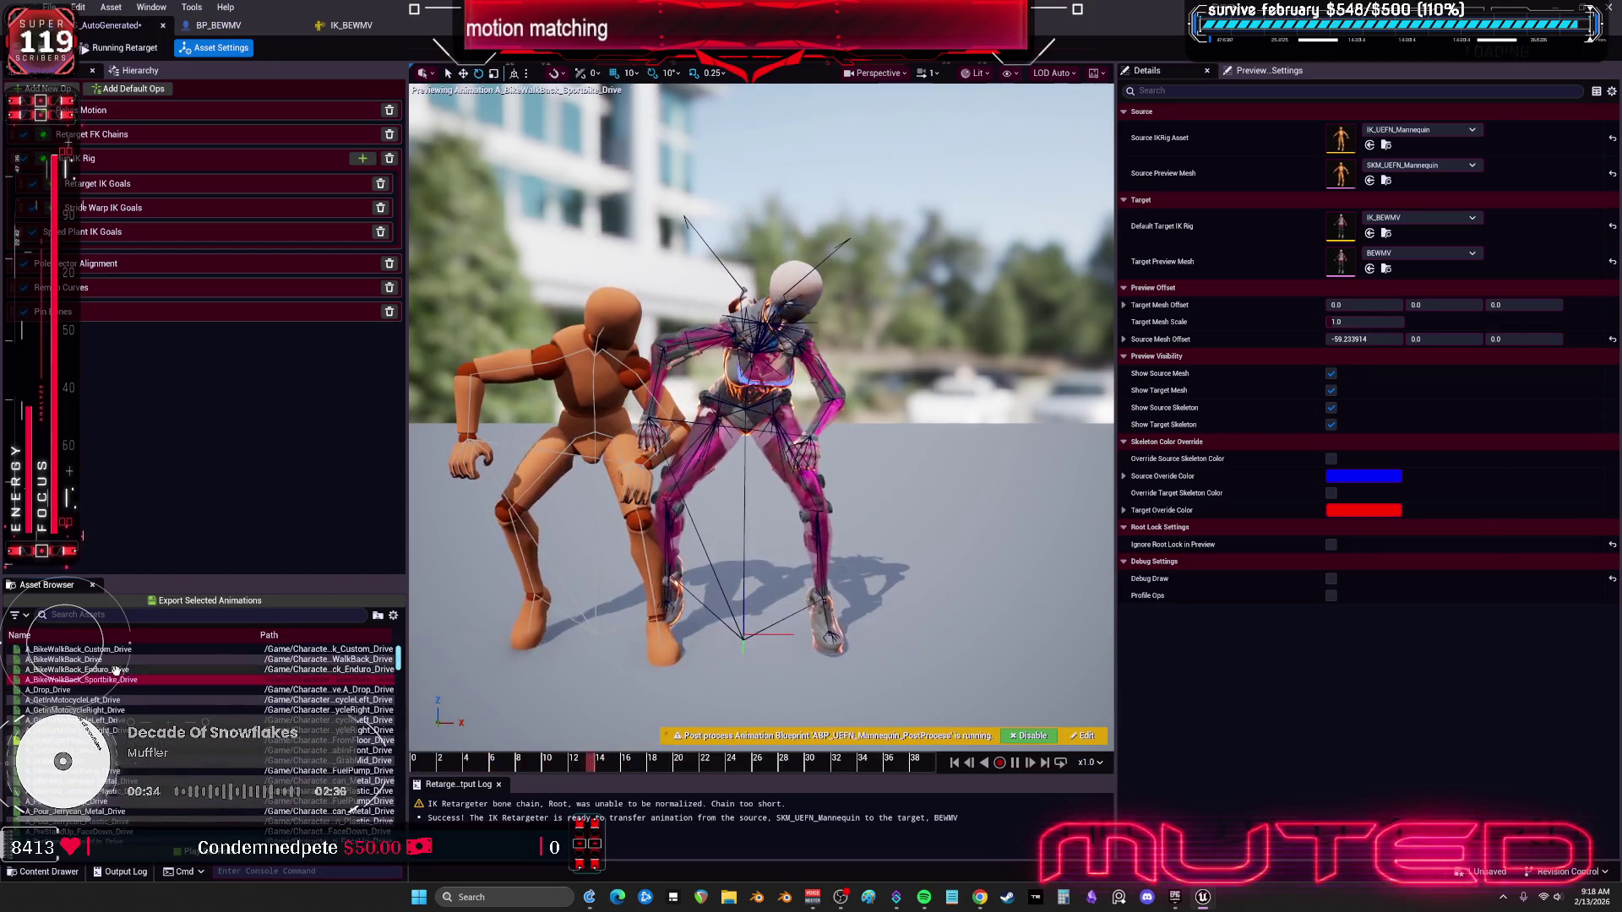
pyautogui.click(102, 741)
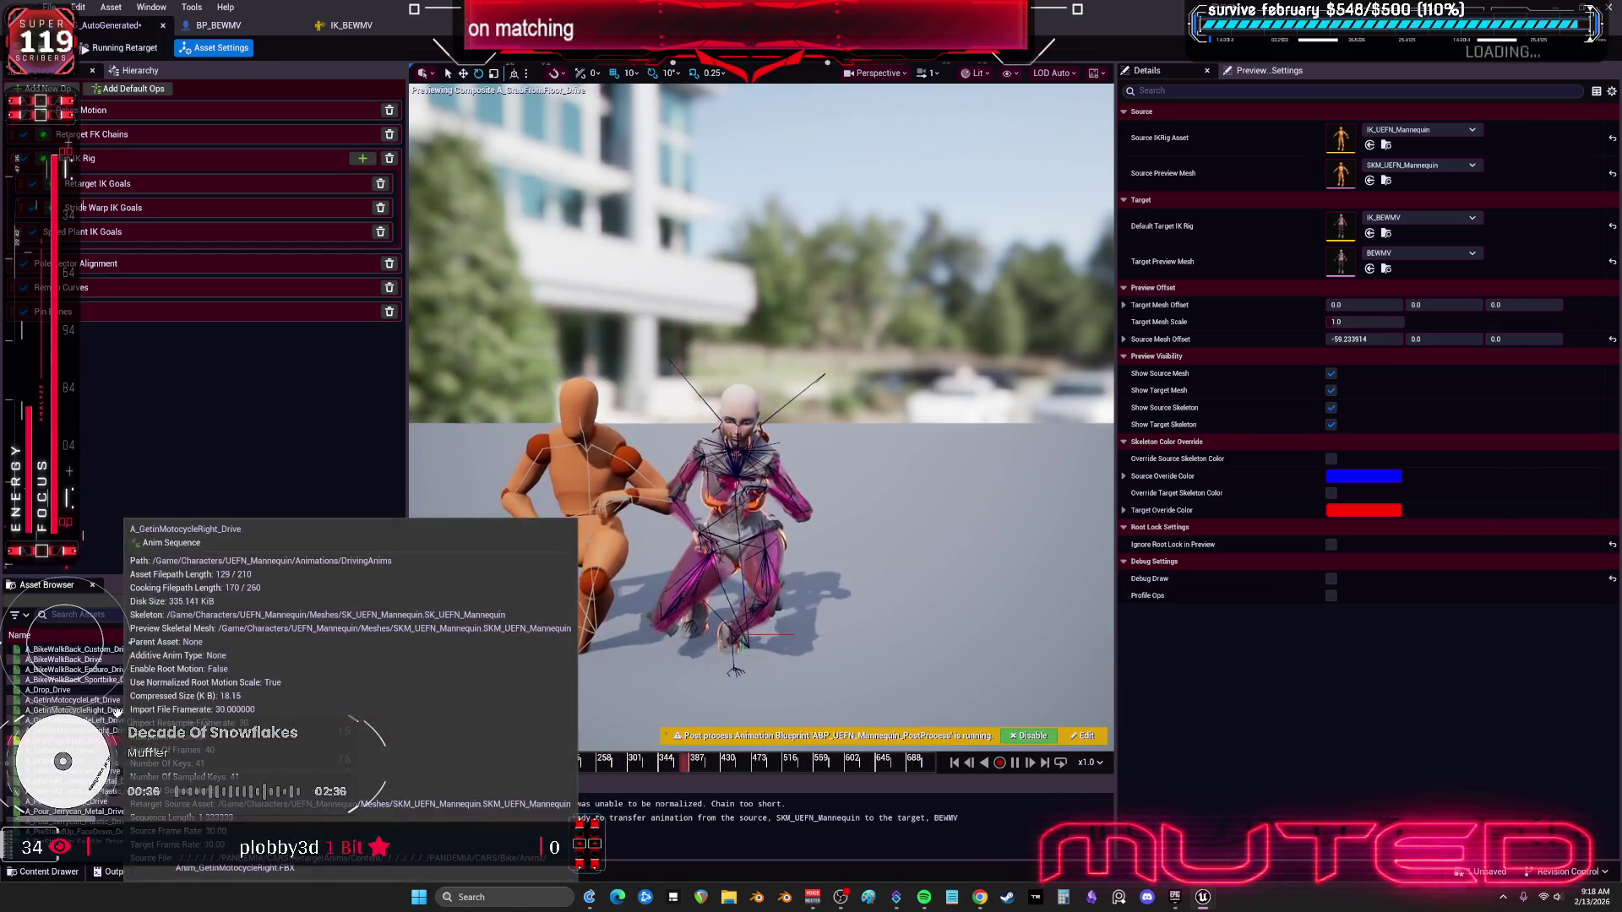
pyautogui.click(116, 712)
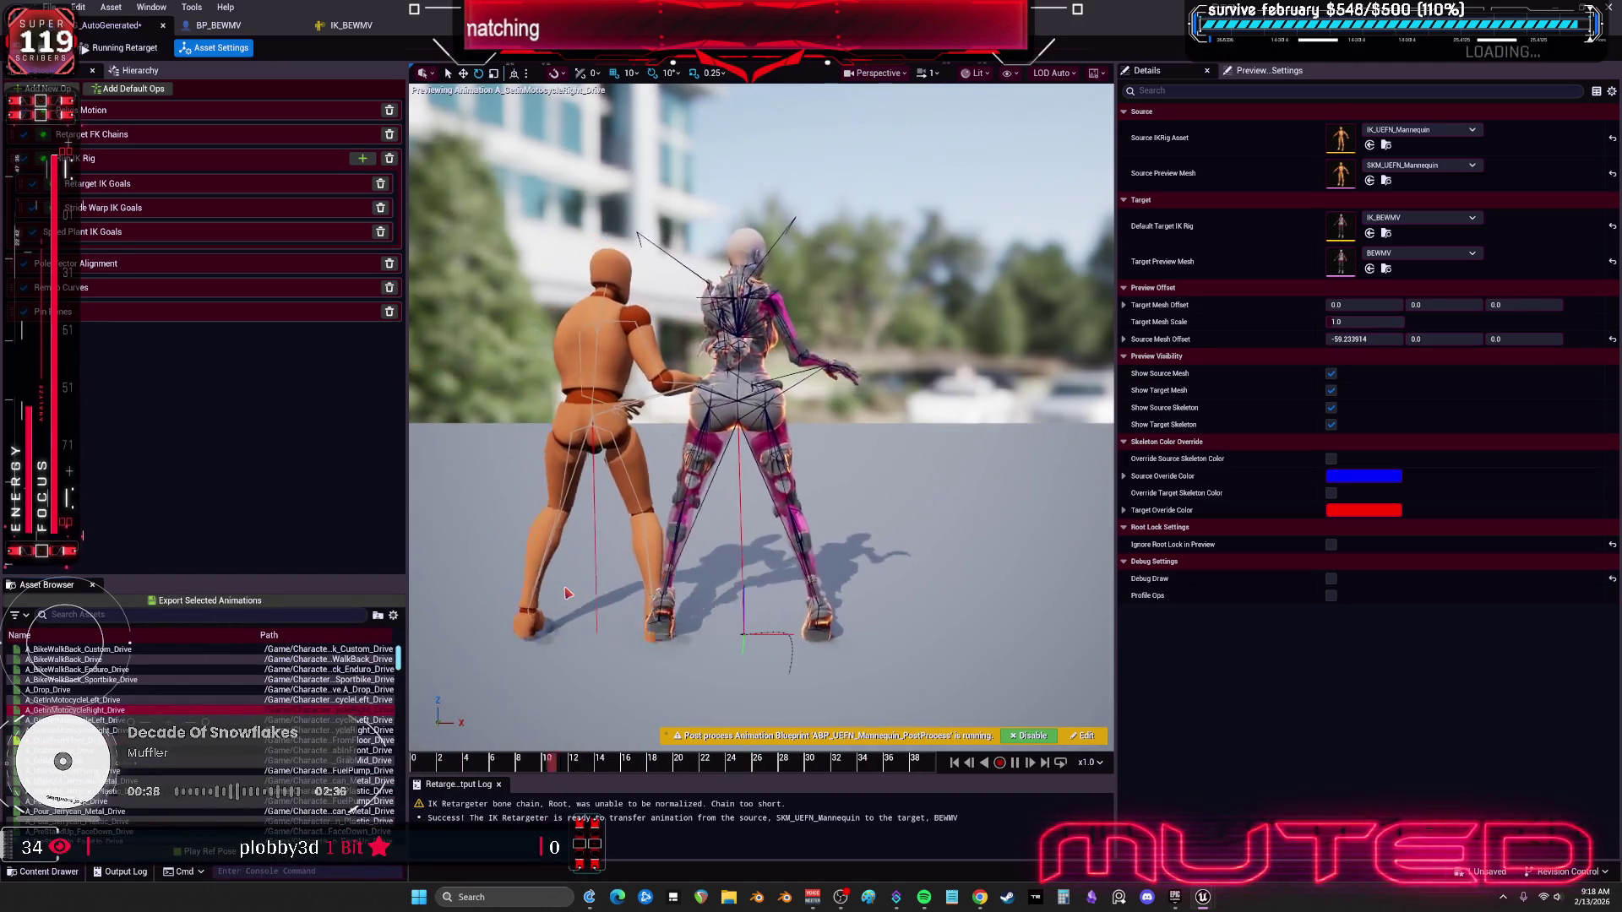
pyautogui.click(84, 780)
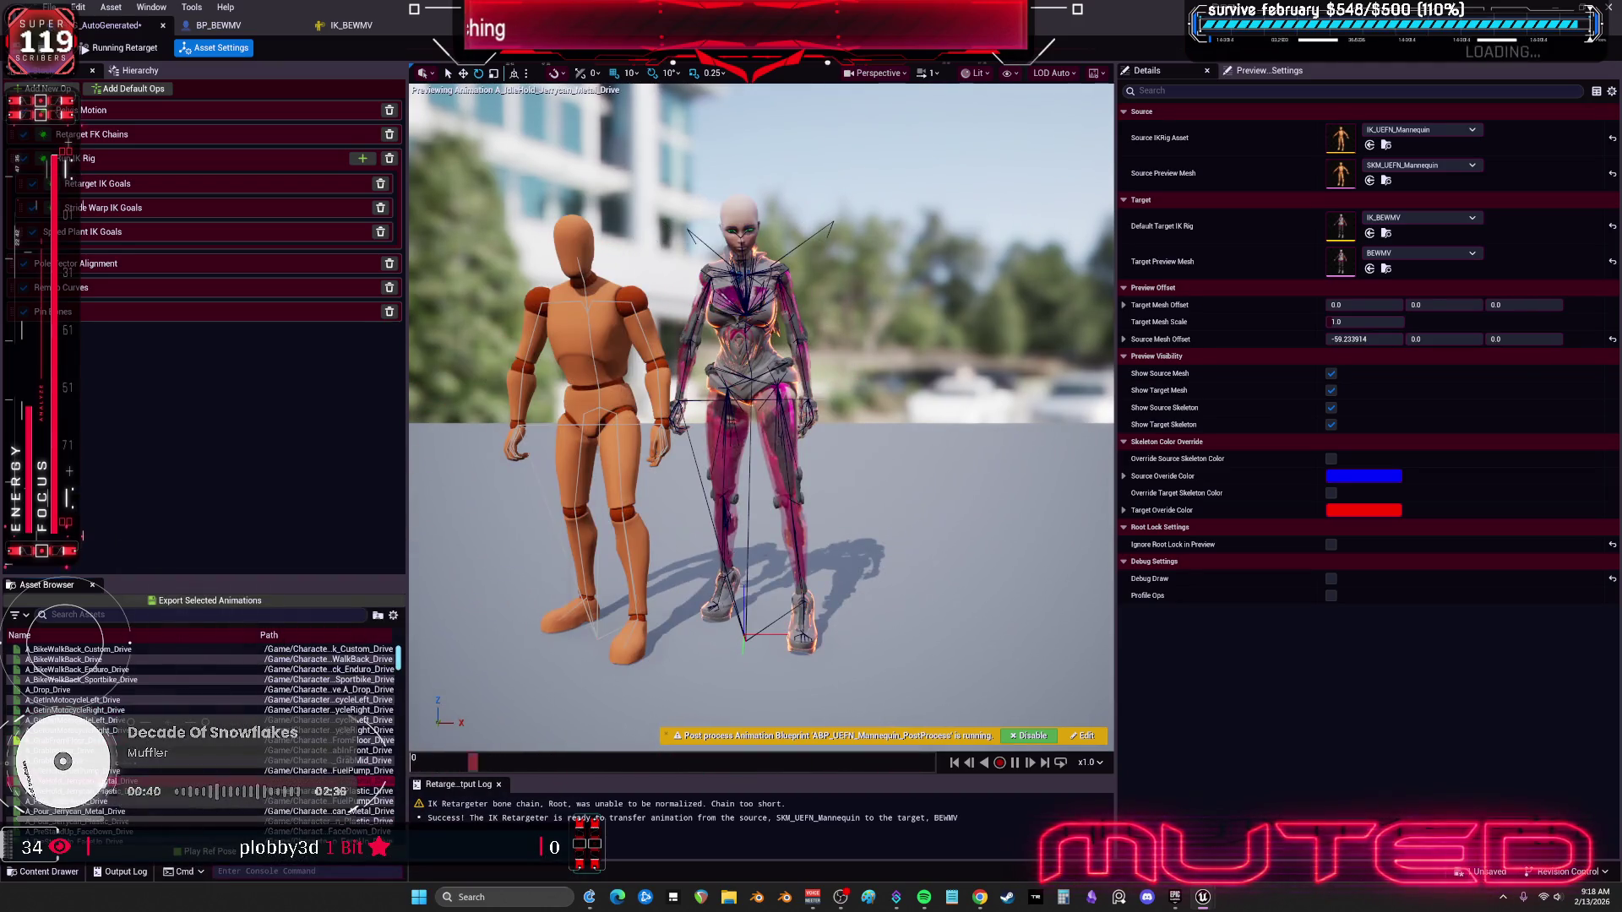
pyautogui.scroll(-2, 85, 735)
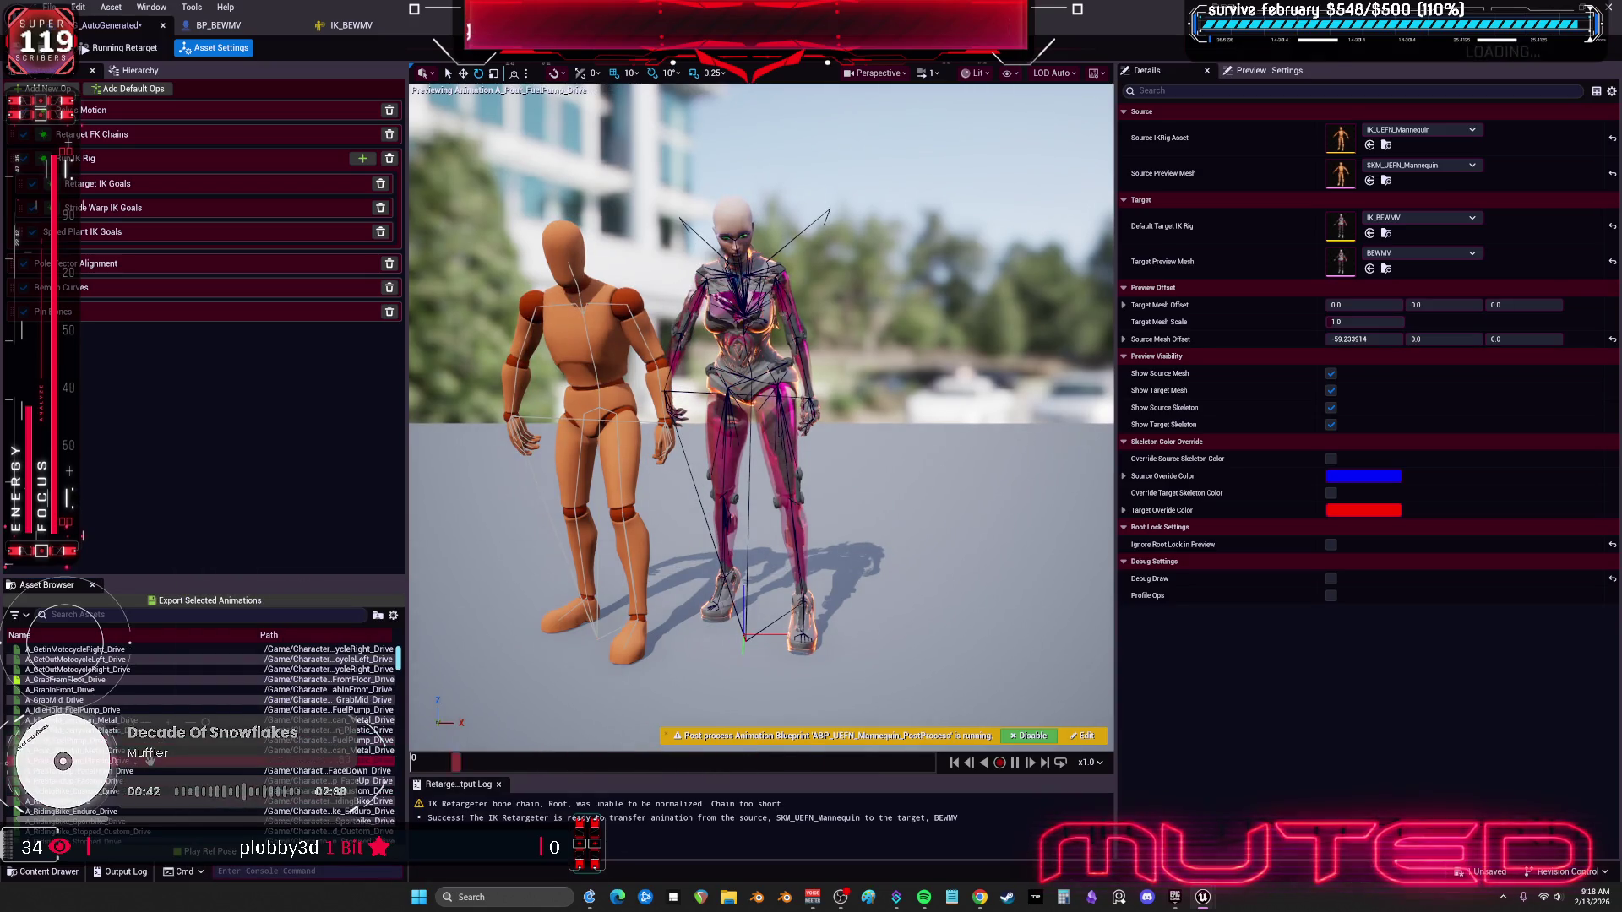
pyautogui.click(84, 801)
pyautogui.scroll(-1, 85, 801)
pyautogui.click(84, 781)
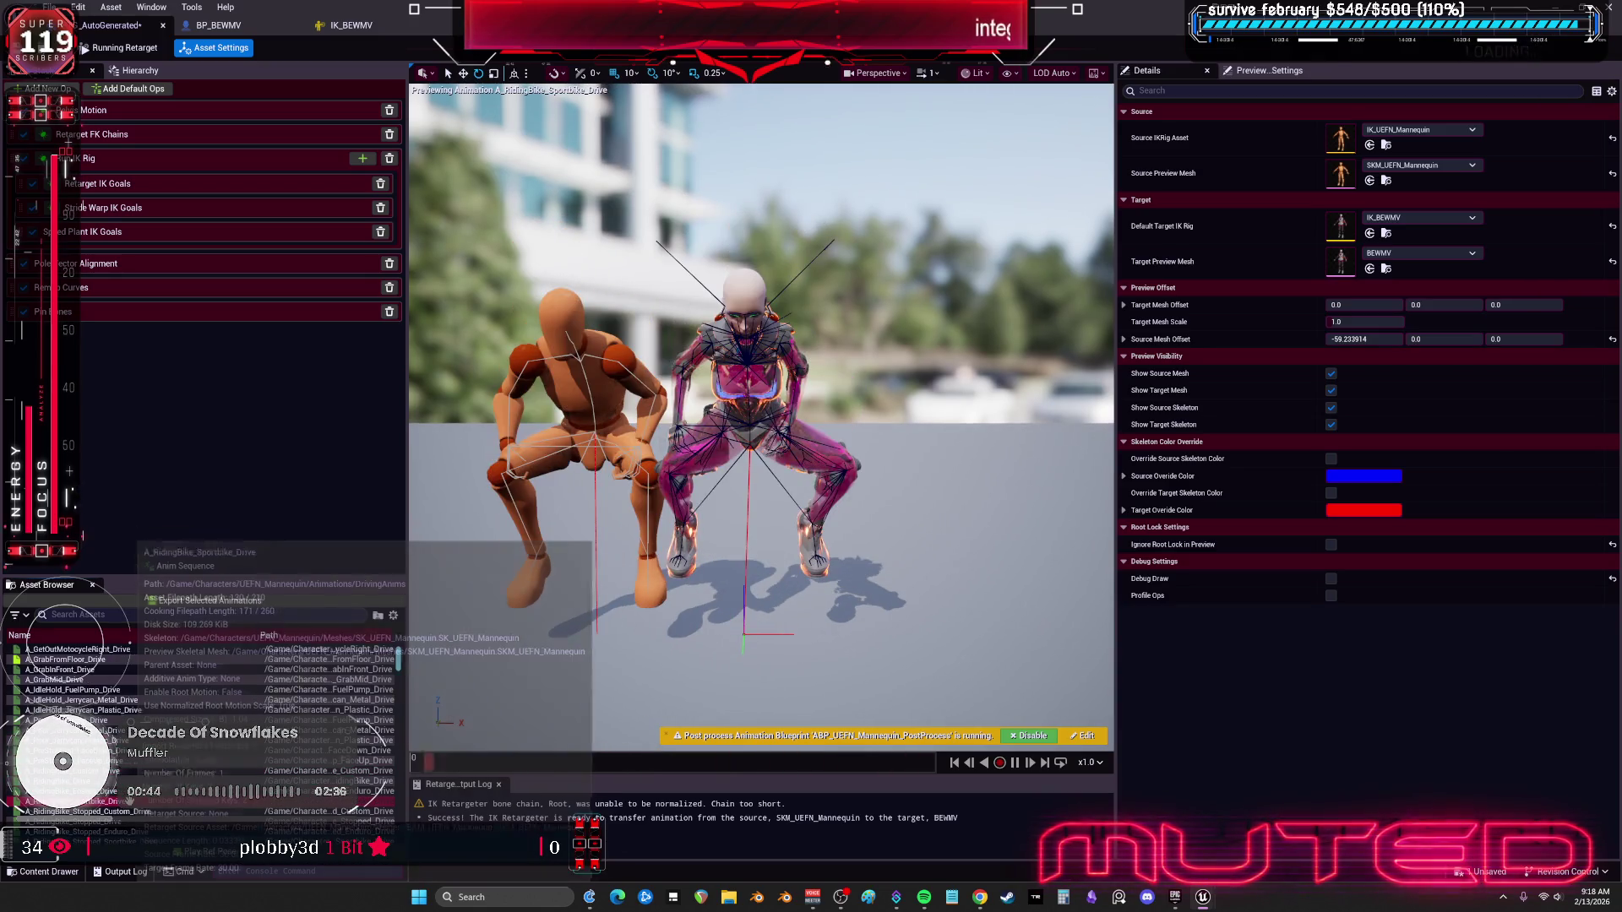
pyautogui.scroll(-2, 85, 780)
pyautogui.click(84, 801)
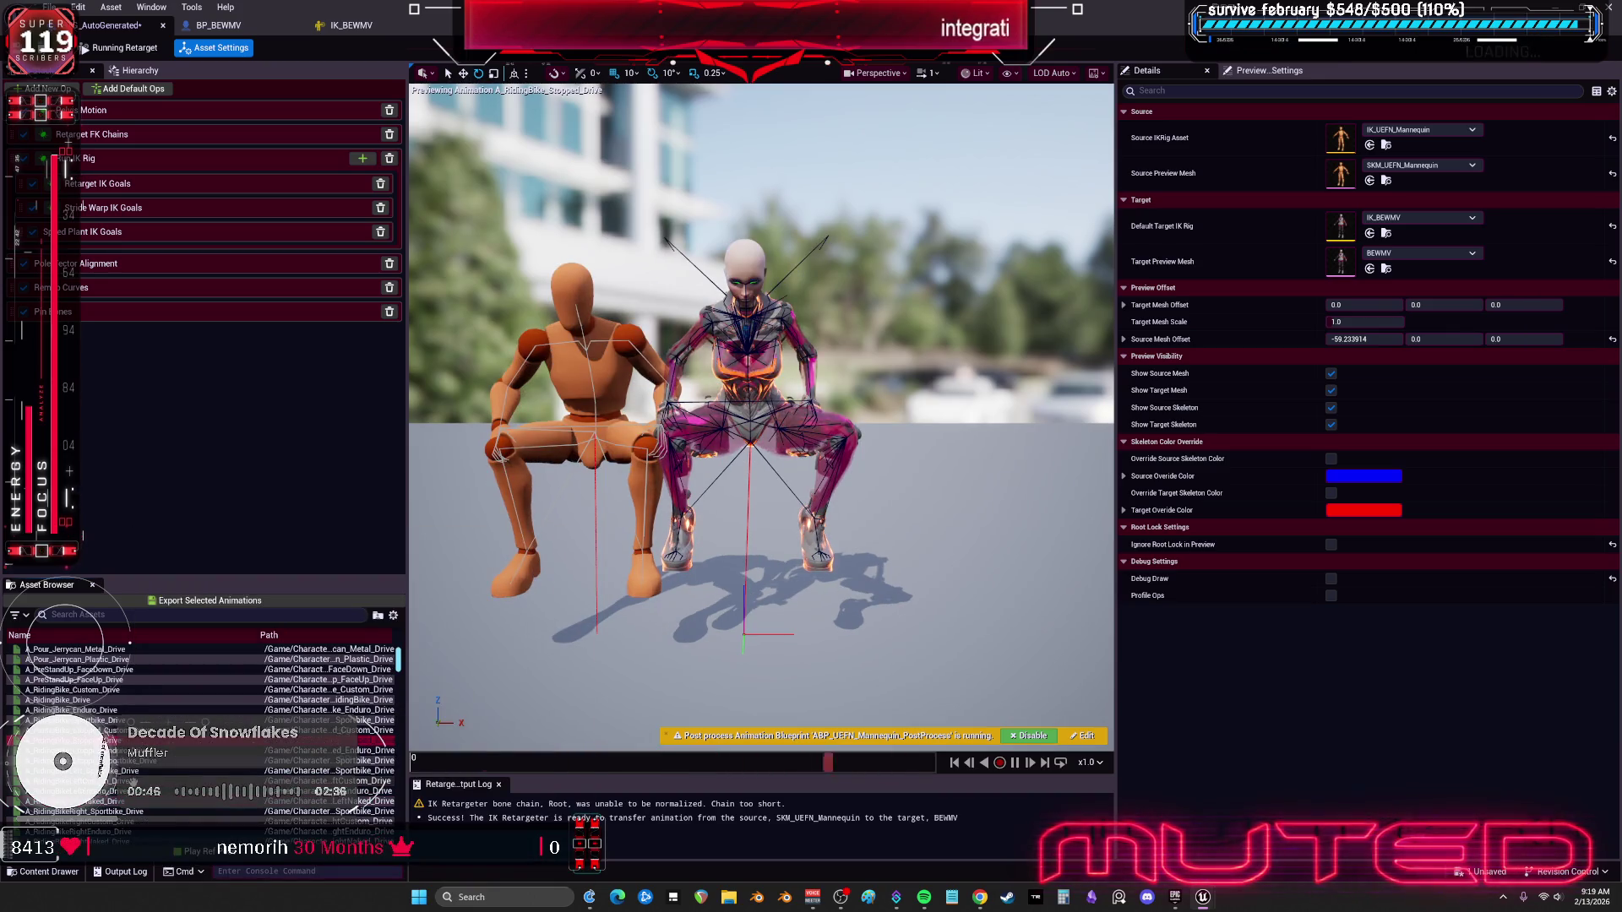
pyautogui.click(110, 821)
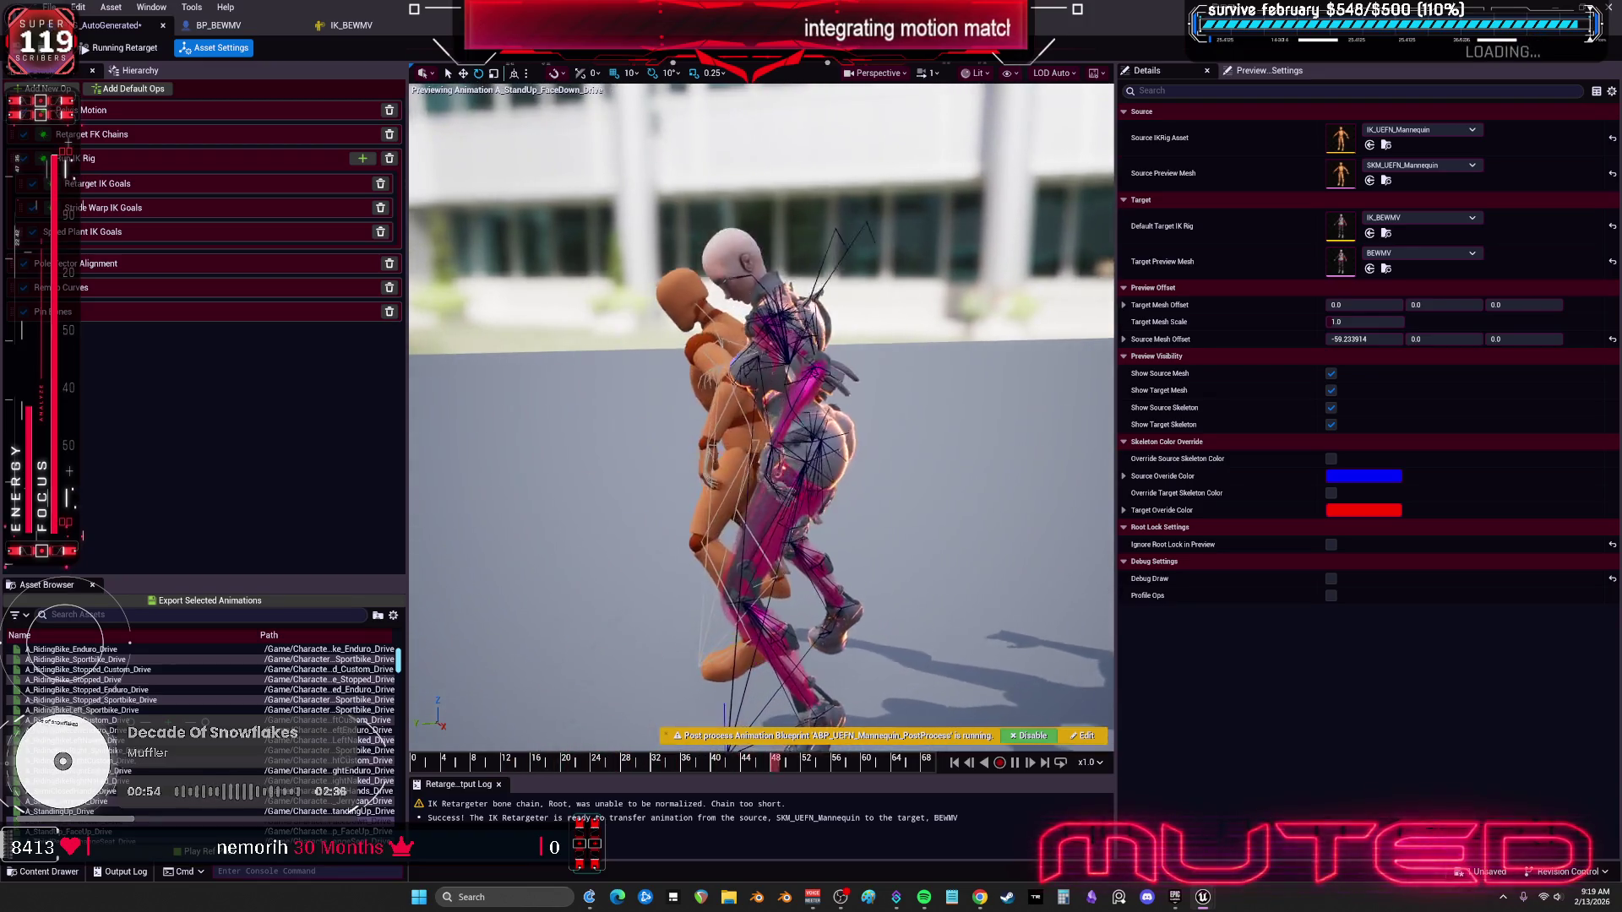
pyautogui.click(122, 771)
pyautogui.scroll(-5, 122, 771)
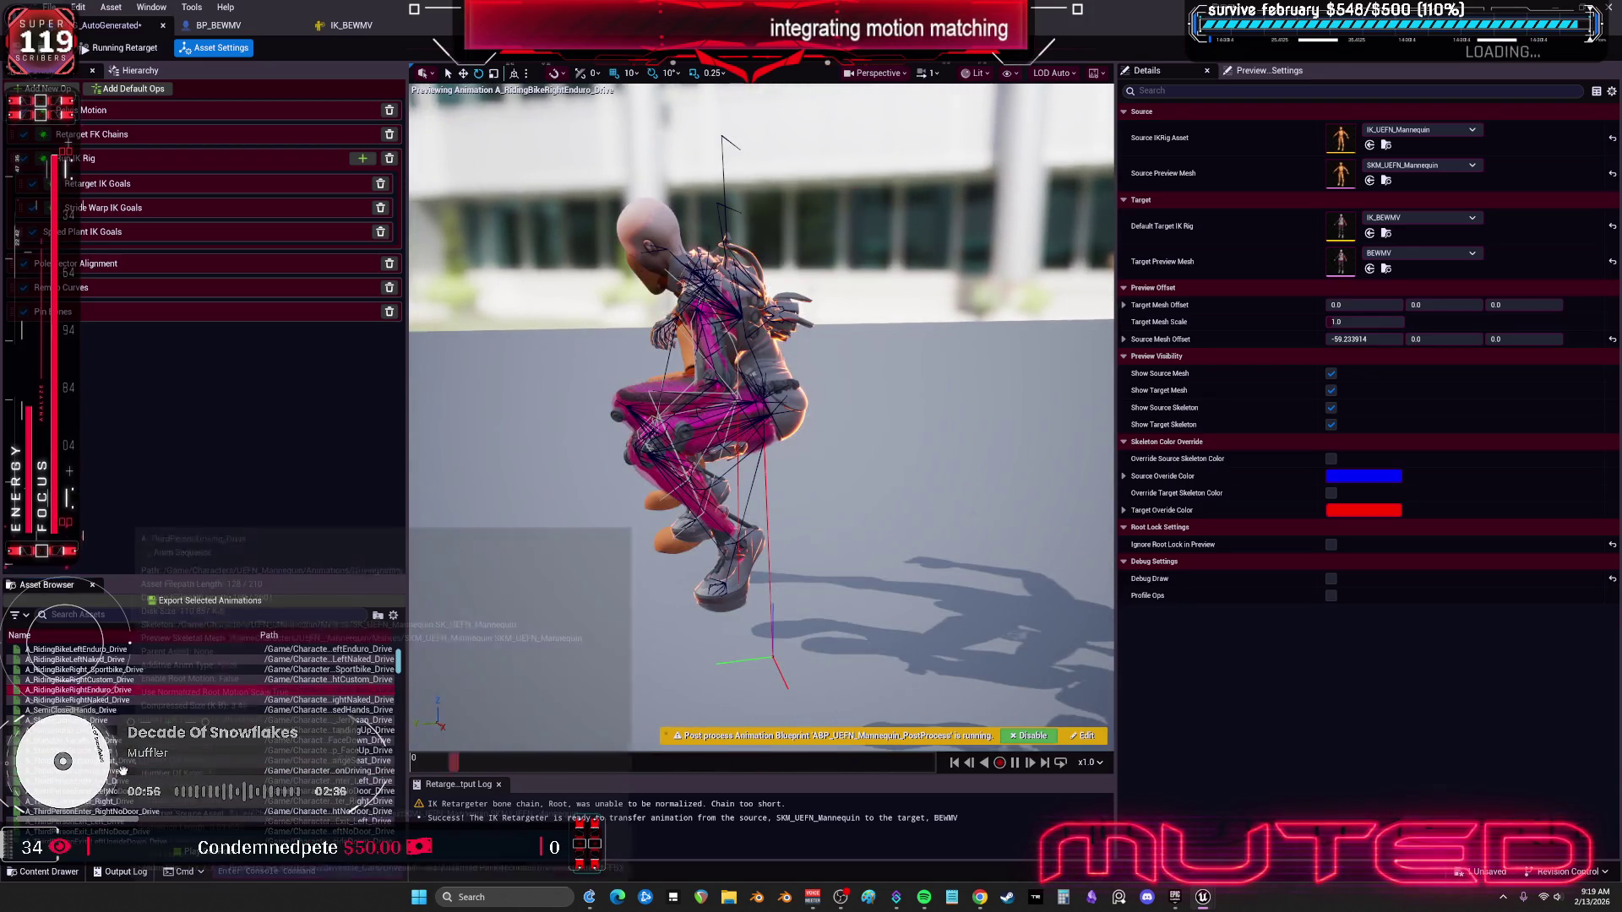
pyautogui.click(127, 801)
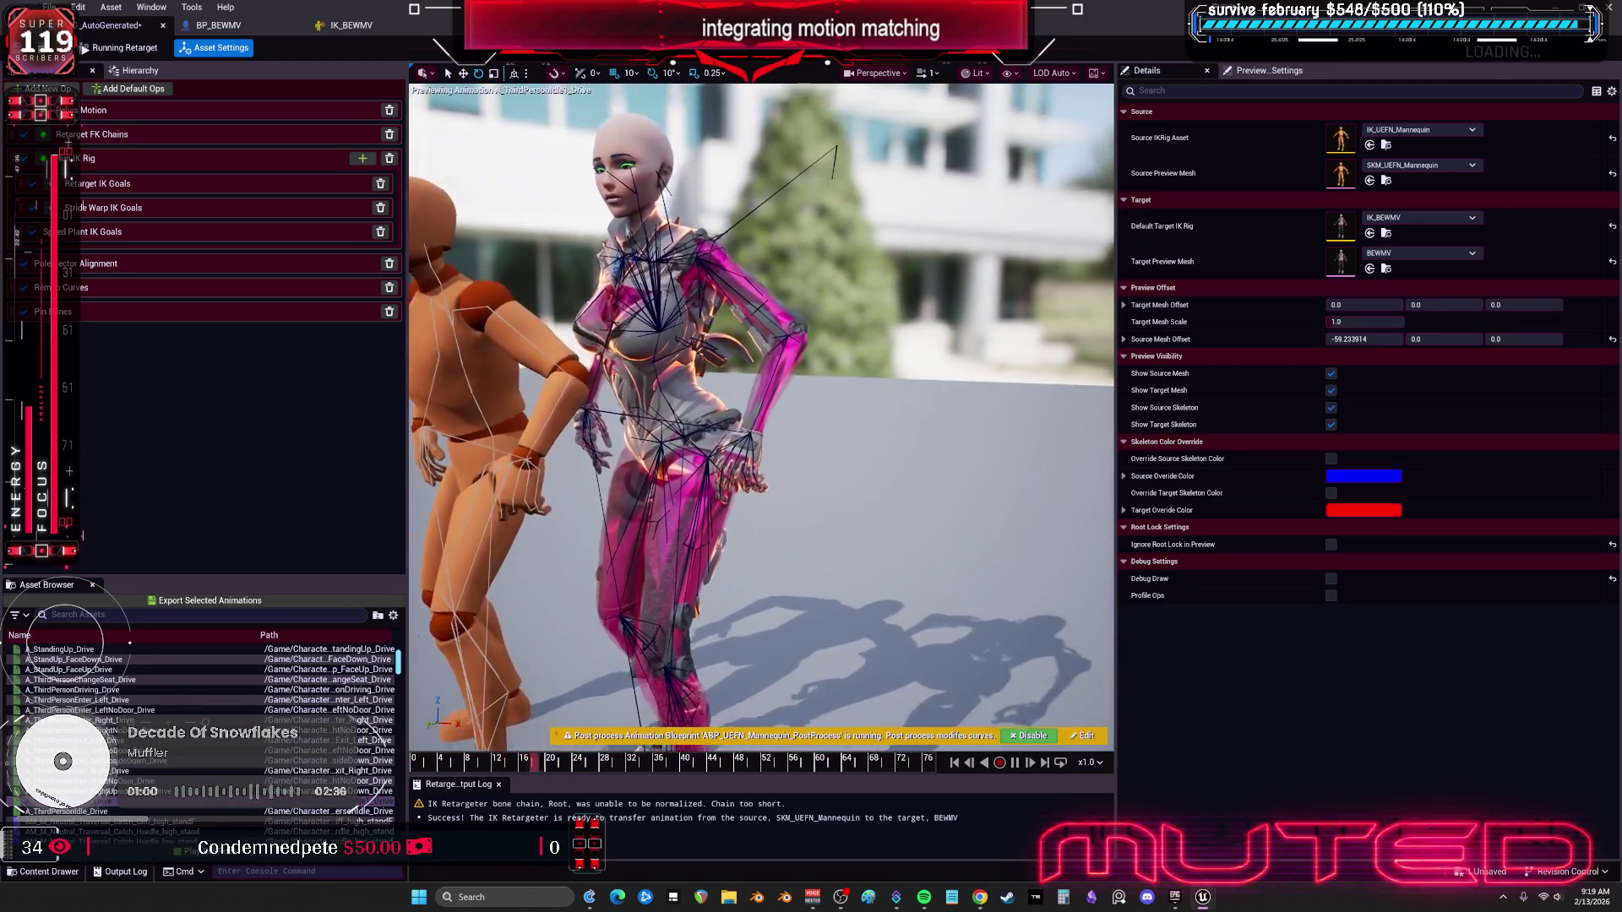
# Step: Play AM_M_Neutral_Traversal_Hurdle_1_0_walk_F_Rfoot in the retarget preview
pyautogui.scroll(10, 772, 483)
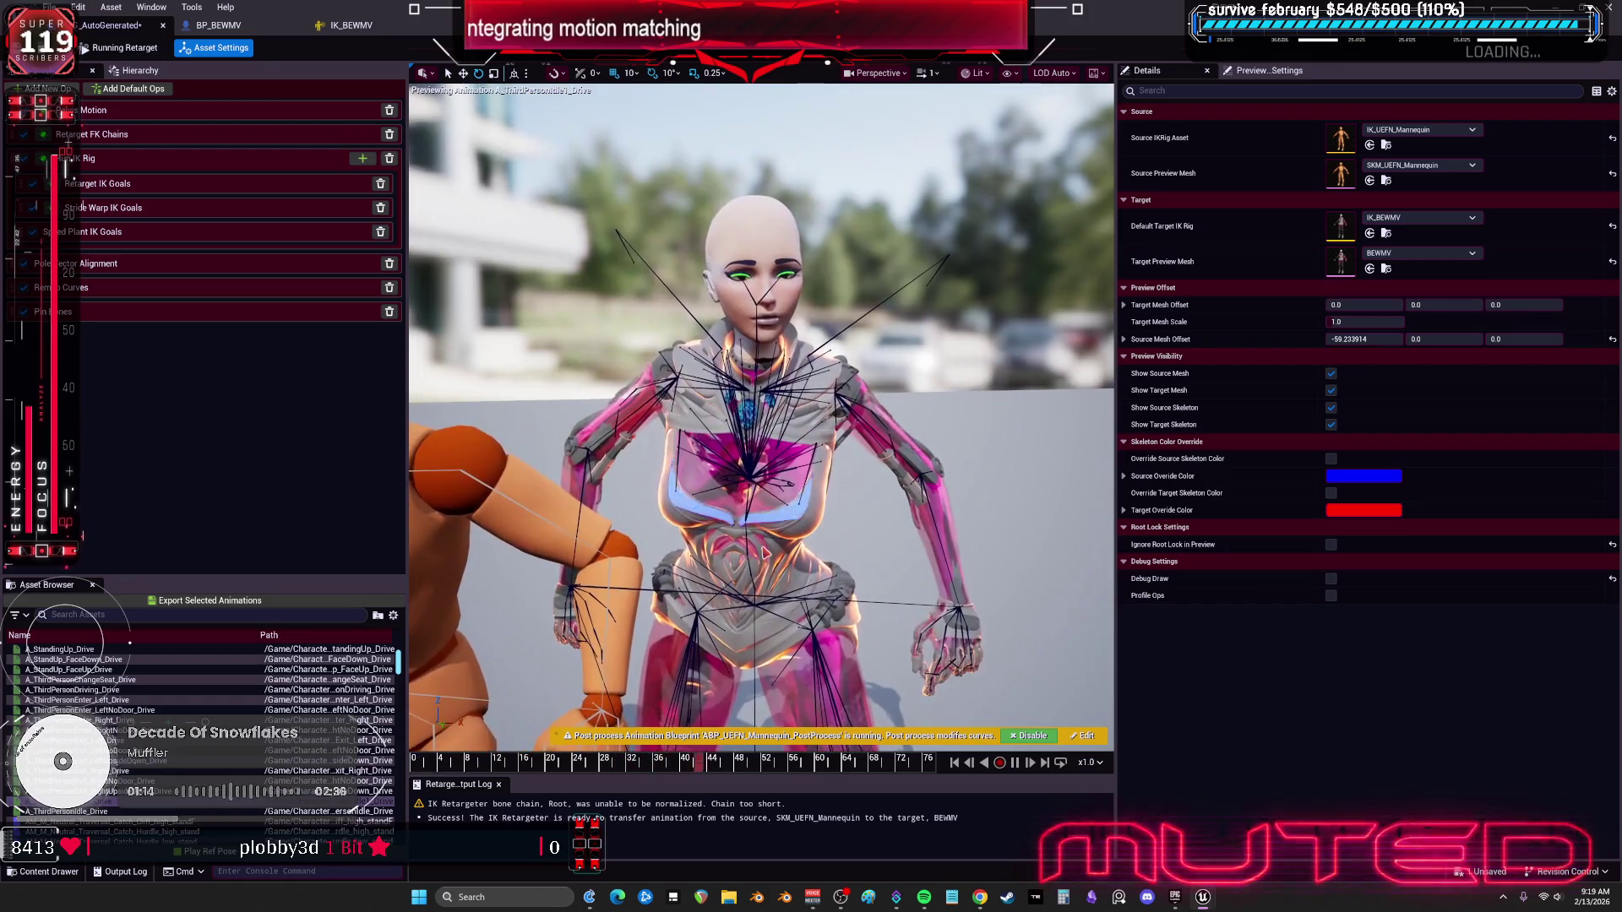
pyautogui.scroll(-5, 203, 726)
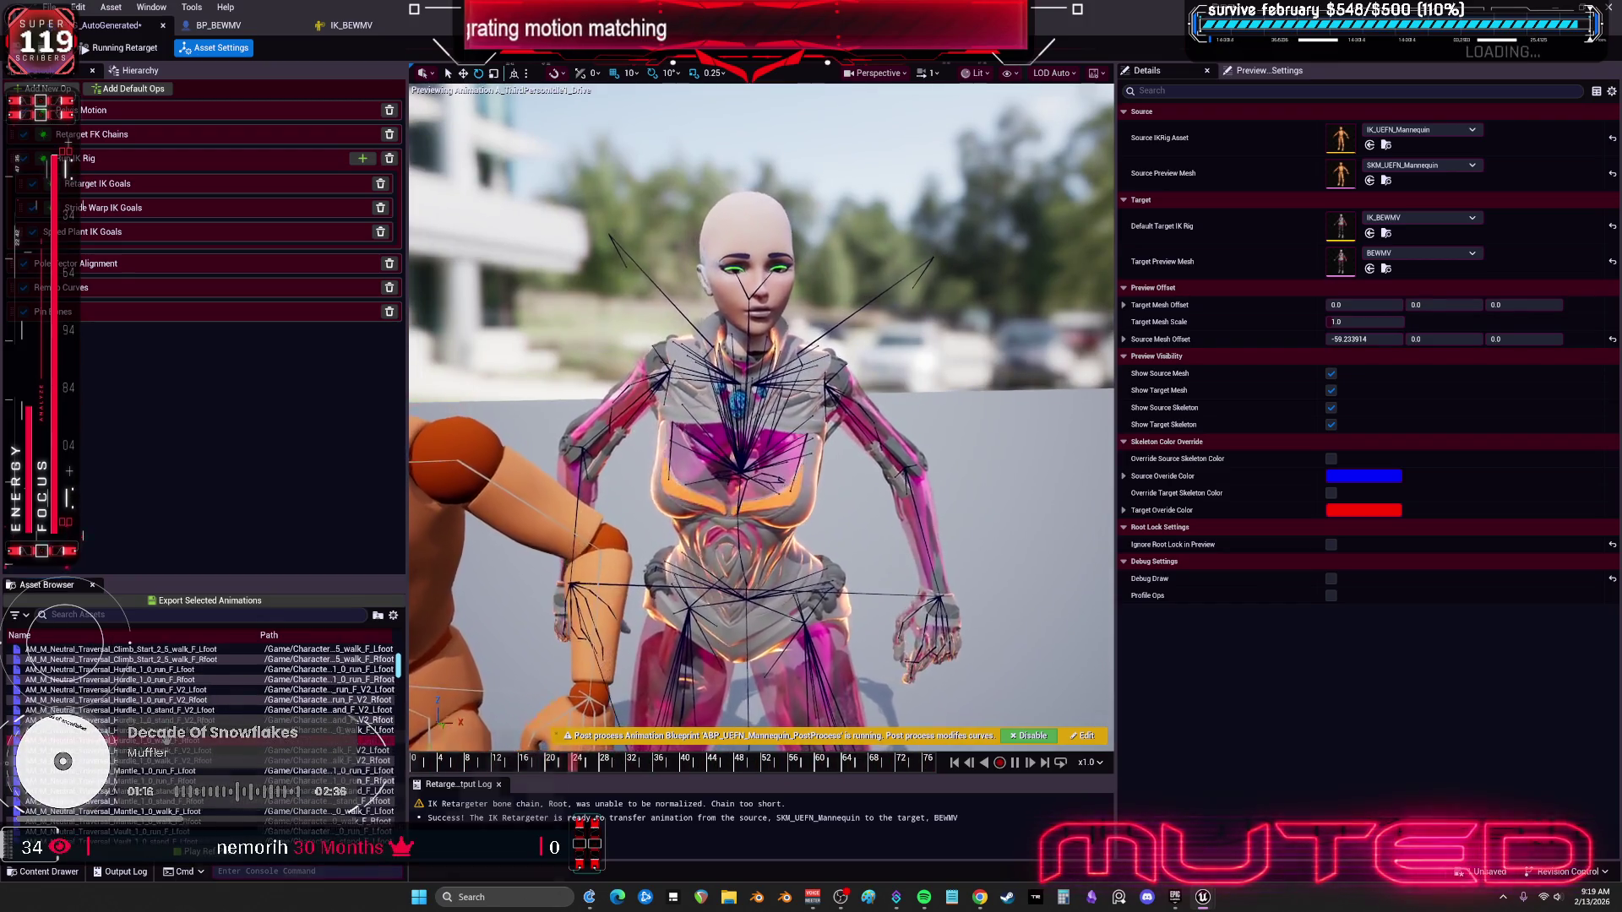
pyautogui.doubleClick(93, 739)
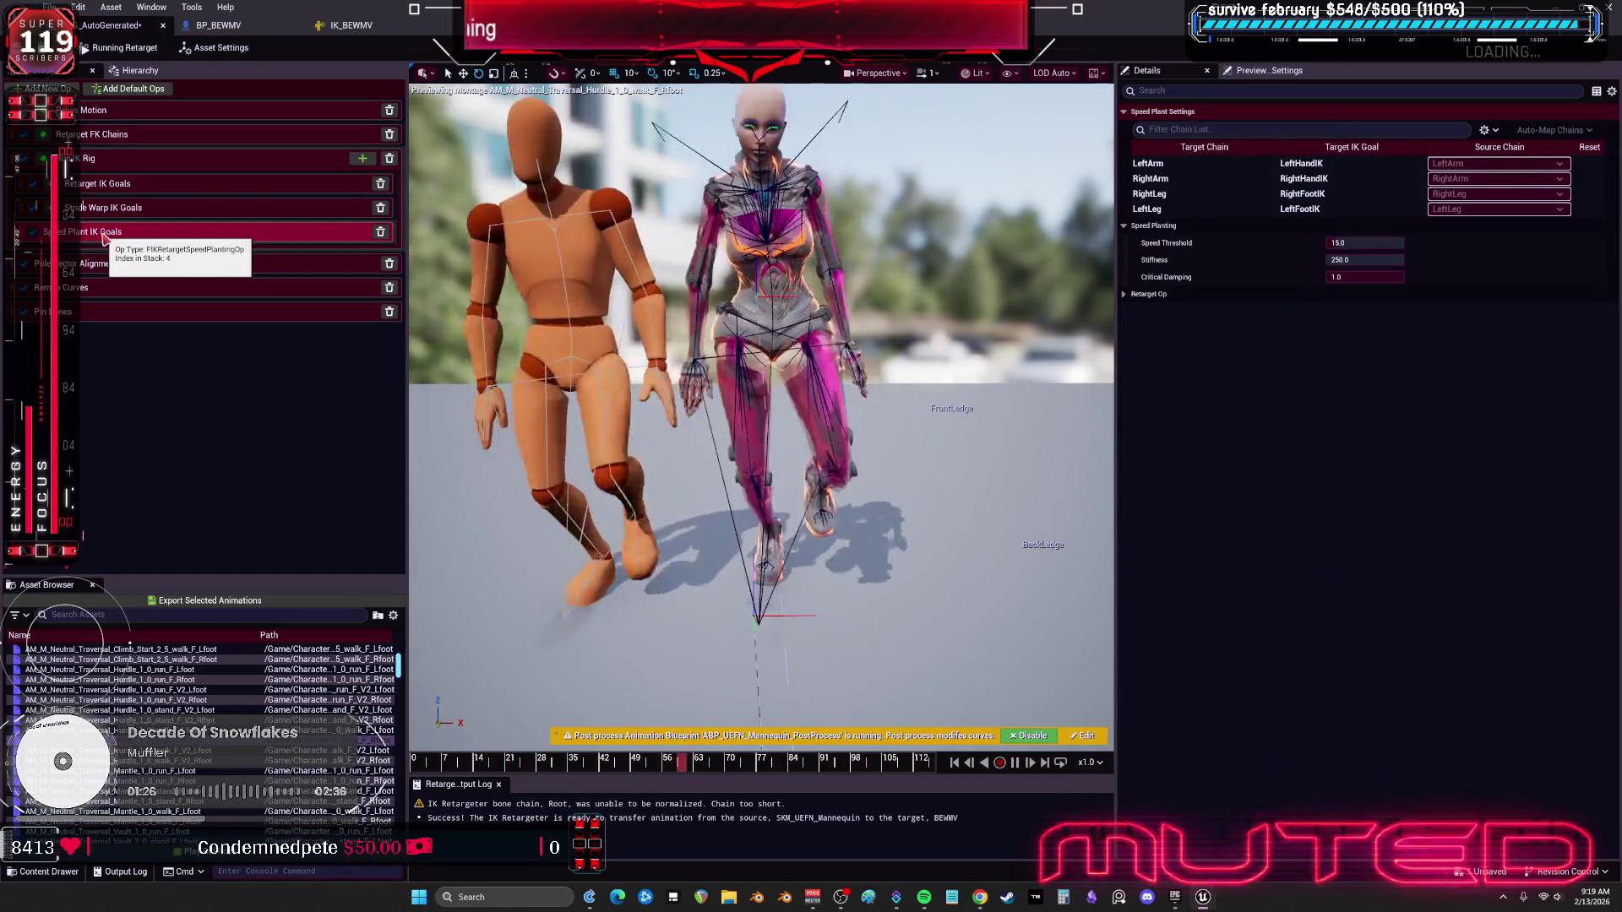
# Step: In Stride Warp IK Goals, try Sideways Offset values of -0.2 and -1.0
pyautogui.click(107, 213)
pyautogui.click(1362, 312)
pyautogui.moveTo(1361, 312); pyautogui.dragTo(1408, 313)
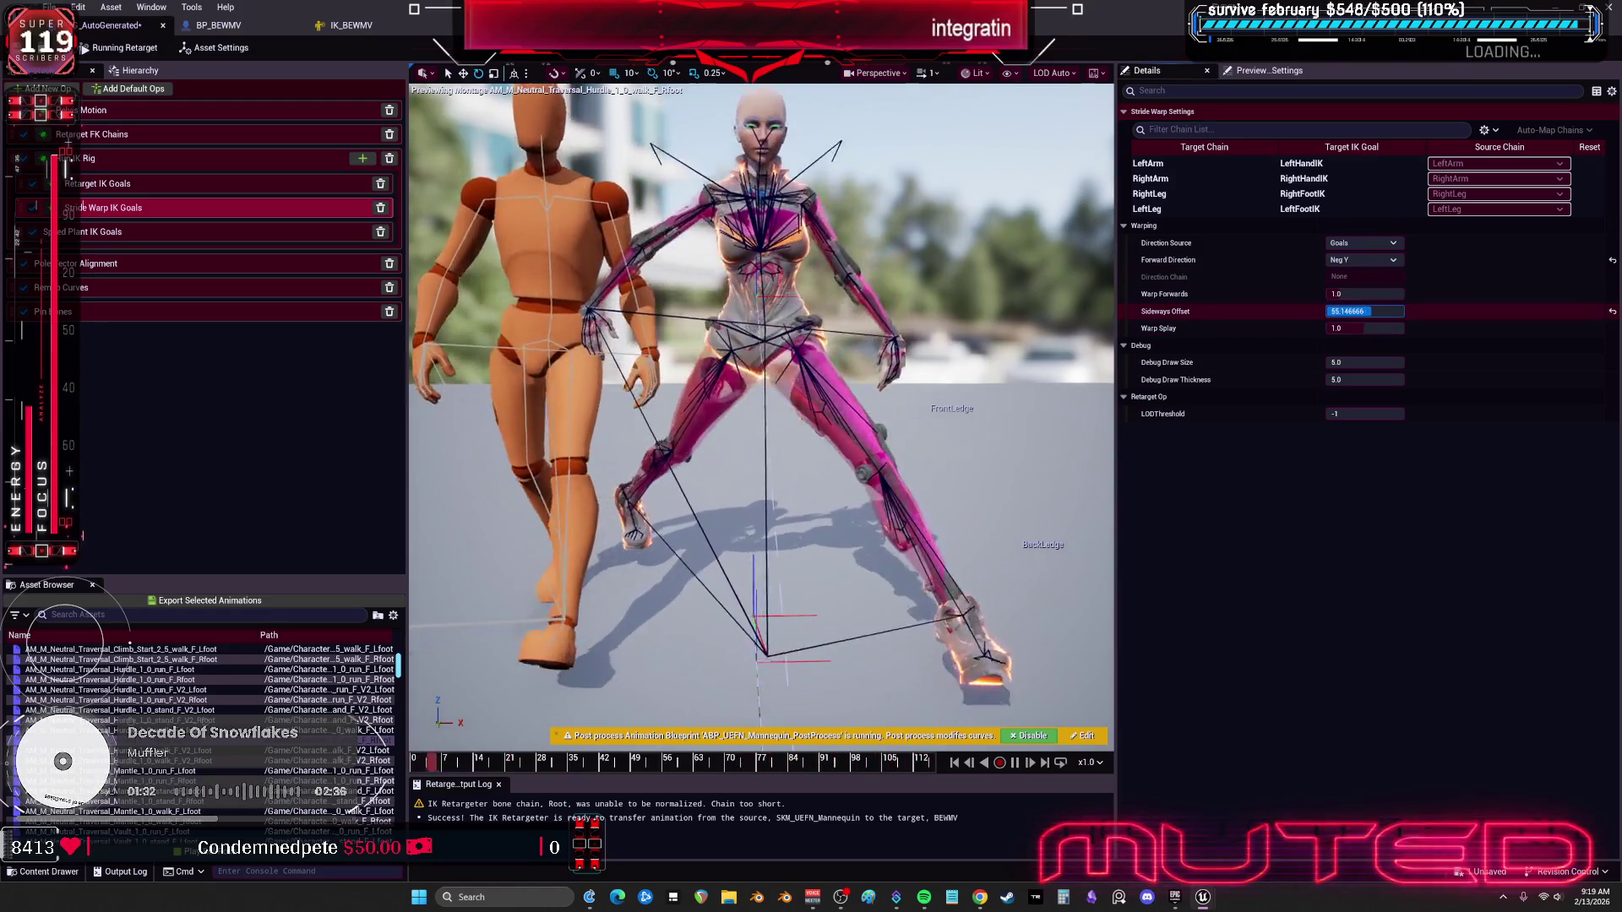
pyautogui.write('-0.2')
pyautogui.press('Return')
pyautogui.write('-')
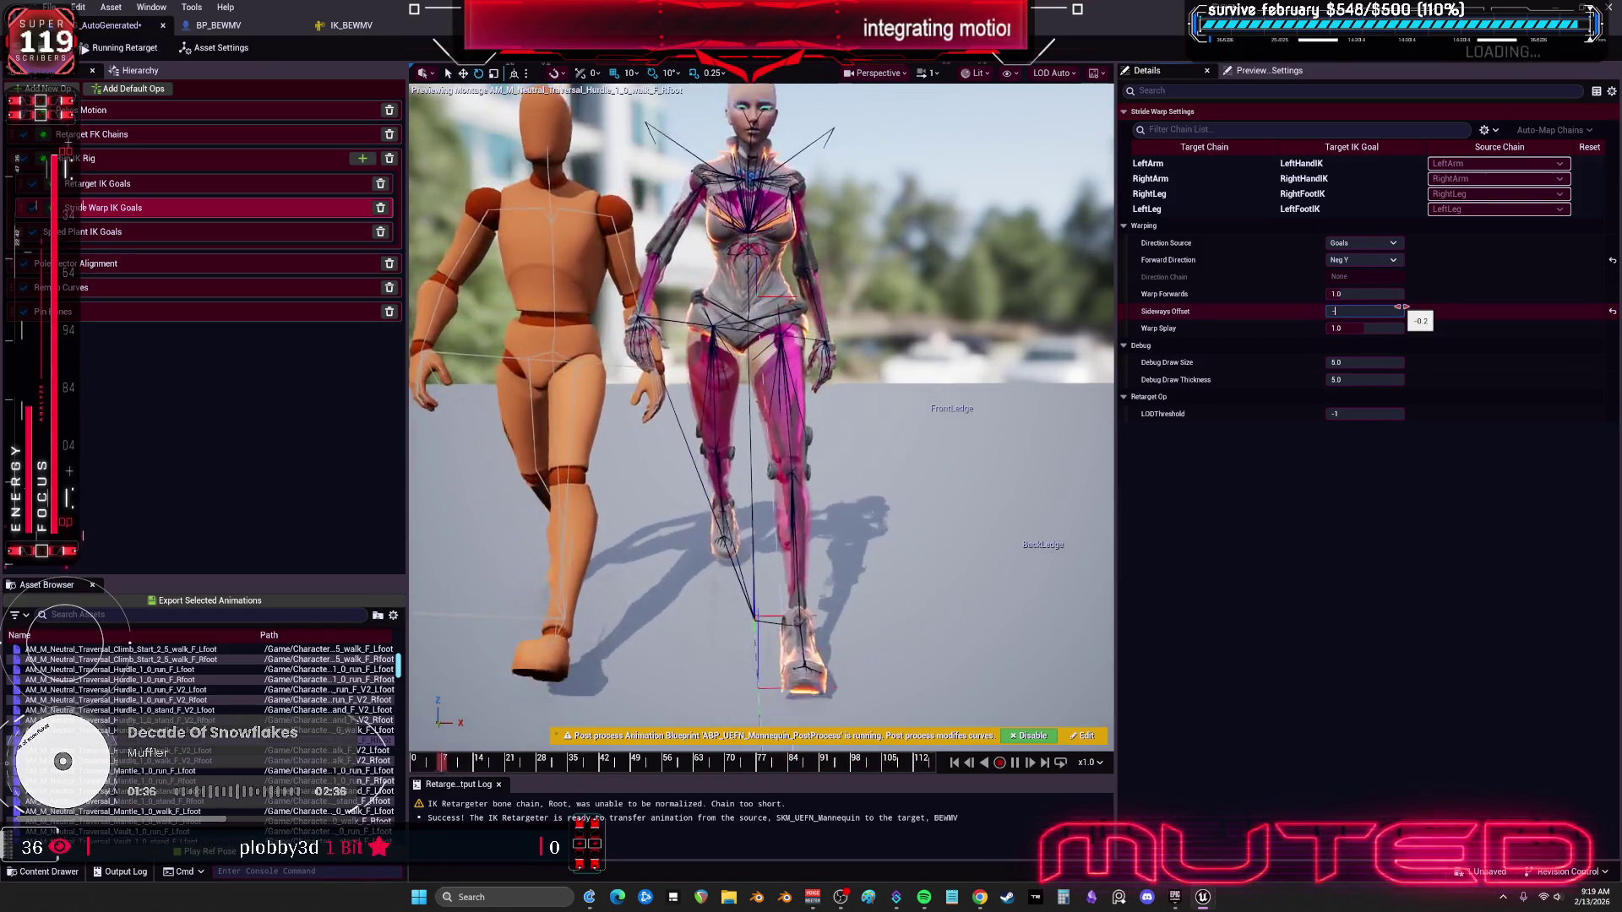
pyautogui.write('1')
pyautogui.press('Return')
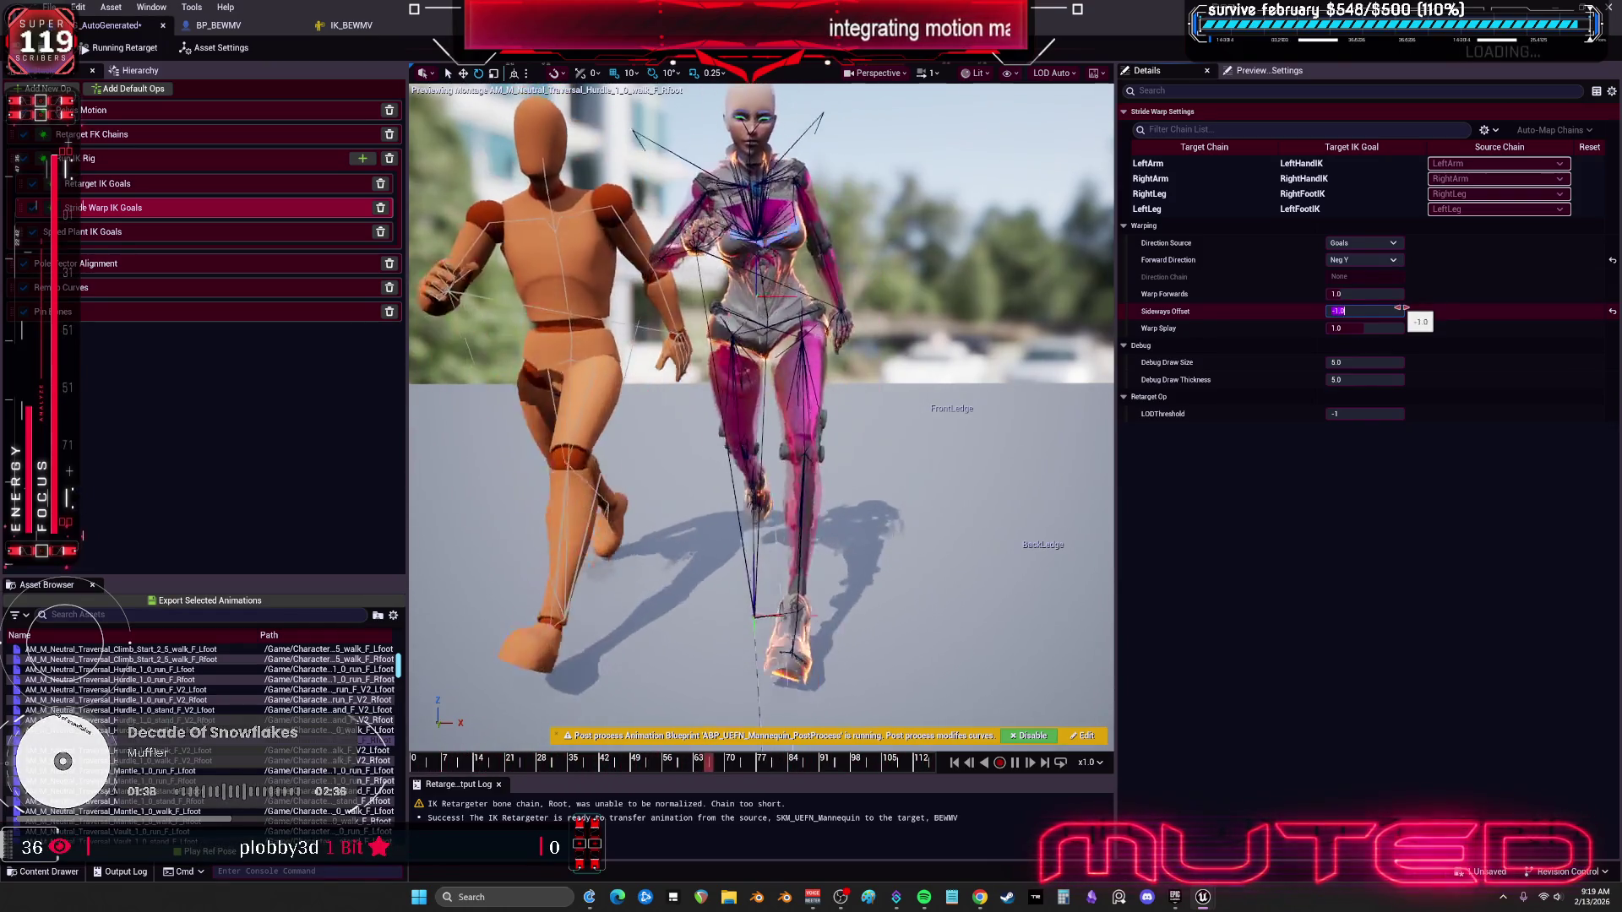
# Step: Set Sideways Offset to -5.0 and preview the Hurdle_1_0_run_F_V2_Lfoot montage
pyautogui.click(1423, 544)
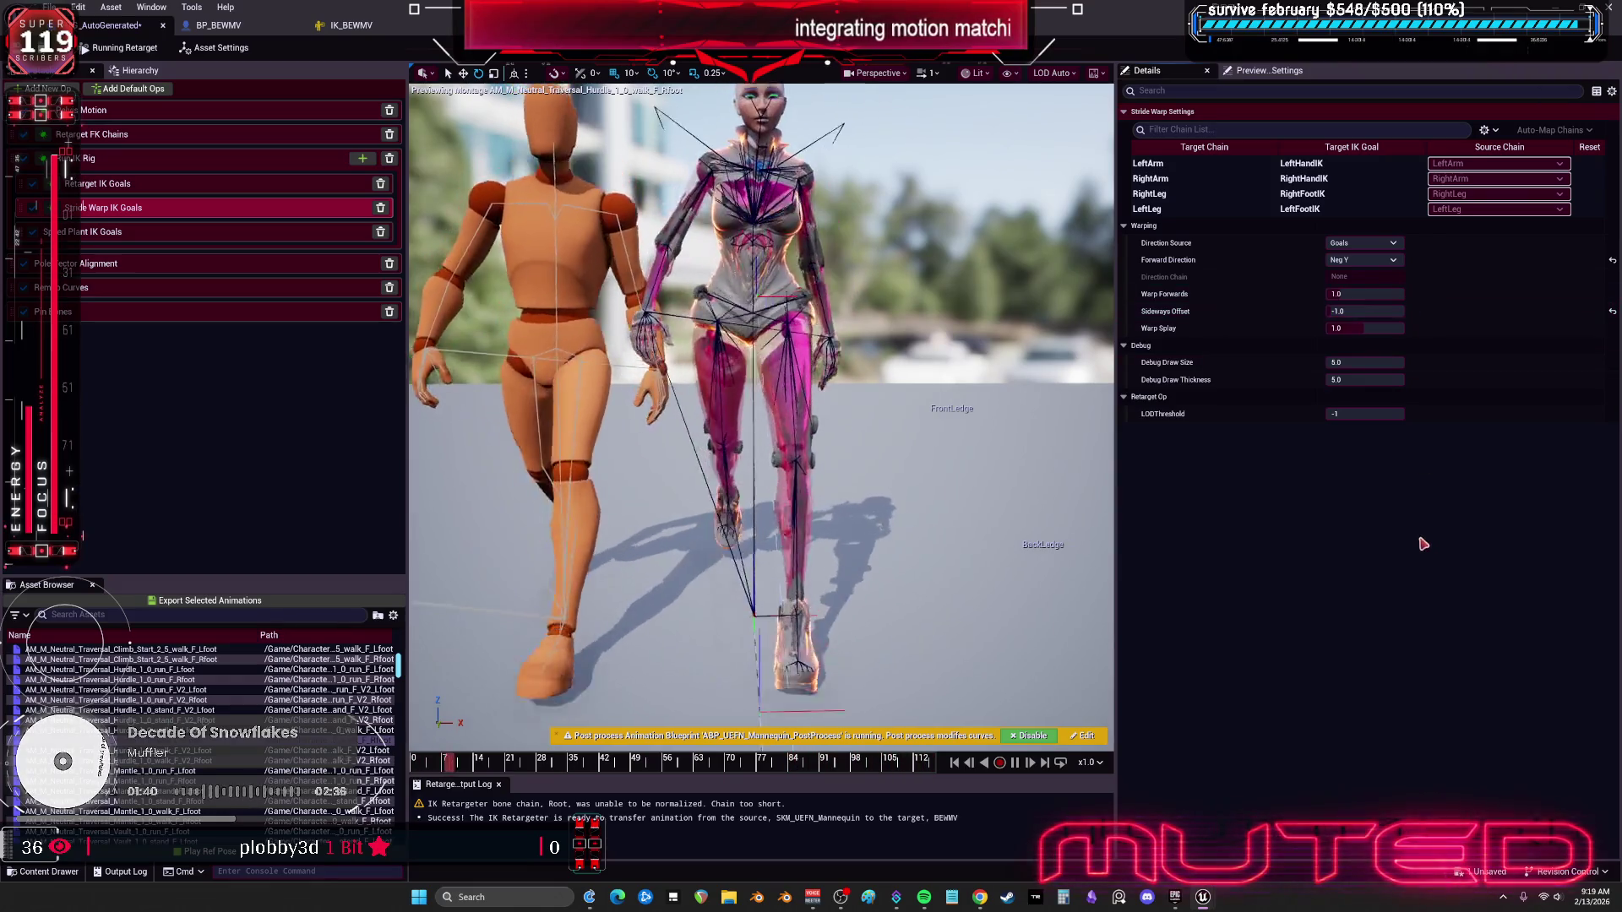
pyautogui.moveTo(1187, 313)
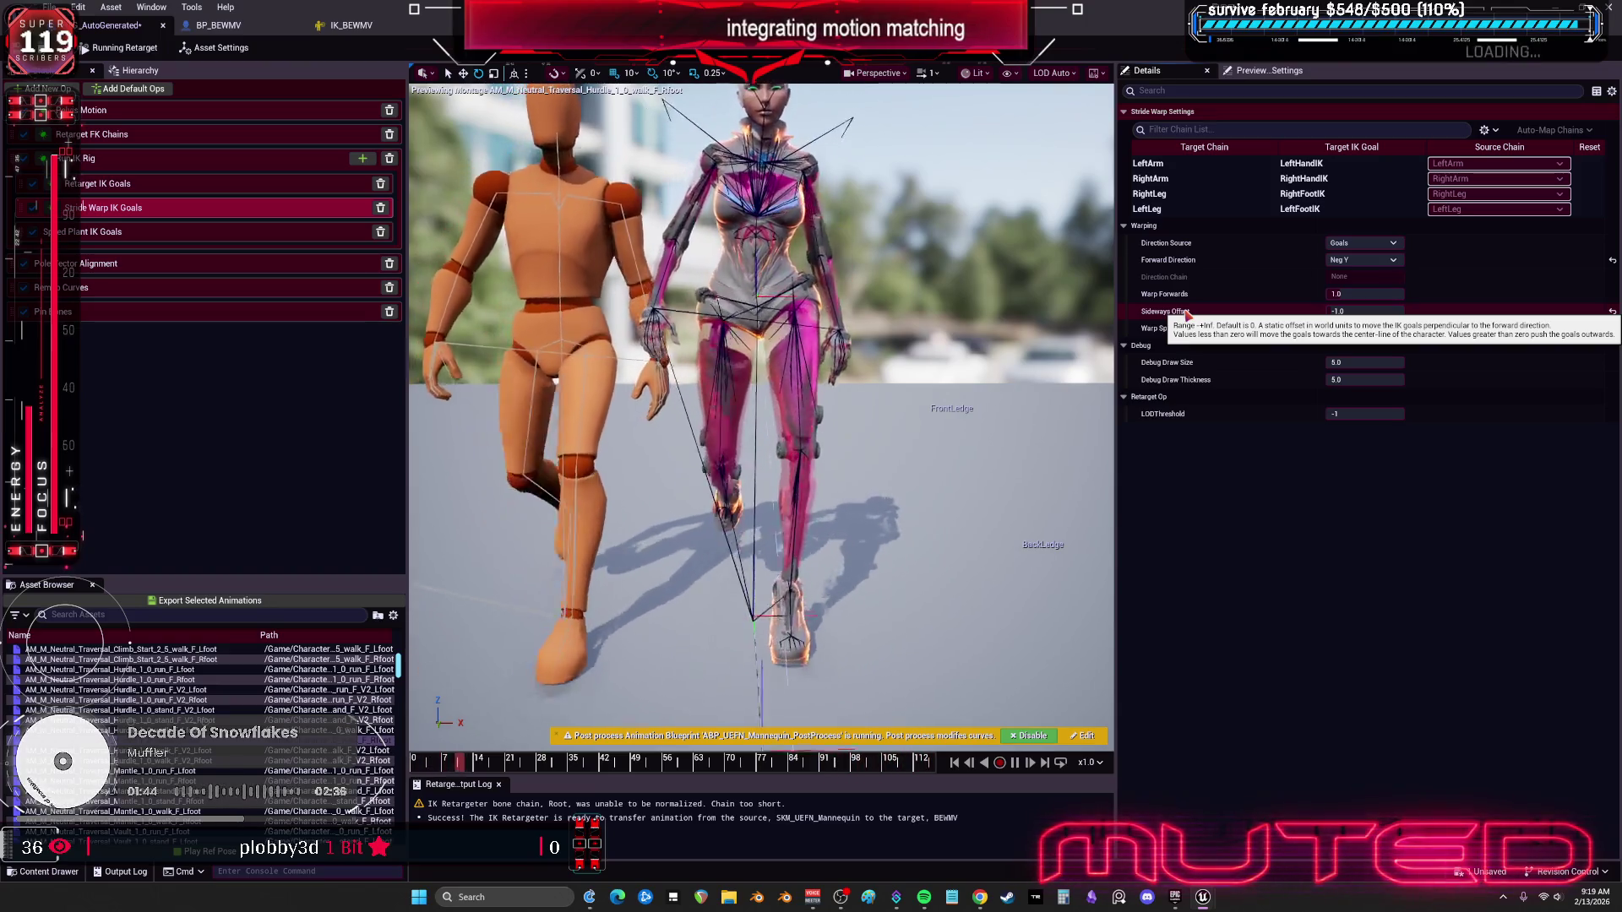
pyautogui.click(1369, 312)
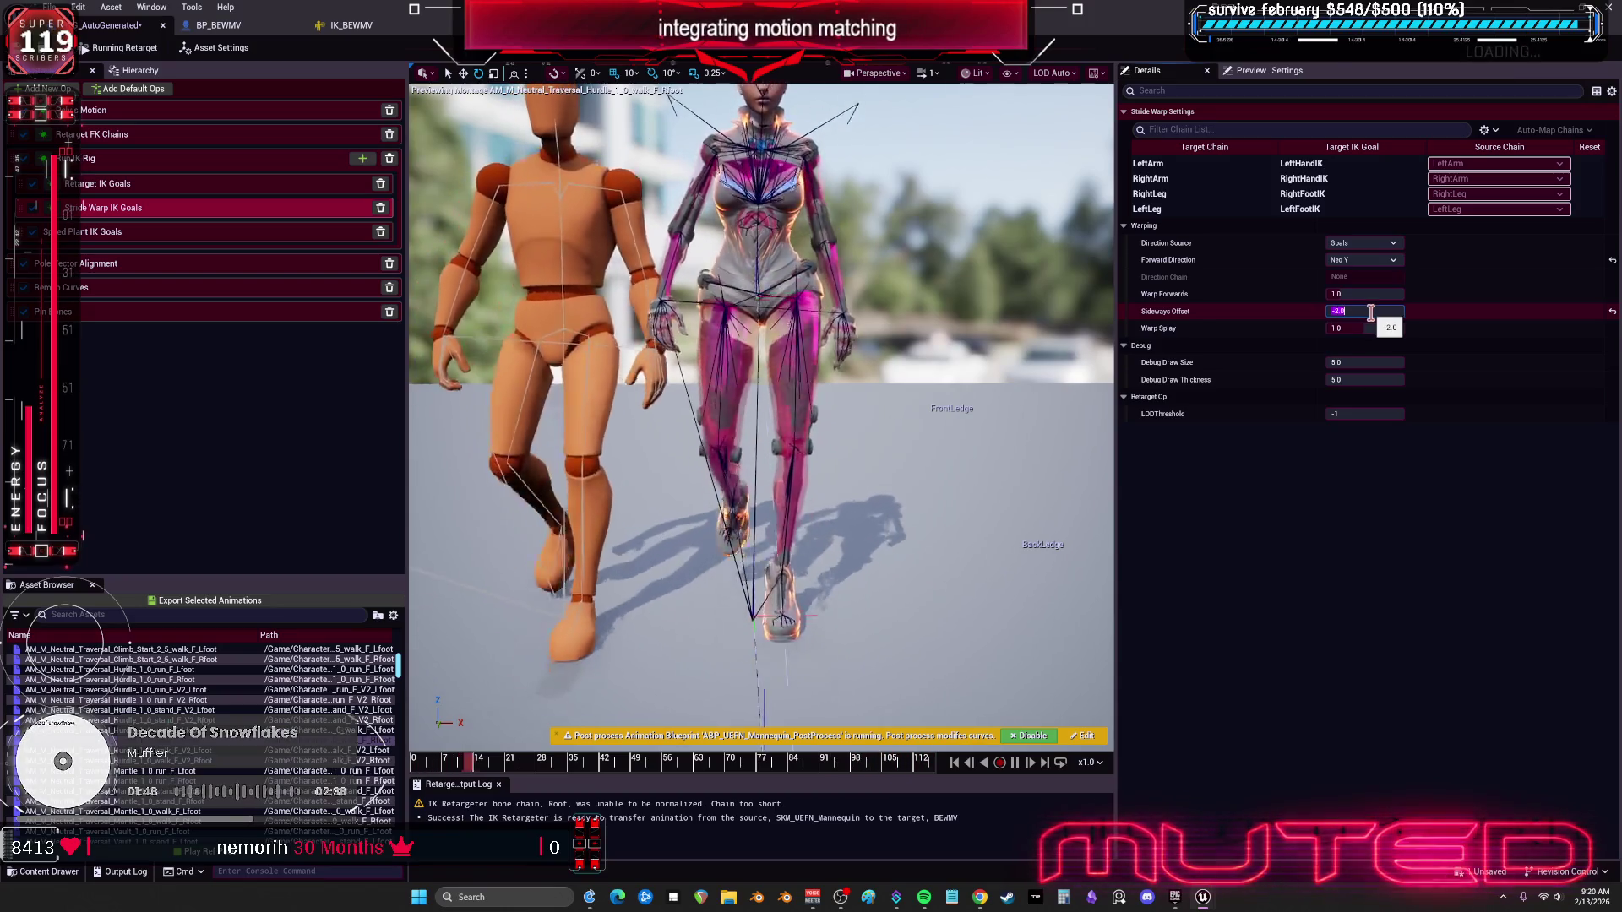
pyautogui.write('-5')
pyautogui.press('Return')
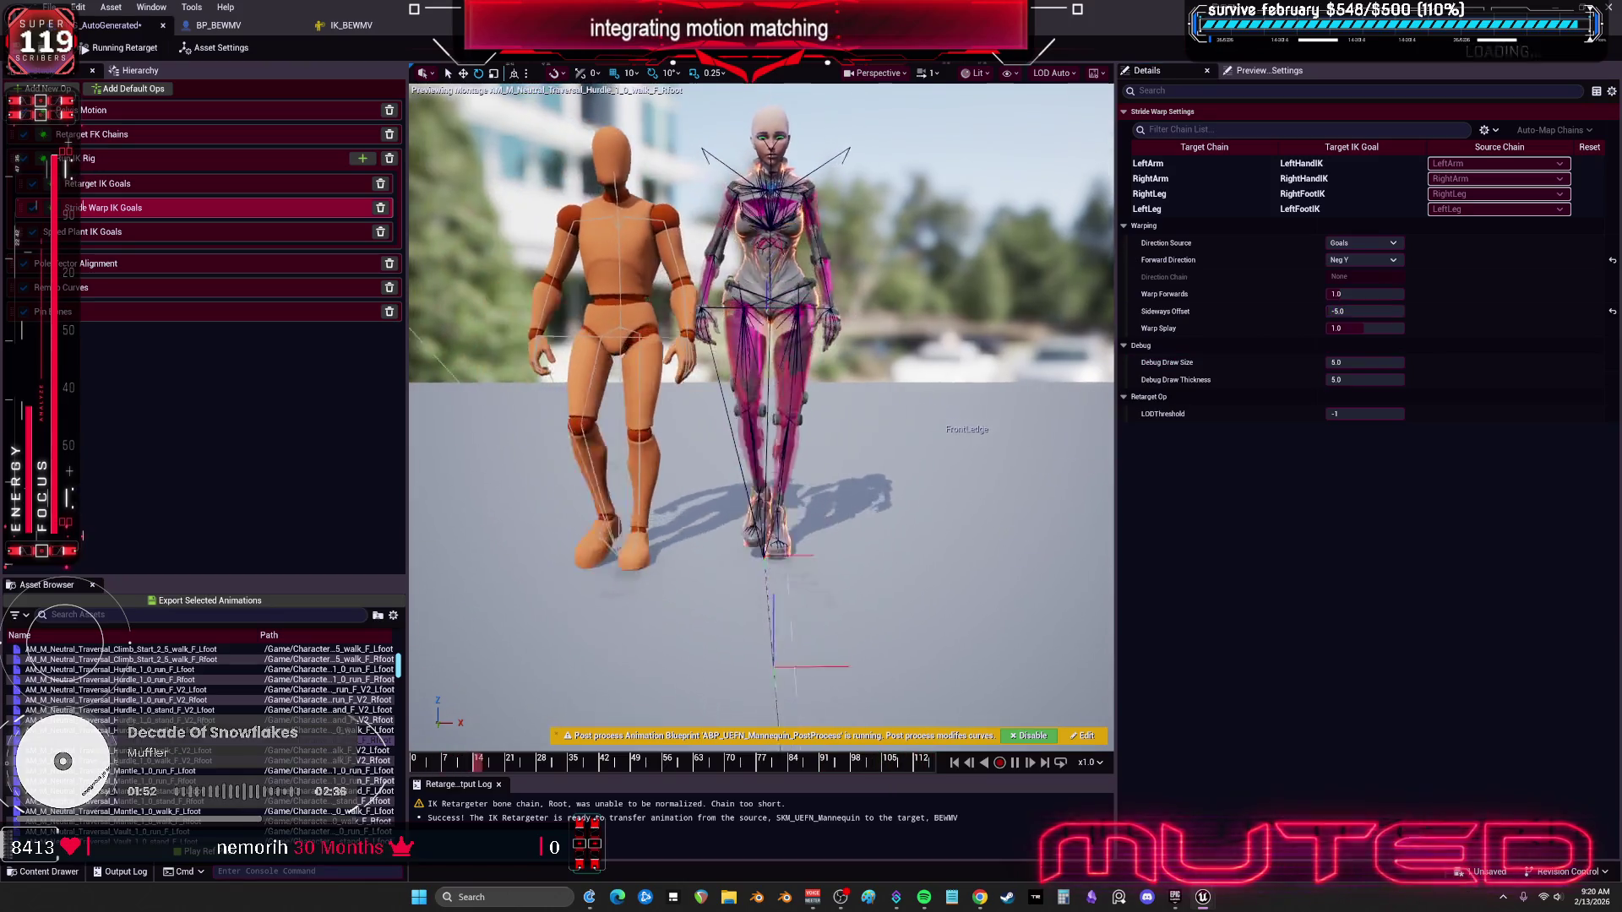
pyautogui.click(208, 689)
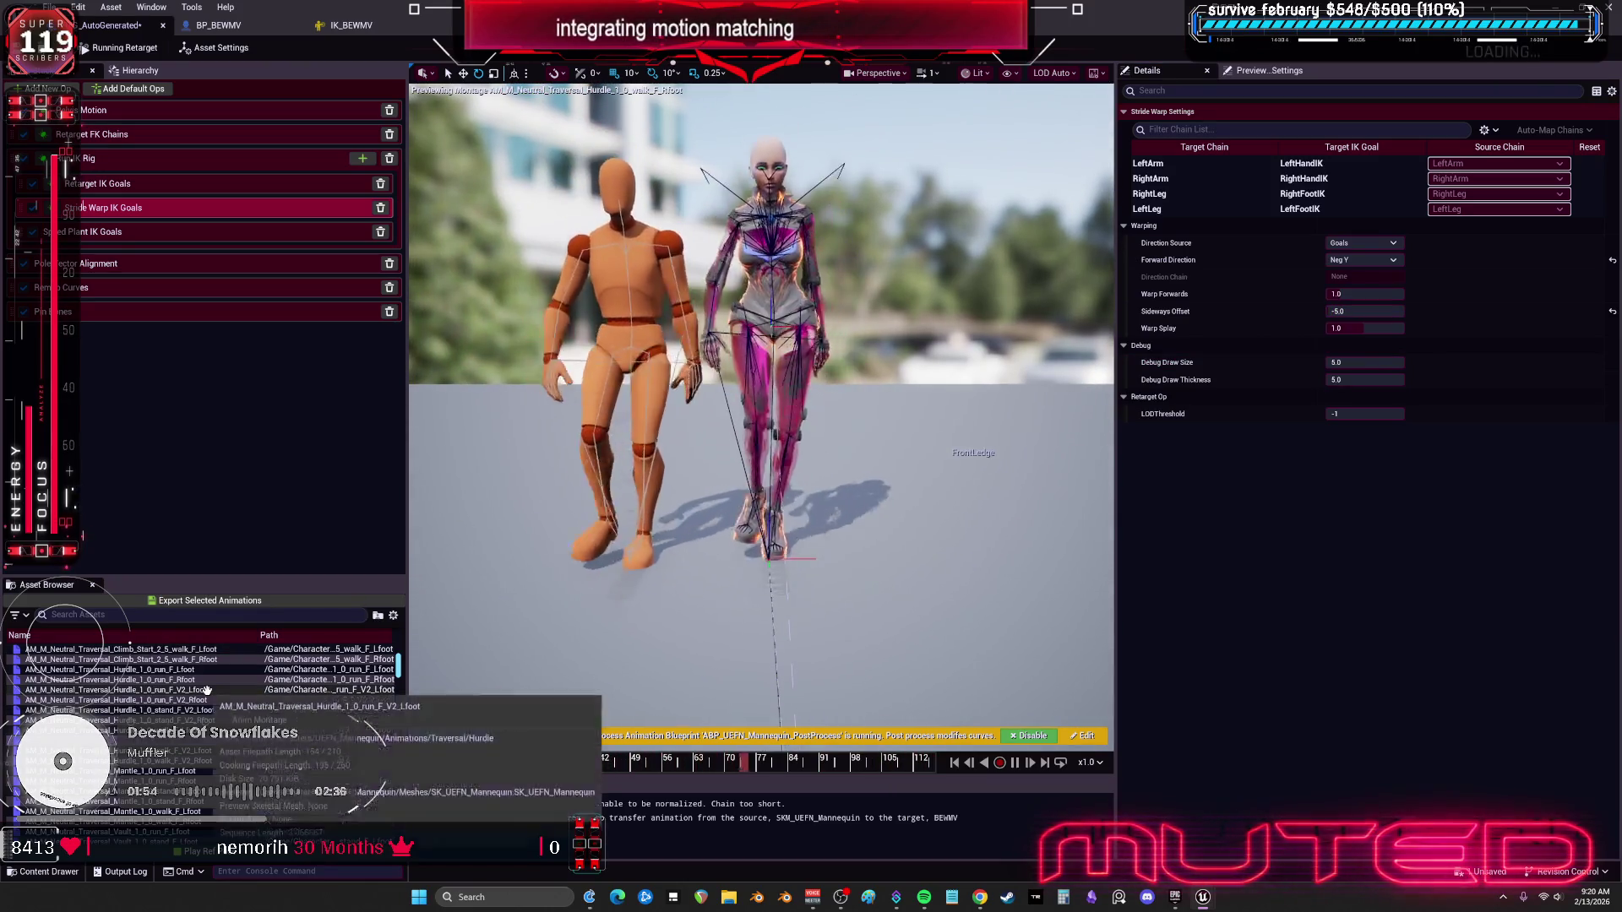
# Step: Select the traversal animations and batch-export them as retargeted animations for BEWMV
pyautogui.scroll(4, 208, 688)
pyautogui.scroll(3, 208, 688)
pyautogui.click(203, 688)
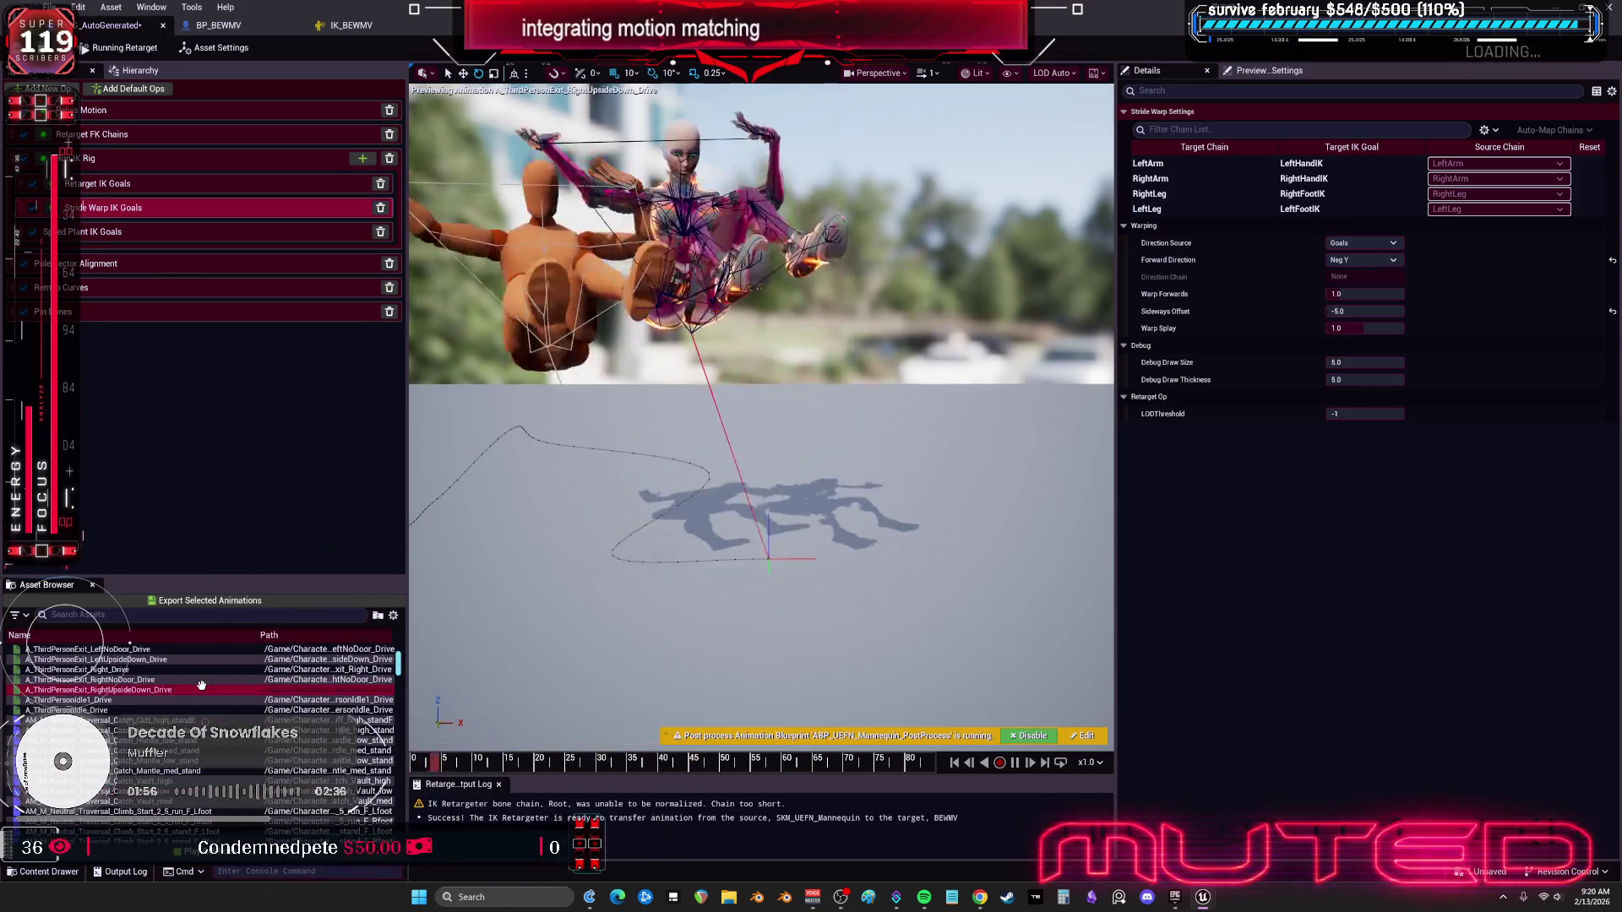
pyautogui.moveTo(207, 680)
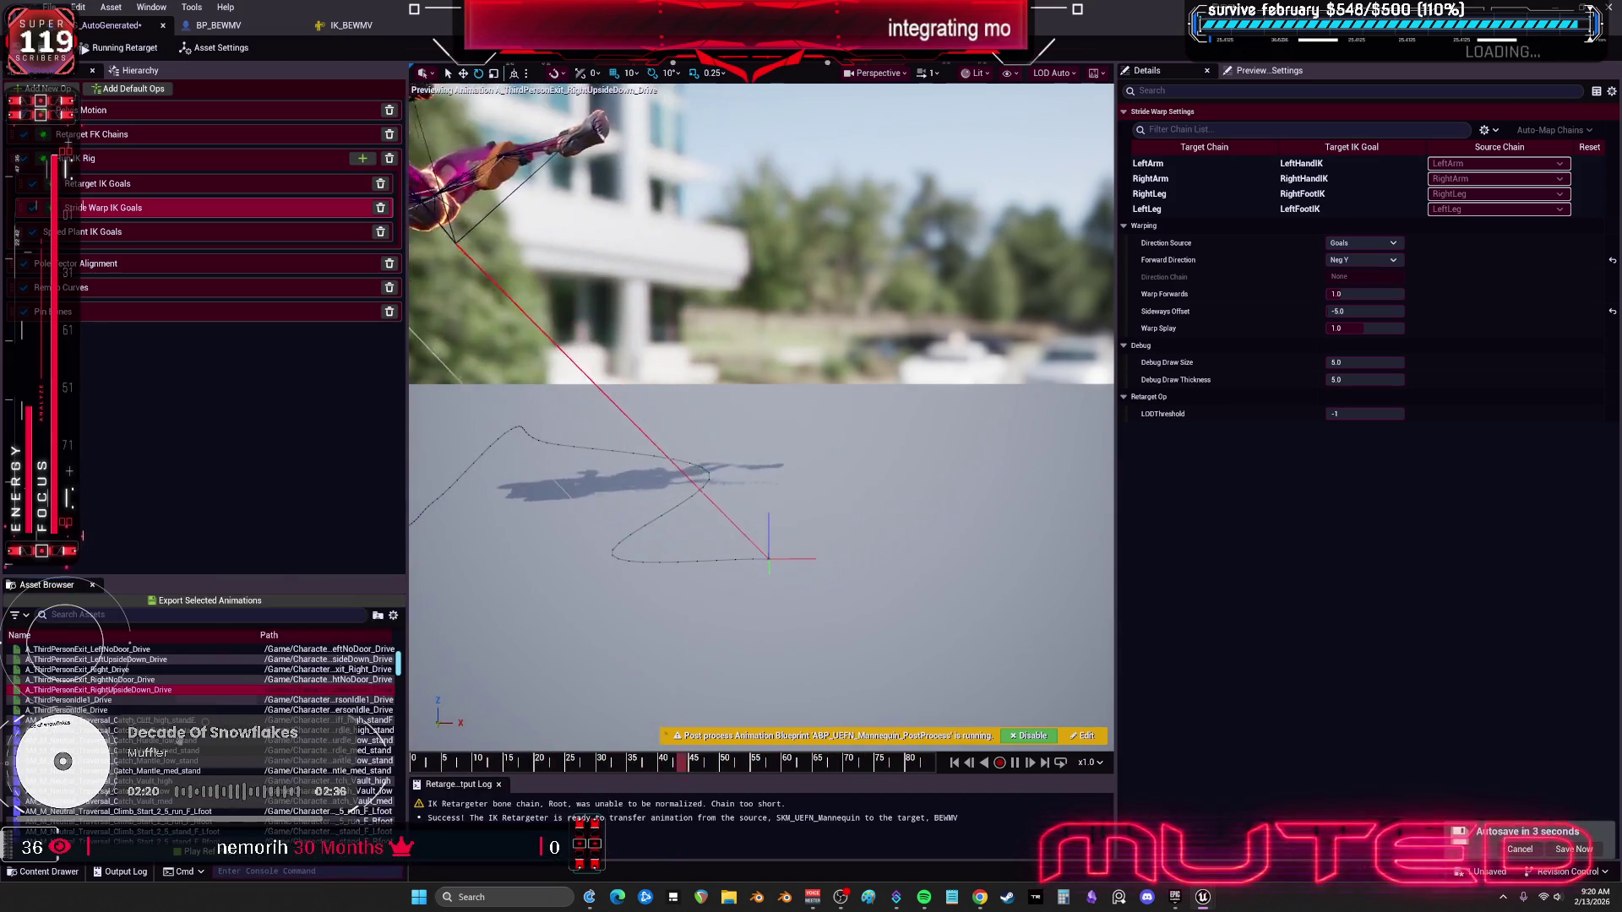
pyautogui.scroll(-3, 202, 727)
pyautogui.scroll(-6, 203, 727)
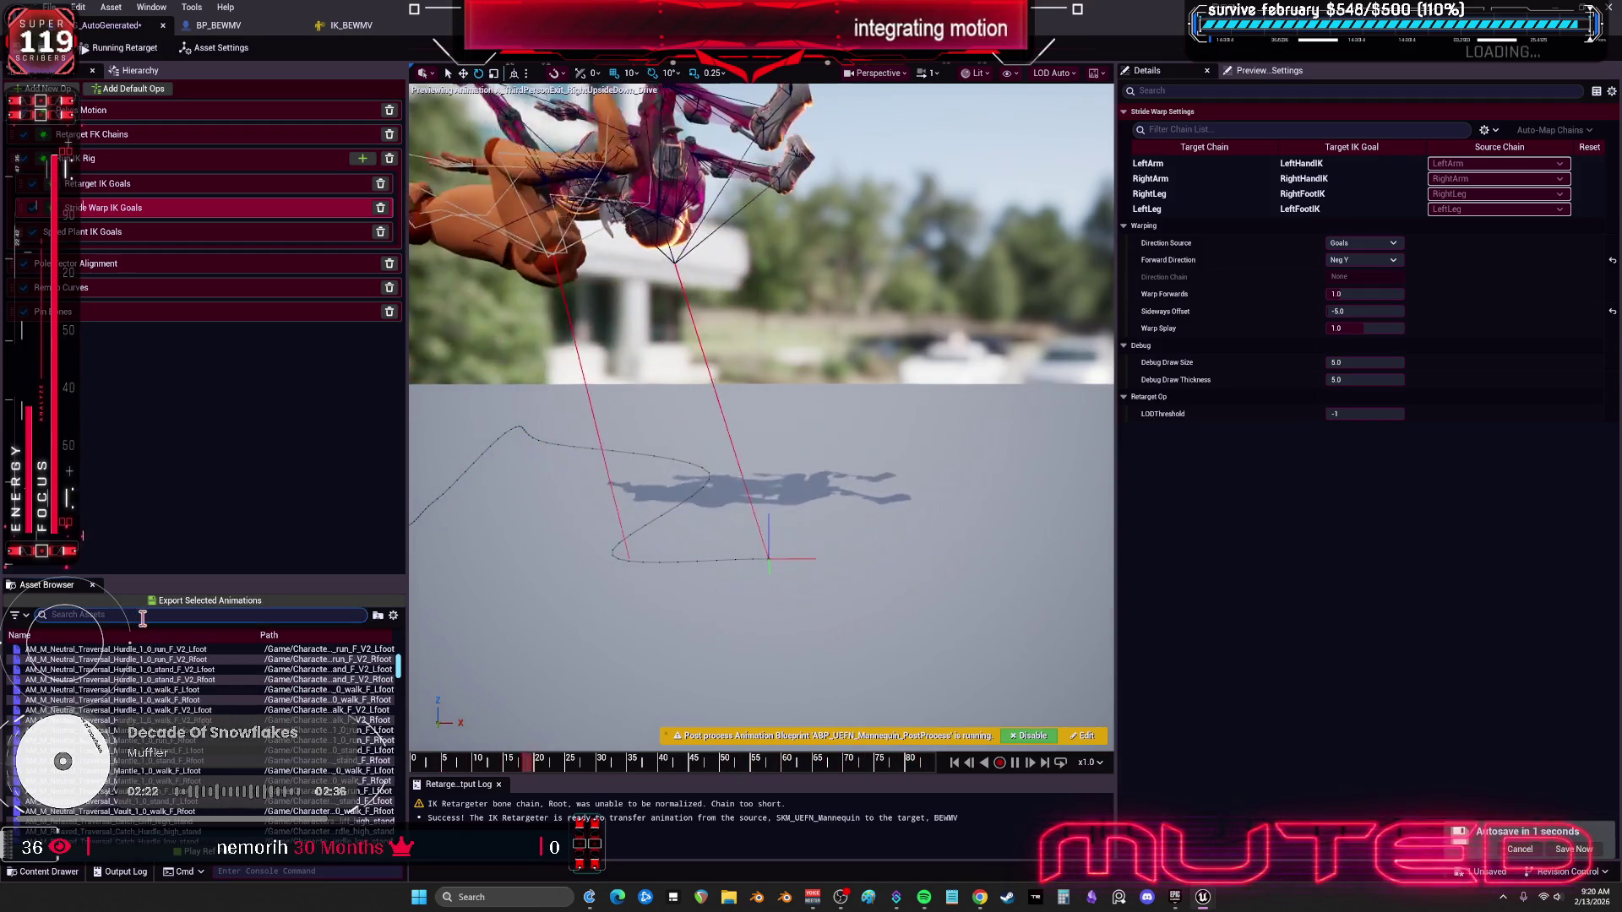
pyautogui.click(210, 600)
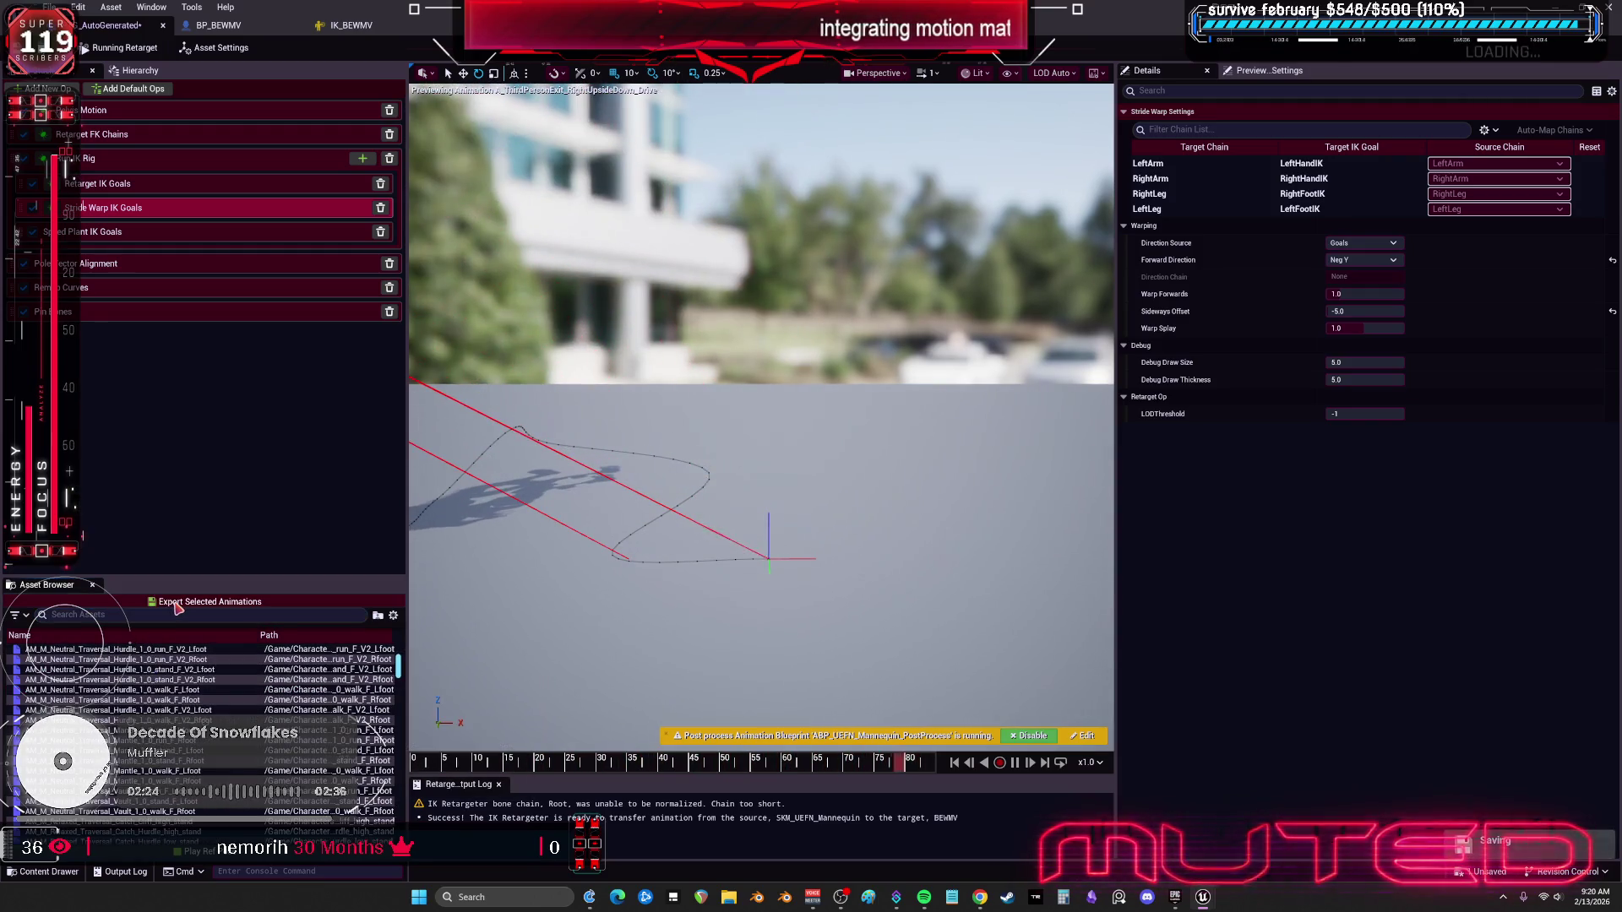
pyautogui.click(881, 648)
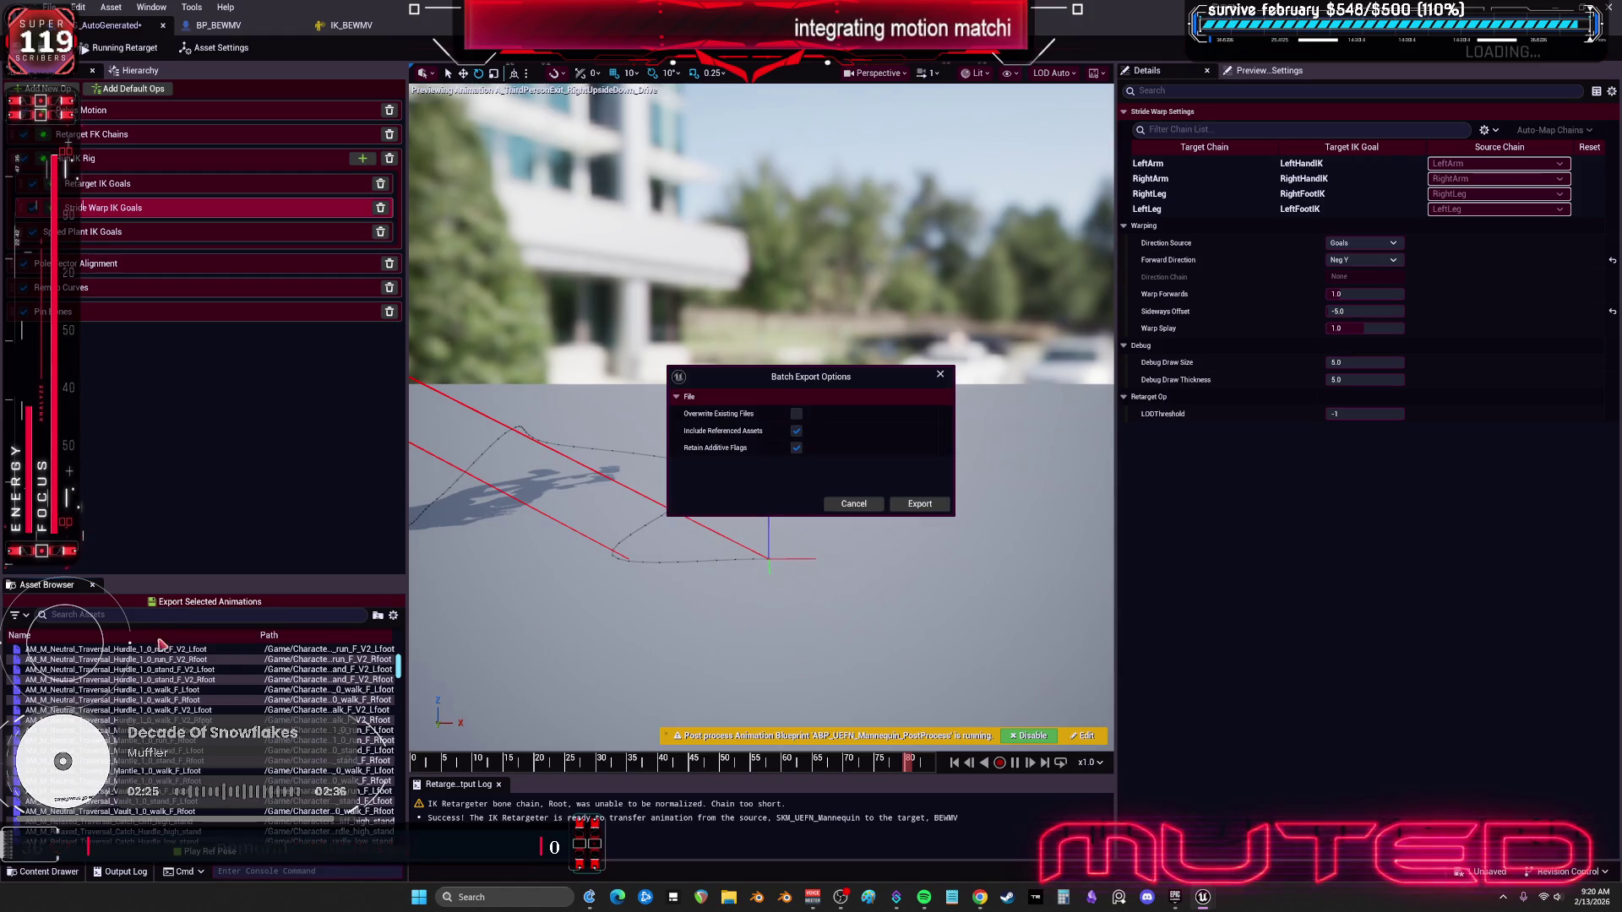
pyautogui.click(904, 504)
# Step: Filter the asset list by 'WALK' and preview the first walk animation
pyautogui.click(191, 614)
pyautogui.write('WA')
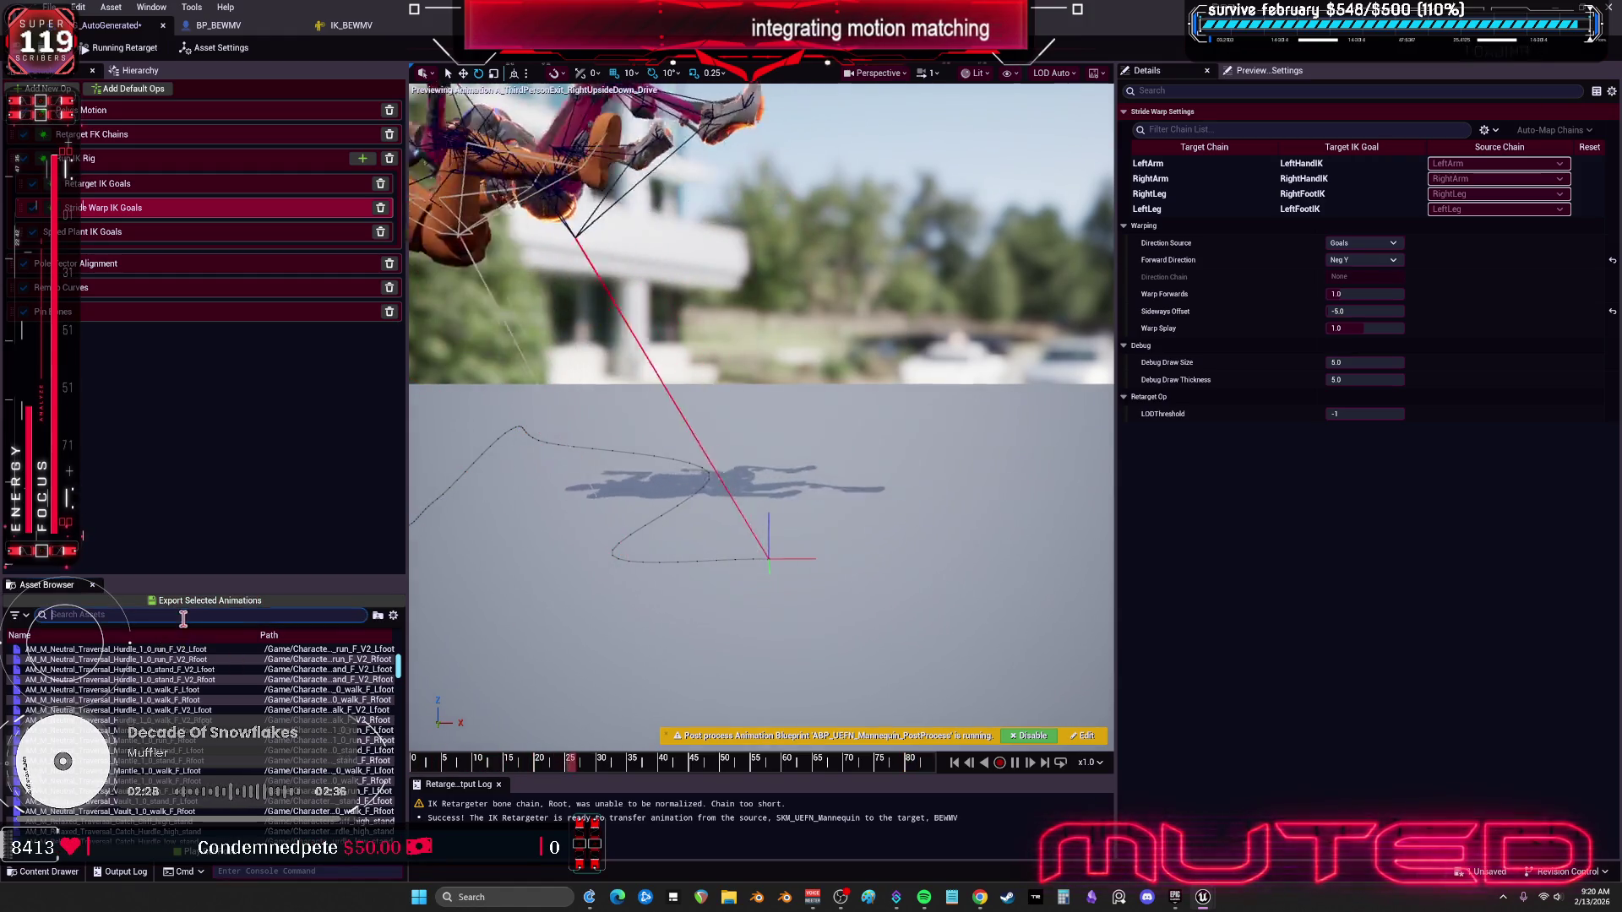
pyautogui.write('LK')
pyautogui.click(110, 659)
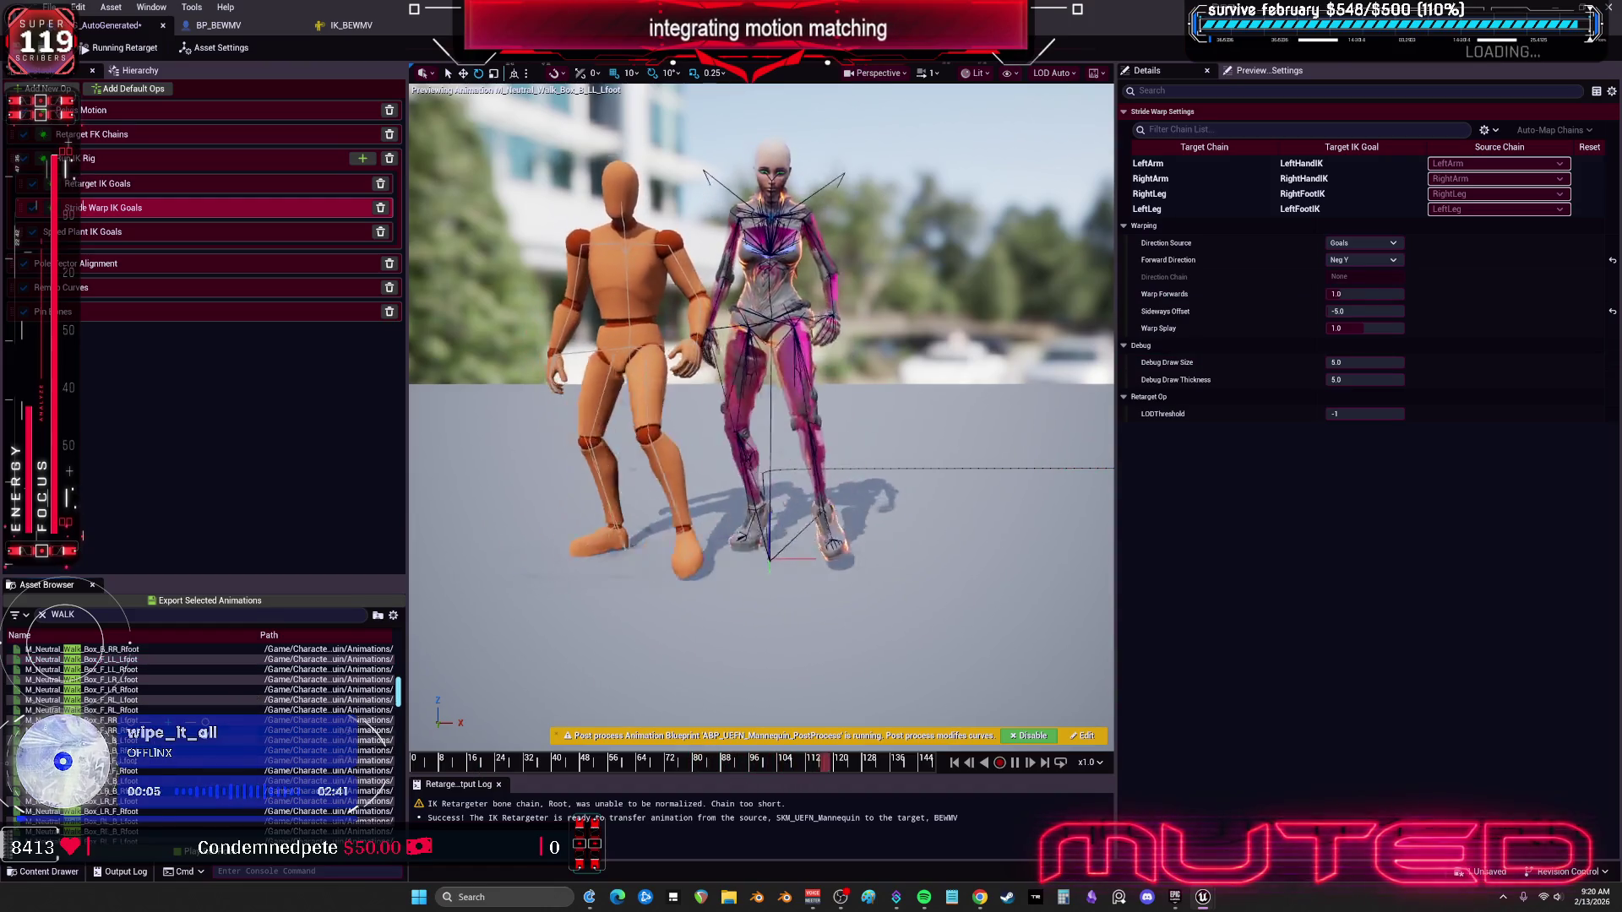
# Step: Preview the Walk_Hourglass_LR_BR_Lfoot, Walk_Pivot_BR_FL_Rfoot and Prism_F_FR_Rfoot walk animations
pyautogui.scroll(-5, 223, 719)
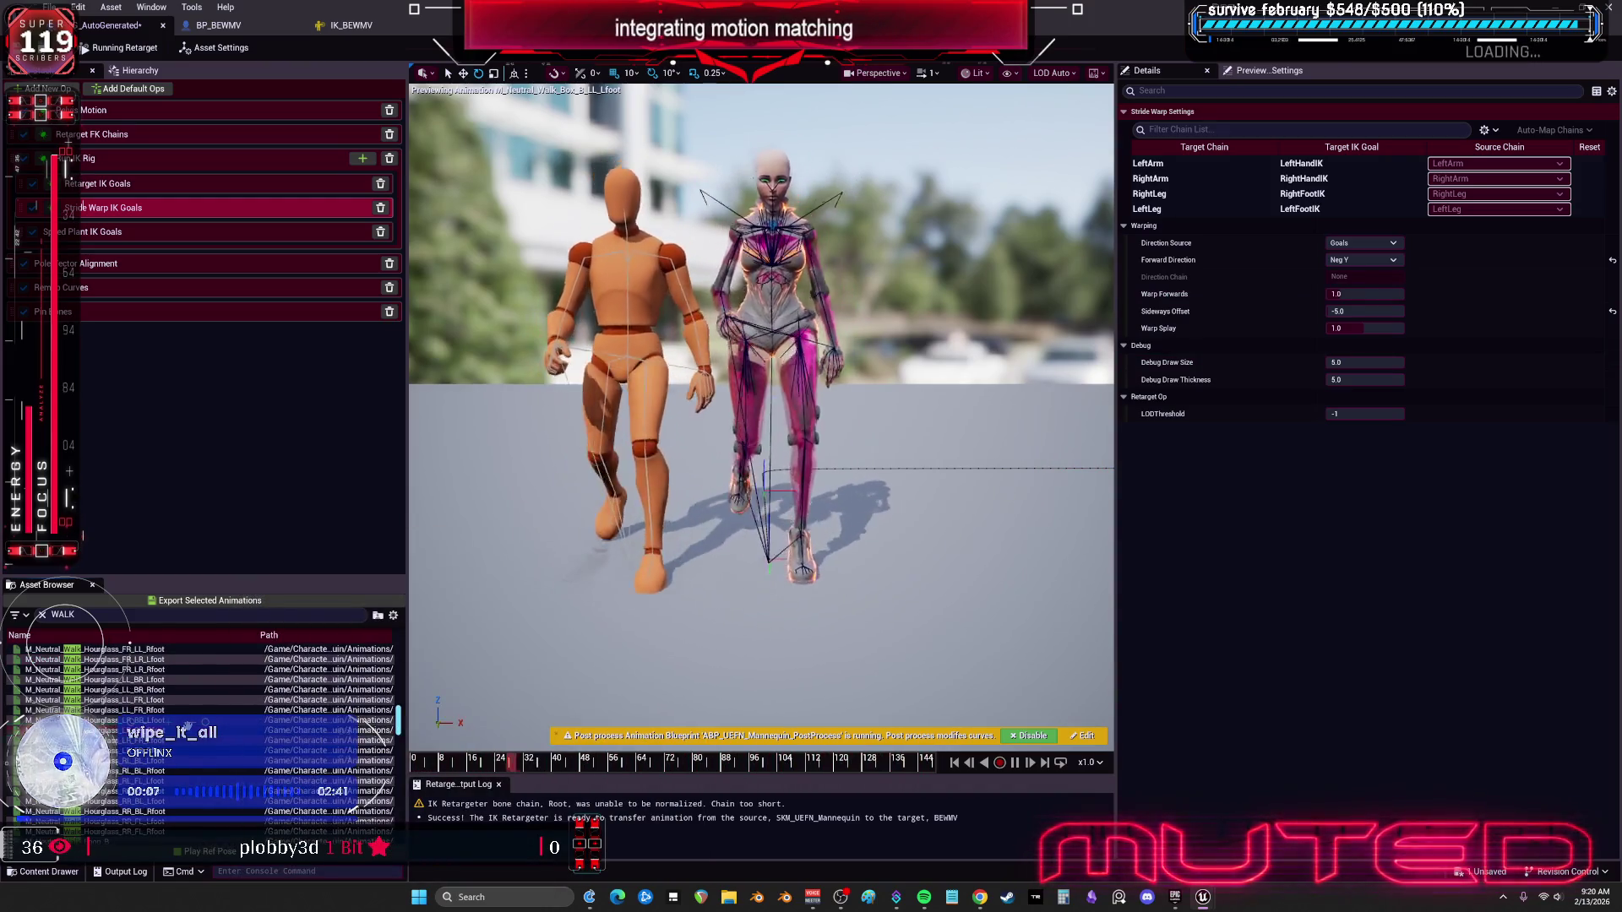
pyautogui.click(223, 718)
pyautogui.scroll(-5, 195, 743)
pyautogui.scroll(-3, 187, 752)
pyautogui.click(178, 773)
pyautogui.scroll(-3, 167, 791)
pyautogui.scroll(-2, 169, 743)
pyautogui.click(118, 710)
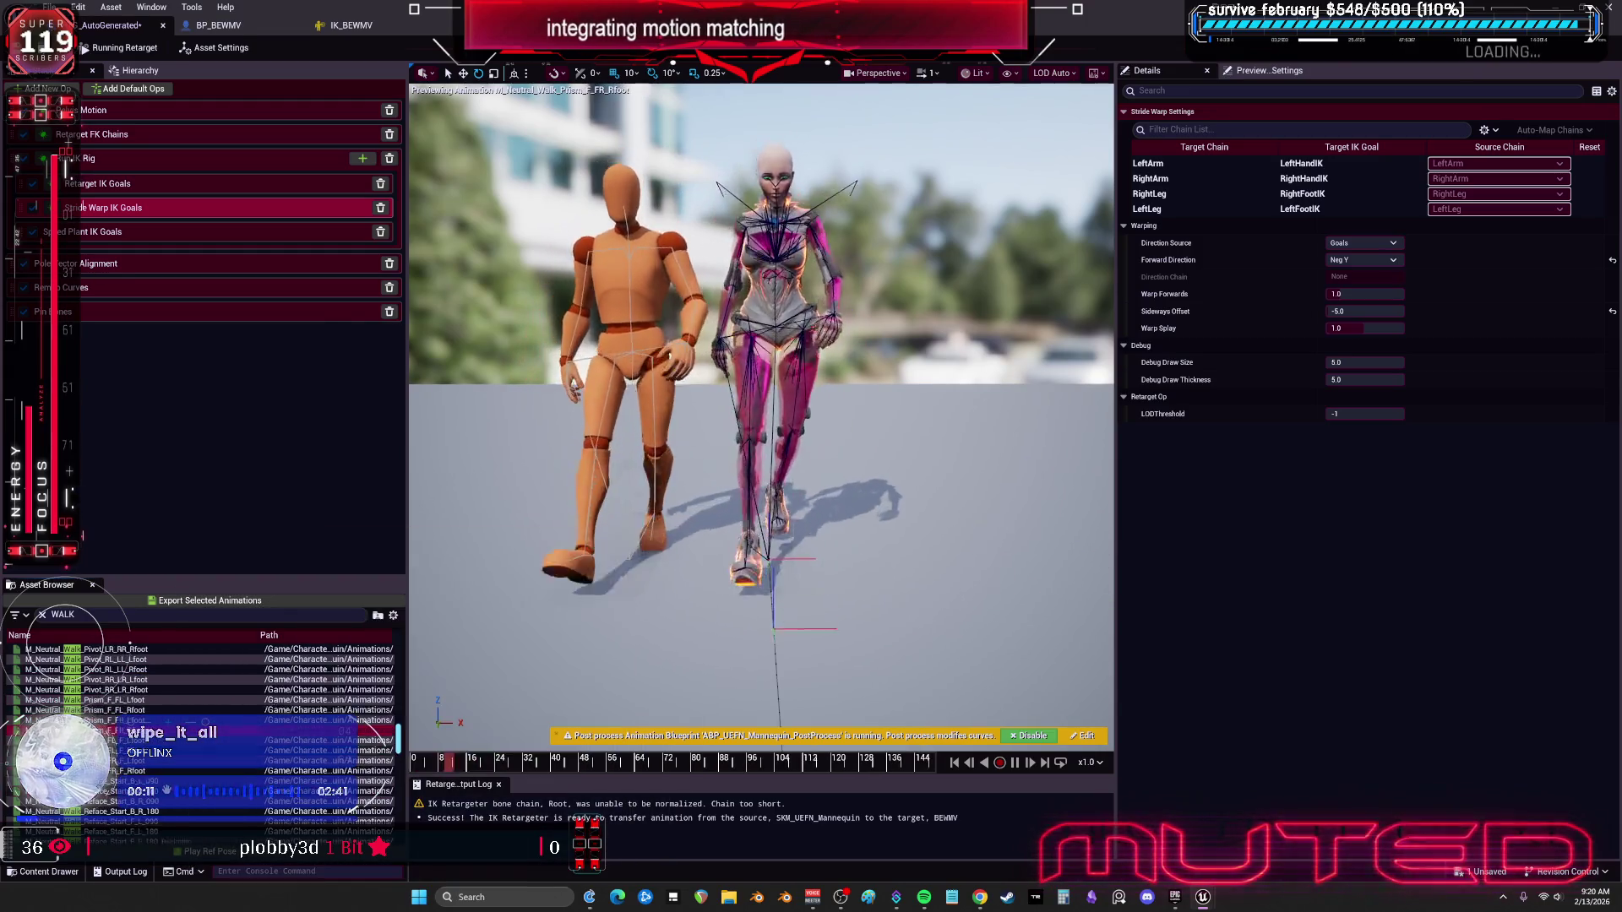
# Step: Preview the jump-into-walk, Walk_Loop_BL and Walk_Pivot_F_B_Rfoot animations
pyautogui.scroll(-5, 181, 760)
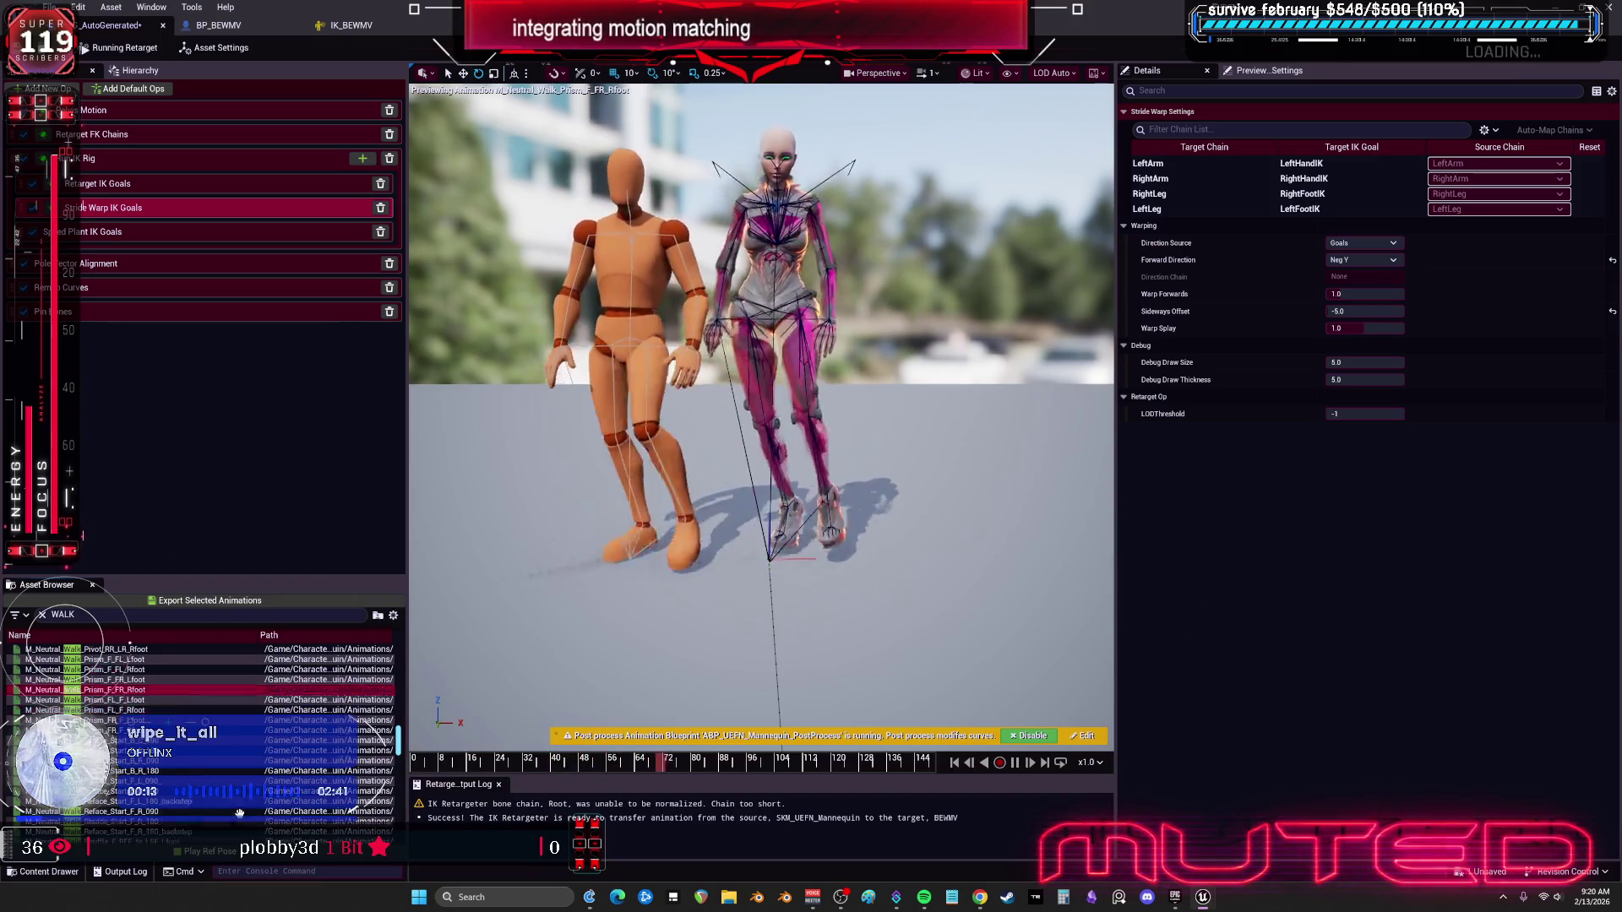
pyautogui.scroll(-3, 169, 760)
pyautogui.click(161, 770)
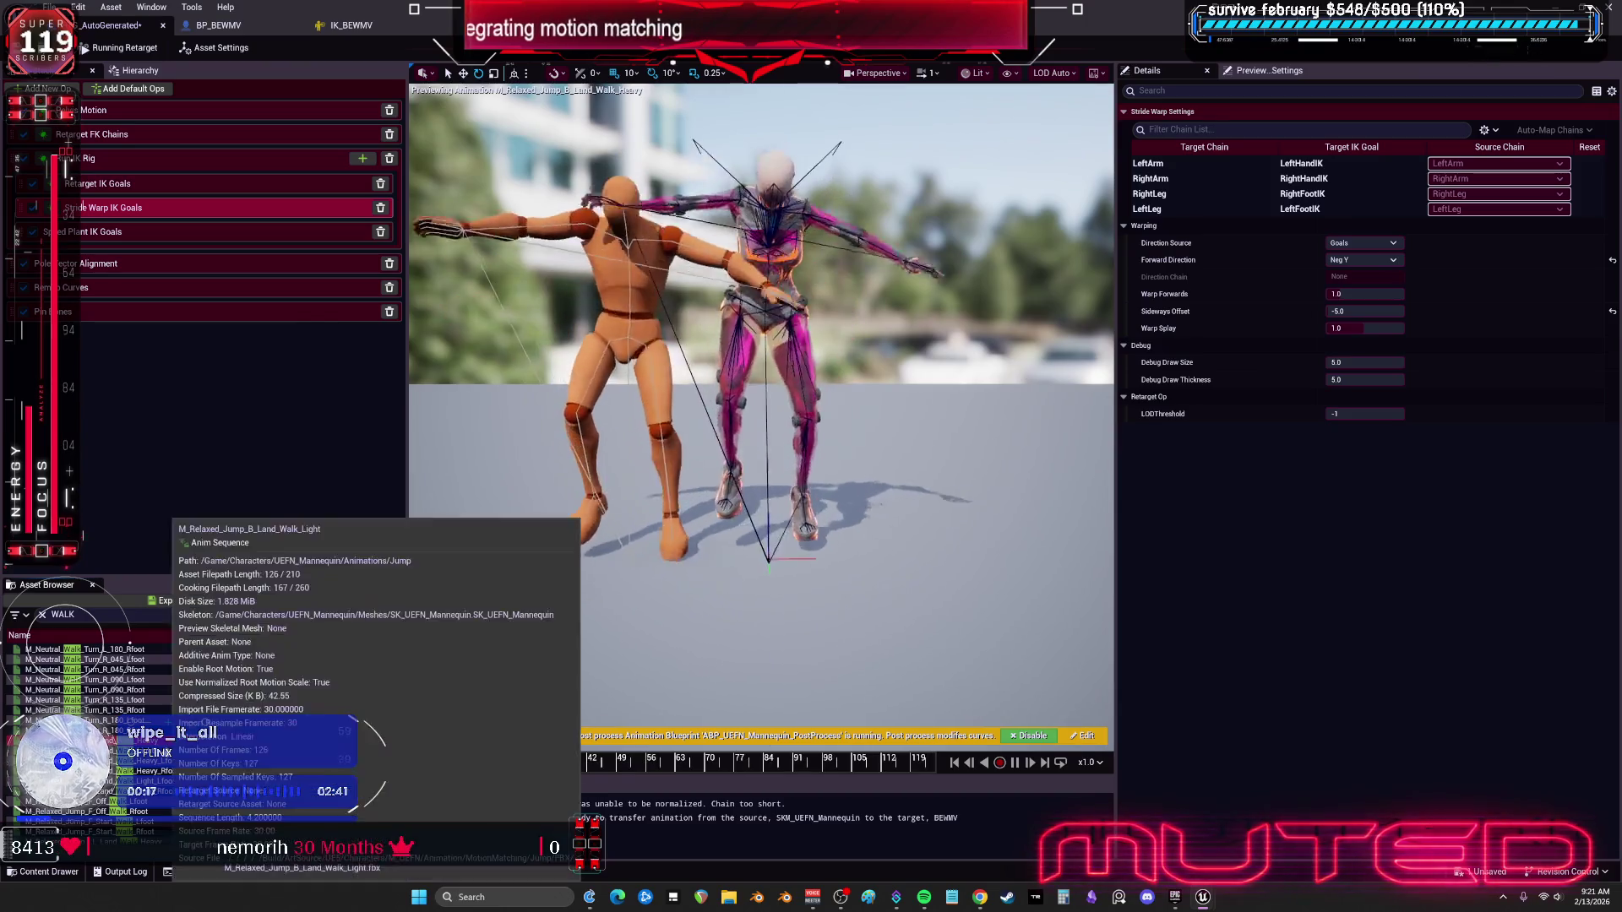
pyautogui.scroll(-5, 129, 676)
pyautogui.click(127, 659)
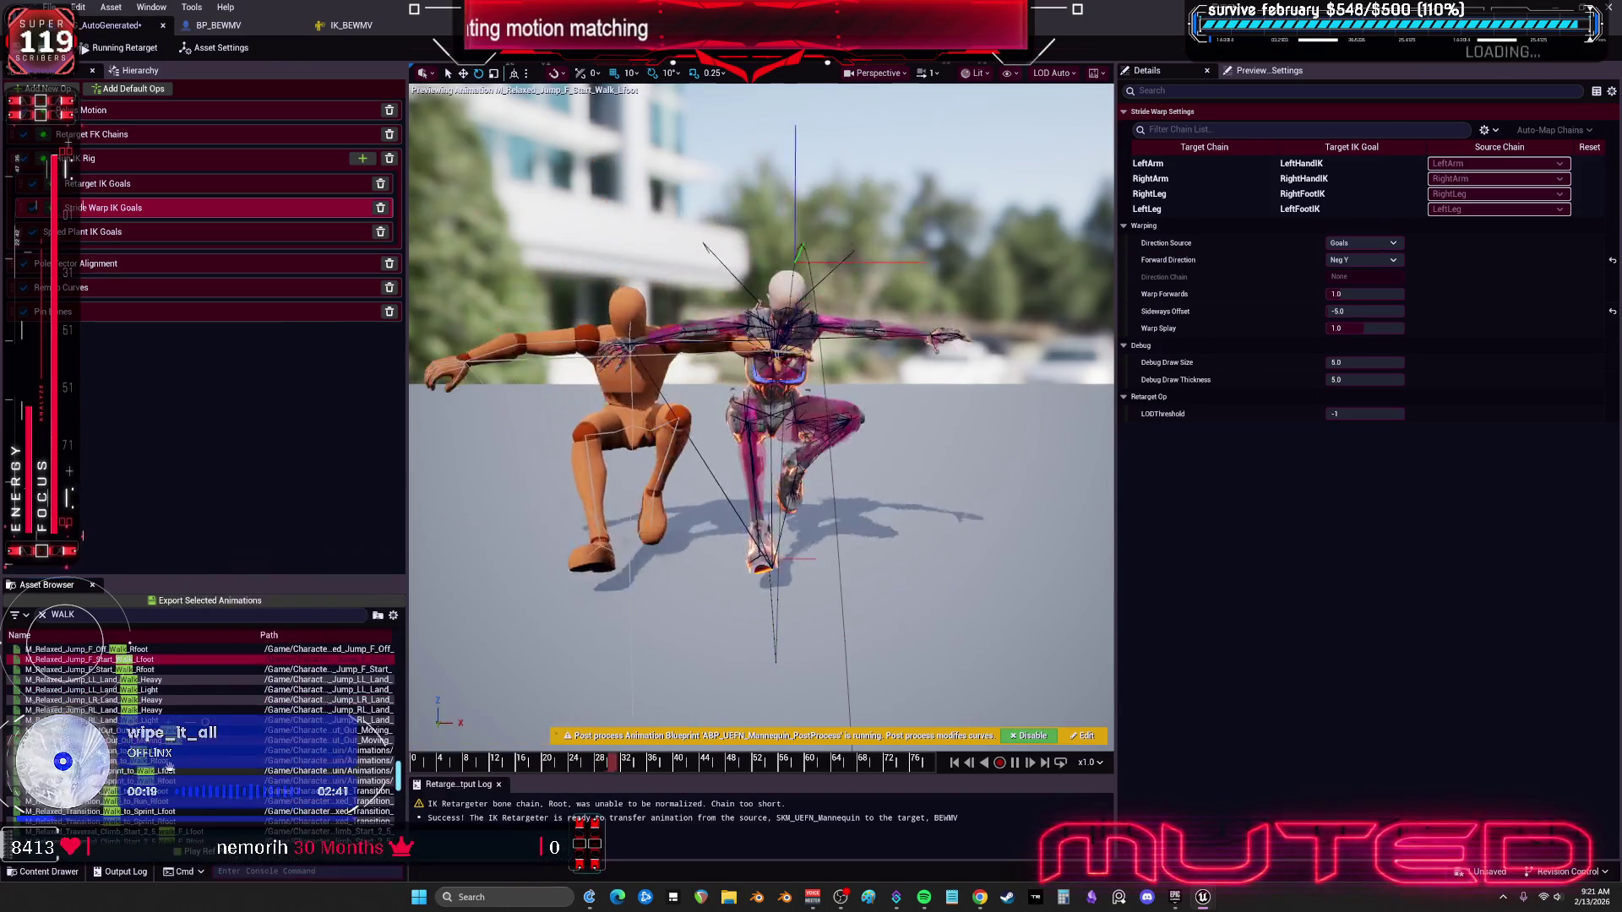
pyautogui.scroll(-5, 131, 693)
pyautogui.scroll(-5, 127, 727)
pyautogui.click(84, 669)
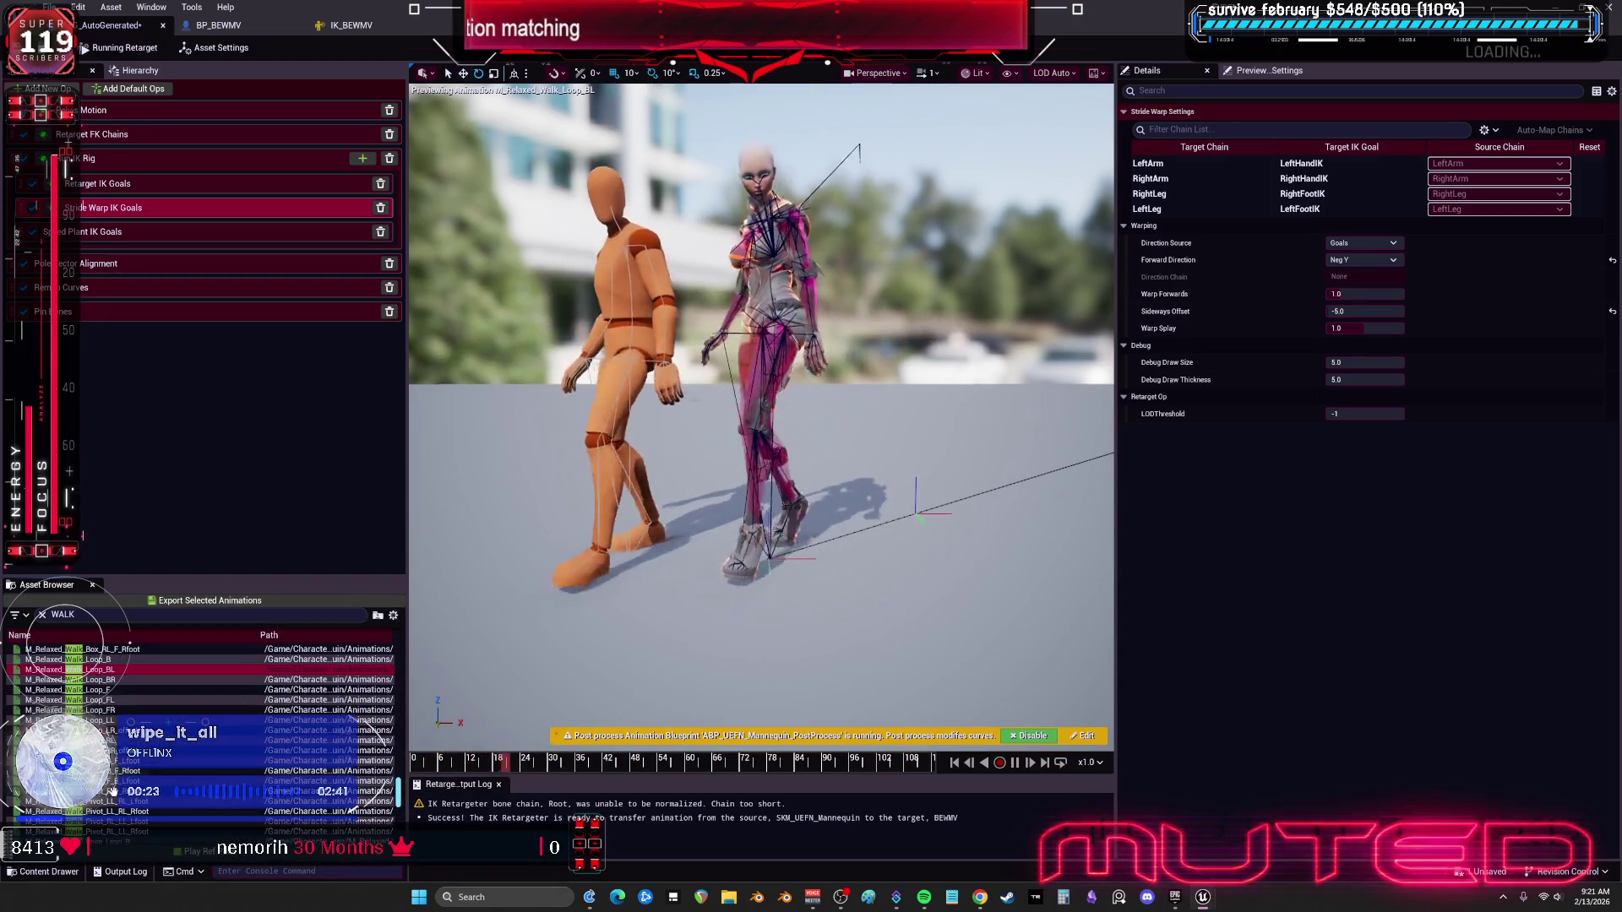
pyautogui.scroll(-3, 127, 718)
pyautogui.click(118, 689)
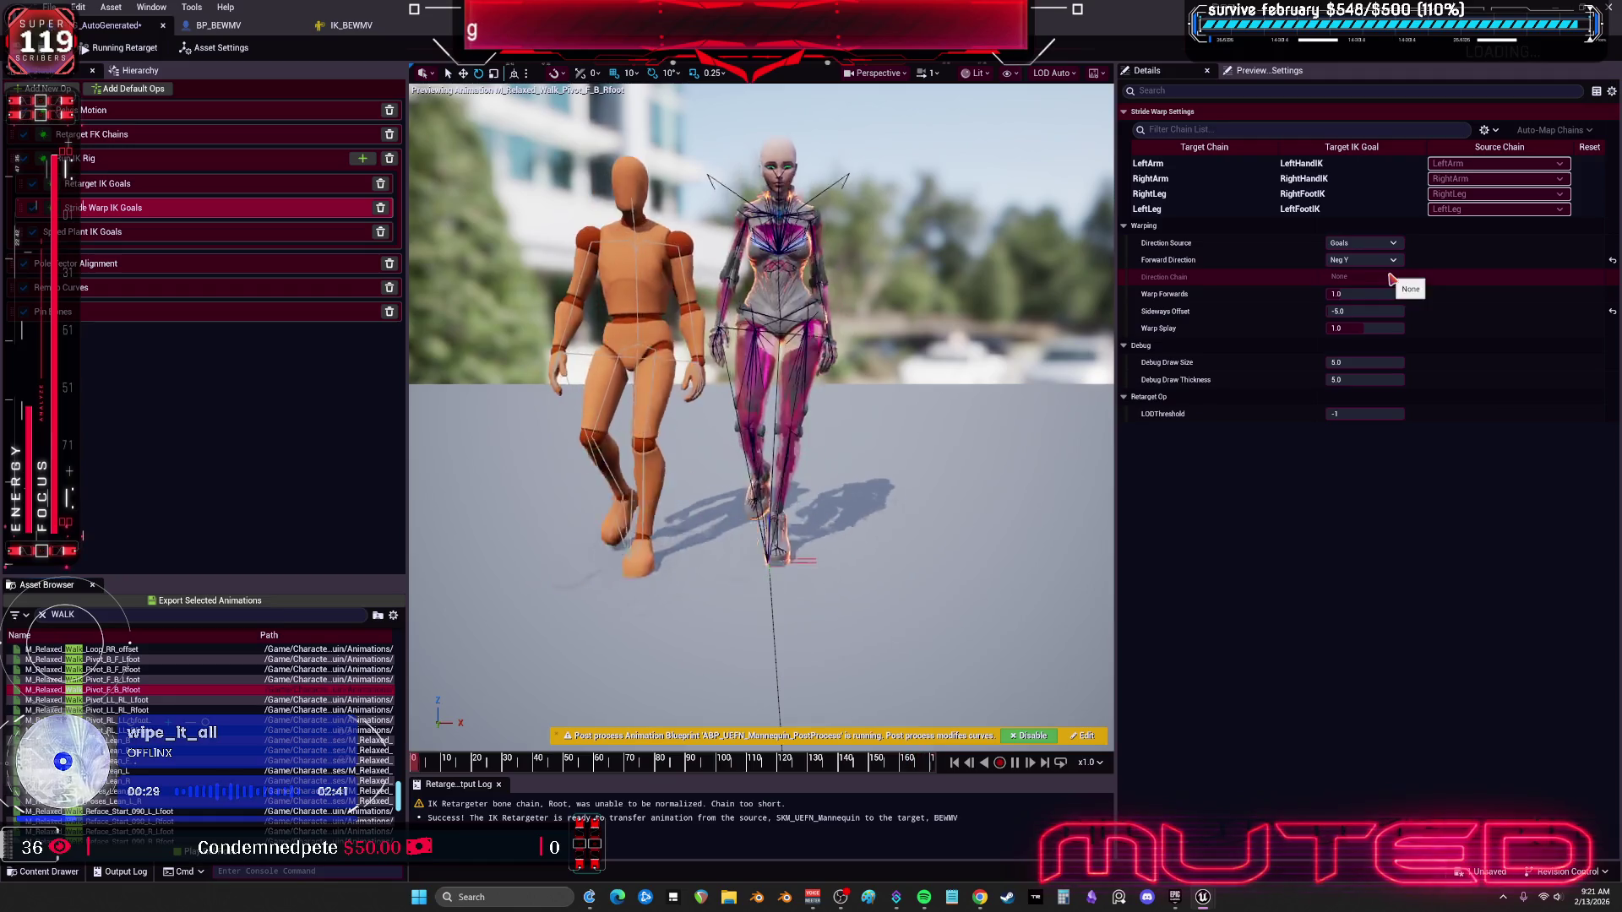
# Step: Set Sideways Offset to -10.0, try a new Warp Forwards value, then undo it back to 1.0
pyautogui.click(1364, 311)
pyautogui.write('-10.0')
pyautogui.press('Return')
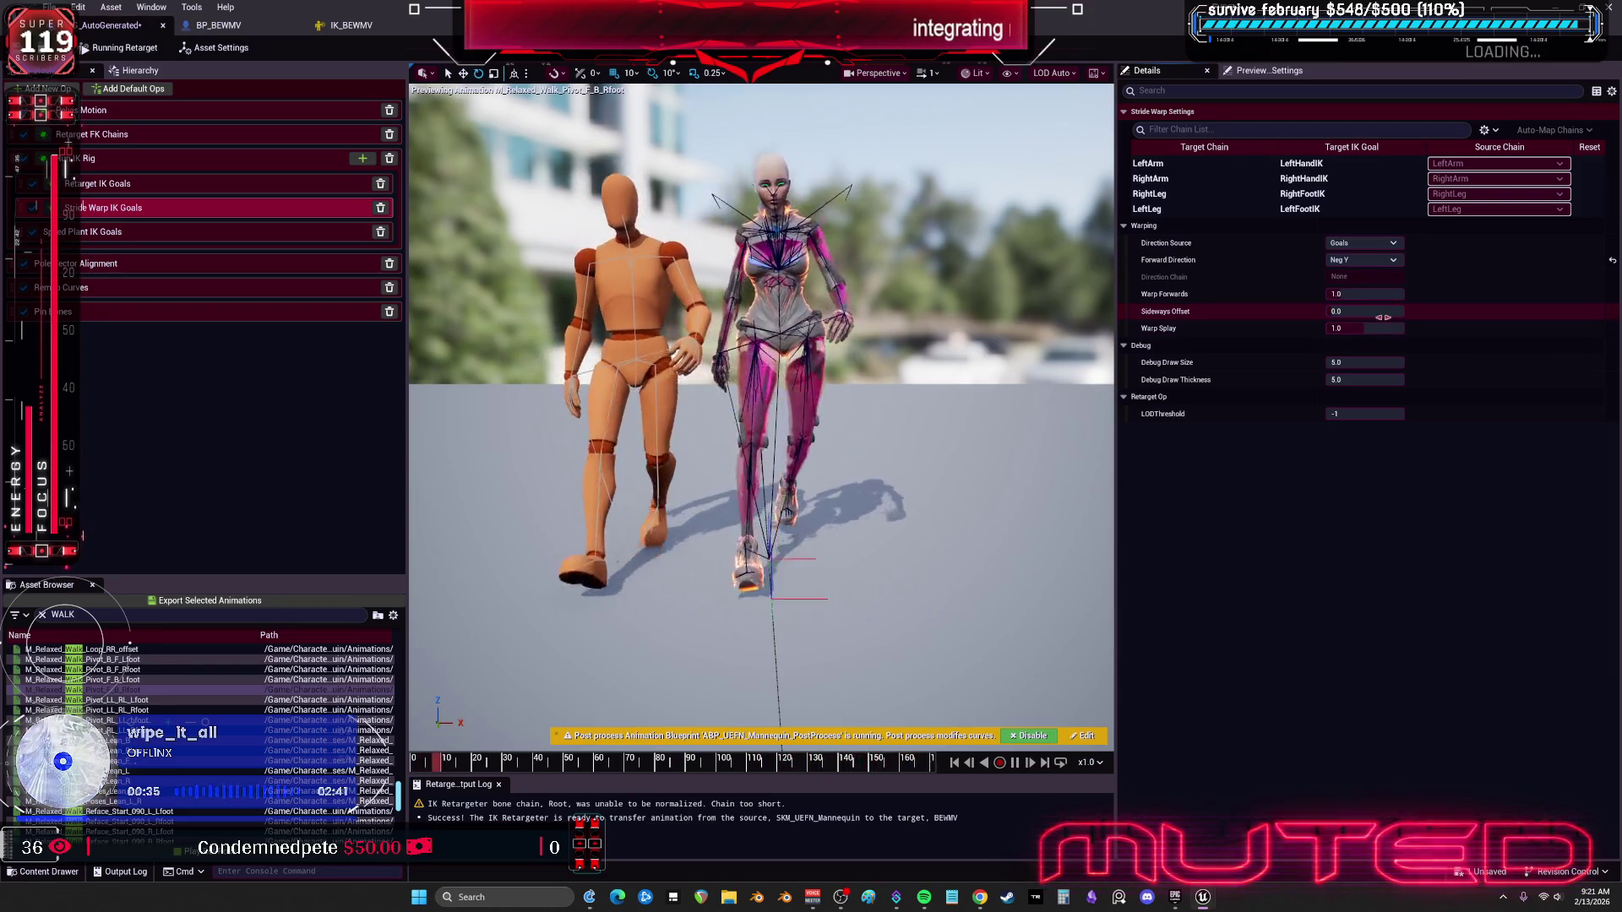
pyautogui.click(1367, 294)
pyautogui.moveTo(1366, 294)
pyautogui.mouseDown()
pyautogui.moveTo(1385, 294)
pyautogui.moveTo(1364, 294)
pyautogui.mouseUp()
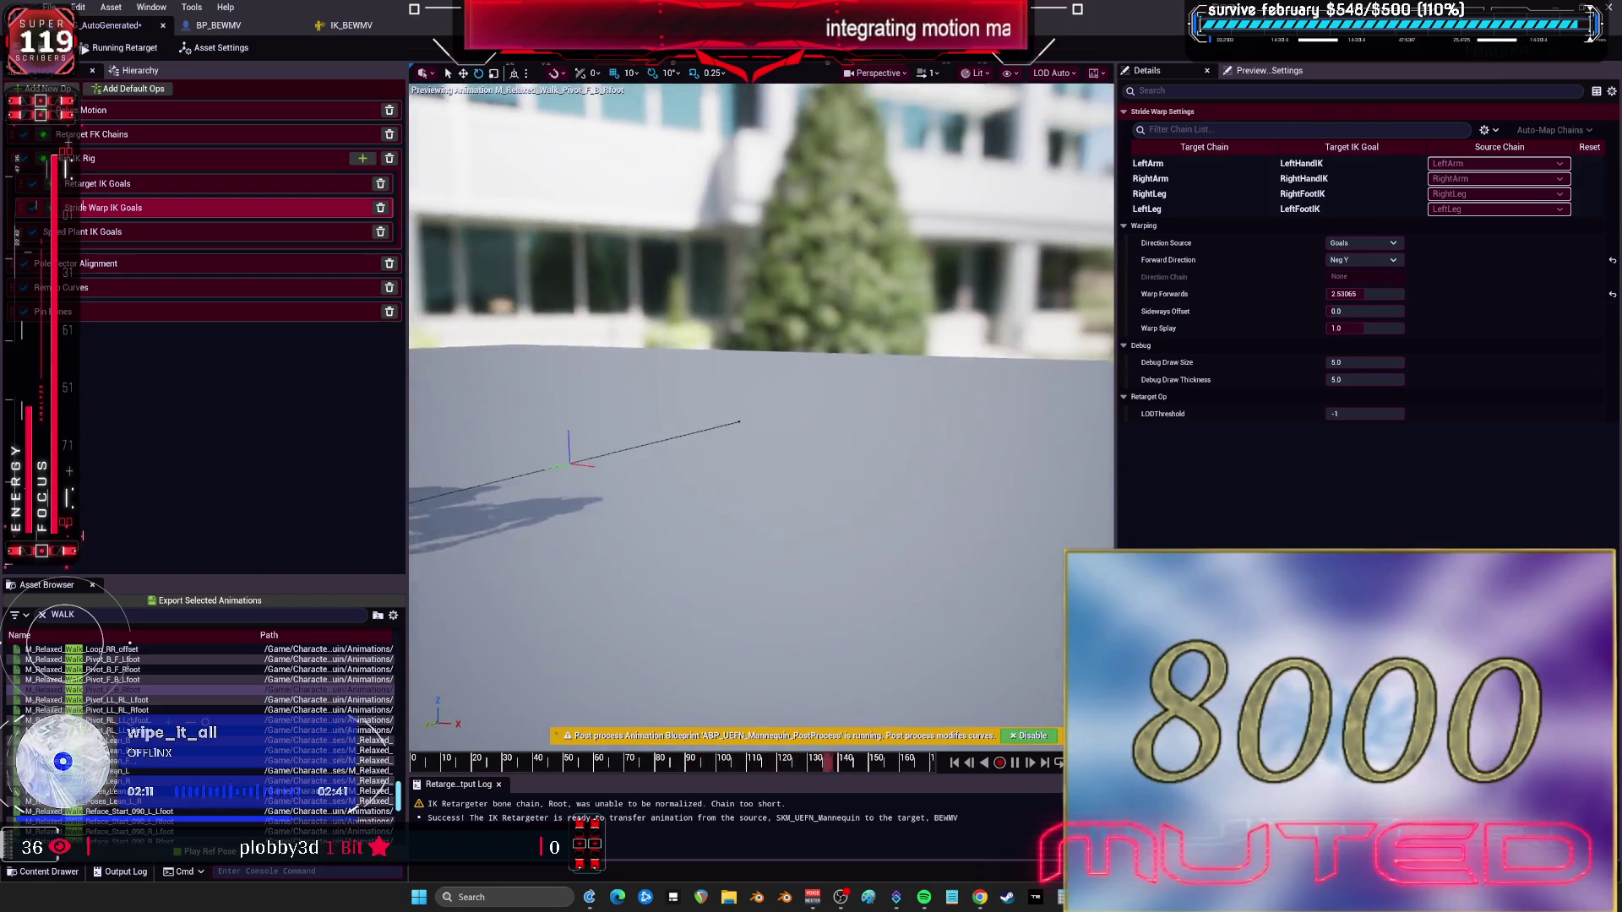
pyautogui.hotkey('ctrl', 'z')
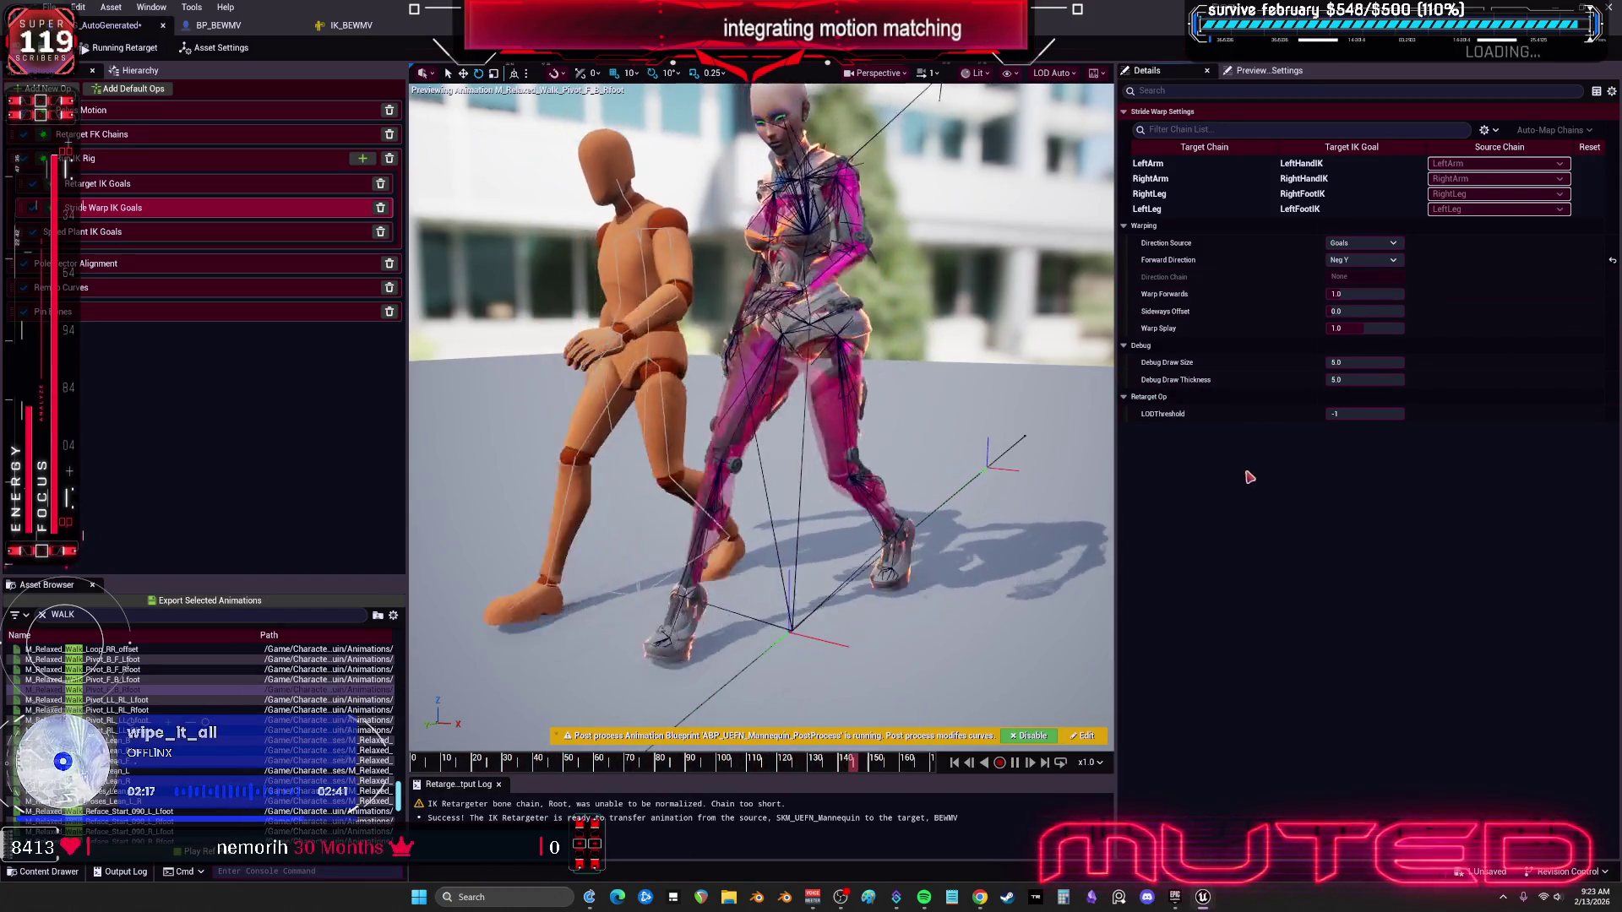
# Step: Commit Sideways Offset at 0.0 and Warp Splay at 1.0
pyautogui.click(1385, 313)
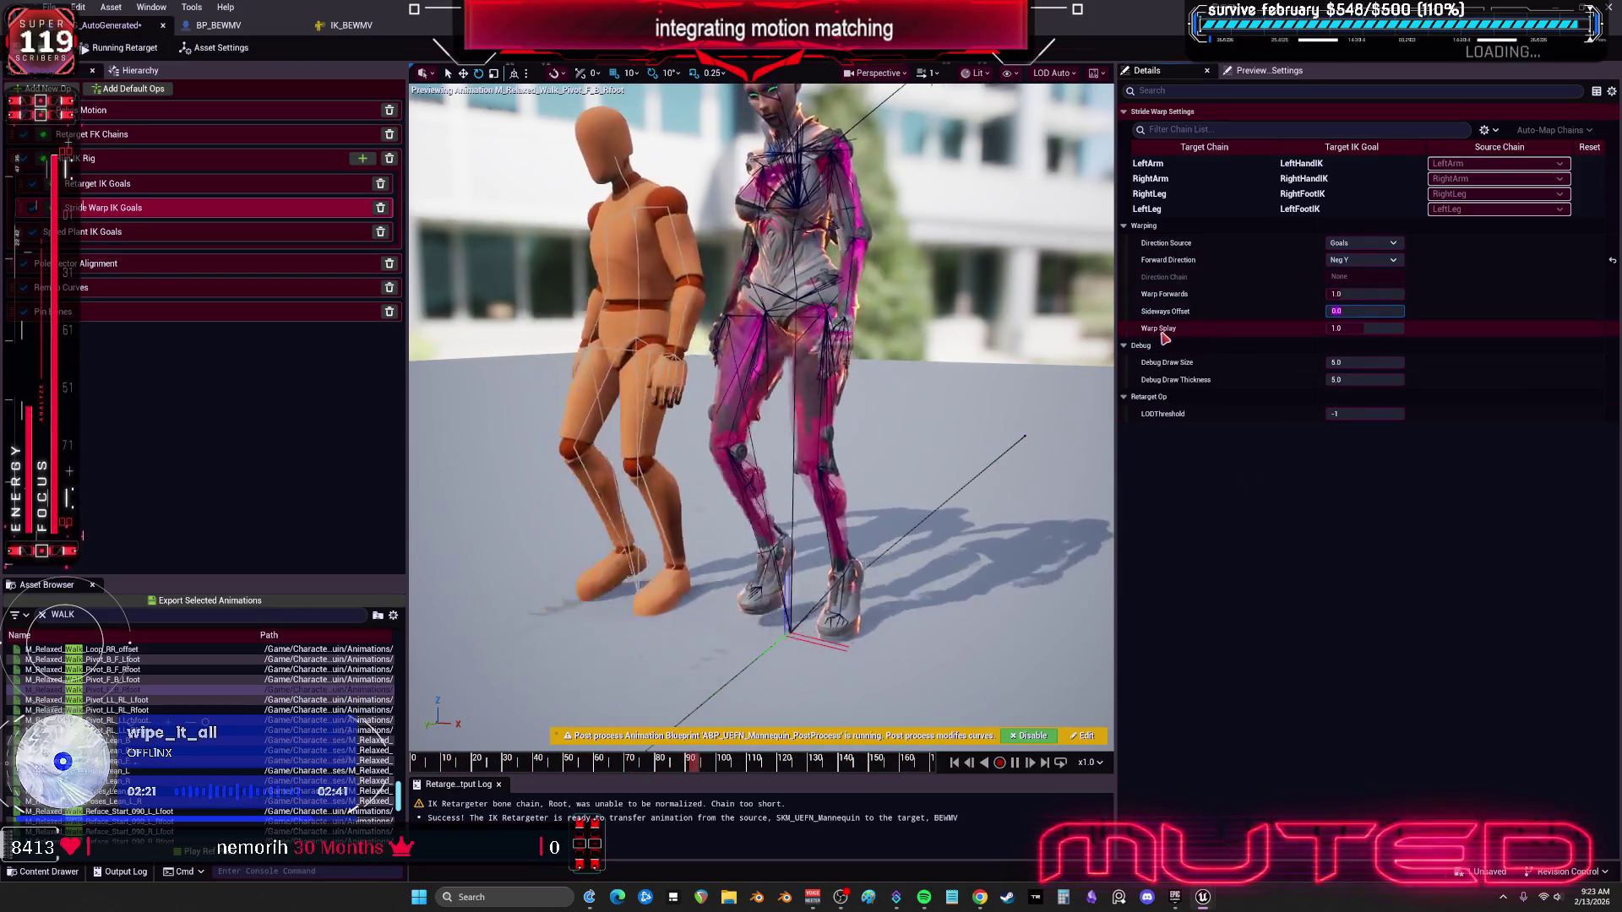
pyautogui.press('Return')
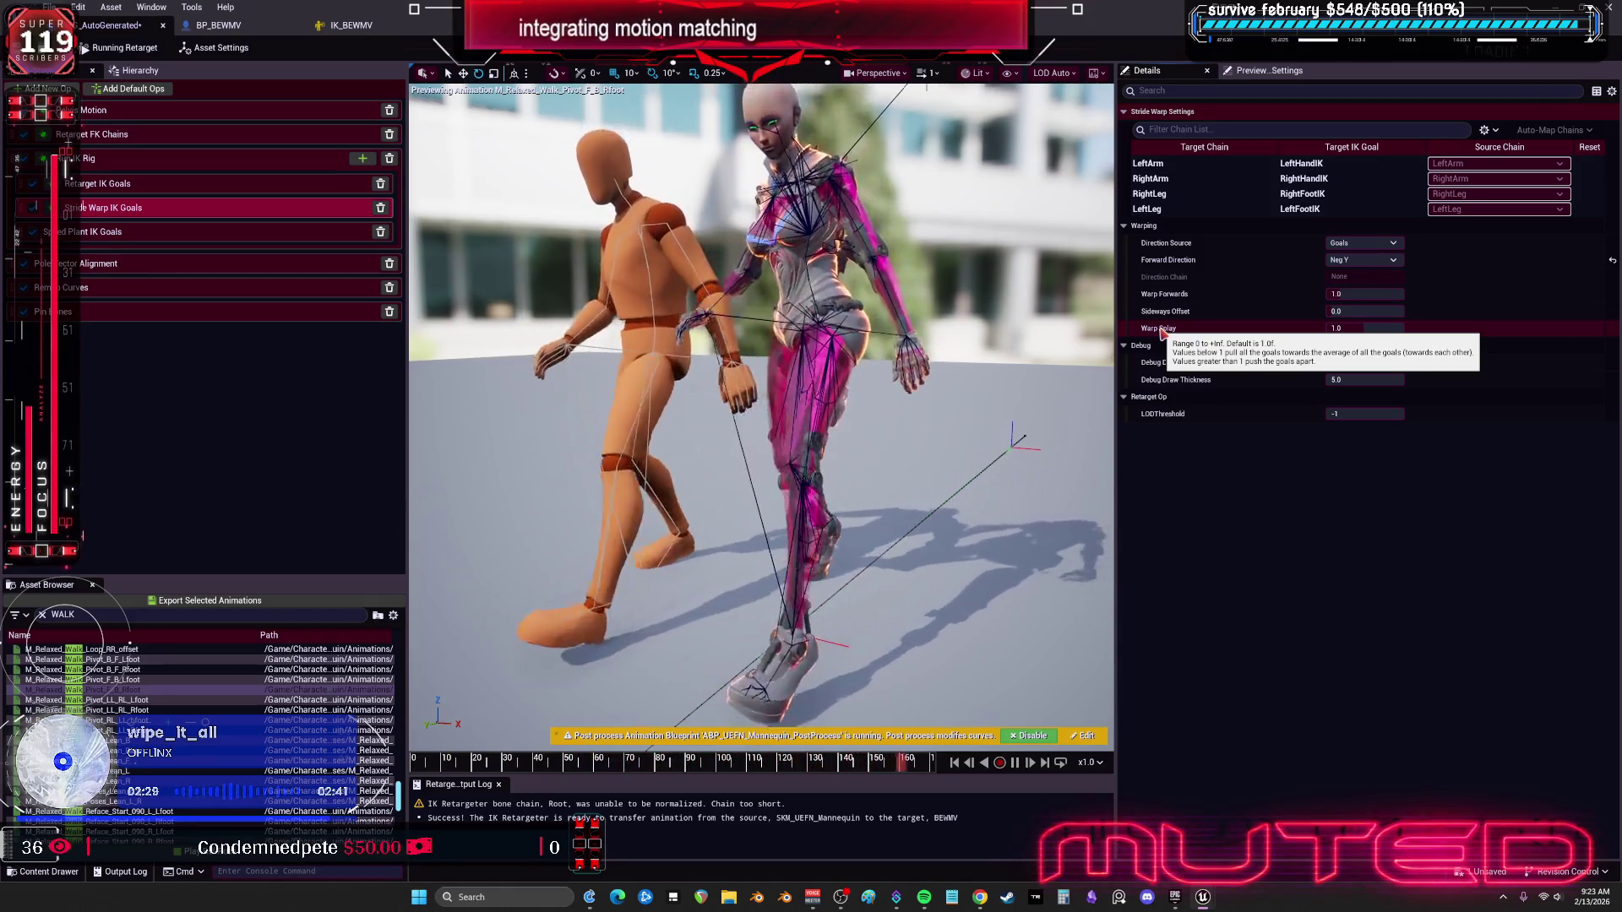
pyautogui.click(1373, 329)
pyautogui.press('Return')
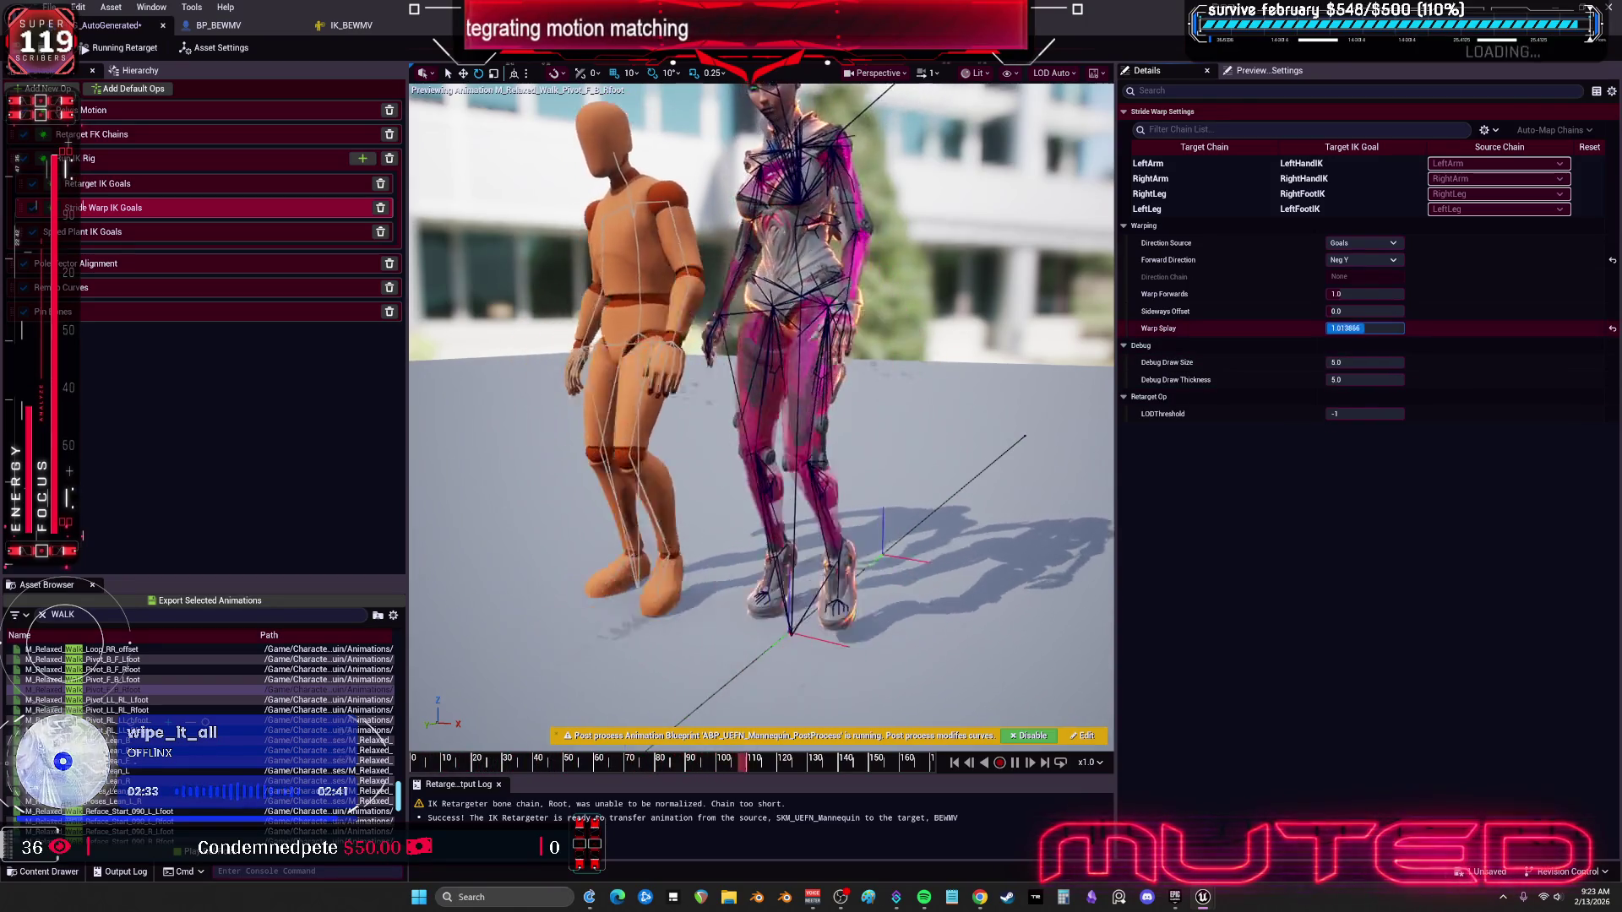
pyautogui.press('Return')
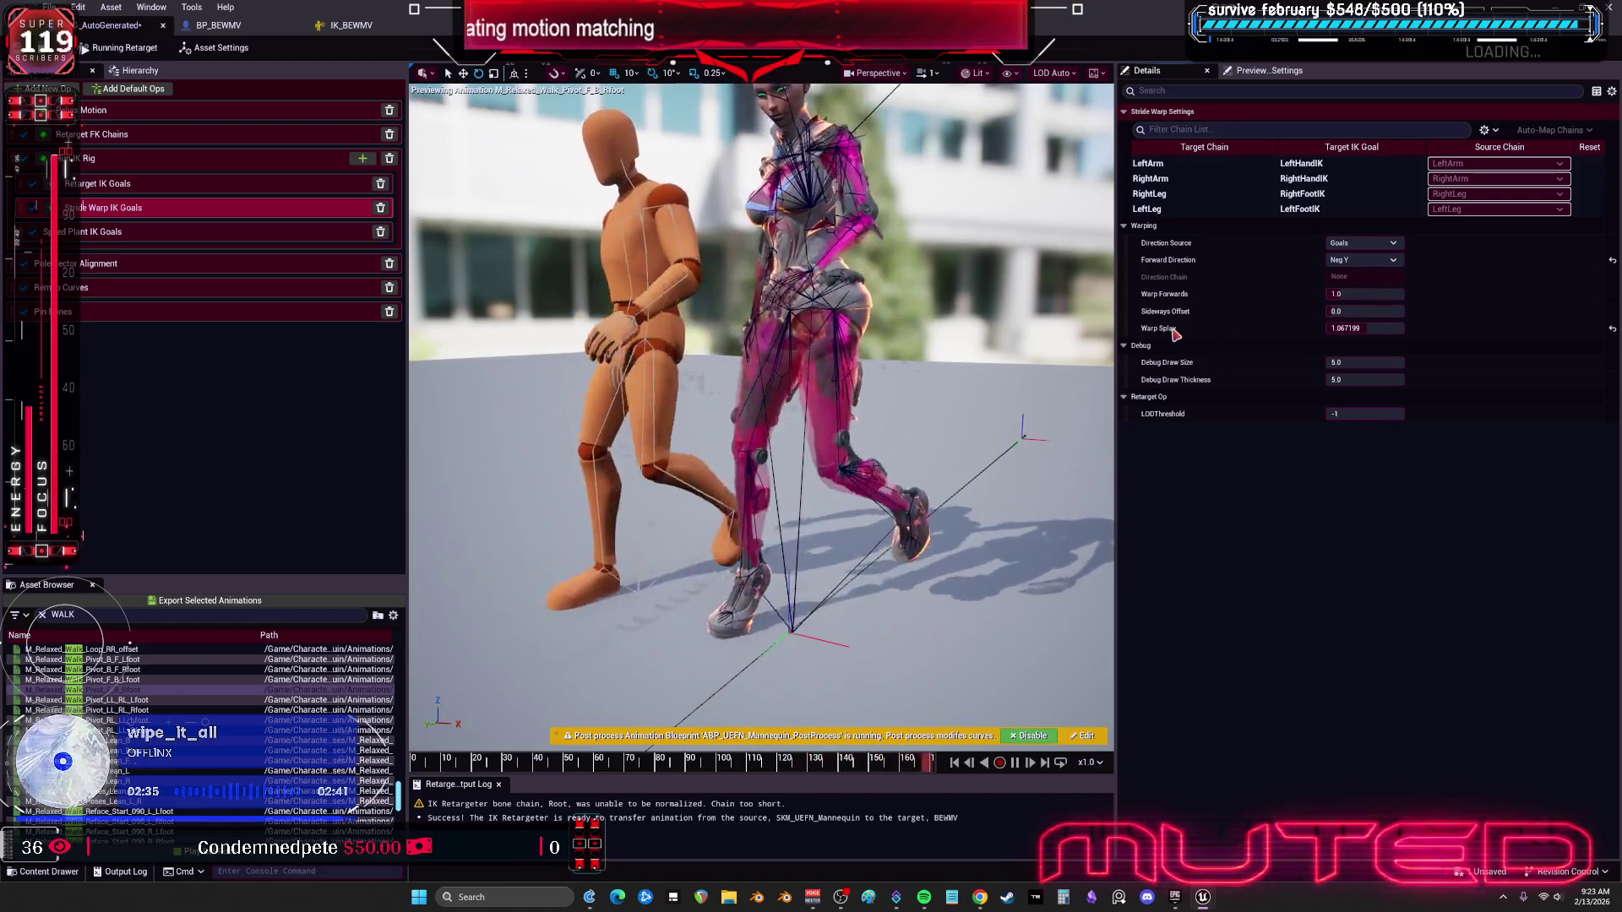
# Step: Set Warp Splay to 2.0, then lower it to about 0.25
pyautogui.moveTo(1174, 334)
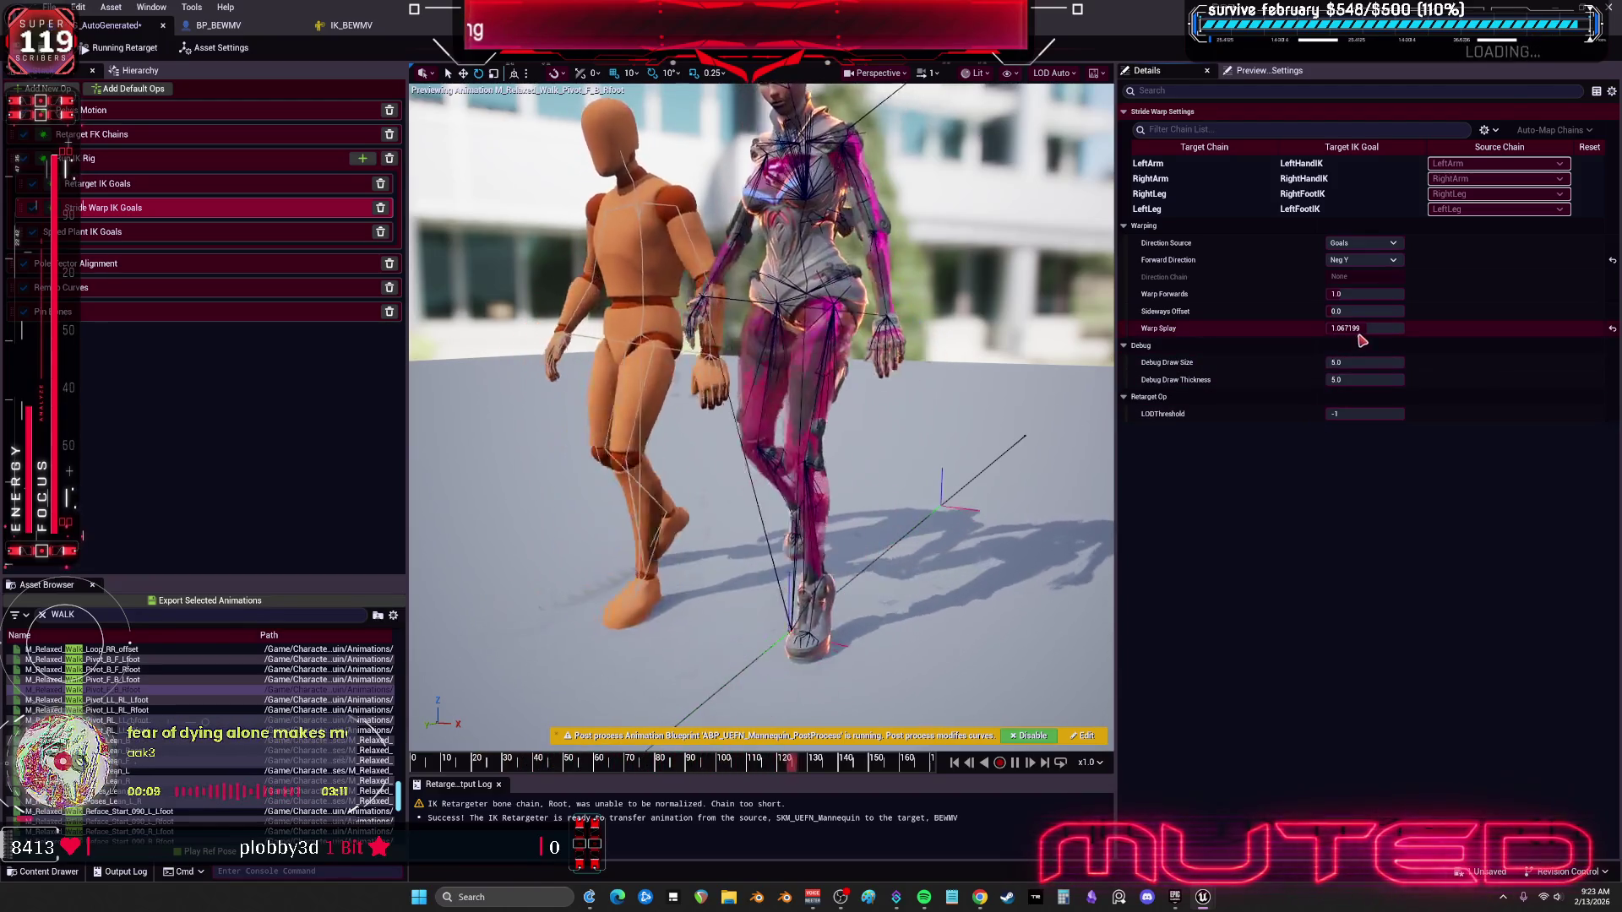
pyautogui.write('2')
pyautogui.press('Return')
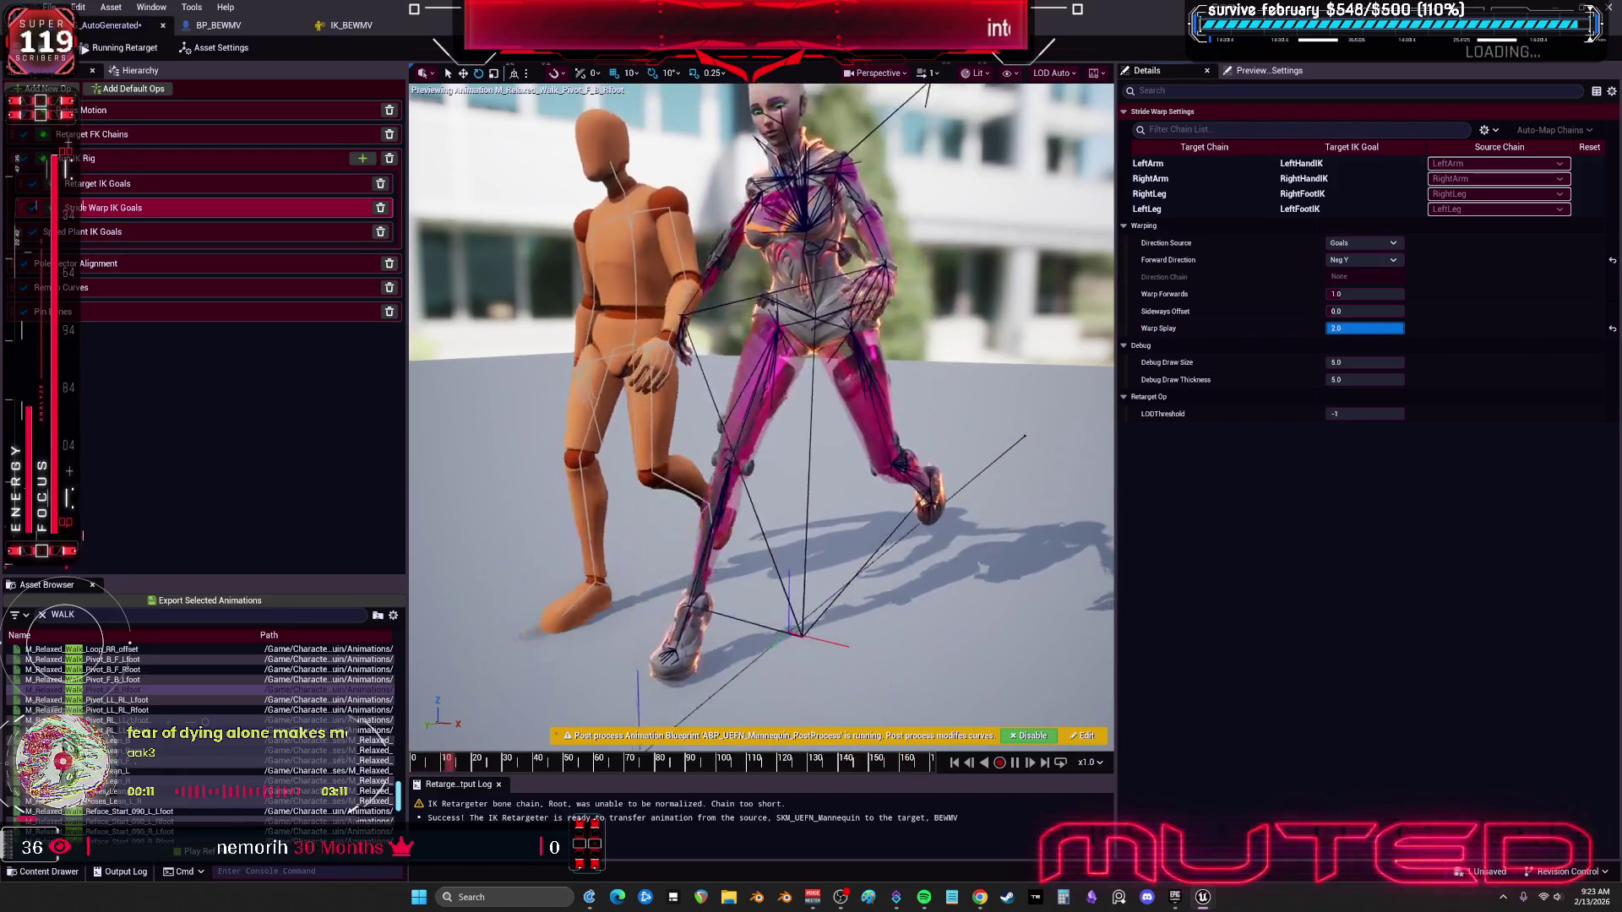
pyautogui.moveTo(1364, 327); pyautogui.dragTo(1347, 328)
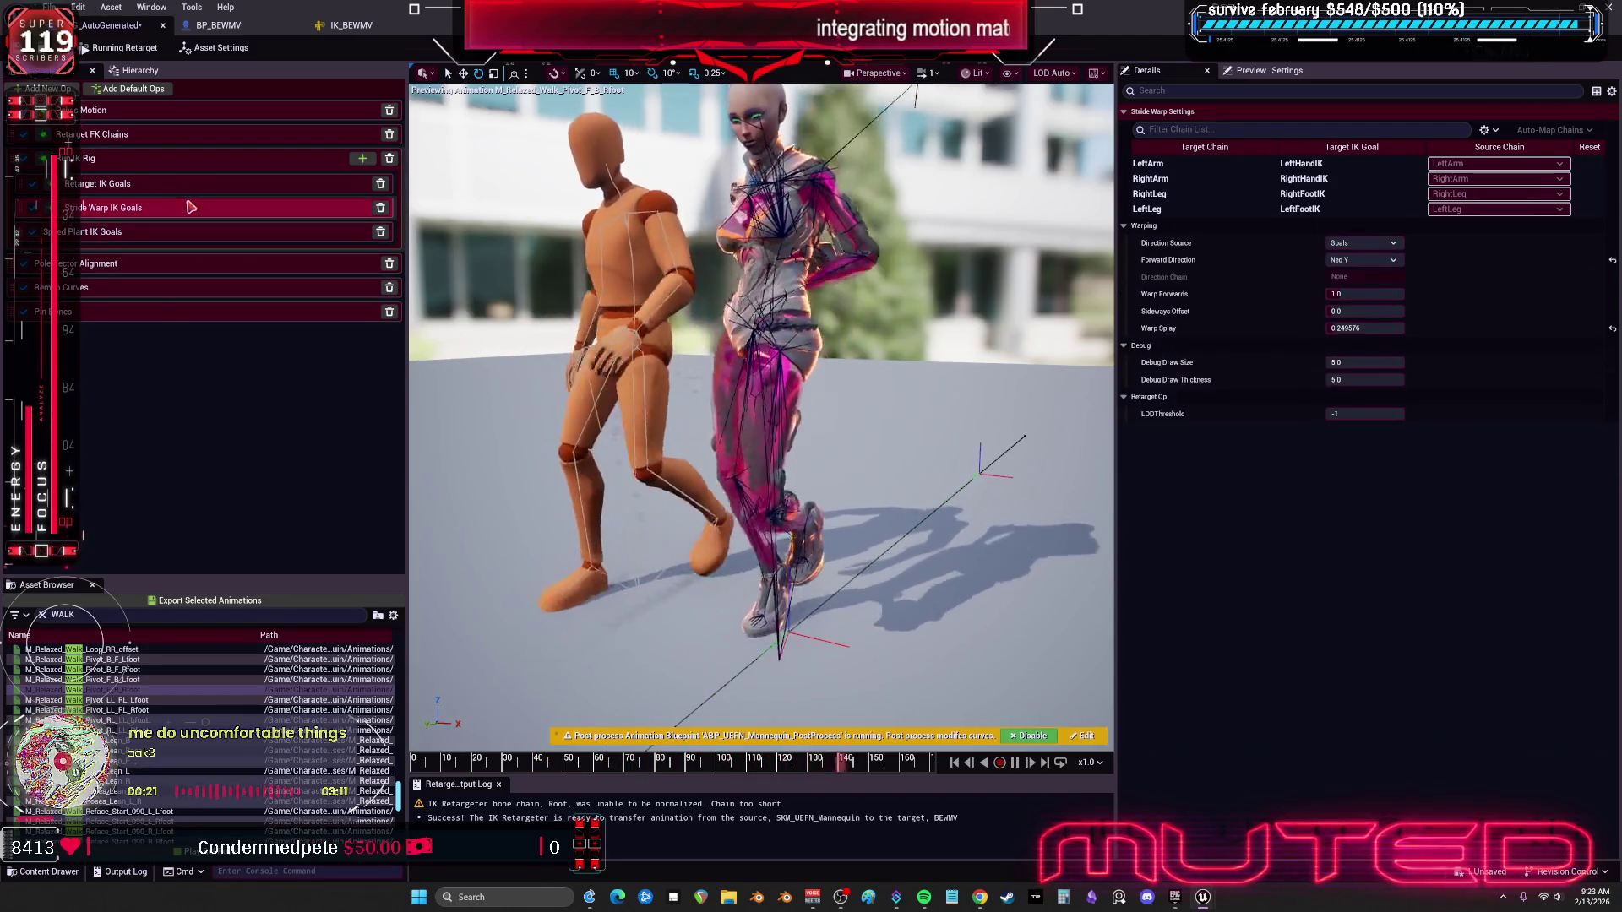
pyautogui.click(49, 87)
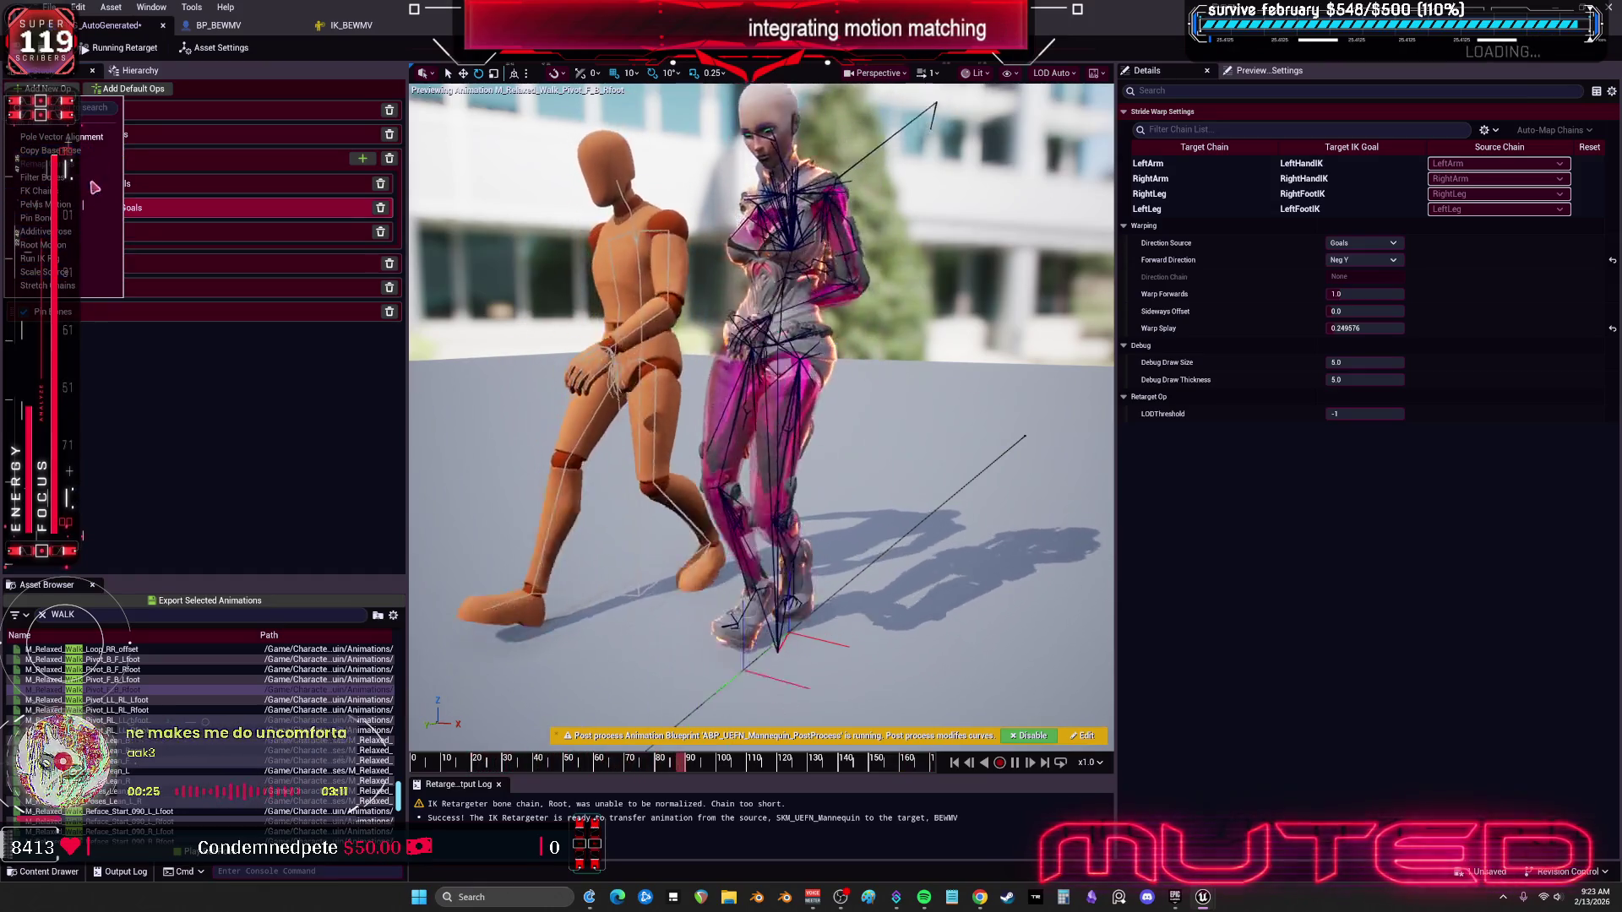
# Step: Add a second Stride Warp op to the retarget op stack
pyautogui.click(88, 383)
pyautogui.click(129, 208)
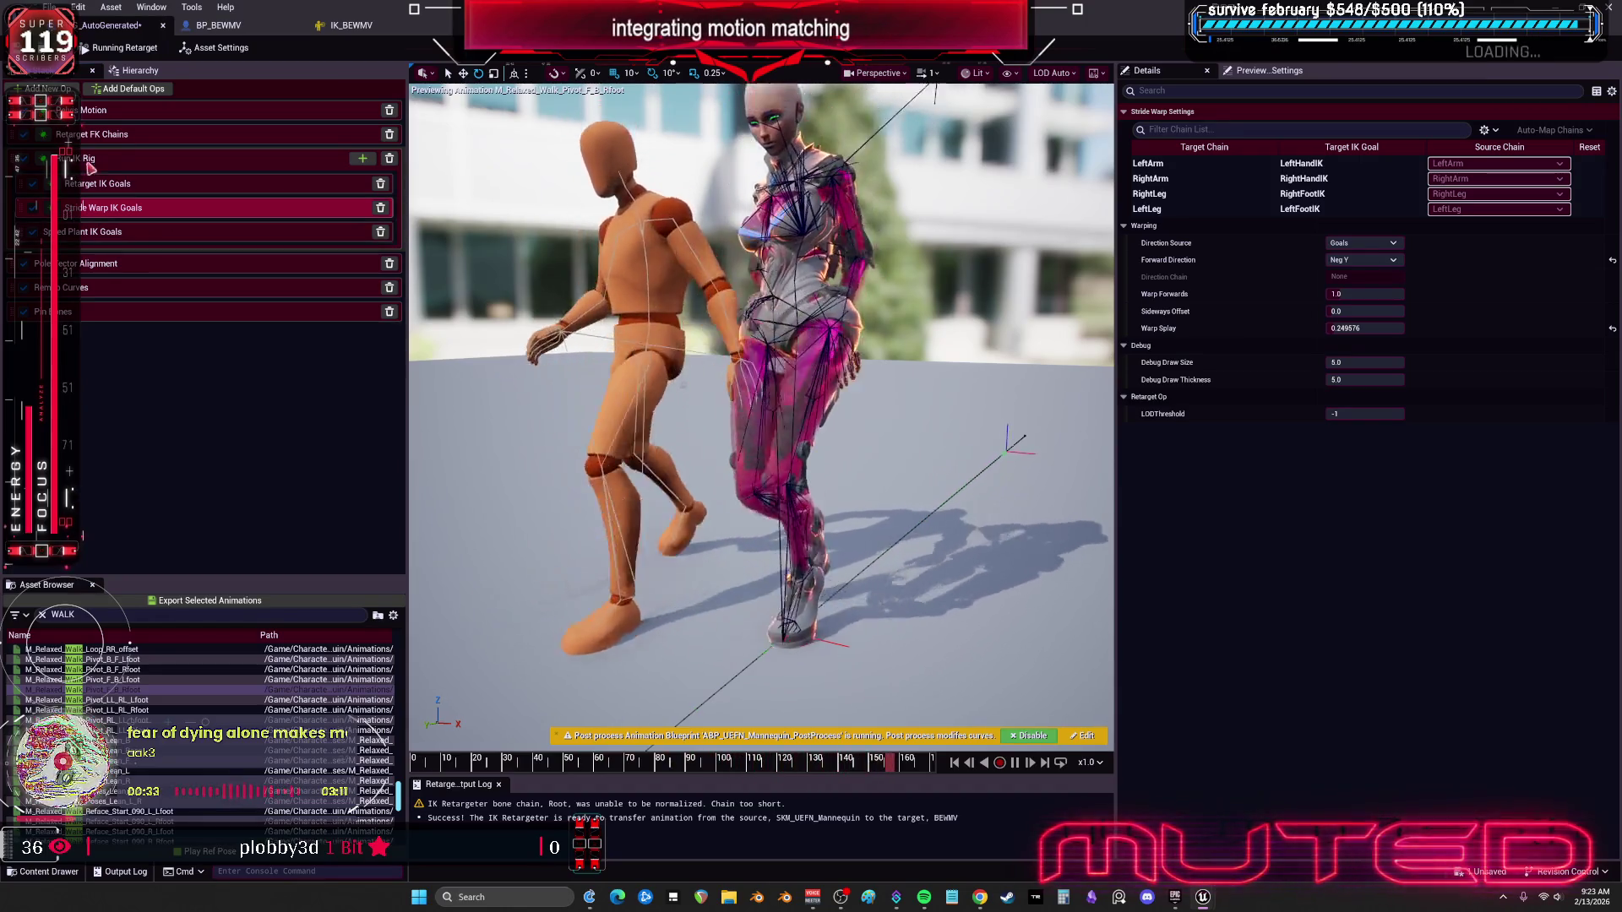
pyautogui.click(47, 89)
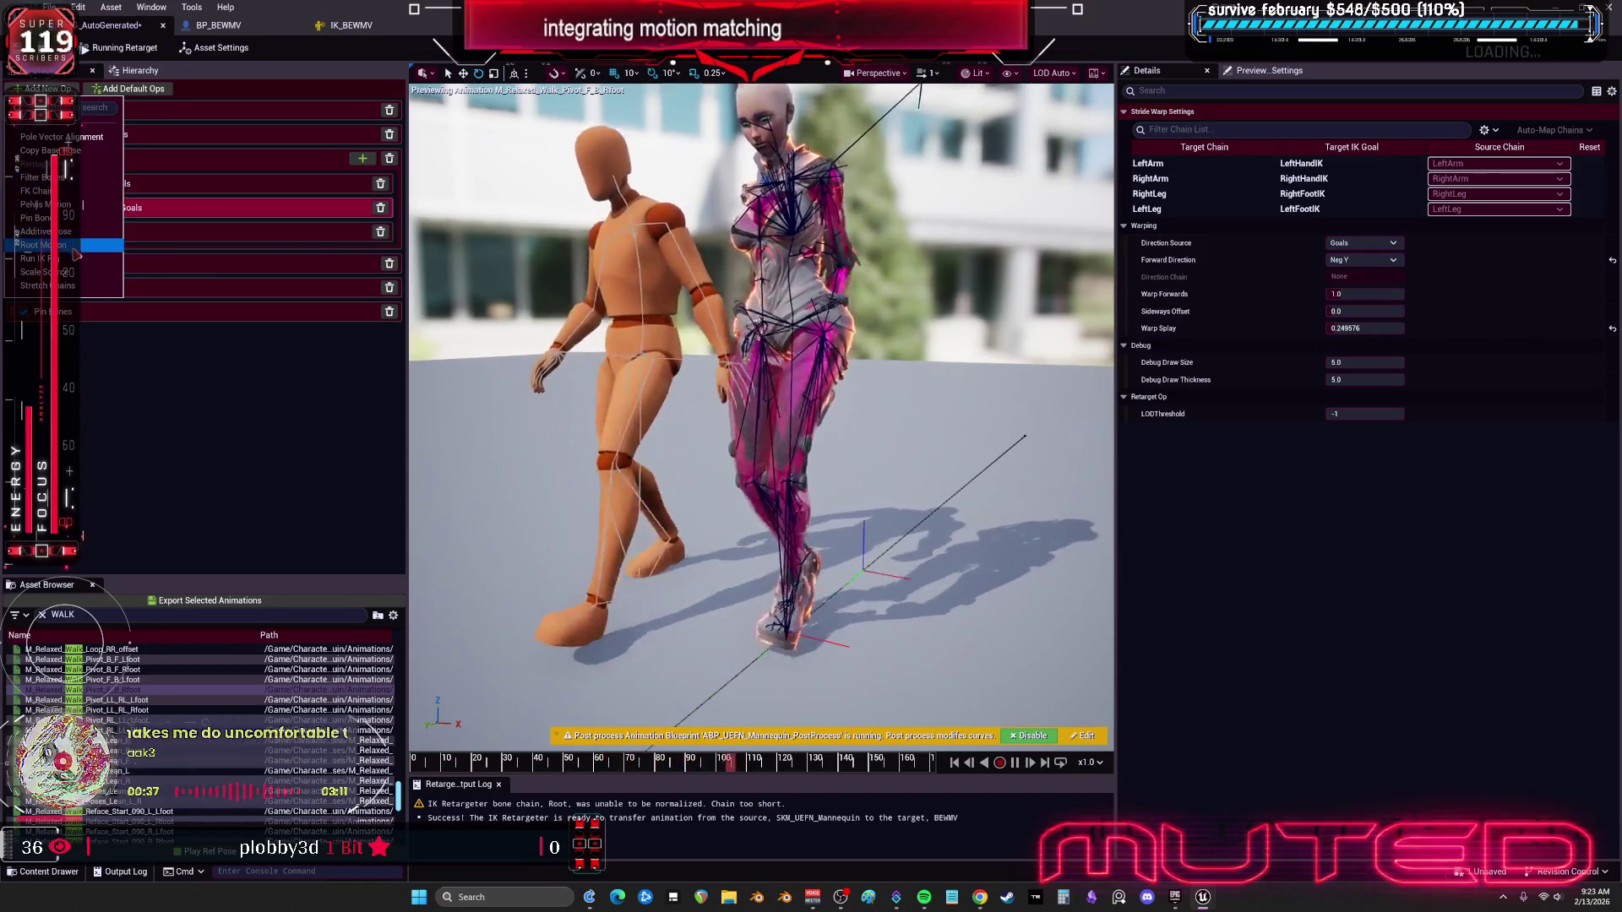
pyautogui.click(126, 258)
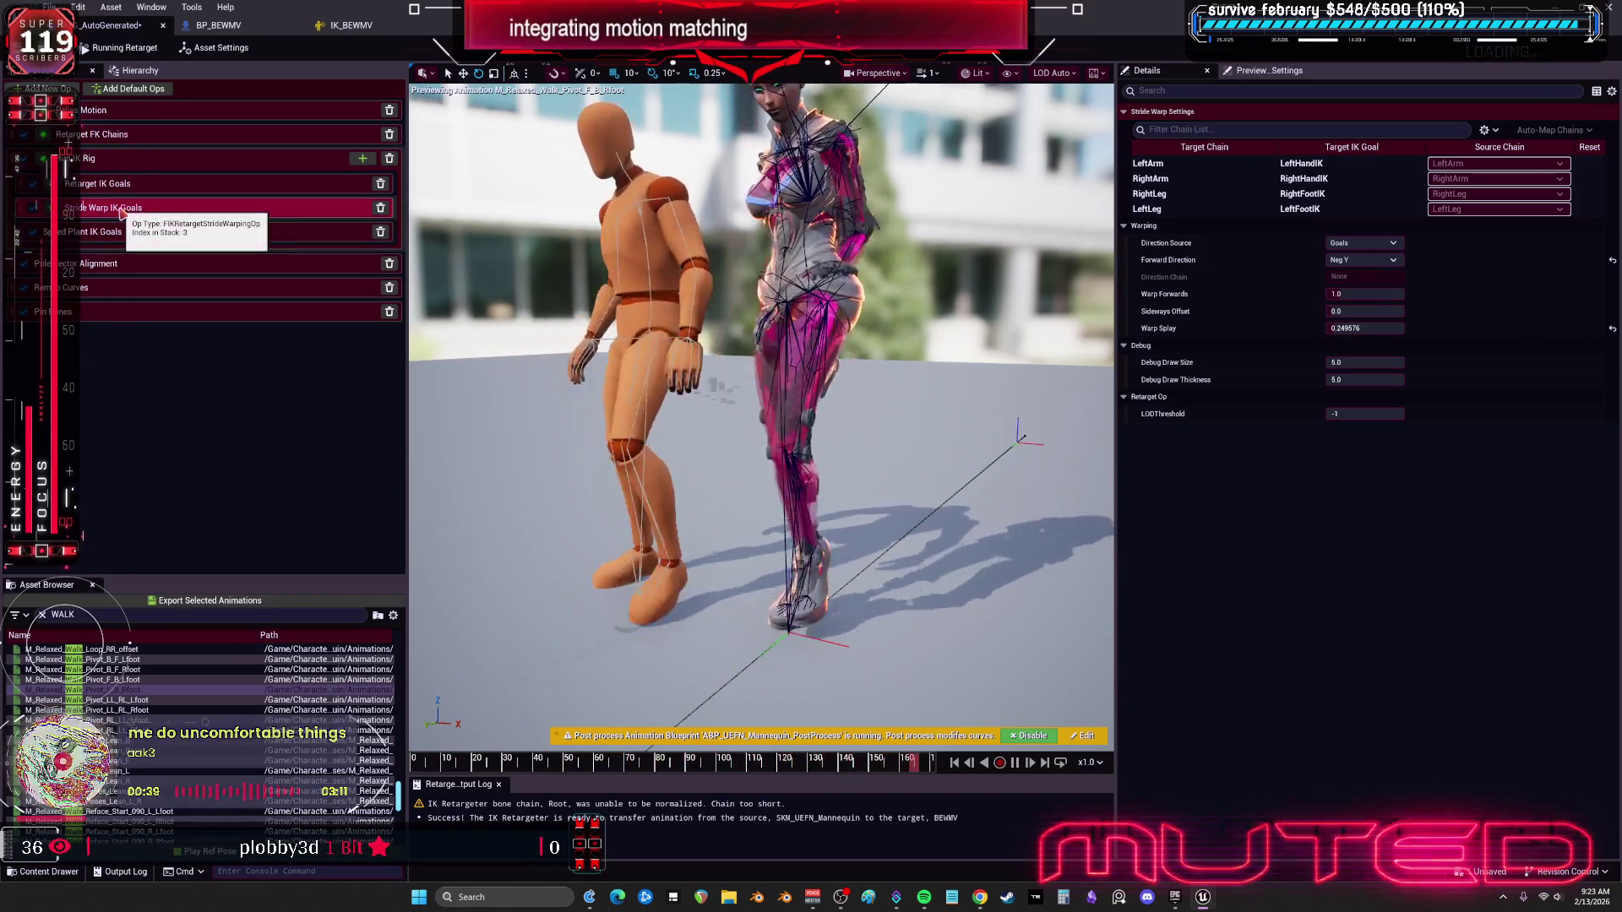
pyautogui.click(329, 164)
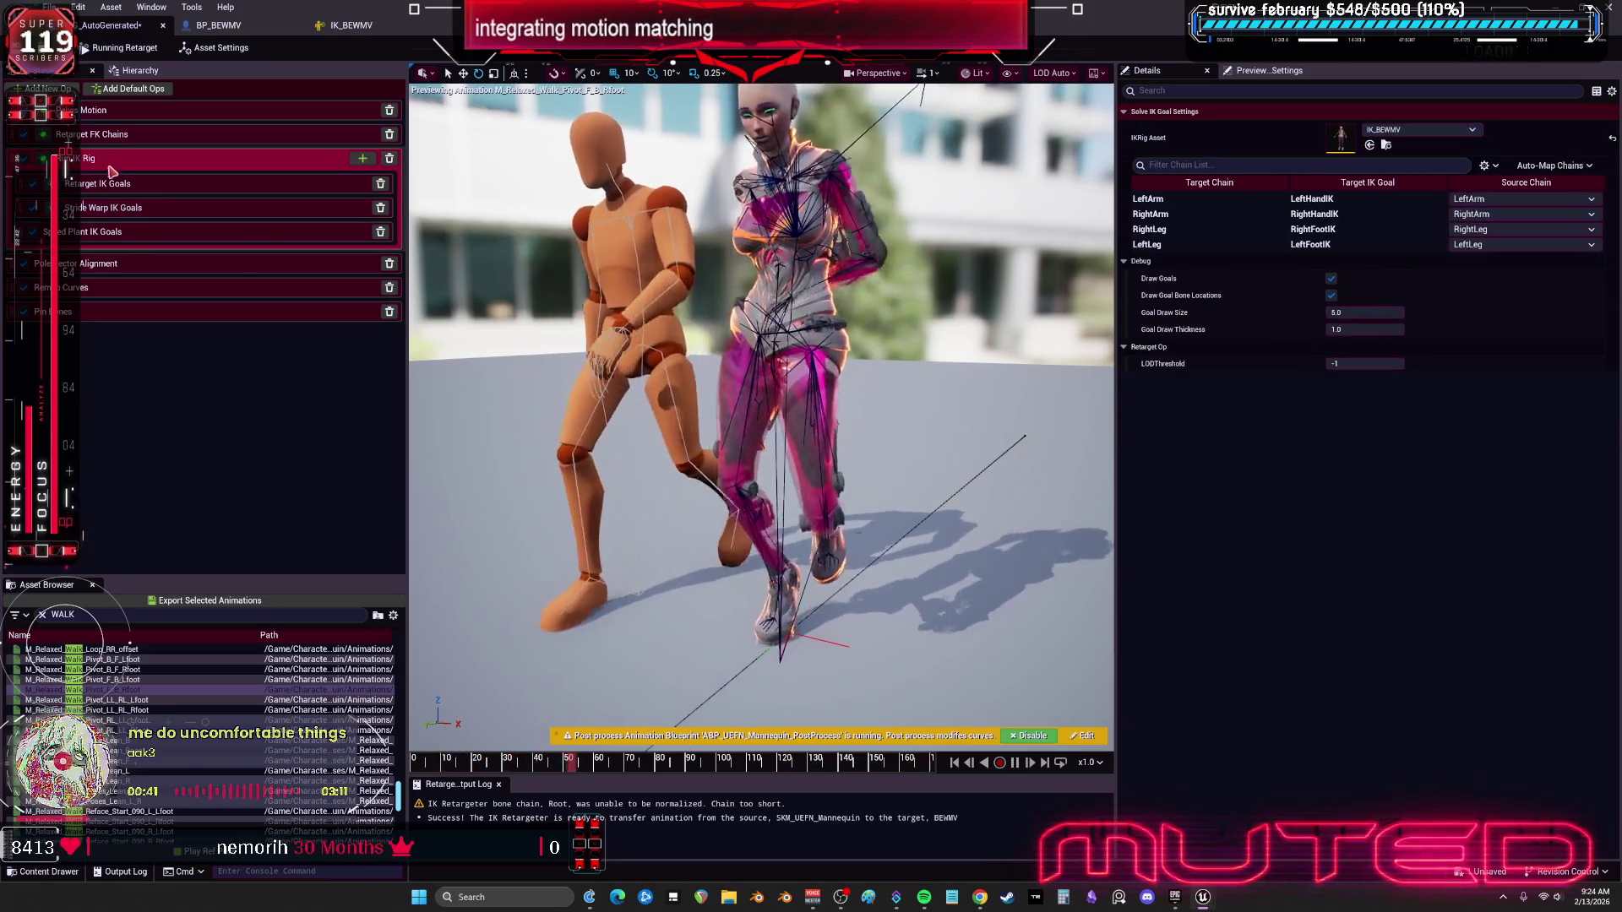
pyautogui.click(362, 158)
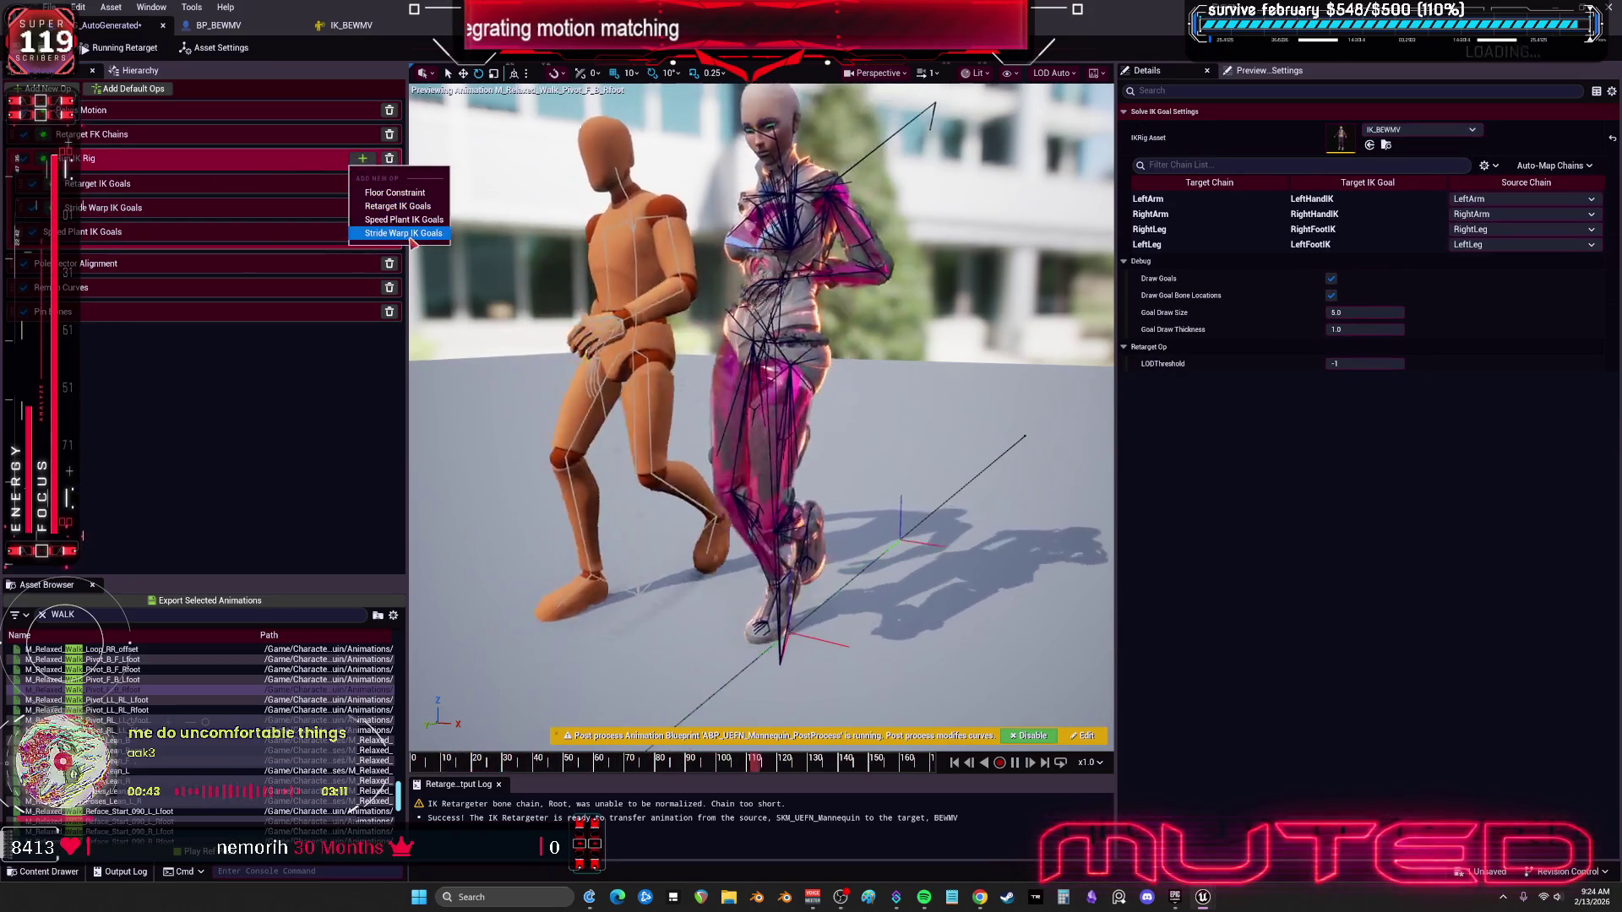
pyautogui.click(403, 233)
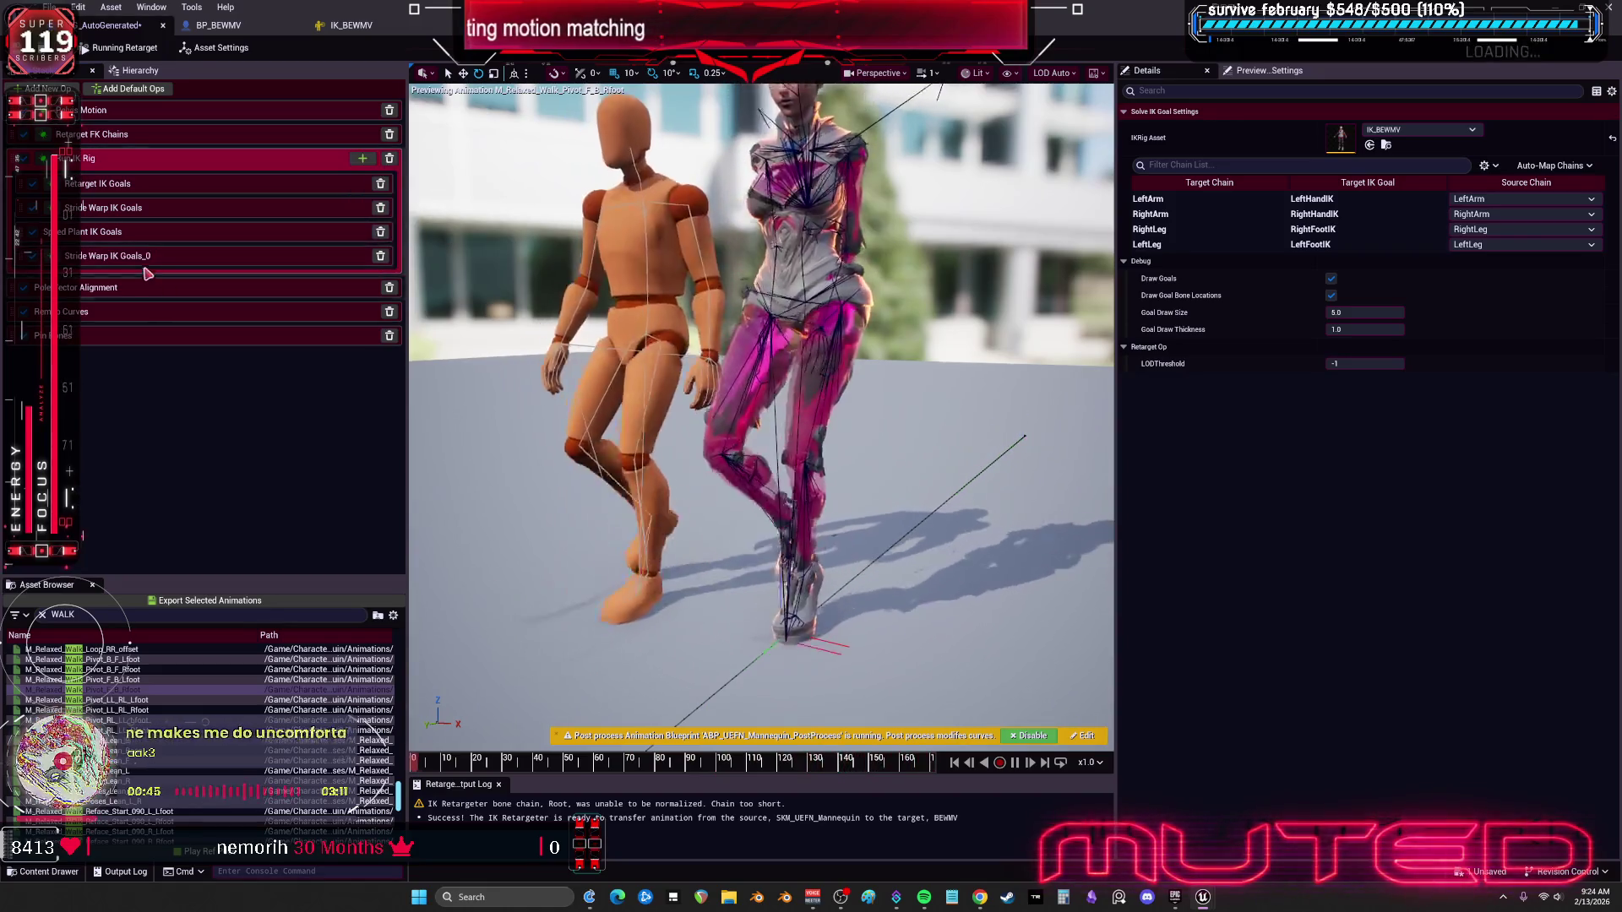
pyautogui.click(144, 262)
# Step: Rename the new stride warp op to 'Stride Warp IK FEET'
pyautogui.doubleClick(151, 254)
pyautogui.press('BackSpace')
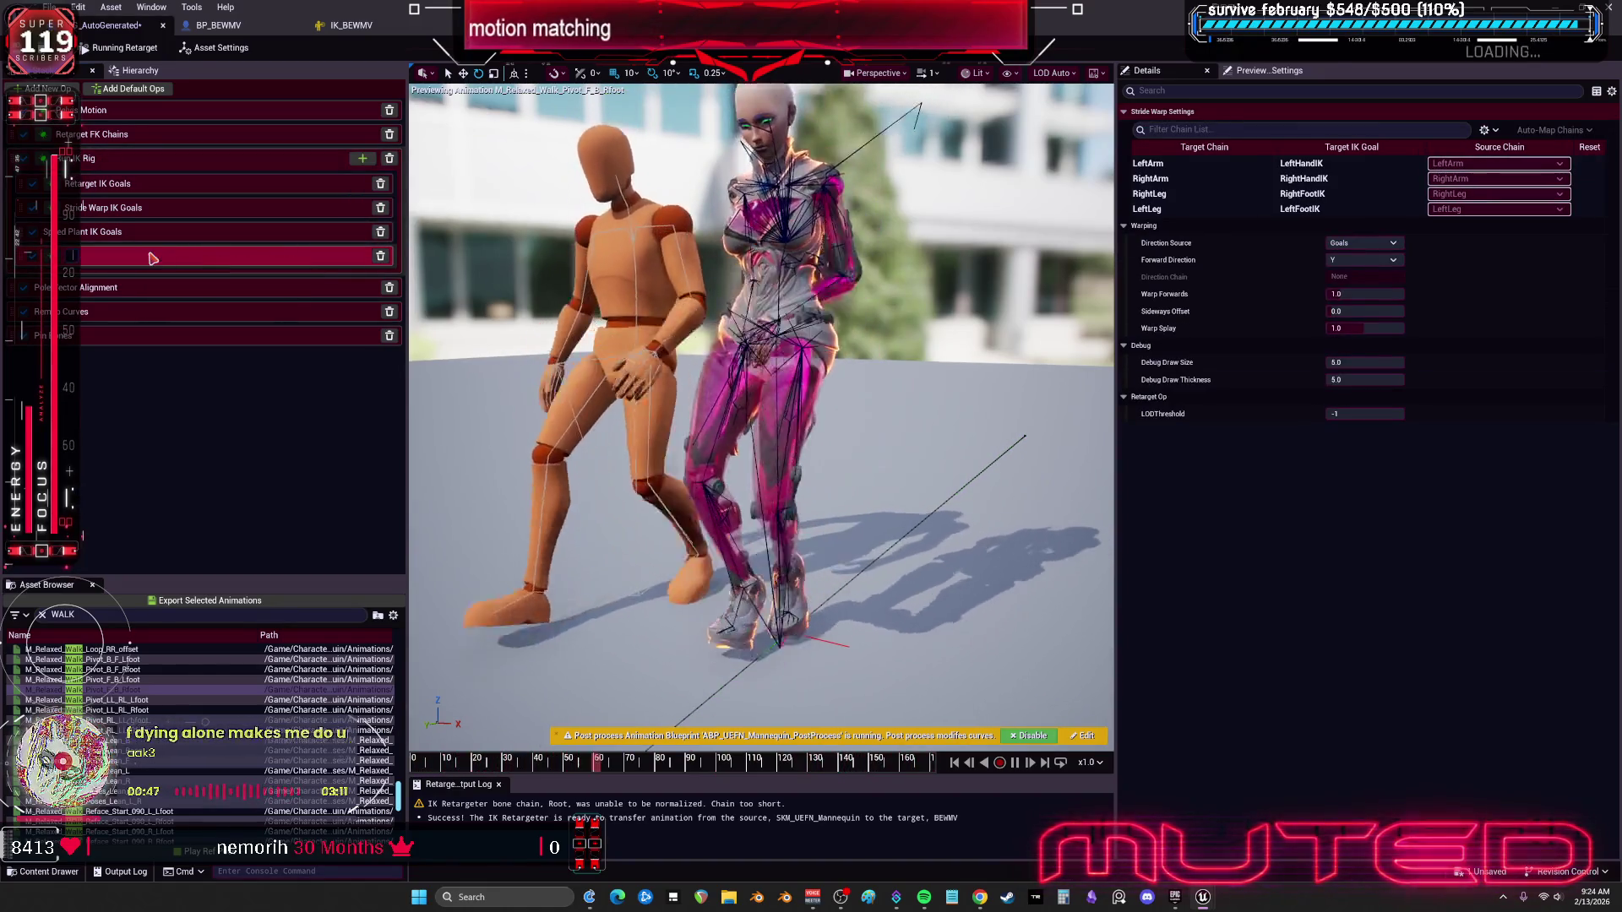
pyautogui.write('eet')
pyautogui.click(157, 422)
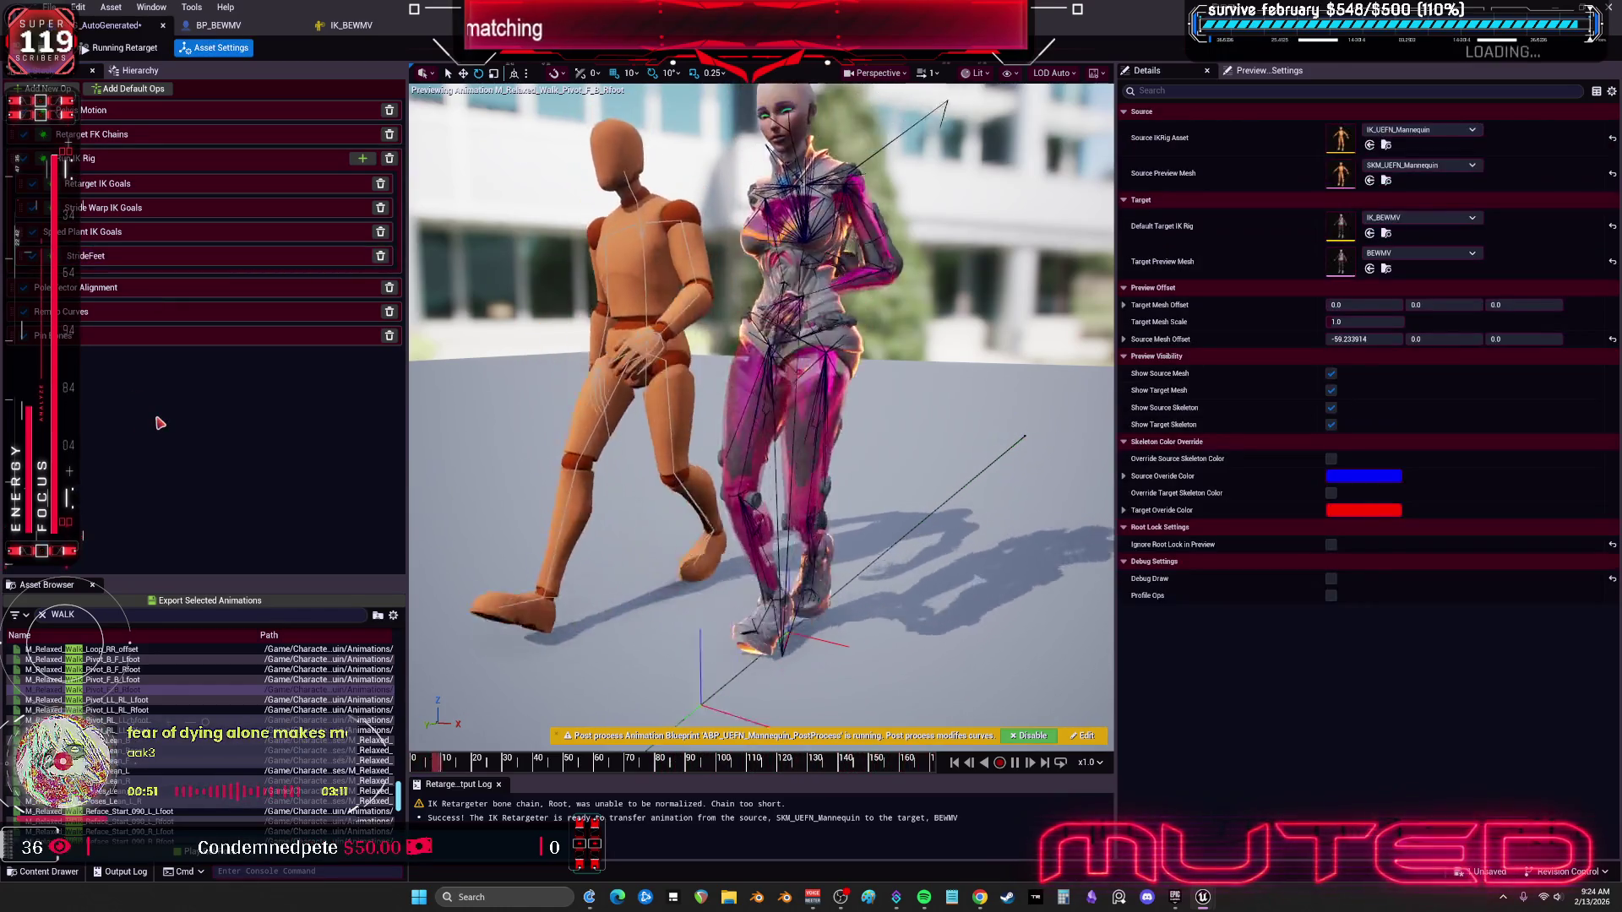
pyautogui.click(99, 261)
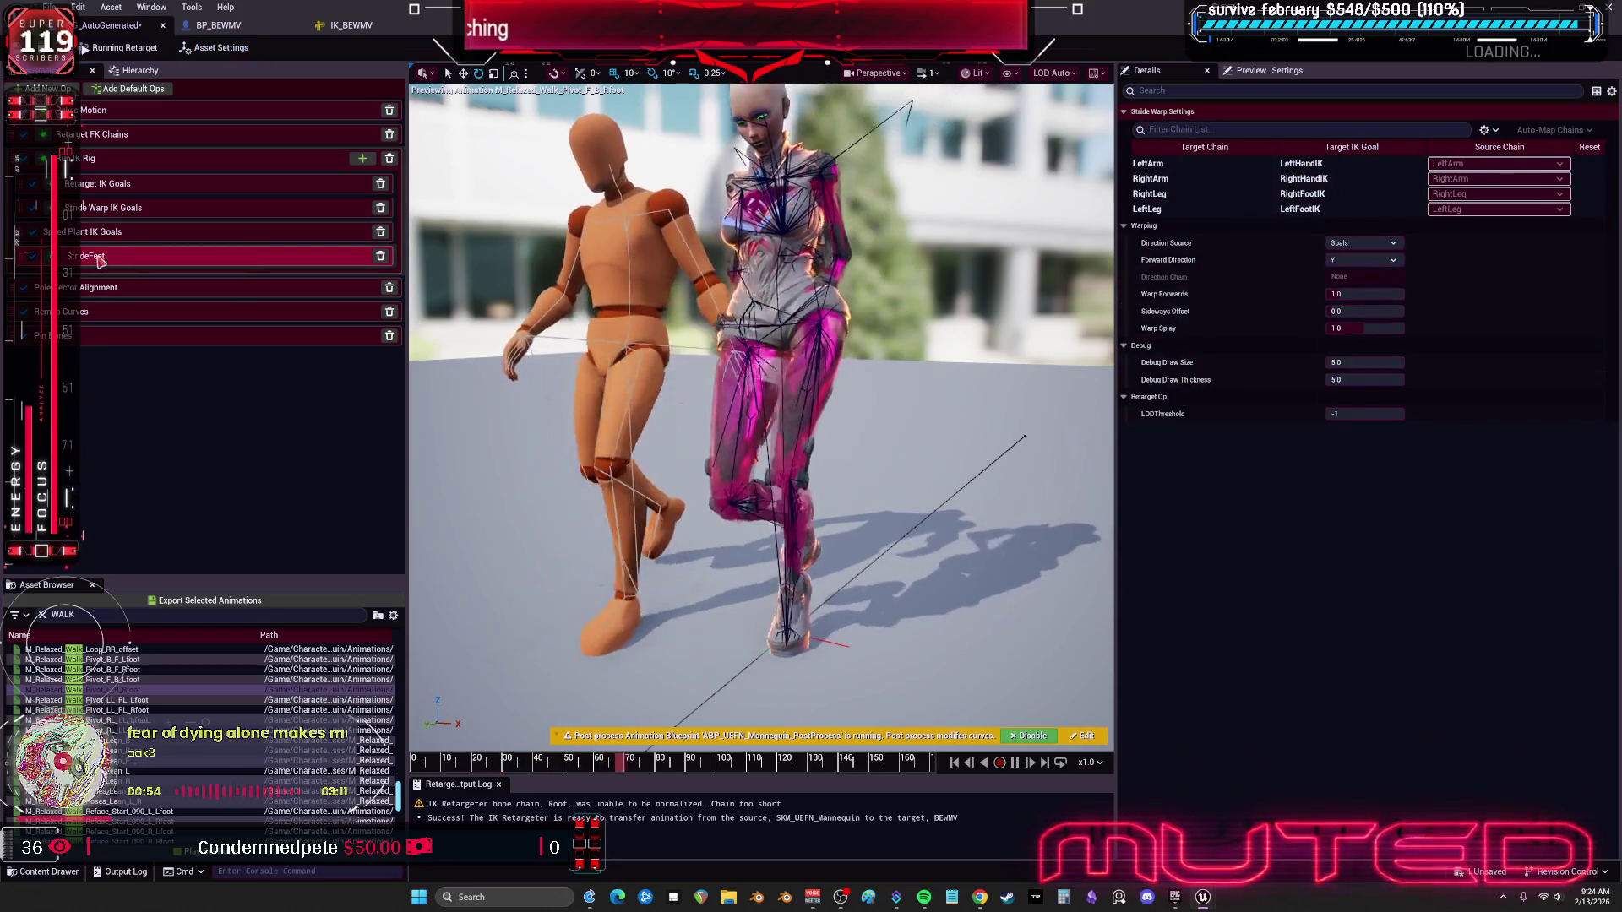
pyautogui.doubleClick(105, 260)
pyautogui.write('Warp IK')
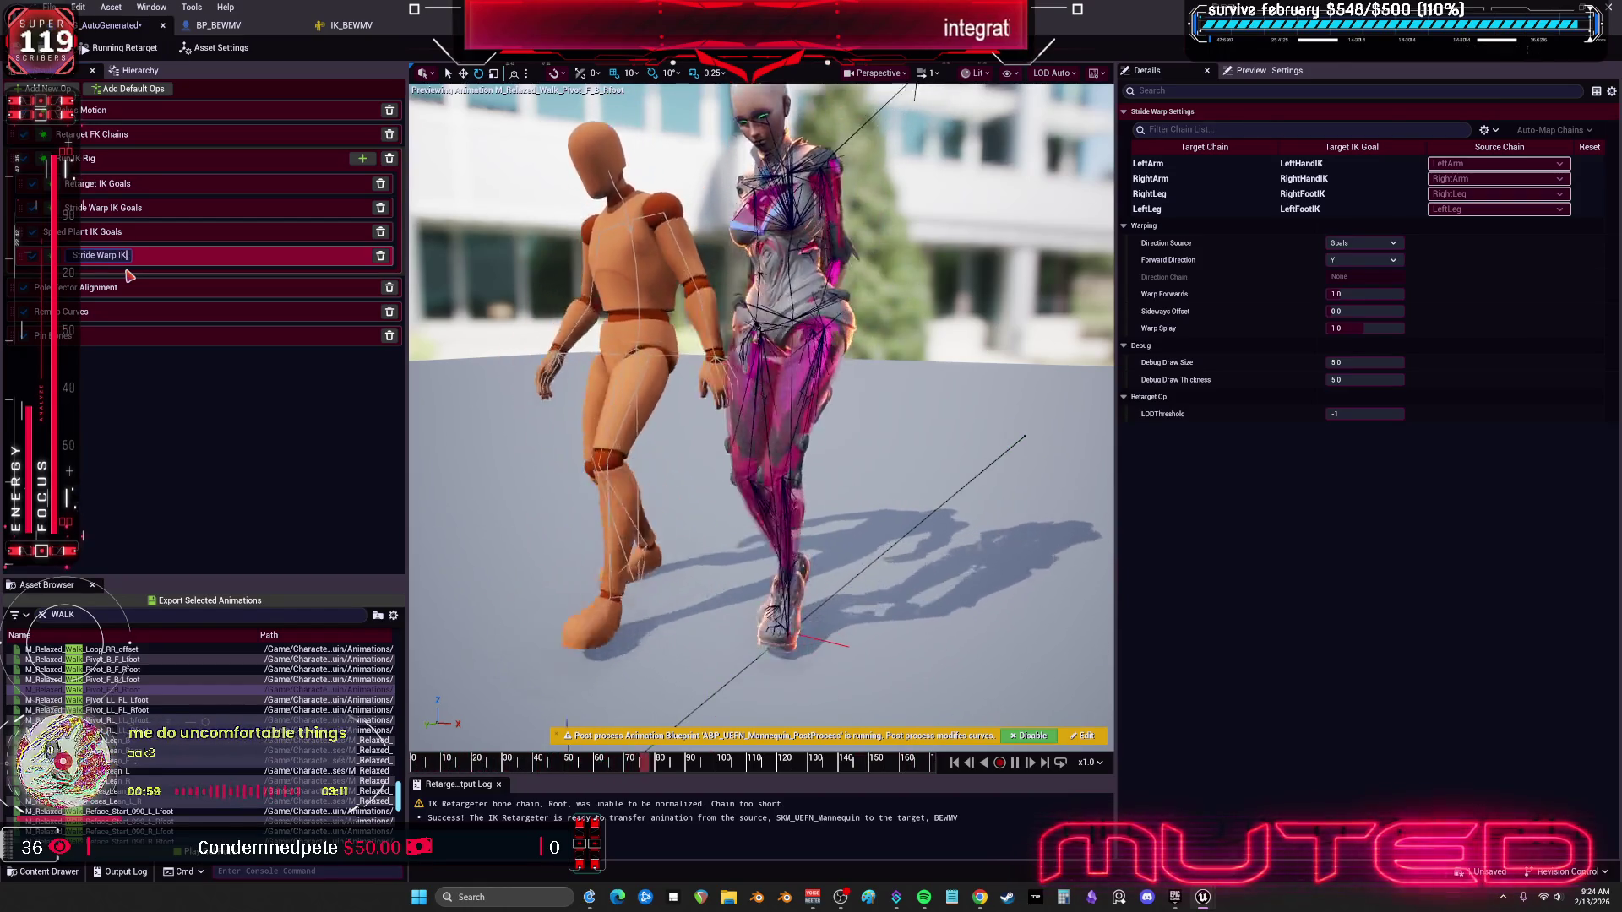
pyautogui.write(' FEET')
pyautogui.press('Return')
# Step: Rename the original Stride Warp IK Goals op to 'Stride Warp IK HANDS' and reorder it relative to FEET
pyautogui.click(132, 208)
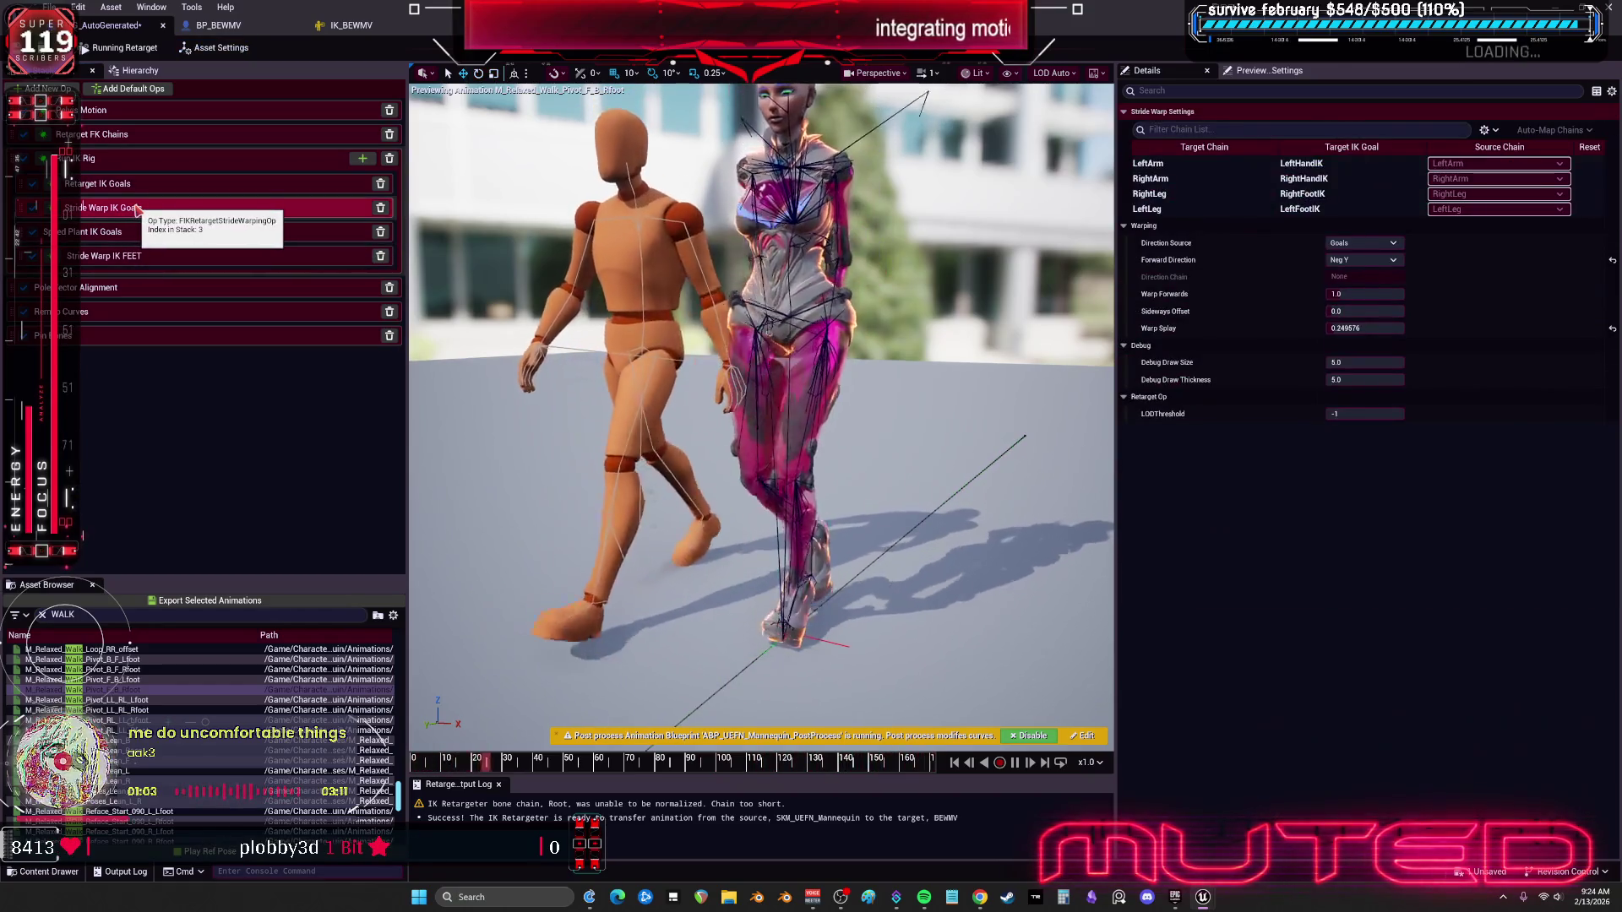
pyautogui.doubleClick(233, 209)
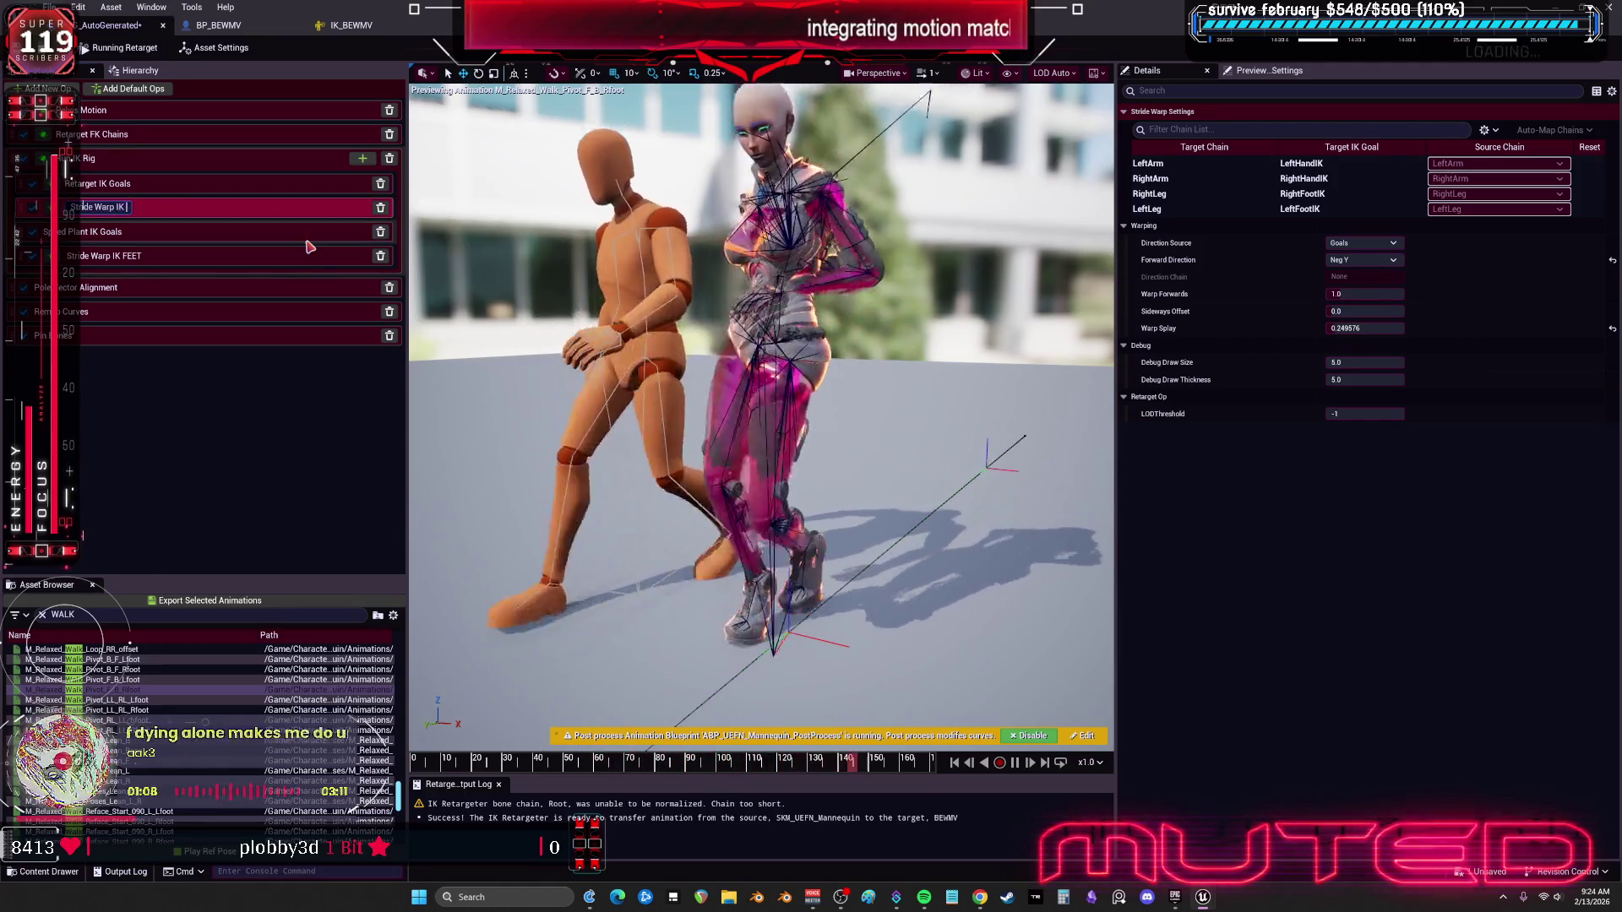
pyautogui.write('HANDS')
pyautogui.press('Return')
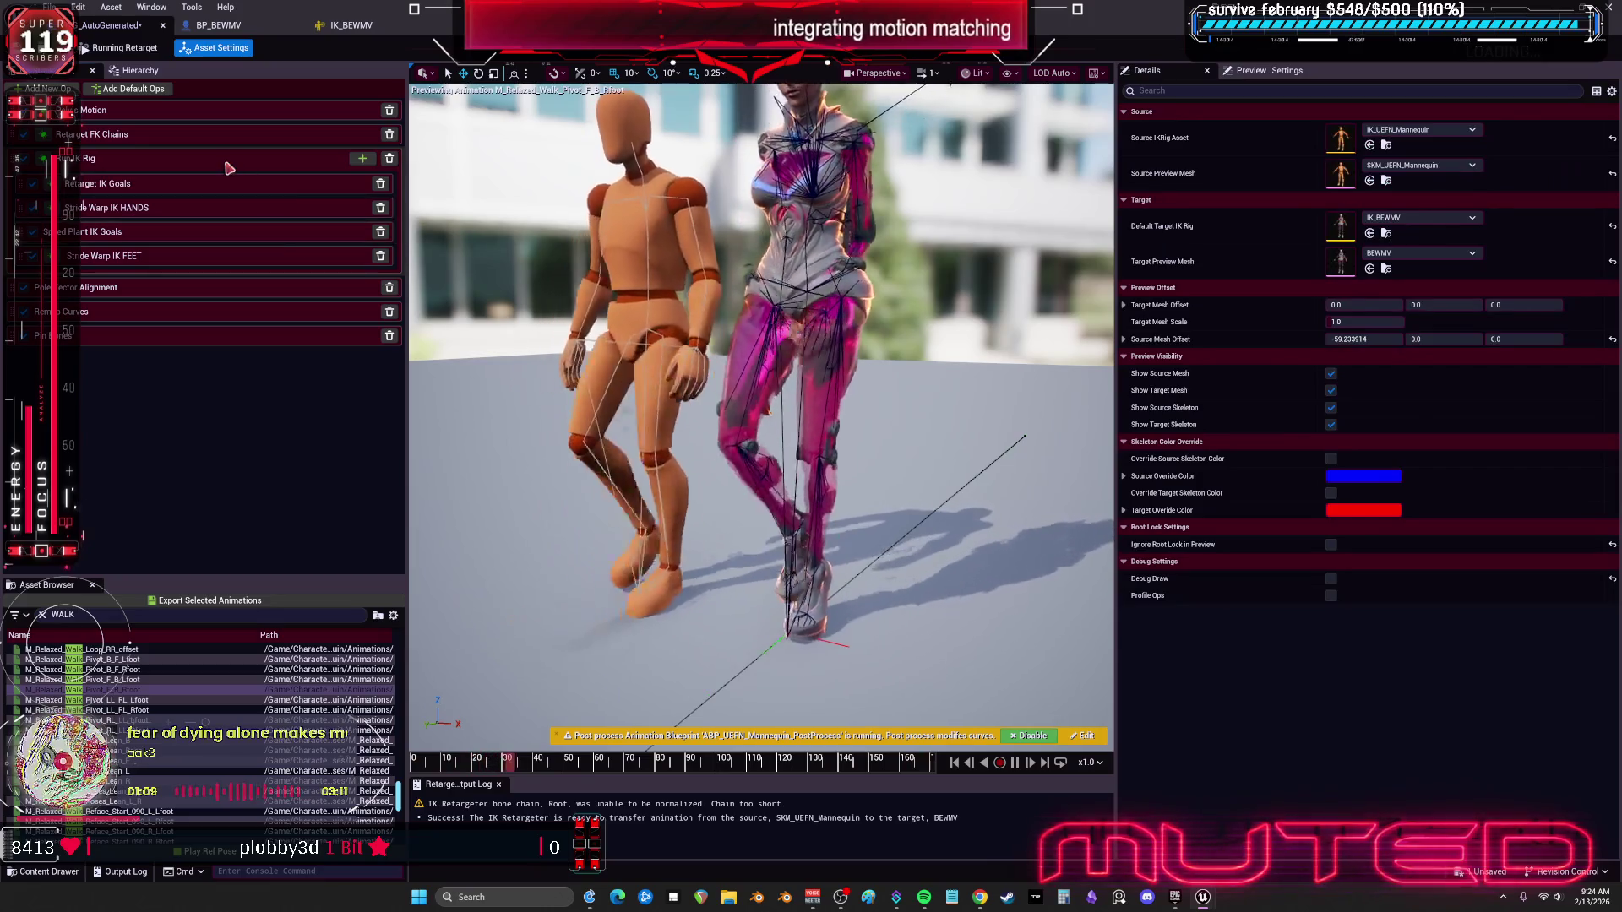
pyautogui.moveTo(195, 208)
pyautogui.mouseDown()
pyautogui.moveTo(165, 219)
pyautogui.moveTo(142, 275)
pyautogui.moveTo(133, 206)
pyautogui.mouseUp()
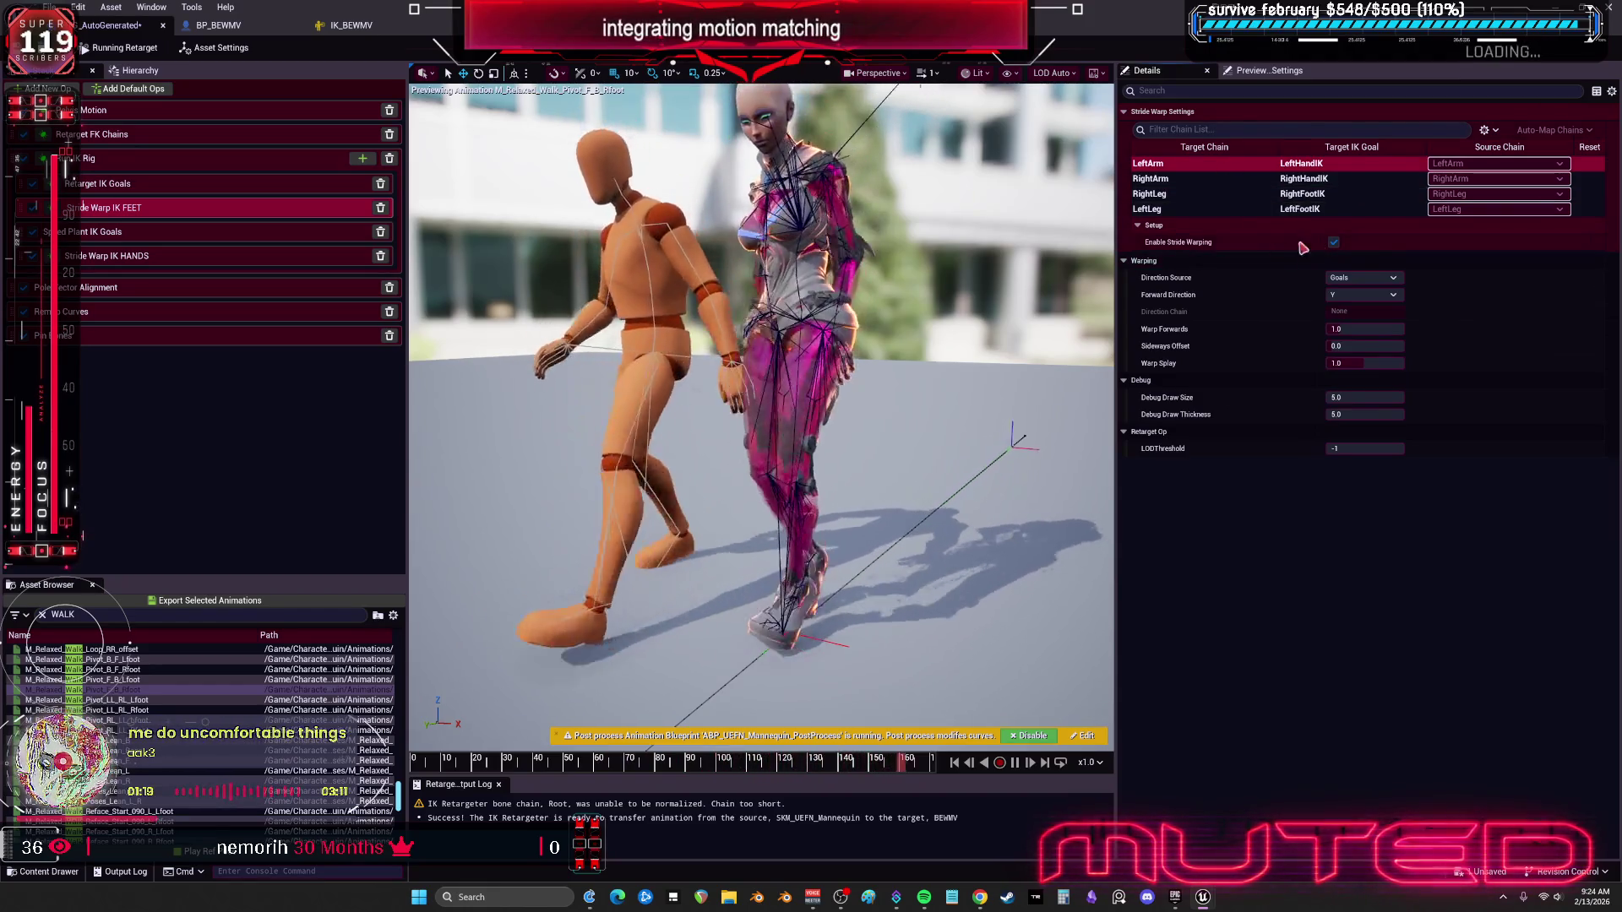
# Step: In the FEET op, disable stride warping for the LeftArm and RightArm chains
pyautogui.click(1231, 197)
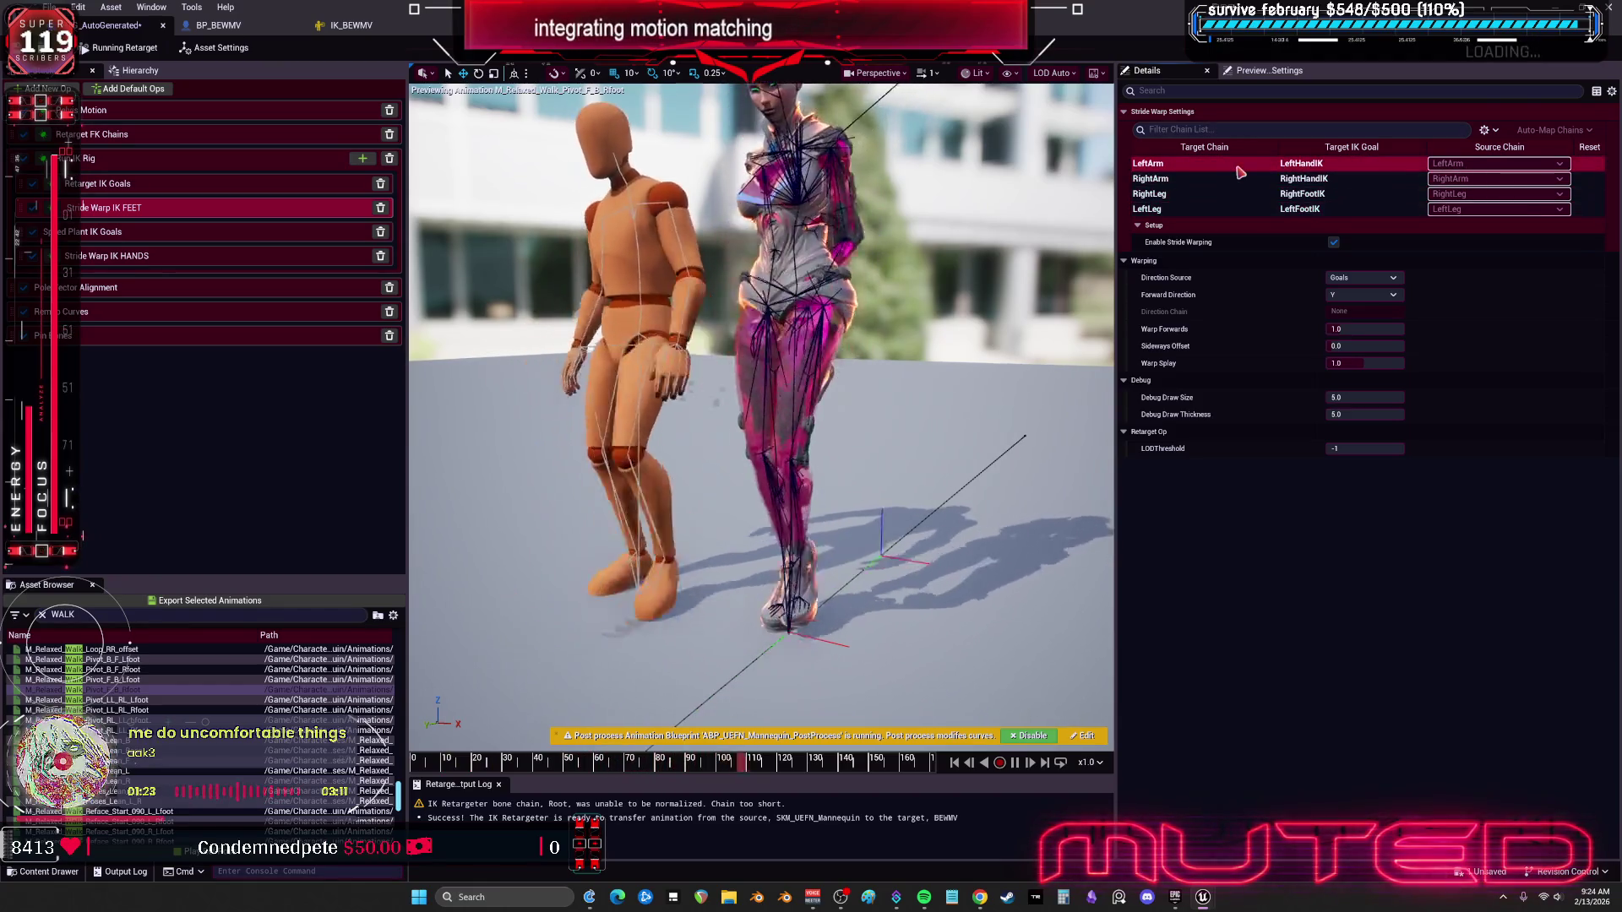
pyautogui.click(200, 256)
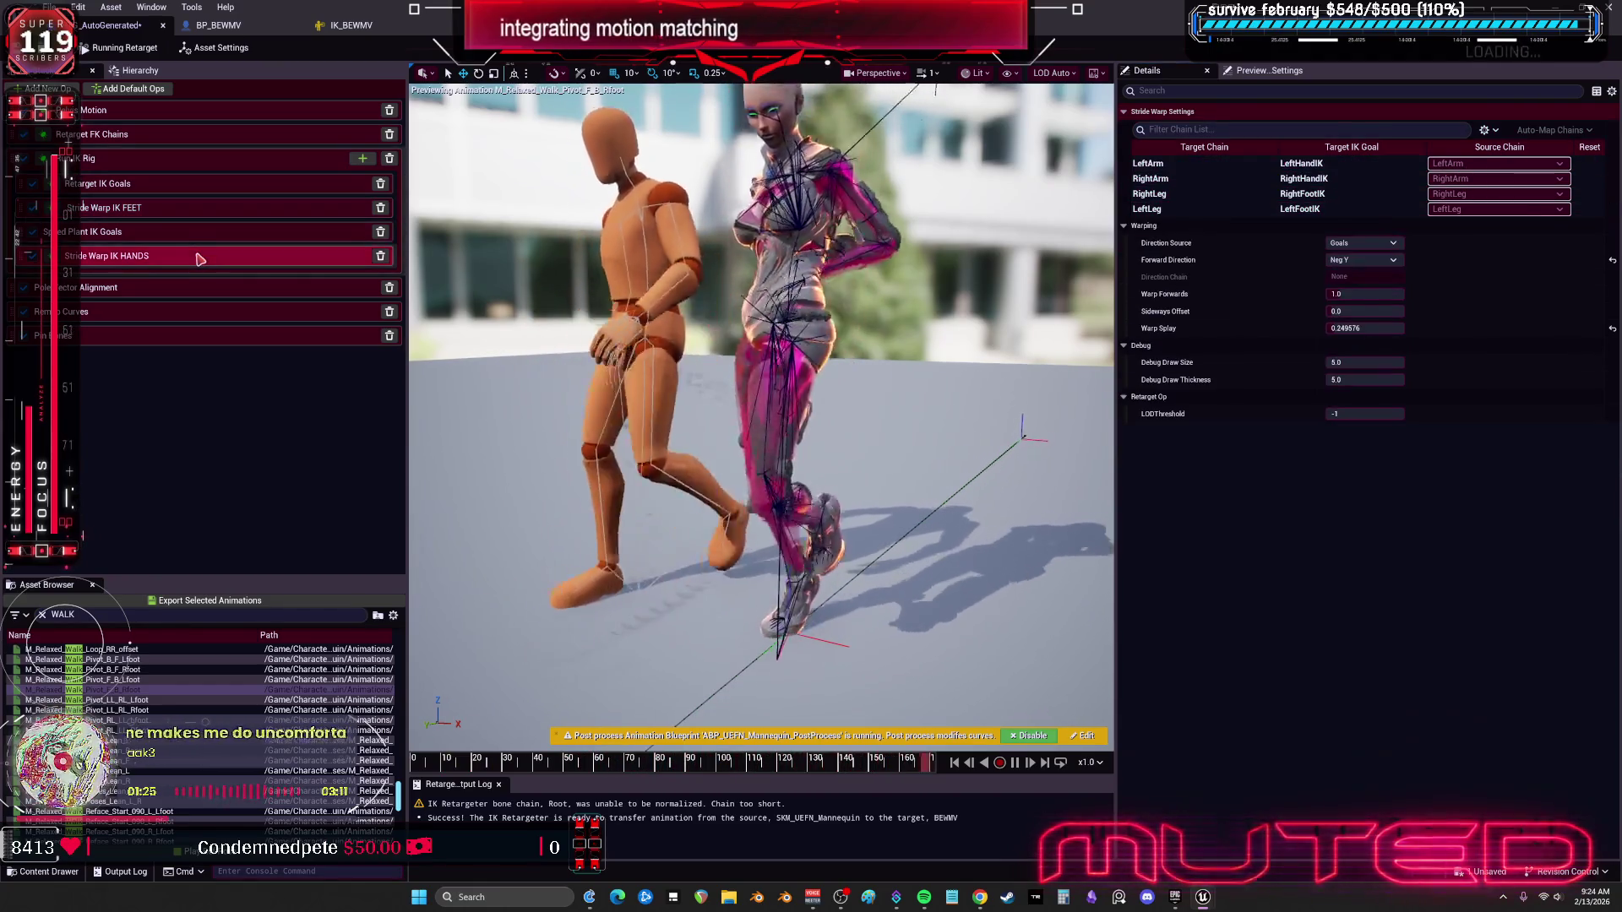
pyautogui.click(194, 207)
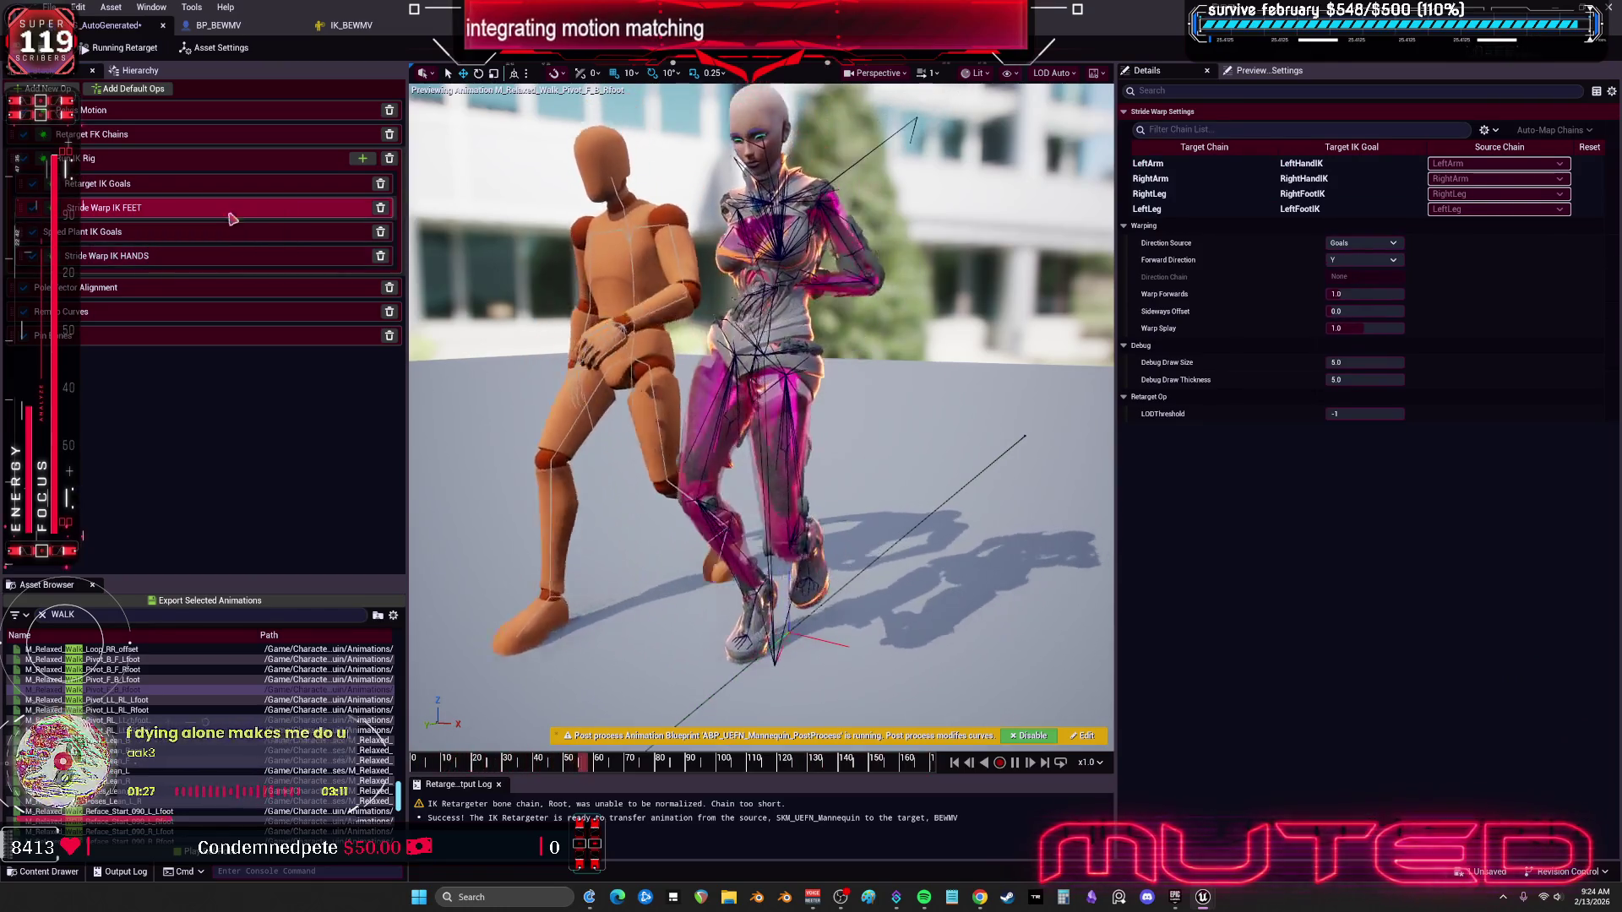
pyautogui.click(1380, 276)
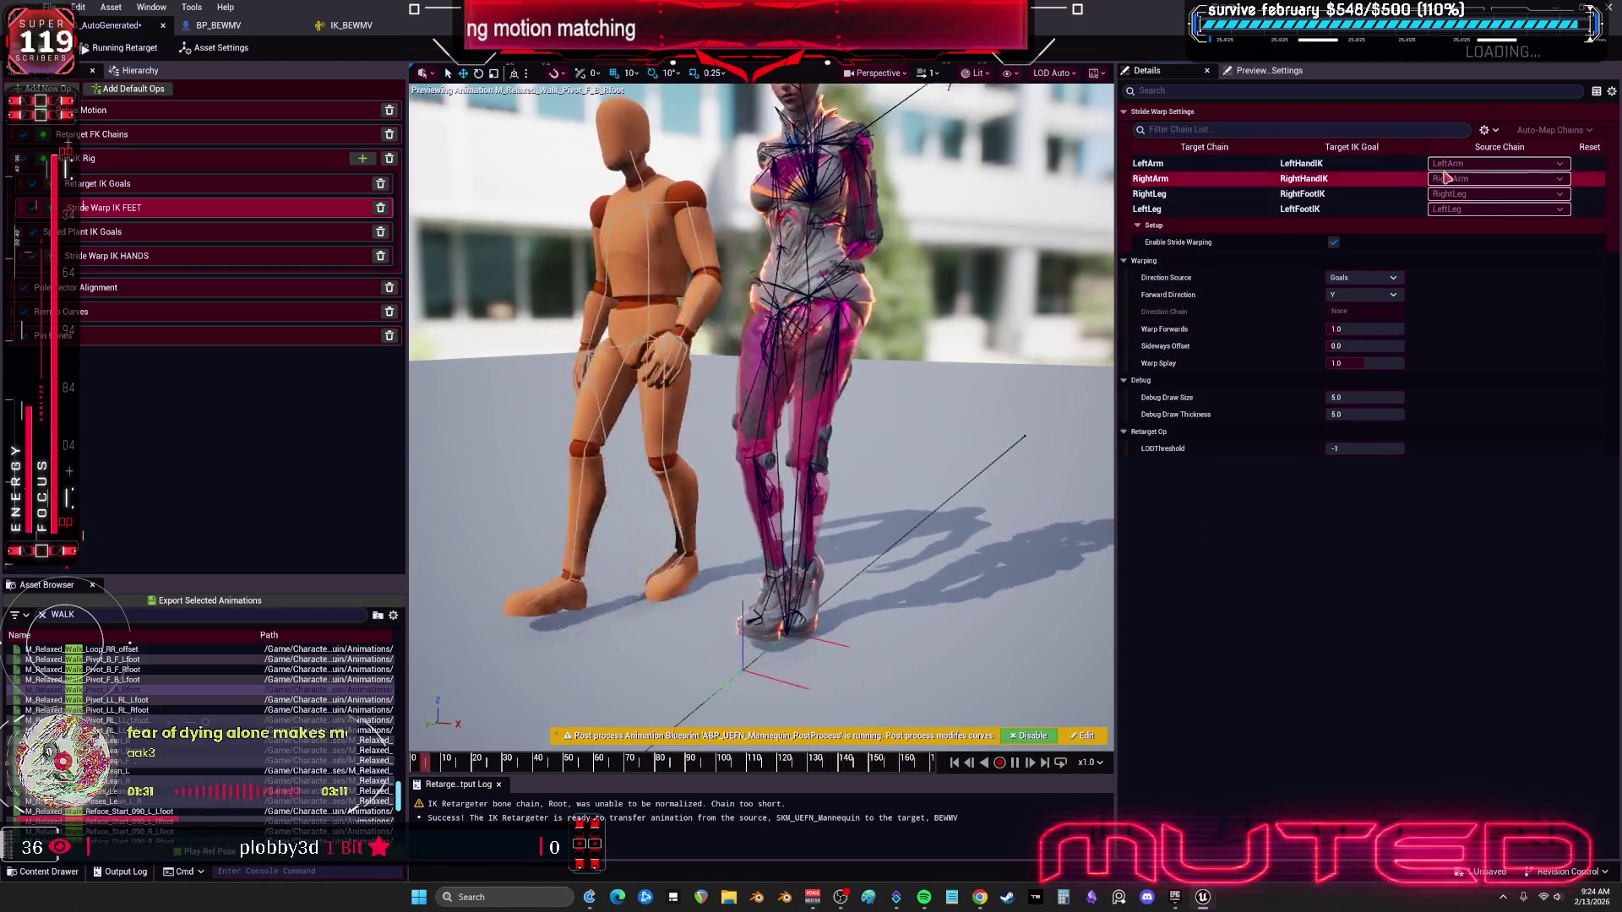
pyautogui.click(1339, 171)
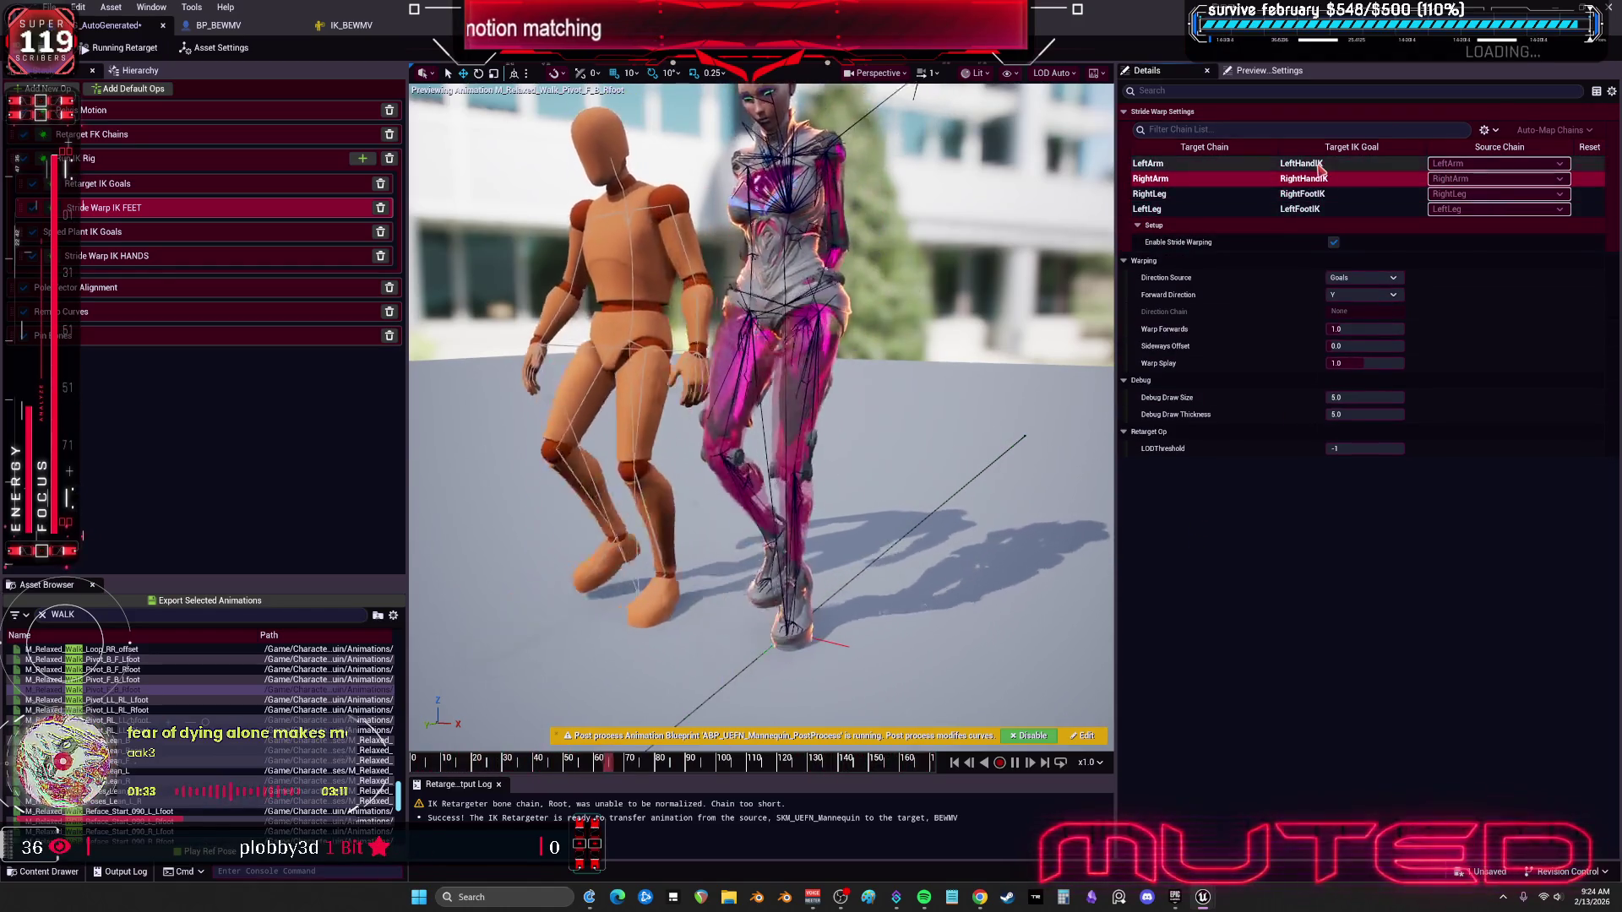
pyautogui.click(1309, 179)
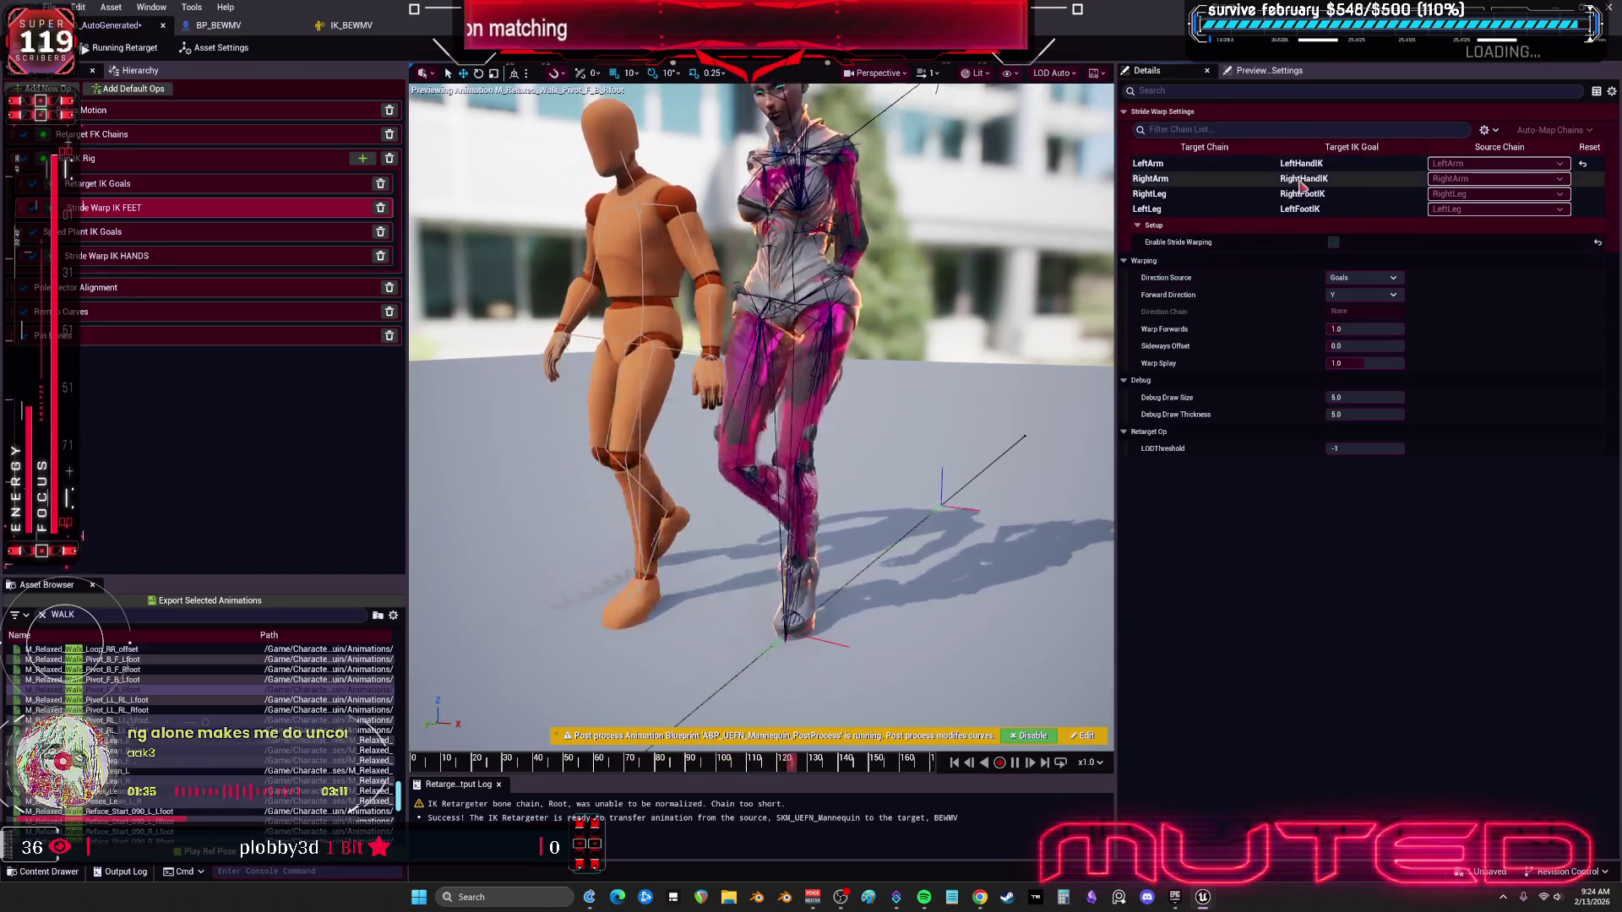
pyautogui.click(1333, 242)
pyautogui.click(1334, 242)
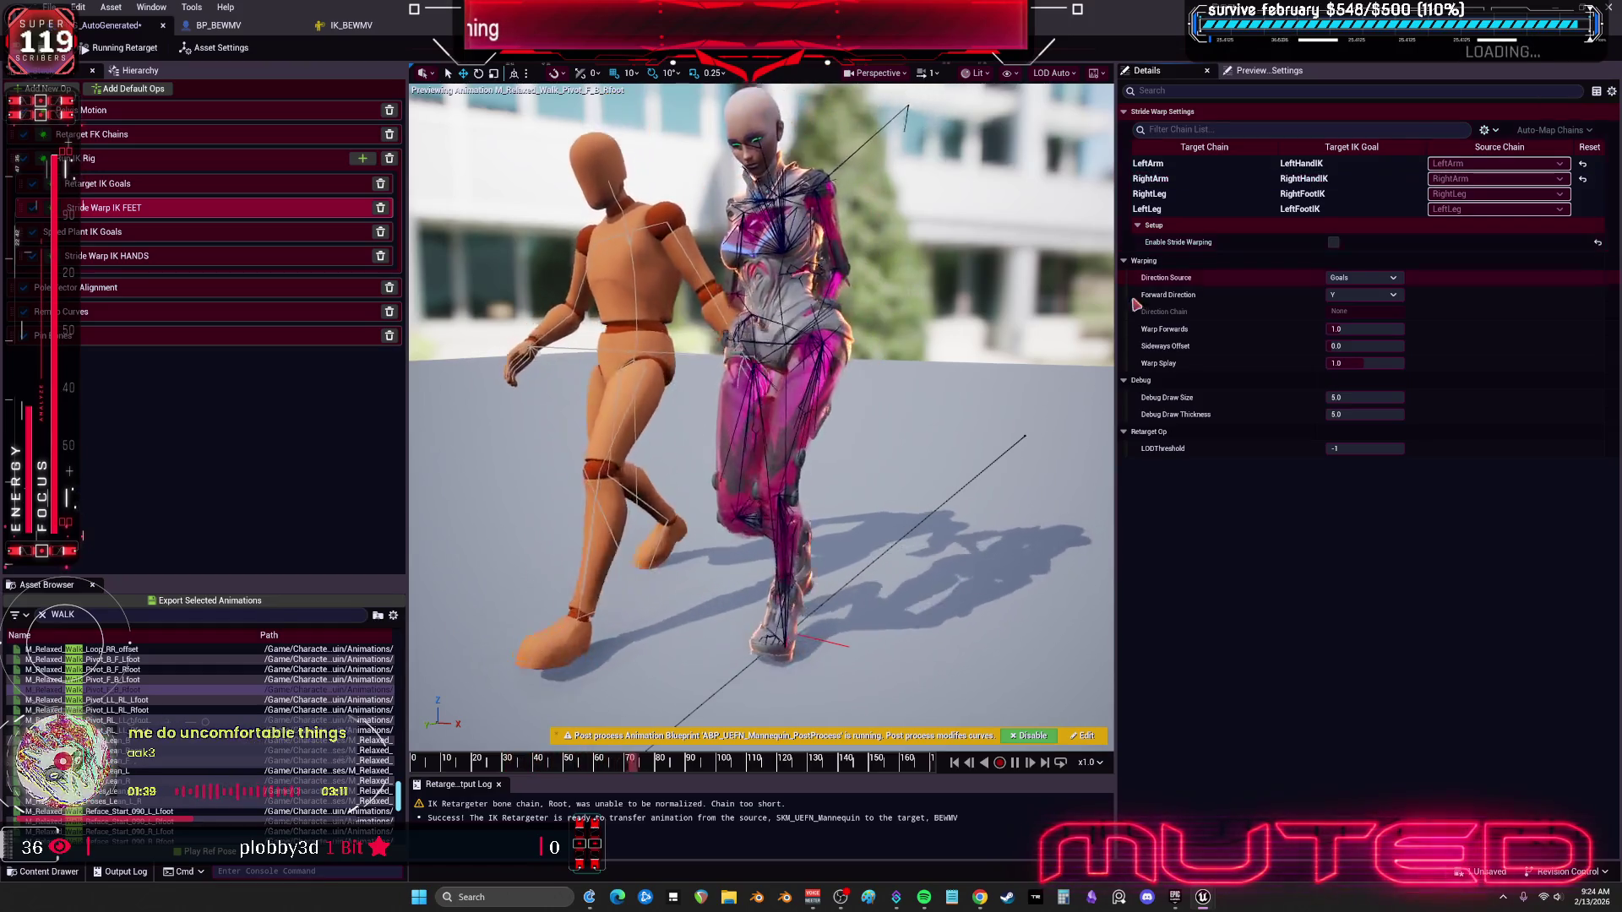
# Step: In the HANDS op, disable stride warping for the leg chain
pyautogui.click(135, 260)
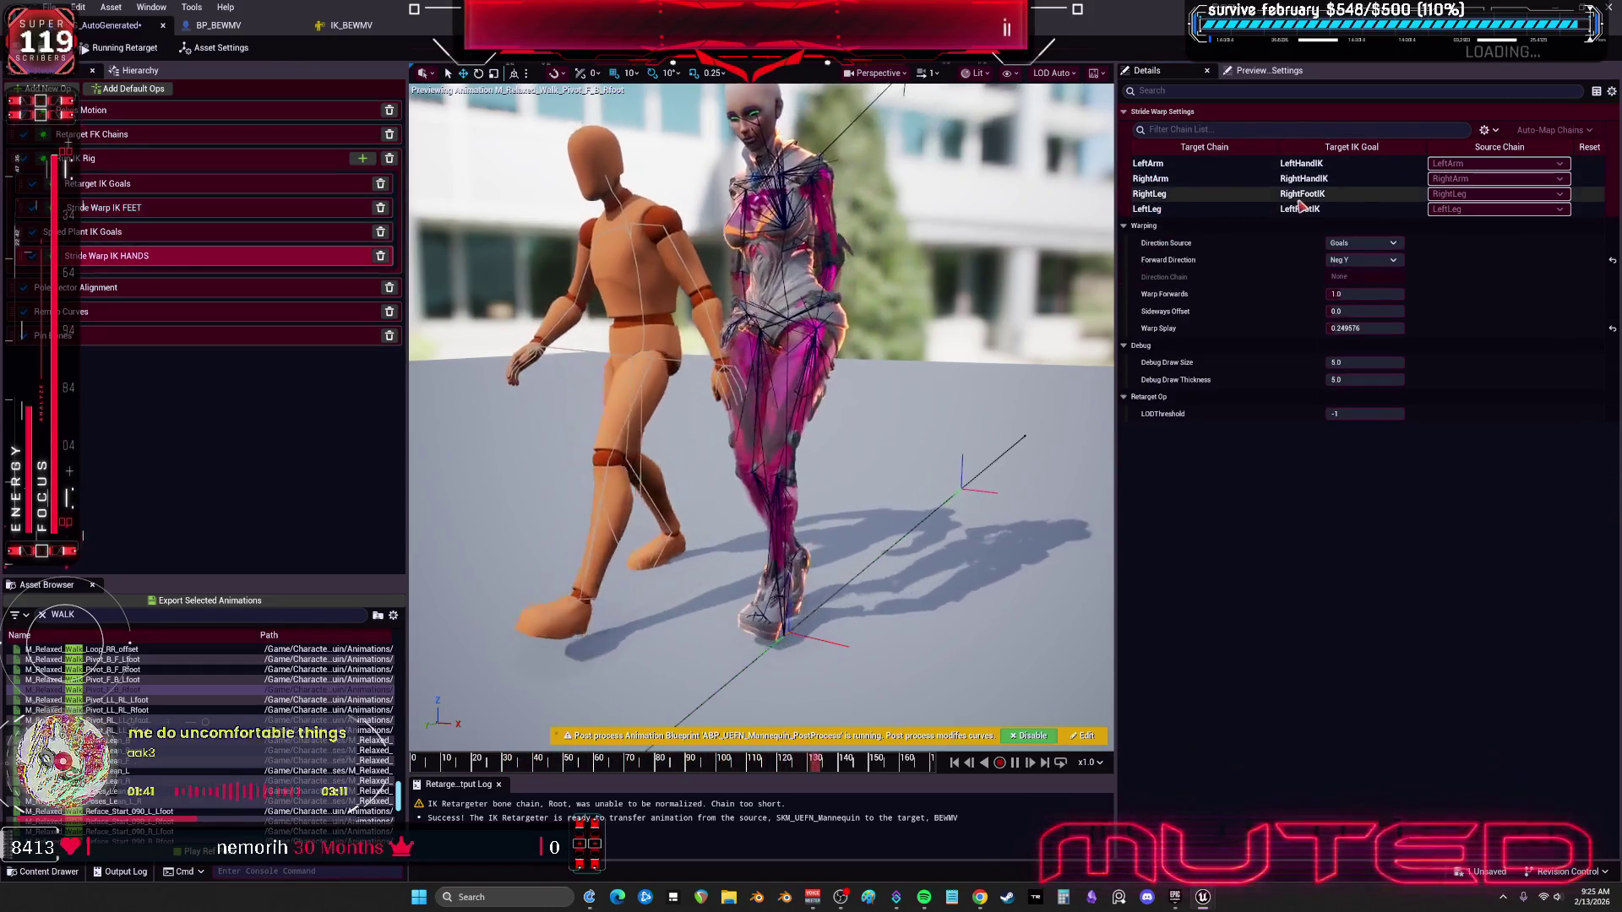
pyautogui.click(1333, 244)
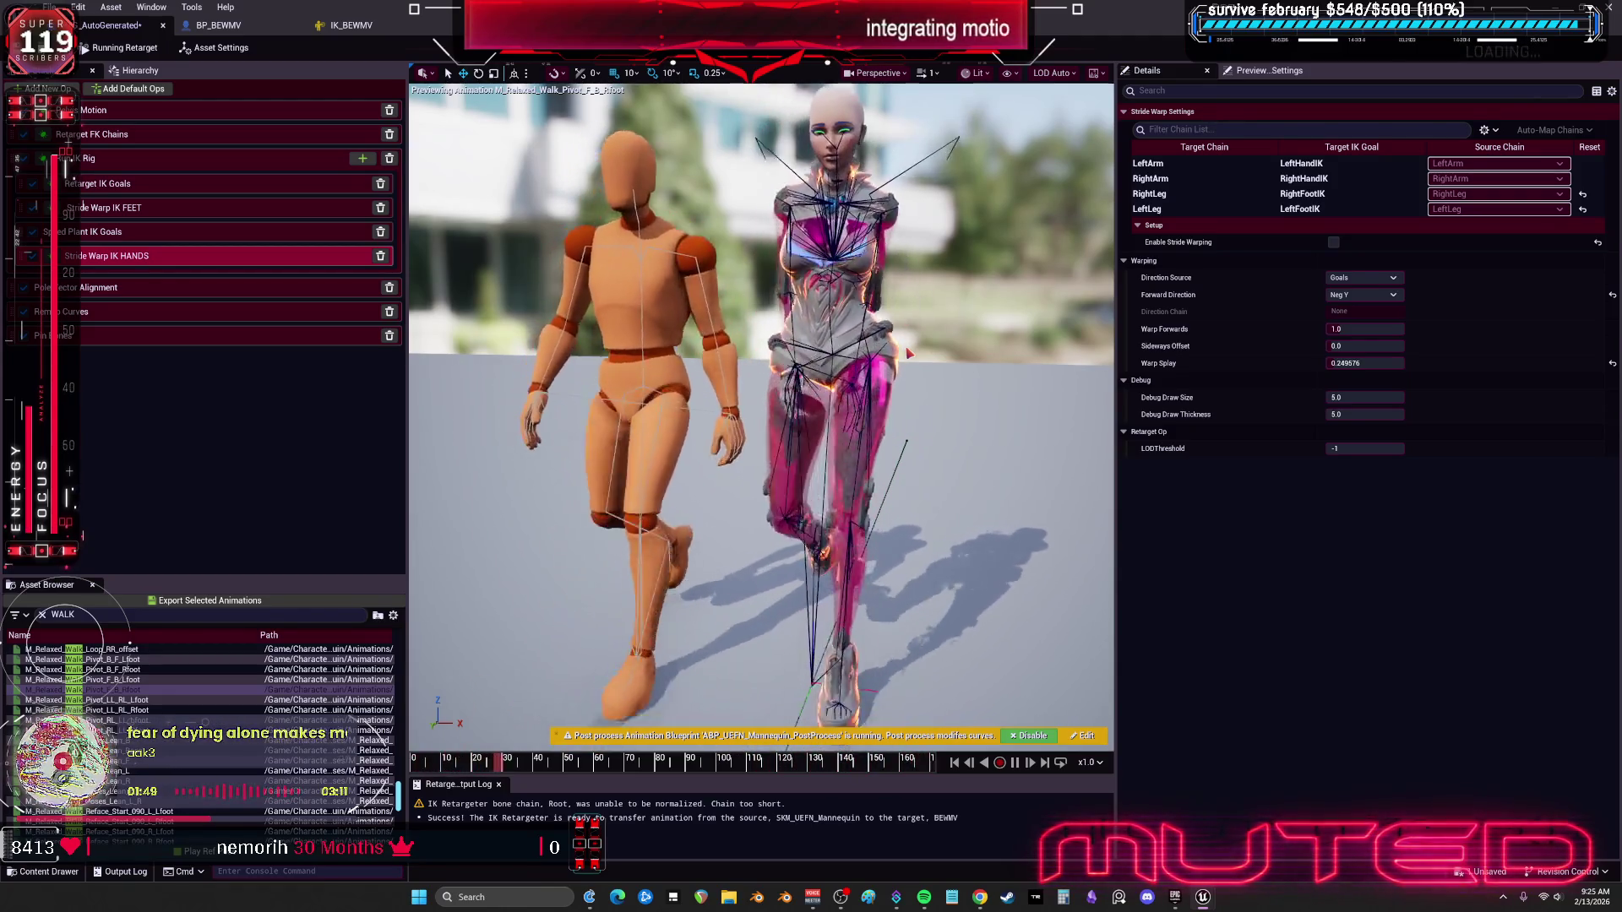
pyautogui.click(141, 213)
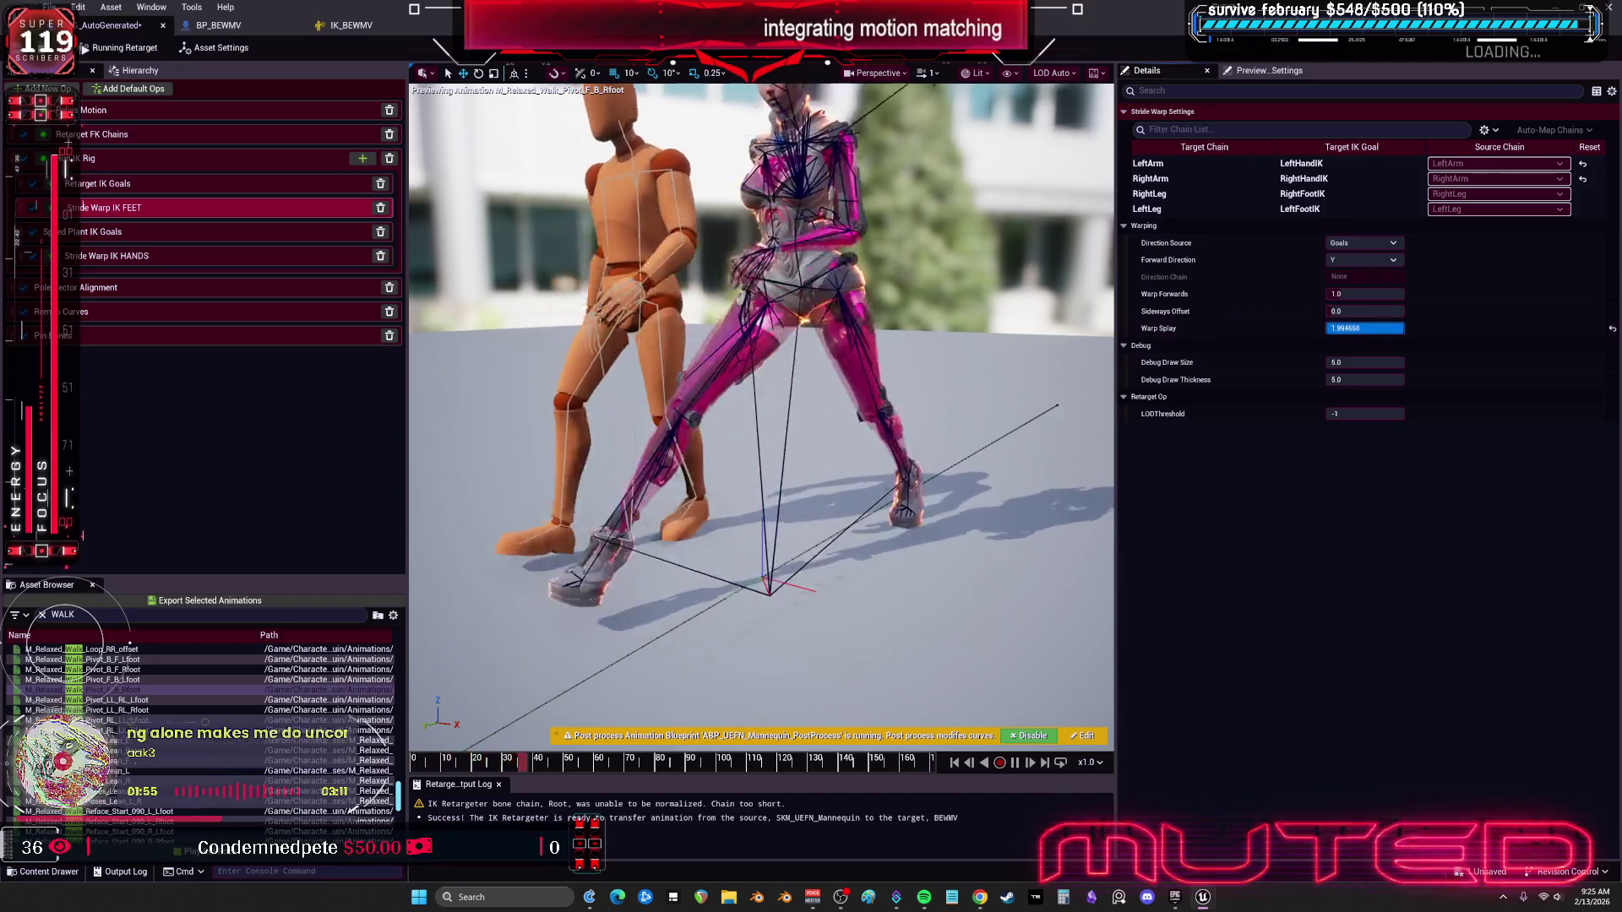
pyautogui.write('2')
# Step: Set Warp Splay to 2.0 on both stride warp ops and raise the FEET op's Warp Forwards
pyautogui.press('Return')
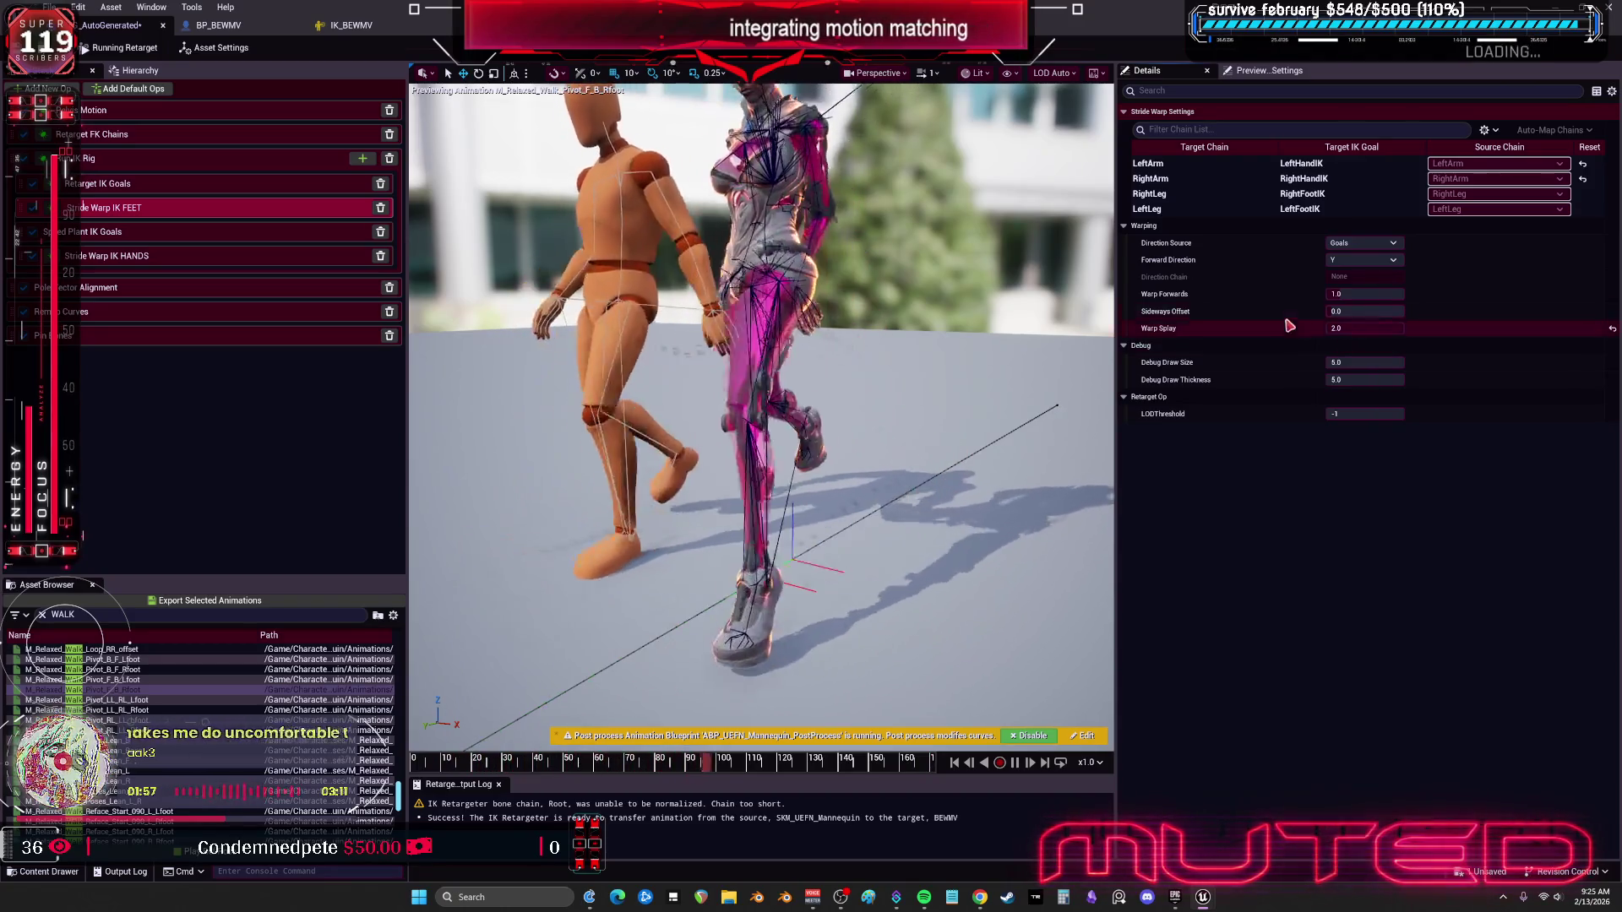
pyautogui.moveTo(1380, 295)
pyautogui.mouseDown()
pyautogui.moveTo(1428, 296)
pyautogui.moveTo(1394, 312)
pyautogui.moveTo(1436, 311)
pyautogui.mouseUp()
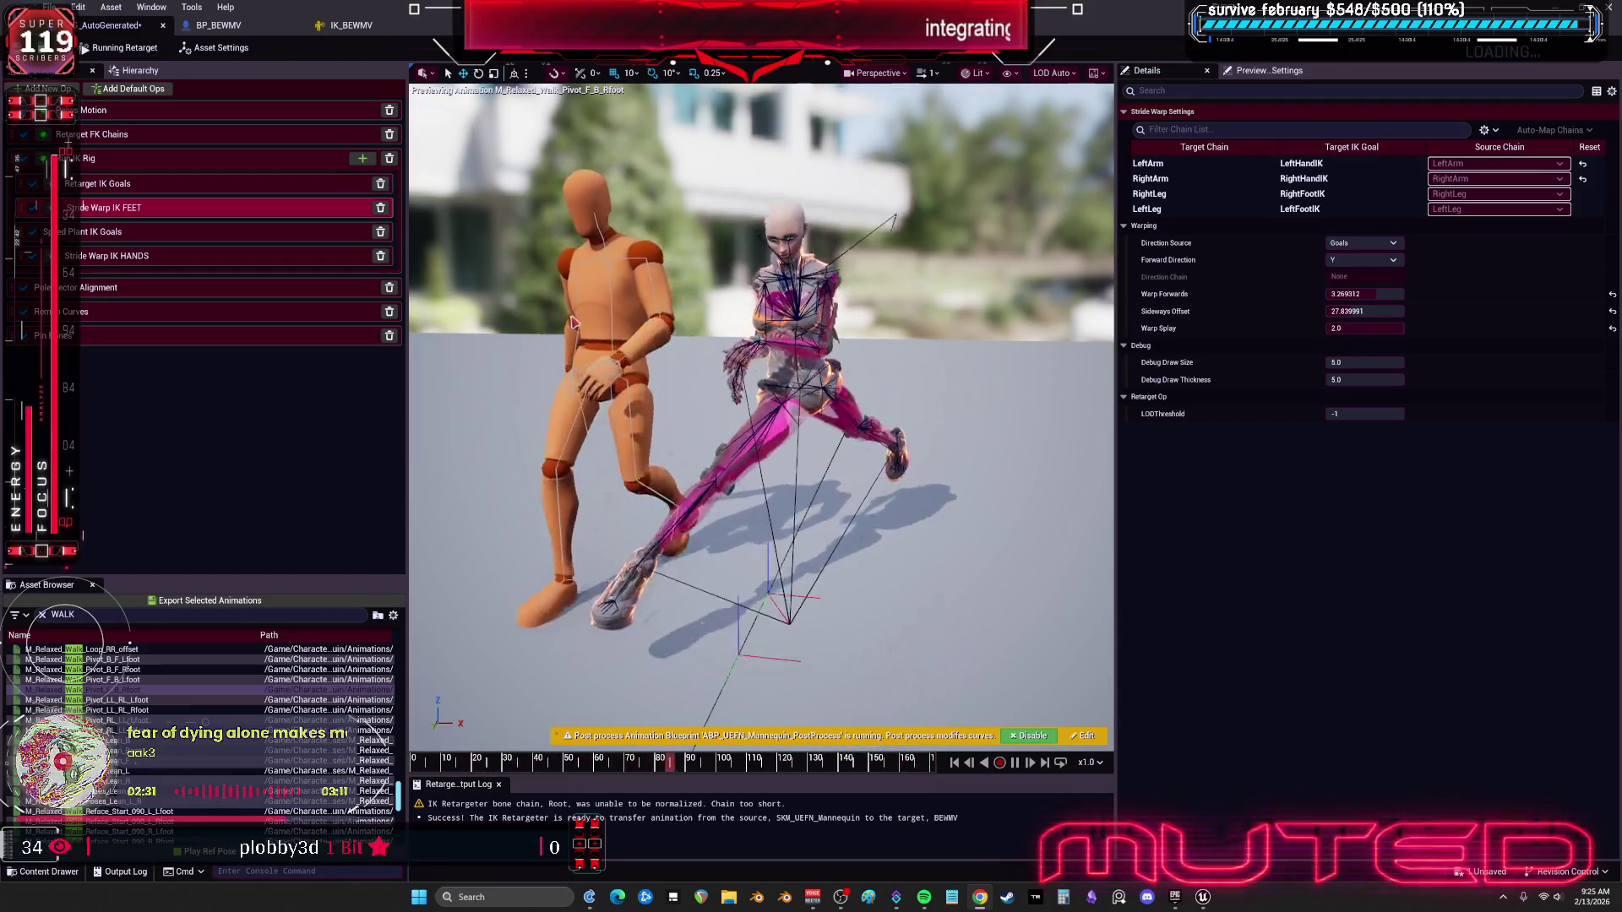
pyautogui.click(135, 265)
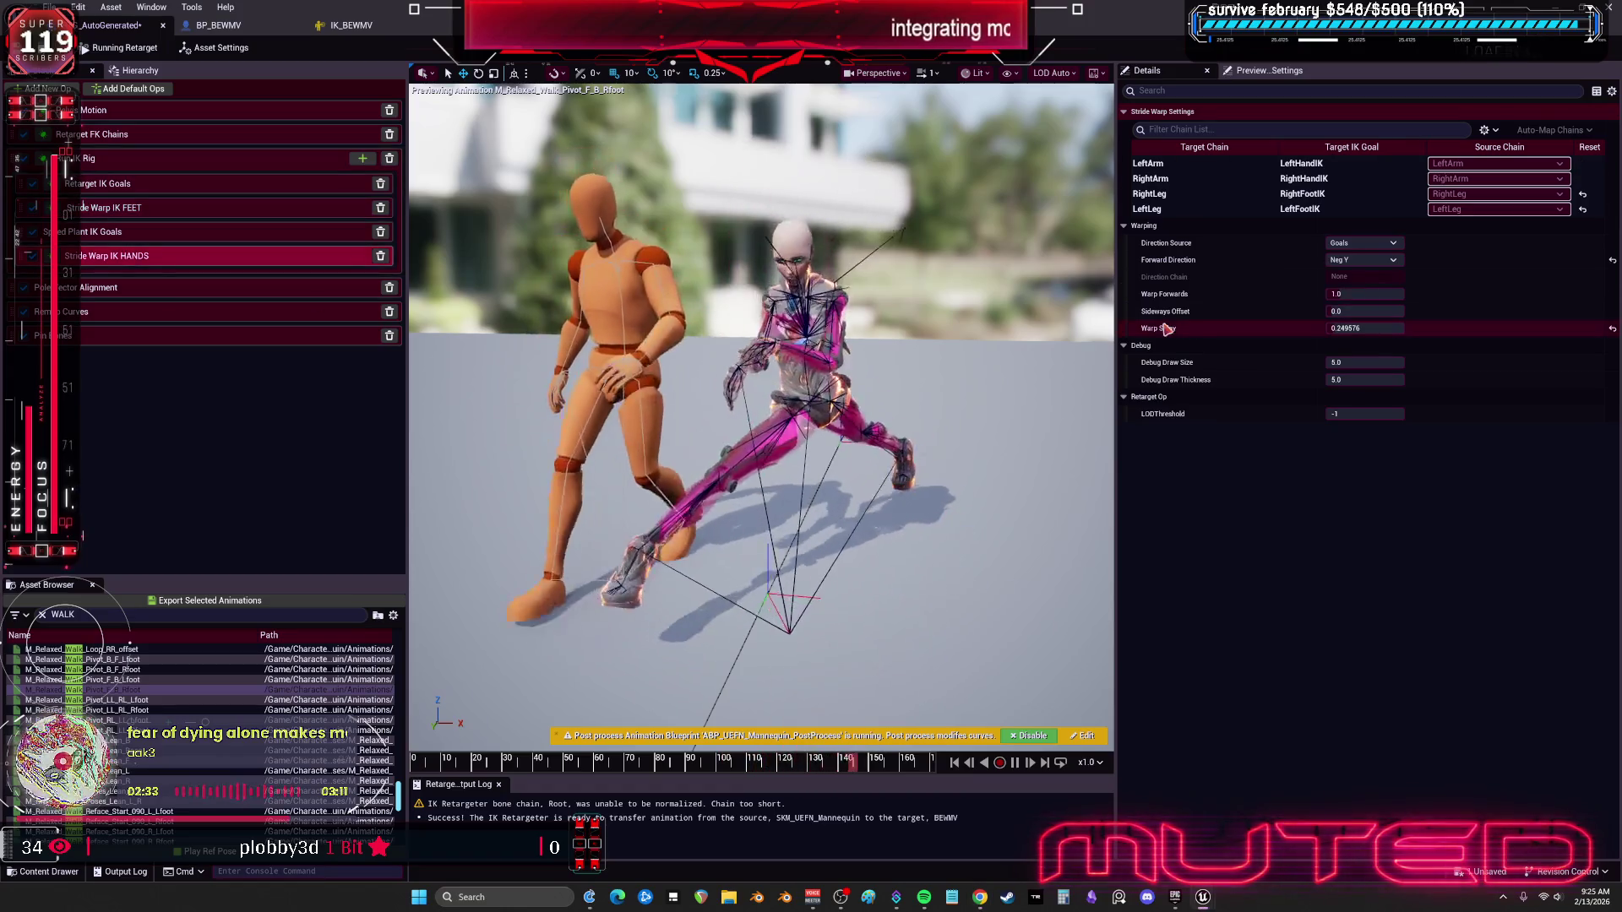
pyautogui.moveTo(1368, 328); pyautogui.dragTo(1360, 328)
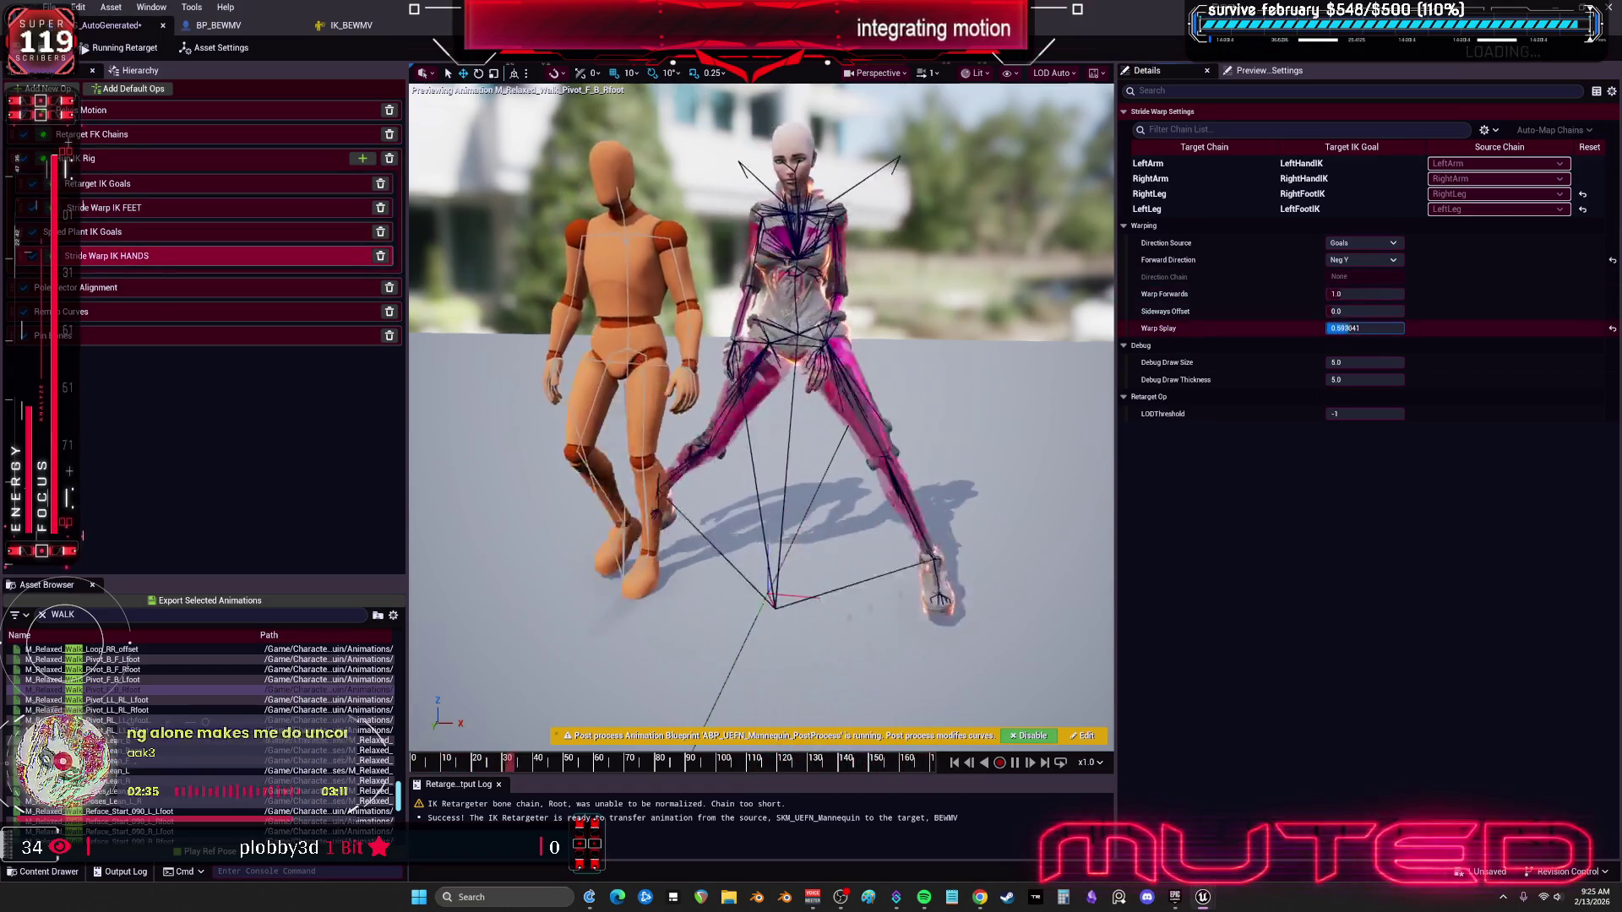
pyautogui.write('2')
pyautogui.press('Return')
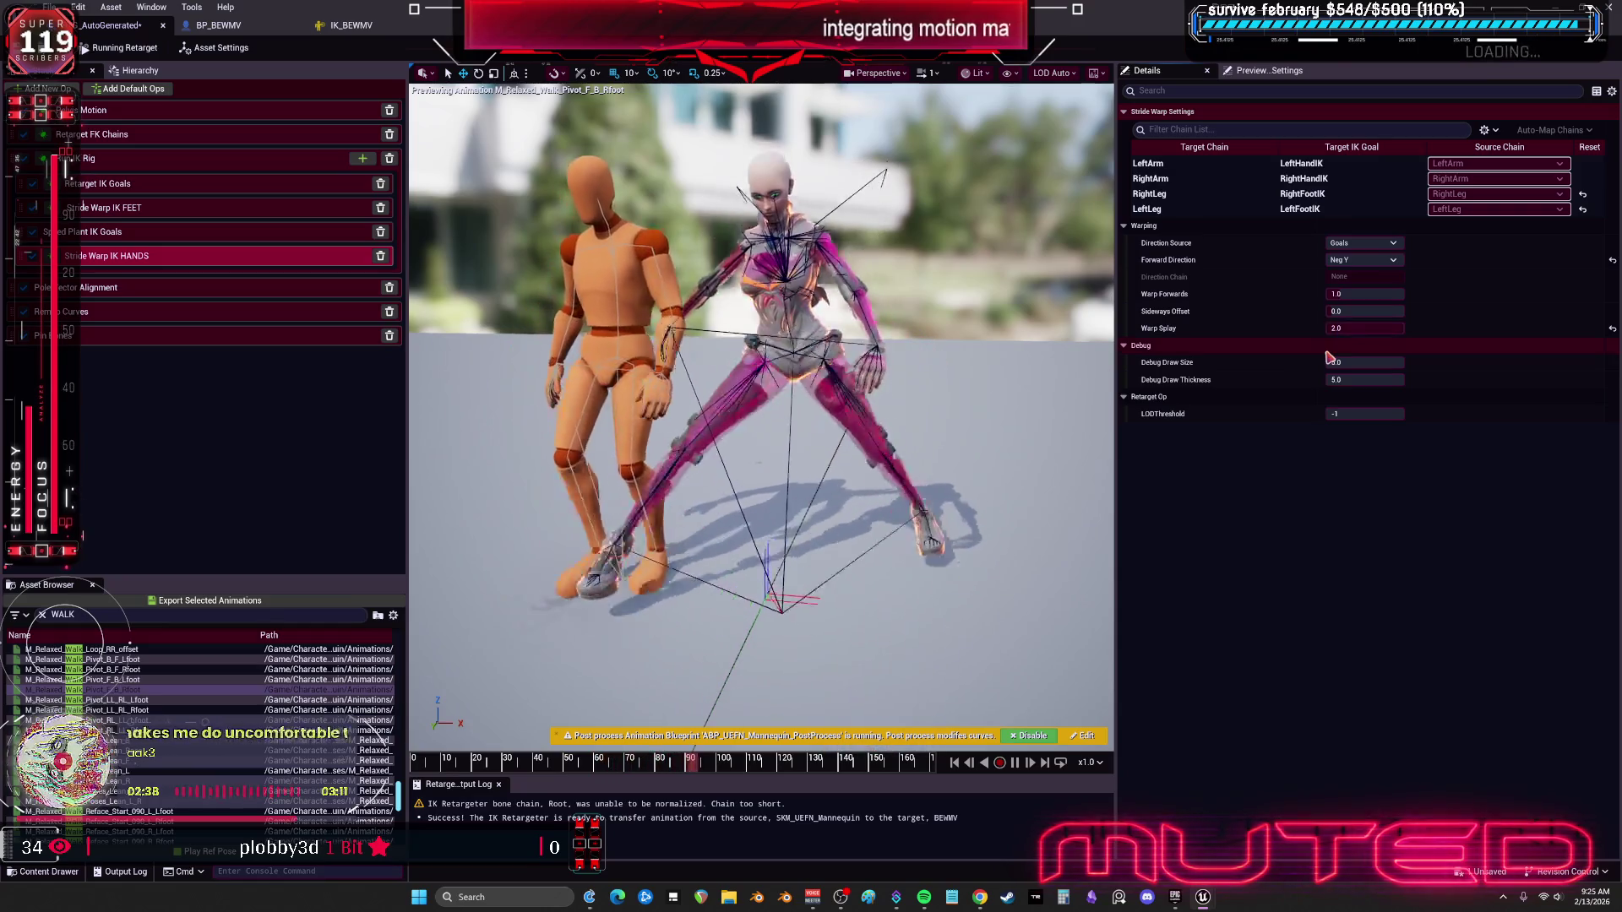
pyautogui.click(1355, 311)
pyautogui.press('Return')
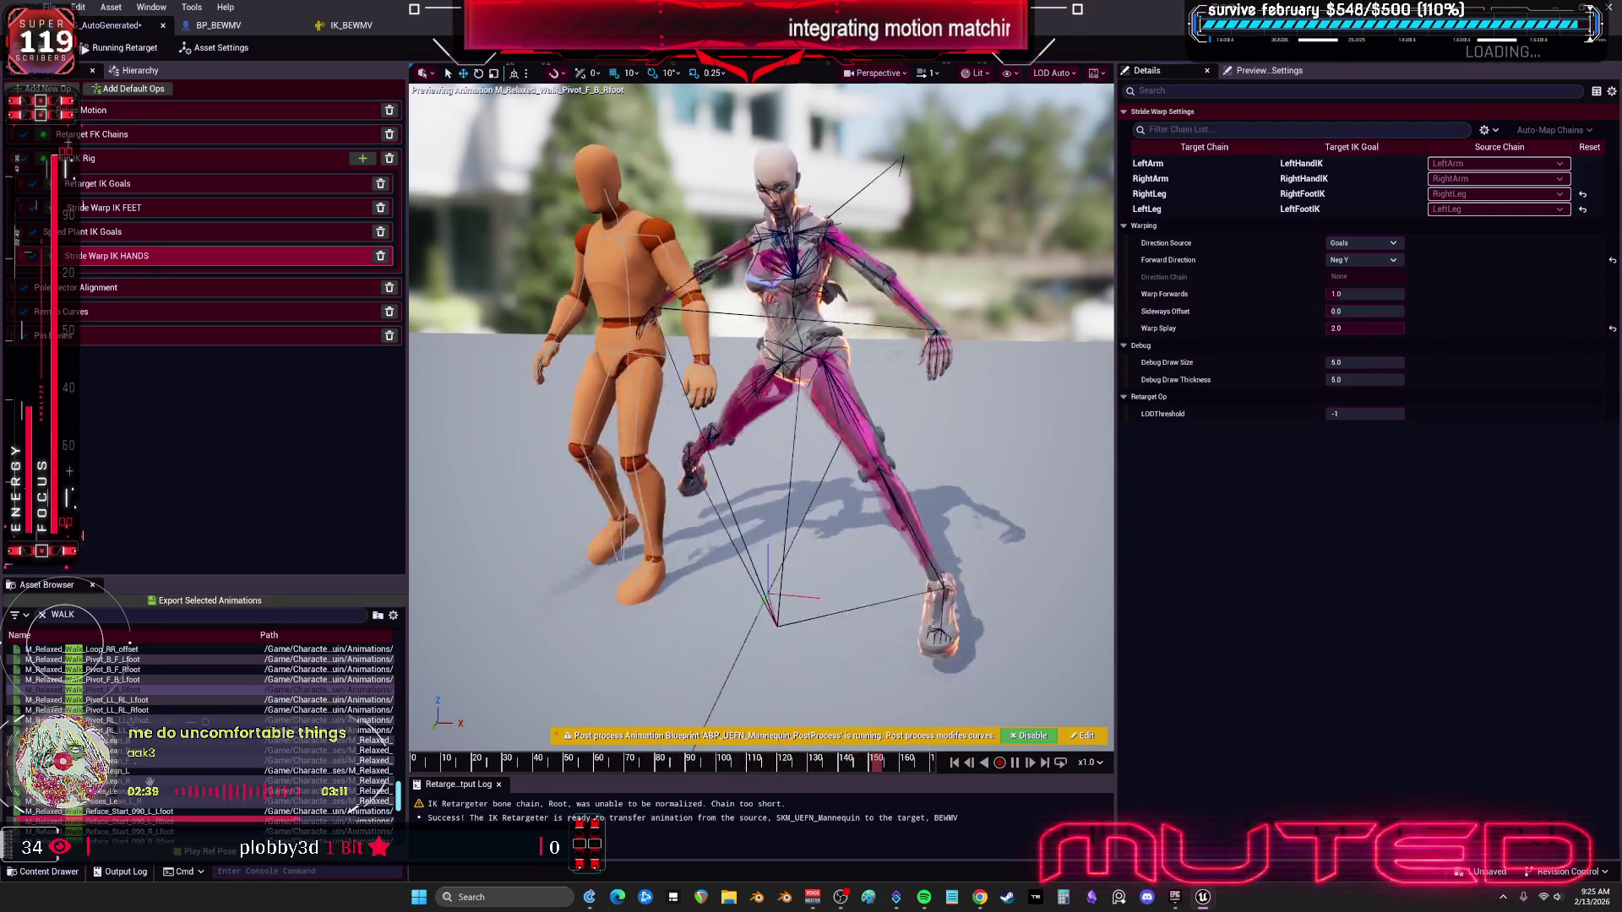
pyautogui.scroll(-3, 152, 783)
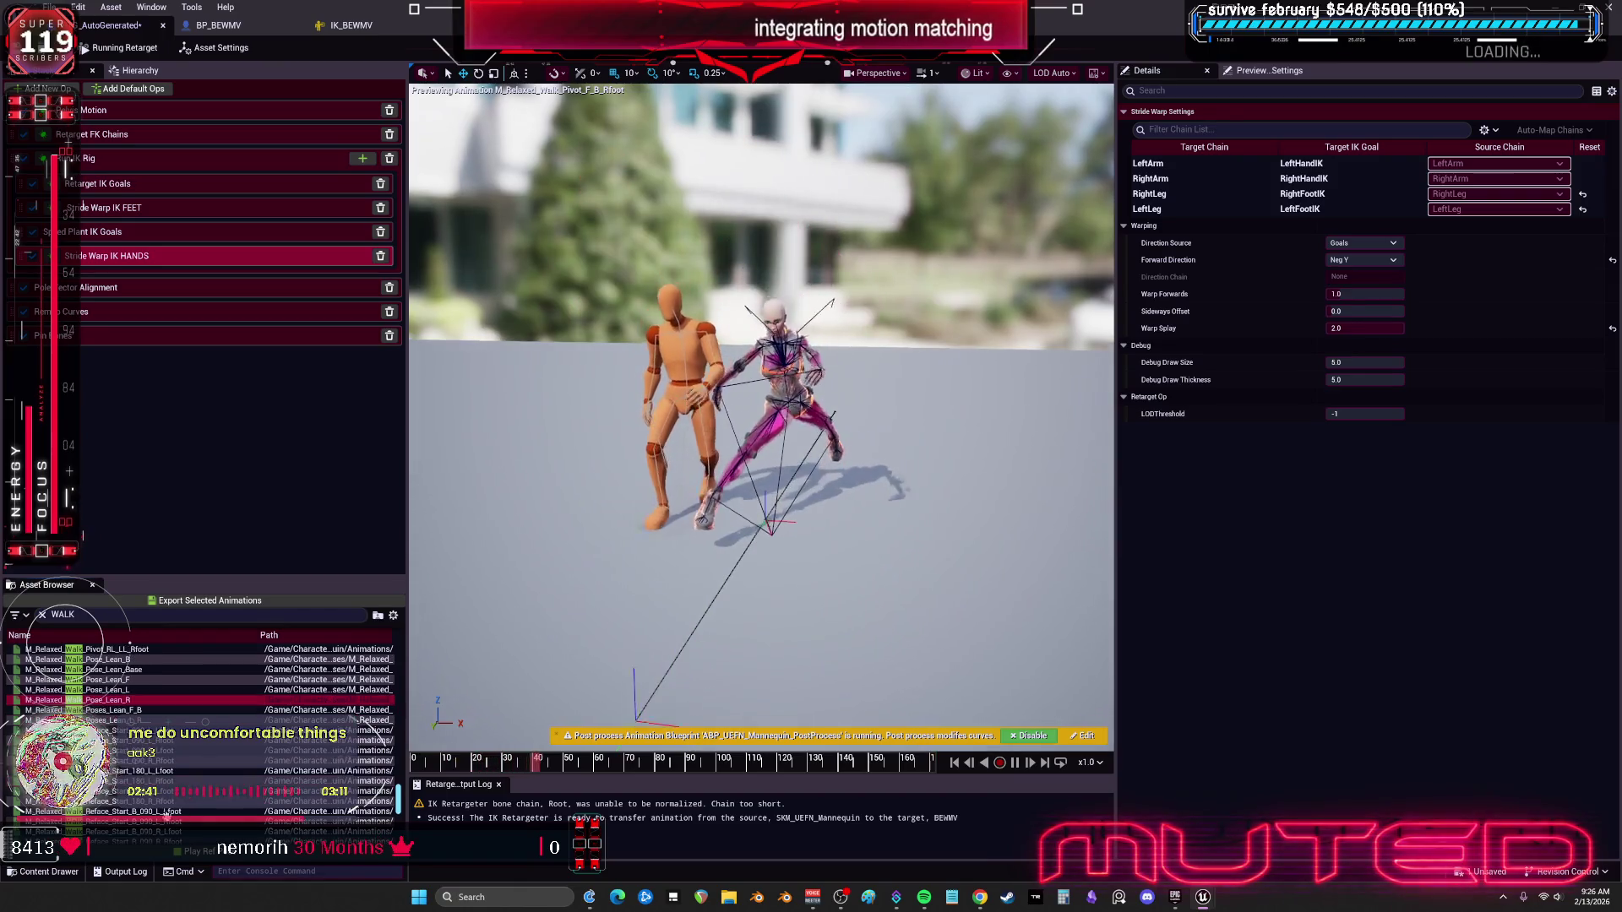
# Step: Preview Reface_Start_180_L_Rfoot, Spin_B_F_L_Lfoot, Spin_LL_B_Lfoot and Switch_LR_LL_Lfoot in the retarget viewport
pyautogui.click(163, 780)
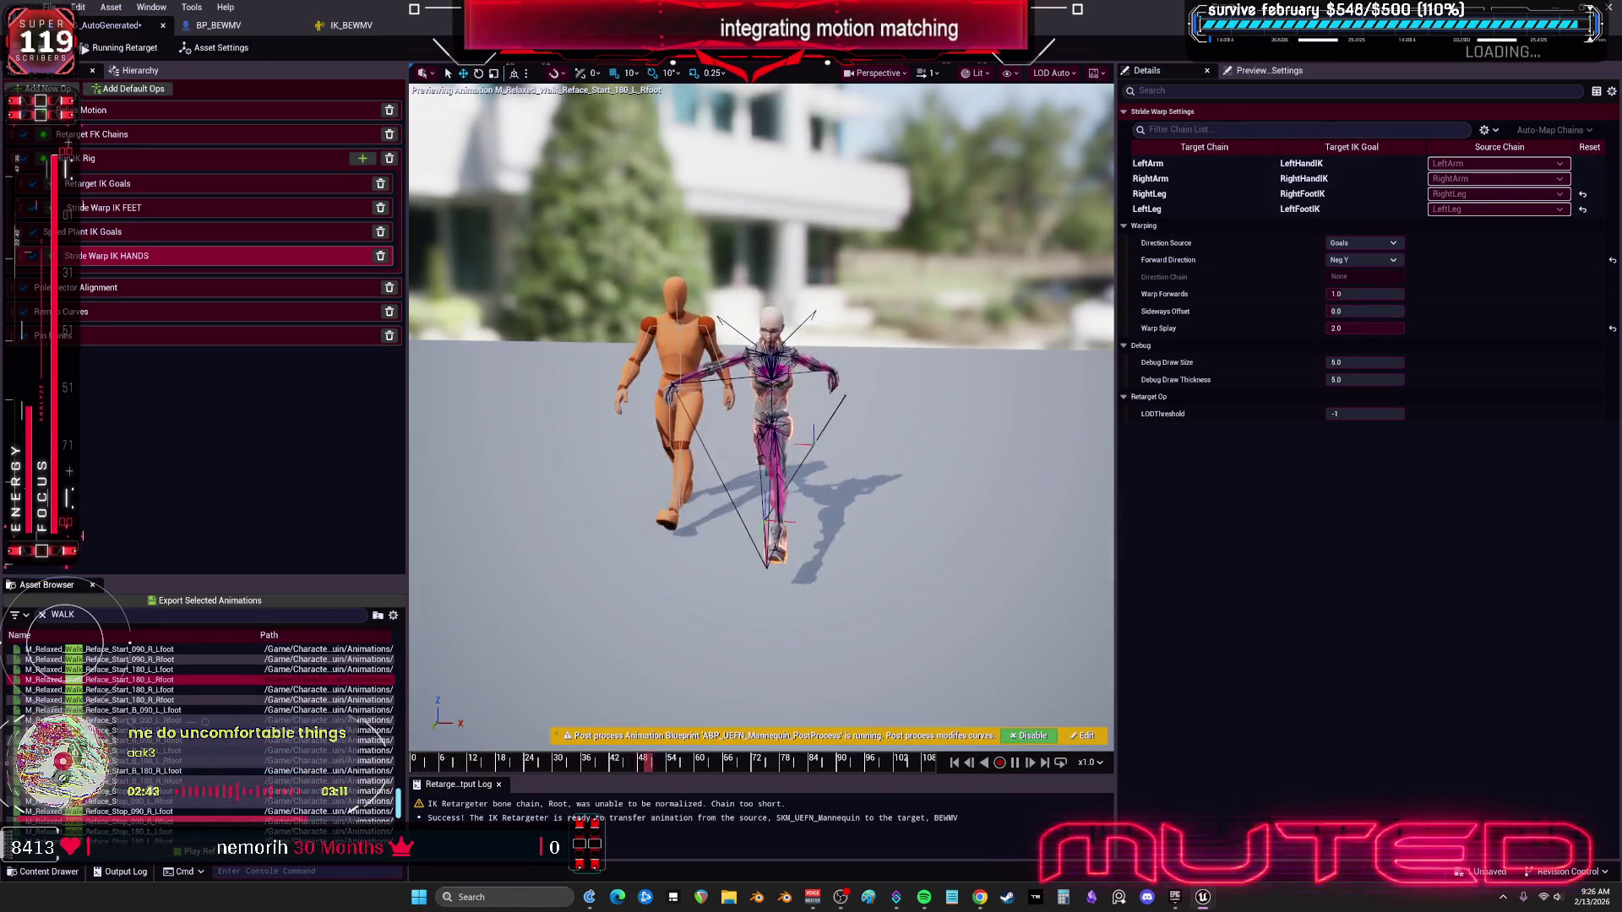
pyautogui.scroll(-6, 169, 726)
pyautogui.click(127, 710)
pyautogui.scroll(-6, 148, 801)
pyautogui.click(127, 669)
pyautogui.scroll(-4, 135, 771)
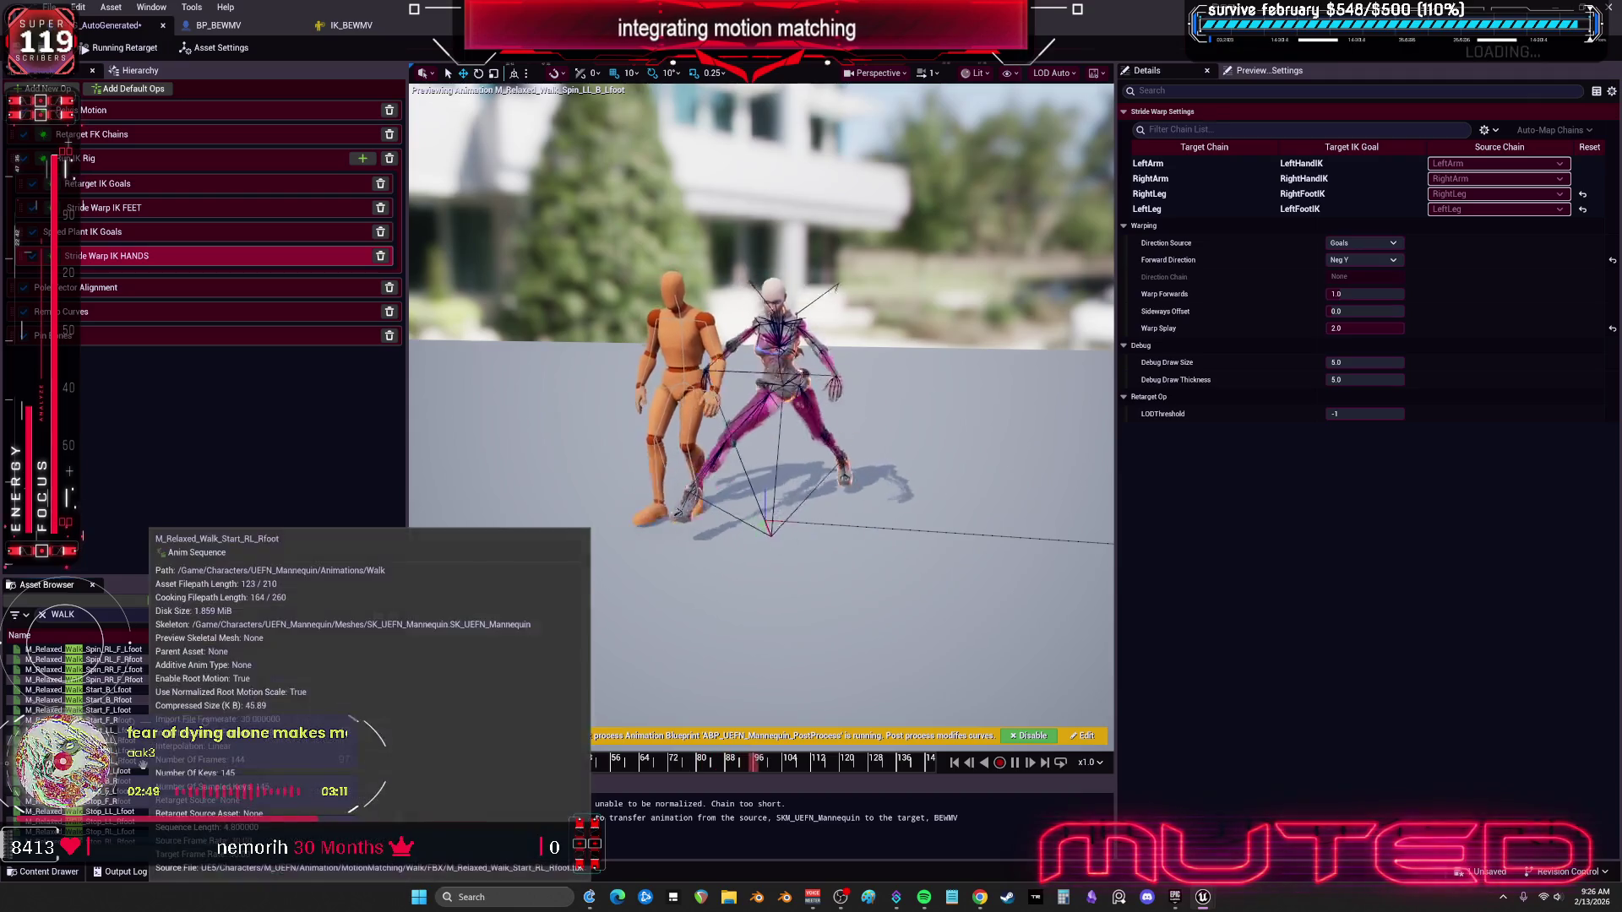
pyautogui.scroll(-4, 139, 771)
pyautogui.click(203, 726)
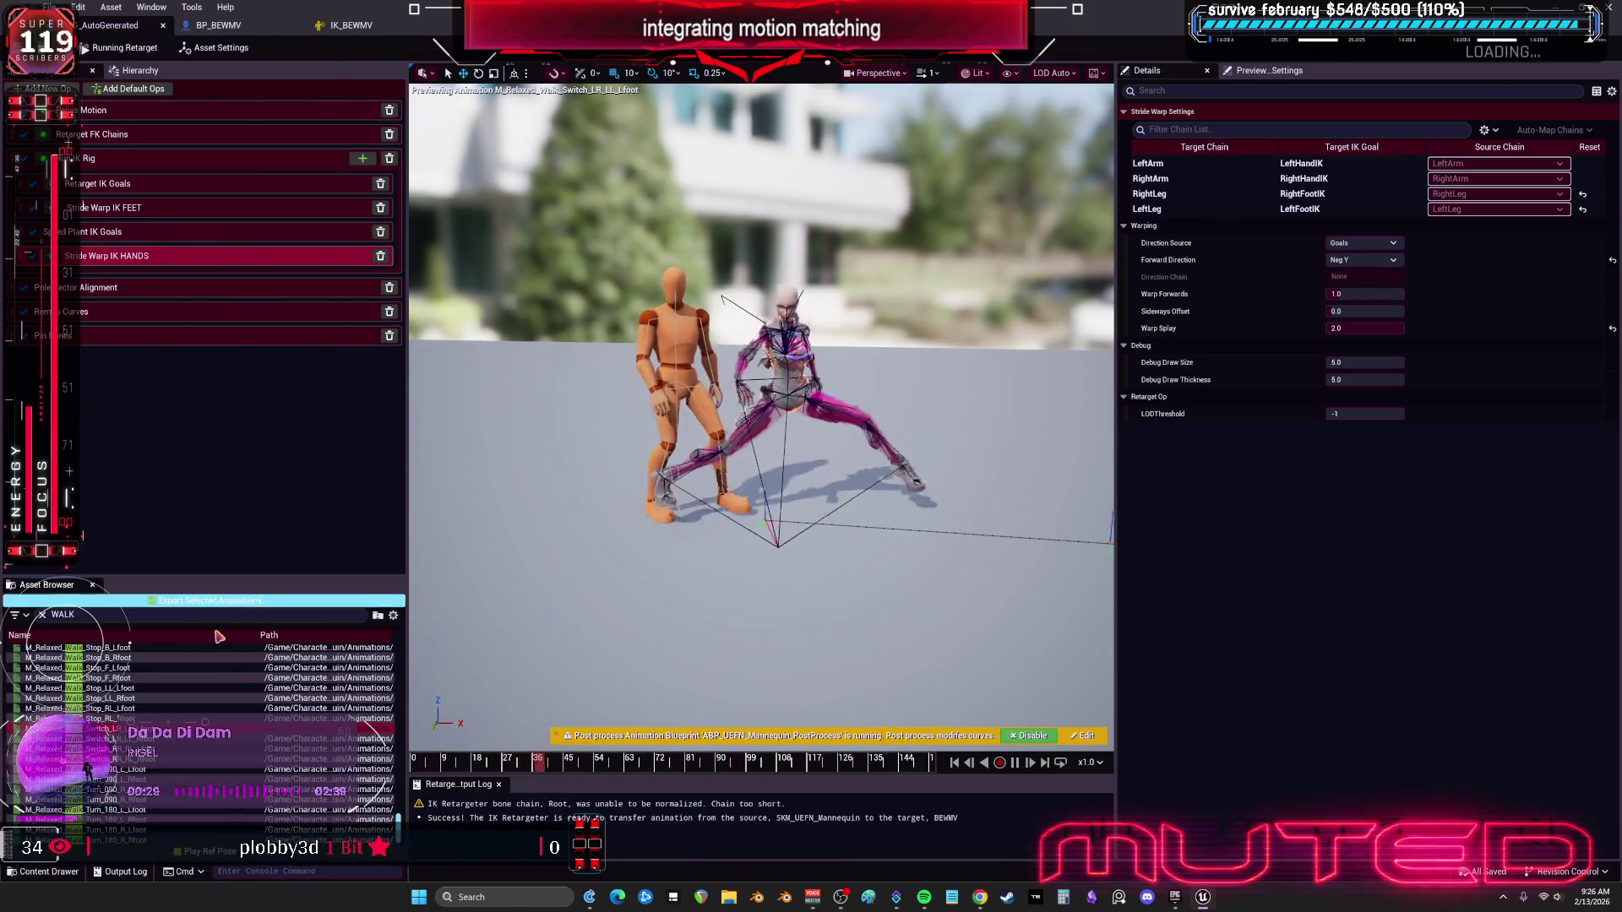
# Step: Confirm the export dialogs and deselect BP_BEWMV in the BEWMV folder
pyautogui.click(228, 602)
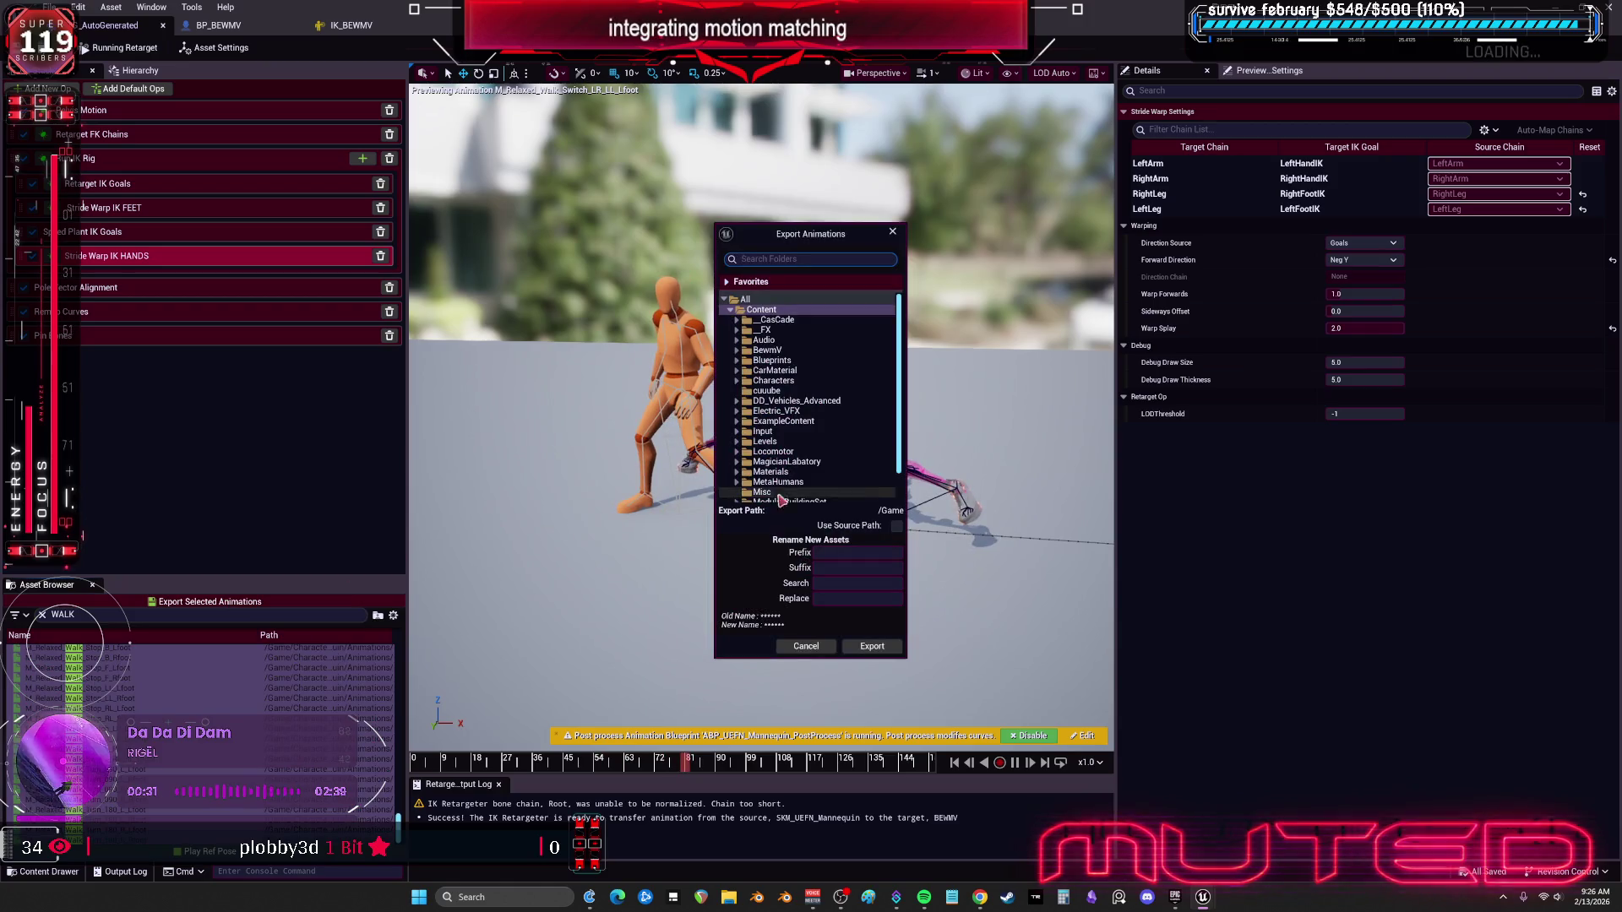
pyautogui.click(872, 648)
pyautogui.click(864, 502)
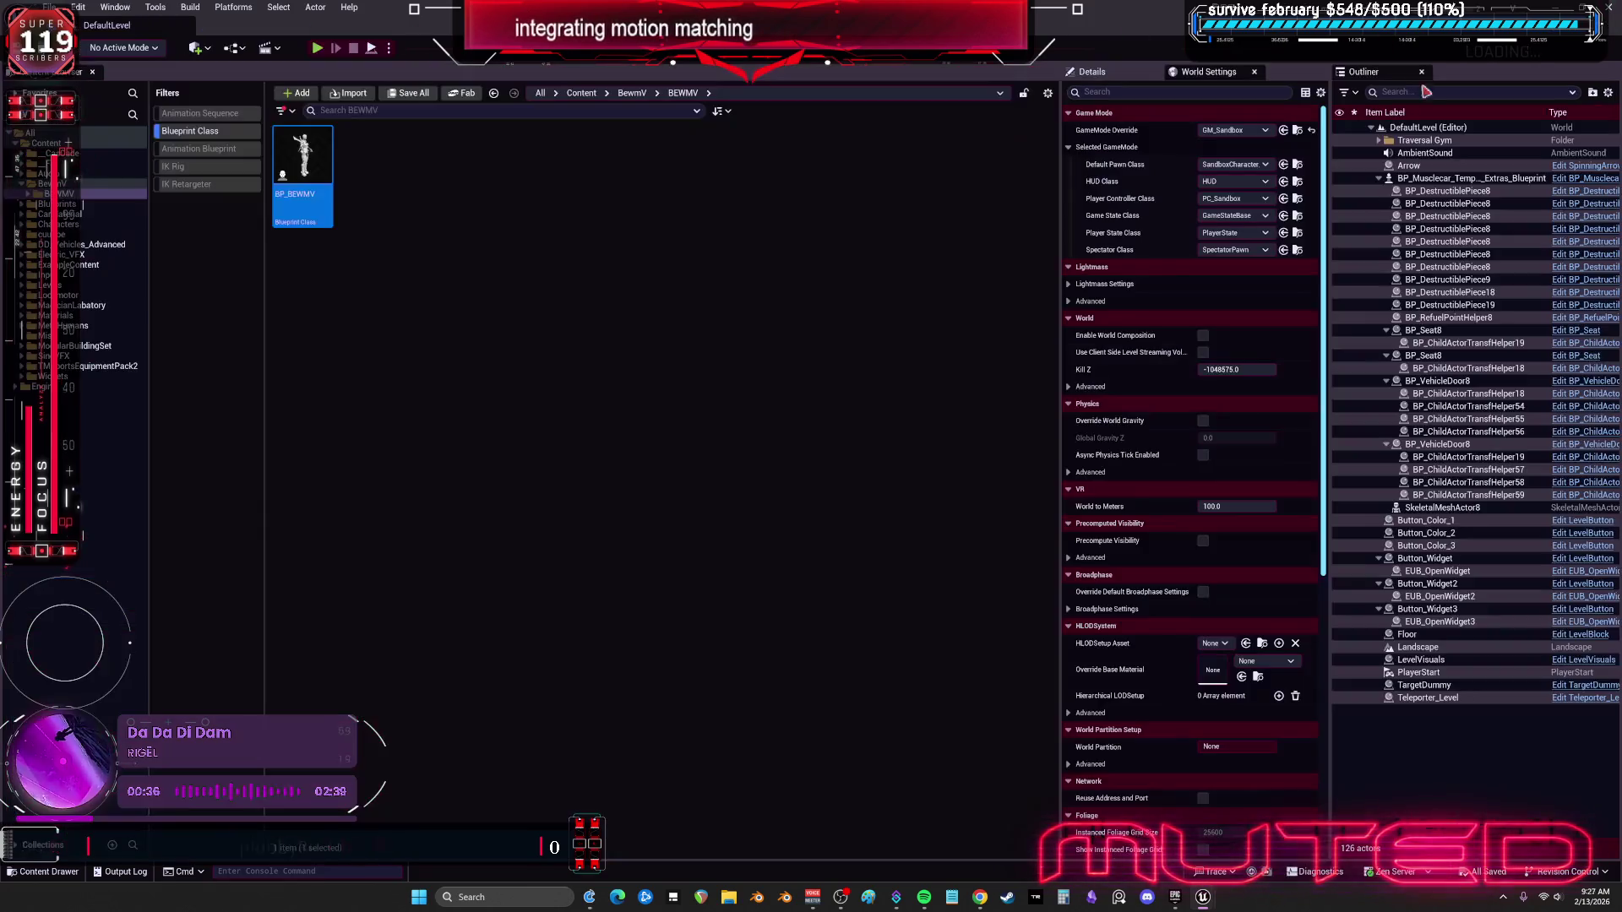
pyautogui.click(552, 460)
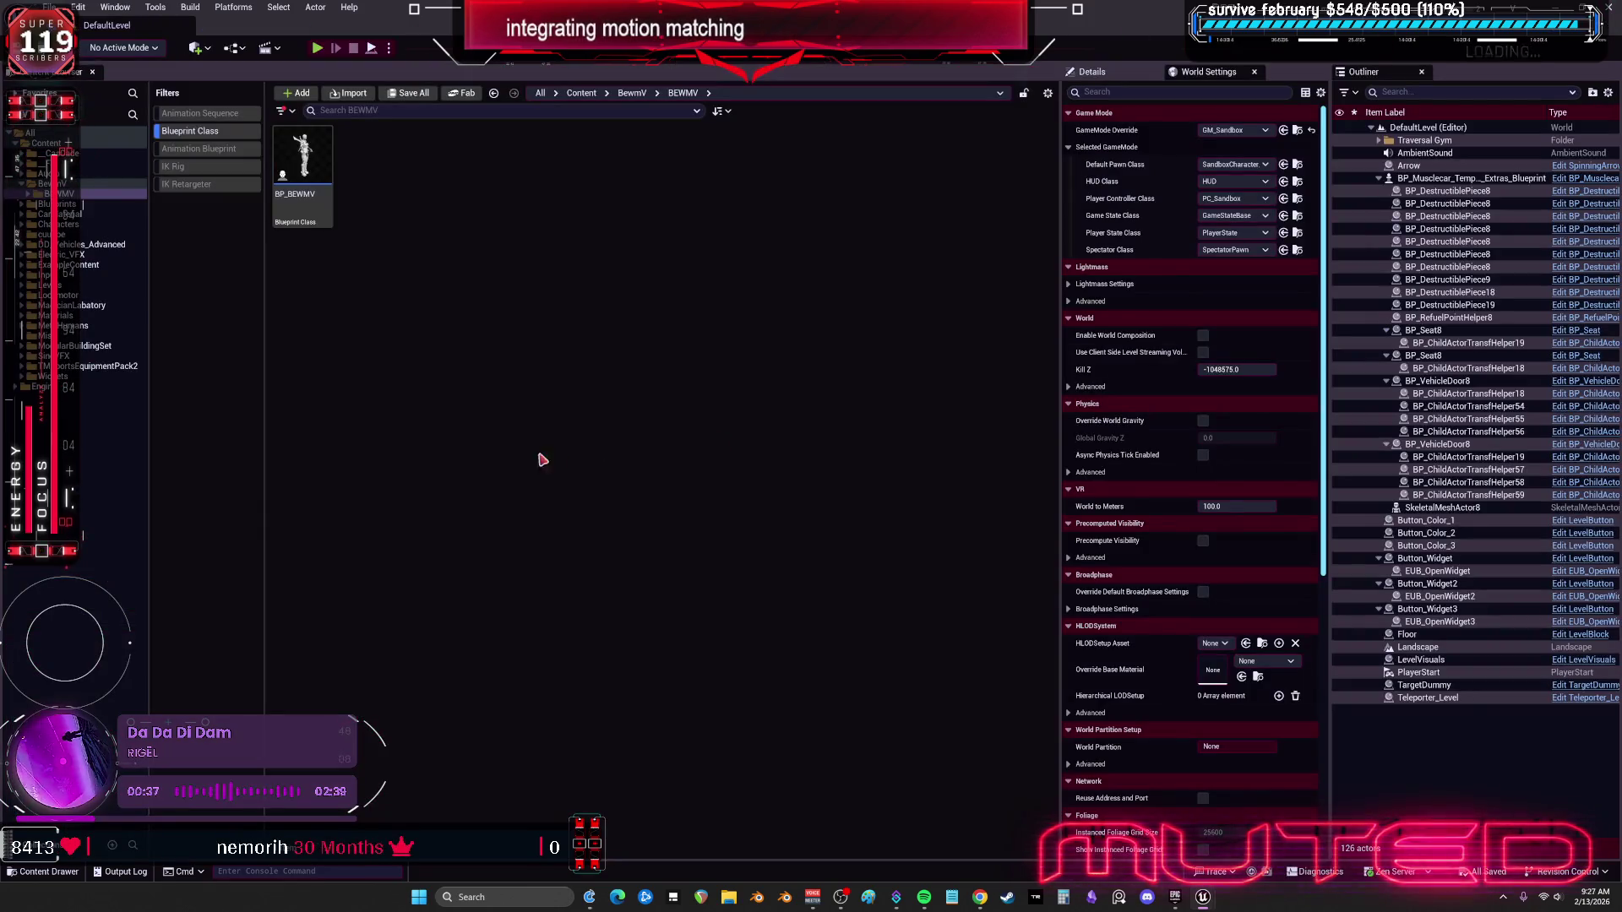
# Step: Clear the Blueprint Class filter and show Animation Blueprints across the whole Content folder
pyautogui.click(233, 132)
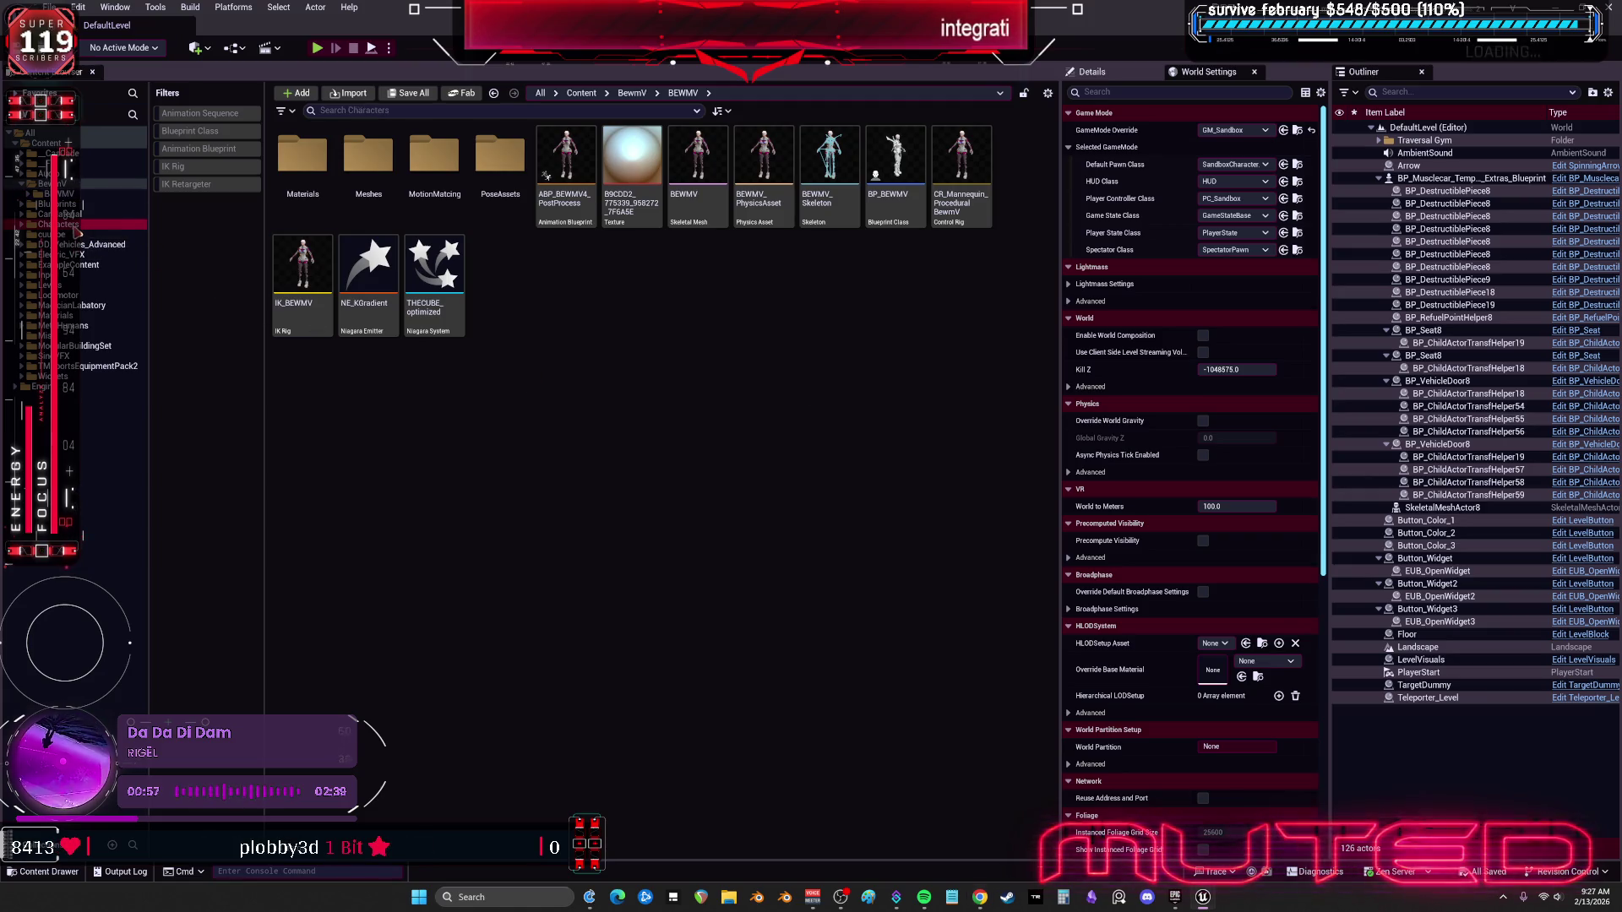
pyautogui.click(64, 224)
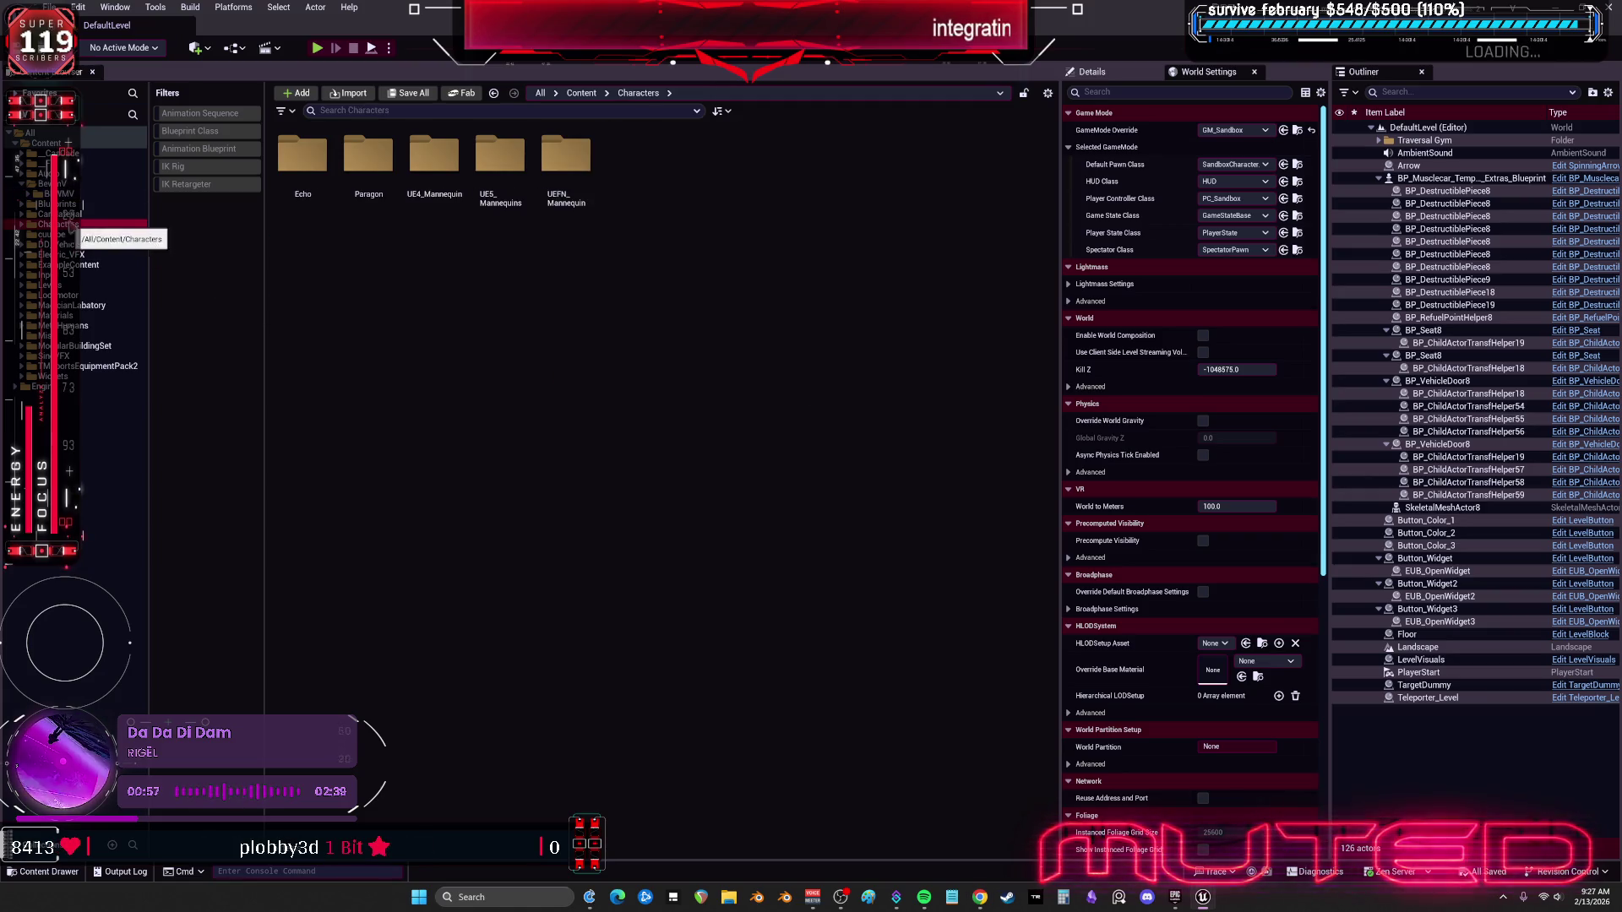
pyautogui.click(230, 150)
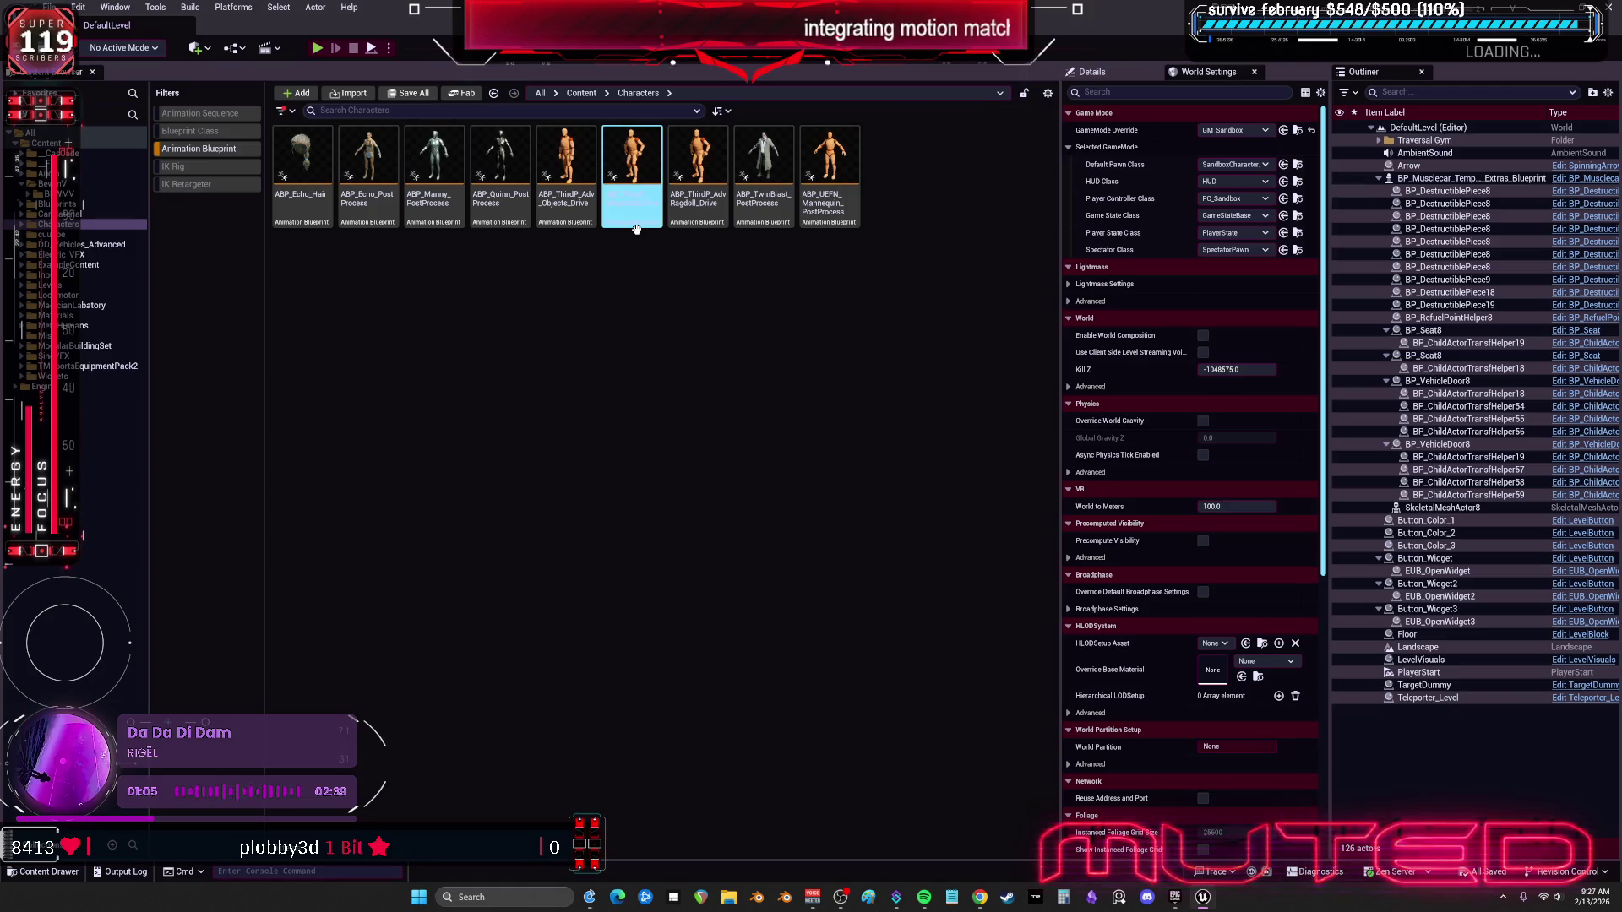
pyautogui.moveTo(635, 227)
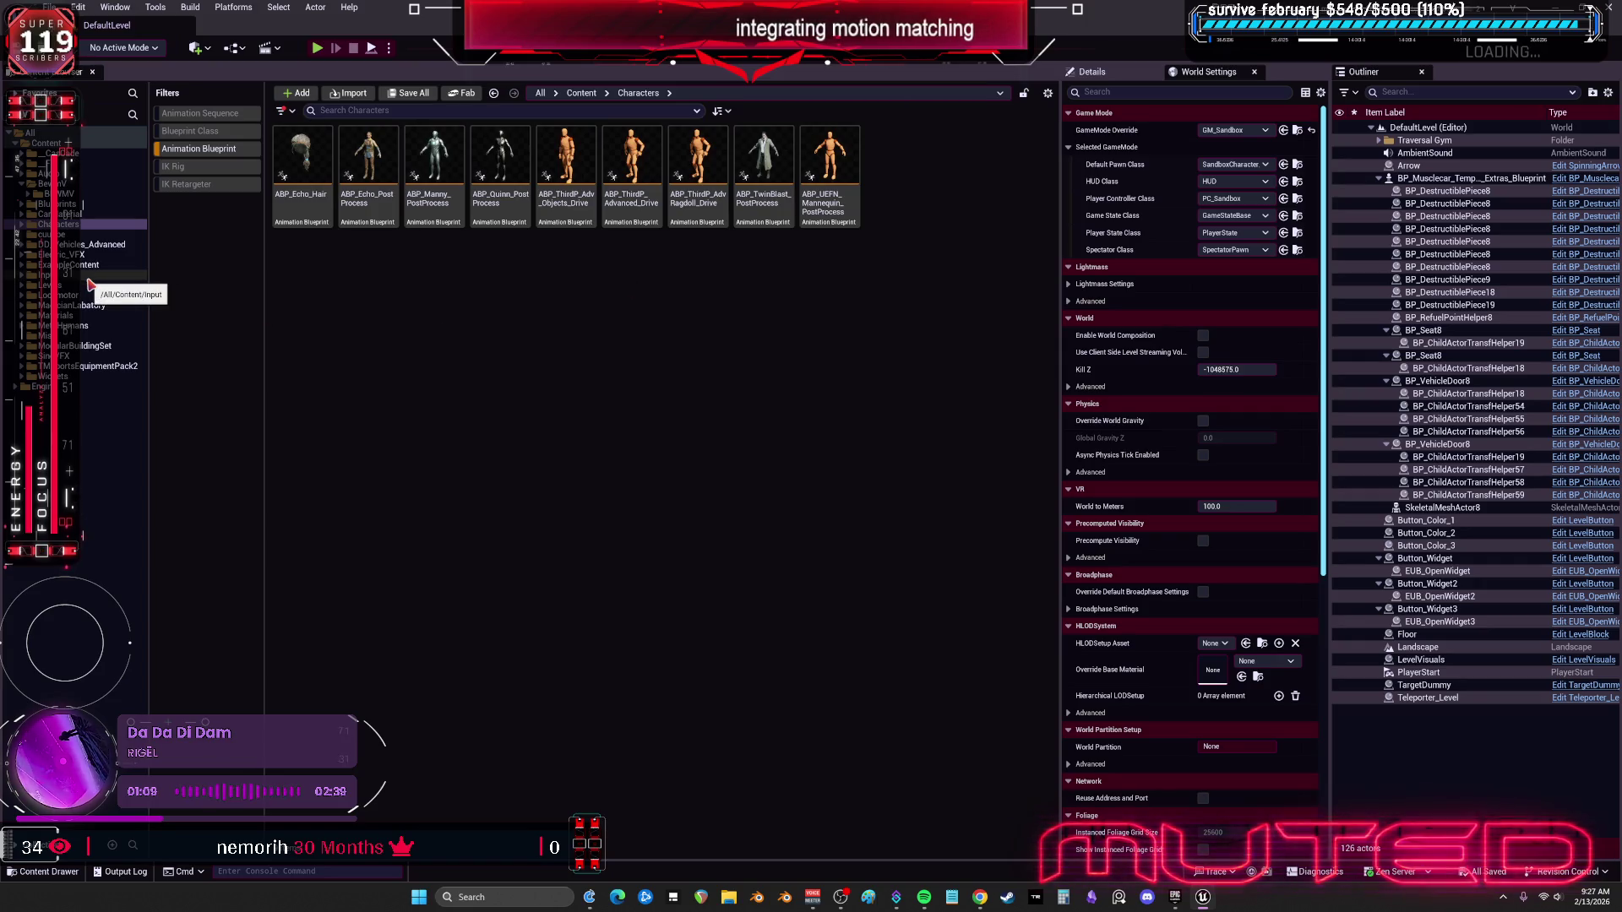
pyautogui.click(50, 143)
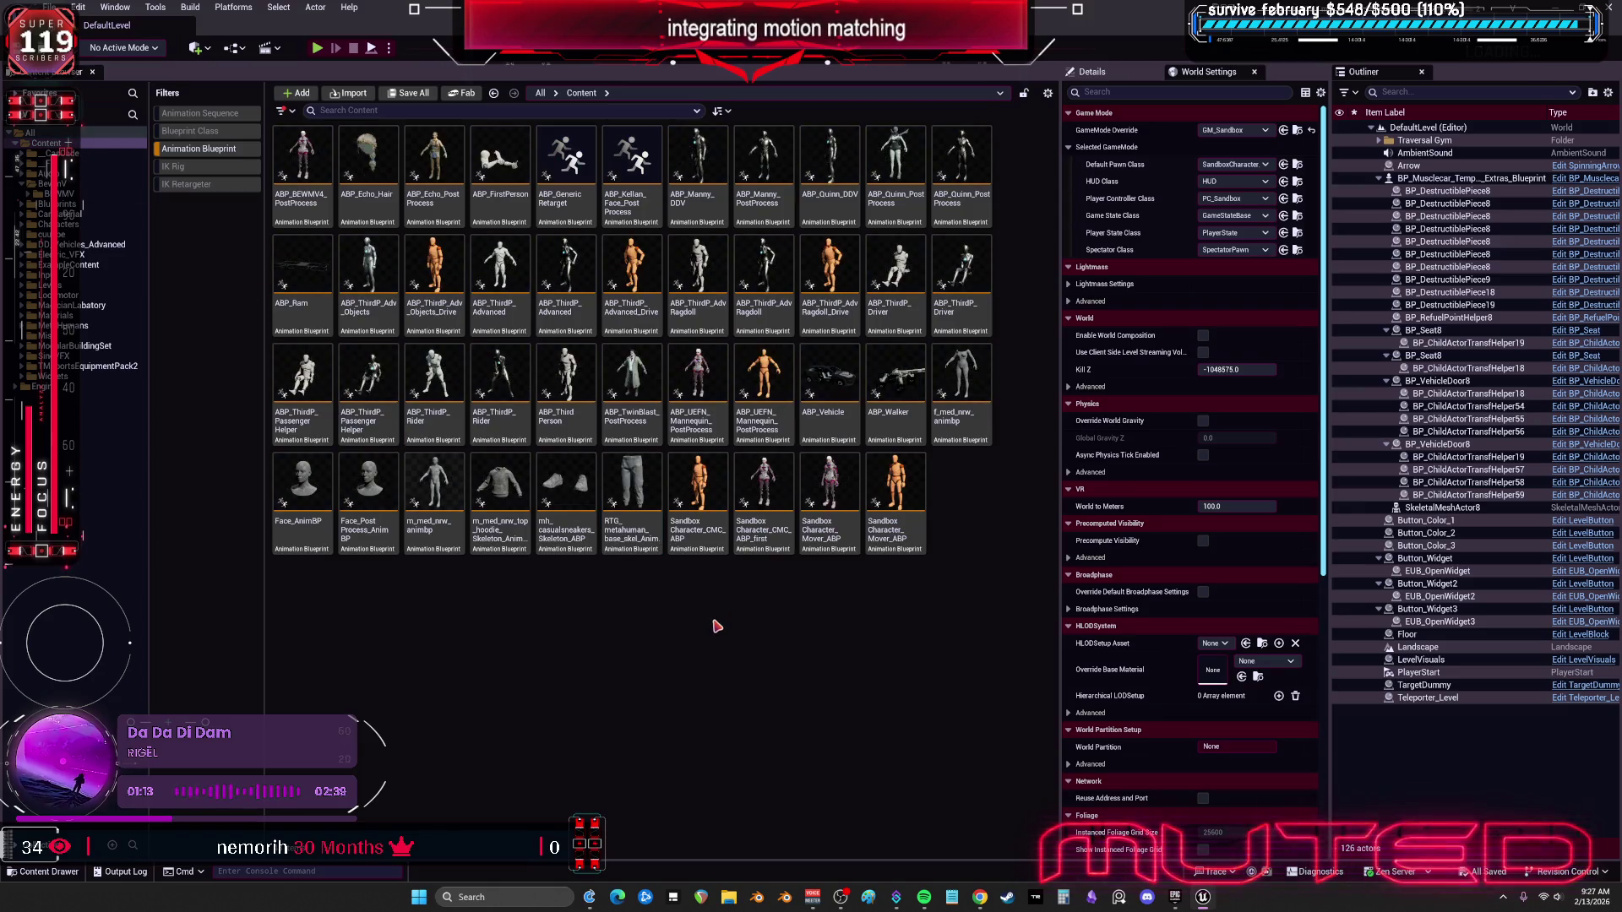
# Step: Retarget Sandbox_Character_CMC_ABP's animations to BEWMV using RTG_AutoGenerated
pyautogui.rightClick(700, 505)
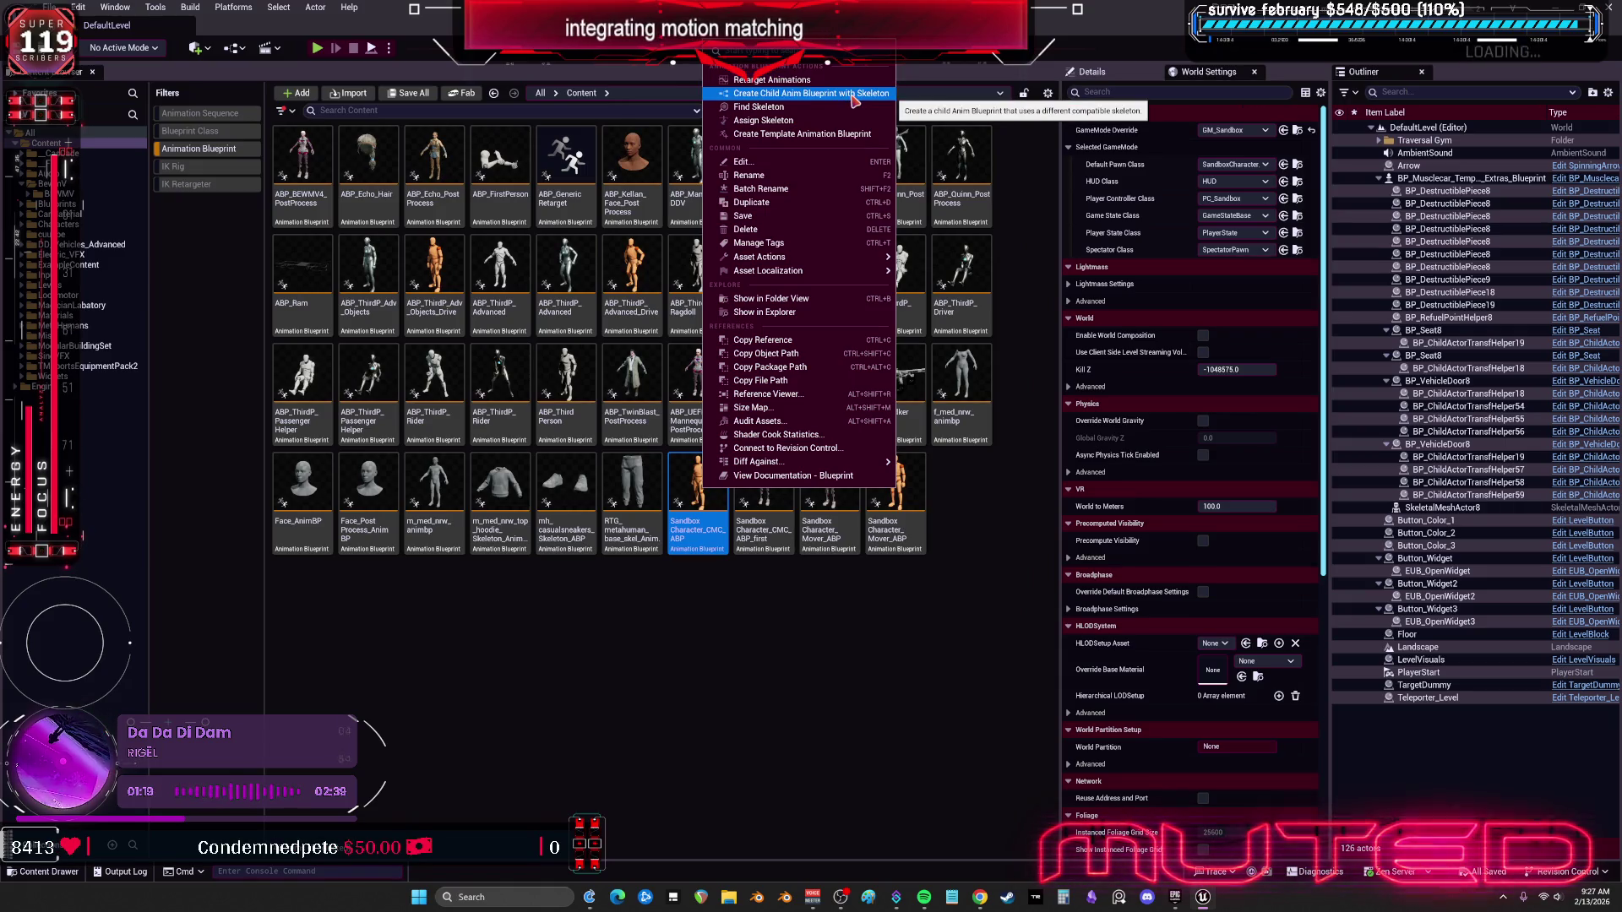
pyautogui.click(845, 80)
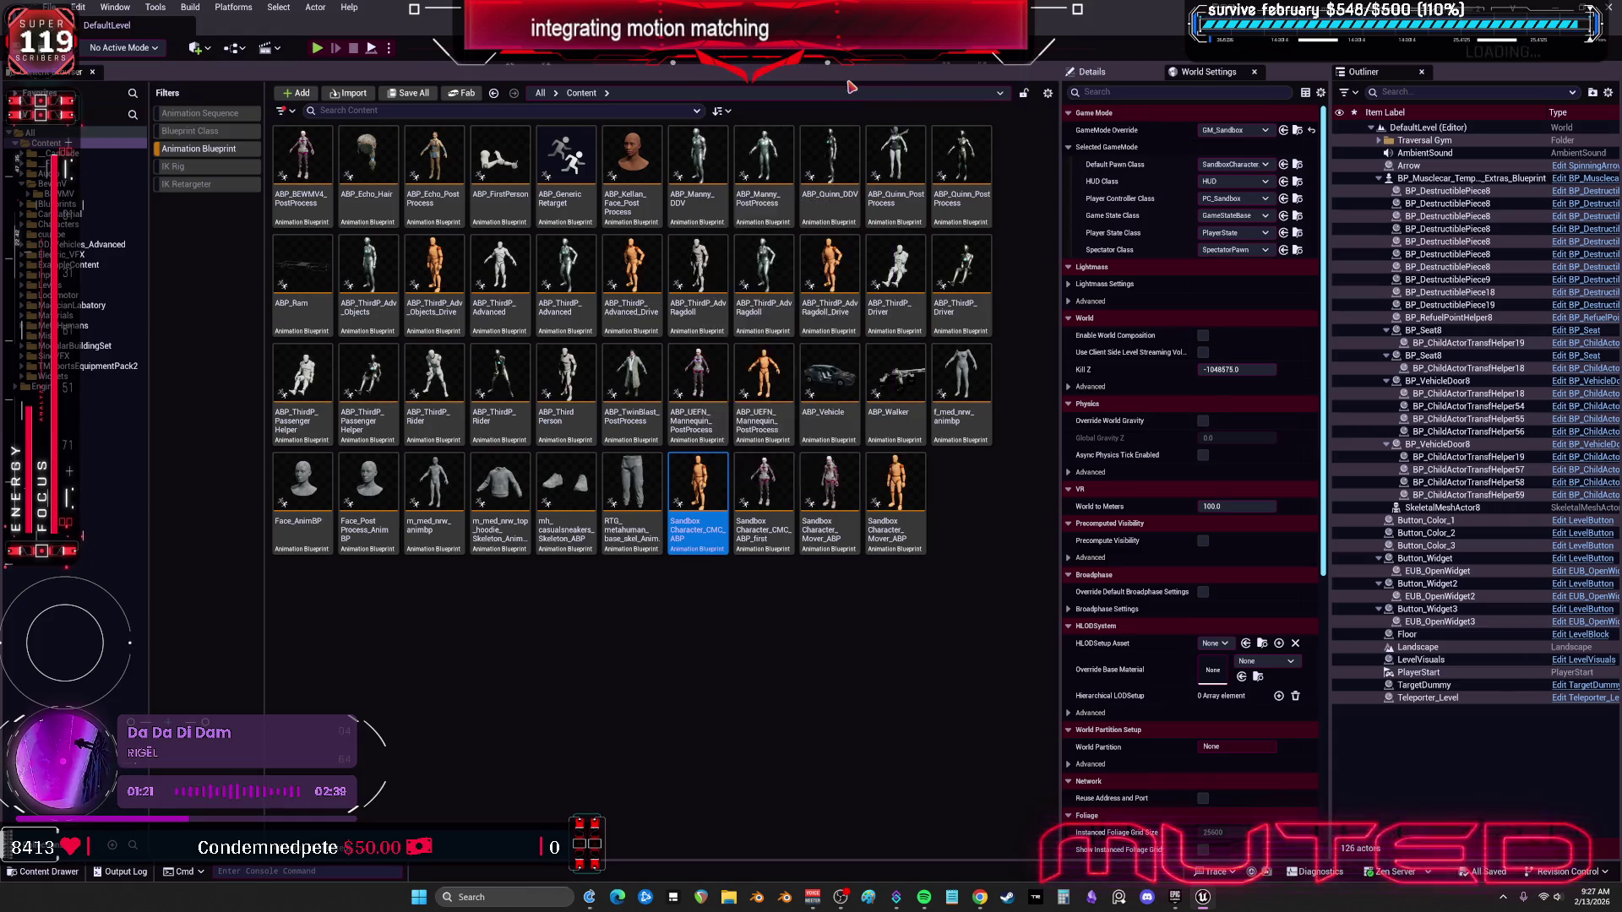
pyautogui.click(1124, 304)
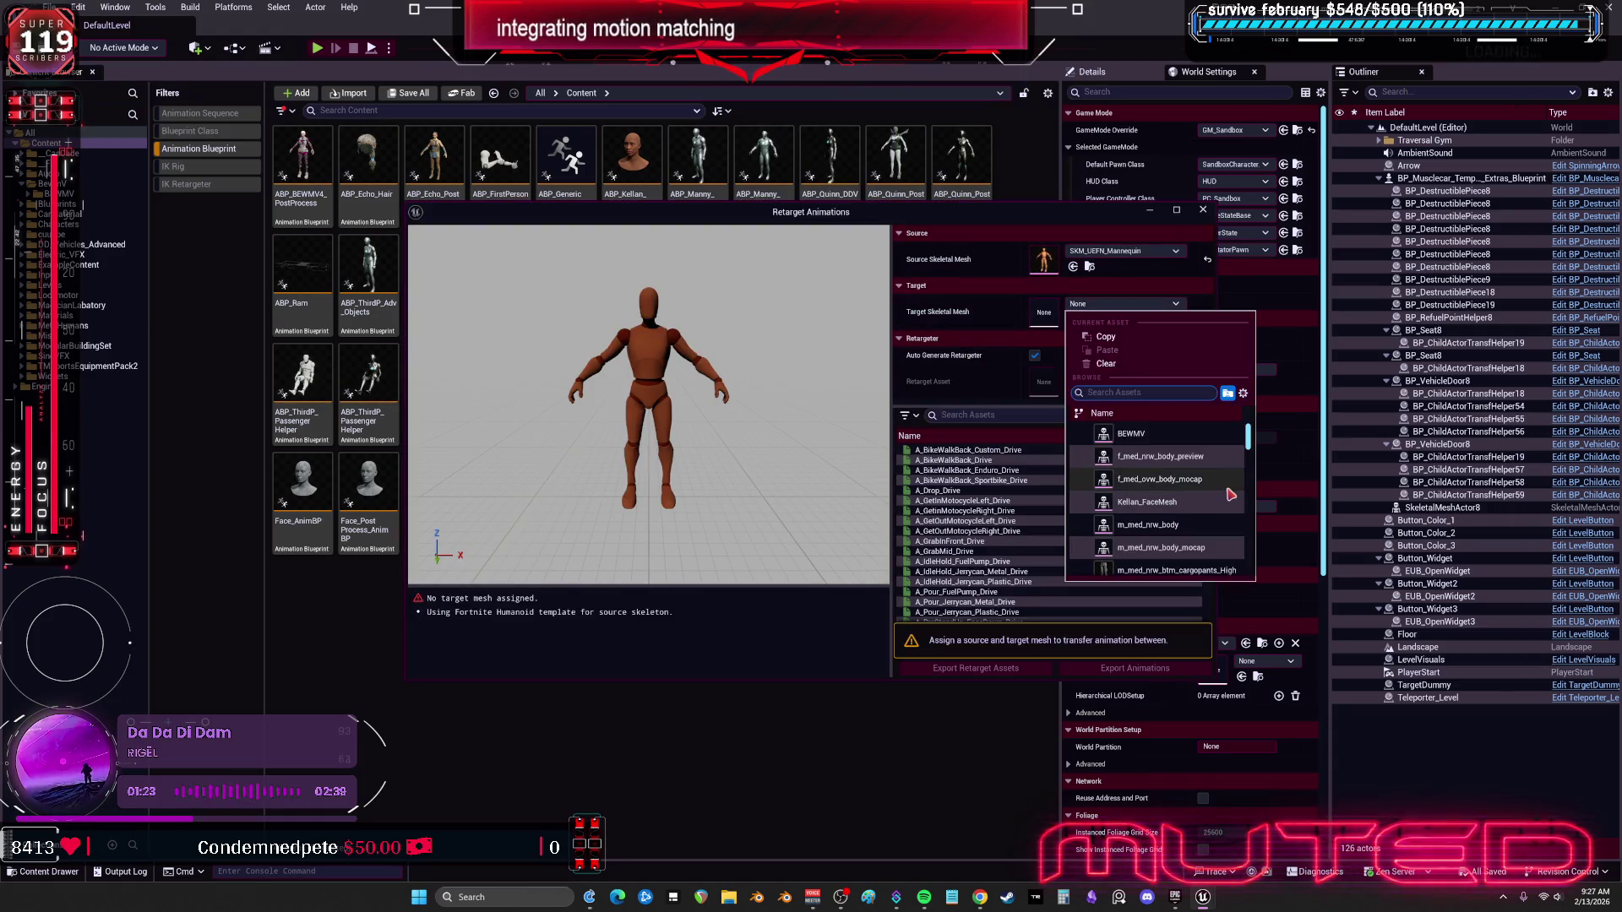
pyautogui.click(1212, 440)
pyautogui.click(1035, 355)
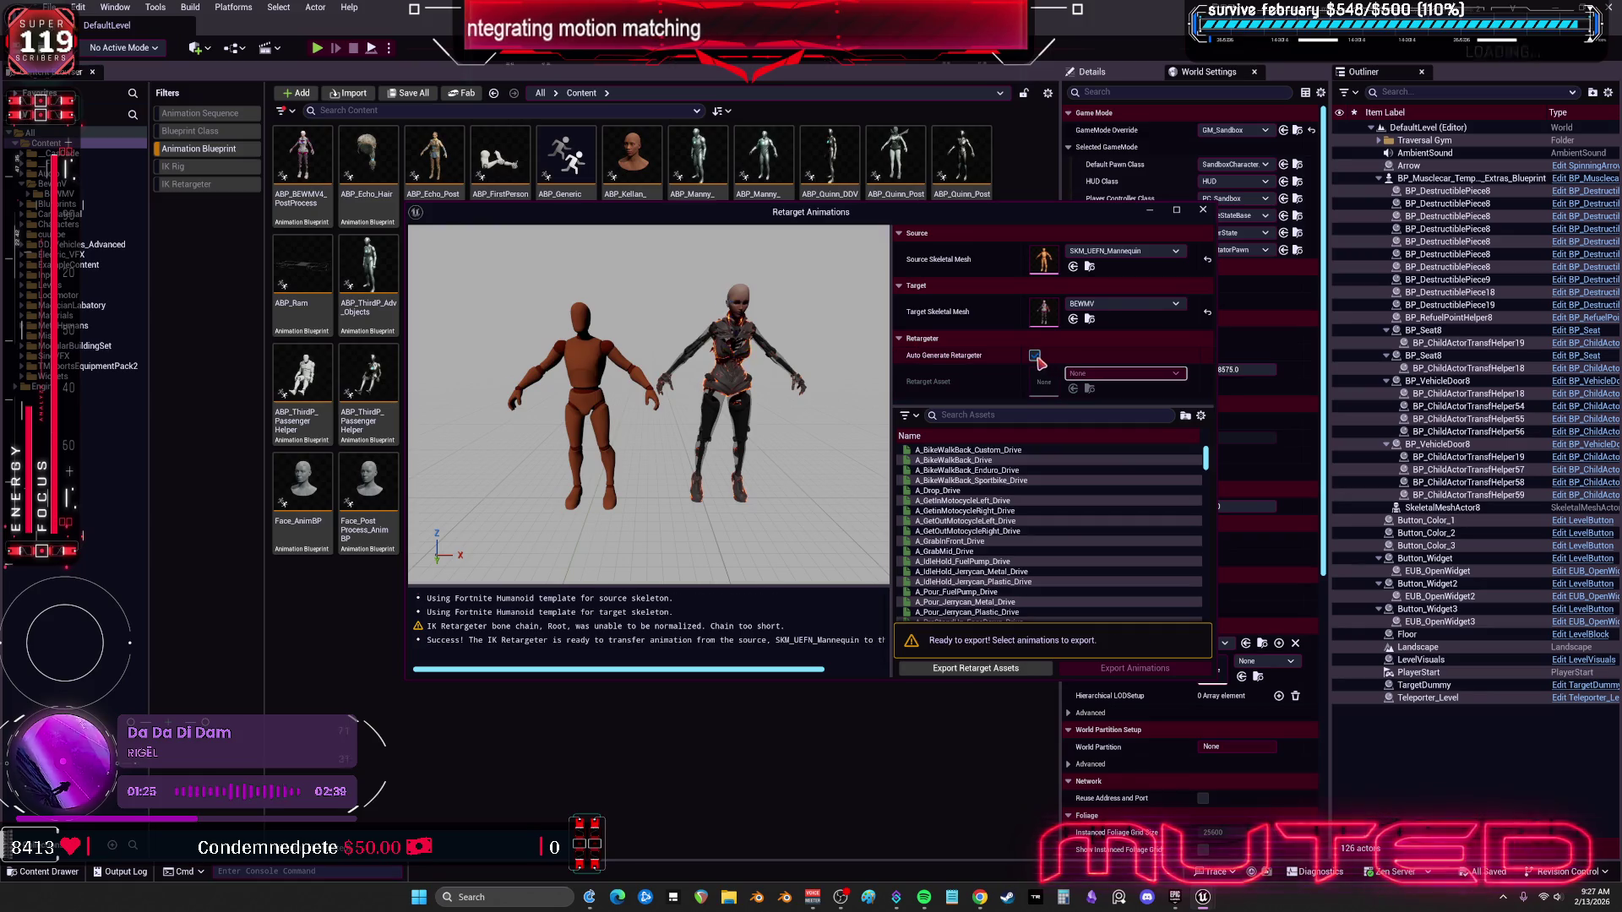
pyautogui.click(1123, 373)
pyautogui.click(1185, 533)
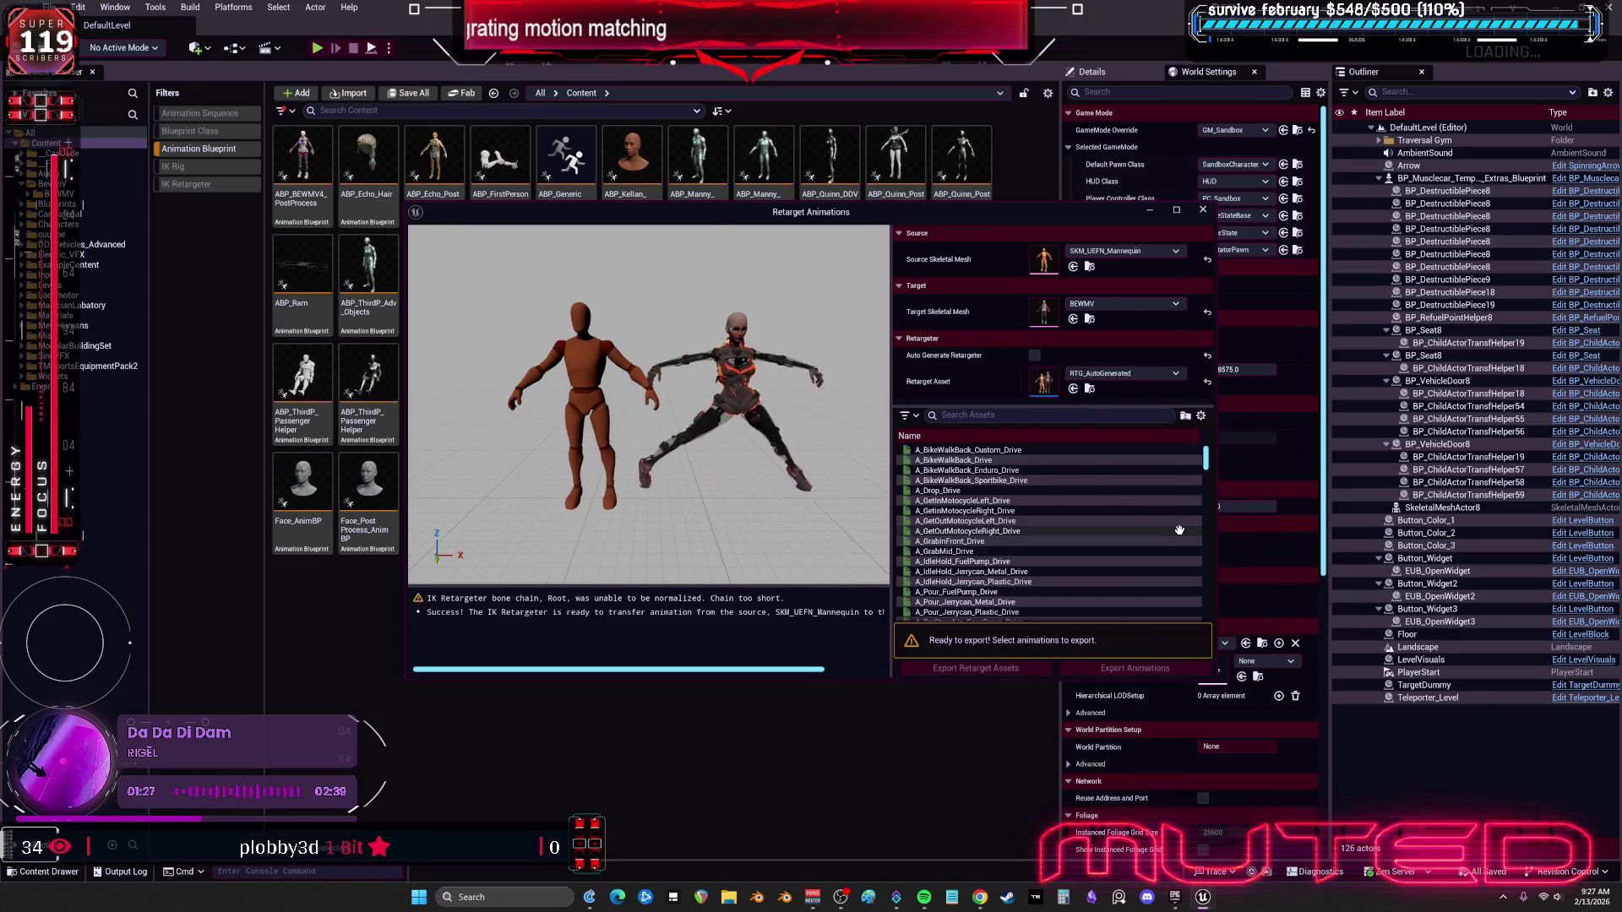
# Step: Select all animations in the list and start exporting them into the Characters folder
pyautogui.click(971, 543)
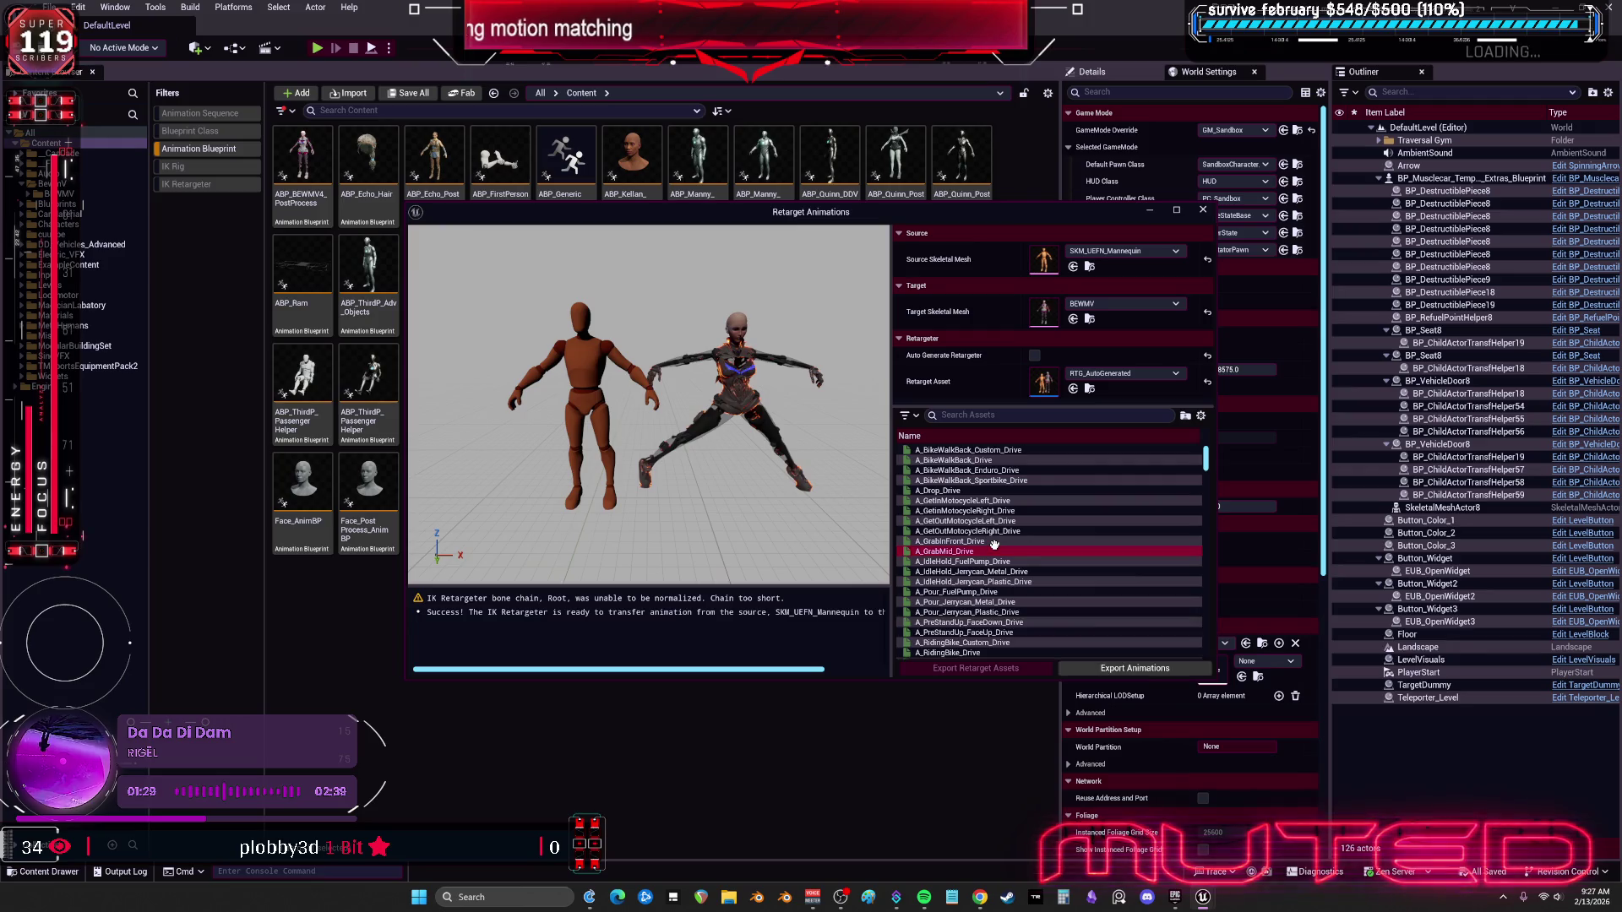
pyautogui.hotkey('ctrl', 'a')
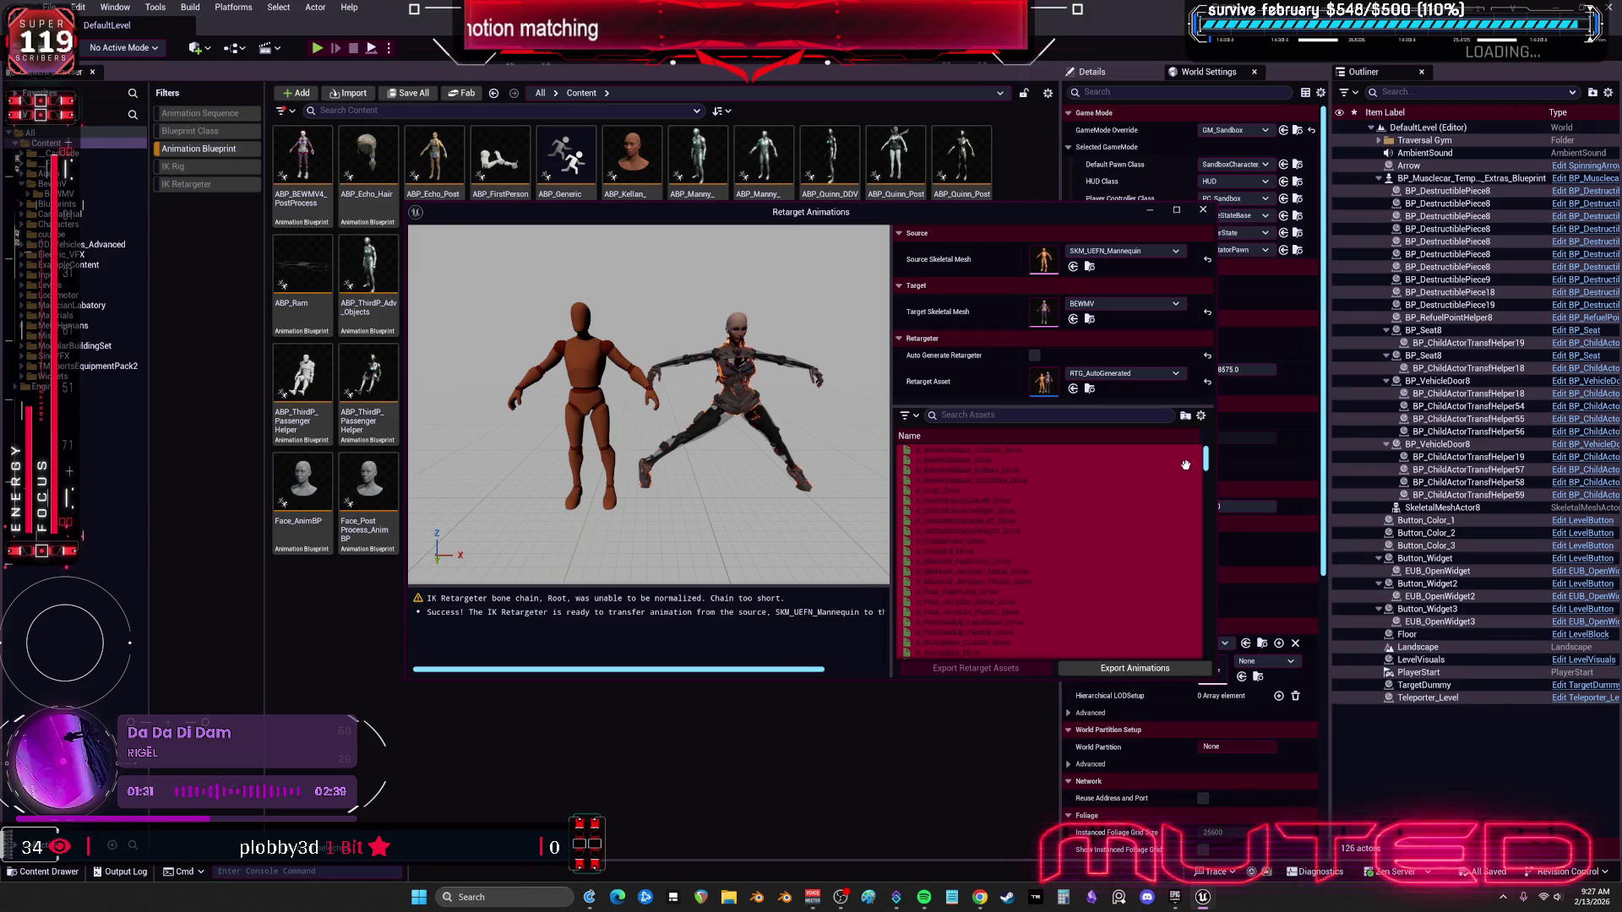
pyautogui.moveTo(1205, 460); pyautogui.dragTo(1220, 671)
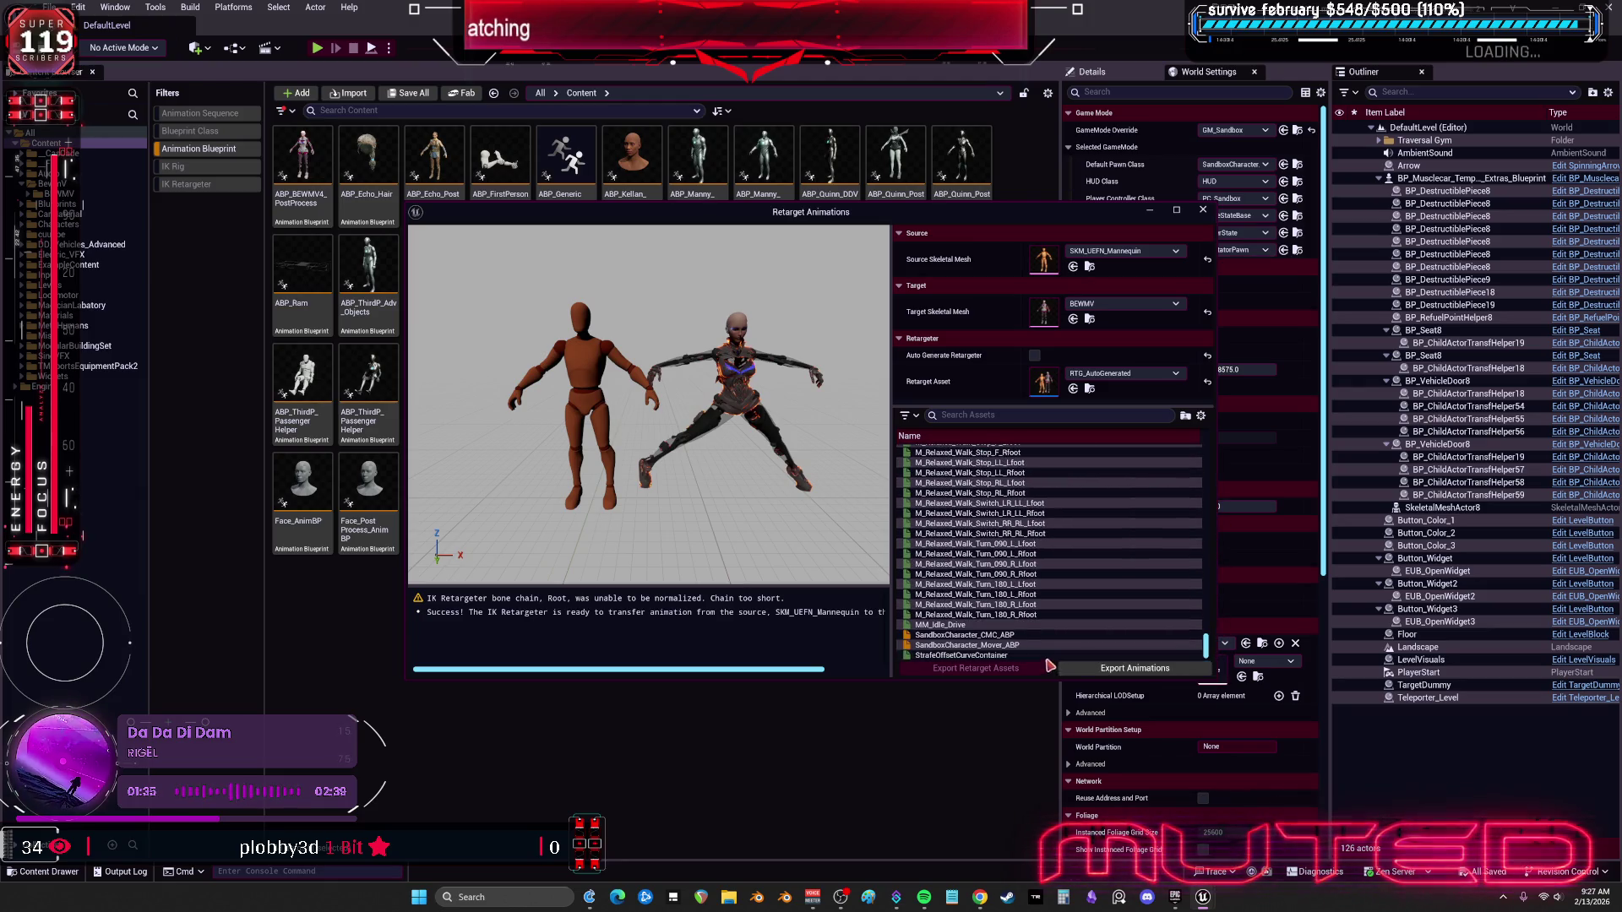
pyautogui.click(1132, 669)
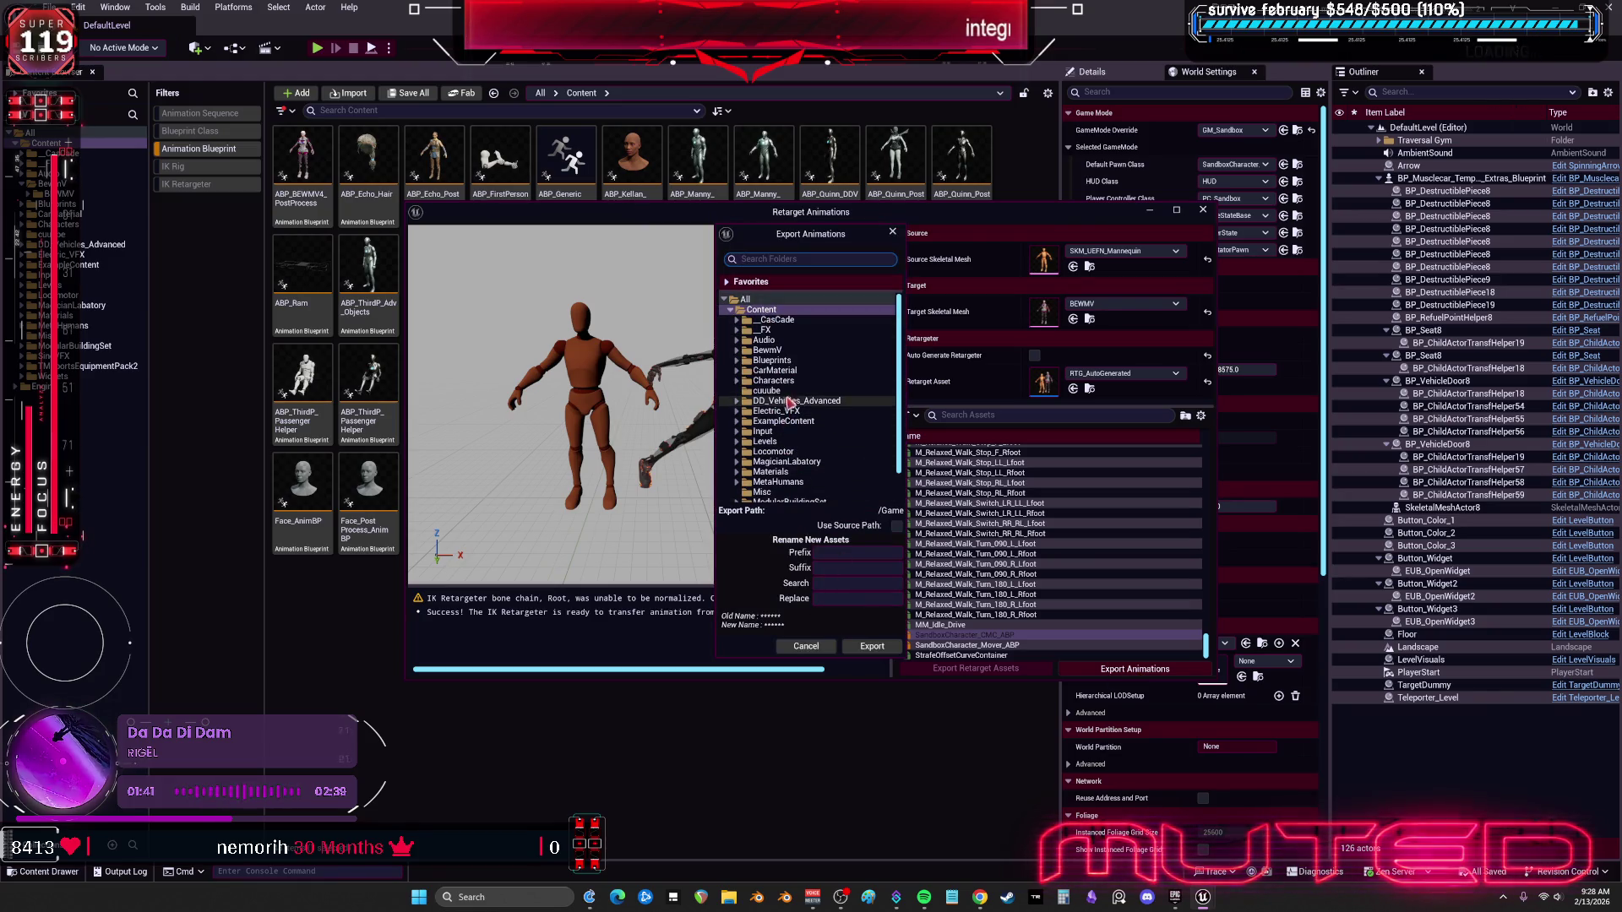
pyautogui.click(774, 380)
# Step: Create a 'cursed' folder under BEWMV as the export destination
pyautogui.click(765, 350)
pyautogui.click(736, 350)
pyautogui.click(744, 359)
pyautogui.rightClick(784, 362)
pyautogui.click(832, 376)
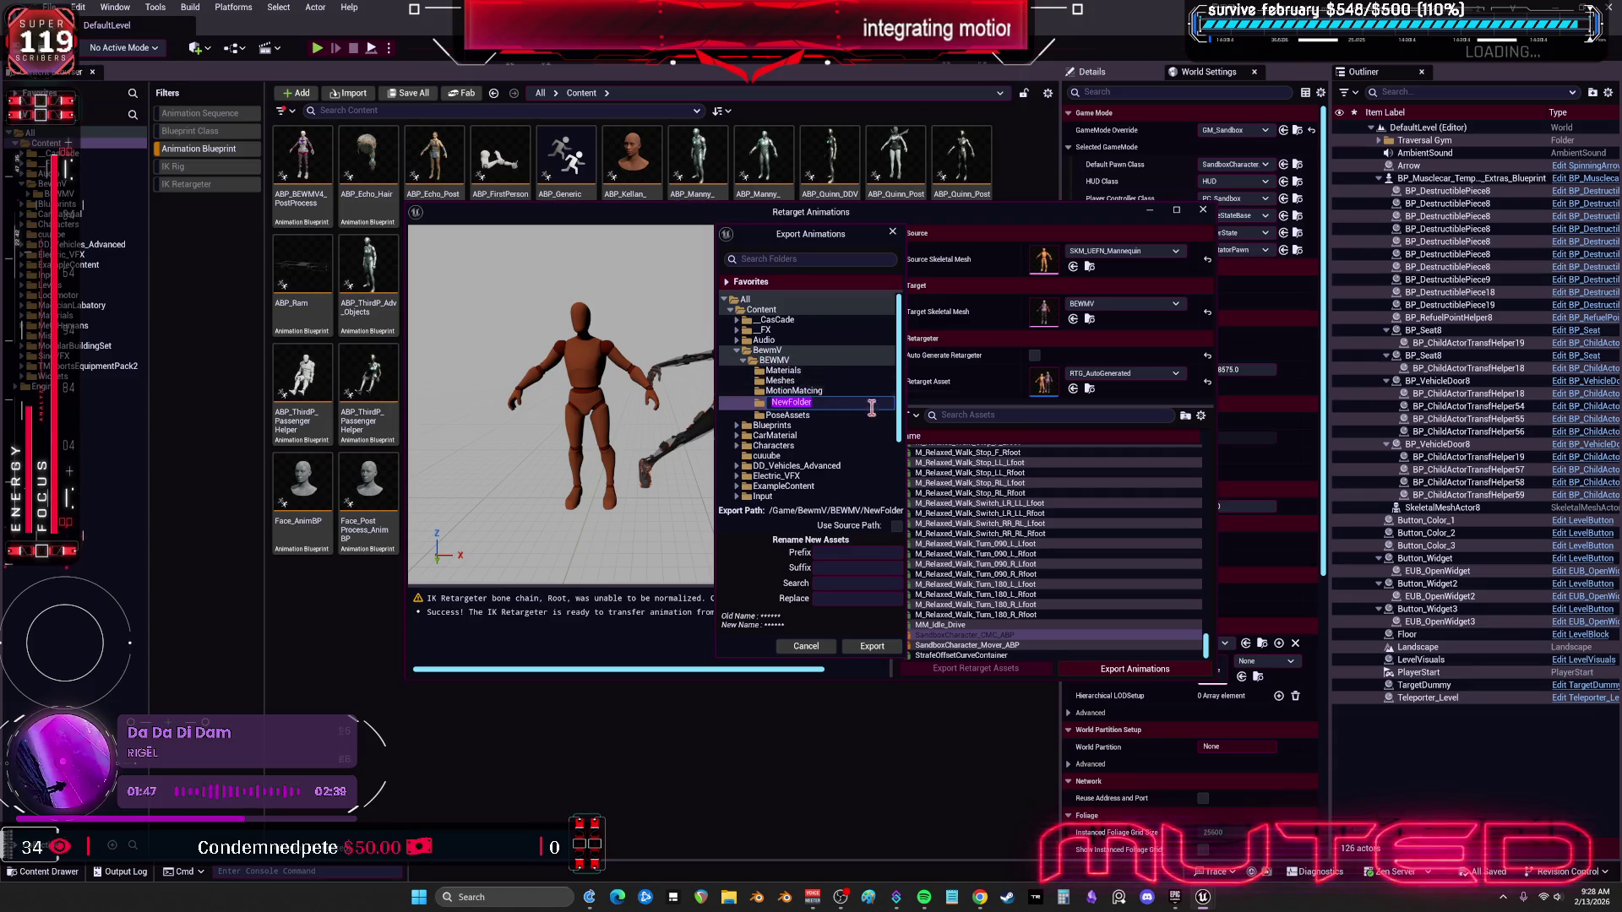
pyautogui.write('cursed')
pyautogui.press('Return')
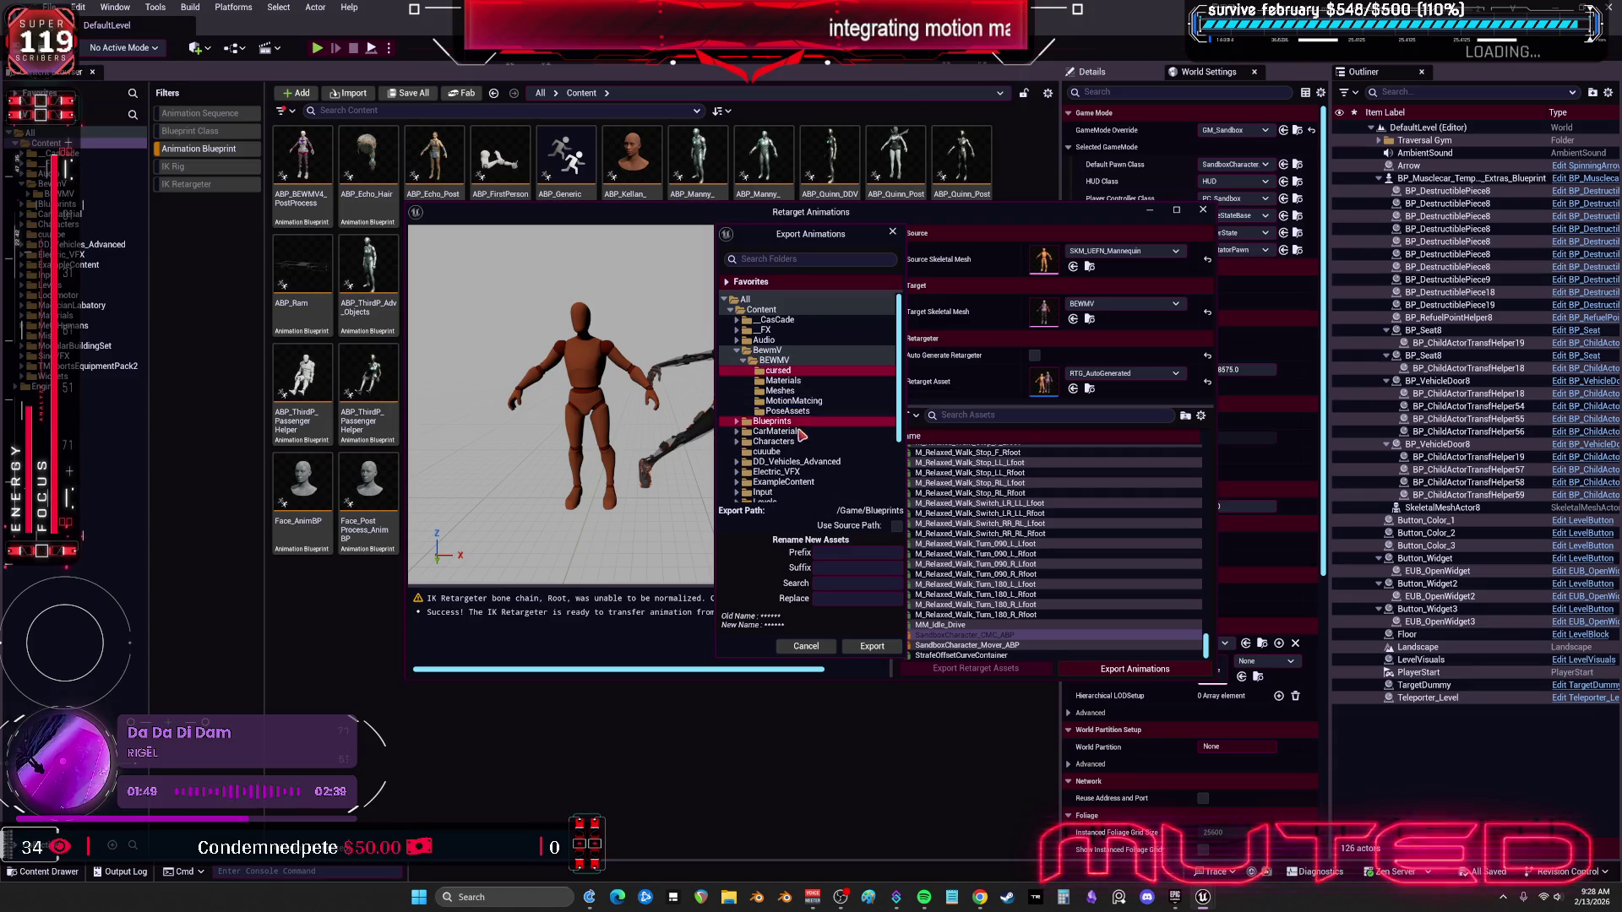
# Step: Set the name suffix to Cursed and run the batch export
pyautogui.click(835, 566)
pyautogui.write('Cursed')
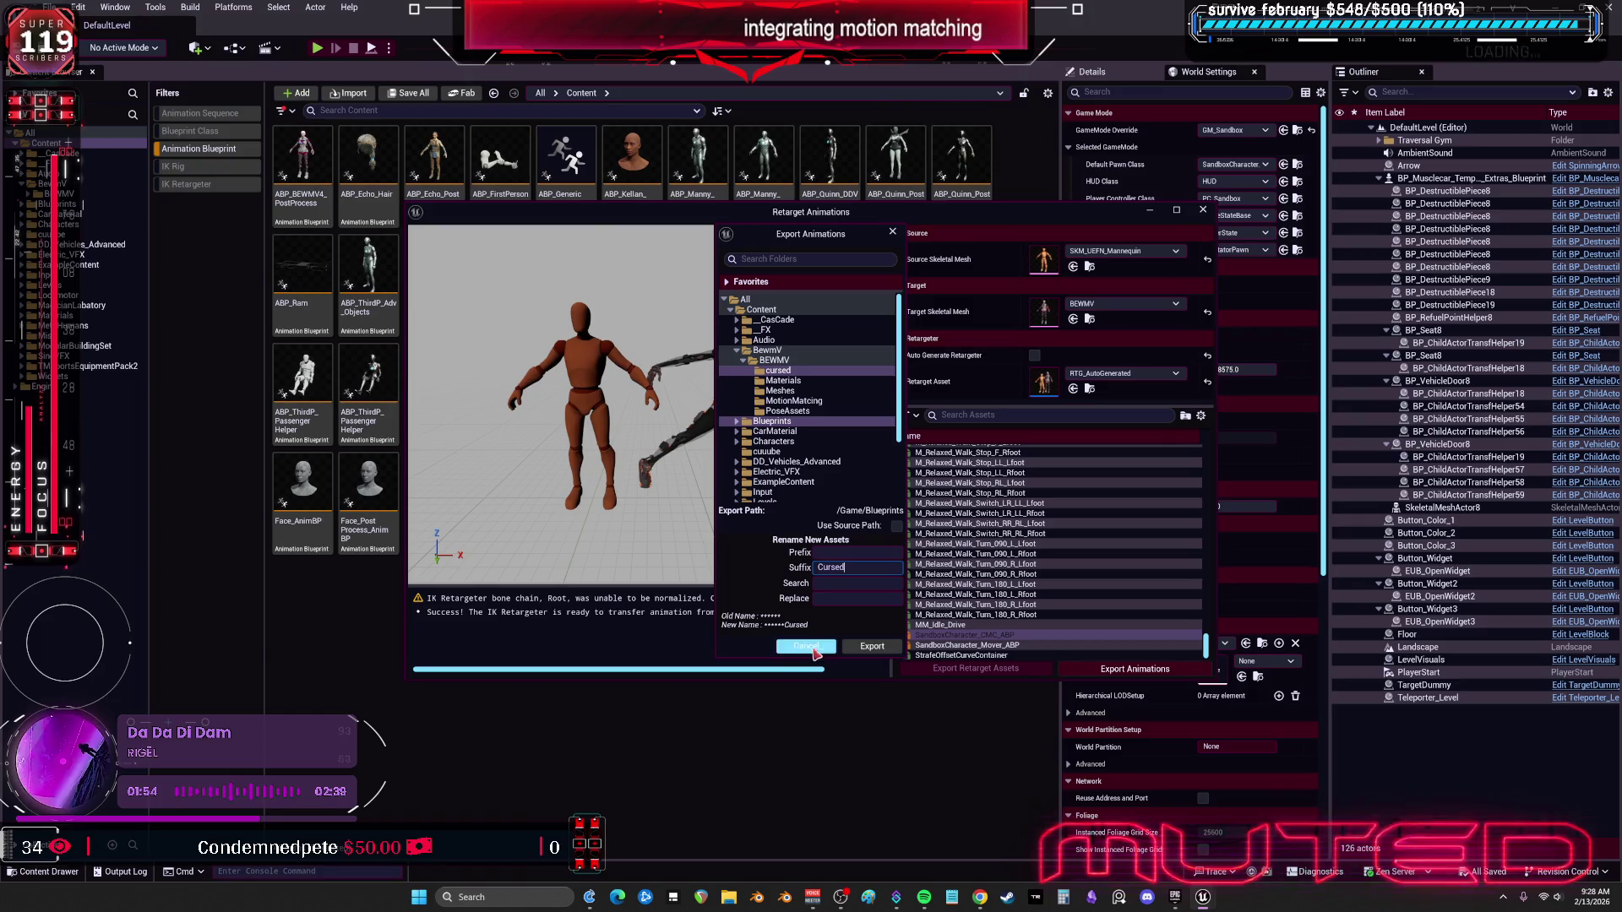
pyautogui.click(870, 643)
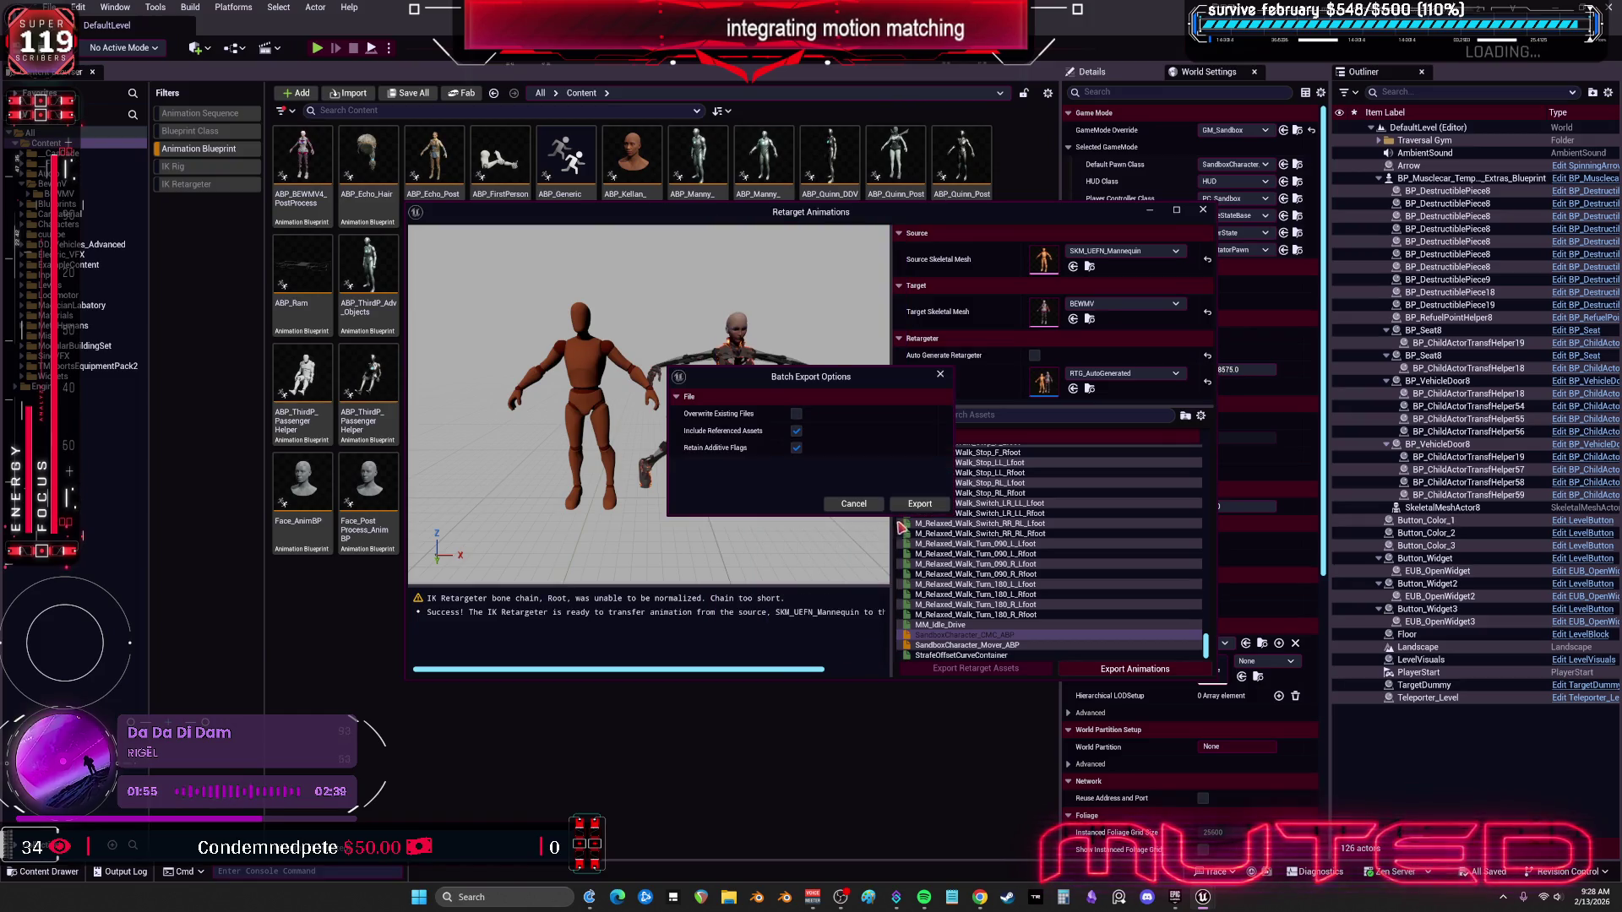
pyautogui.click(919, 504)
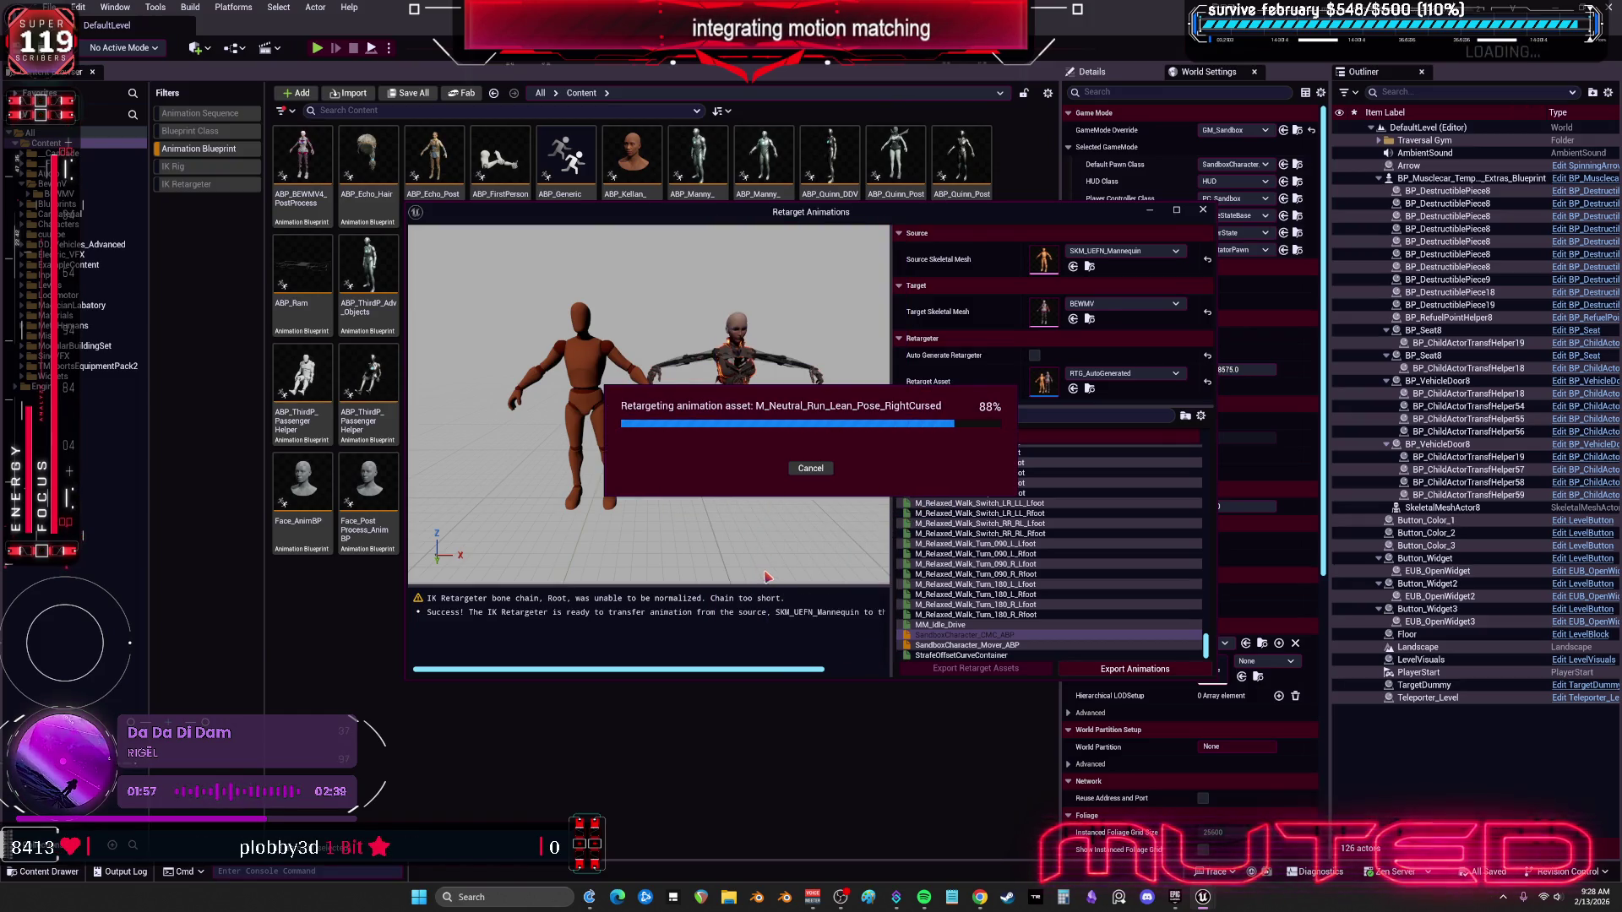
pyautogui.moveTo(929, 212)
pyautogui.mouseDown()
pyautogui.moveTo(974, 496)
pyautogui.moveTo(945, 565)
pyautogui.mouseUp()
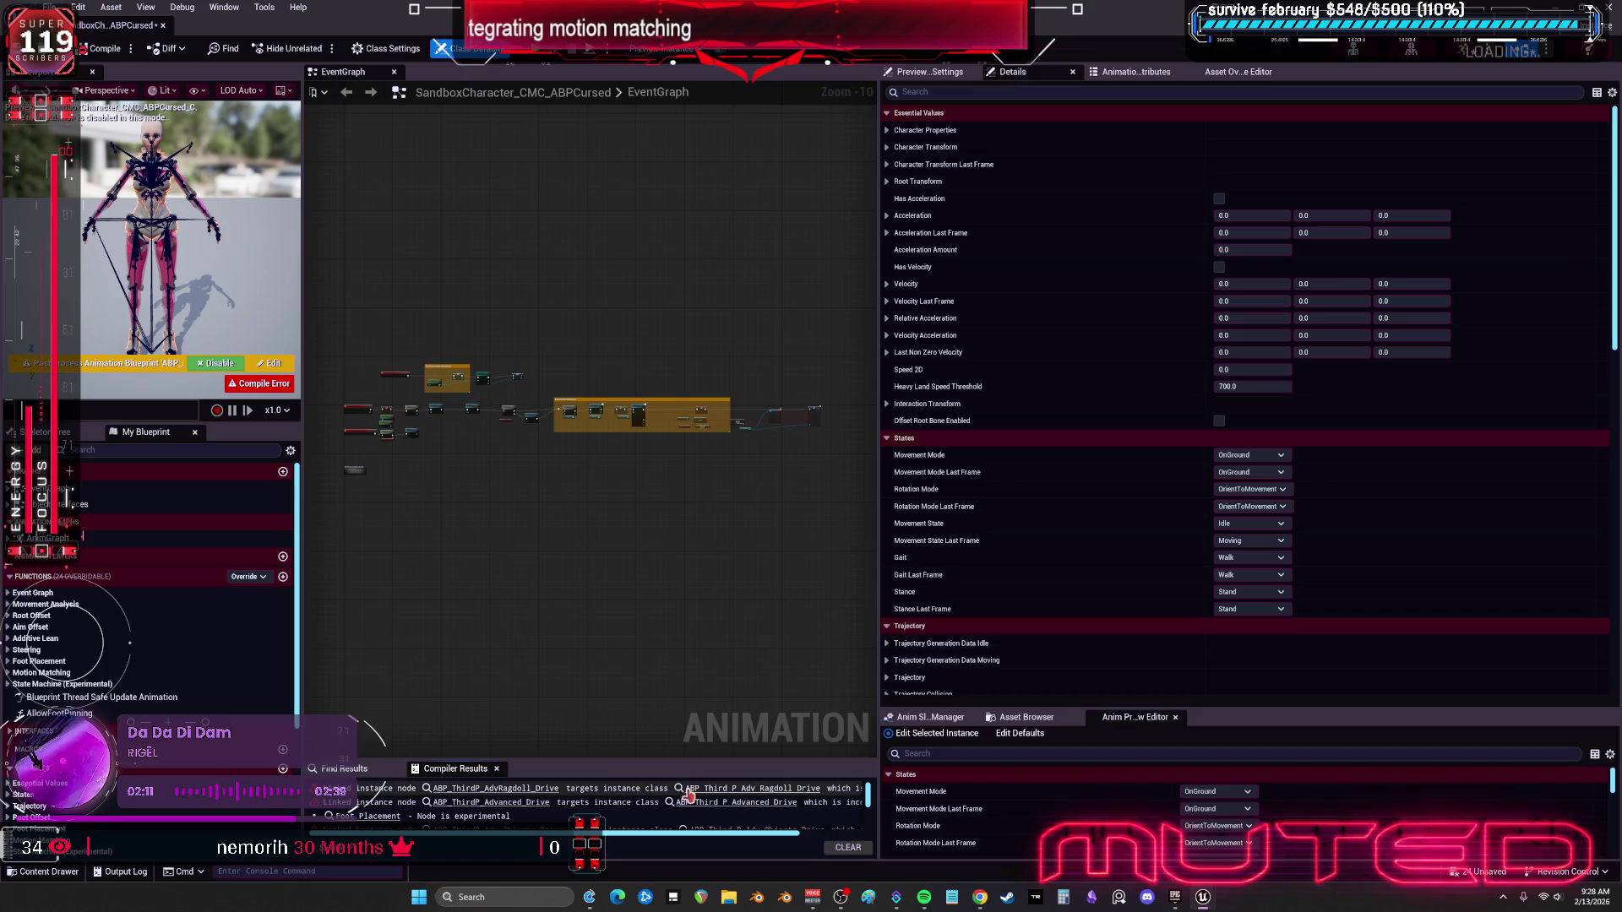
# Step: Open ABP_ThirdP_AdvRagdoll_Drive from the compile errors and enlarge the graph and results panels
pyautogui.scroll(4, 391, 499)
pyautogui.scroll(4, 561, 261)
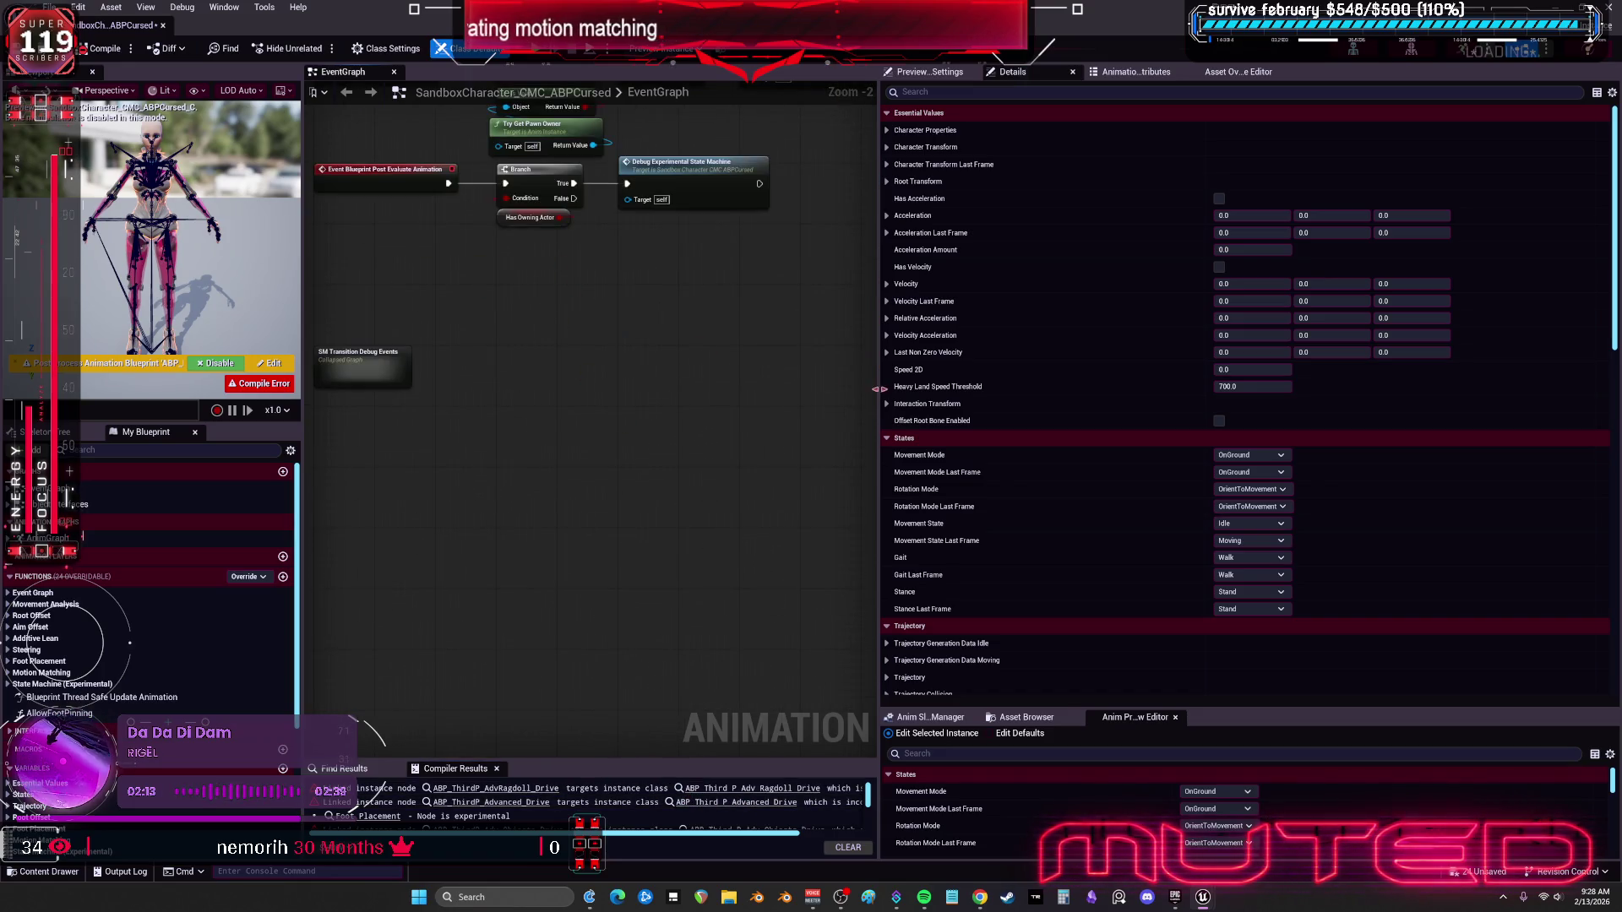
pyautogui.moveTo(878, 391); pyautogui.dragTo(1057, 391)
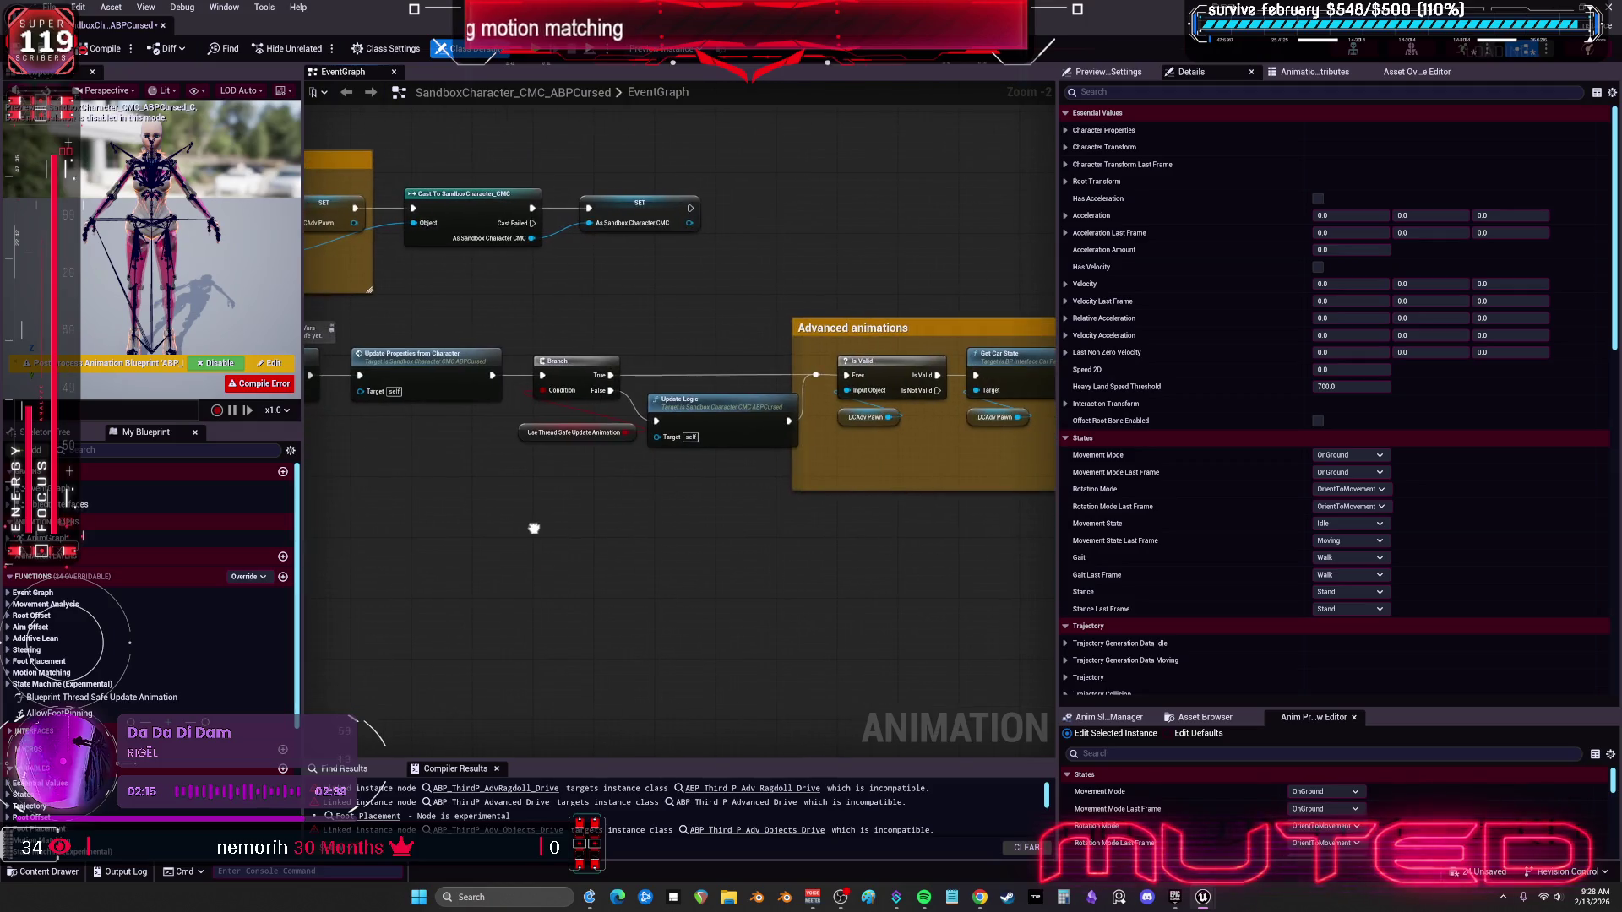
pyautogui.click(714, 788)
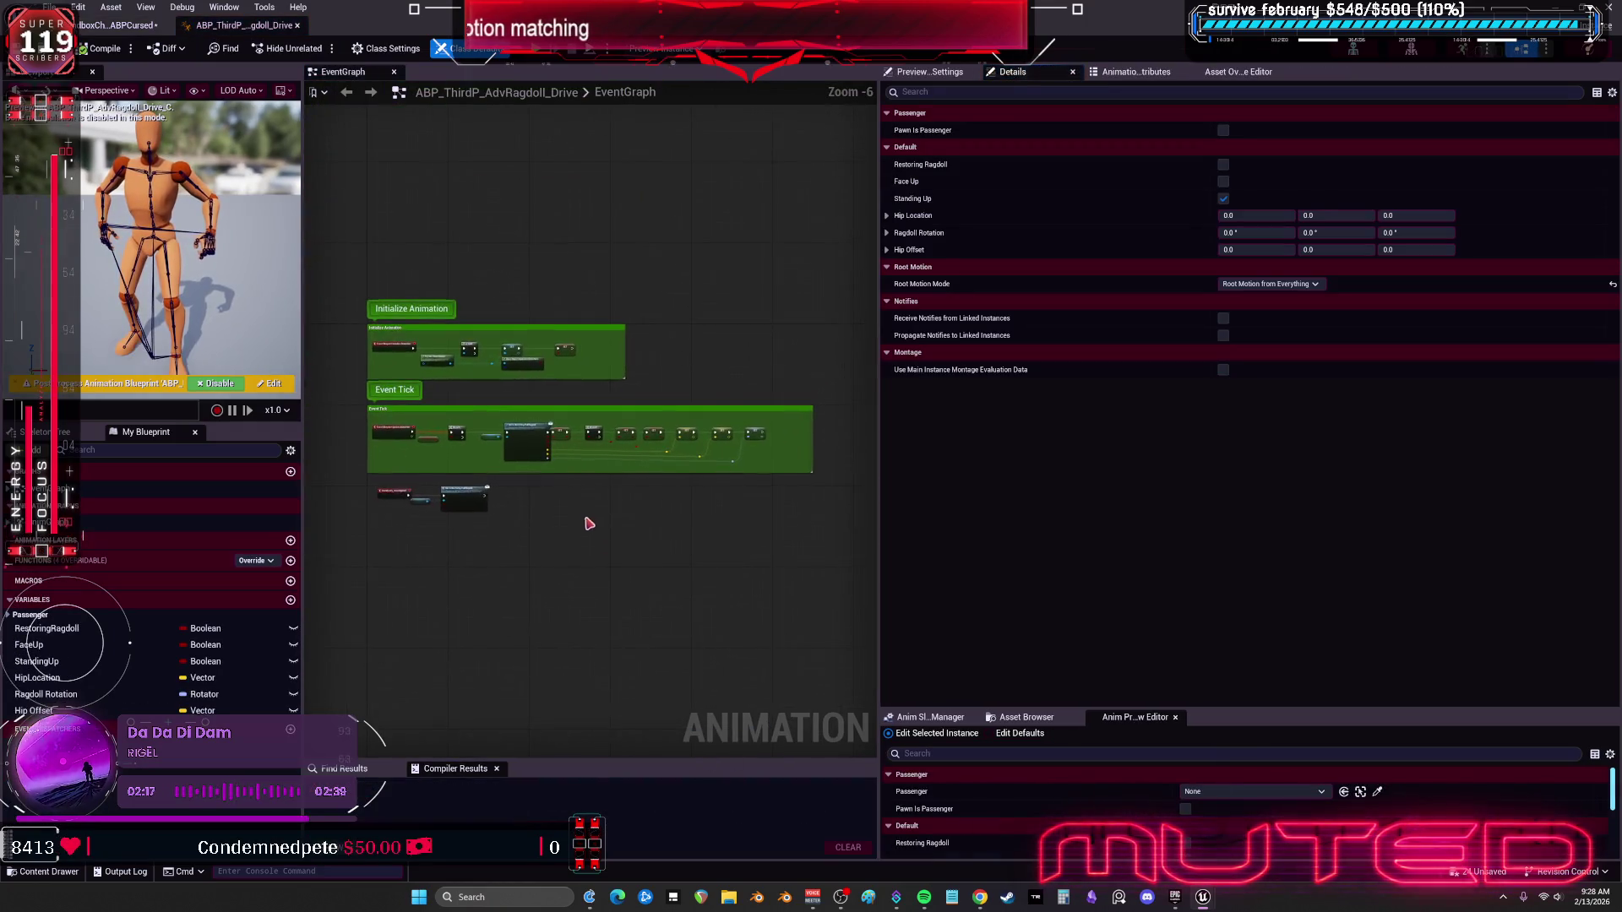
pyautogui.scroll(5, 687, 520)
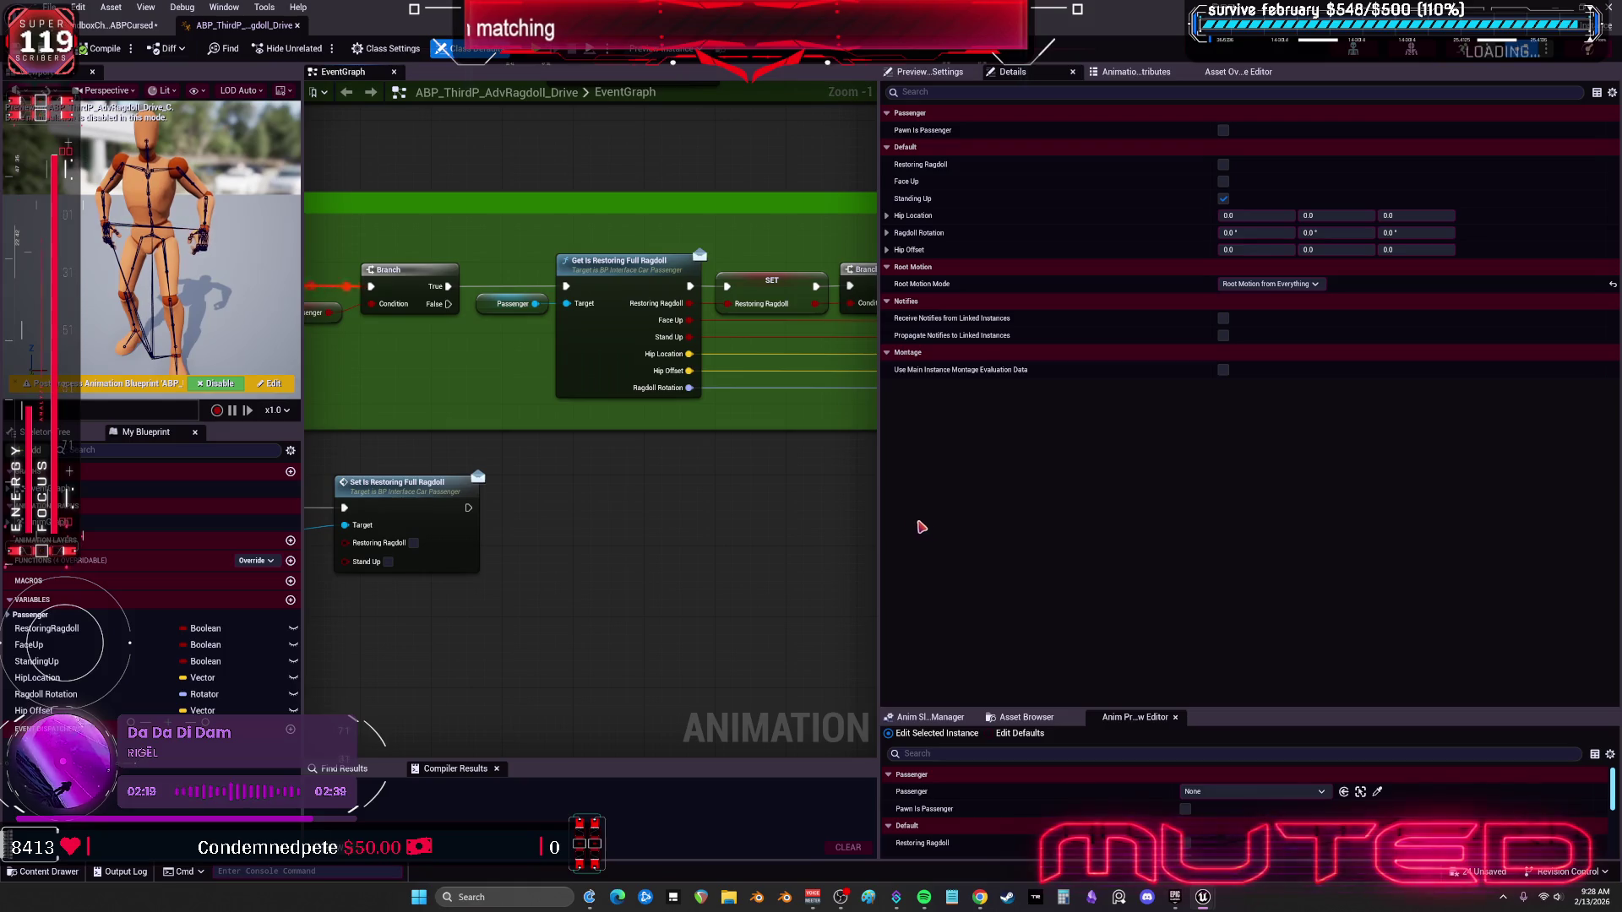
pyautogui.moveTo(879, 524); pyautogui.dragTo(1272, 557)
pyautogui.scroll(-3, 1252, 559)
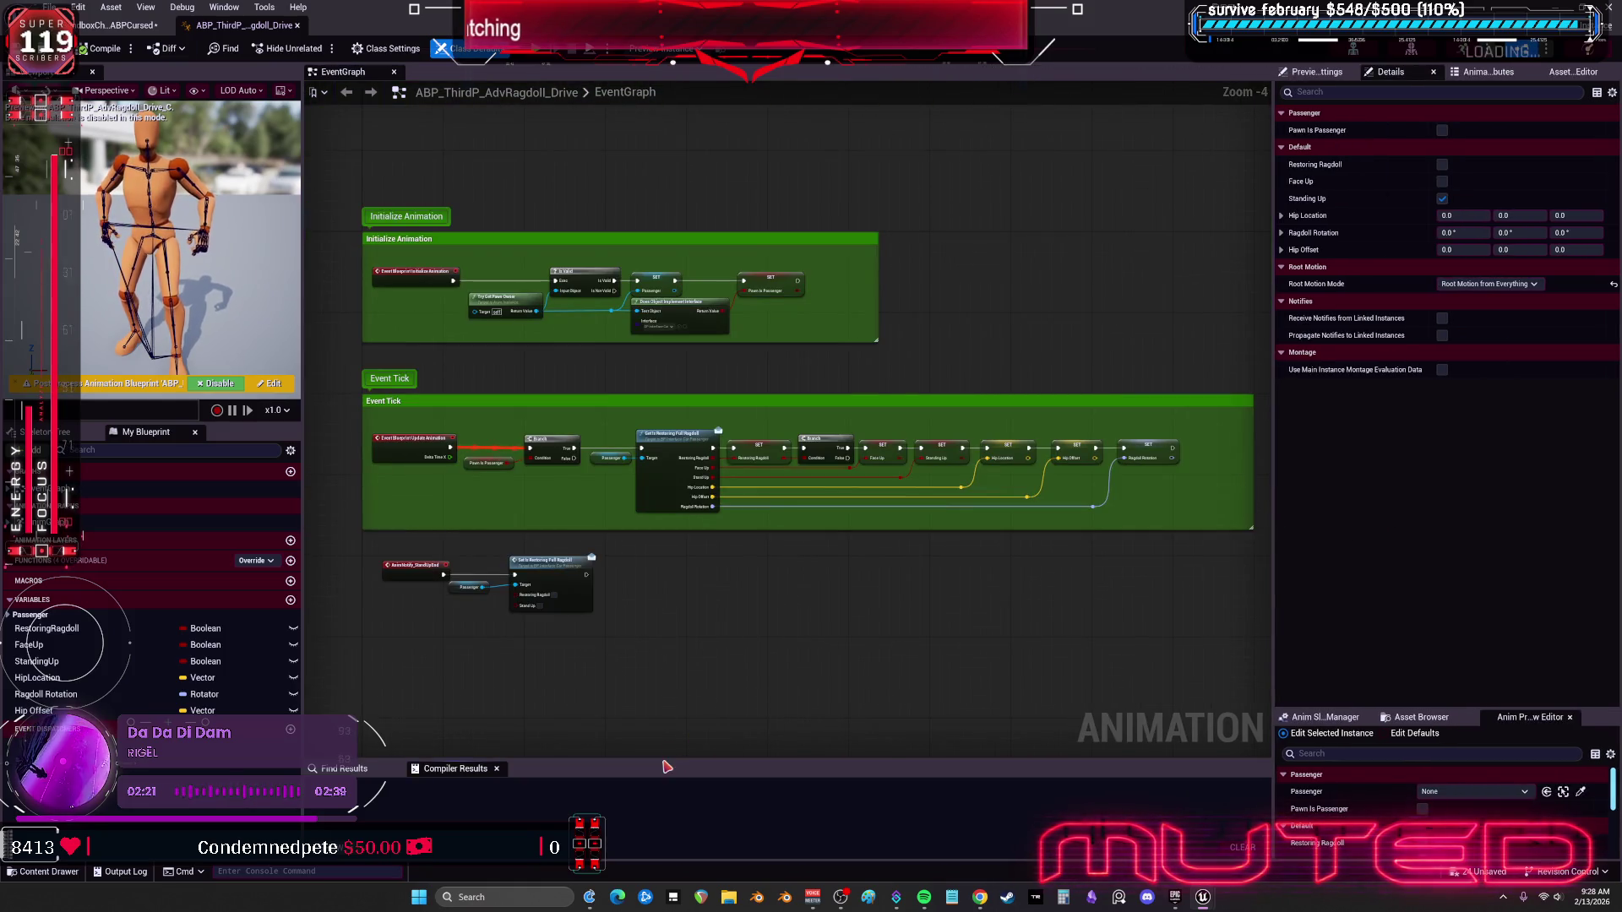
pyautogui.moveTo(663, 759); pyautogui.dragTo(637, 249)
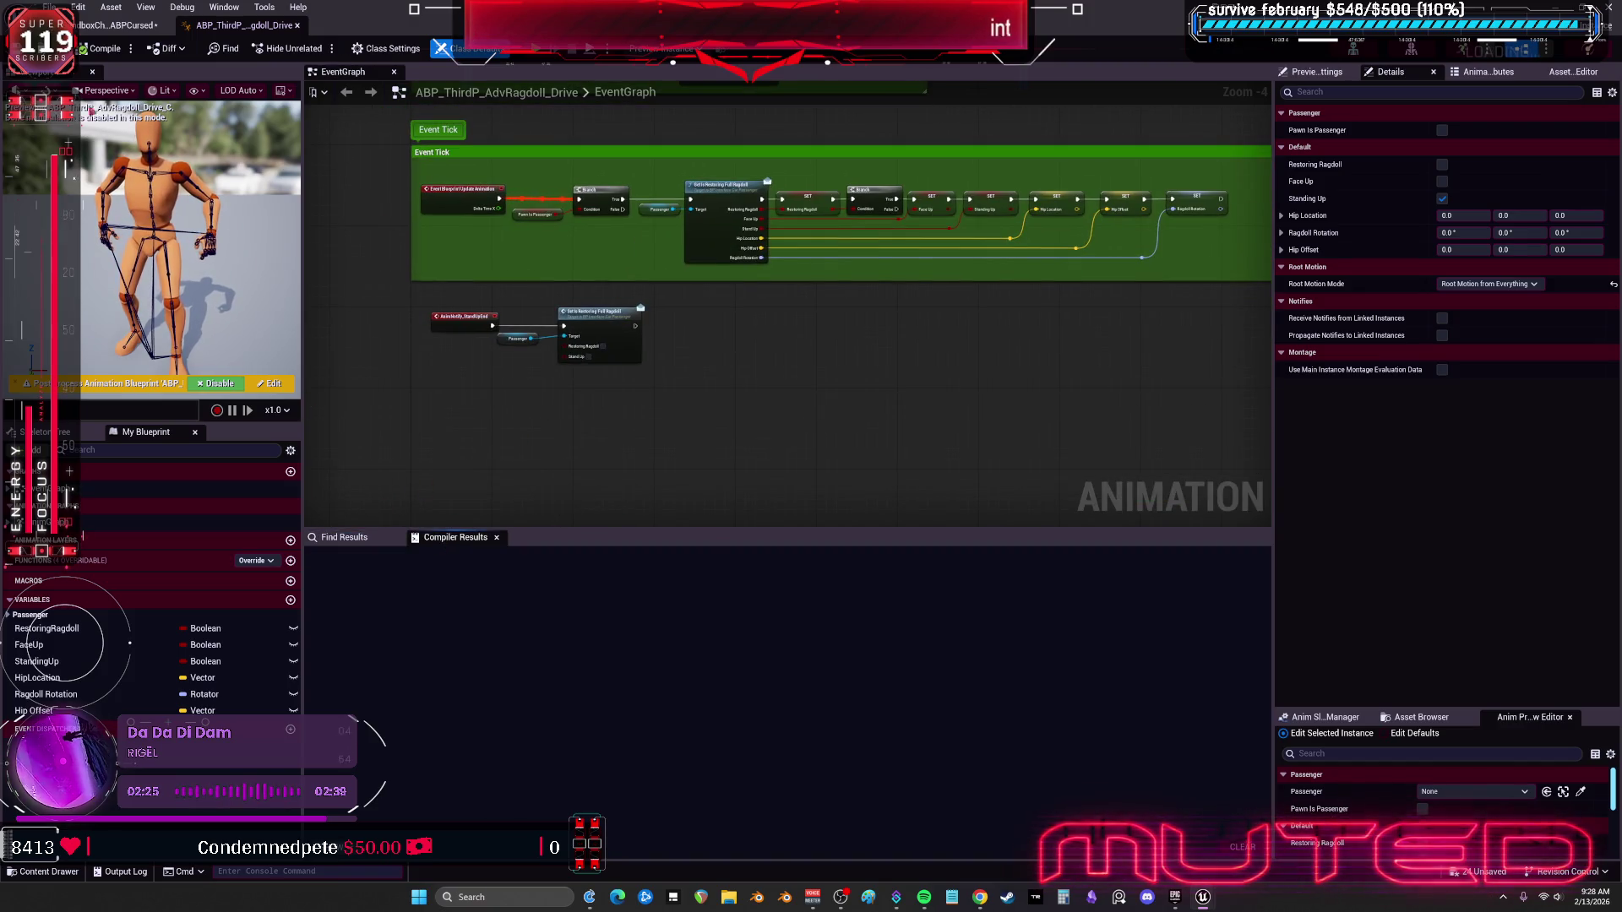
# Step: Compile the animation blueprint, inspect the Set Passenger nodes, and return to the level editor
pyautogui.click(108, 48)
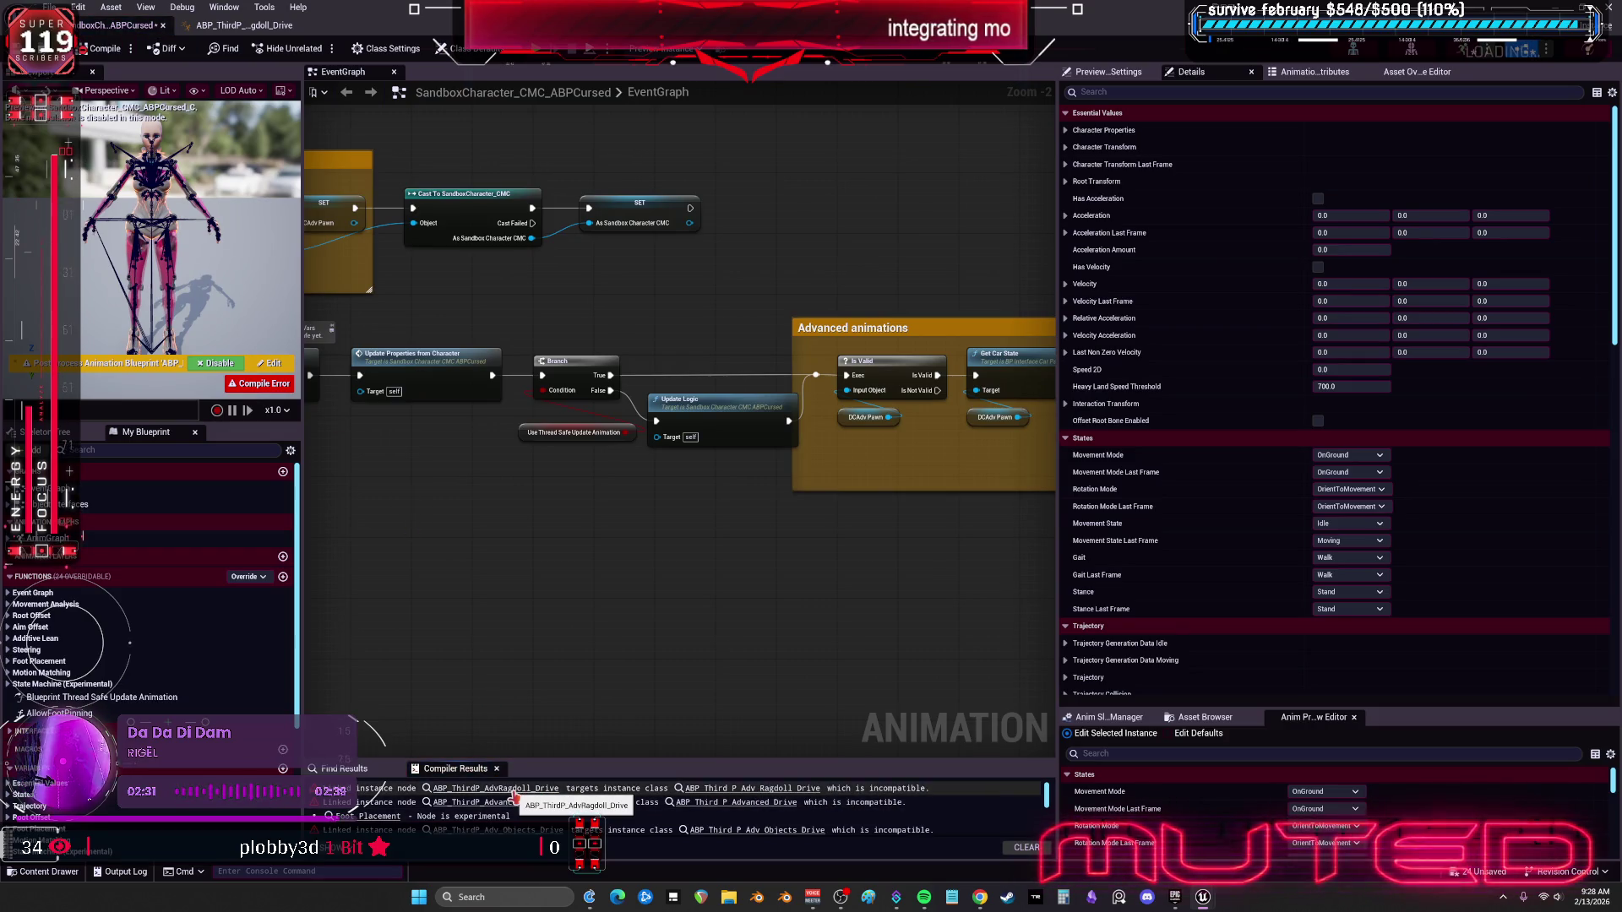
pyautogui.moveTo(662, 513); pyautogui.dragTo(807, 487)
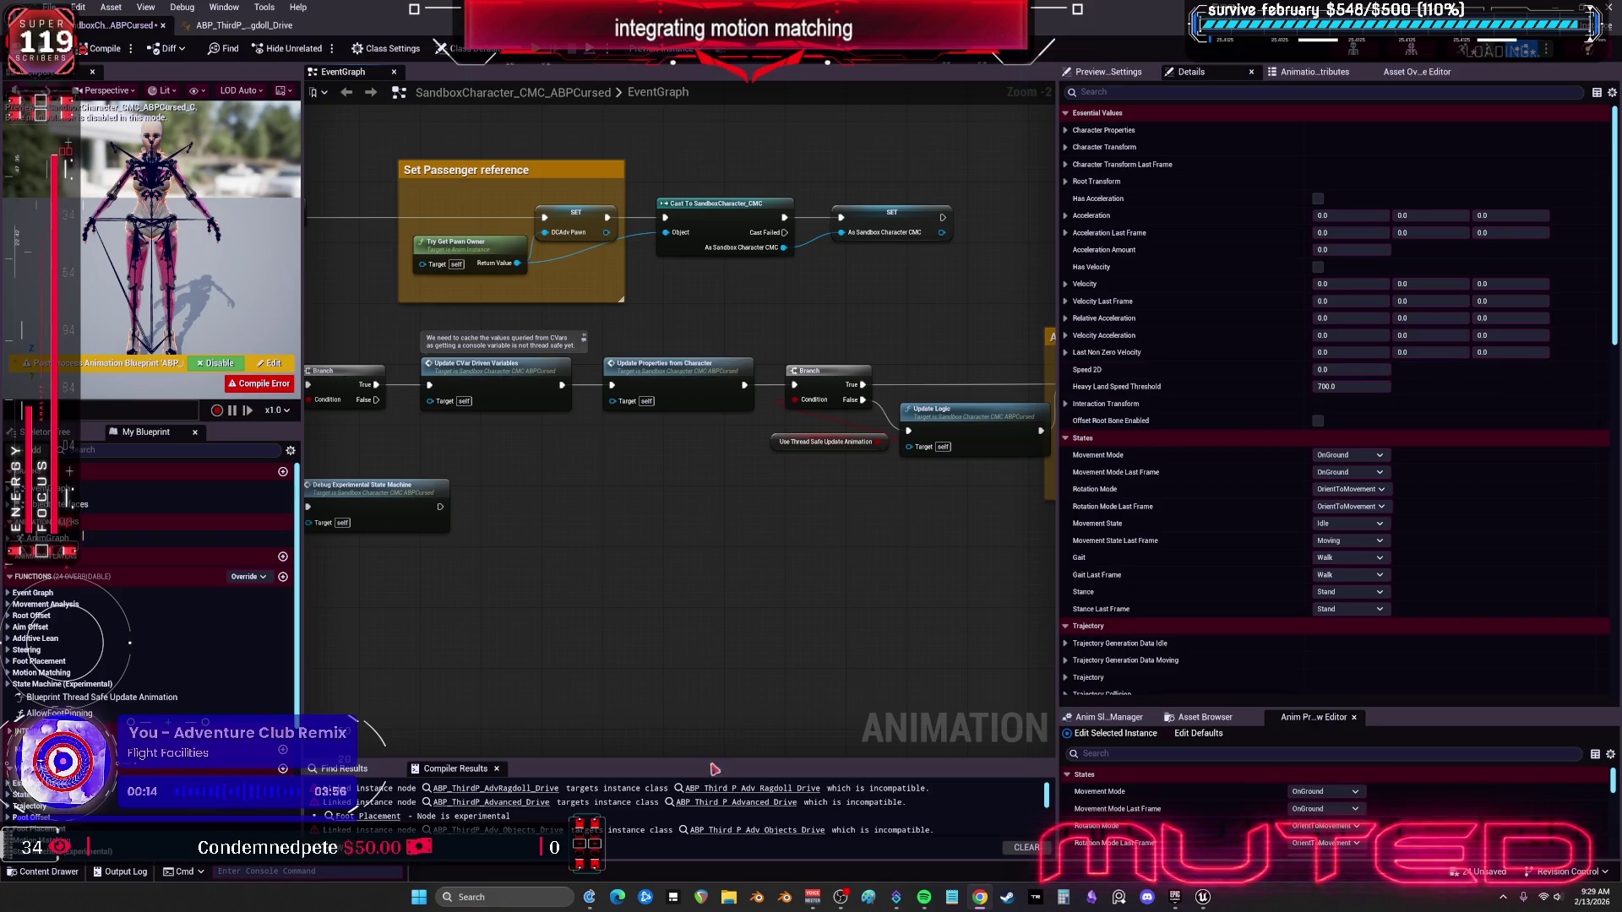
pyautogui.moveTo(795, 761)
pyautogui.mouseDown()
pyautogui.moveTo(837, 512)
pyautogui.moveTo(854, 618)
pyautogui.mouseUp()
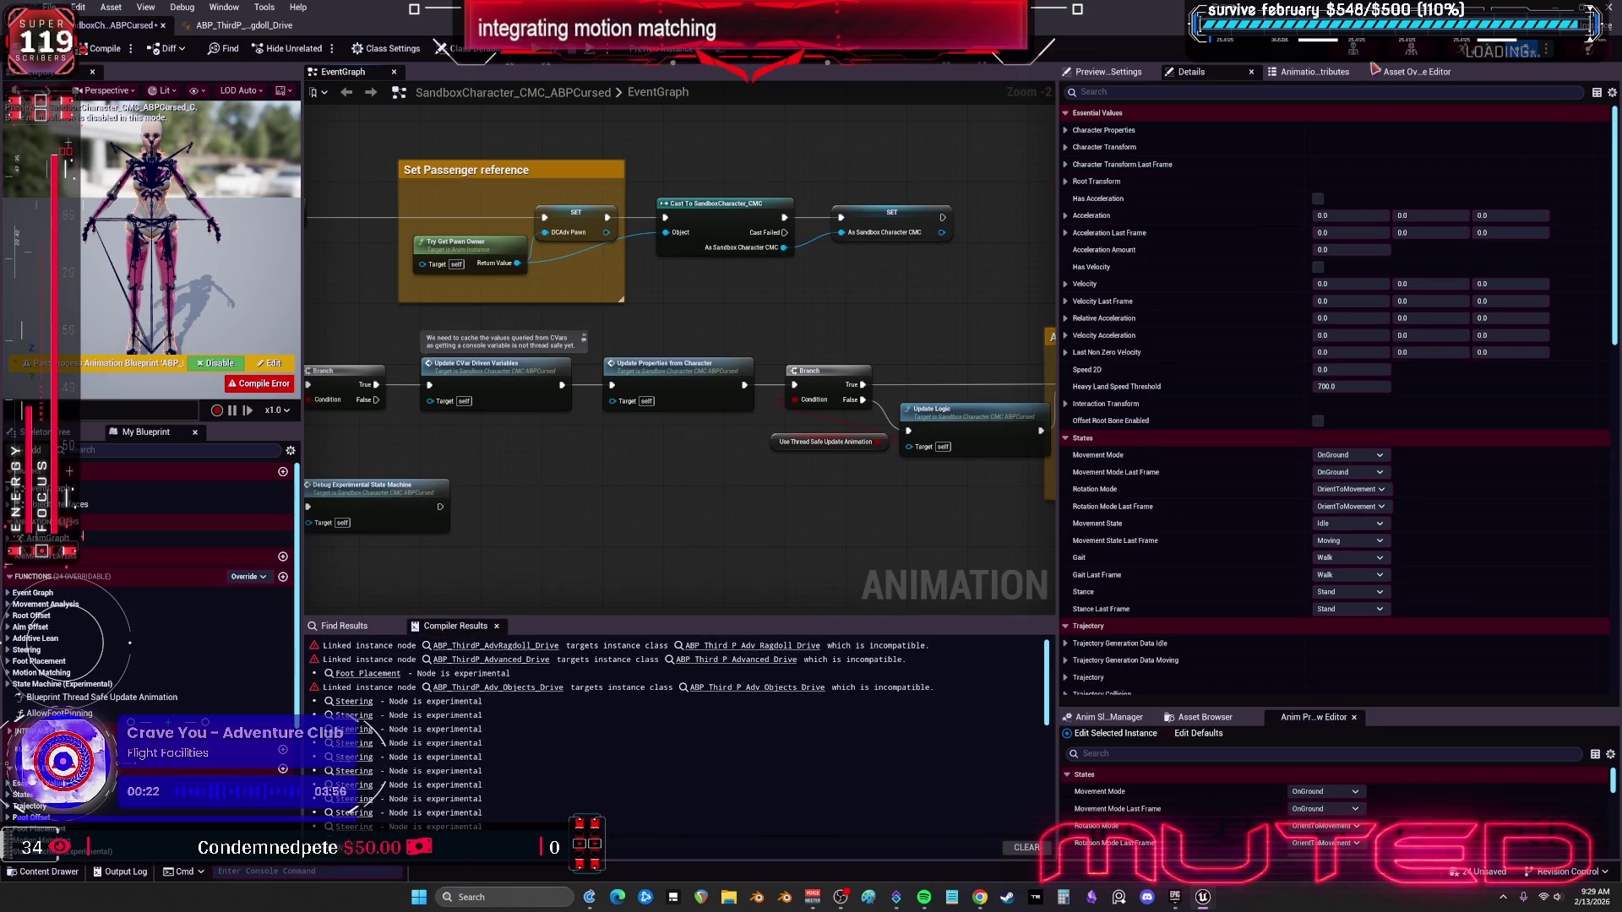
pyautogui.hotkey('ctrl', 'b')
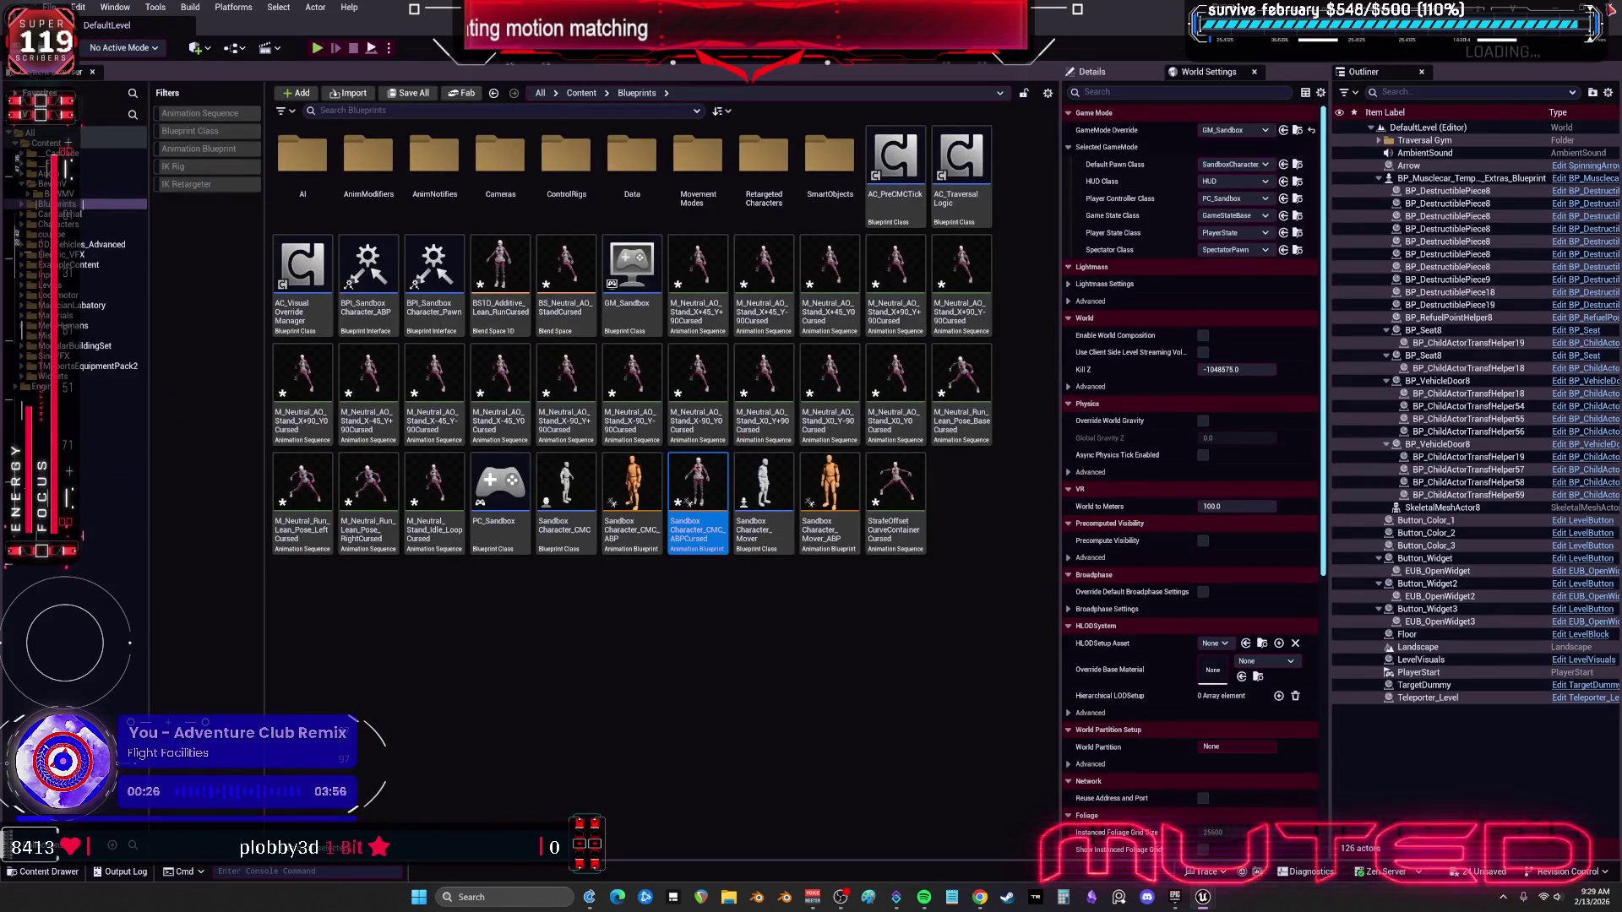
# Step: Discard unsaved assets, then open RTG_AutoGenerated from the Content root via the IK Retargeter filter
pyautogui.hotkey('ctrl', 'shift', 's')
pyautogui.click(918, 592)
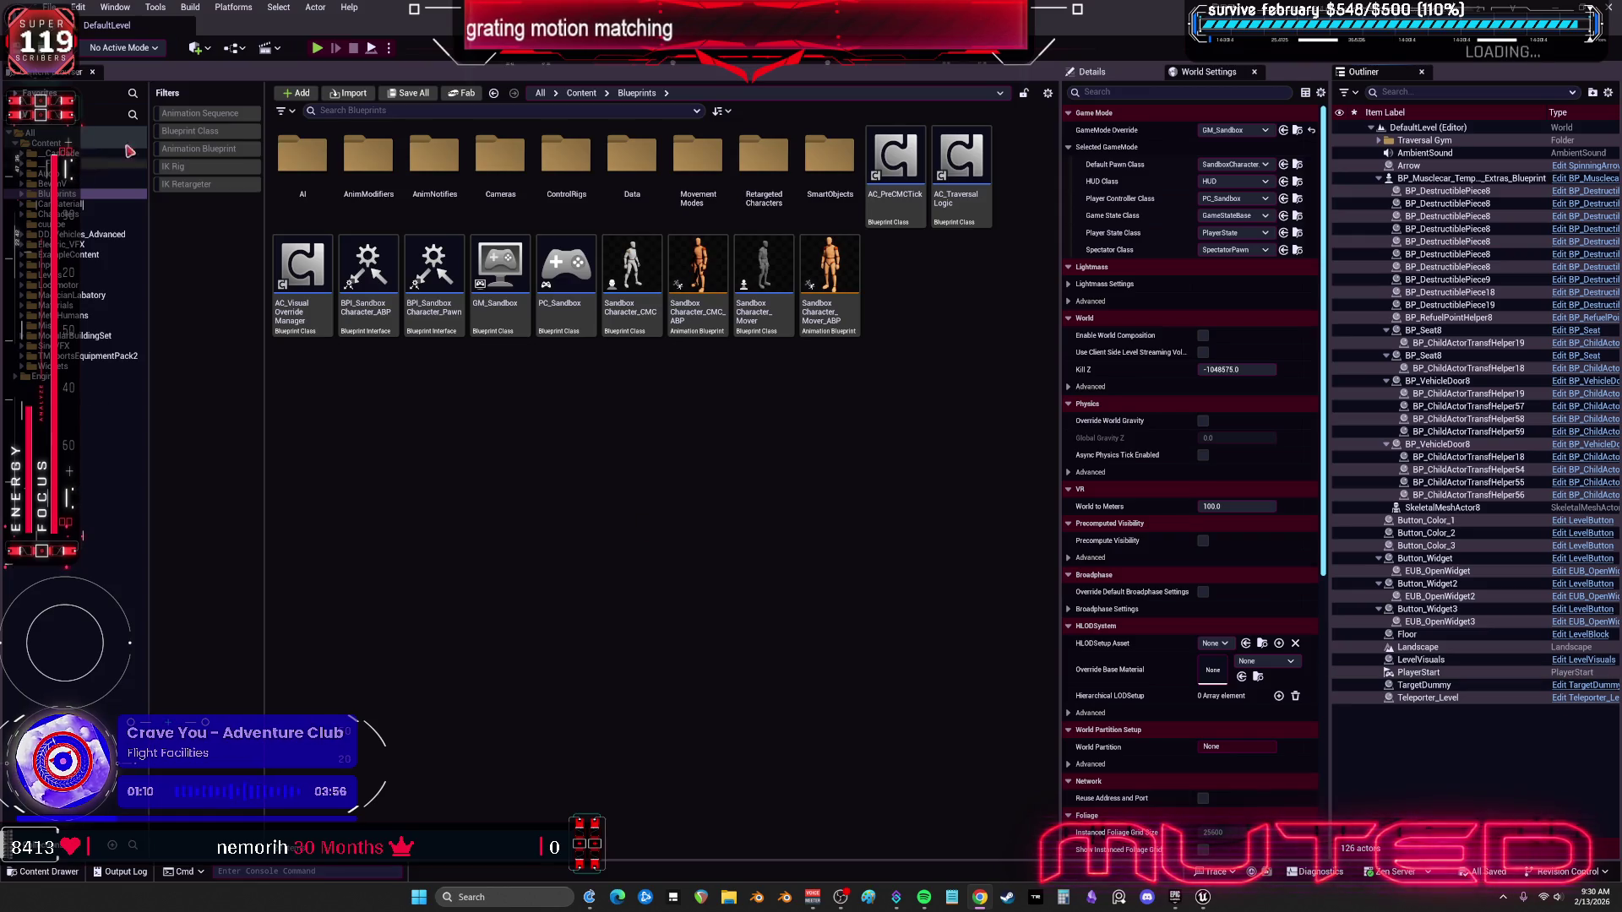
pyautogui.click(51, 143)
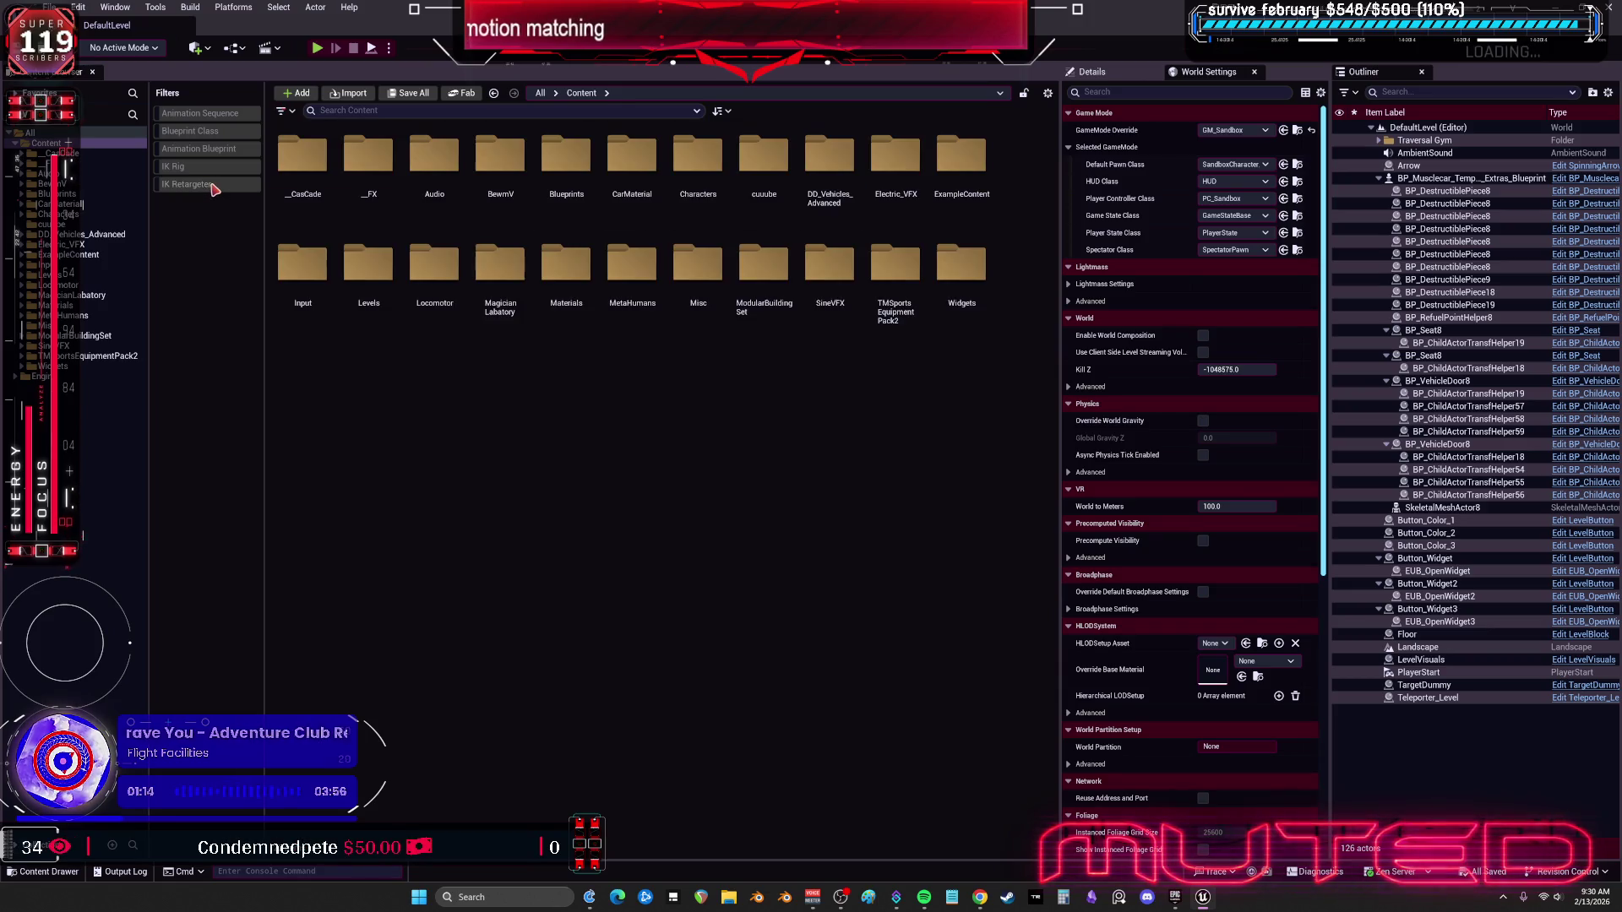
pyautogui.click(207, 185)
pyautogui.doubleClick(328, 220)
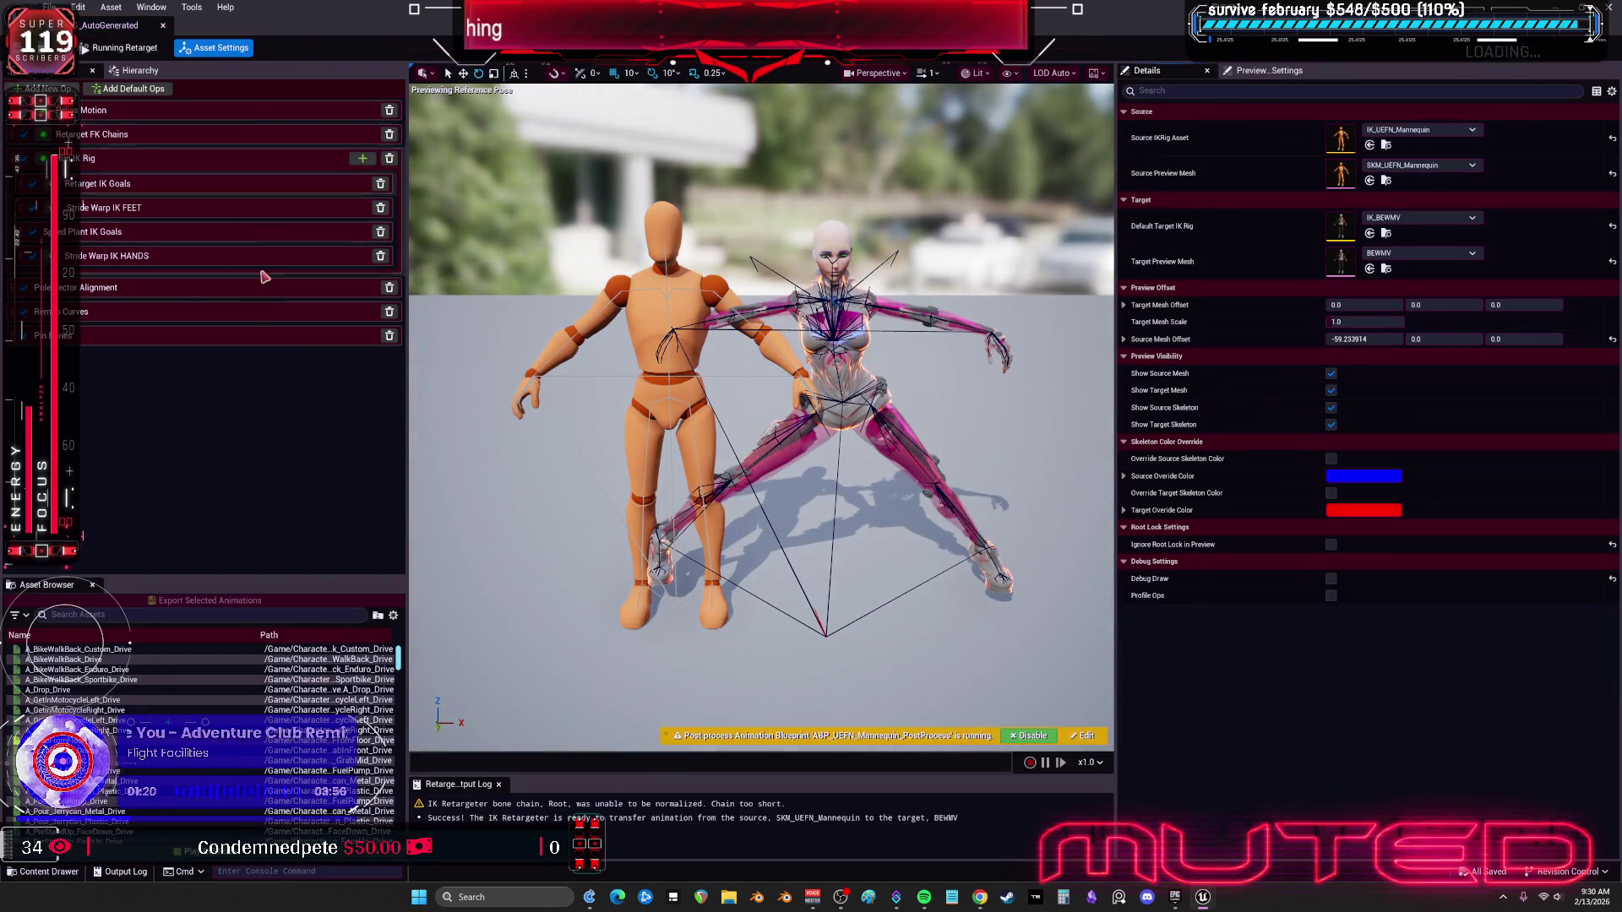
# Step: Float and widen the retargeter window, then preview A_GetinMotocycleRight_Drive, A_RidingBike_Stopped_Enduro_Drive and A_StandUp_FaceUp_Drive
pyautogui.moveTo(777, 17); pyautogui.dragTo(779, 99)
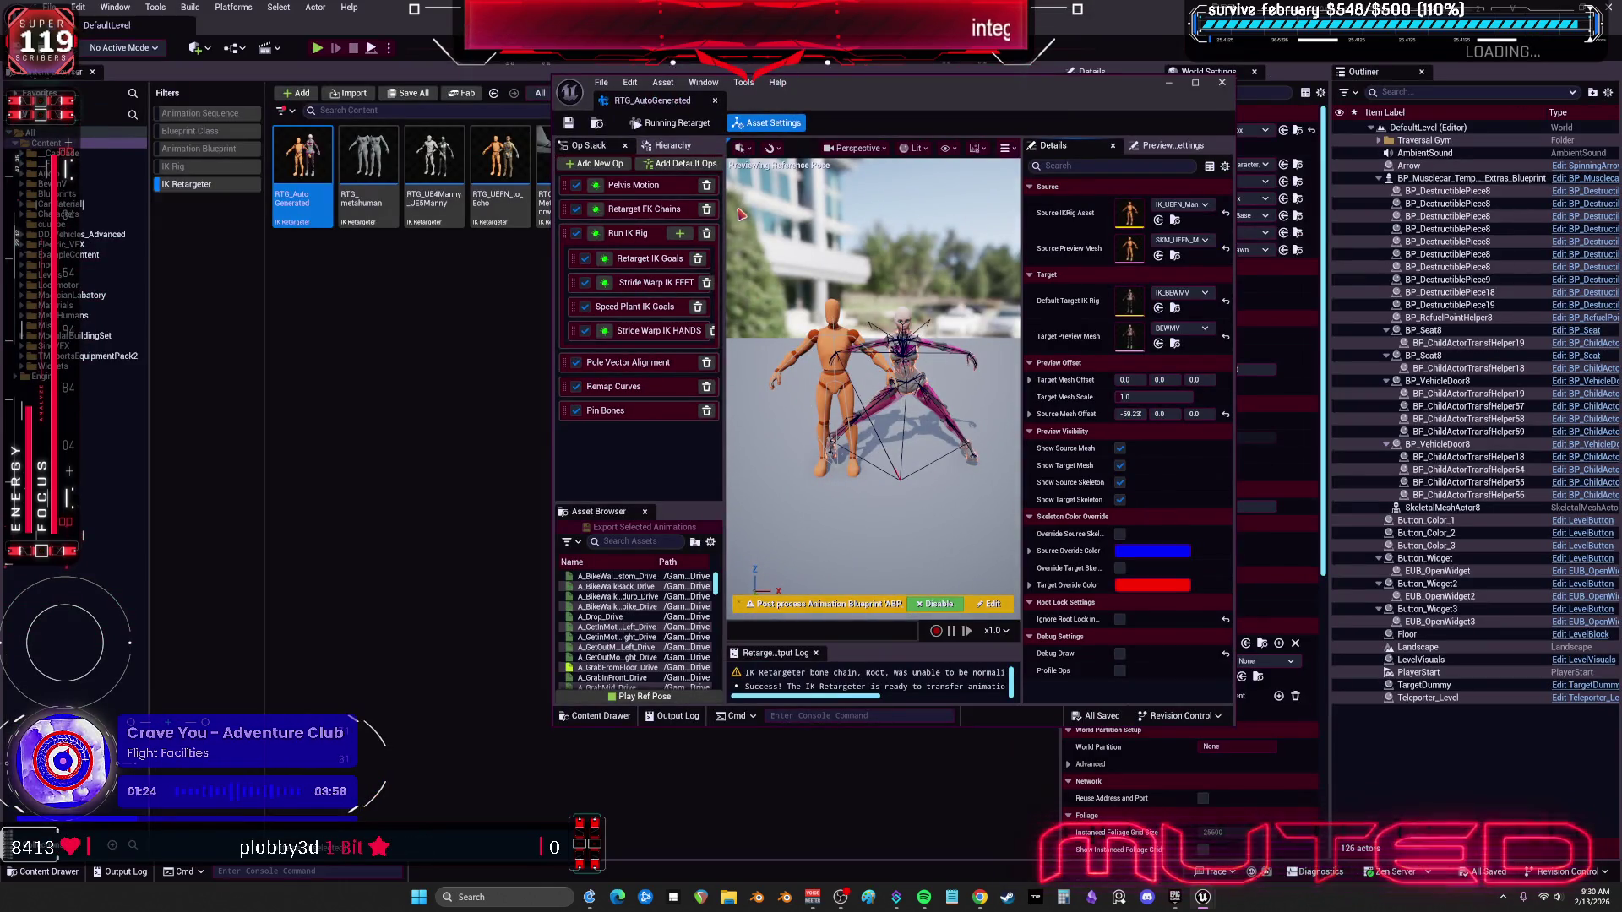
pyautogui.moveTo(1234, 485); pyautogui.dragTo(1495, 485)
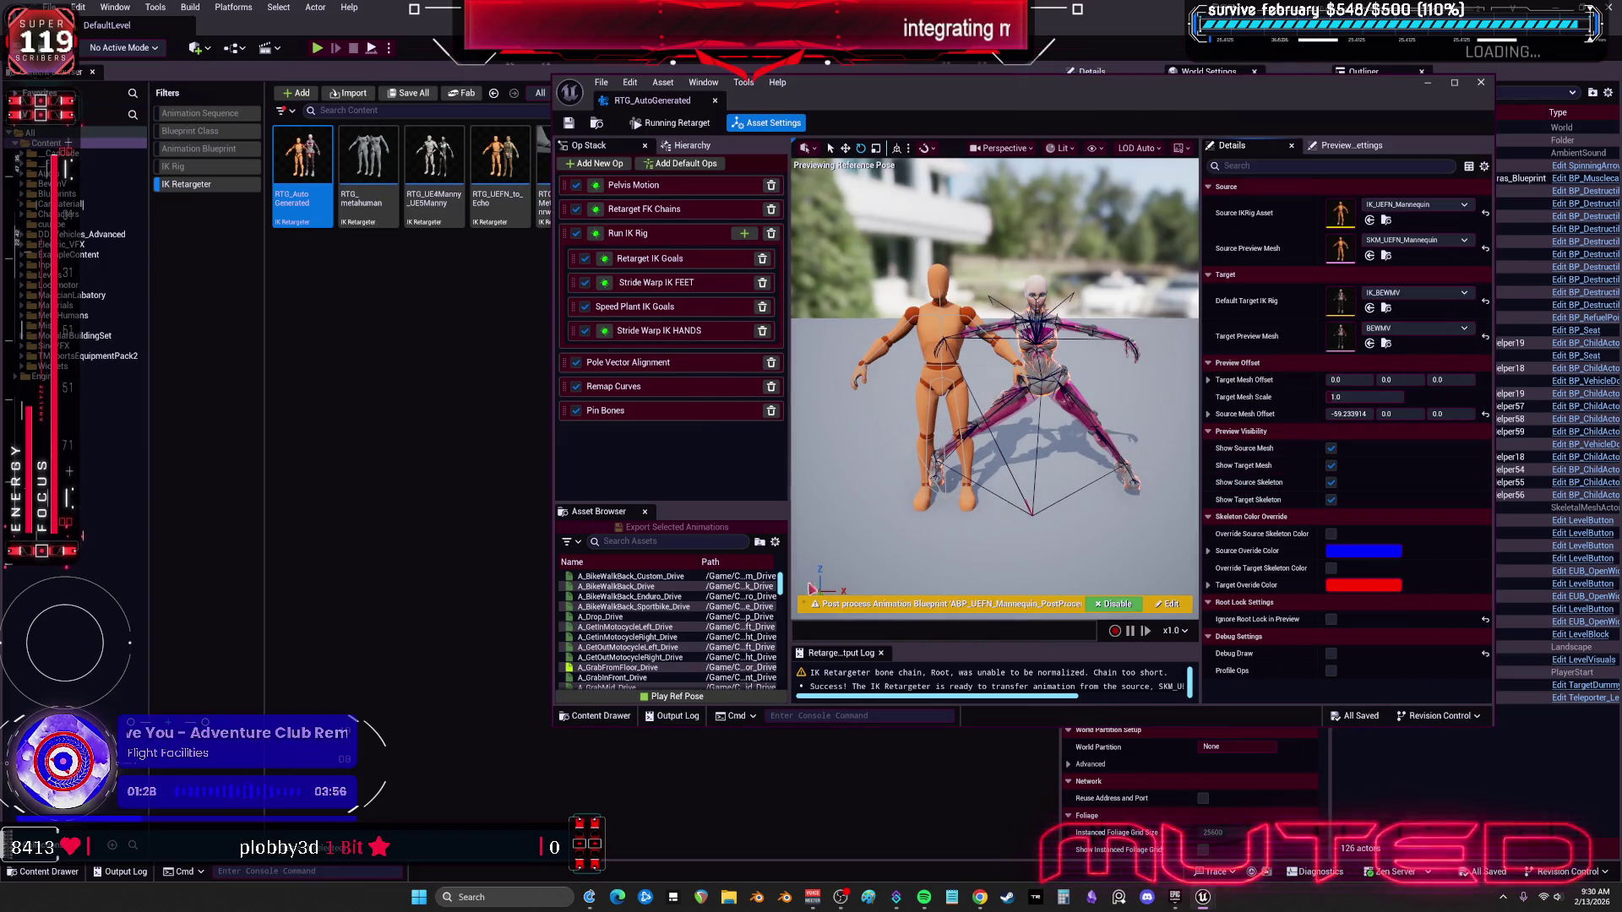
pyautogui.click(639, 635)
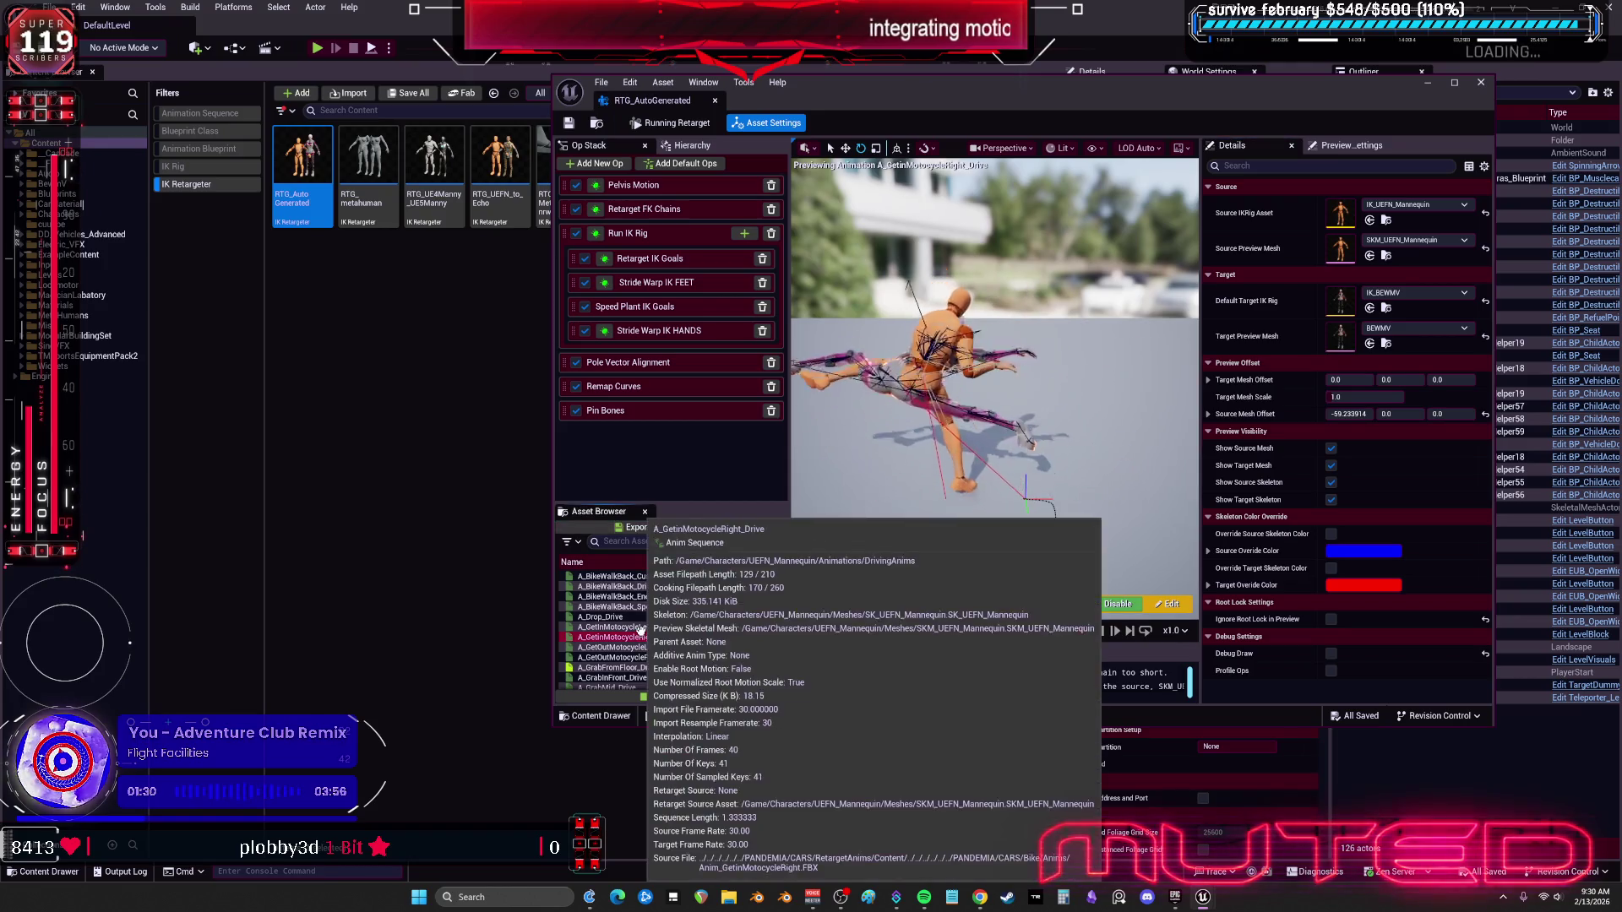
pyautogui.scroll(-3, 650, 659)
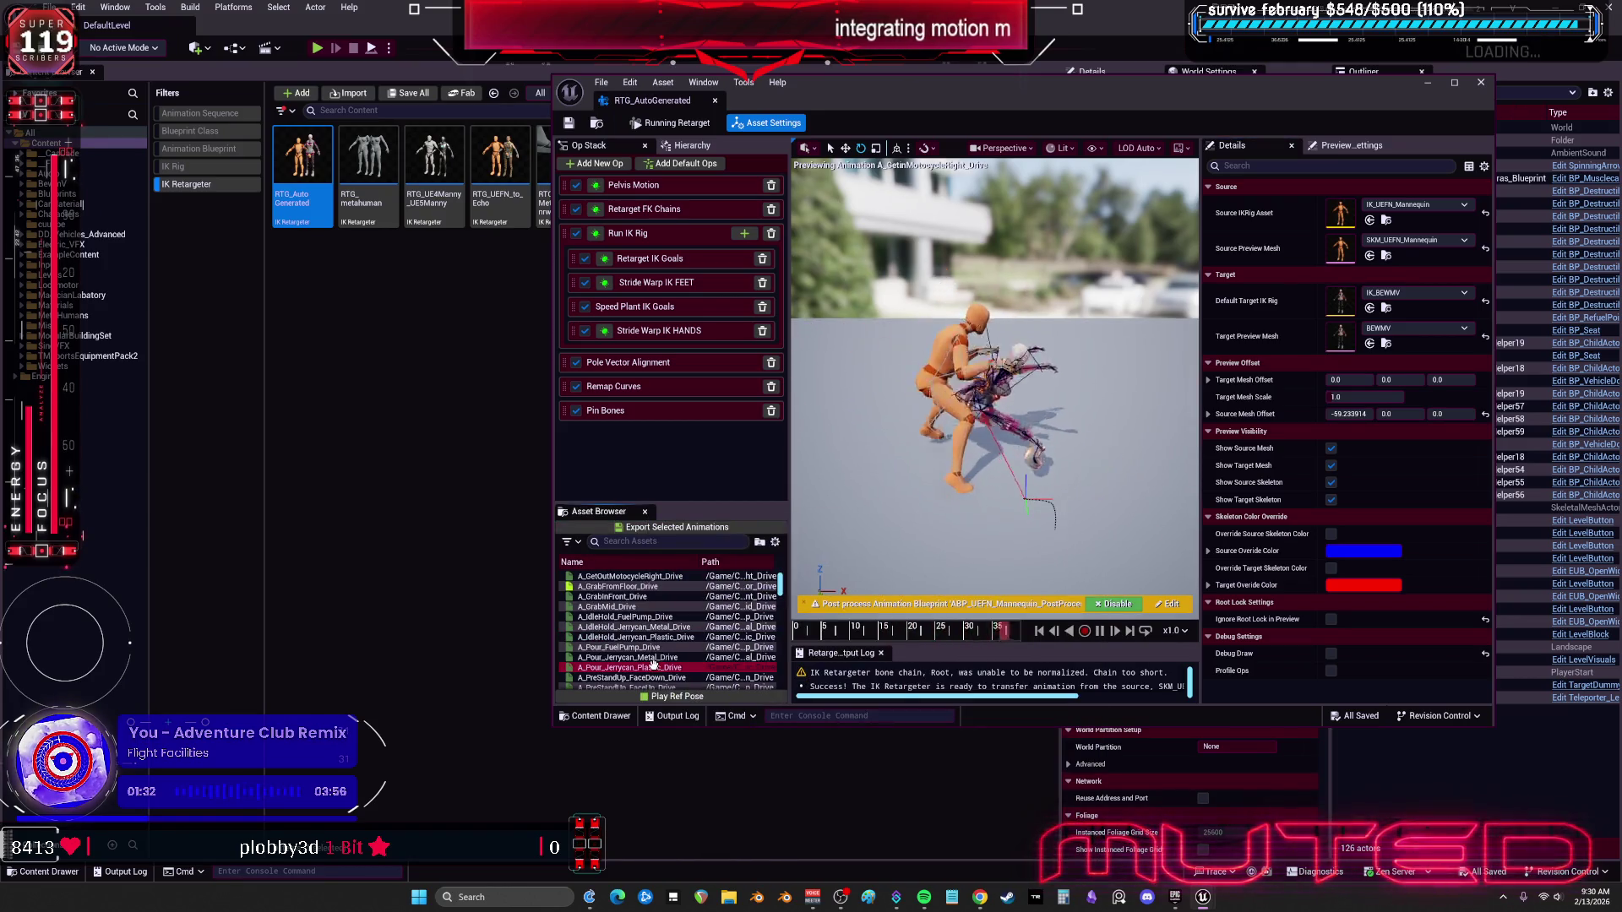
pyautogui.scroll(-3, 650, 663)
pyautogui.click(647, 676)
pyautogui.scroll(-3, 646, 663)
pyautogui.click(647, 657)
pyautogui.click(648, 657)
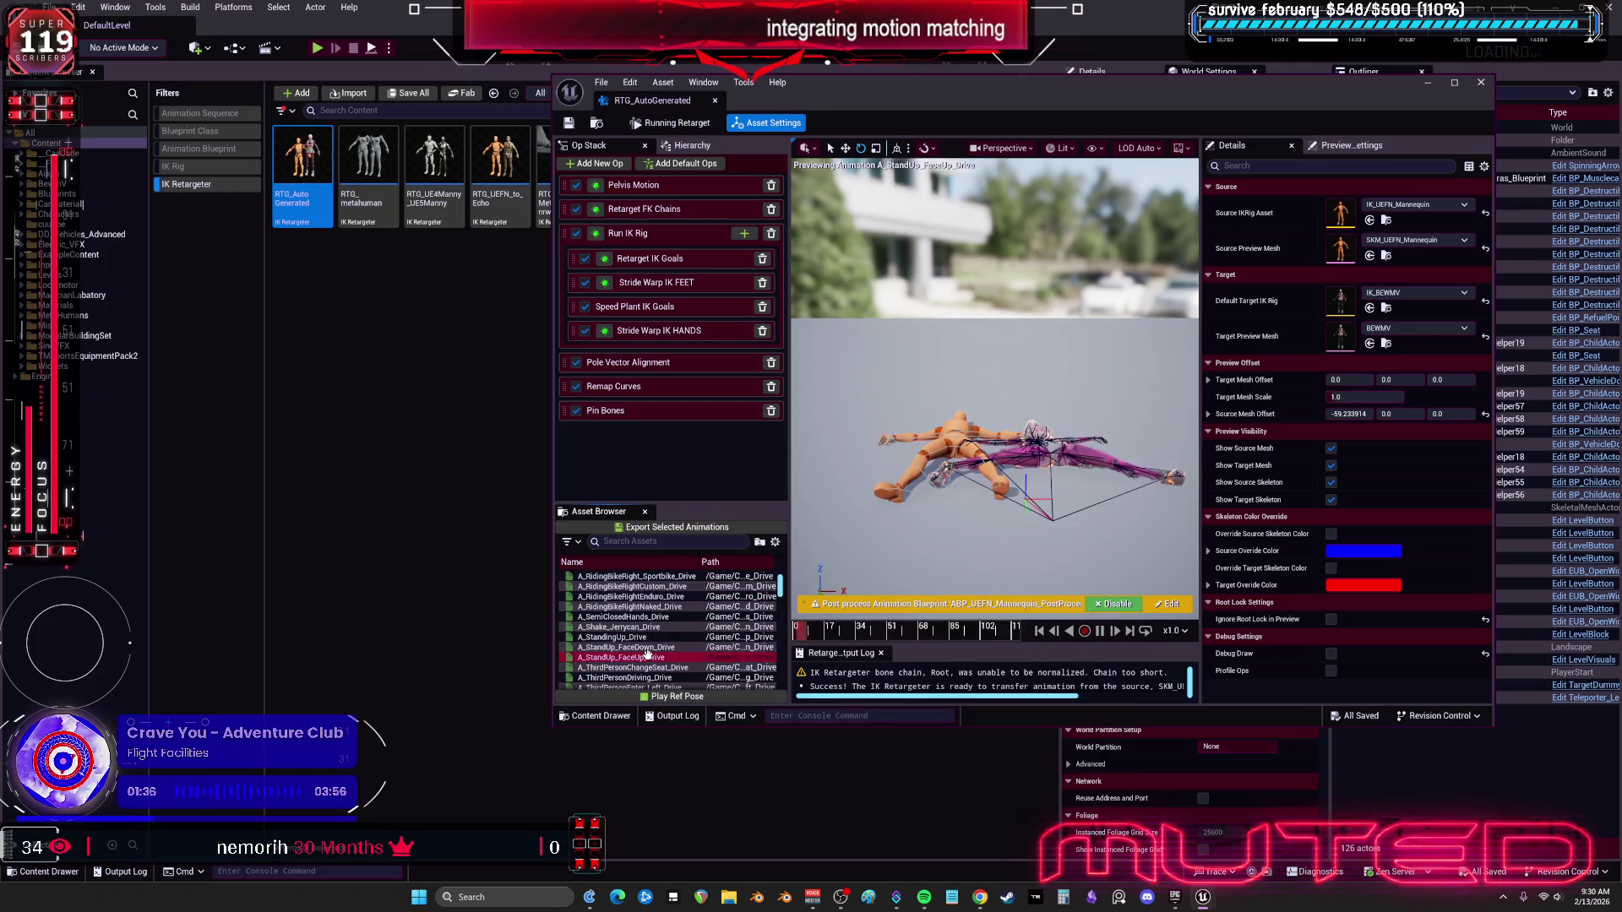
# Step: Maximize the retargeter, filter animations by 'run' and preview M_Neutral_Run_Diamond_FL_B_Lfoot
pyautogui.moveTo(651, 641)
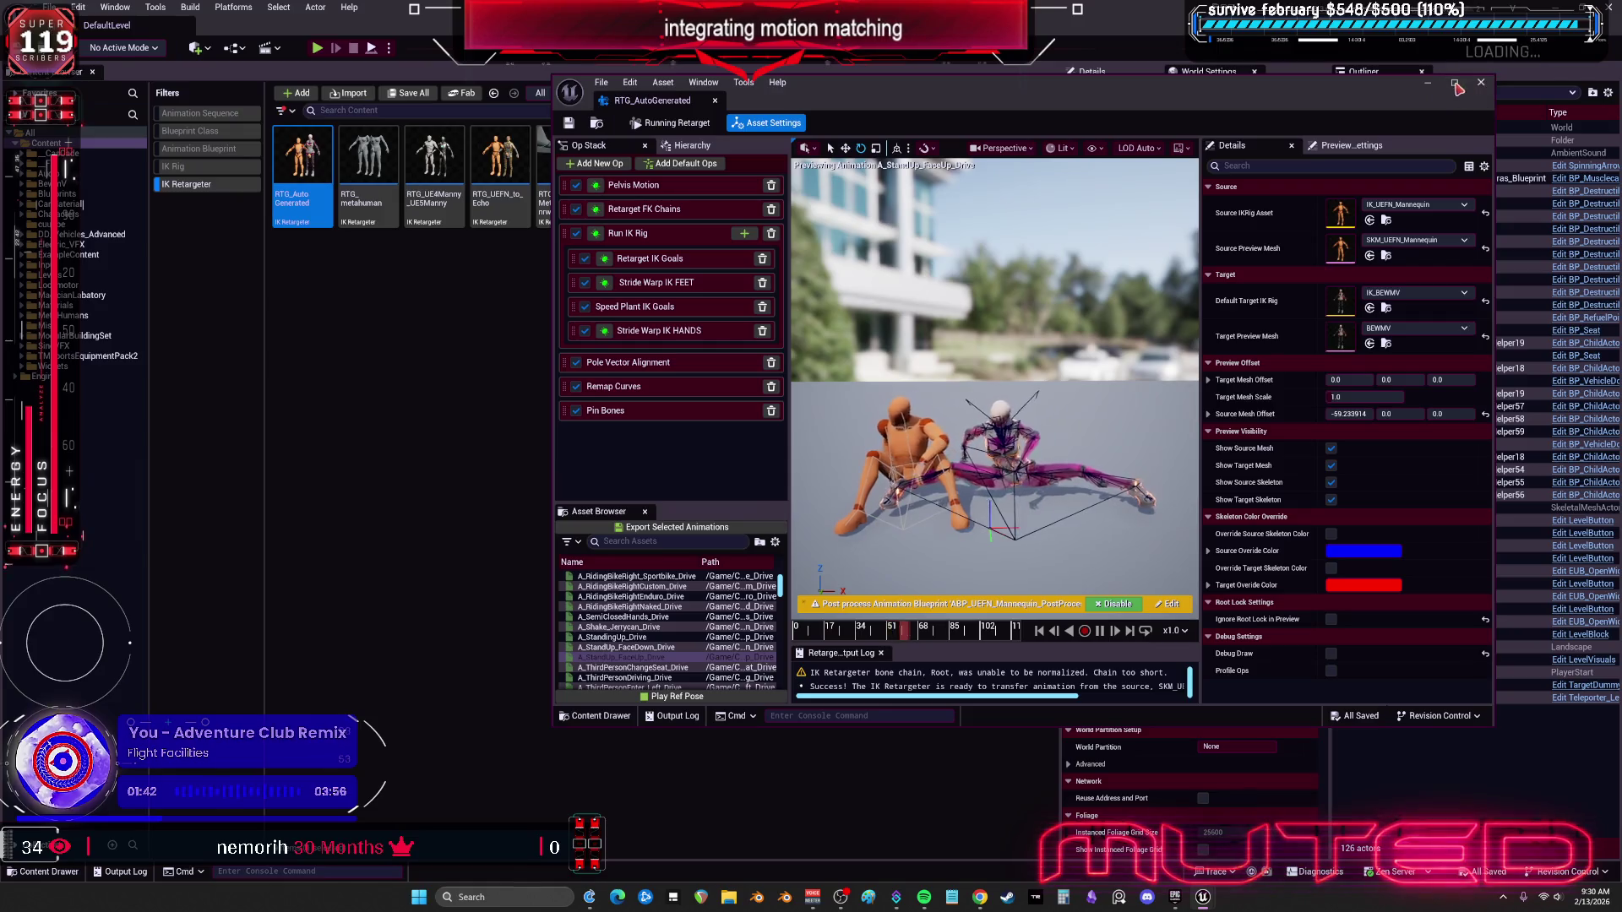
pyautogui.click(1455, 85)
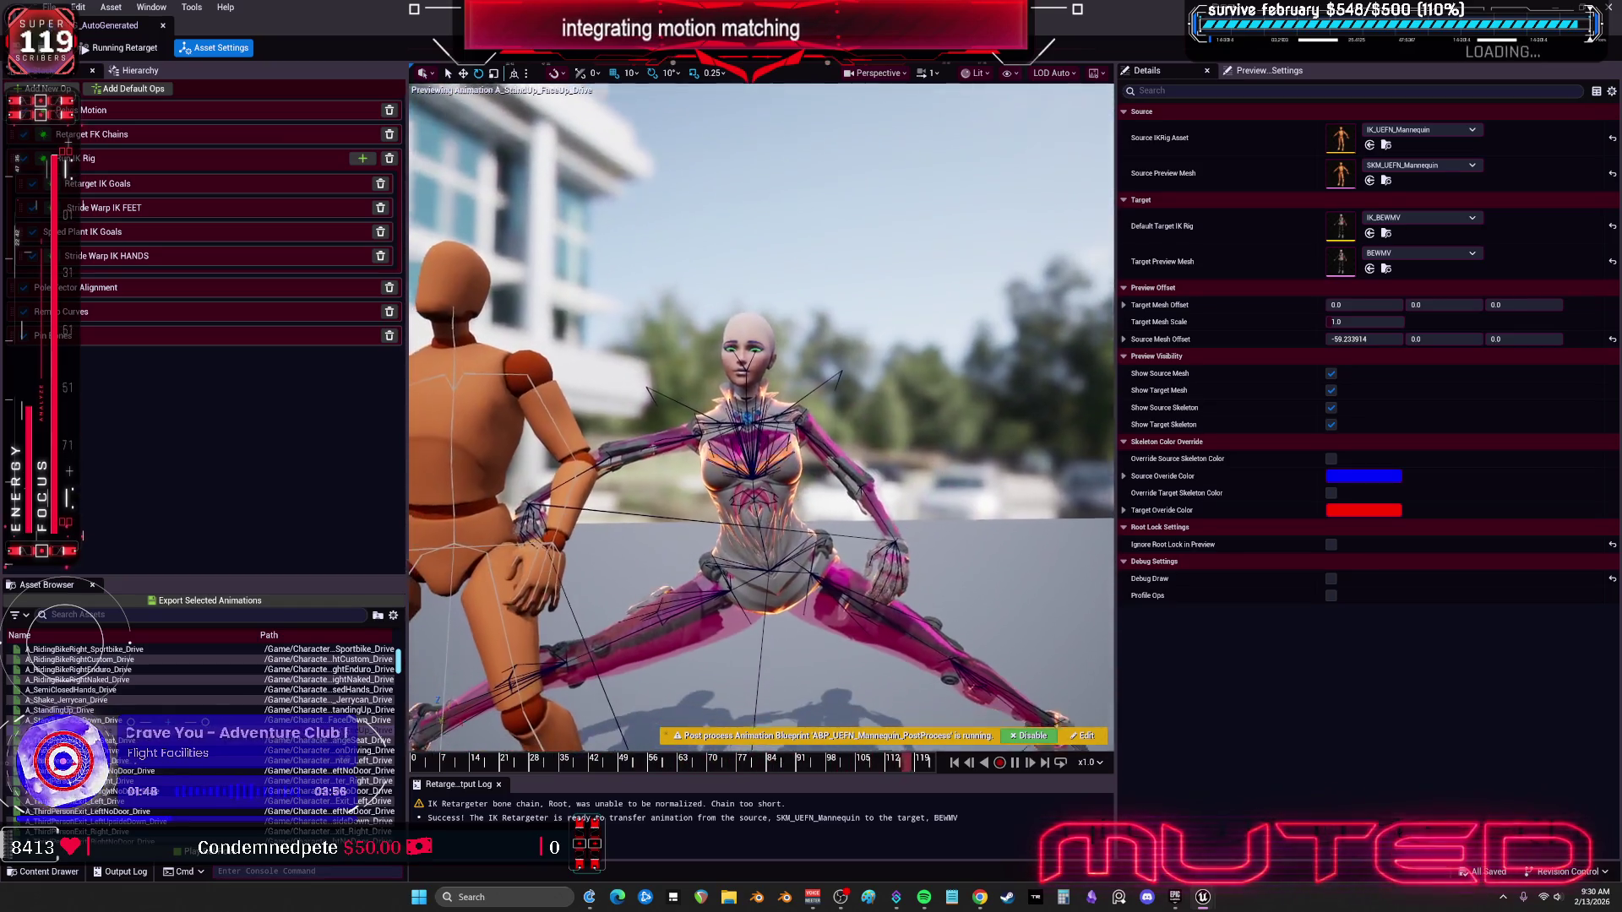
pyautogui.scroll(-5, 101, 659)
pyautogui.click(84, 615)
pyautogui.write('run')
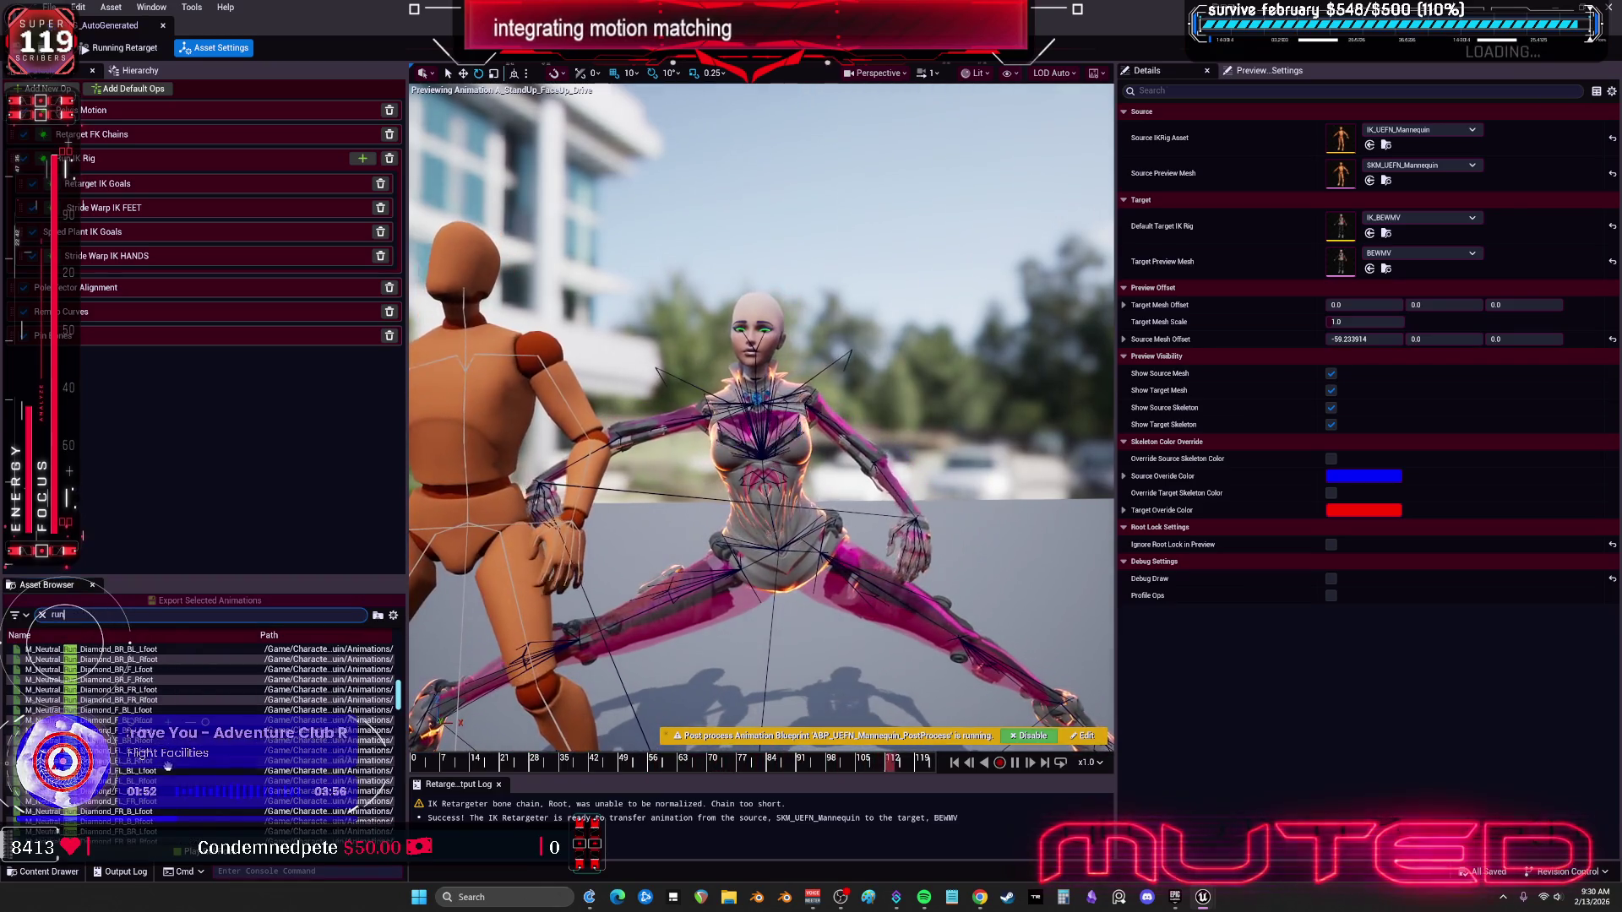
pyautogui.click(127, 750)
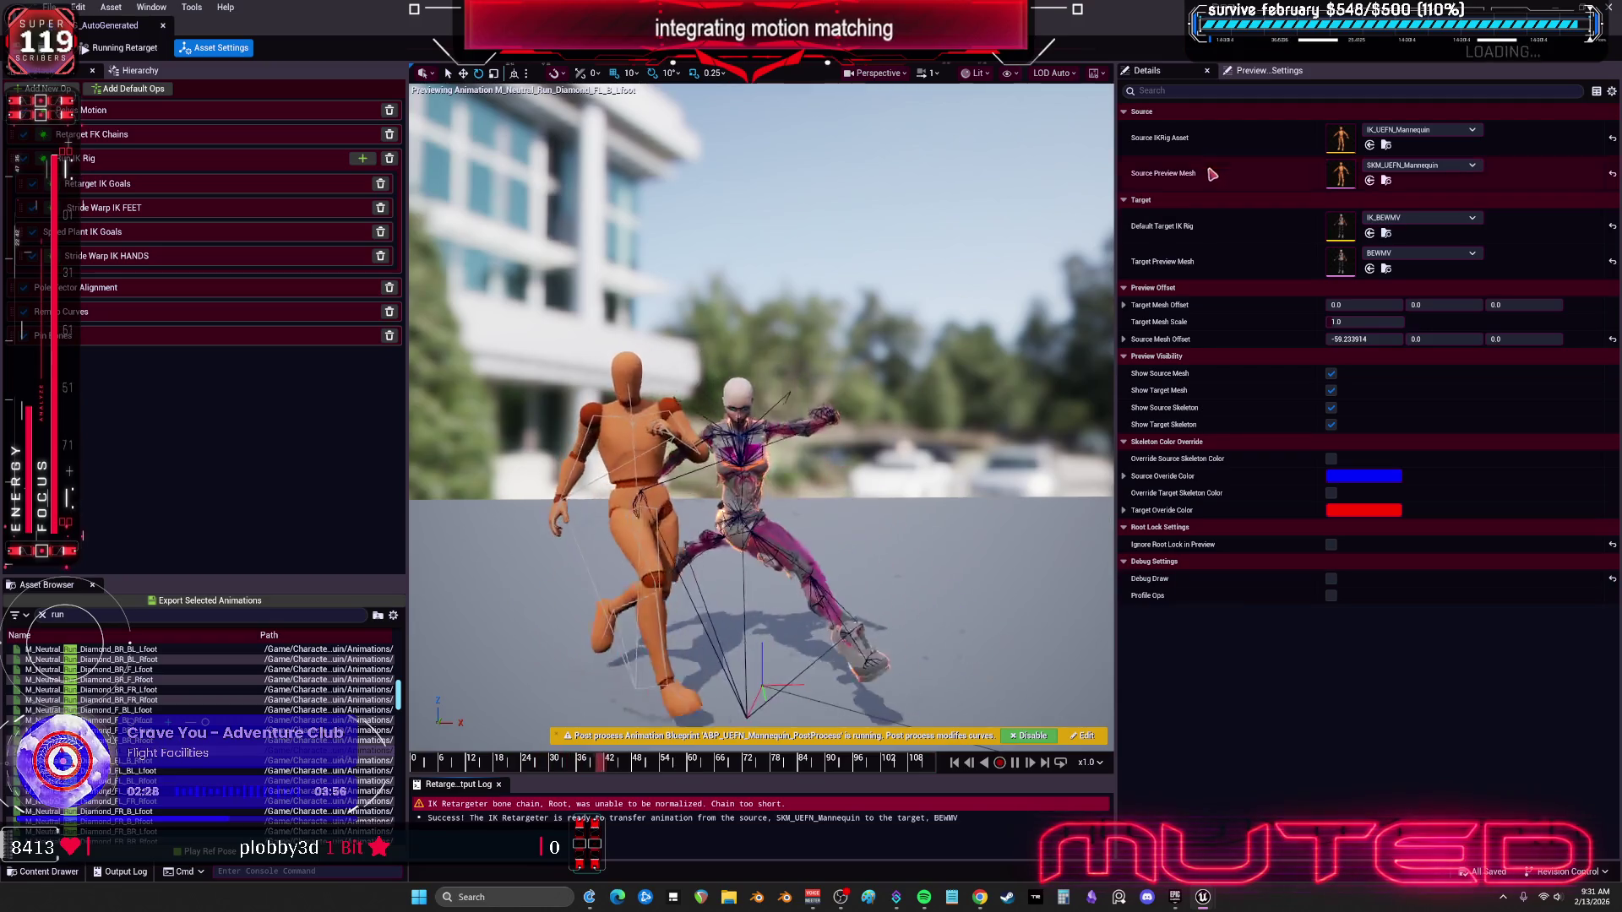
# Step: Open the IK_BEWMV target rig and inspect its Root and pelvis bones and Full Body IK solver
pyautogui.doubleClick(1340, 226)
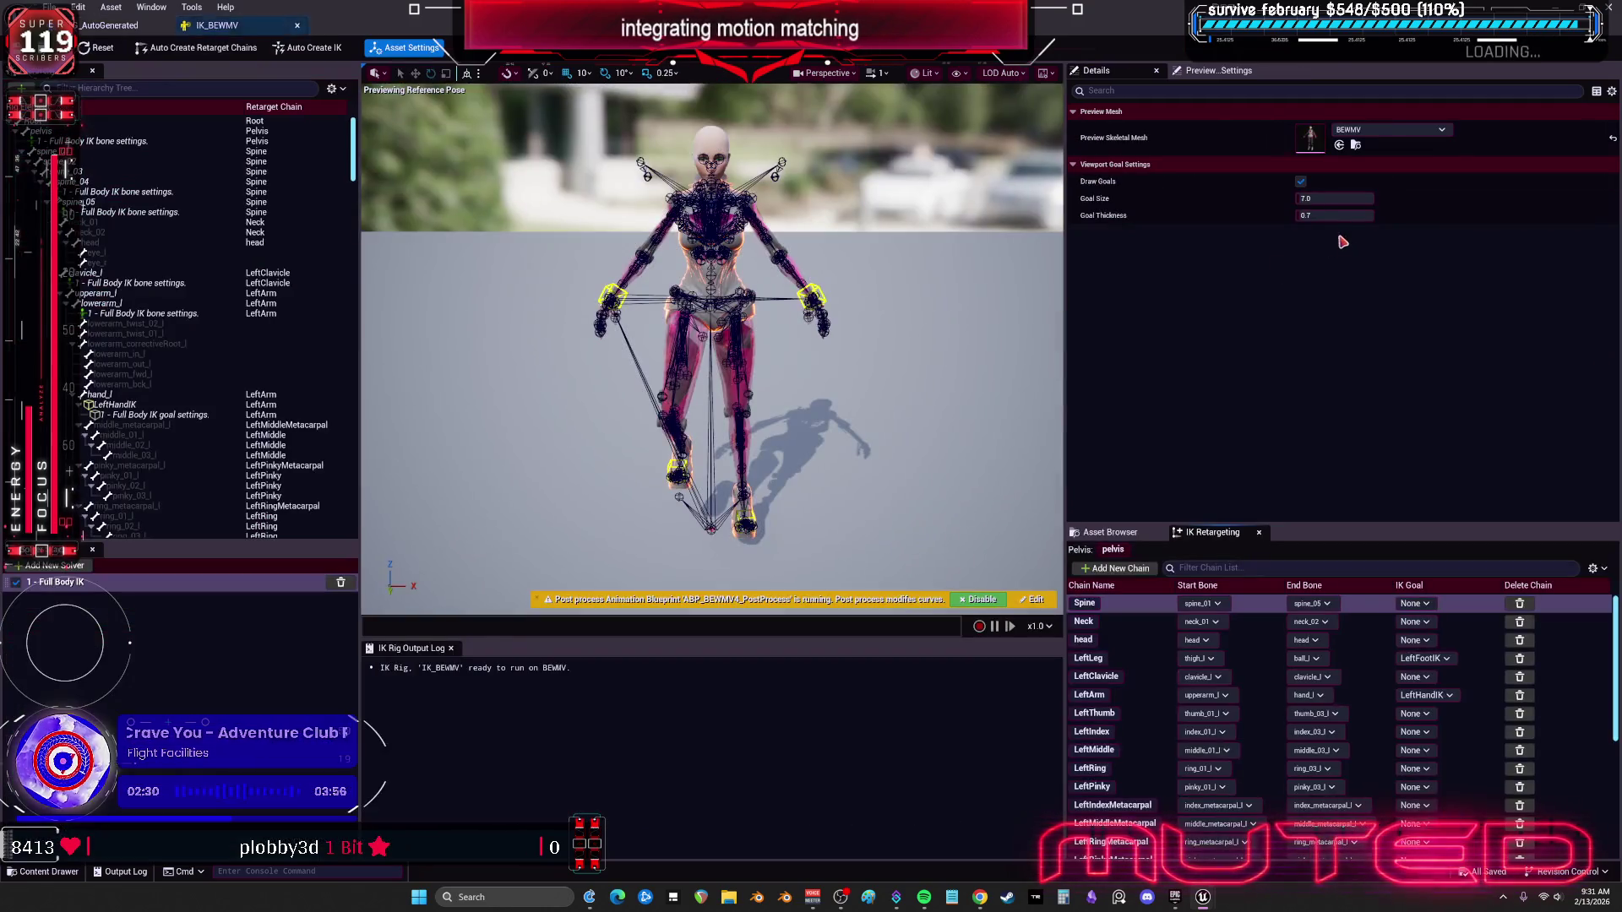
pyautogui.click(76, 122)
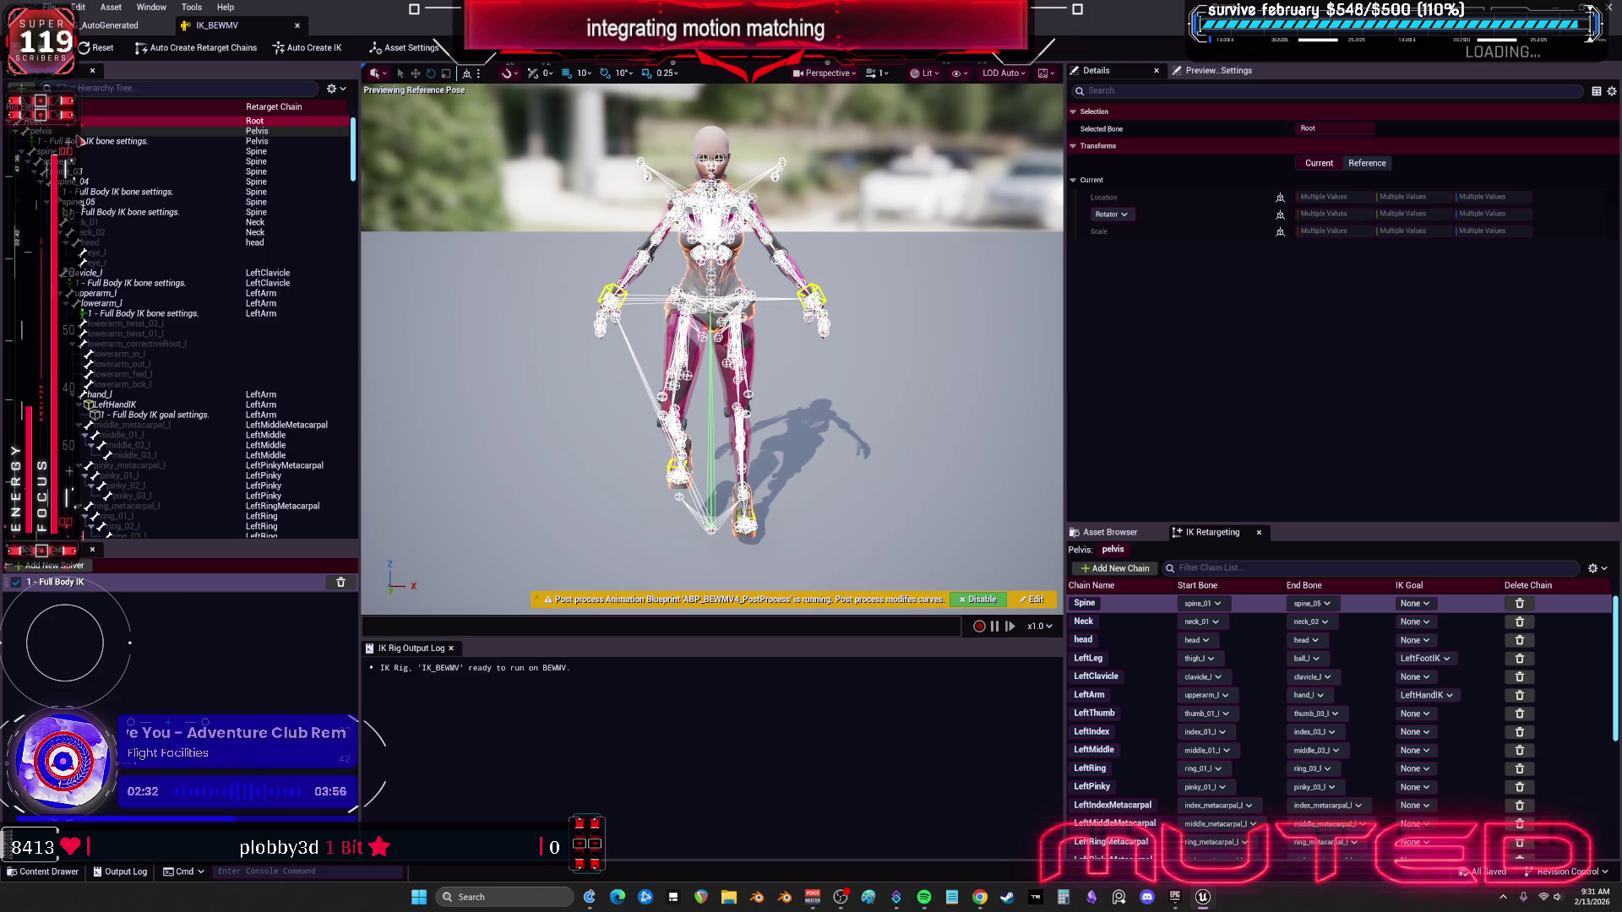
pyautogui.click(80, 131)
pyautogui.scroll(-3, 1153, 701)
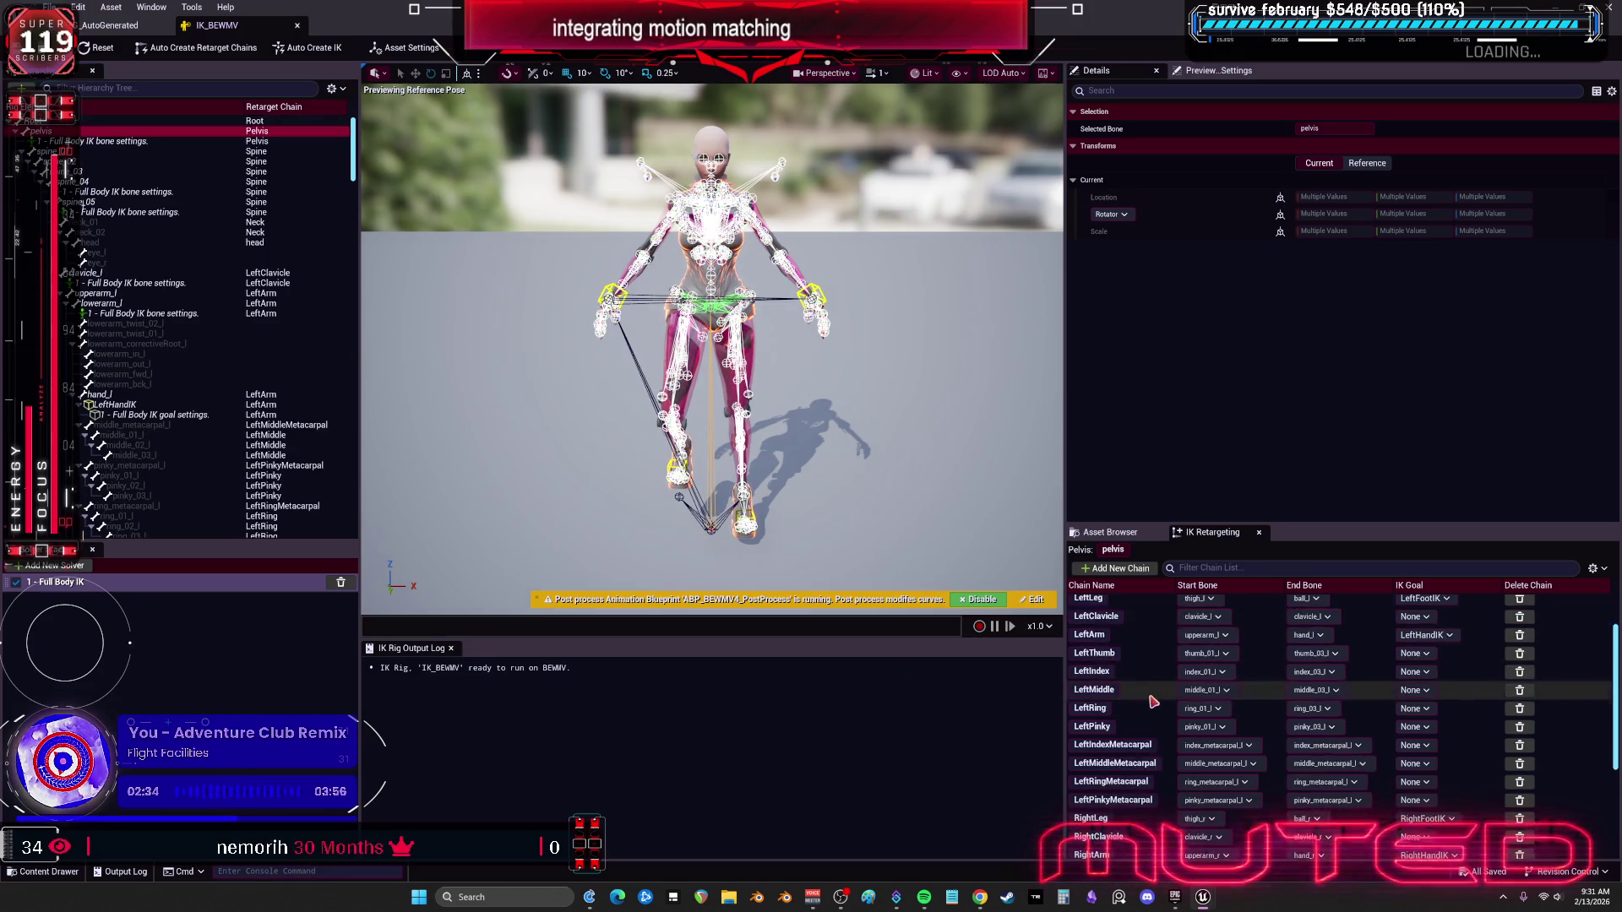
pyautogui.scroll(-10, 1153, 701)
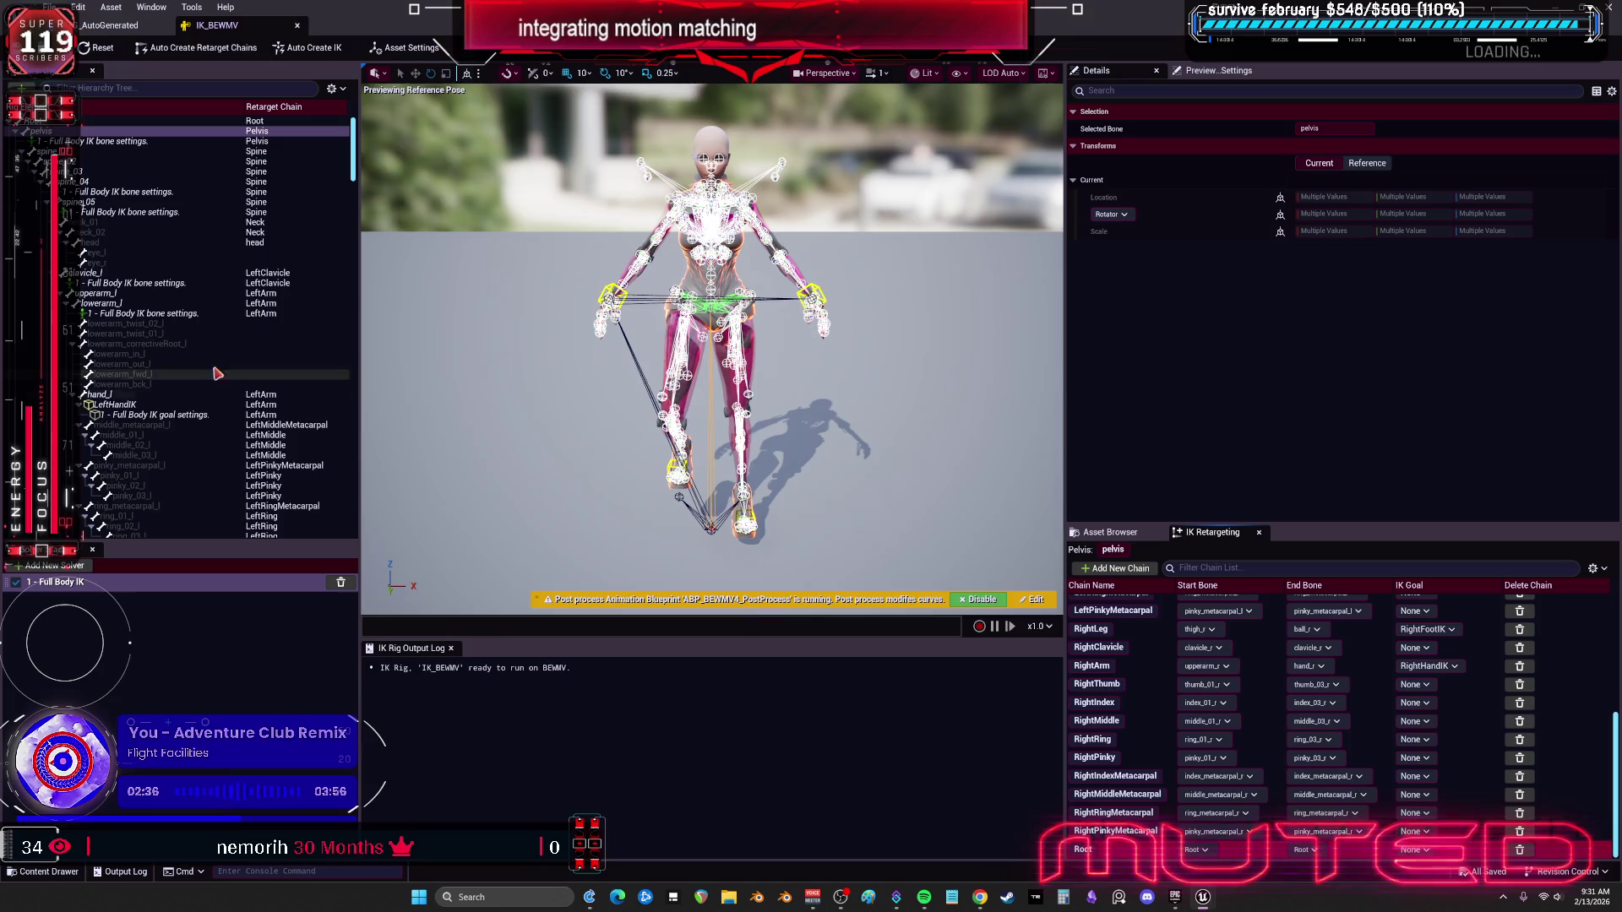
pyautogui.click(152, 142)
pyautogui.click(157, 122)
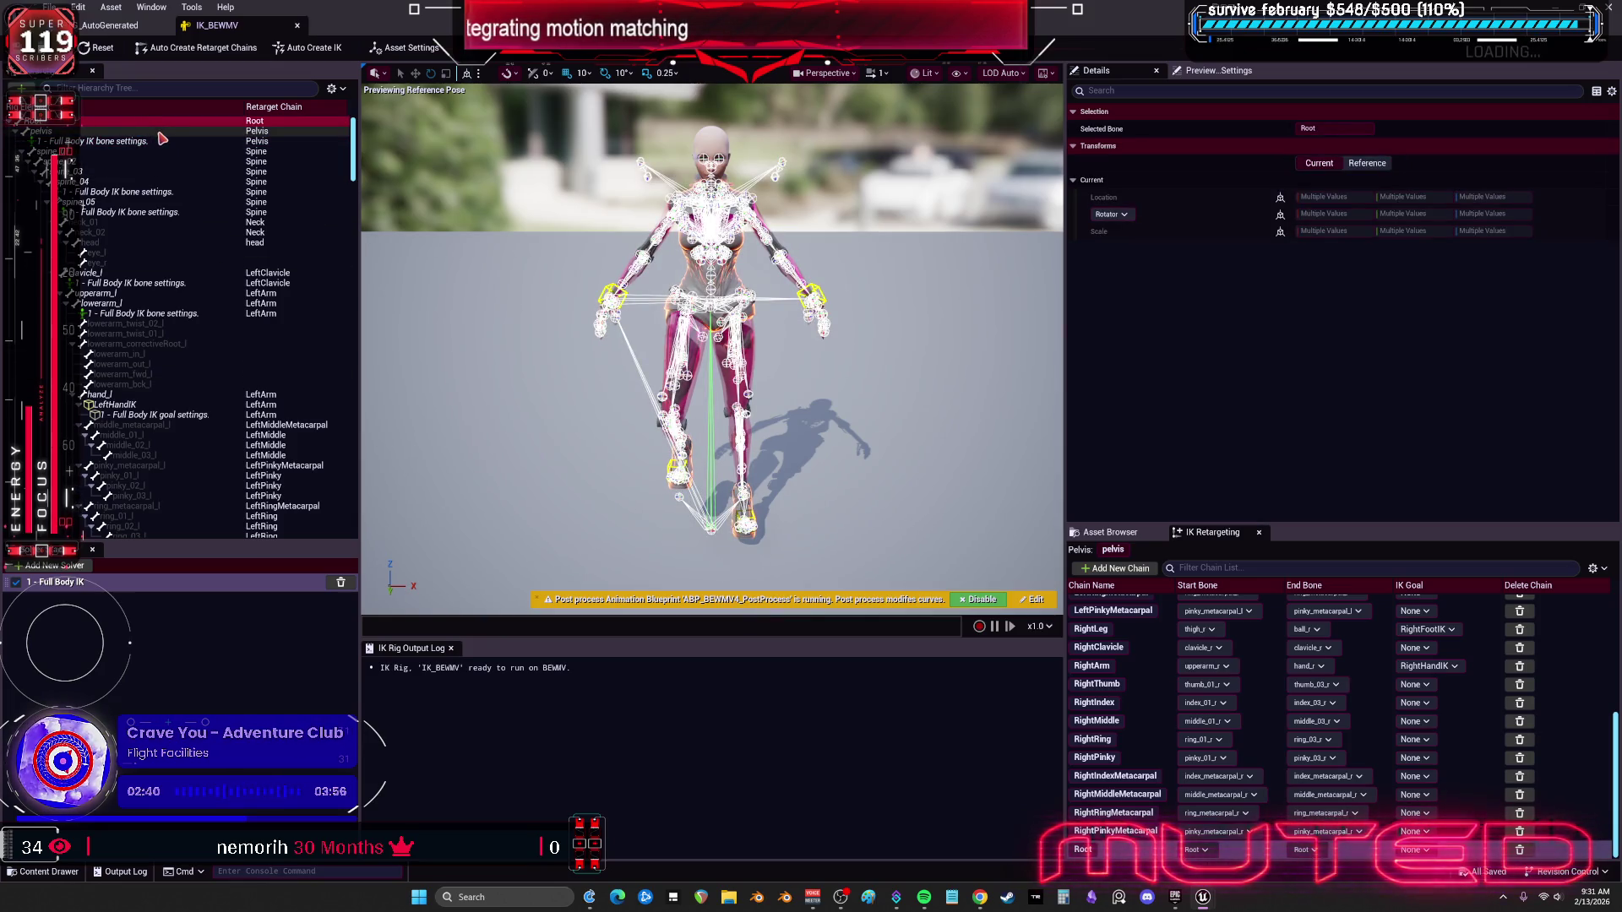
pyautogui.click(296, 582)
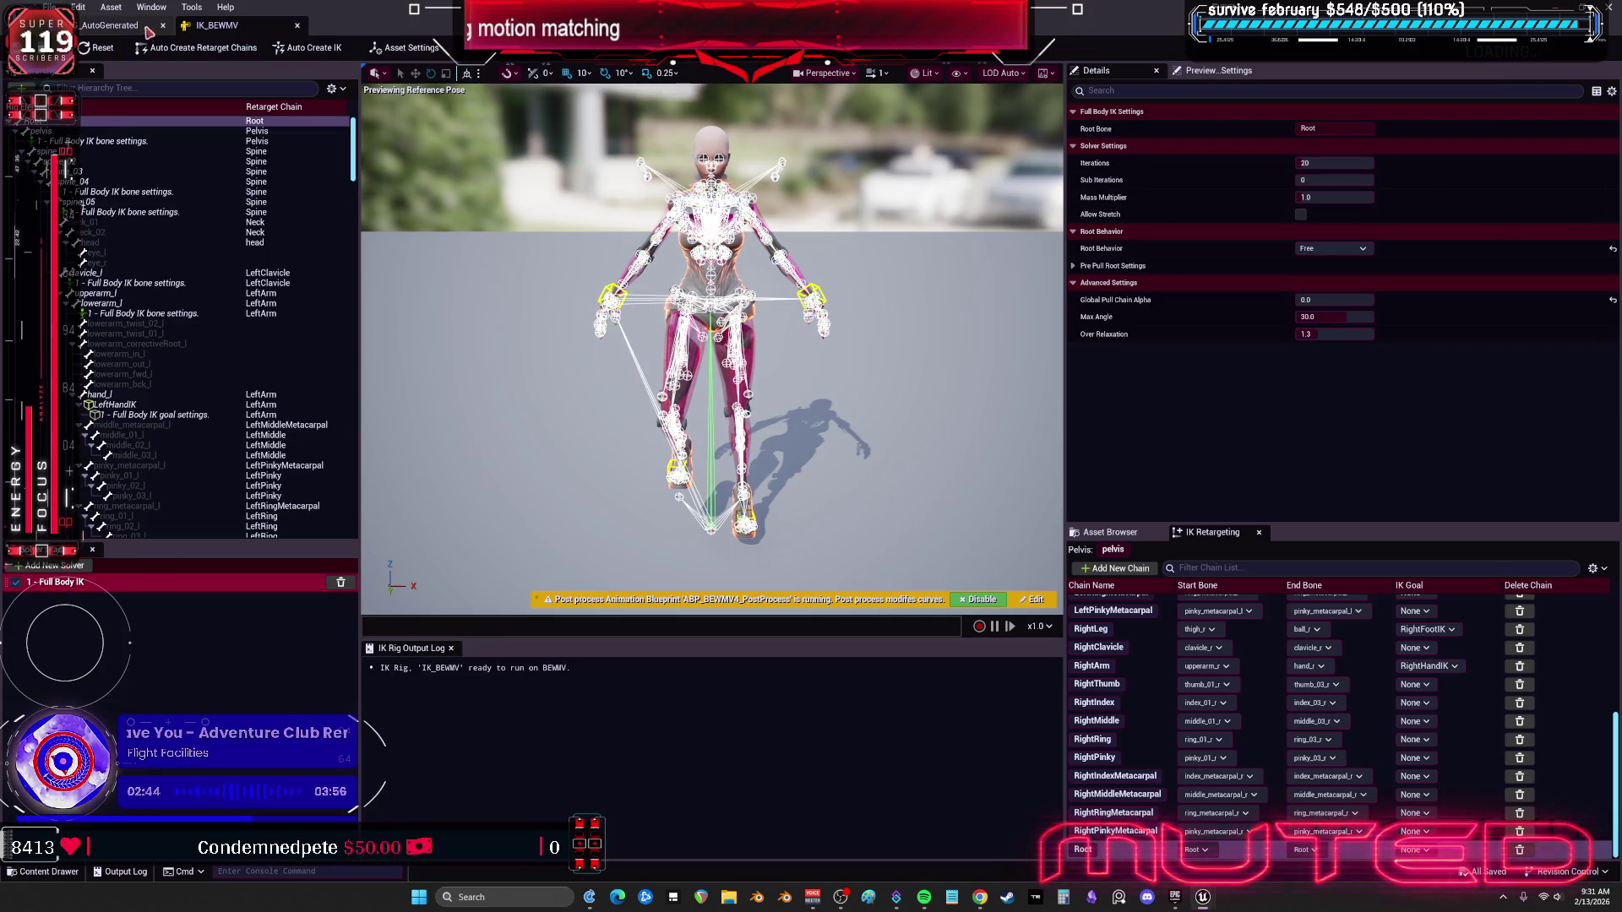
# Step: Switch between the retargeter preview and the IK_BEWMV rig tabs
pyautogui.click(110, 26)
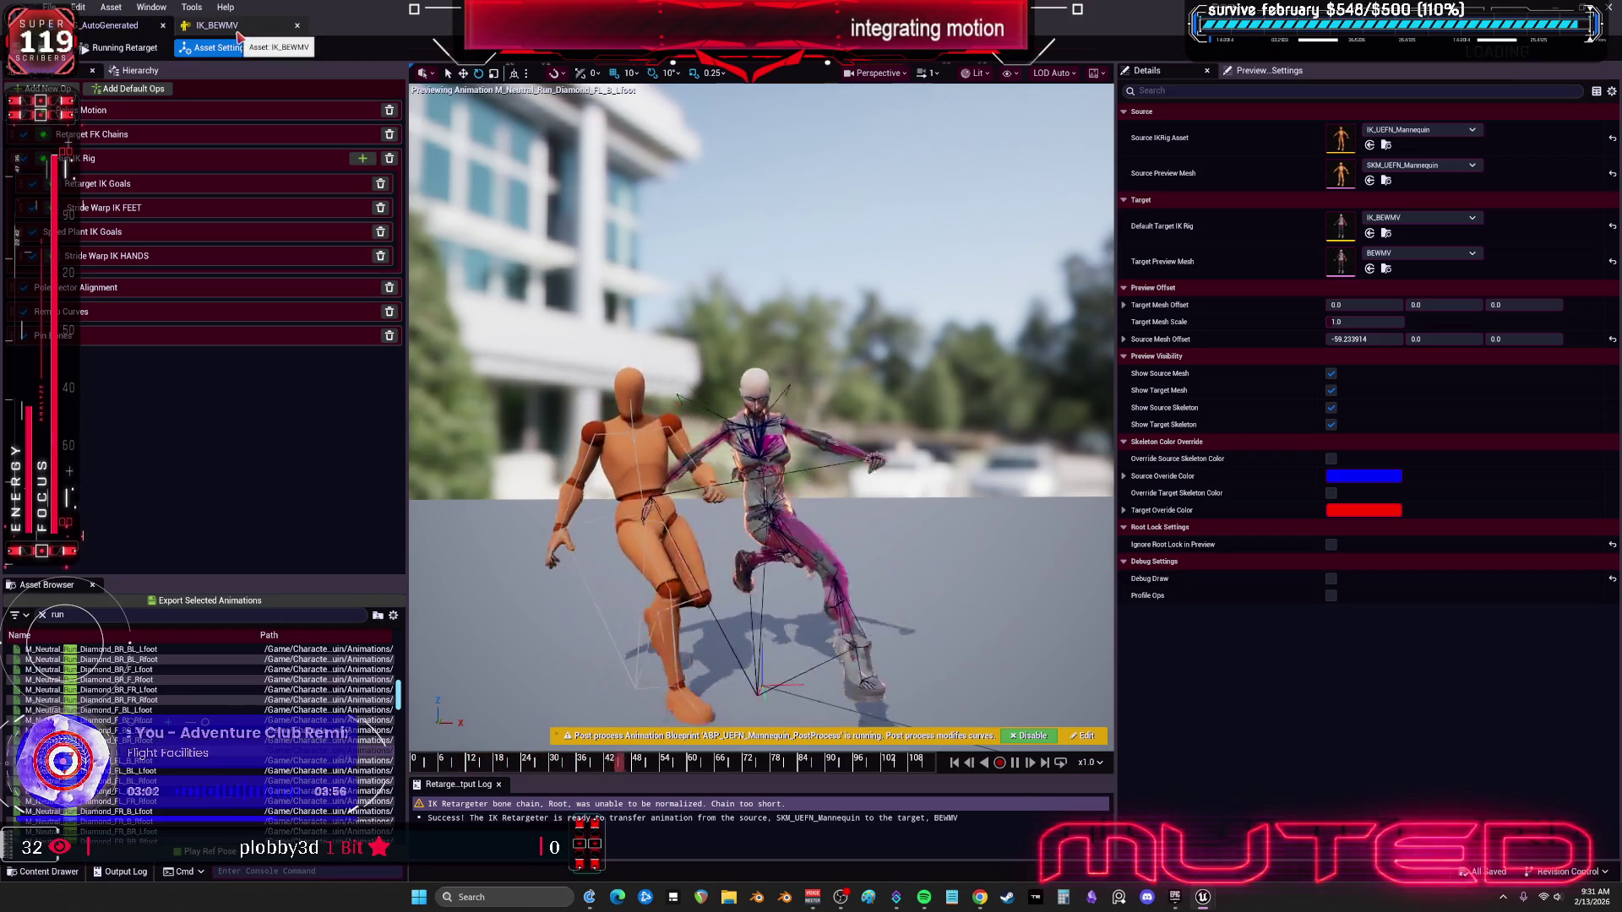
pyautogui.click(228, 31)
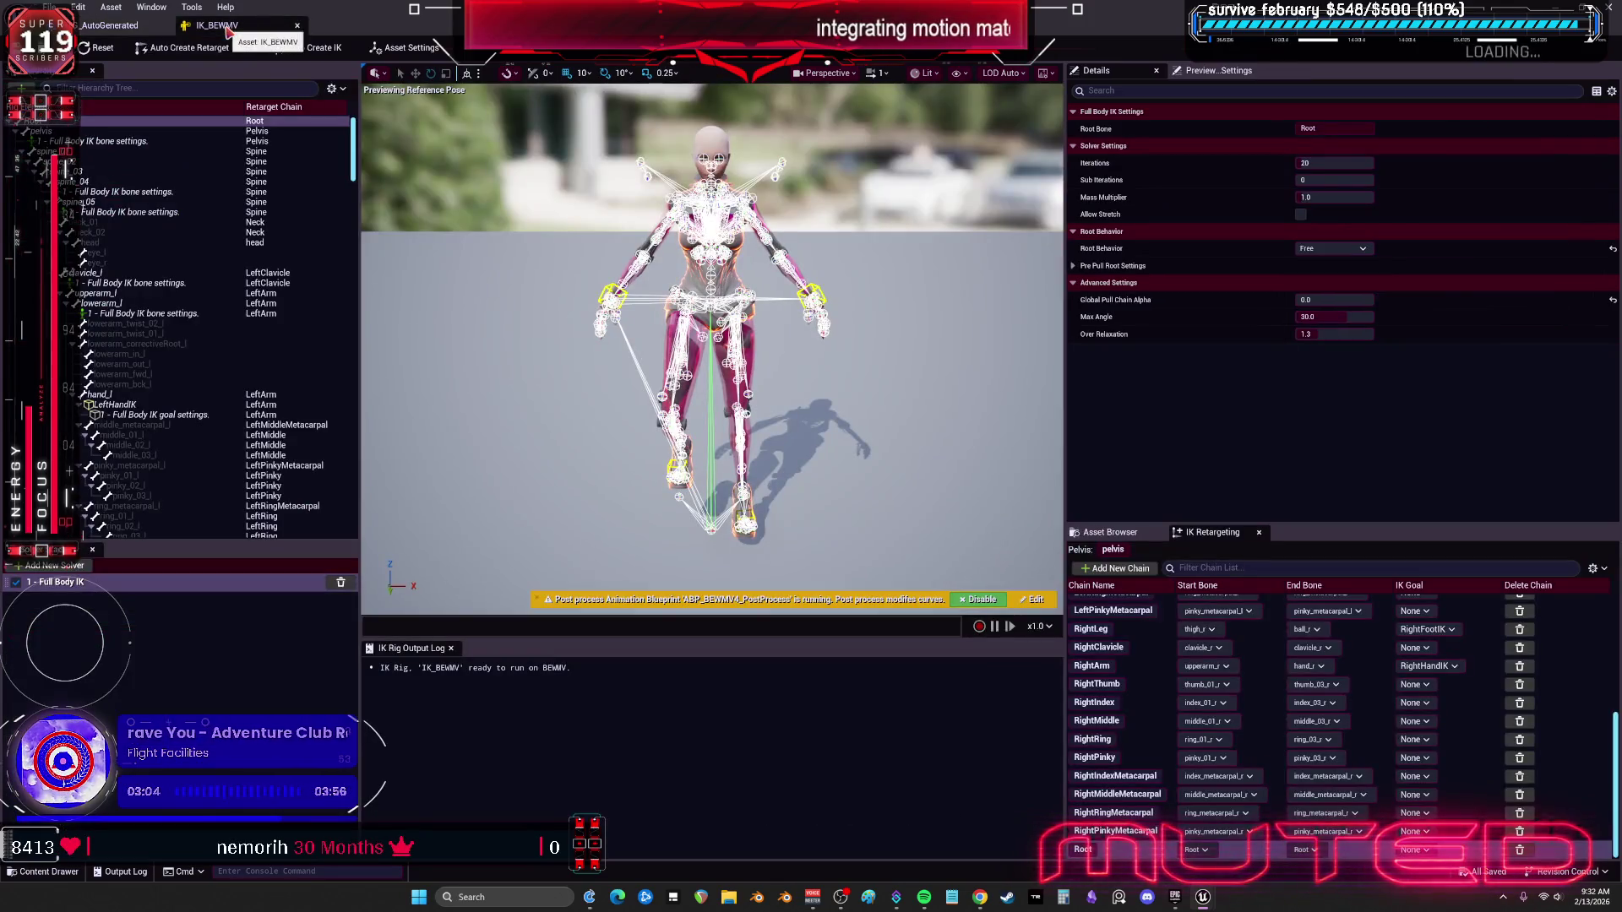
pyautogui.click(116, 29)
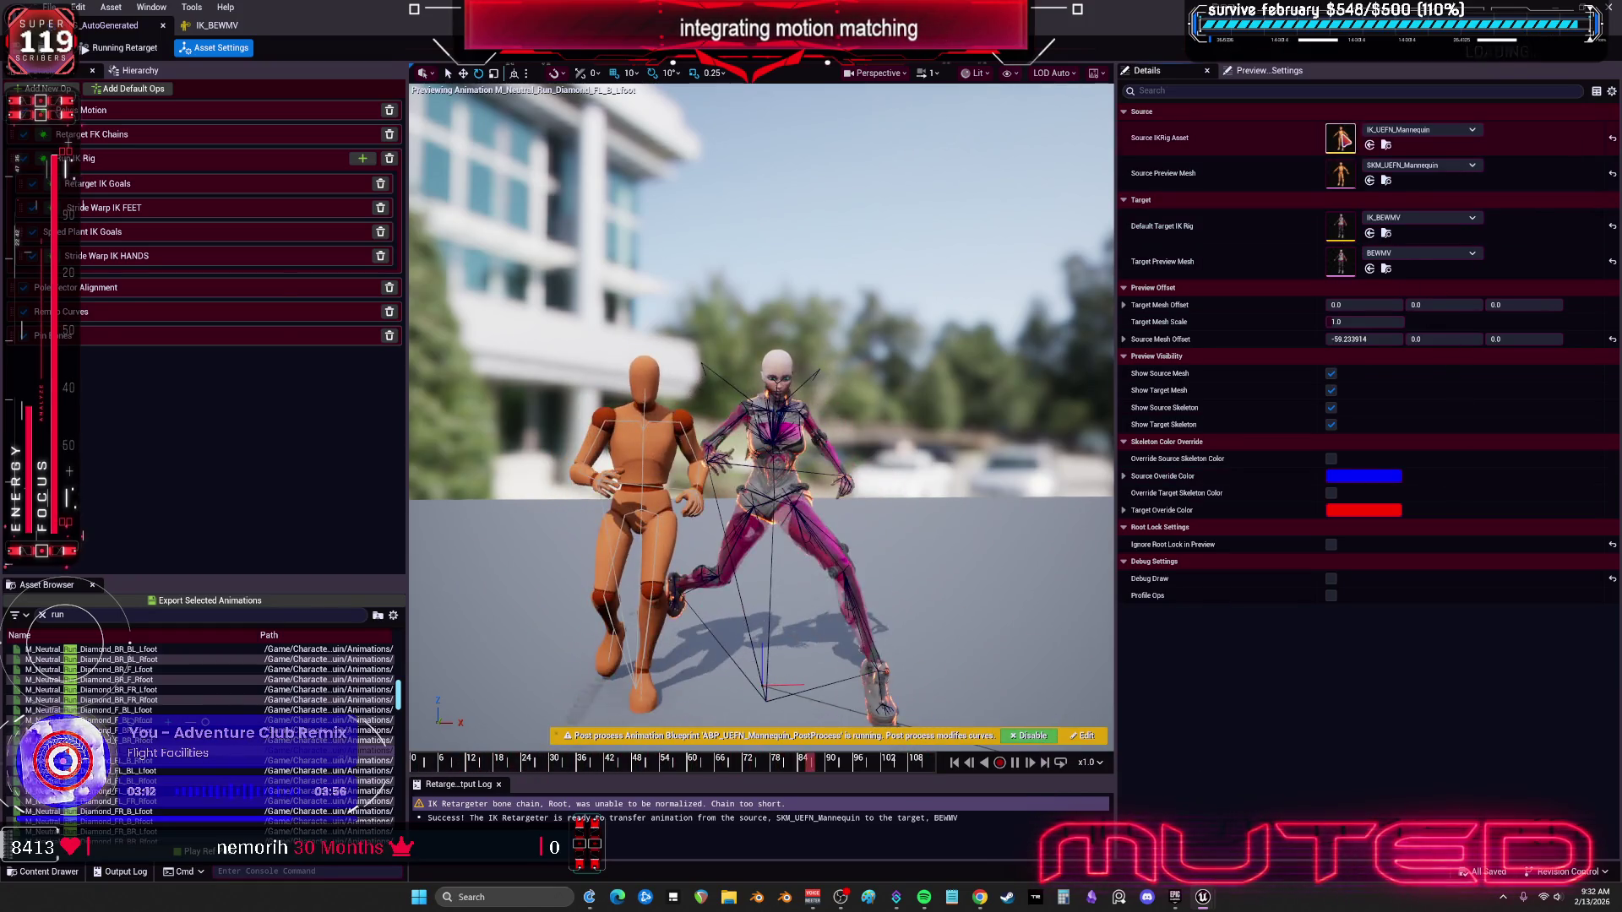
# Step: In IK_UEFN_Mannequin, delete the Root retarget chain and add a new chain from the root bone
pyautogui.doubleClick(1341, 137)
pyautogui.click(140, 124)
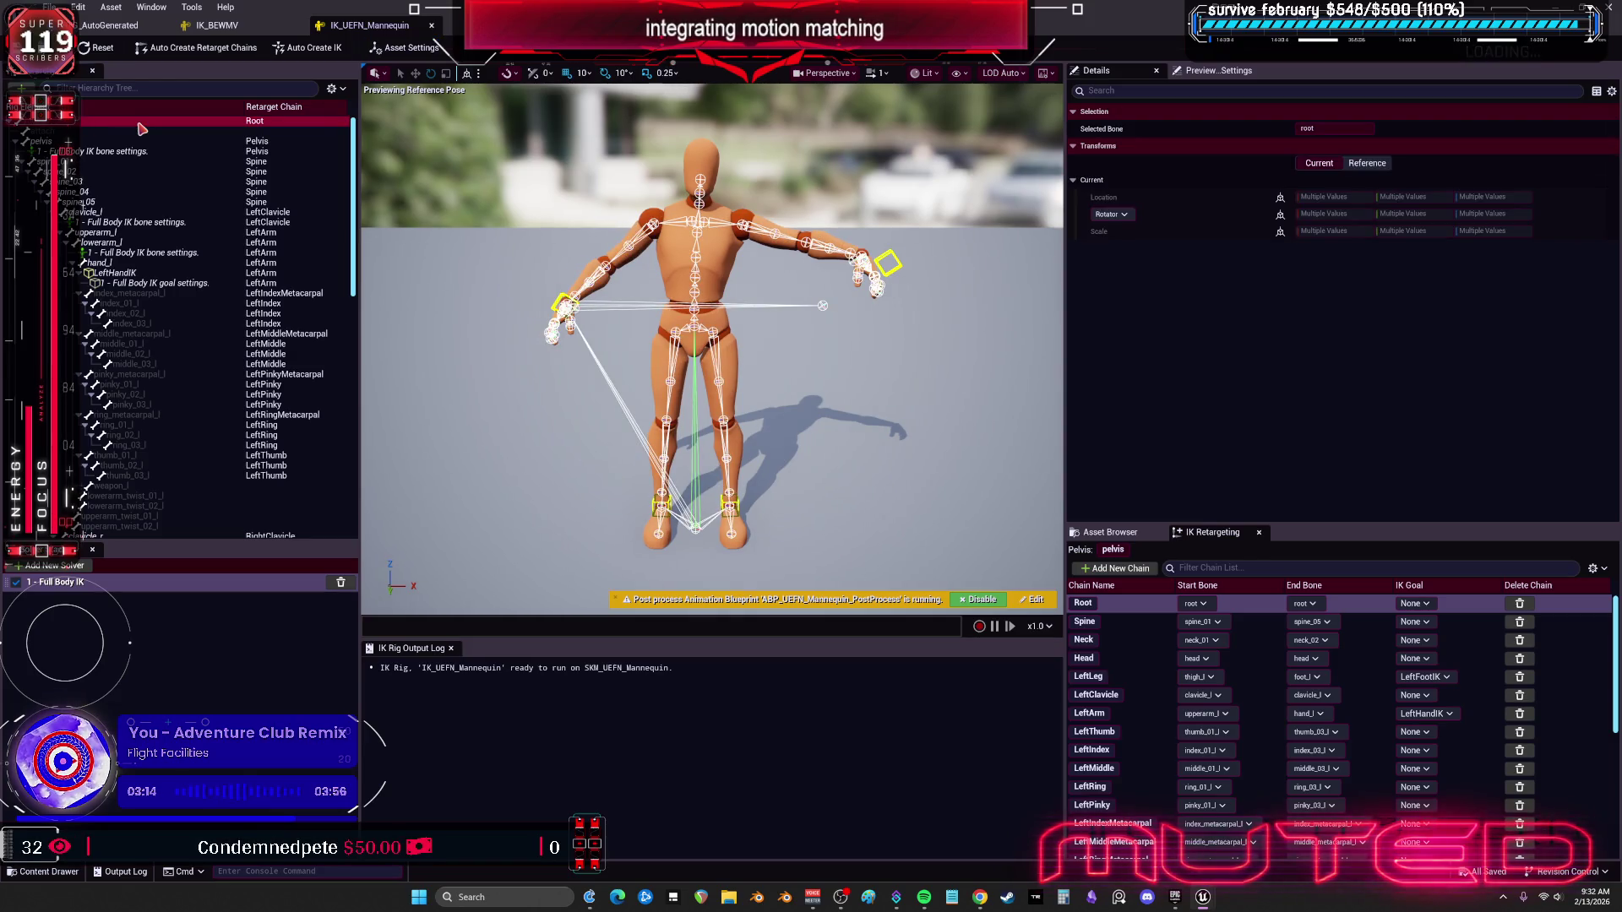
pyautogui.click(1519, 605)
pyautogui.click(1099, 572)
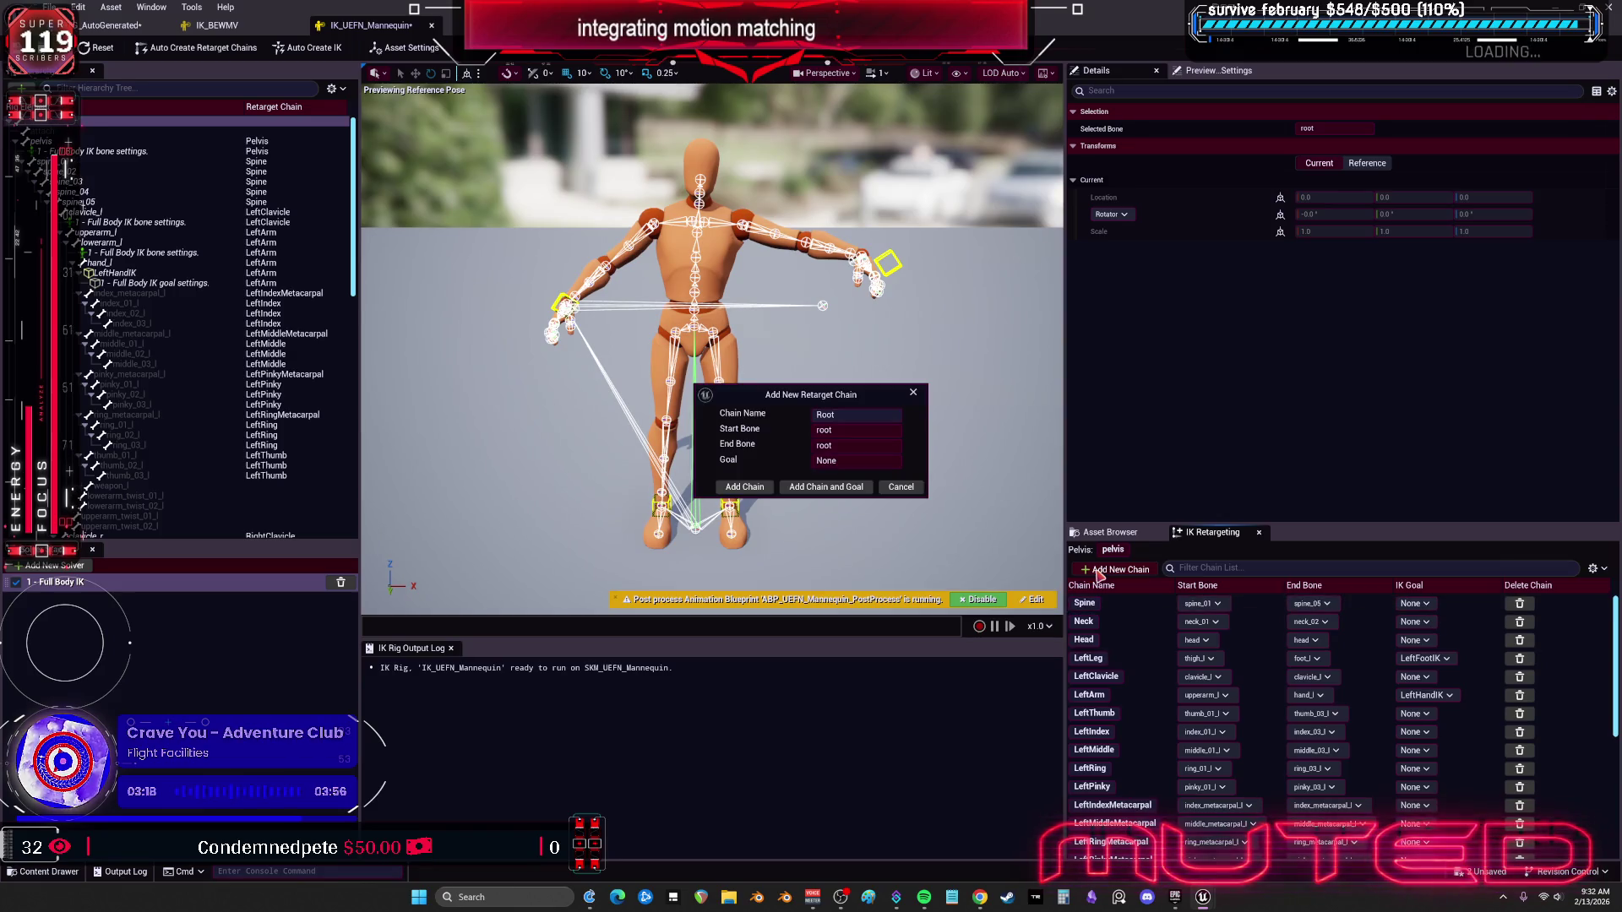
pyautogui.click(745, 489)
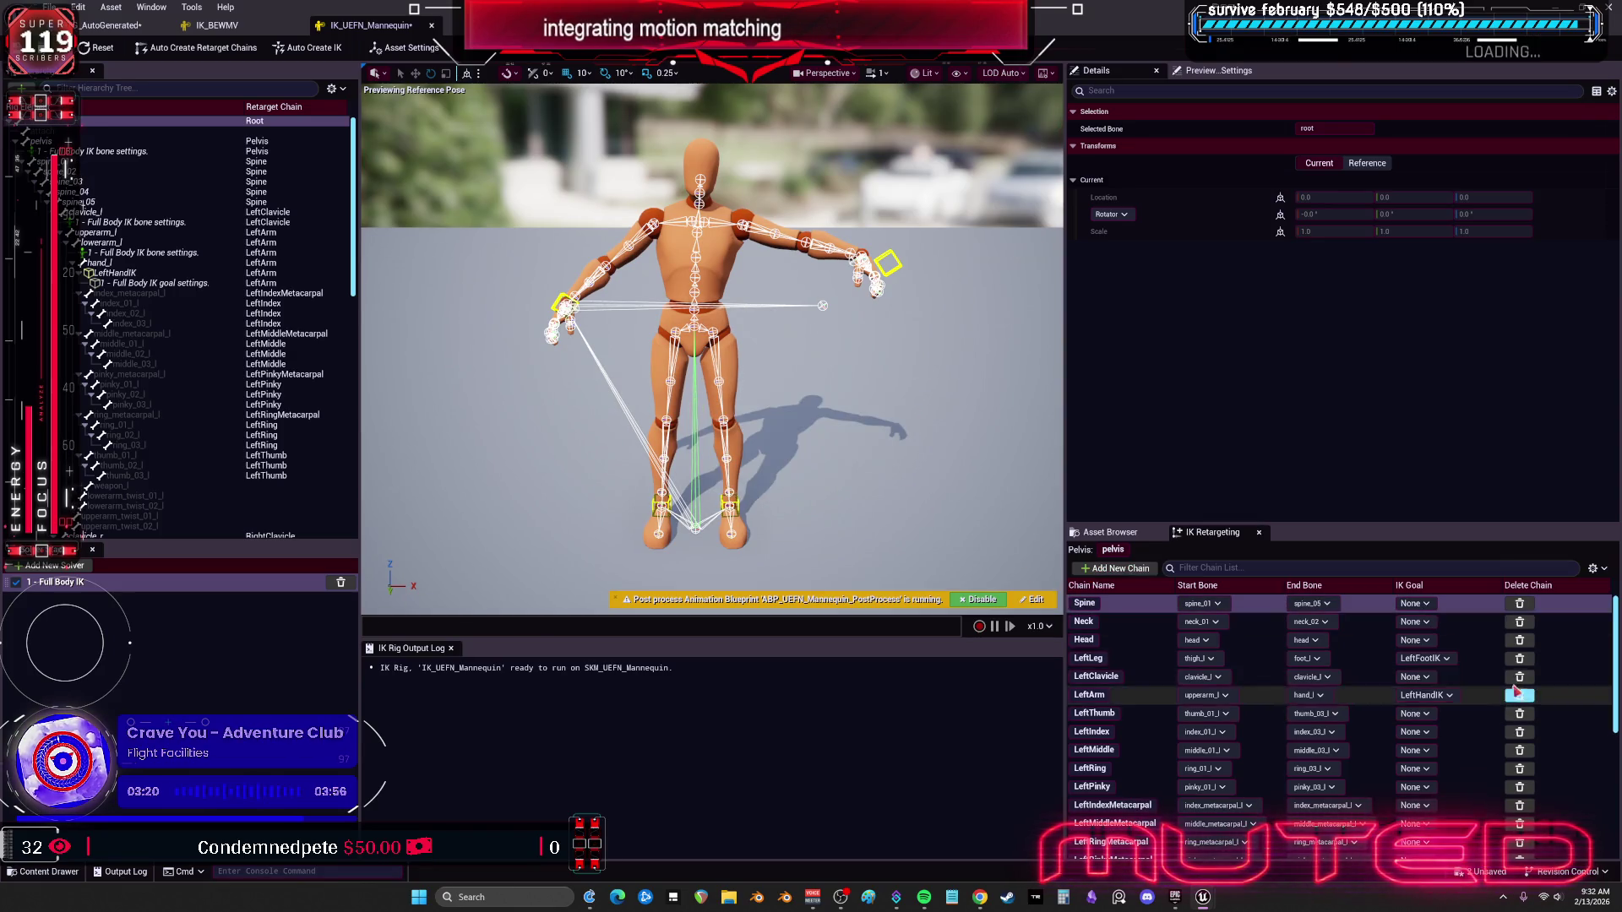